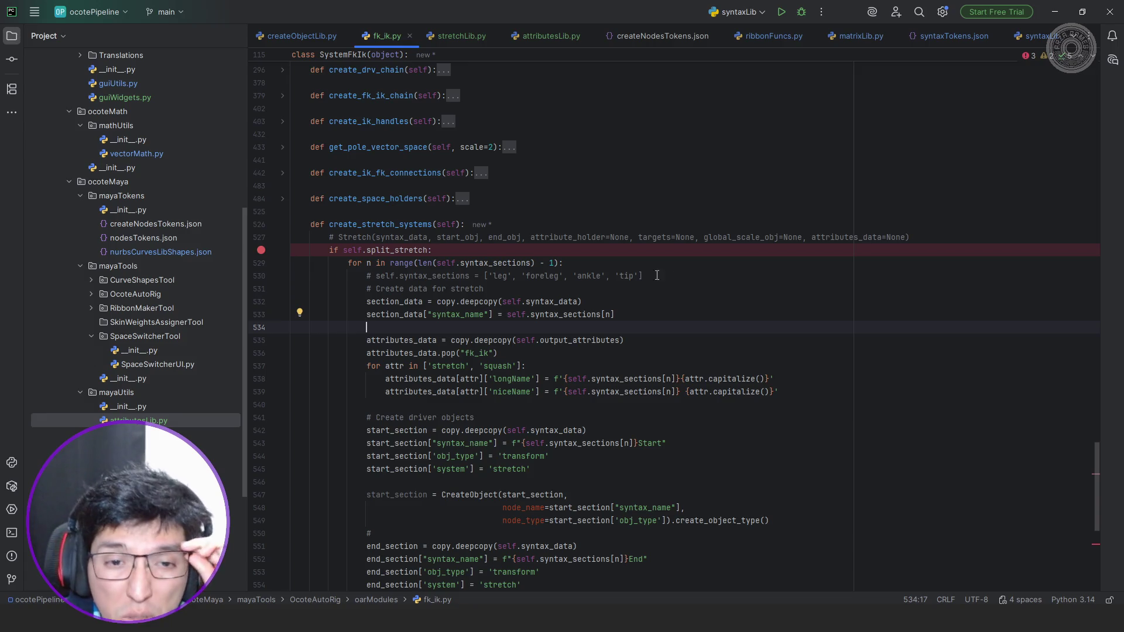
Review the syntax_position, syntax_variant, syntax_level and add_num parameters in syntaxLib.py, then return to fk_ik.py.
{"action": "left_click", "coordinate": [1032, 36]}
{"action": "scroll", "coordinate": [527, 264], "scroll_direction": "up", "scroll_amount": 1}
{"action": "double_click", "coordinate": [409, 225]}
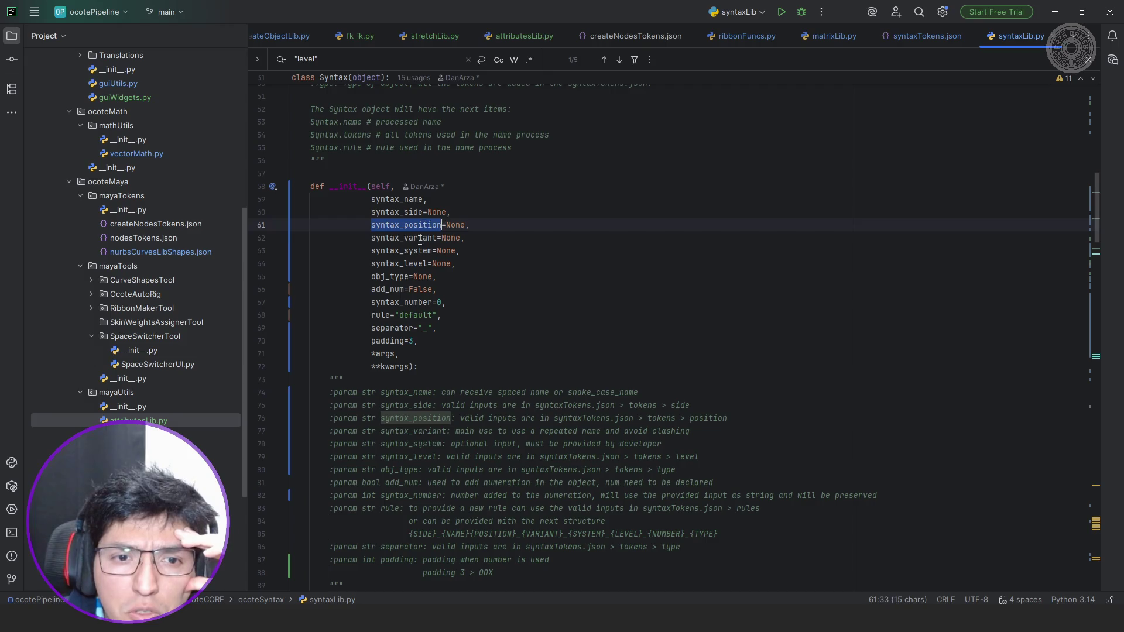
{"action": "double_click", "coordinate": [419, 237]}
{"action": "double_click", "coordinate": [417, 263]}
{"action": "left_click", "coordinate": [390, 286]}
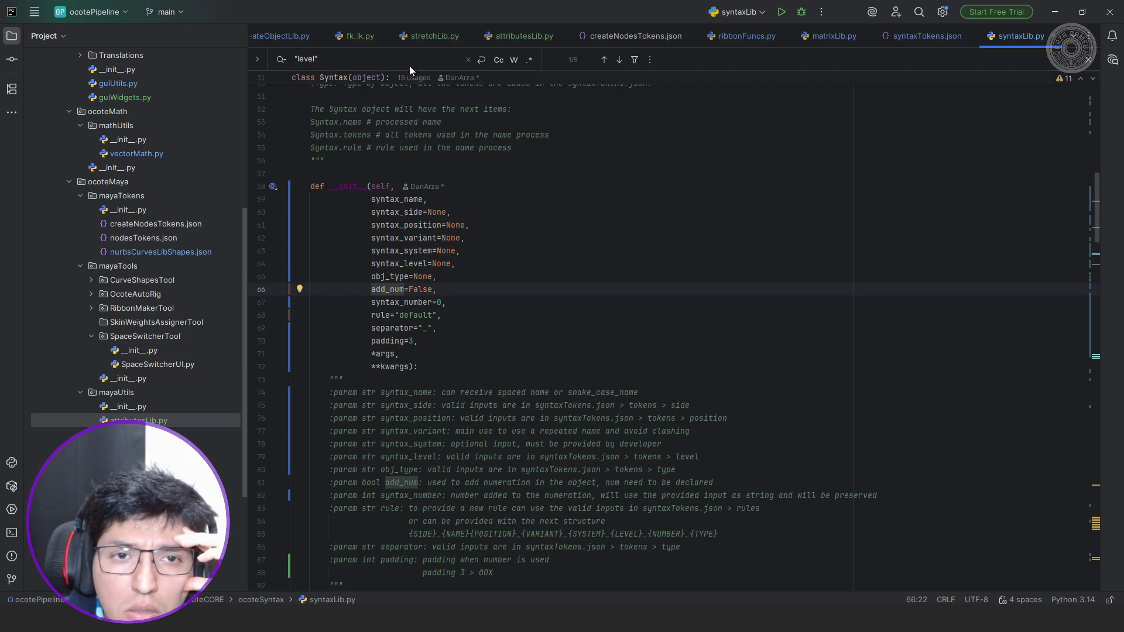
{"action": "left_click", "coordinate": [359, 36]}
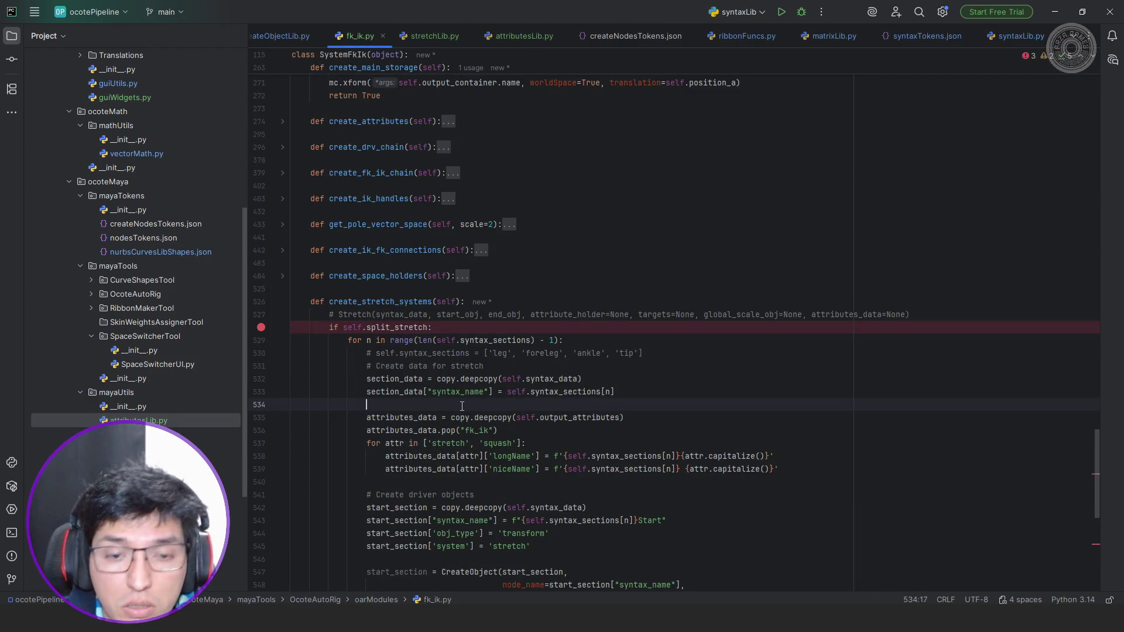
Remove the blank line 534 and make the Stretch call take section_data as its first argument.
{"action": "key", "text": "shift+Home"}
{"action": "key", "text": "BackSpace"}
{"action": "key", "text": "BackSpace"}
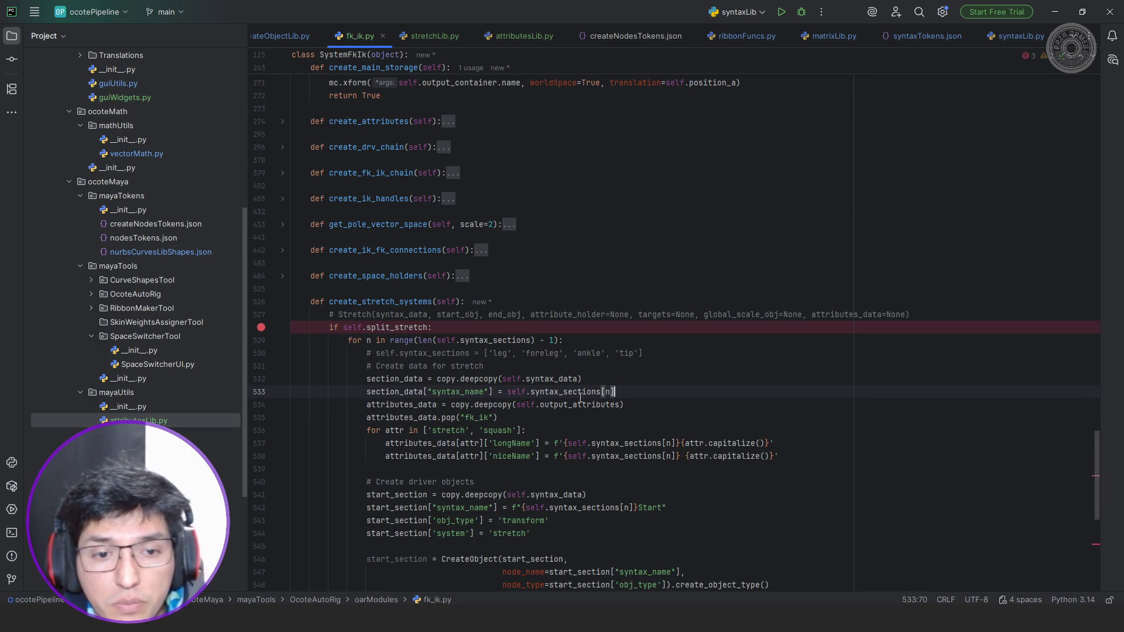
{"action": "scroll", "coordinate": [571, 380], "scroll_direction": "down", "scroll_amount": 4}
{"action": "scroll", "coordinate": [572, 381], "scroll_direction": "down", "scroll_amount": 5}
{"action": "double_click", "coordinate": [430, 392]}
{"action": "scroll", "coordinate": [416, 397], "scroll_direction": "up", "scroll_amount": 4}
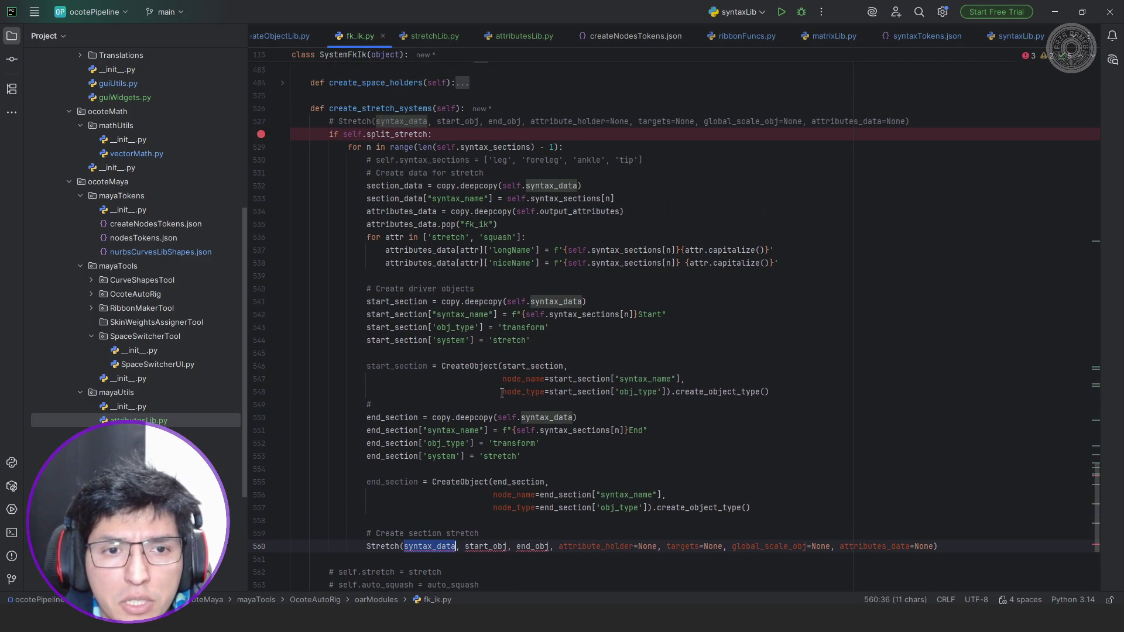
{"action": "type", "text": "sec"}
{"action": "key", "text": "Return"}
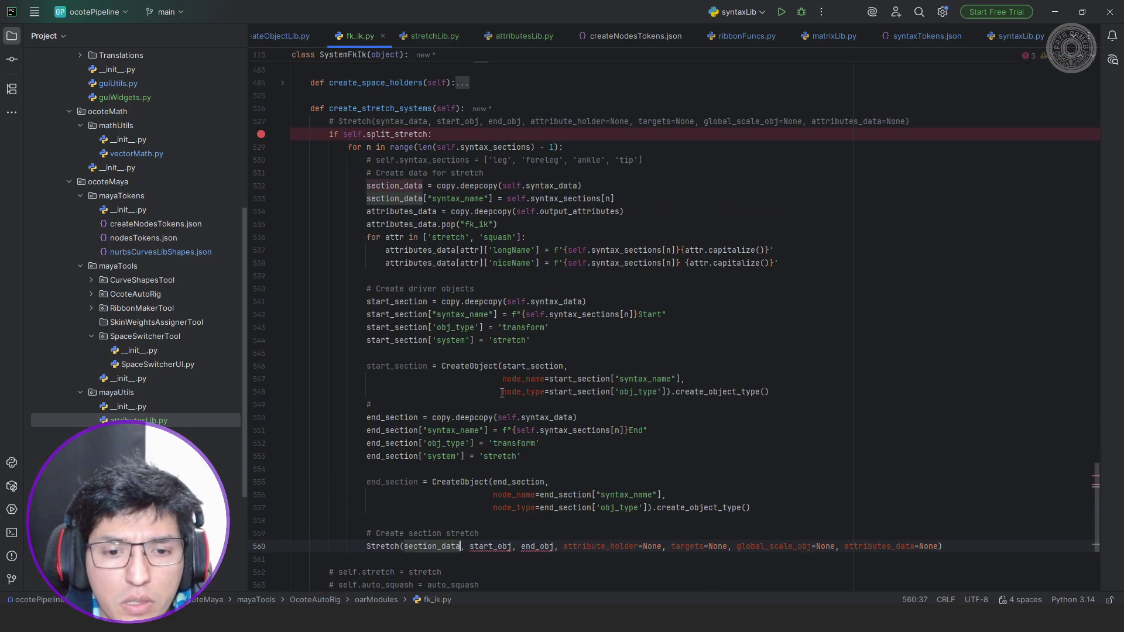
Replace start_obj with start_section.name as the Stretch call's second argument.
{"action": "key", "text": "Right"}
{"action": "key", "text": "Right"}
{"action": "key", "text": "ctrl+shift+Right"}
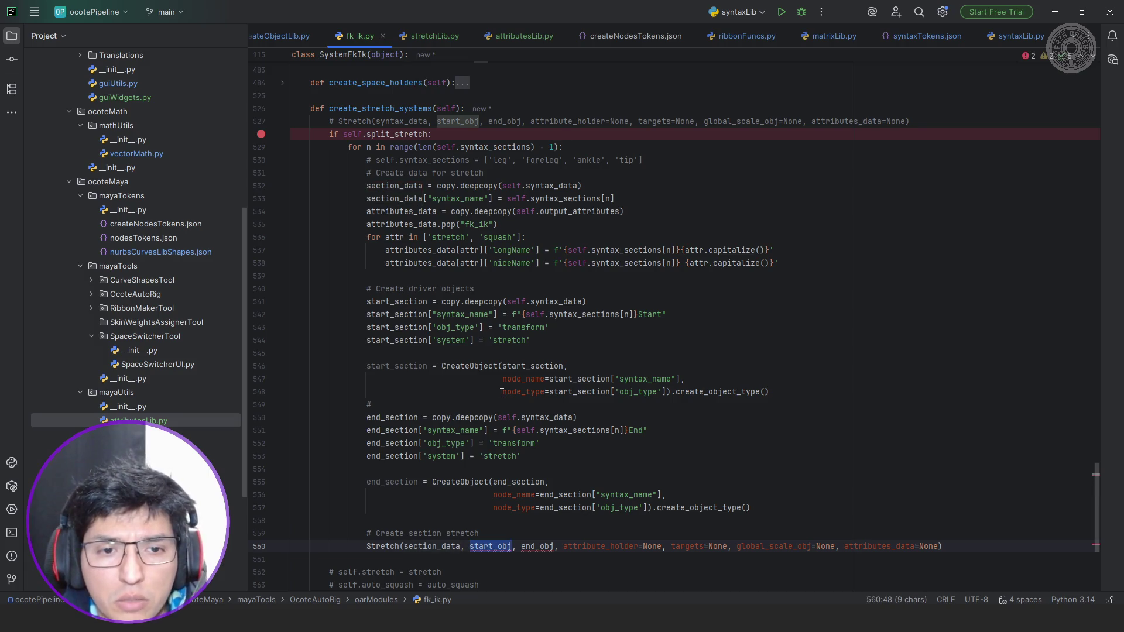
{"action": "type", "text": "s"}
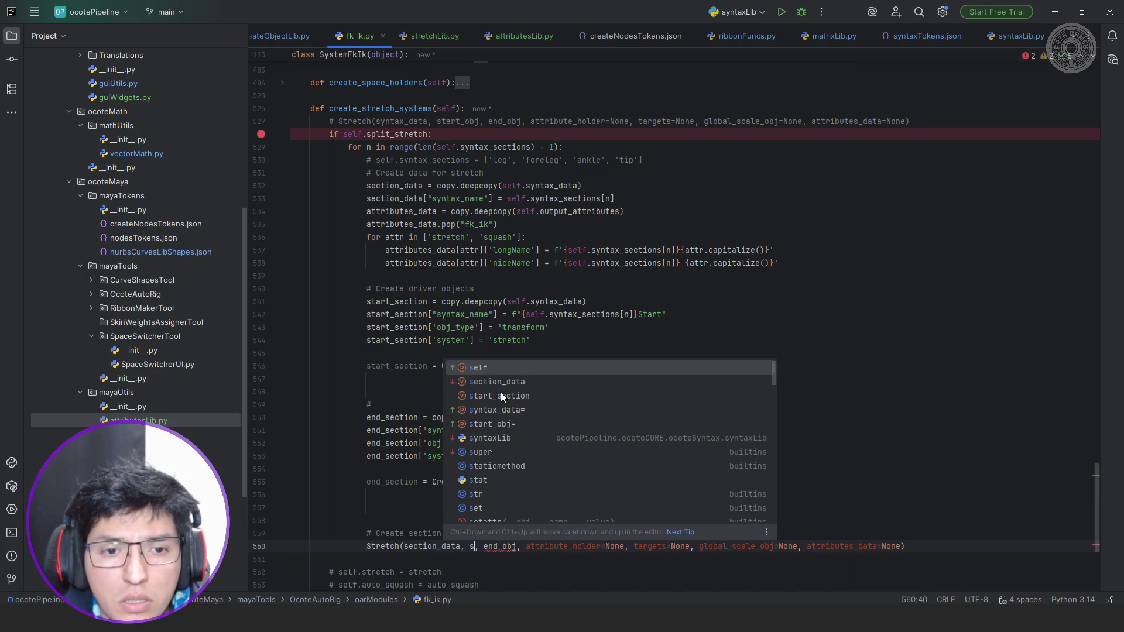
{"action": "key", "text": "Down"}
{"action": "key", "text": "Down"}
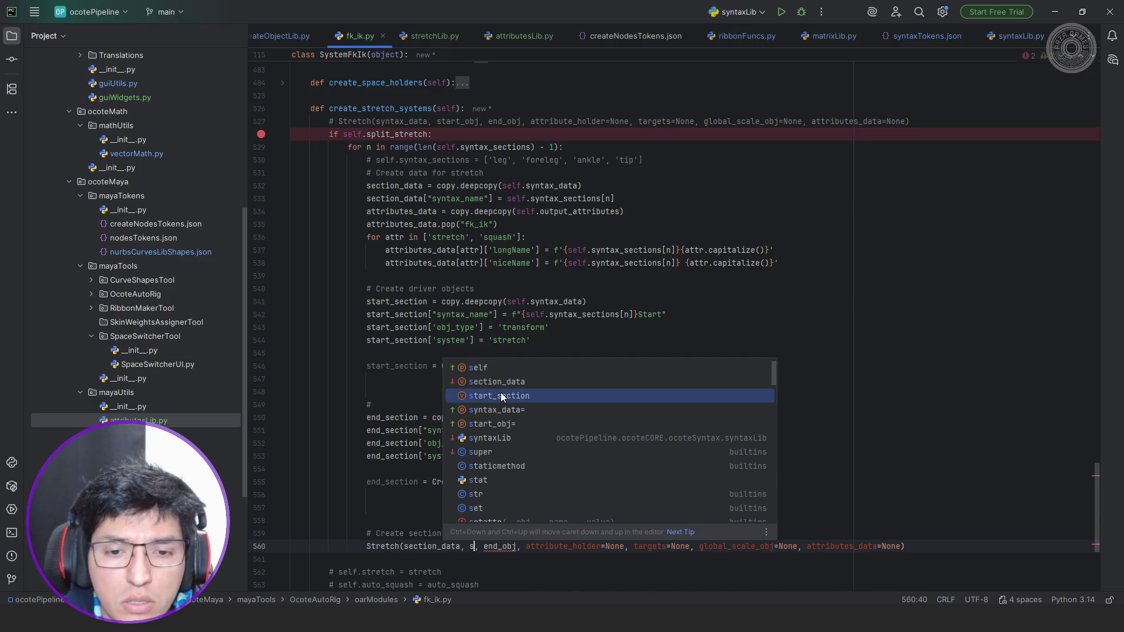
{"action": "key", "text": "Return"}
{"action": "scroll", "coordinate": [615, 366], "scroll_direction": "down", "scroll_amount": 3}
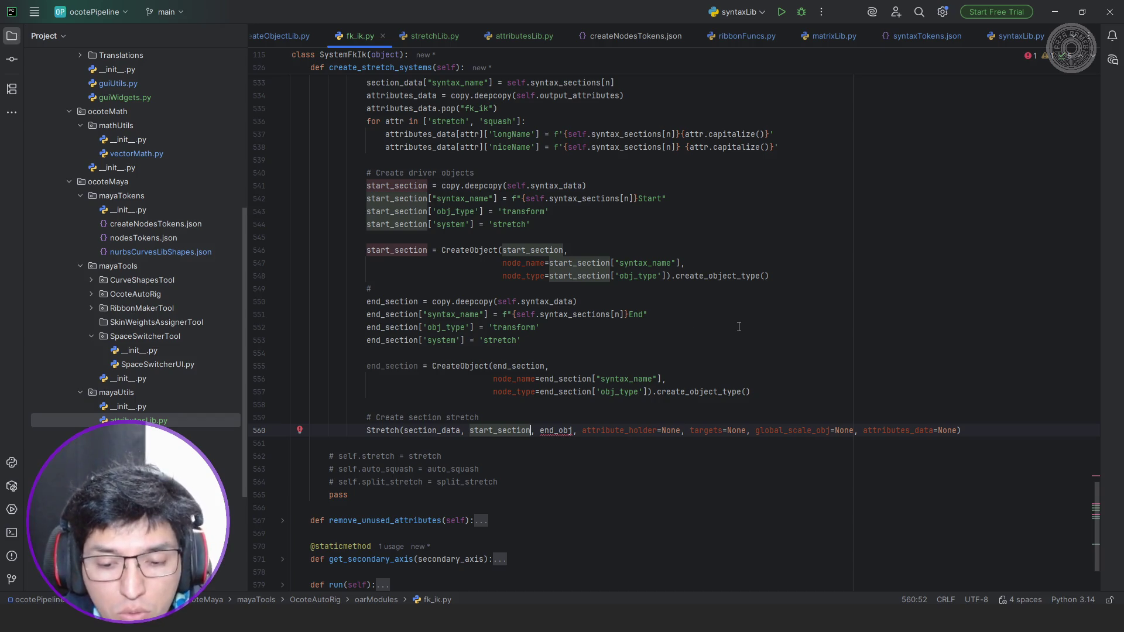
{"action": "type", "text": ".name"}
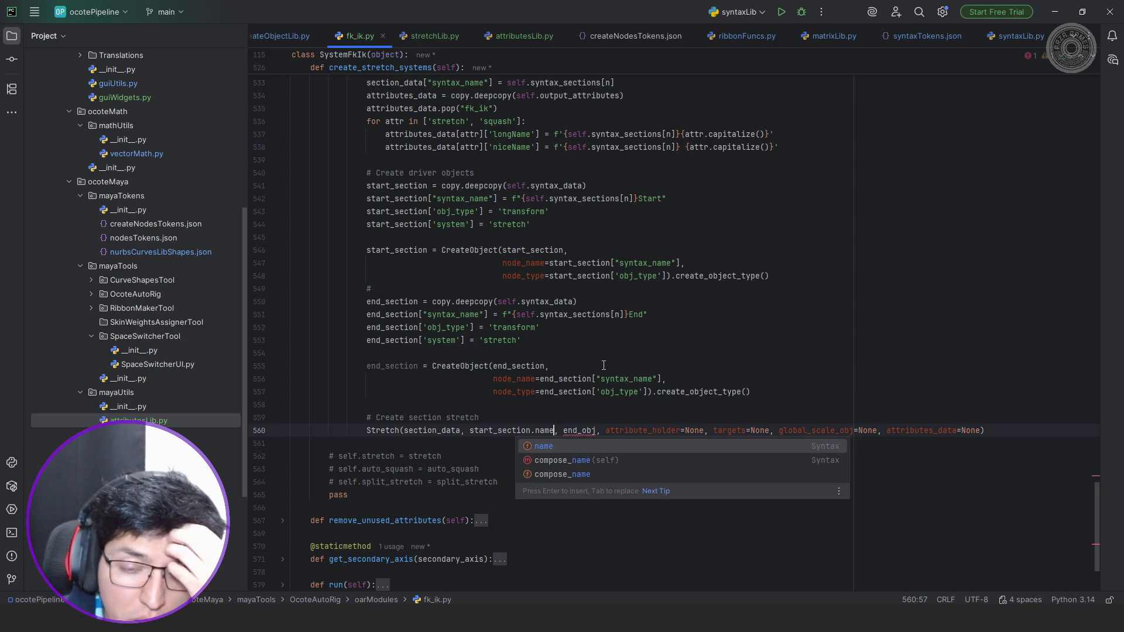
{"action": "left_click", "coordinate": [596, 392]}
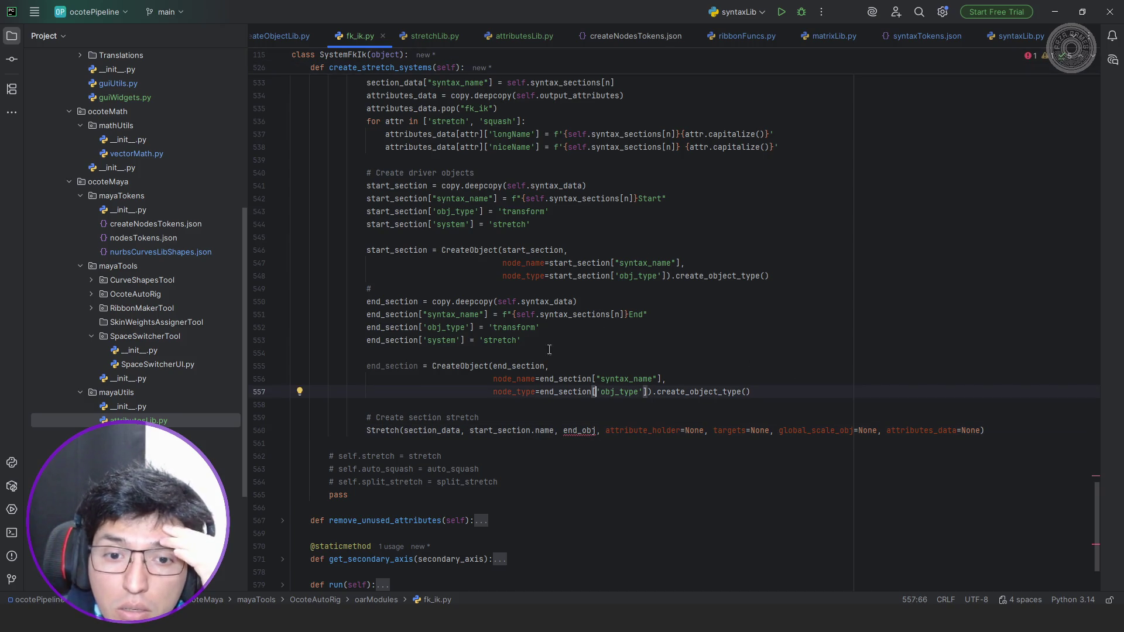
{"action": "left_click", "coordinate": [428, 36]}
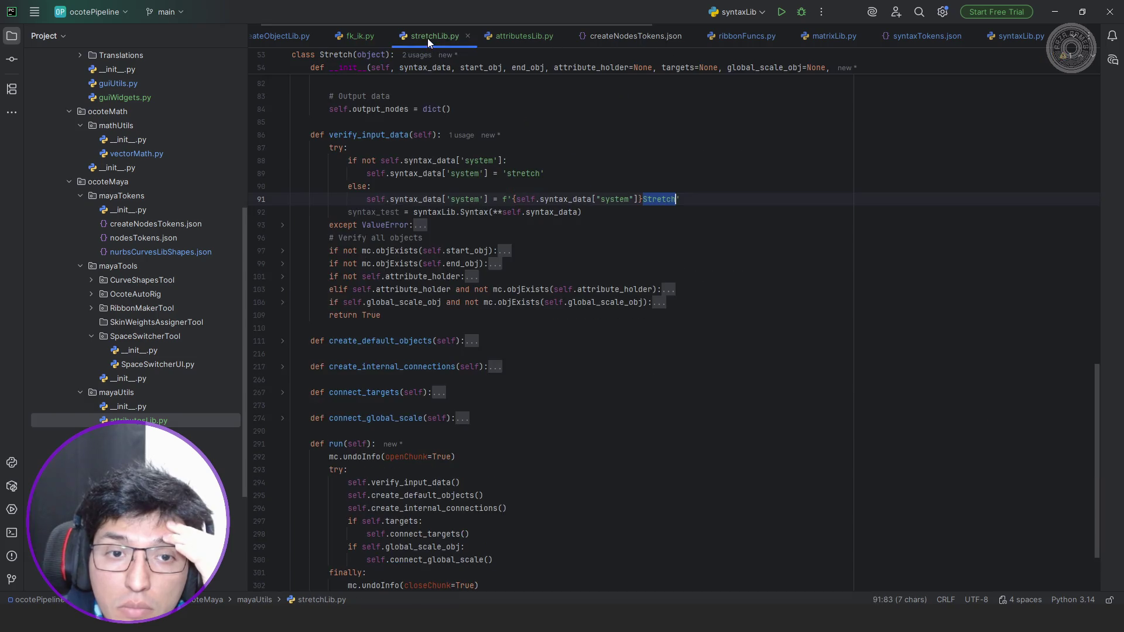
{"action": "scroll", "coordinate": [500, 217], "scroll_direction": "up", "scroll_amount": 5}
{"action": "scroll", "coordinate": [499, 216], "scroll_direction": "up", "scroll_amount": 5}
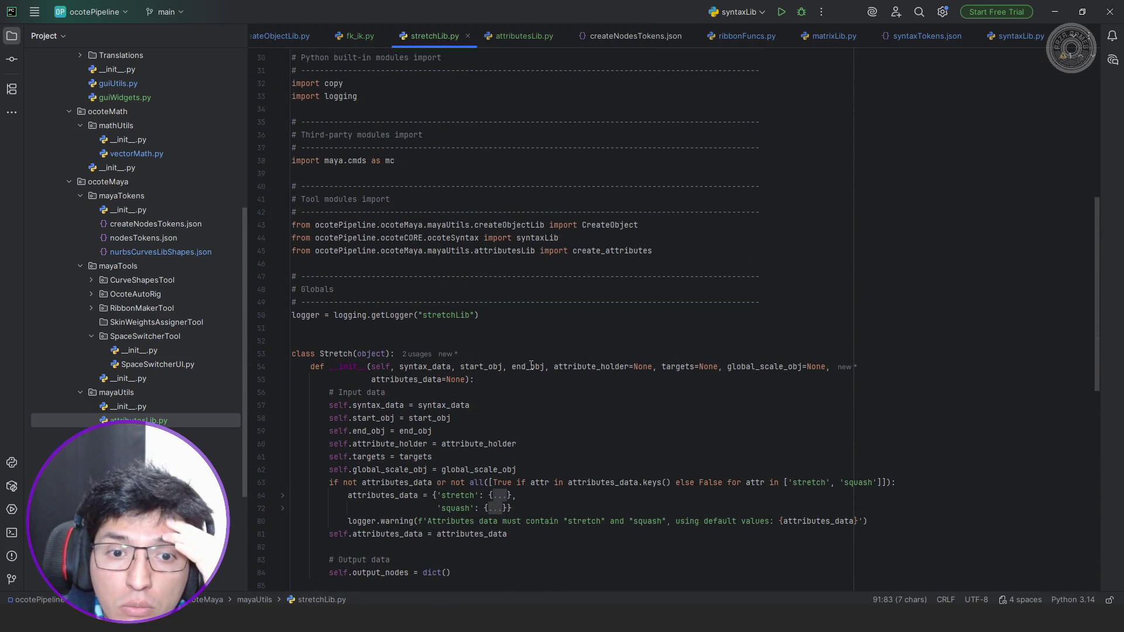
{"action": "double_click", "coordinate": [481, 366]}
{"action": "scroll", "coordinate": [499, 298], "scroll_direction": "down", "scroll_amount": 2}
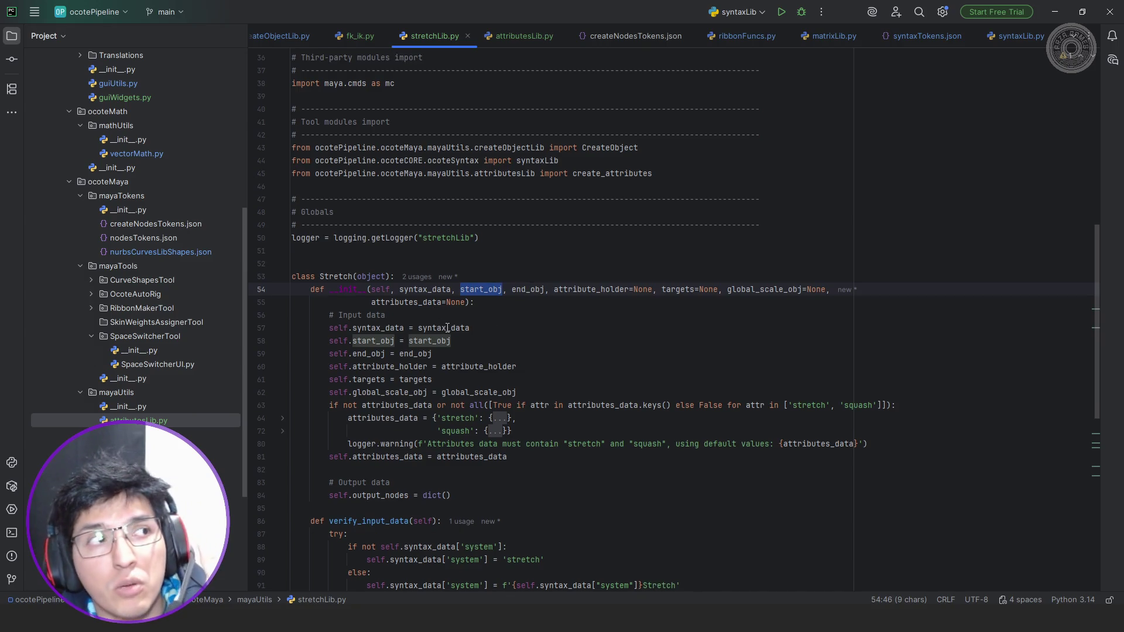
{"action": "left_click", "coordinate": [291, 40]}
{"action": "left_click", "coordinate": [386, 35]}
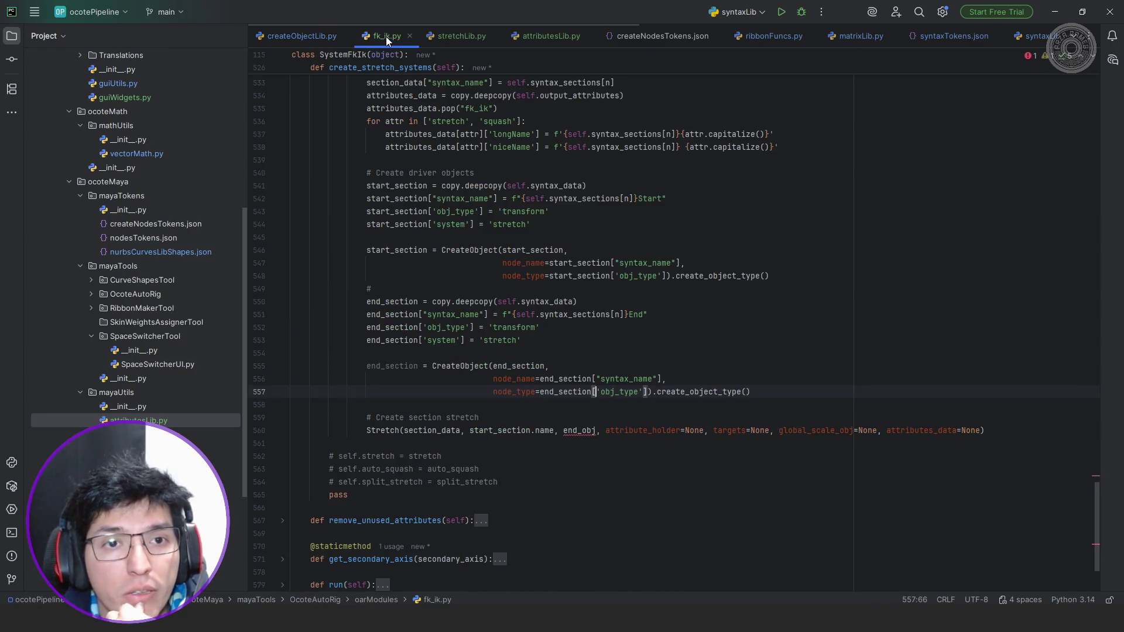
{"action": "scroll", "coordinate": [573, 384], "scroll_direction": "down", "scroll_amount": 1}
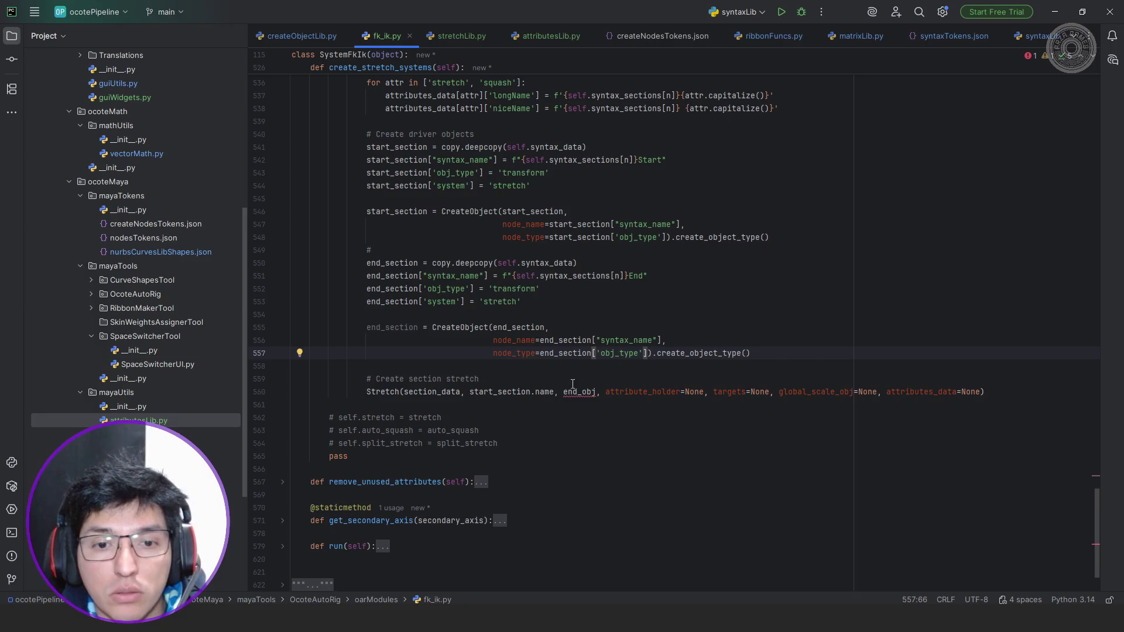
Replace end_obj with end_section.name as the Stretch call's third argument.
{"action": "double_click", "coordinate": [392, 326]}
{"action": "key", "text": "ctrl+c"}
{"action": "double_click", "coordinate": [588, 393]}
{"action": "key", "text": "ctrl+v"}
{"action": "type", "text": ".name"}
{"action": "left_click", "coordinate": [675, 381]}
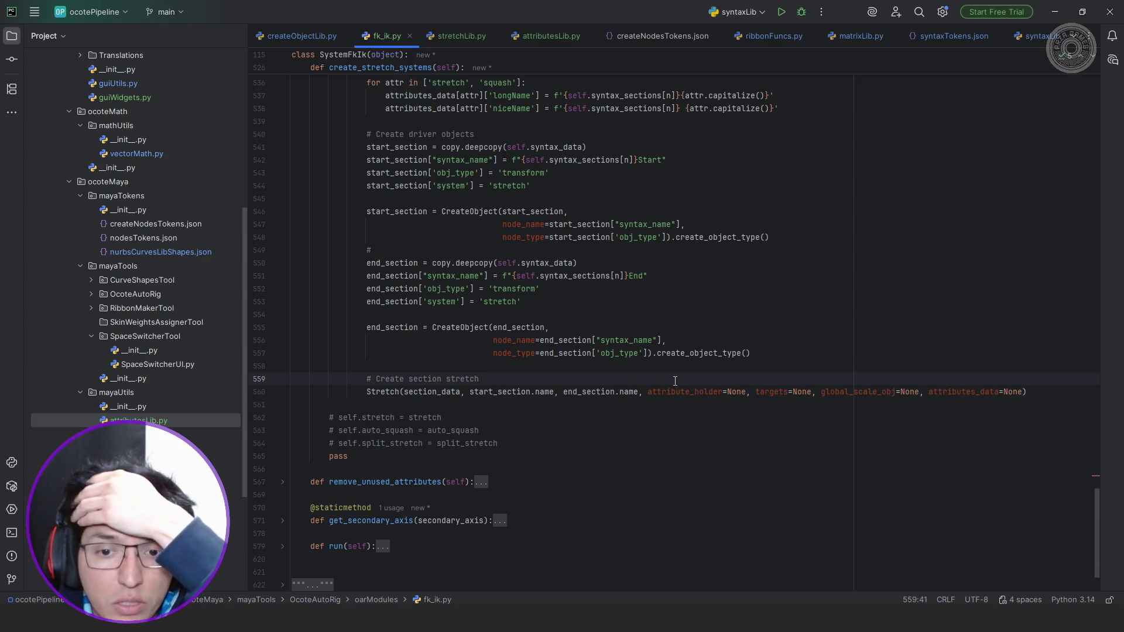
{"action": "double_click", "coordinate": [543, 392]}
{"action": "left_click", "coordinate": [1025, 38]}
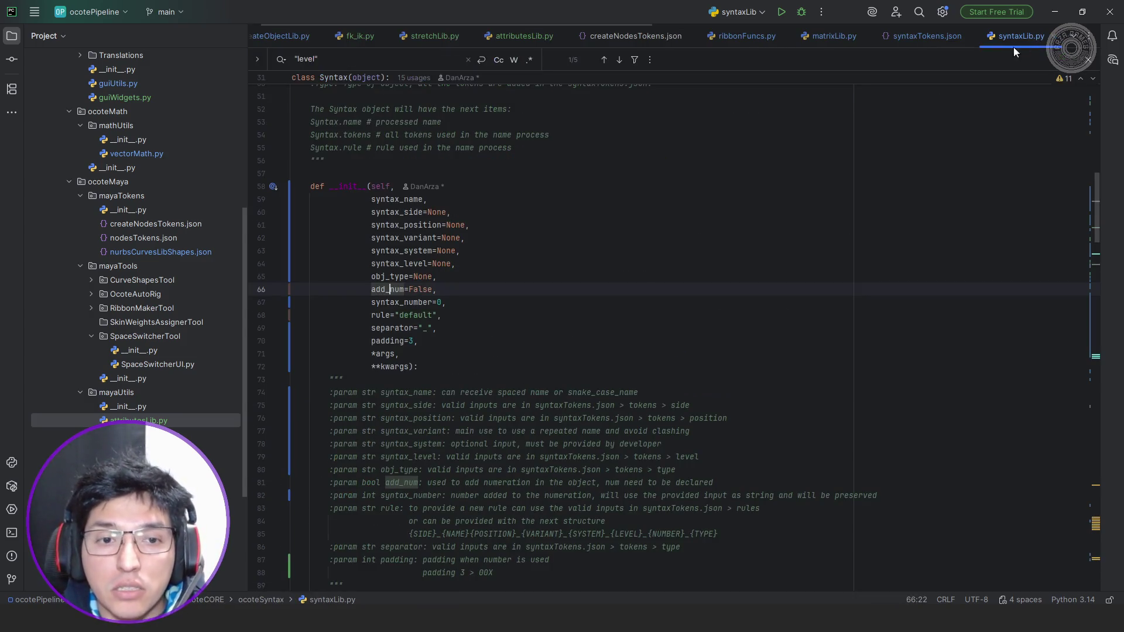
{"action": "scroll", "coordinate": [527, 311], "scroll_direction": "down", "scroll_amount": 5}
{"action": "scroll", "coordinate": [526, 308], "scroll_direction": "down", "scroll_amount": 5}
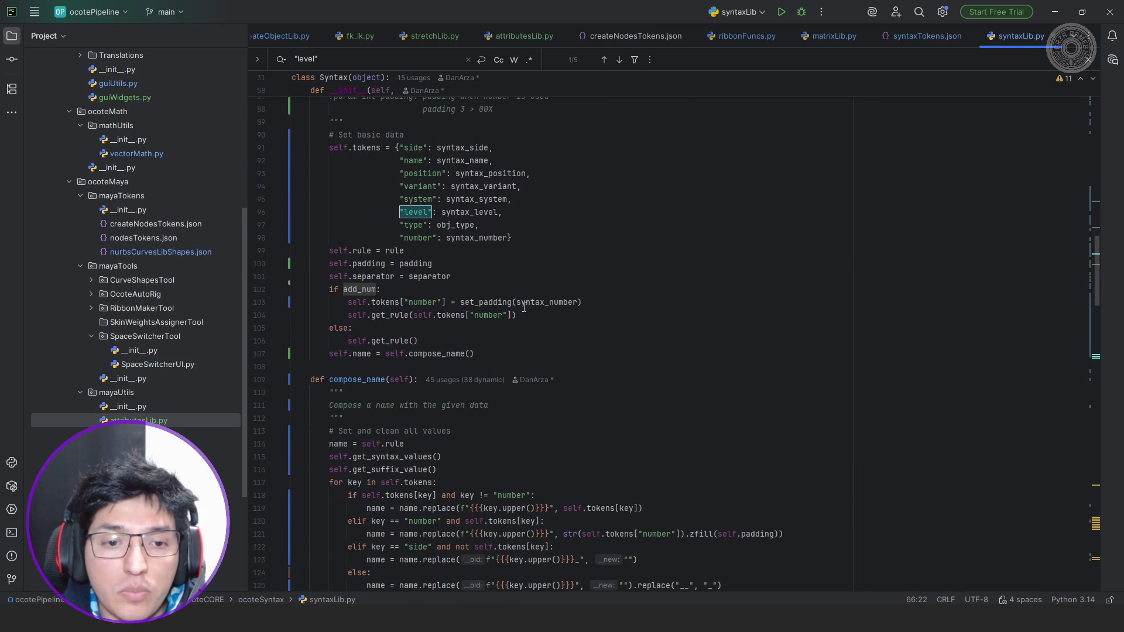
Check that Syntax sets self.name via compose_name, close the level search and go back to fk_ik.py.
{"action": "left_click", "coordinate": [456, 353]}
{"action": "double_click", "coordinate": [456, 353]}
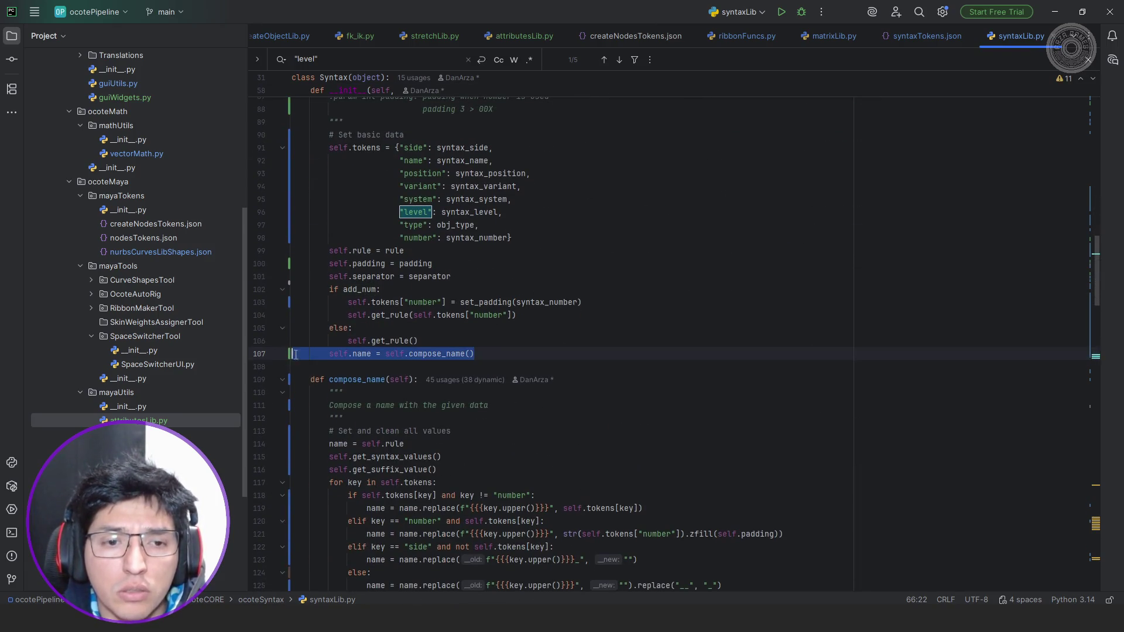
{"action": "left_click", "coordinate": [519, 342]}
{"action": "key", "text": "Escape"}
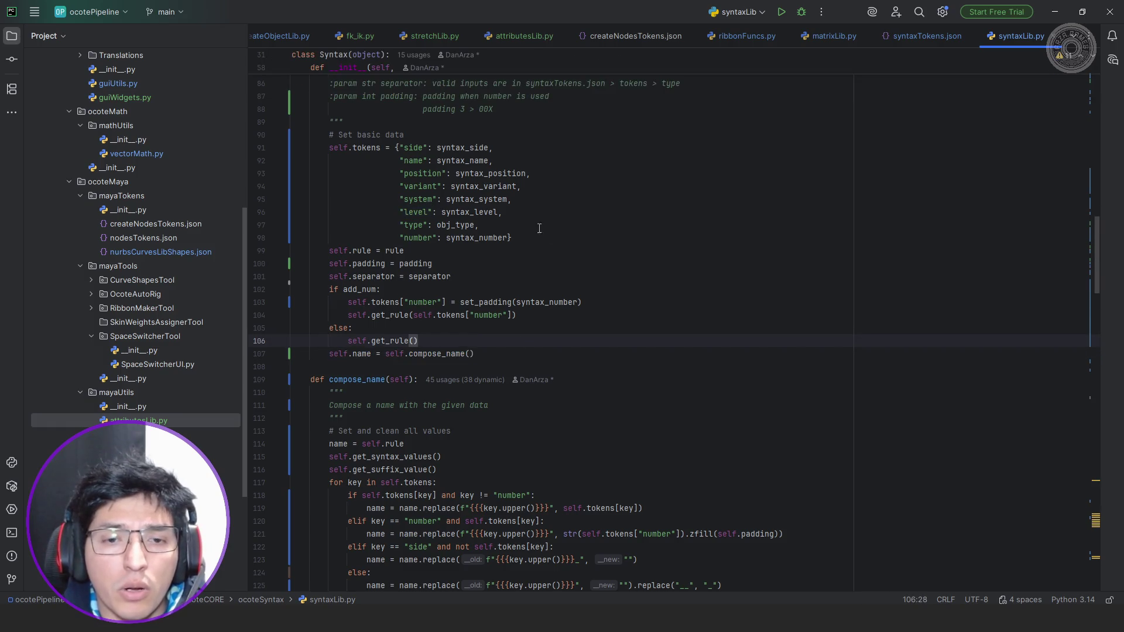
{"action": "scroll", "coordinate": [522, 225], "scroll_direction": "down", "scroll_amount": 3}
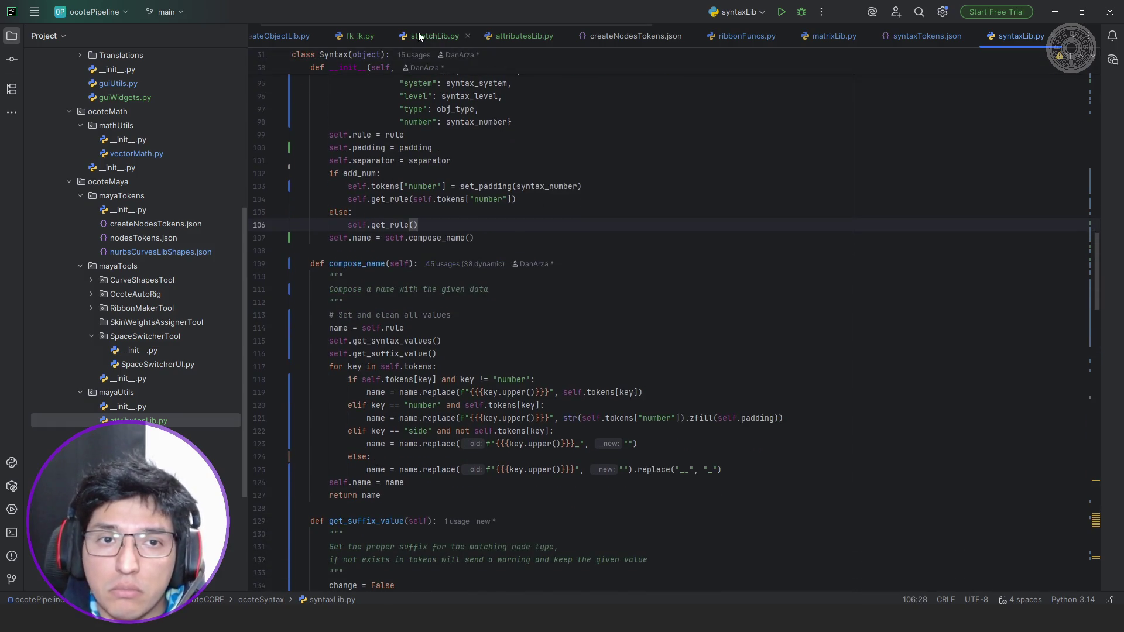
{"action": "left_click", "coordinate": [283, 35]}
{"action": "key", "text": "ctrl+Tab"}
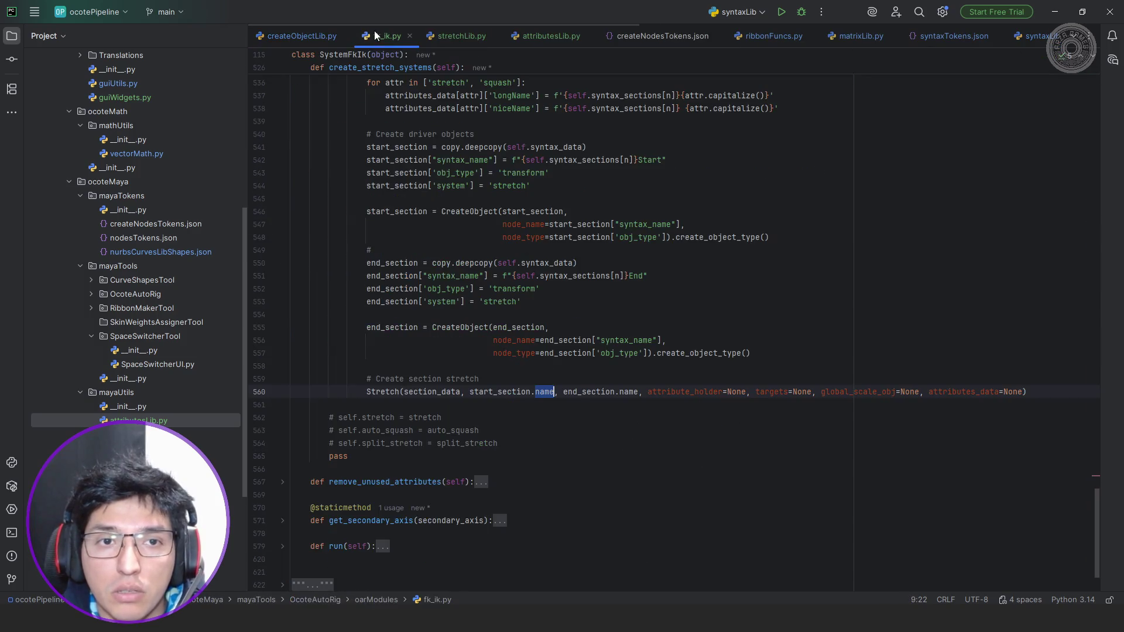
Break the Stretch call after end_section.name so the keyword arguments start on a new line.
{"action": "double_click", "coordinate": [629, 392]}
{"action": "double_click", "coordinate": [746, 391]}
{"action": "key", "text": "Left"}
{"action": "key", "text": "ctrl+Left"}
{"action": "key", "text": "ctrl+Left"}
{"action": "key", "text": "Left"}
{"action": "key", "text": "Left"}
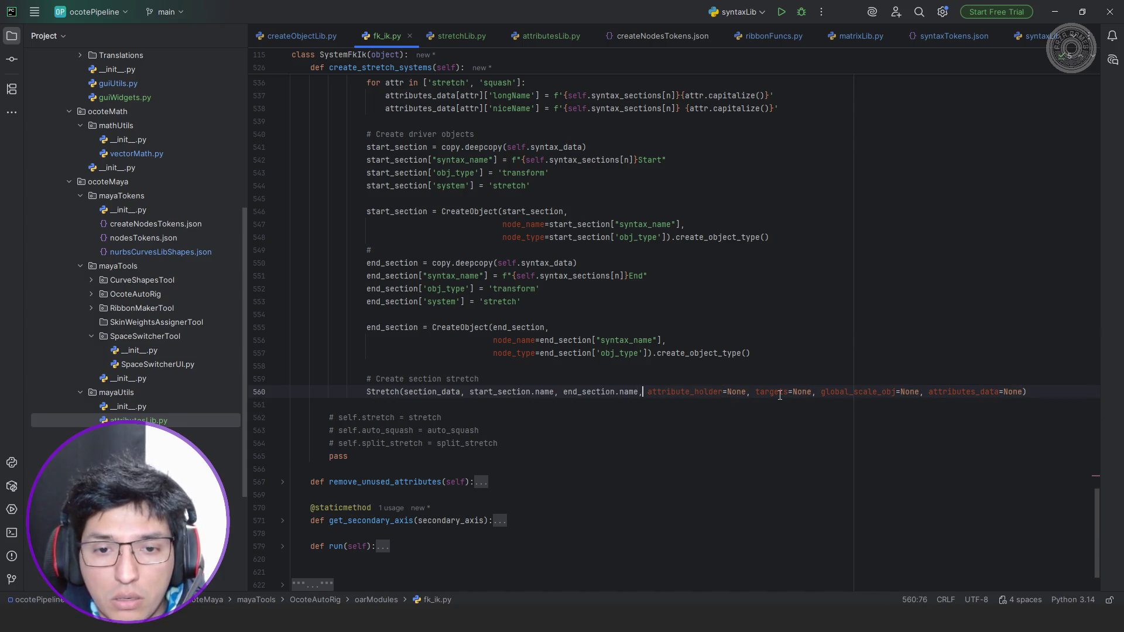
{"action": "key", "text": "ctrl+Left"}
{"action": "key", "text": "Left"}
{"action": "key", "text": "ctrl+Left"}
{"action": "key", "text": "Left"}
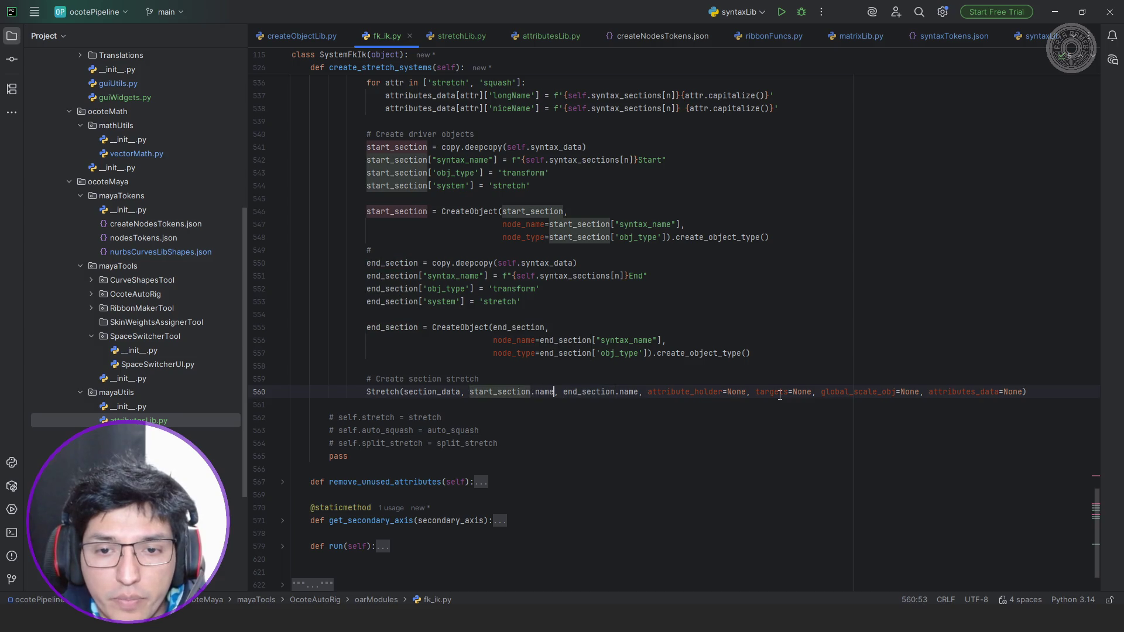
{"action": "key", "text": "ctrl+Right"}
{"action": "key", "text": "ctrl+Right"}
{"action": "key", "text": "ctrl+Right"}
{"action": "key", "text": "Right"}
{"action": "key", "text": "Return"}
Put attribute_holder, targets, global_scale_obj and attributes_data each on its own line, selecting attribute_holder's None.
{"action": "key", "text": "ctrl+Right"}
{"action": "key", "text": "Right"}
{"action": "key", "text": "Return"}
{"action": "key", "text": "ctrl+Right"}
{"action": "key", "text": "ctrl+Right"}
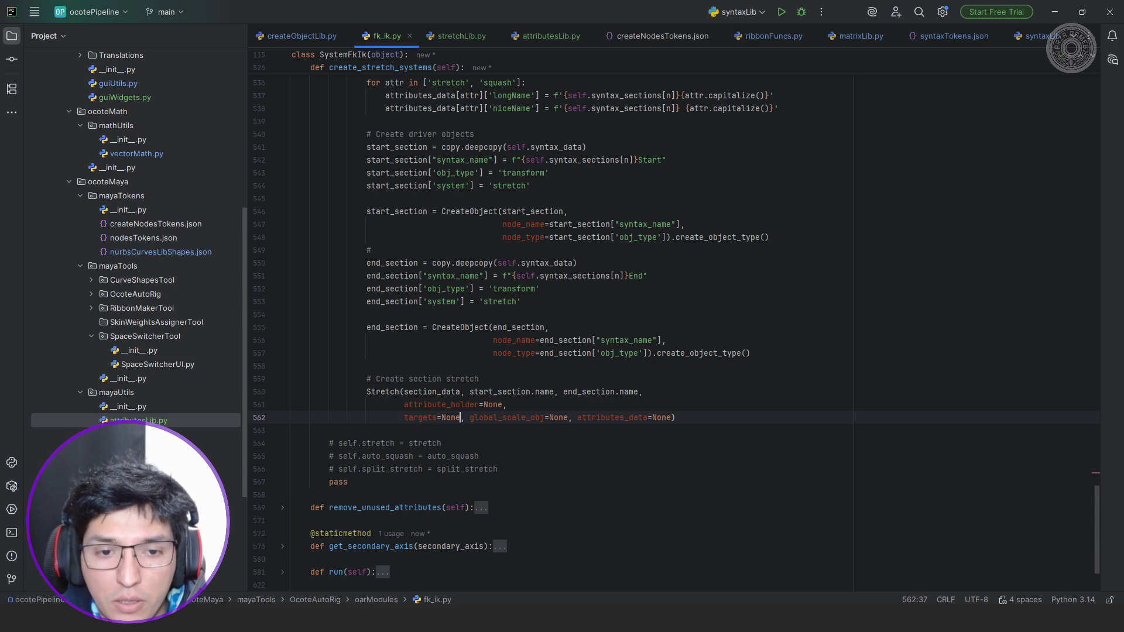
{"action": "key", "text": "Return"}
{"action": "key", "text": "ctrl+Right"}
{"action": "key", "text": "Right"}
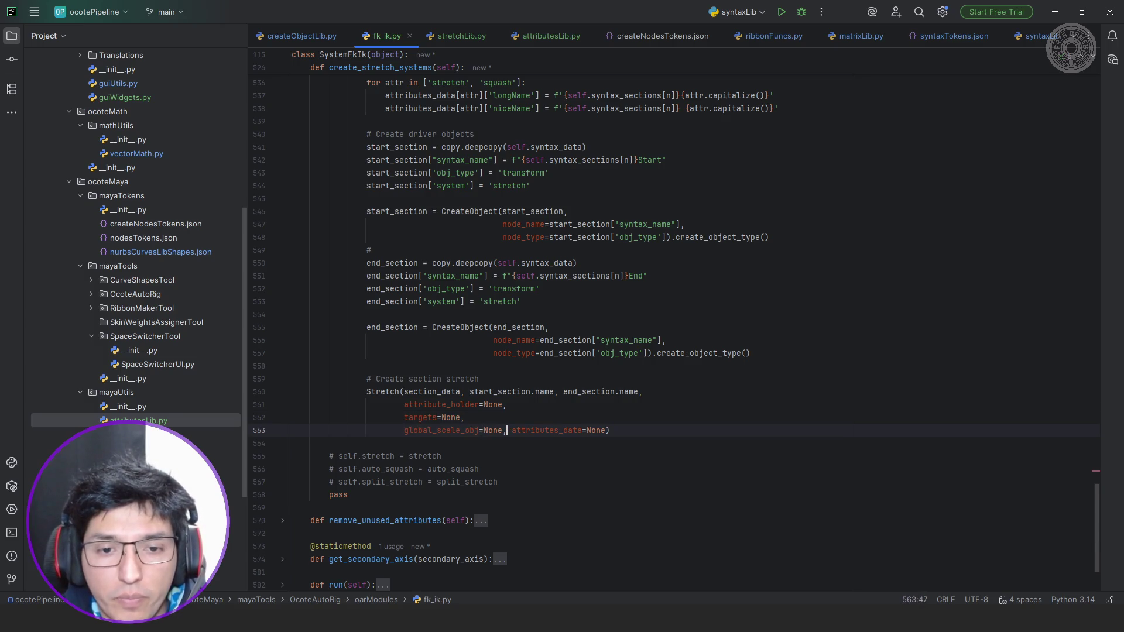
{"action": "key", "text": "Return"}
{"action": "key", "text": "Up"}
{"action": "key", "text": "Up"}
{"action": "key", "text": "Up"}
{"action": "key", "text": "ctrl+Right"}
{"action": "key", "text": "ctrl+Right"}
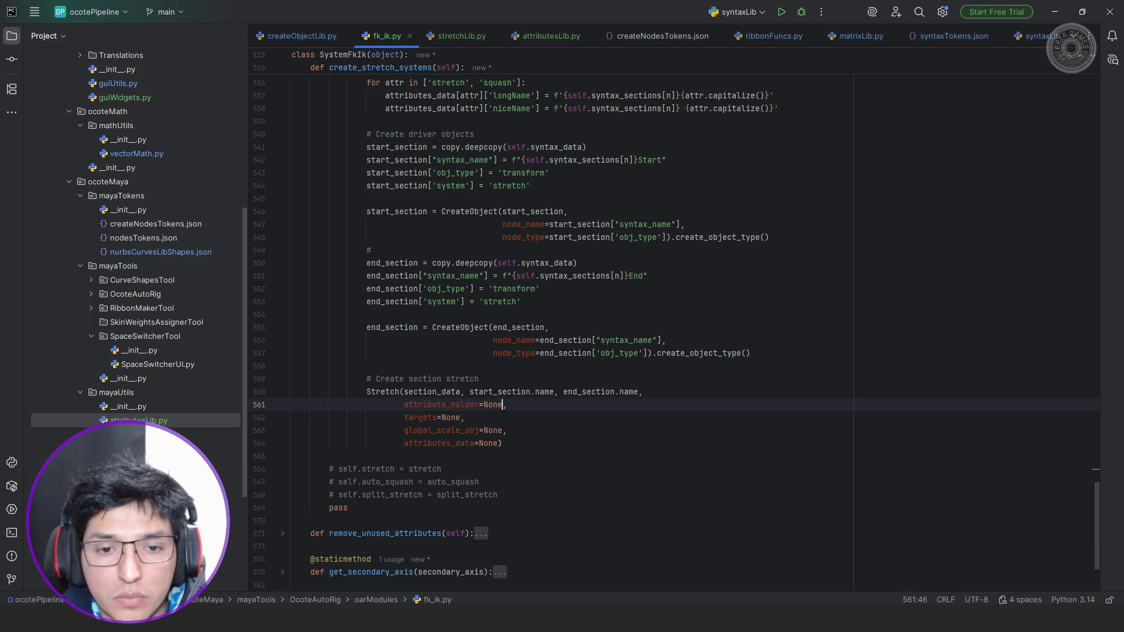
{"action": "key", "text": "ctrl+shift+Left"}
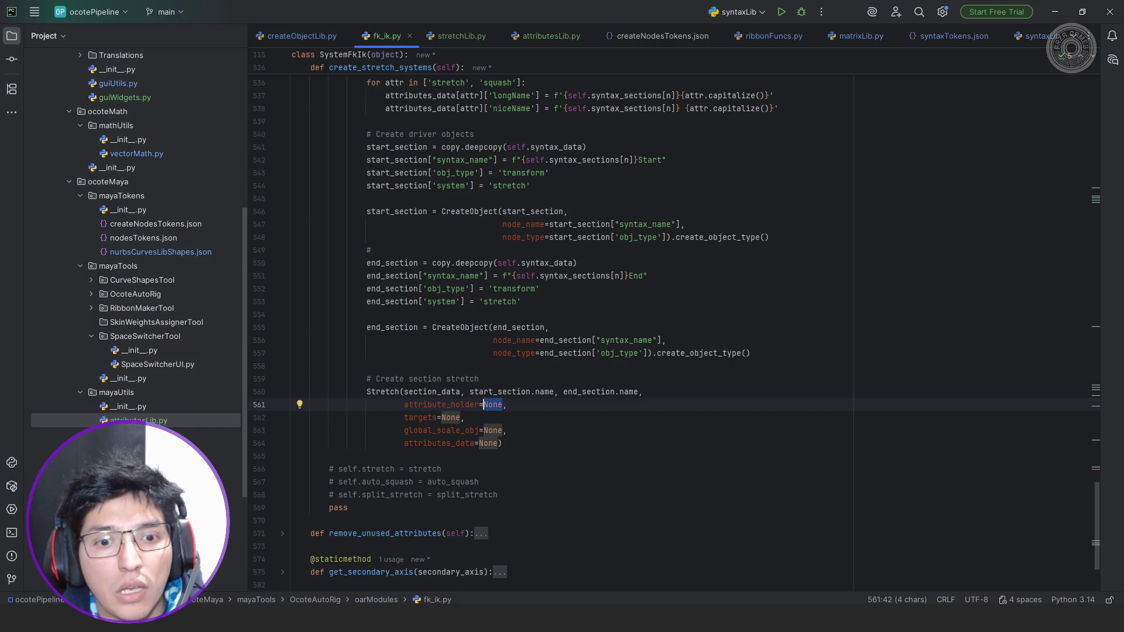
{"action": "type", "text": "self."}
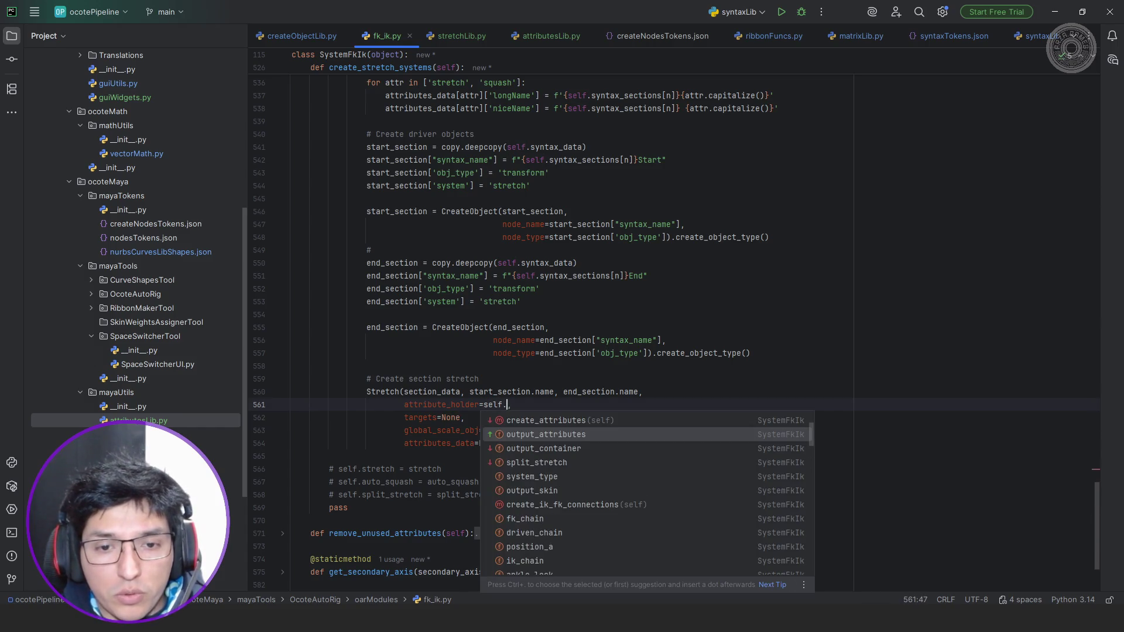
Set attribute_holder to self.output_container.name and attributes_data to attributes_data.
{"action": "key", "text": "Down"}
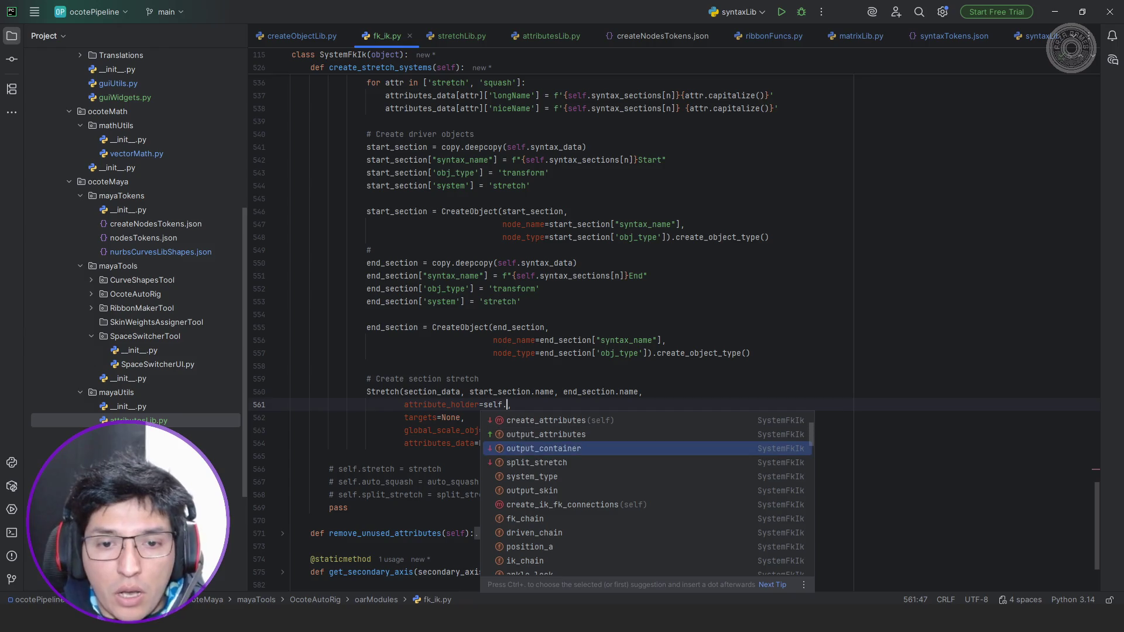
{"action": "key", "text": "Return"}
{"action": "type", "text": ".name"}
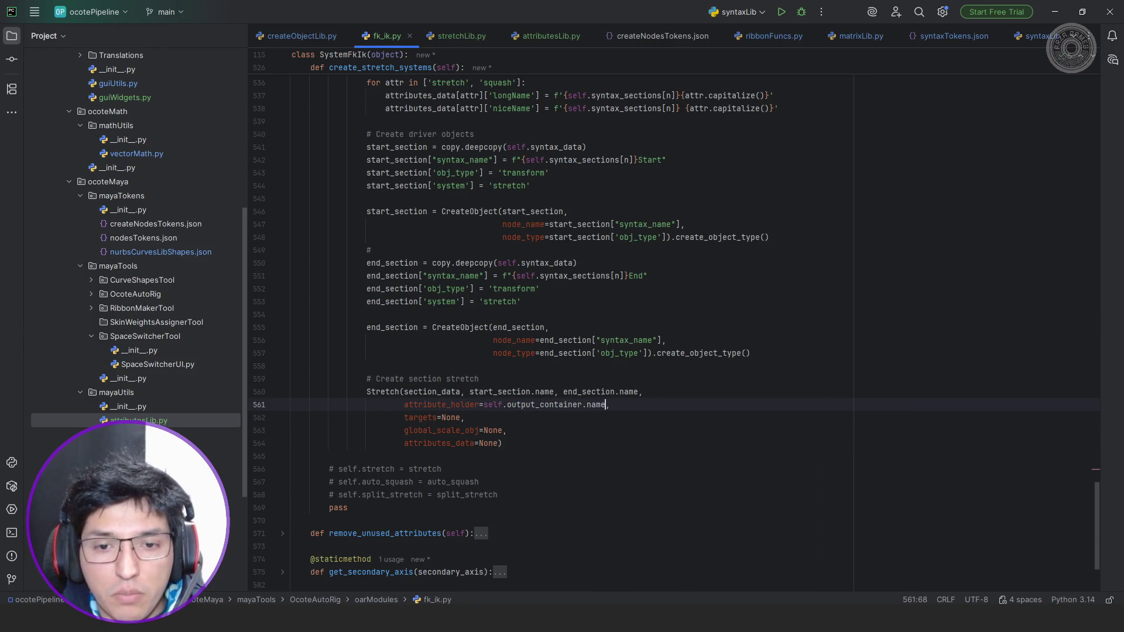
{"action": "key", "text": "Down"}
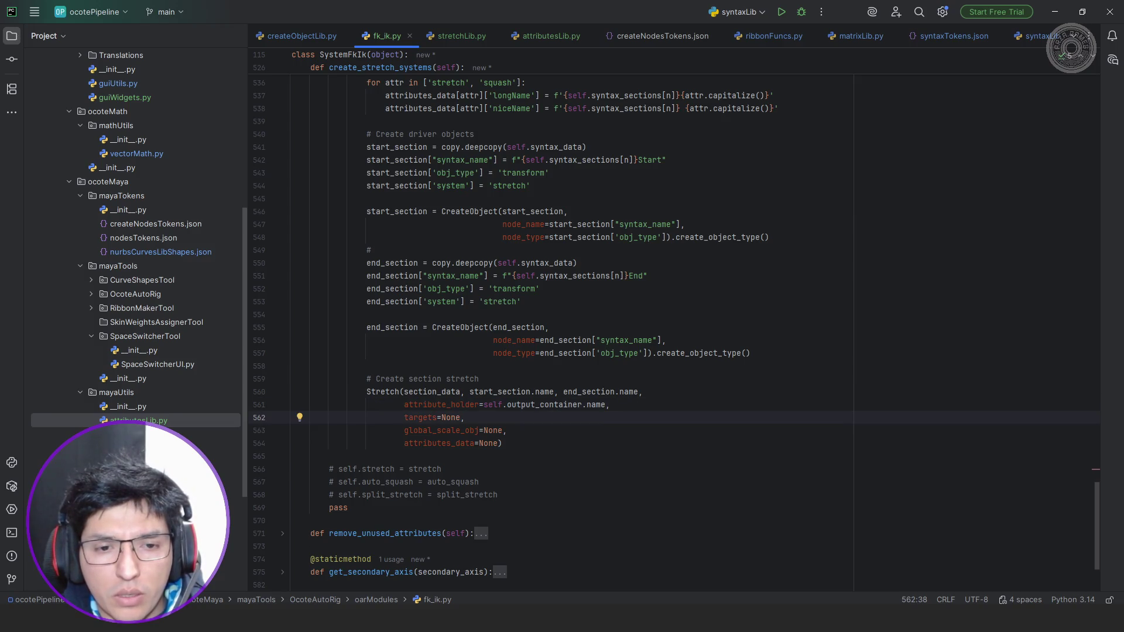
{"action": "key", "text": "Down"}
{"action": "key", "text": "Down"}
{"action": "key", "text": "End"}
{"action": "key", "text": "Left"}
{"action": "key", "text": "ctrl+shift+Left"}
{"action": "type", "text": "a"}
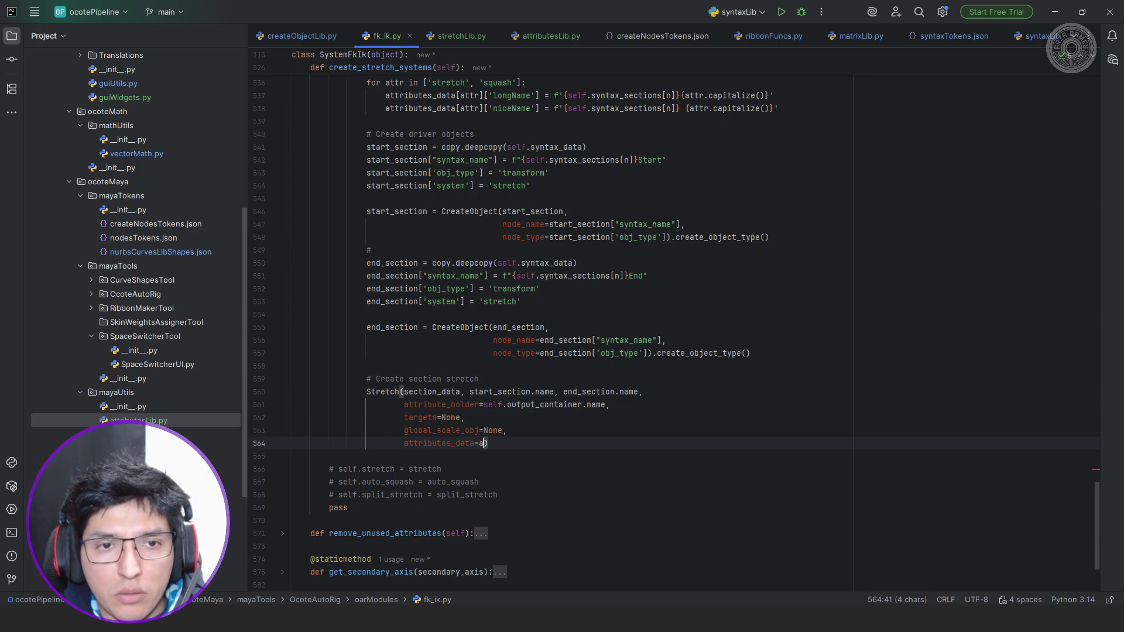
{"action": "type", "text": "tt"}
{"action": "key", "text": "Return"}
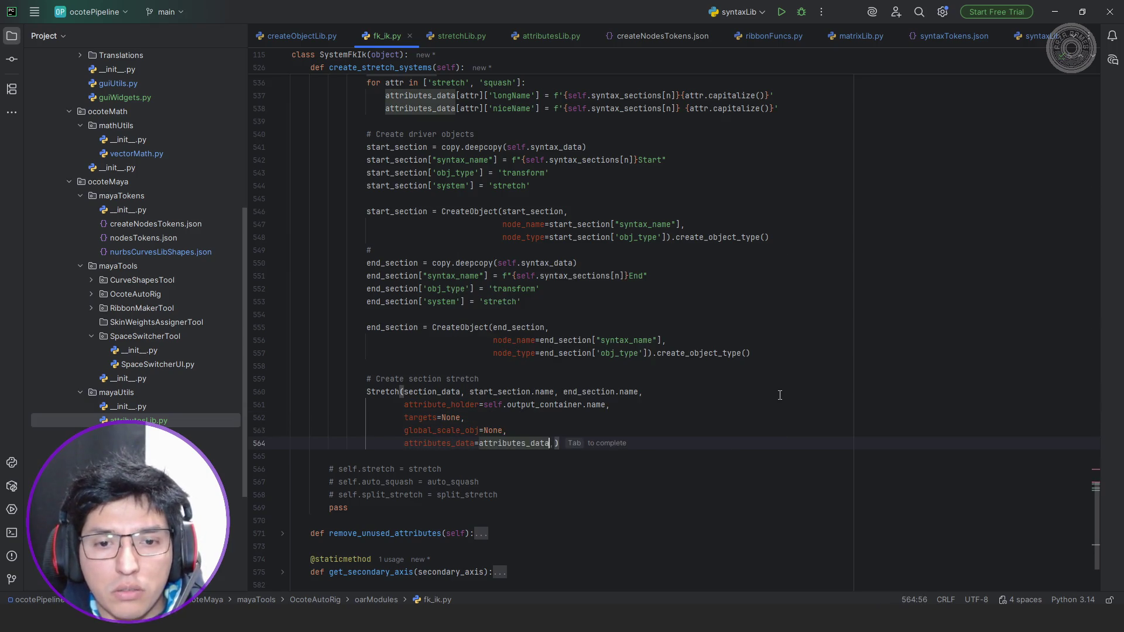
{"action": "key", "text": "Escape"}
Paste self.output_container.name in as global_scale_obj, then switch to Maya.
{"action": "key", "text": "Up"}
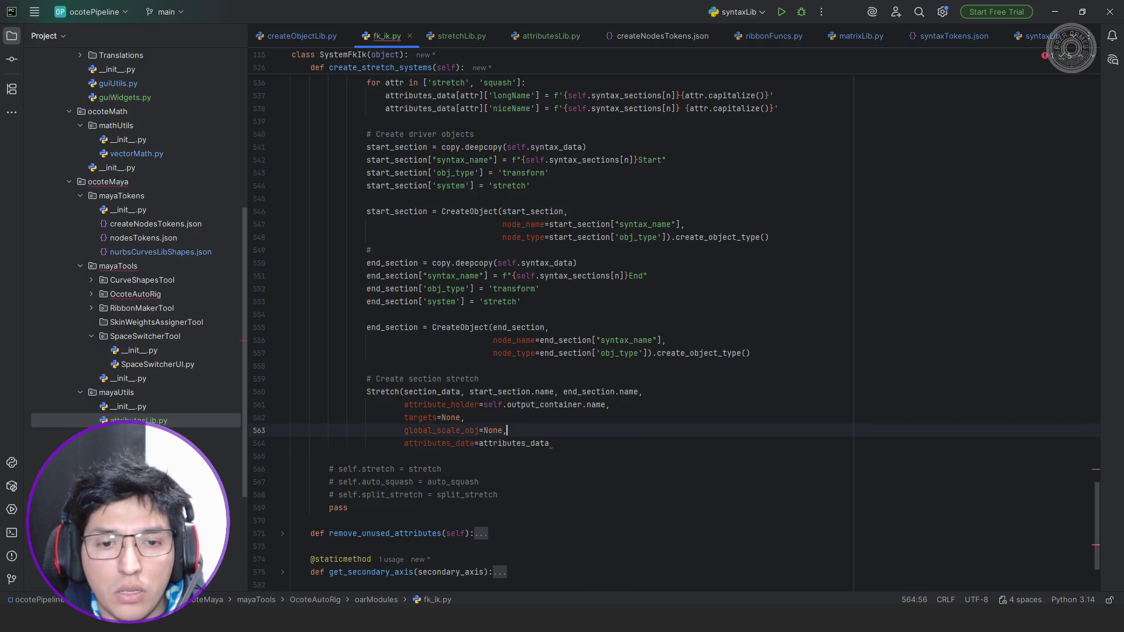
{"action": "key", "text": "Down"}
{"action": "type", "text": ")"}
{"action": "key", "text": "Up"}
{"action": "key", "text": "ctrl+shift+Left"}
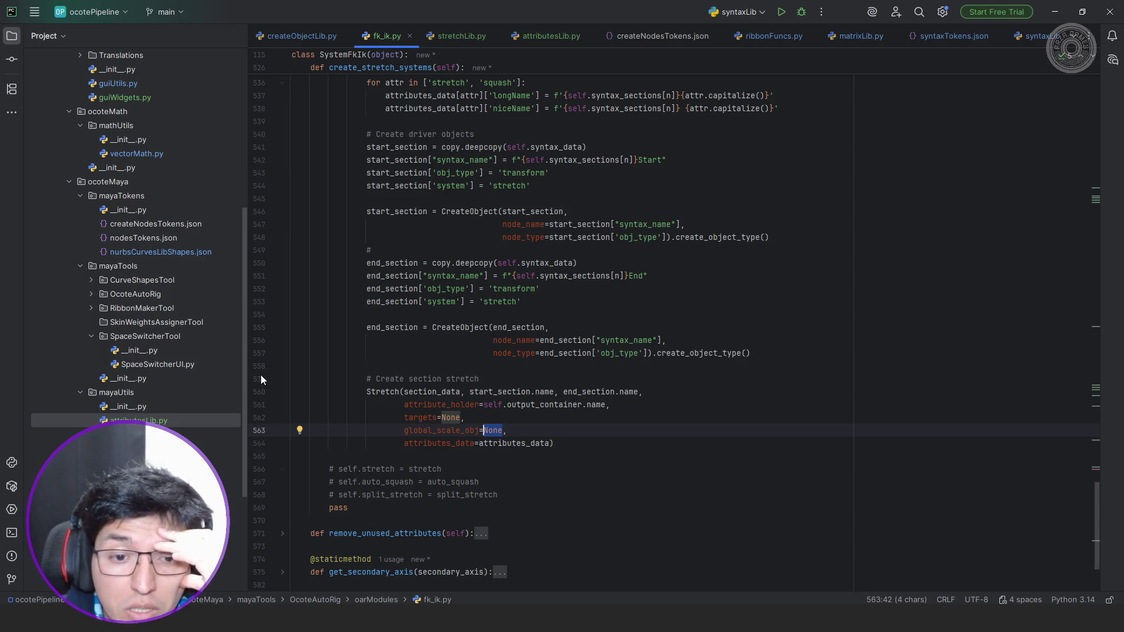
{"action": "left_click", "coordinate": [486, 405]}
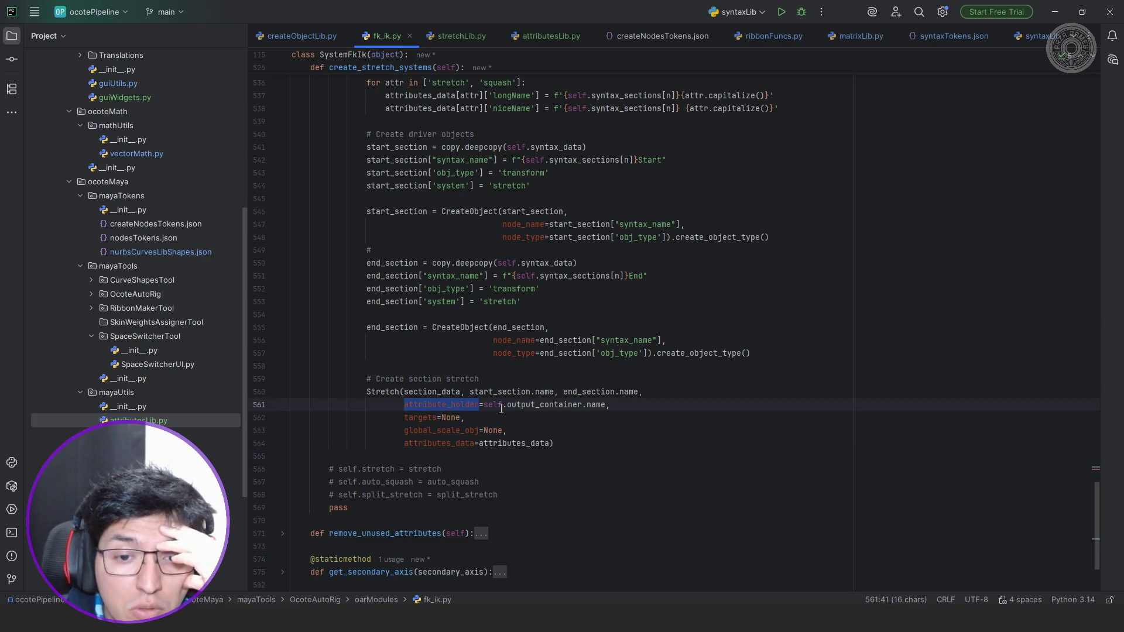
{"action": "left_click_drag", "start_coordinate": [483, 404], "coordinate": [606, 407]}
{"action": "key", "text": "ctrl+c"}
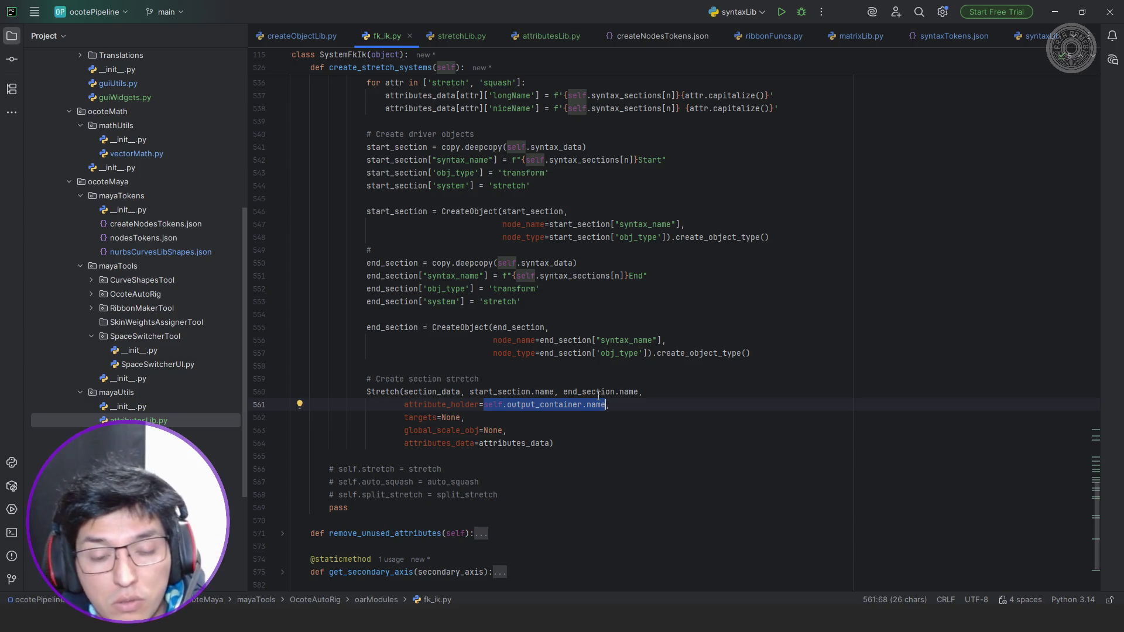
{"action": "double_click", "coordinate": [490, 430]}
{"action": "key", "text": "ctrl+v"}
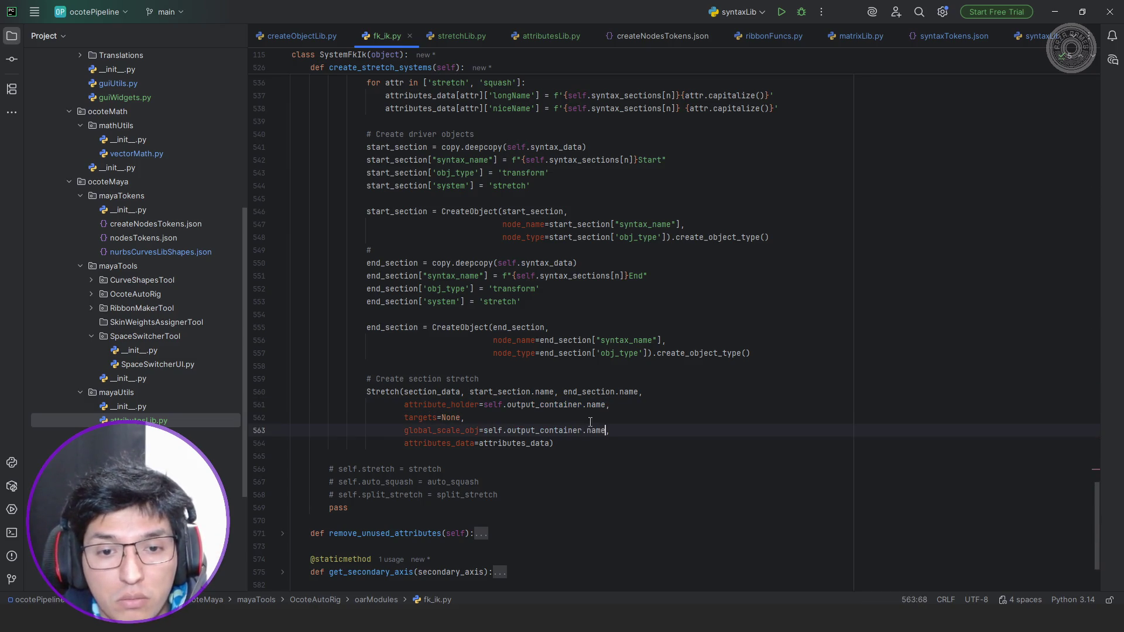
{"action": "type", "text": ","}
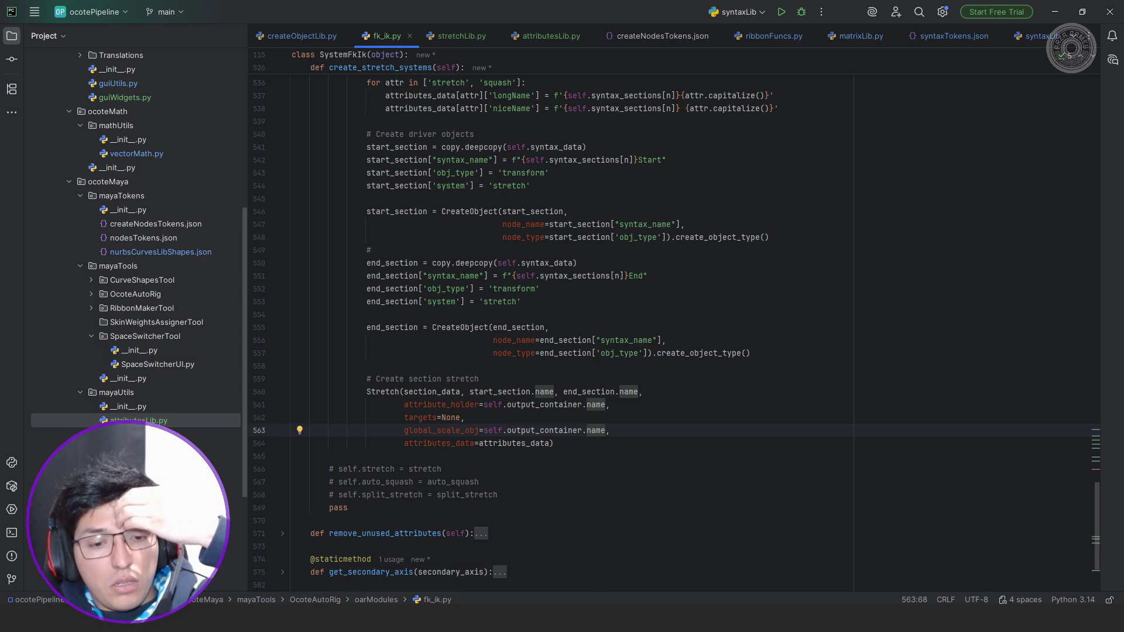
{"action": "key", "text": "alt+Tab"}
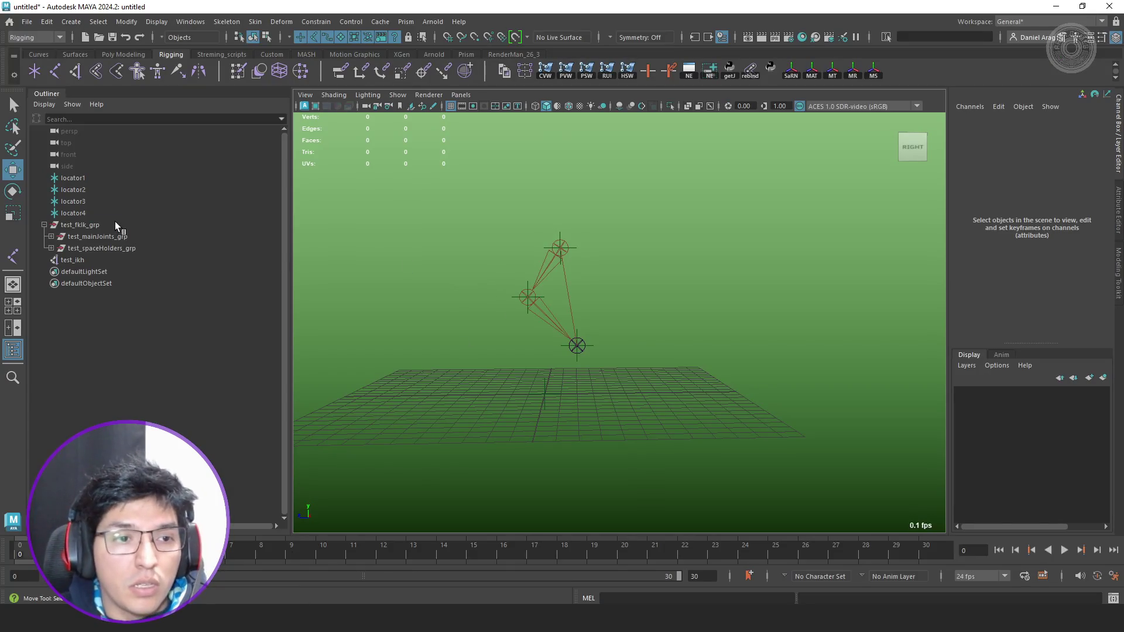
Select test_fklk_grp and test-scale and test-move it, undoing each change.
{"action": "left_click", "coordinate": [121, 225]}
{"action": "left_click_drag", "start_coordinate": [562, 301], "coordinate": [597, 316], "text": "alt"}
{"action": "key", "text": "r"}
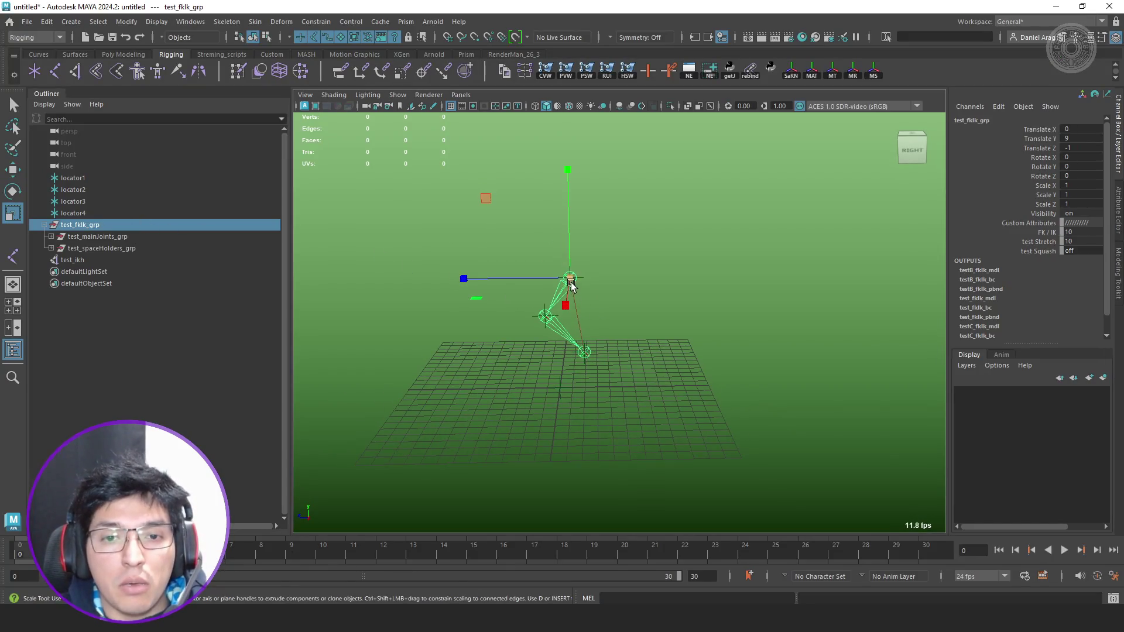
{"action": "mouse_move", "coordinate": [571, 277]}
{"action": "left_mouse_down"}
{"action": "mouse_move", "coordinate": [679, 283]}
{"action": "mouse_move", "coordinate": [495, 259]}
{"action": "mouse_move", "coordinate": [790, 289]}
{"action": "mouse_move", "coordinate": [527, 271]}
{"action": "mouse_move", "coordinate": [704, 278]}
{"action": "left_mouse_up"}
{"action": "key", "text": "ctrl+z"}
{"action": "key", "text": "w"}
{"action": "mouse_move", "coordinate": [570, 278]}
{"action": "left_mouse_down"}
{"action": "mouse_move", "coordinate": [494, 199]}
{"action": "mouse_move", "coordinate": [642, 184]}
{"action": "mouse_move", "coordinate": [441, 190]}
{"action": "mouse_move", "coordinate": [632, 143]}
{"action": "left_mouse_up"}
{"action": "key", "text": "ctrl+z"}
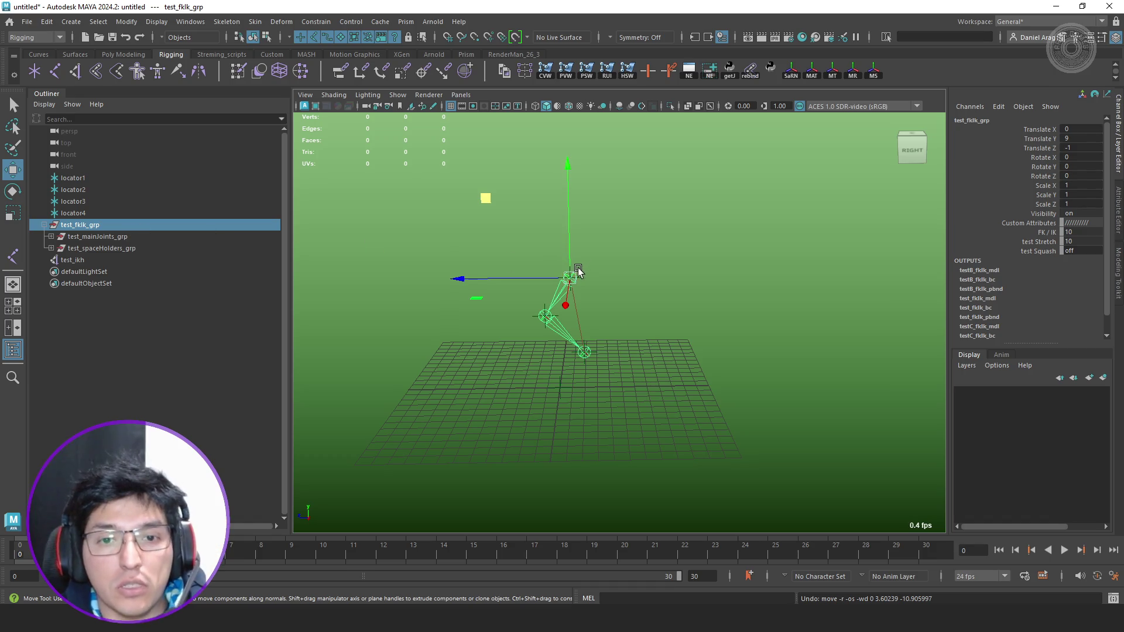
Scale test_fklk_grp uniformly to 2.857 via the Channel Box and switch back to PyCharm.
{"action": "key", "text": "r"}
{"action": "left_click_drag", "start_coordinate": [571, 278], "coordinate": [765, 288]}
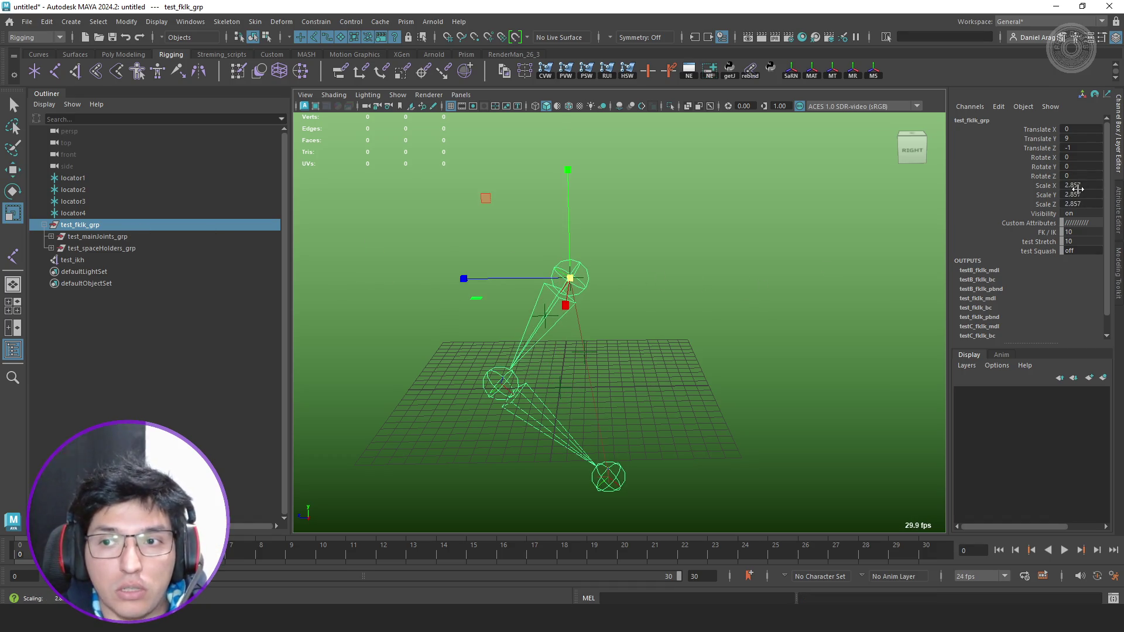
{"action": "left_click_drag", "start_coordinate": [1079, 186], "coordinate": [1079, 205]}
{"action": "type", "text": "3"}
{"action": "key", "text": "Return"}
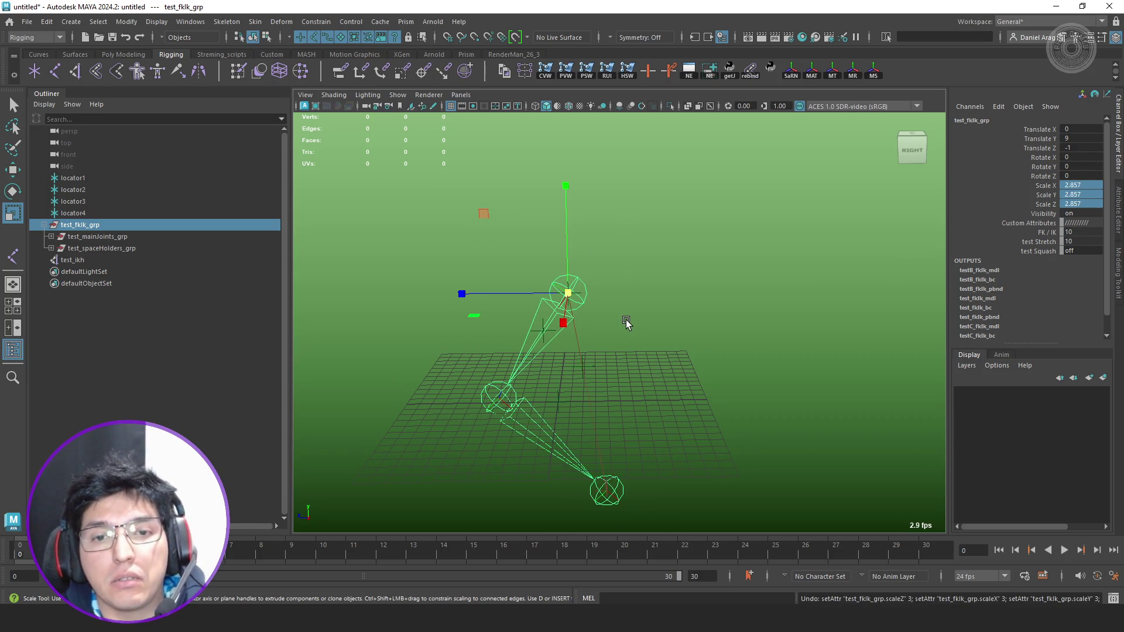
{"action": "key", "text": "alt+Tab"}
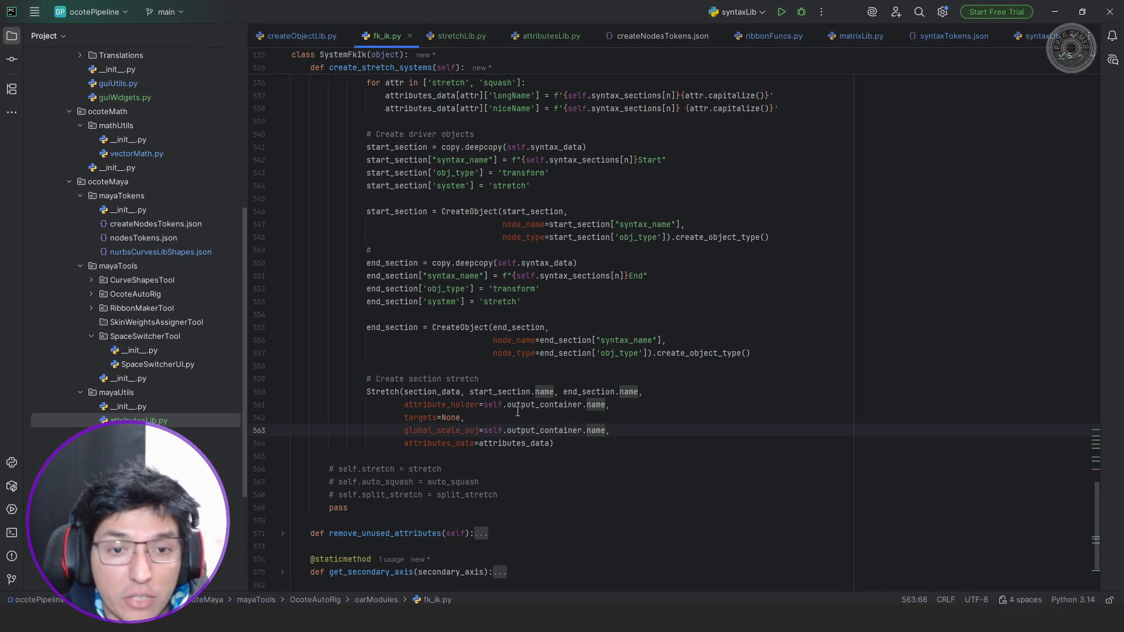
{"action": "scroll", "coordinate": [518, 411], "scroll_direction": "up", "scroll_amount": 2}
{"action": "scroll", "coordinate": [527, 395], "scroll_direction": "up", "scroll_amount": 2}
{"action": "scroll", "coordinate": [536, 380], "scroll_direction": "up", "scroll_amount": 1}
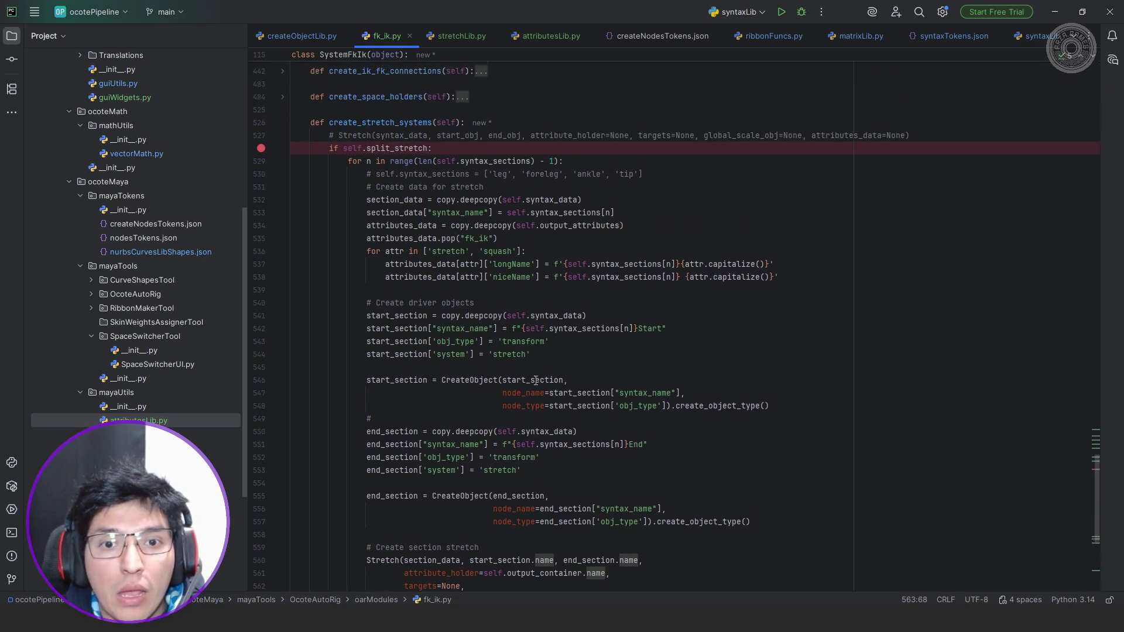
{"action": "scroll", "coordinate": [536, 380], "scroll_direction": "up", "scroll_amount": 1}
{"action": "scroll", "coordinate": [615, 357], "scroll_direction": "down", "scroll_amount": 2}
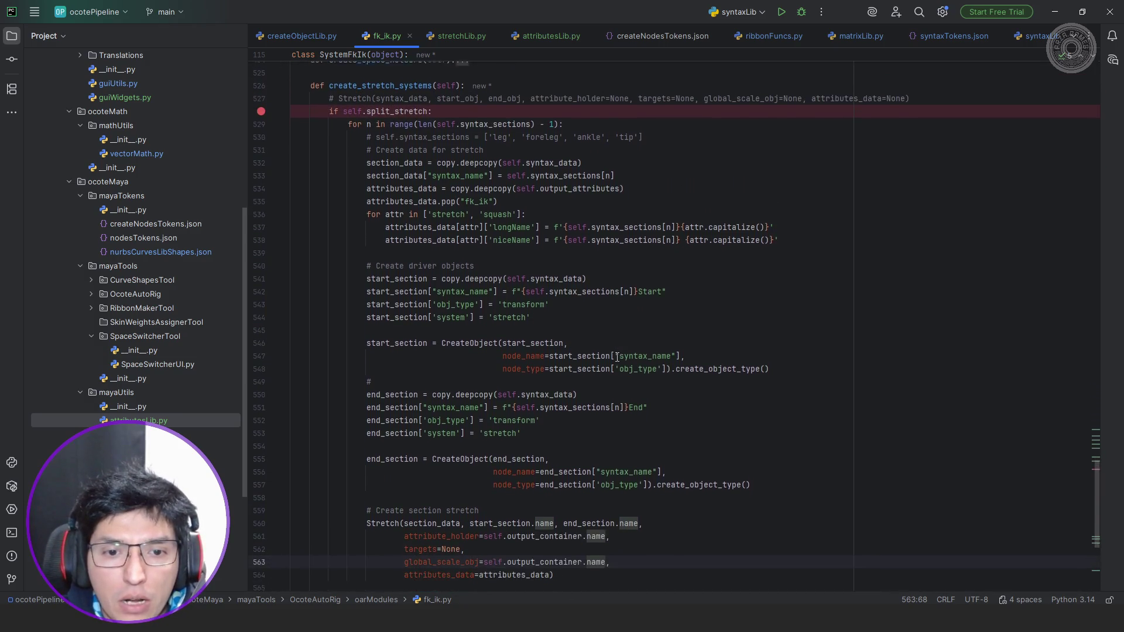
{"action": "scroll", "coordinate": [617, 356], "scroll_direction": "down", "scroll_amount": 1}
{"action": "scroll", "coordinate": [618, 356], "scroll_direction": "down", "scroll_amount": 2}
Add the comment '# Place the objects in the matching space' above the Stretch call, then switch to Maya.
{"action": "left_click", "coordinate": [757, 392]}
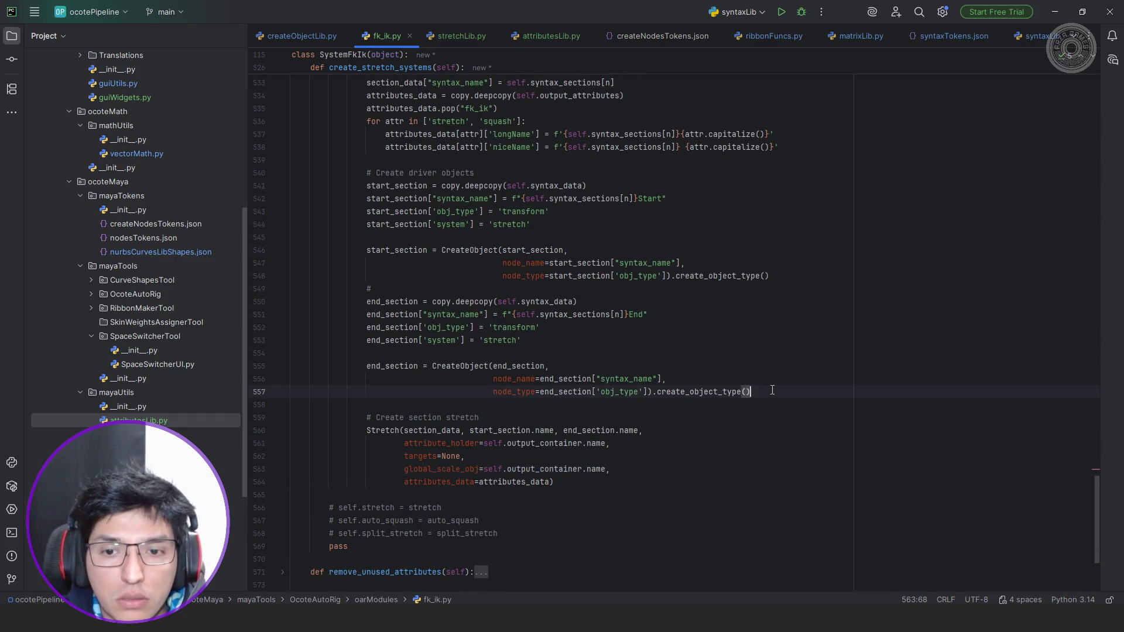
{"action": "key", "text": "Return"}
{"action": "key", "text": "Return"}
{"action": "type", "text": "#"}
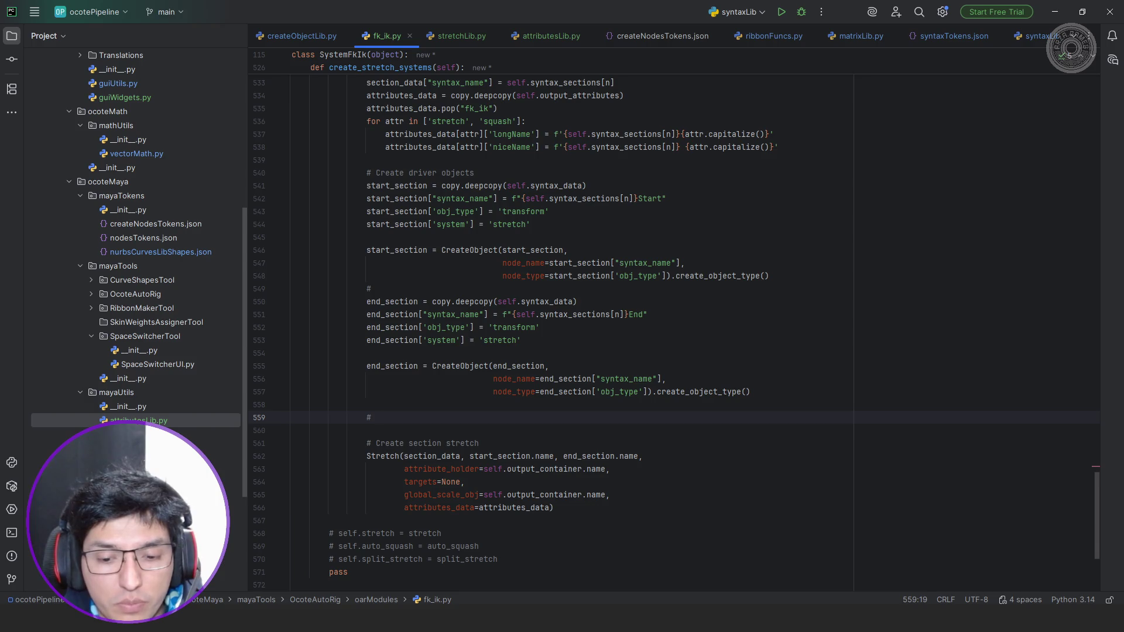
{"action": "type", "text": " Place the objects in the matching space"}
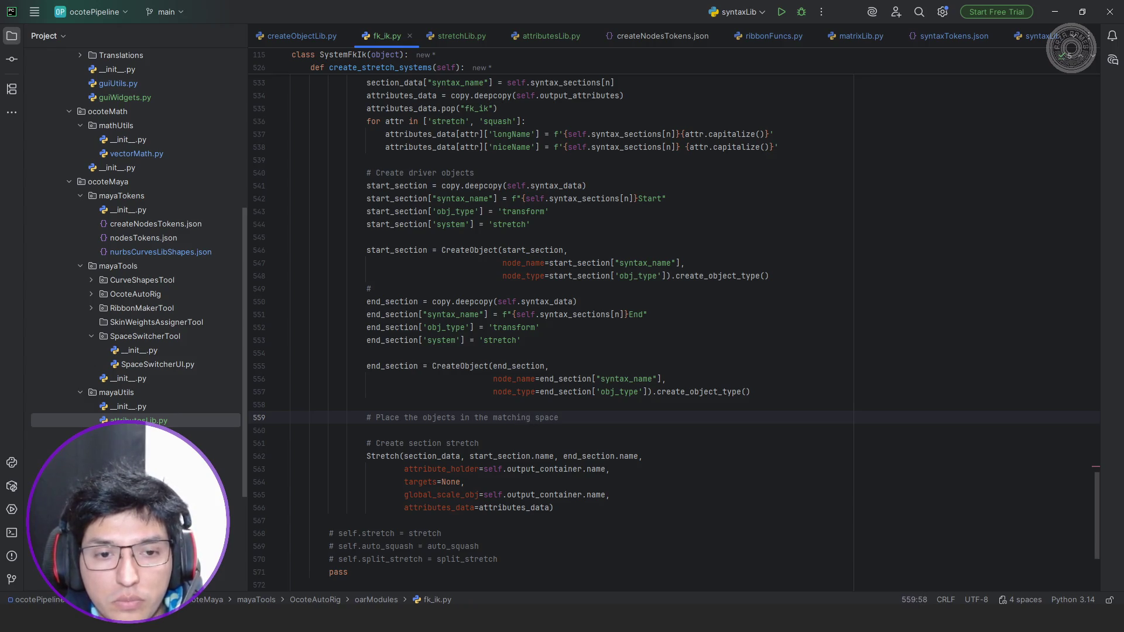
{"action": "key", "text": "Up"}
{"action": "key", "text": "BackSpace"}
{"action": "key", "text": "BackSpace"}
{"action": "key", "text": "BackSpace"}
{"action": "key", "text": "BackSpace"}
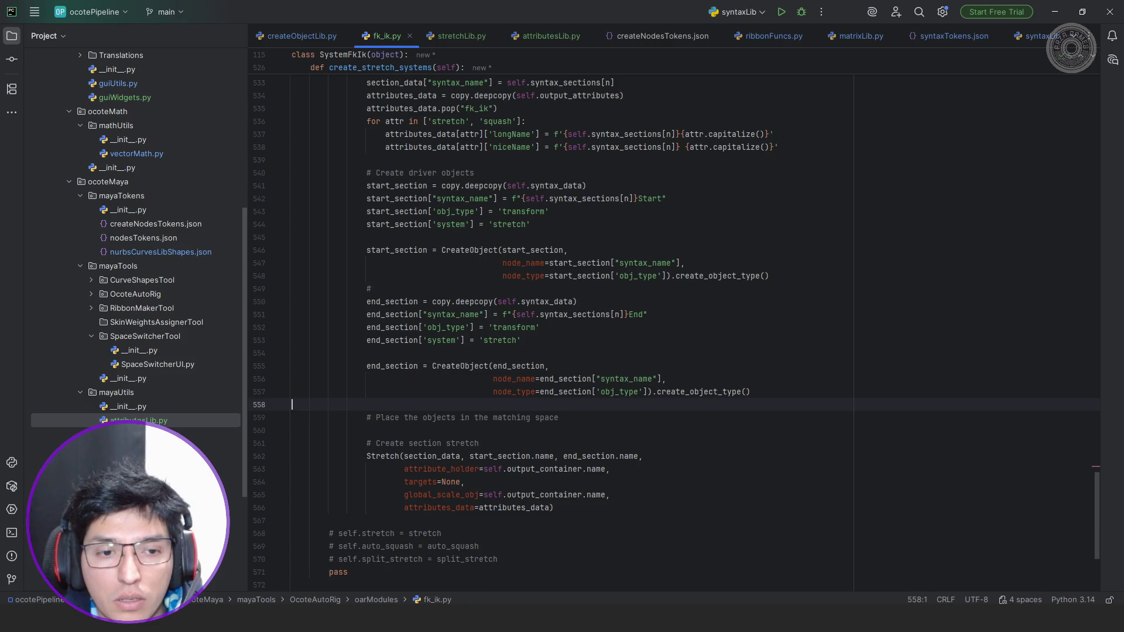
{"action": "key", "text": "BackSpace"}
{"action": "scroll", "coordinate": [643, 277], "scroll_direction": "up", "scroll_amount": 5}
{"action": "scroll", "coordinate": [643, 277], "scroll_direction": "up", "scroll_amount": 3}
{"action": "scroll", "coordinate": [643, 277], "scroll_direction": "up", "scroll_amount": 2}
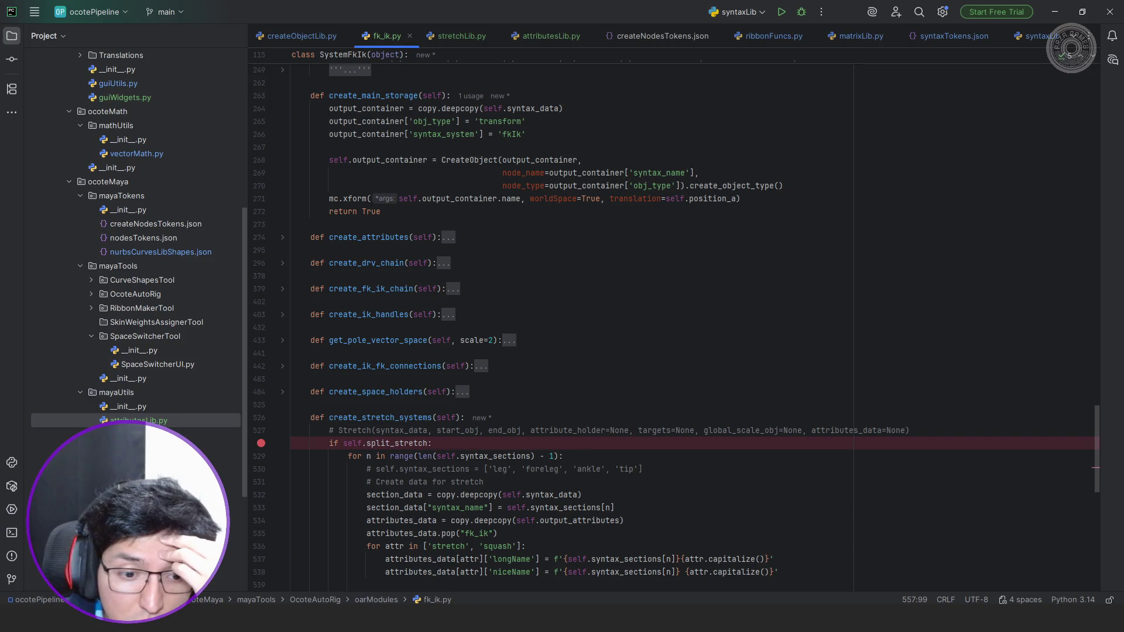
{"action": "key", "text": "alt+Tab"}
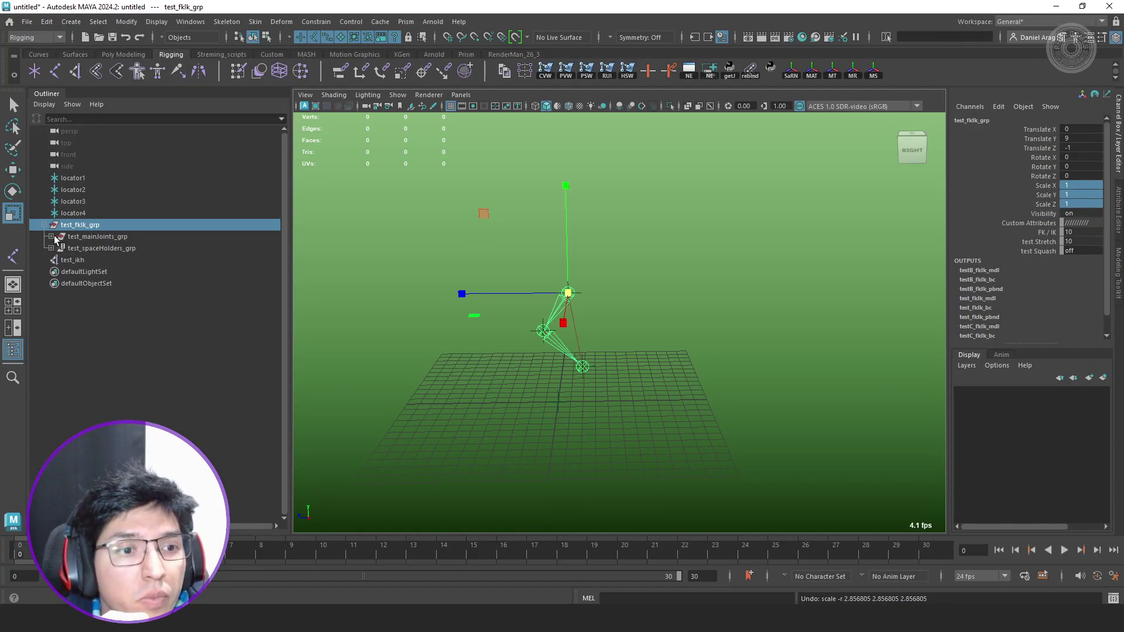
Expand test_mainJoints_grp and step through leg_DRV_jnt, foreleg_DRV_jnt and ankle_DRV_jnt.
{"action": "left_click", "coordinate": [51, 237]}
{"action": "left_click", "coordinate": [59, 249]}
{"action": "left_click", "coordinate": [71, 259]}
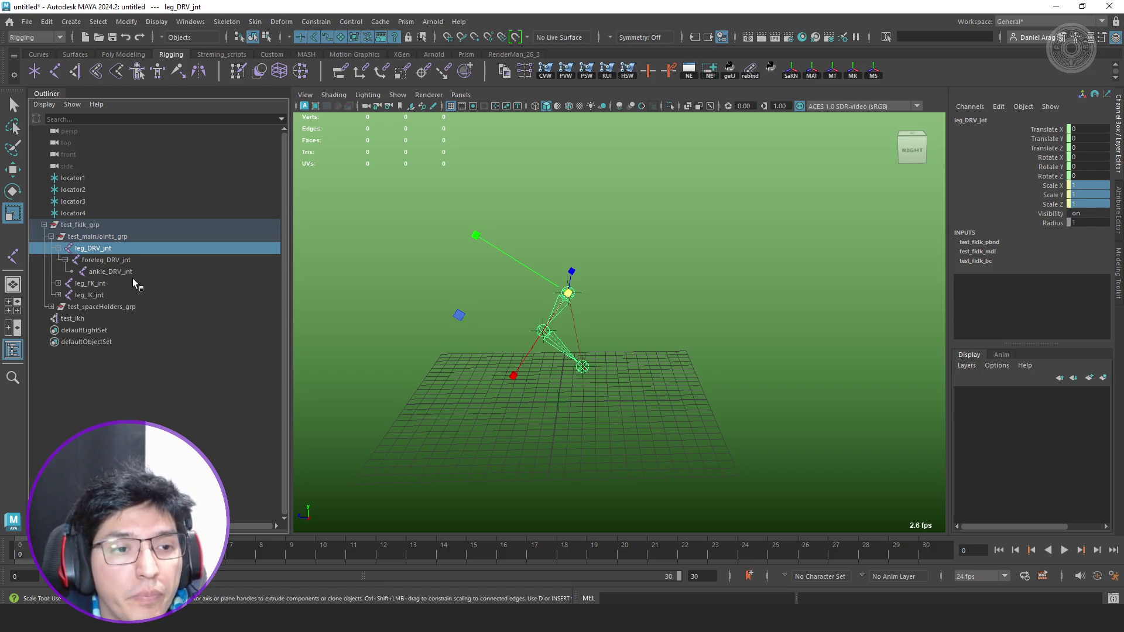
{"action": "left_click_drag", "start_coordinate": [113, 252], "coordinate": [128, 271]}
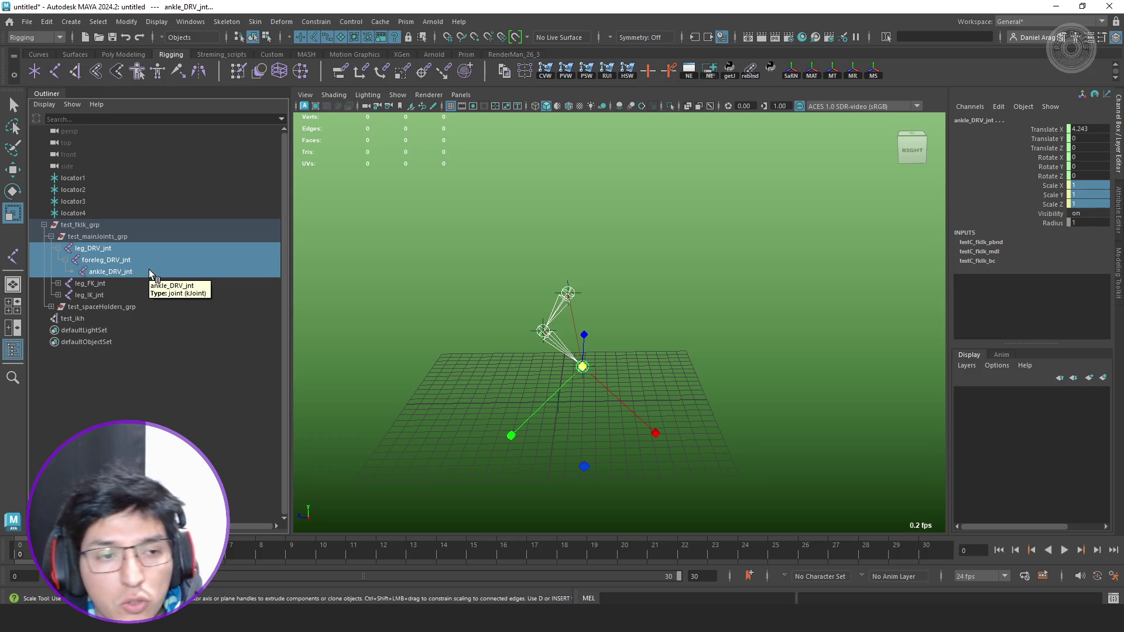
{"action": "left_click", "coordinate": [130, 252]}
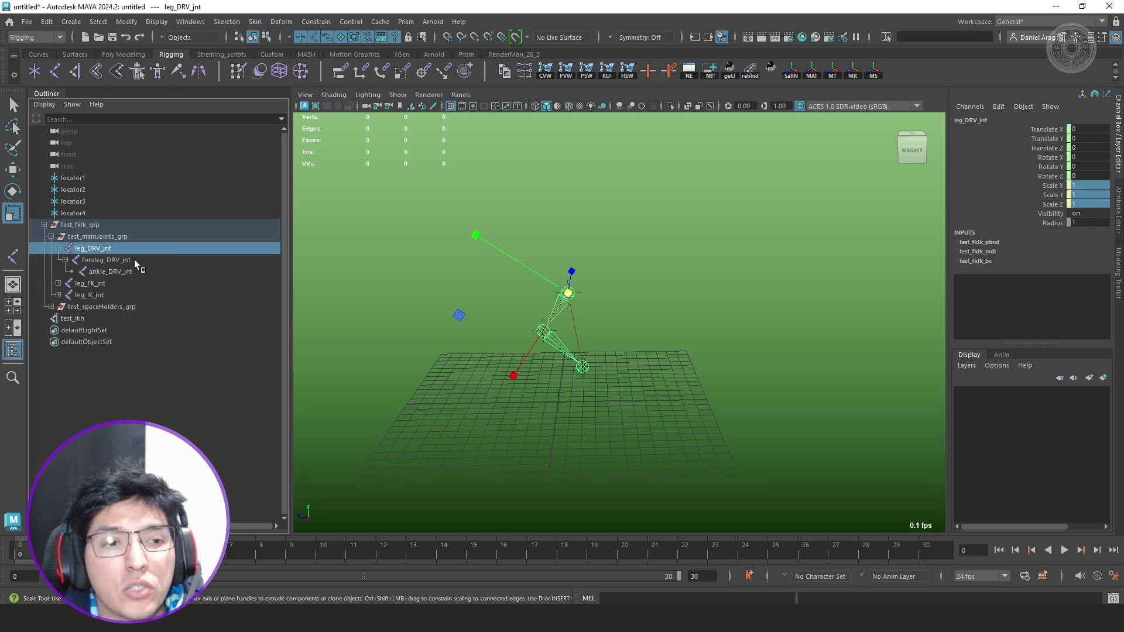
{"action": "left_click", "coordinate": [133, 261]}
{"action": "left_click", "coordinate": [135, 271]}
Expand leg_IK_jnt and inspect foreleg_IK_jnt and ankle_IK_jnt, then clear the selection.
{"action": "left_click", "coordinate": [94, 295]}
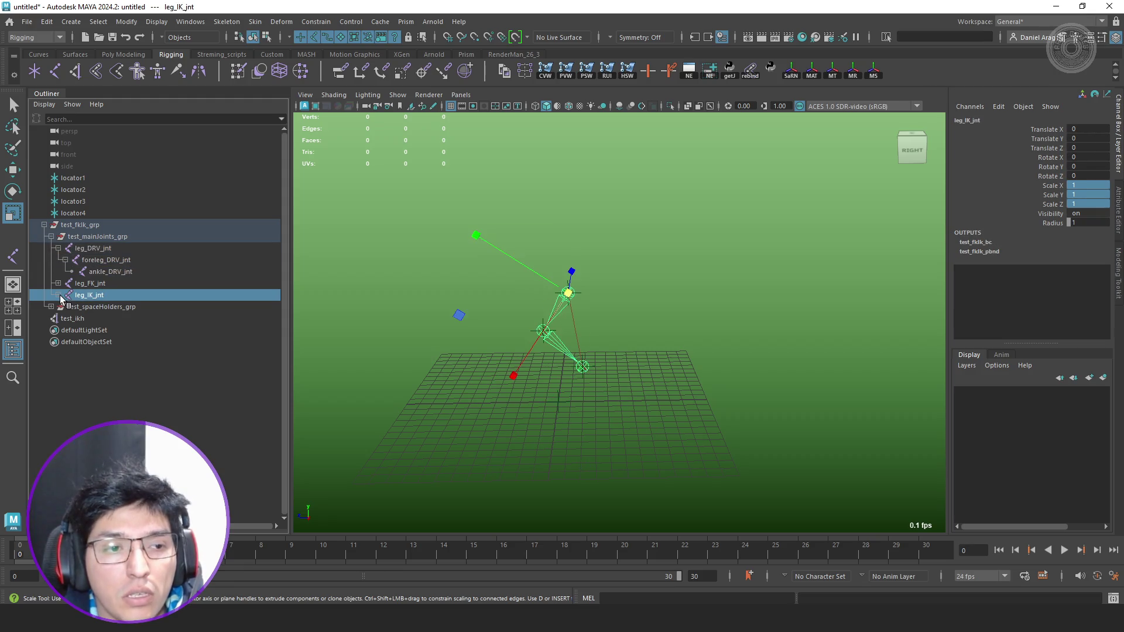
{"action": "left_click", "coordinate": [58, 295]}
{"action": "left_click", "coordinate": [122, 308]}
{"action": "key", "text": "Down"}
{"action": "key", "text": "Up"}
{"action": "key", "text": "Up"}
{"action": "key", "text": "Down"}
{"action": "left_click", "coordinate": [119, 296]}
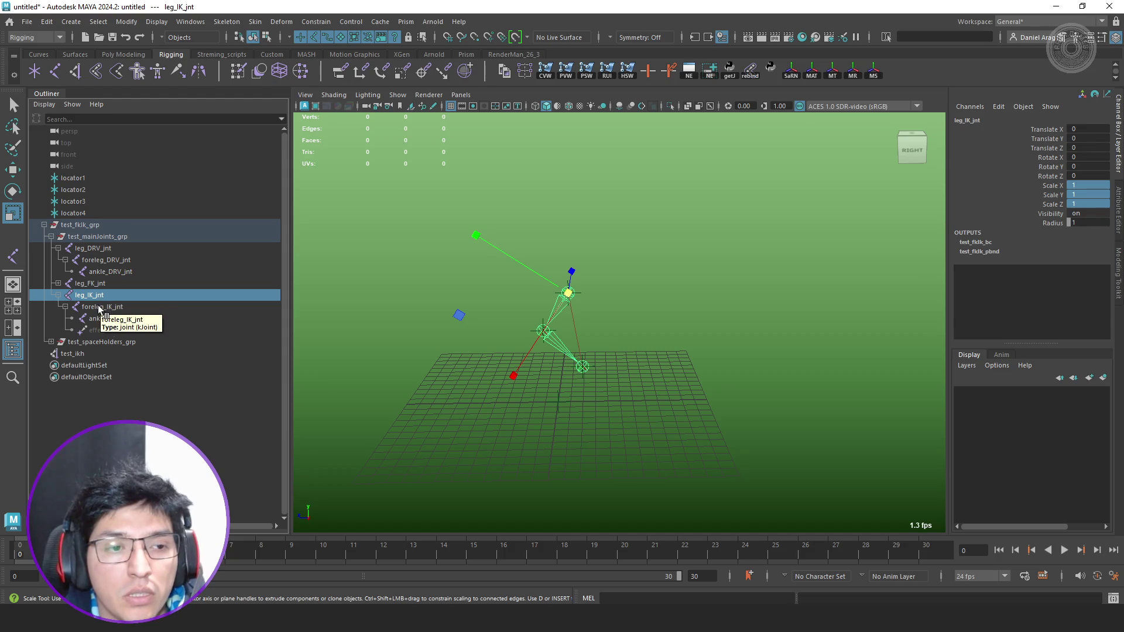
{"action": "left_click", "coordinate": [100, 308]}
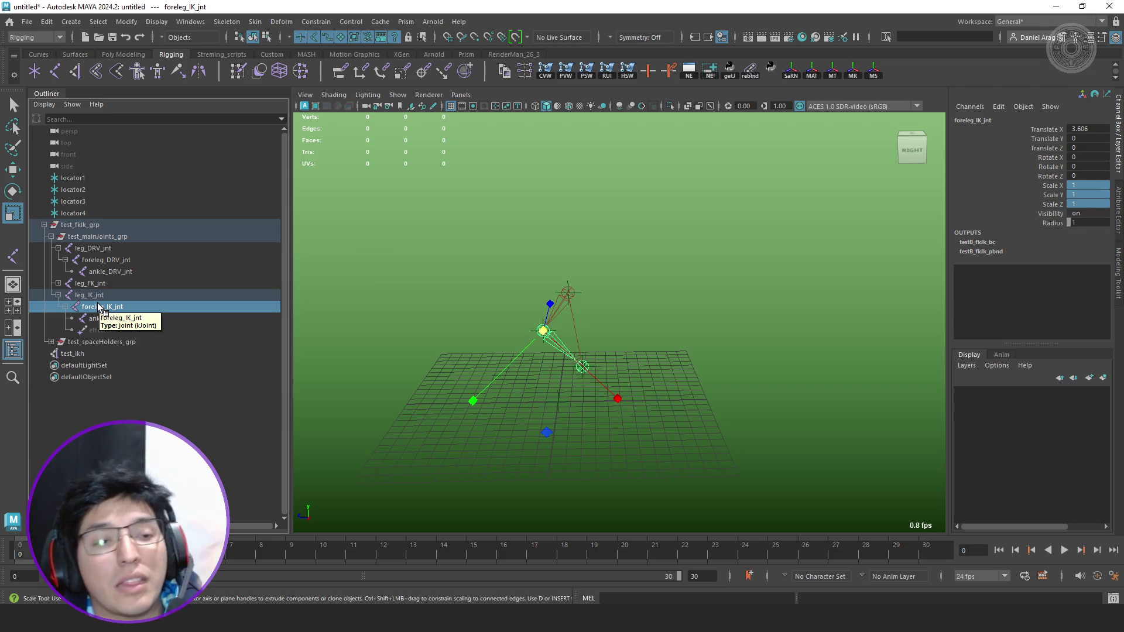
{"action": "left_click", "coordinate": [127, 318]}
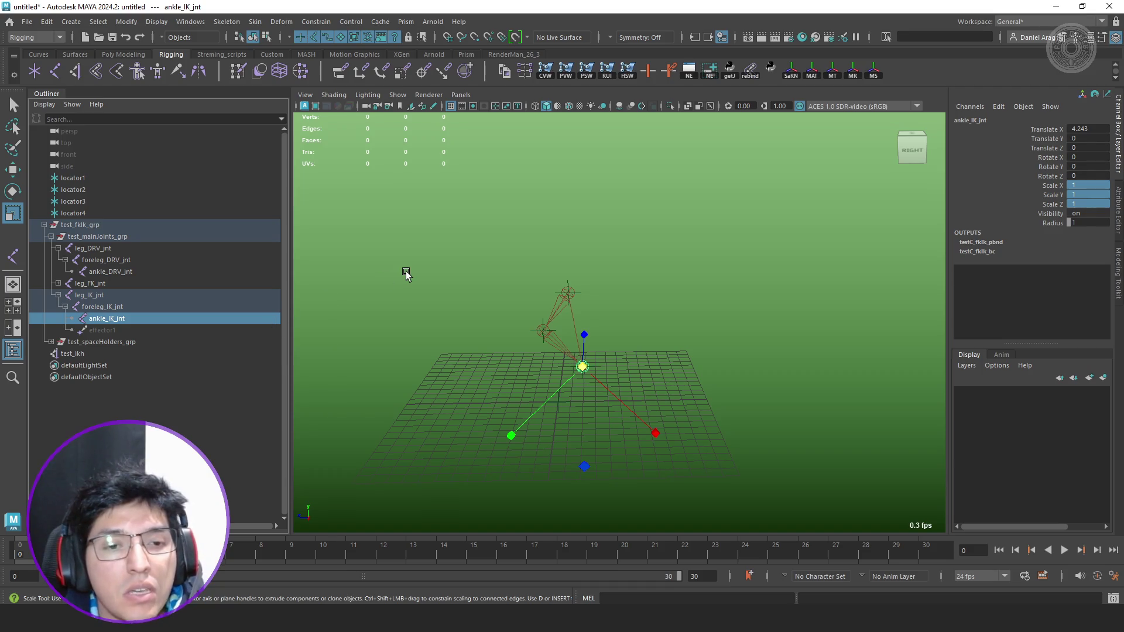
{"action": "left_click", "coordinate": [406, 271]}
In the Open Scene dialog, browse from MayaProyects through PersonalWork\ArzaRigs\03_Production\Assets\Characters.
{"action": "key", "text": "ctrl+o"}
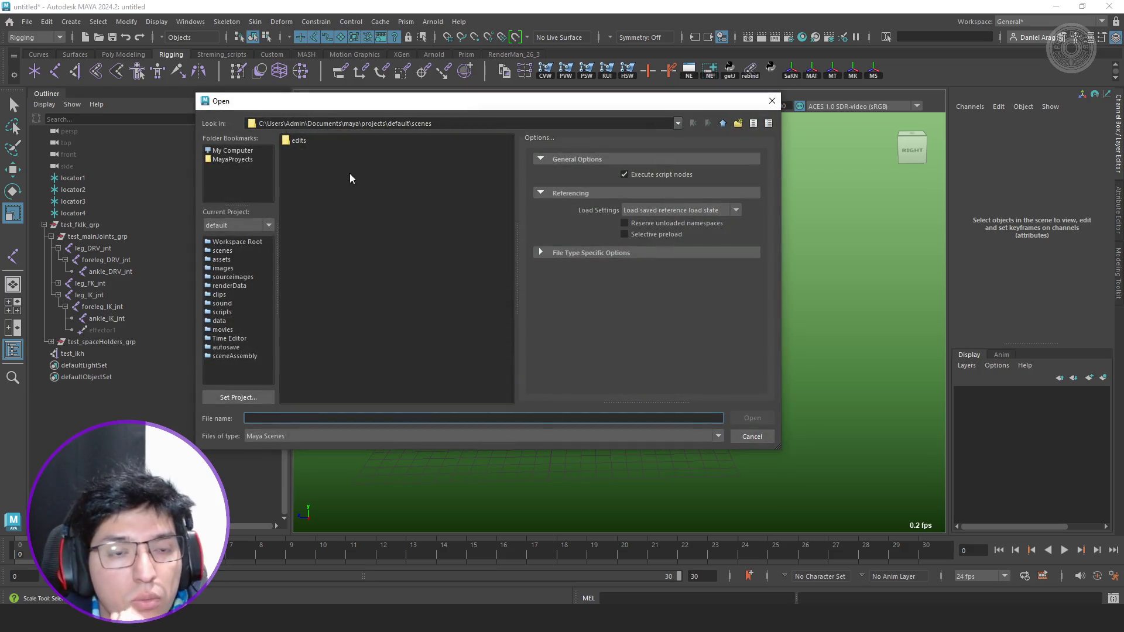
{"action": "left_click", "coordinate": [246, 161]}
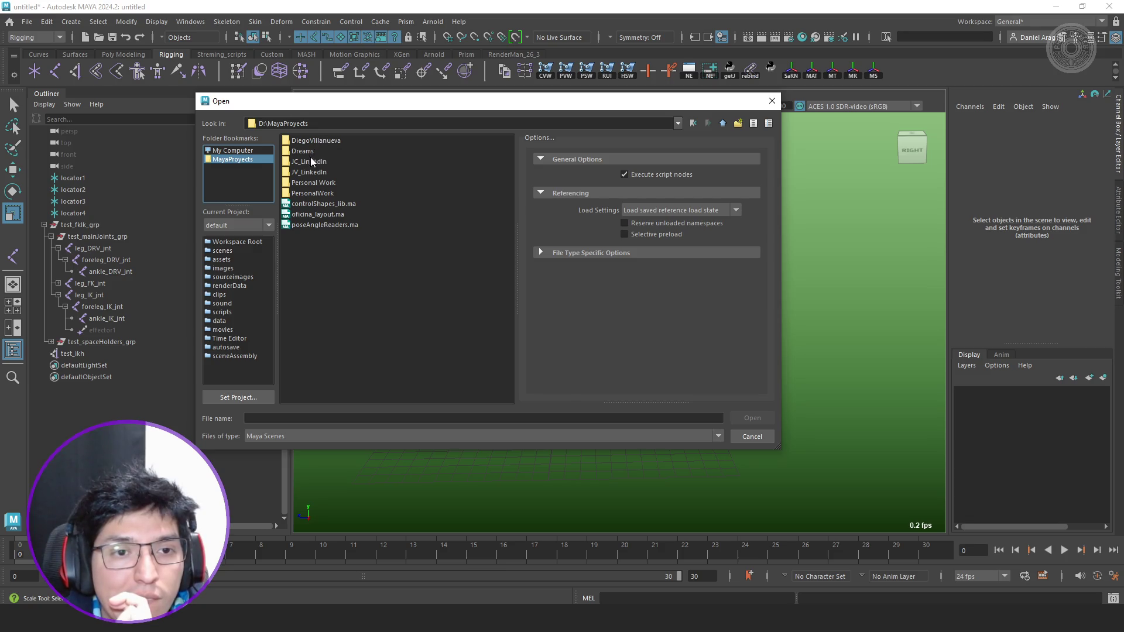
{"action": "double_click", "coordinate": [312, 179]}
{"action": "double_click", "coordinate": [321, 140]}
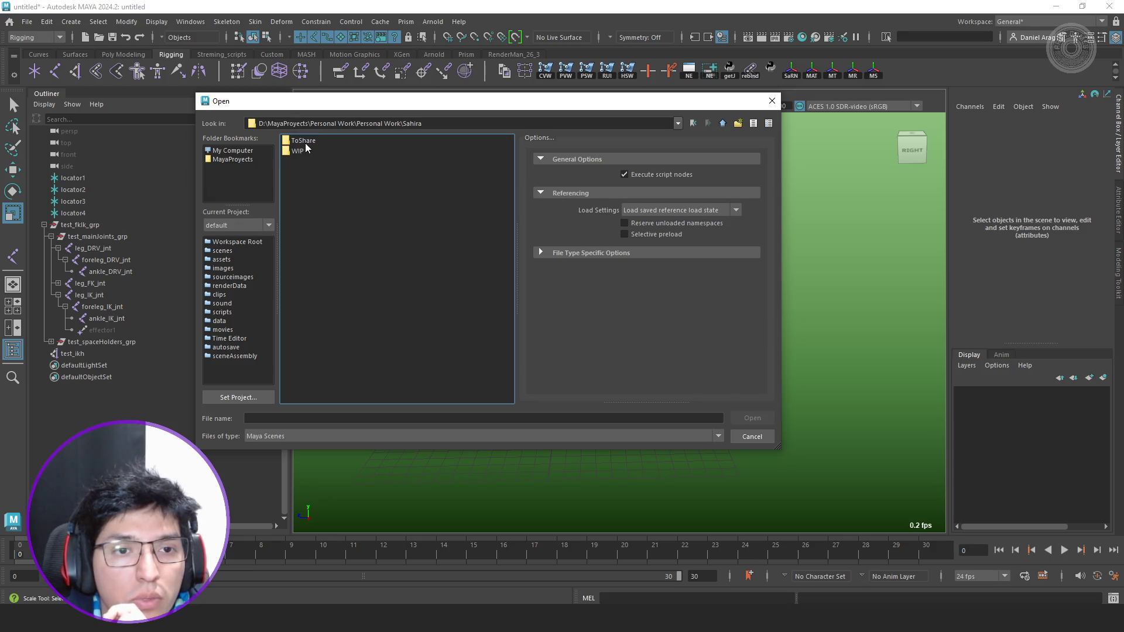
{"action": "left_click", "coordinate": [721, 126]}
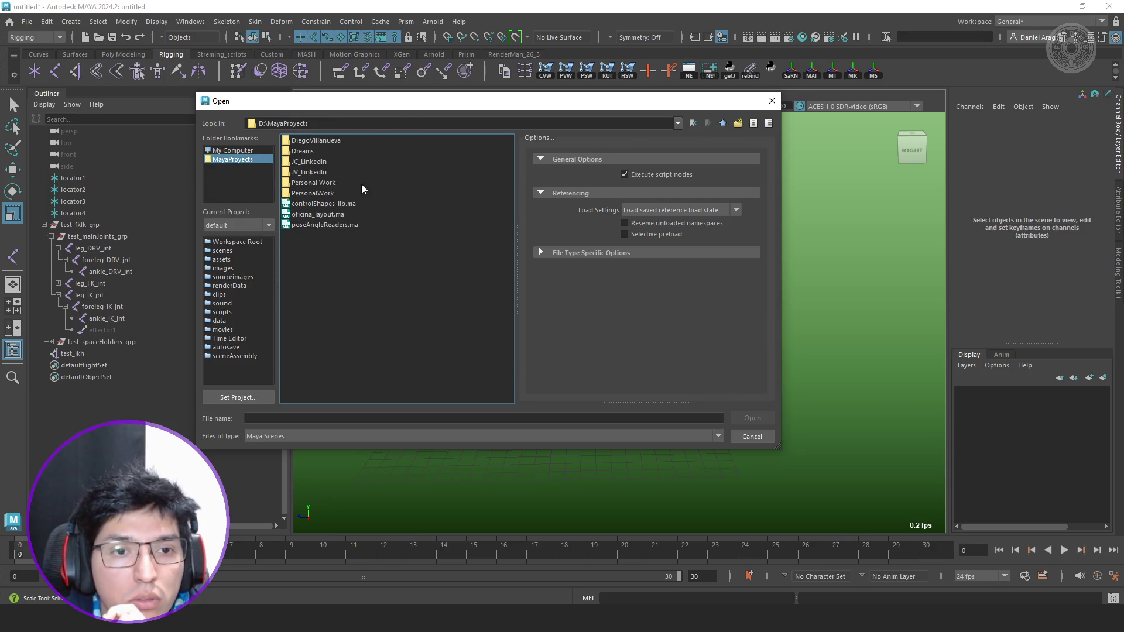
{"action": "double_click", "coordinate": [326, 191]}
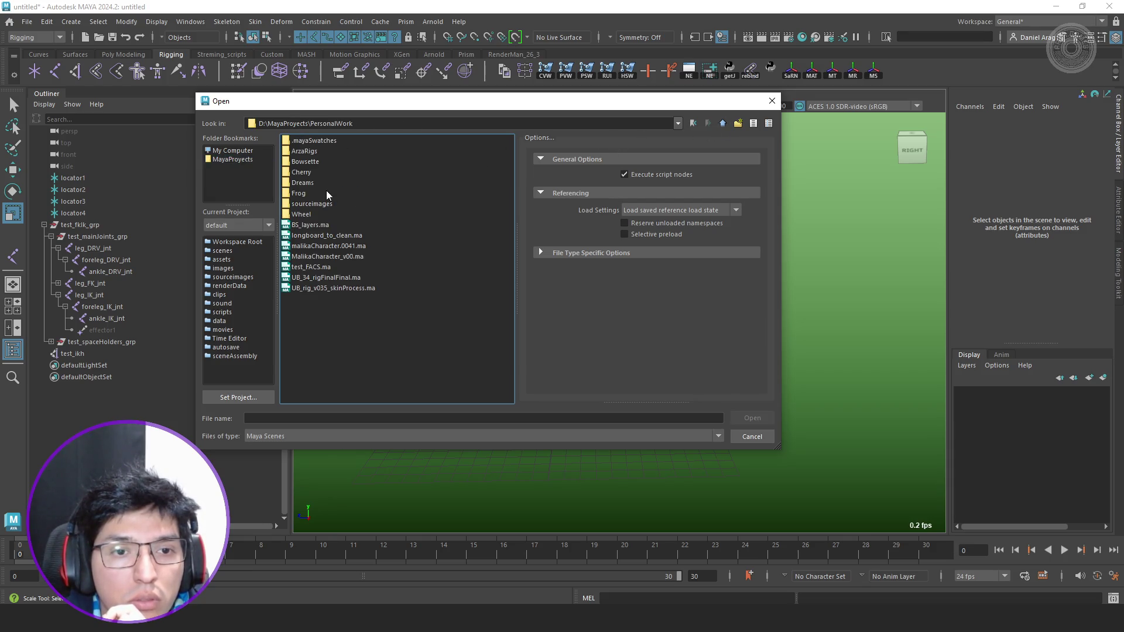
{"action": "double_click", "coordinate": [313, 151]}
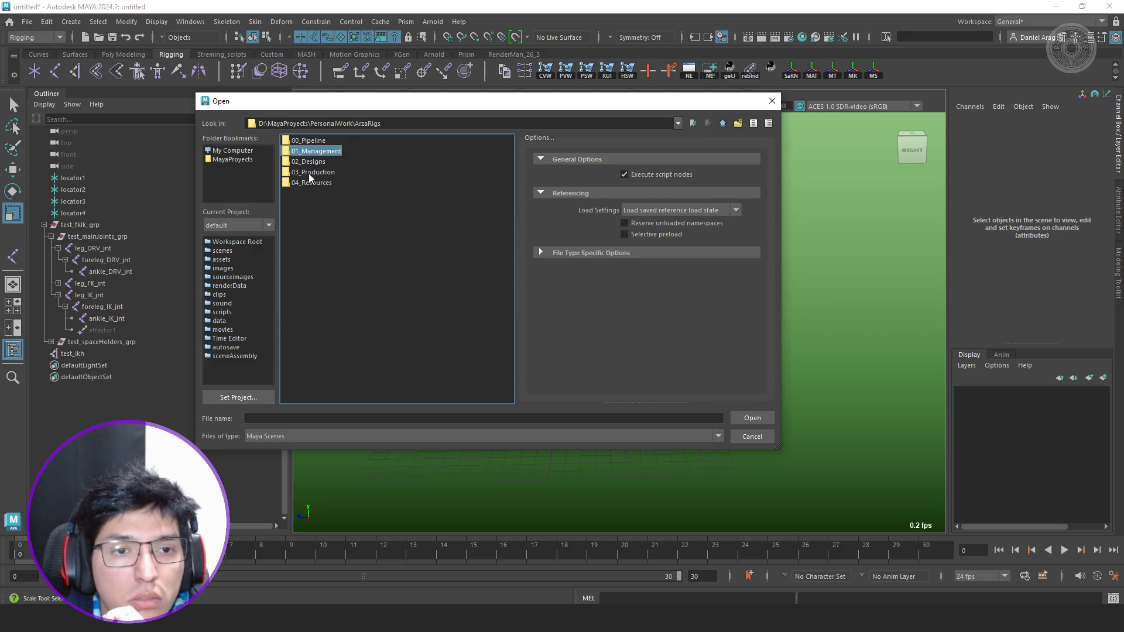
{"action": "double_click", "coordinate": [313, 173]}
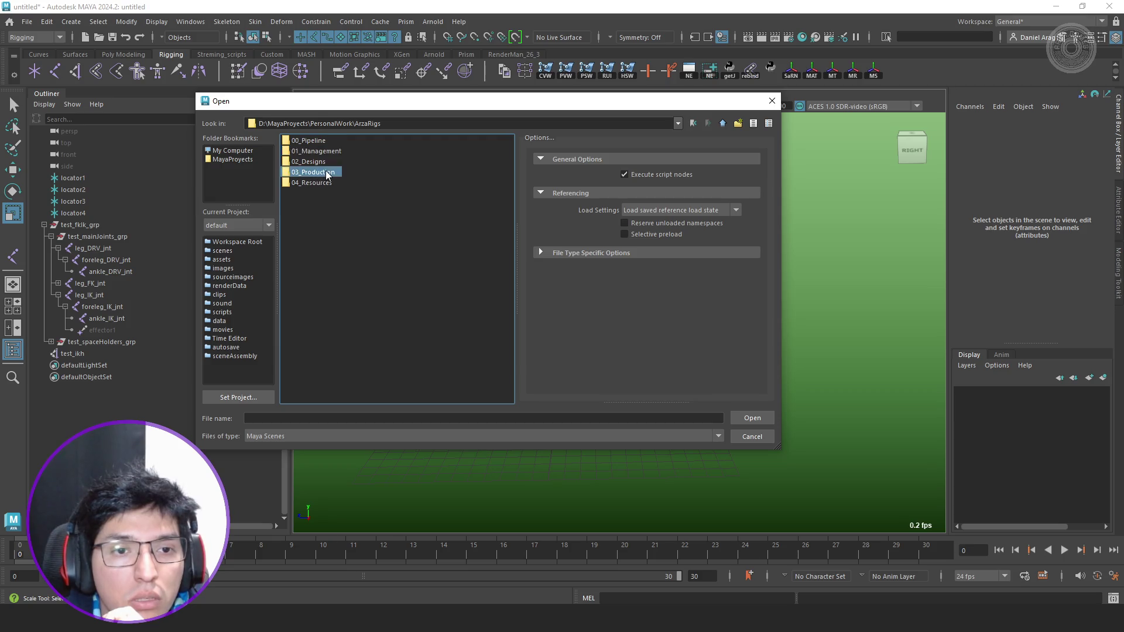
{"action": "double_click", "coordinate": [309, 141]}
{"action": "double_click", "coordinate": [308, 141]}
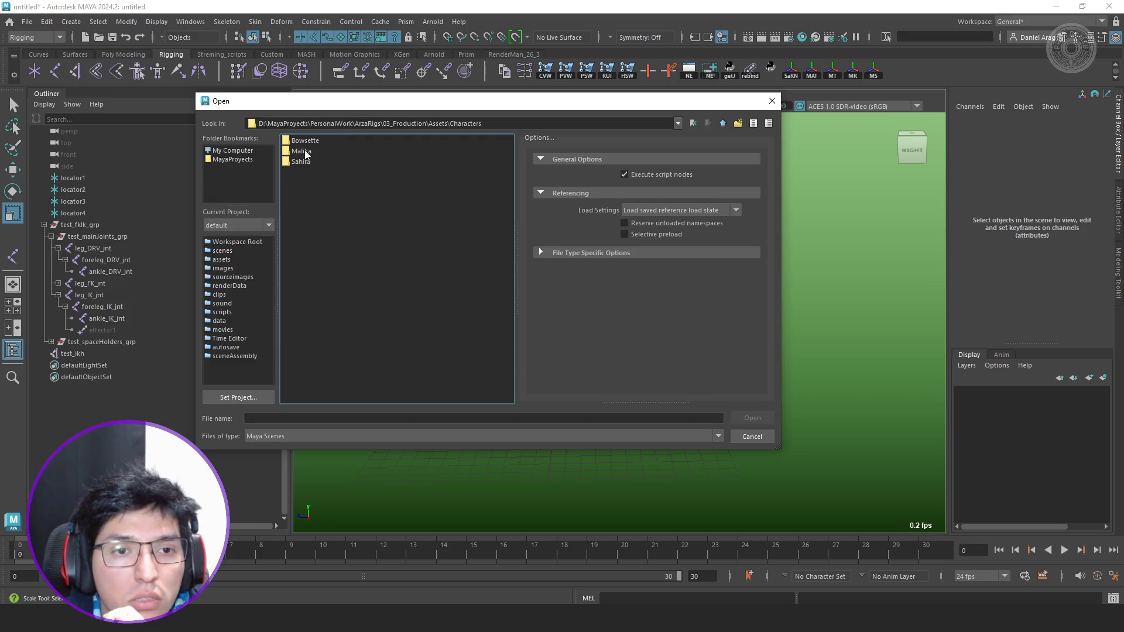
Reach Bowsette\Scenefiles\rig\full and pick Bowsette_full_v0002.ma, then cancel and open the File menu.
{"action": "double_click", "coordinate": [299, 141]}
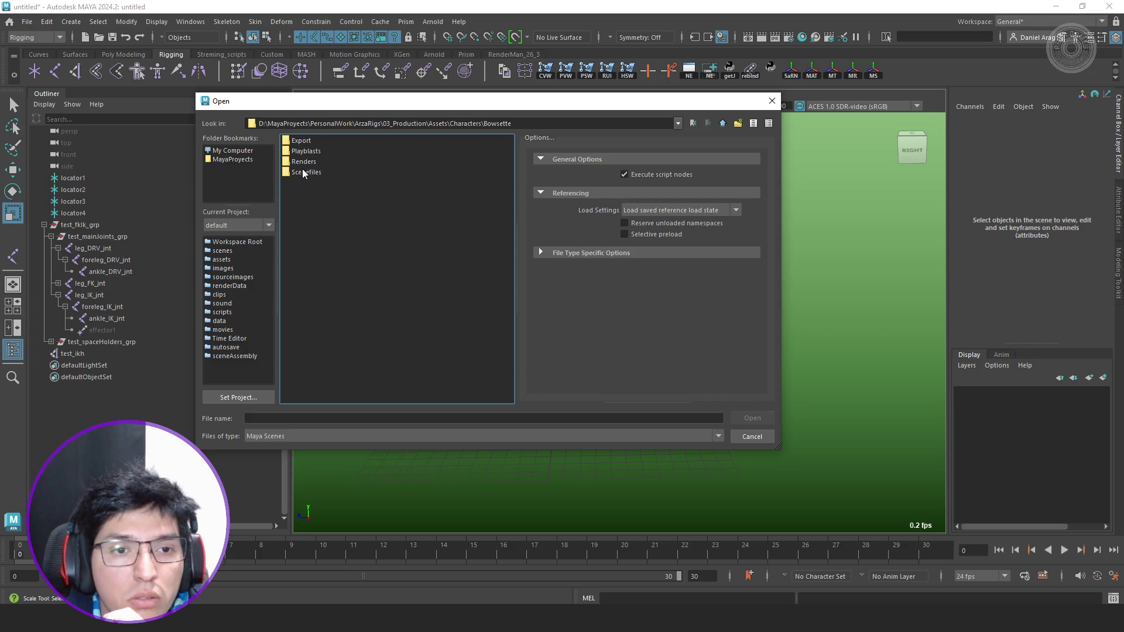
{"action": "left_click", "coordinate": [304, 172]}
{"action": "double_click", "coordinate": [306, 172]}
{"action": "double_click", "coordinate": [297, 151]}
{"action": "double_click", "coordinate": [302, 162]}
{"action": "left_click", "coordinate": [346, 151]}
{"action": "left_click", "coordinate": [751, 437]}
{"action": "left_click", "coordinate": [27, 21]}
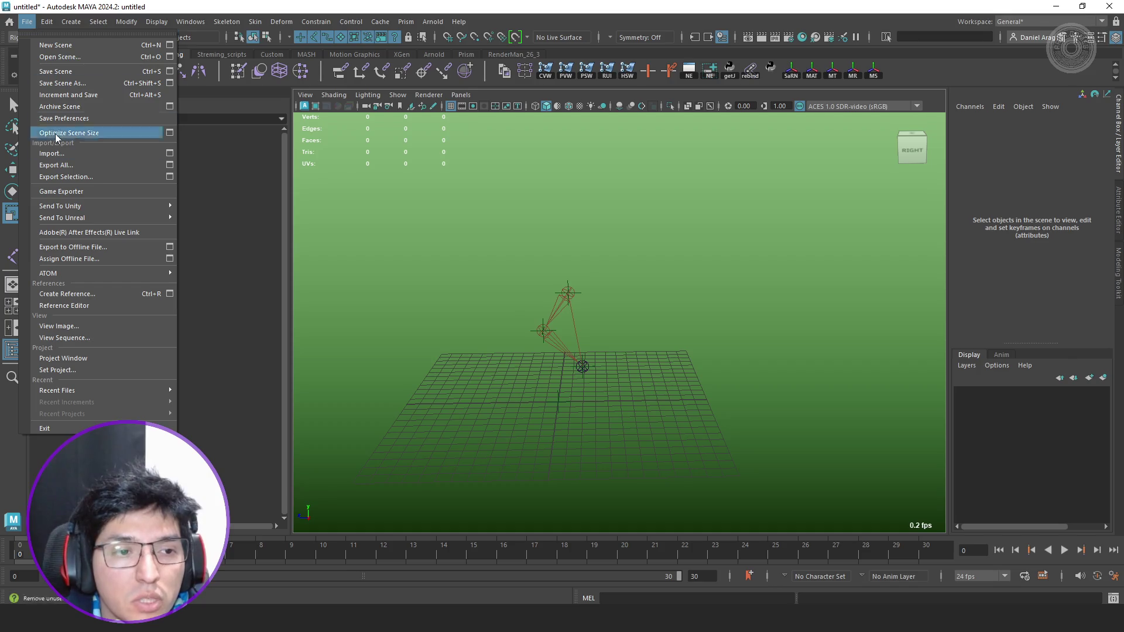
Start Create Reference and browse into ArzaRigs, backing out of 04_Resources\RIG.
{"action": "left_click", "coordinate": [91, 307]}
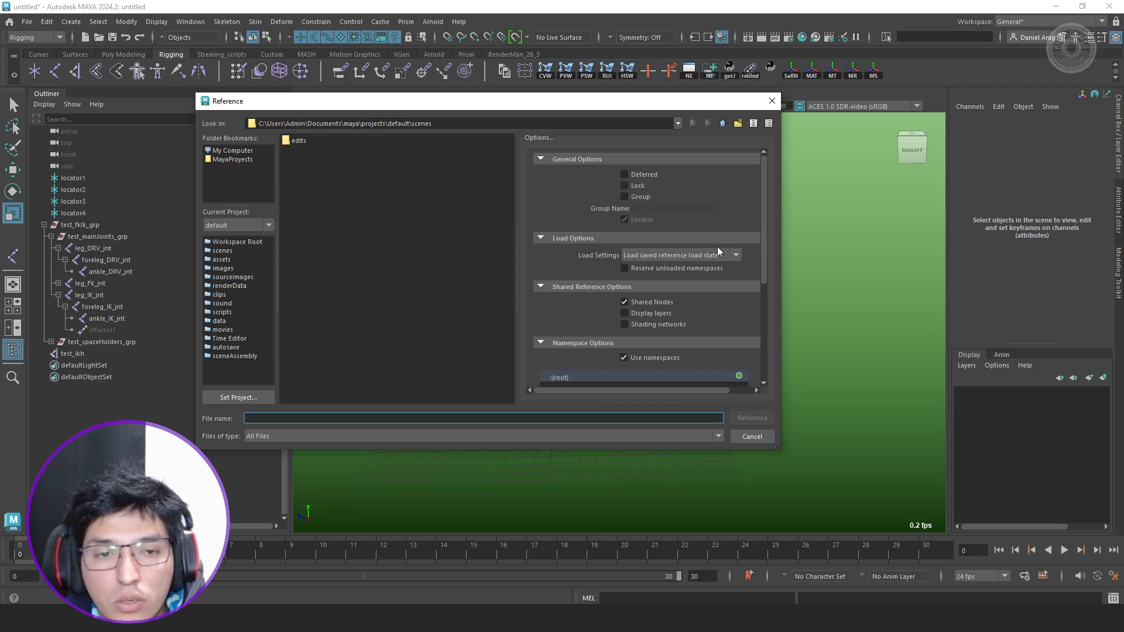
{"action": "left_click", "coordinate": [232, 151]}
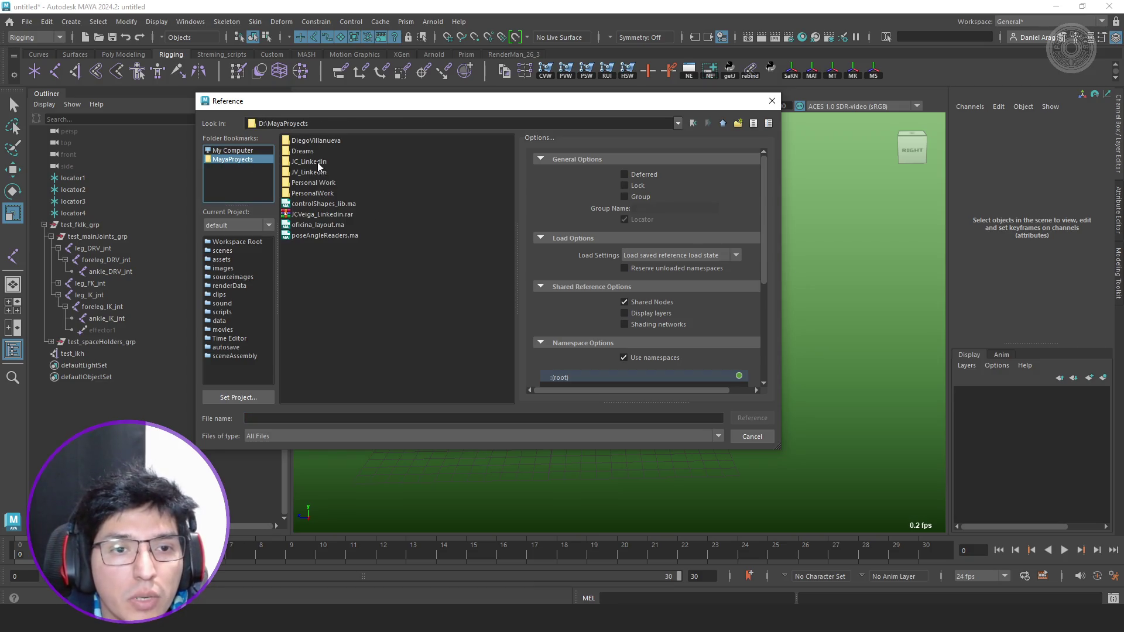
{"action": "double_click", "coordinate": [315, 192]}
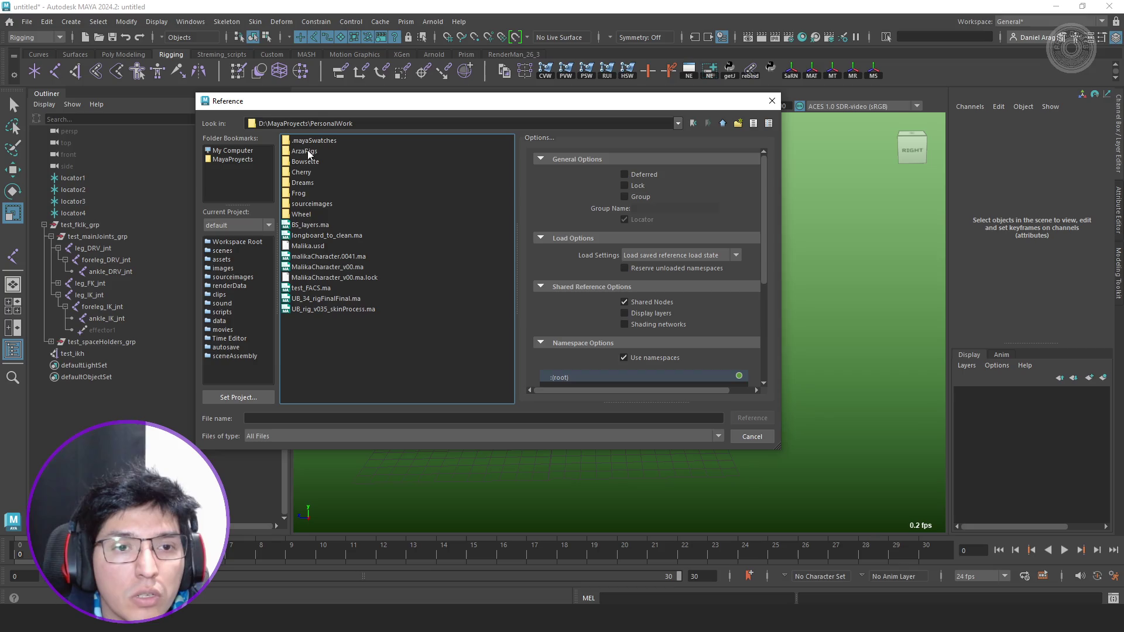
{"action": "double_click", "coordinate": [303, 151]}
{"action": "double_click", "coordinate": [314, 181]}
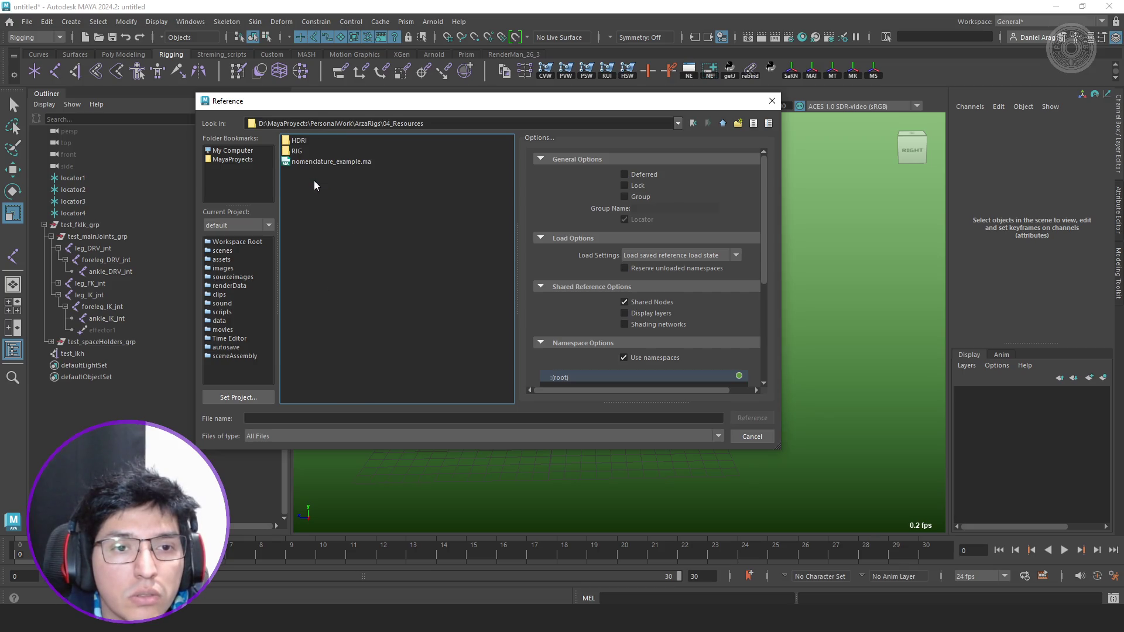
{"action": "left_click", "coordinate": [310, 151]}
{"action": "left_click", "coordinate": [723, 124]}
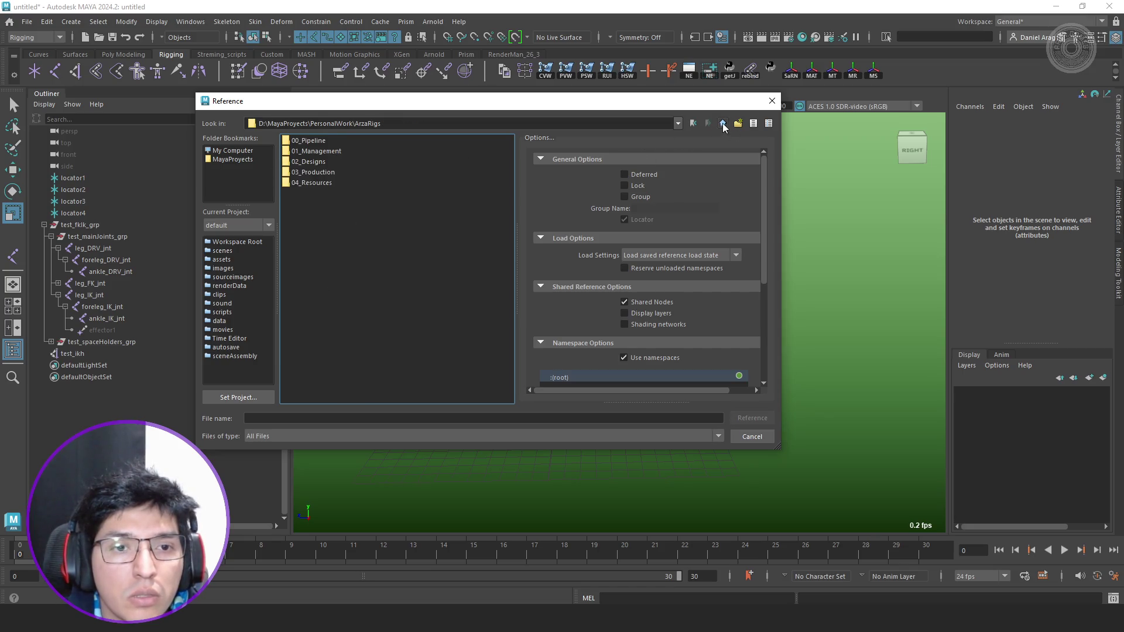
Browse to 03_Production\Assets\Bowsette\Scenefiles\rig\full and reference Bowsette_full_v0002.ma into the scene.
{"action": "double_click", "coordinate": [337, 170]}
{"action": "double_click", "coordinate": [308, 142]}
{"action": "double_click", "coordinate": [312, 139]}
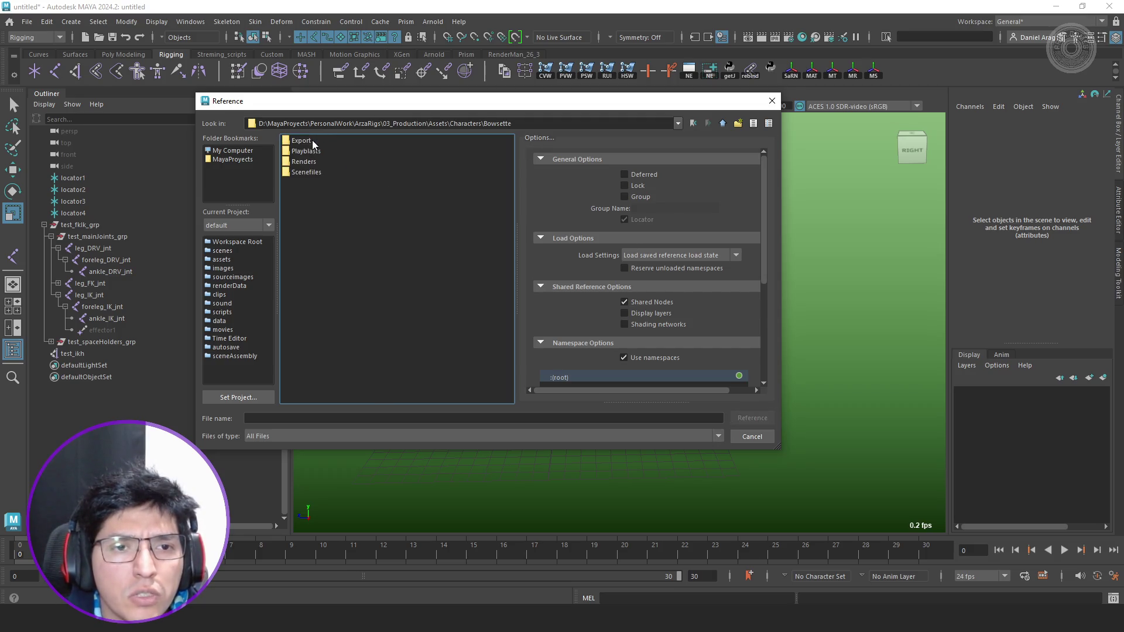
{"action": "double_click", "coordinate": [304, 172]}
{"action": "double_click", "coordinate": [291, 151]}
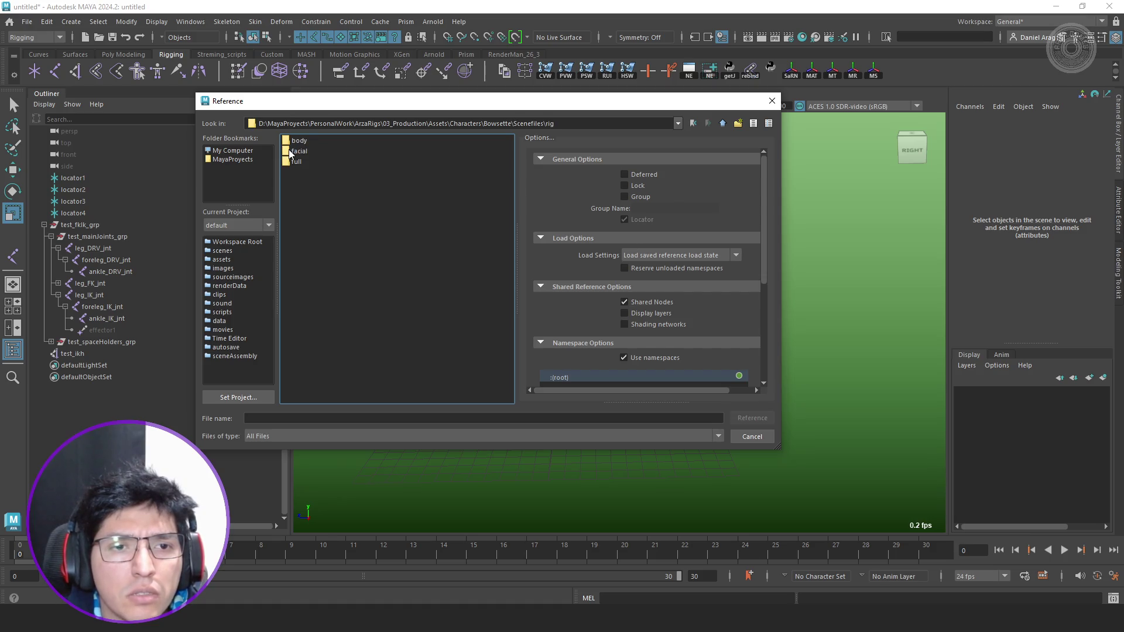
{"action": "double_click", "coordinate": [296, 162]}
{"action": "left_click", "coordinate": [361, 175]}
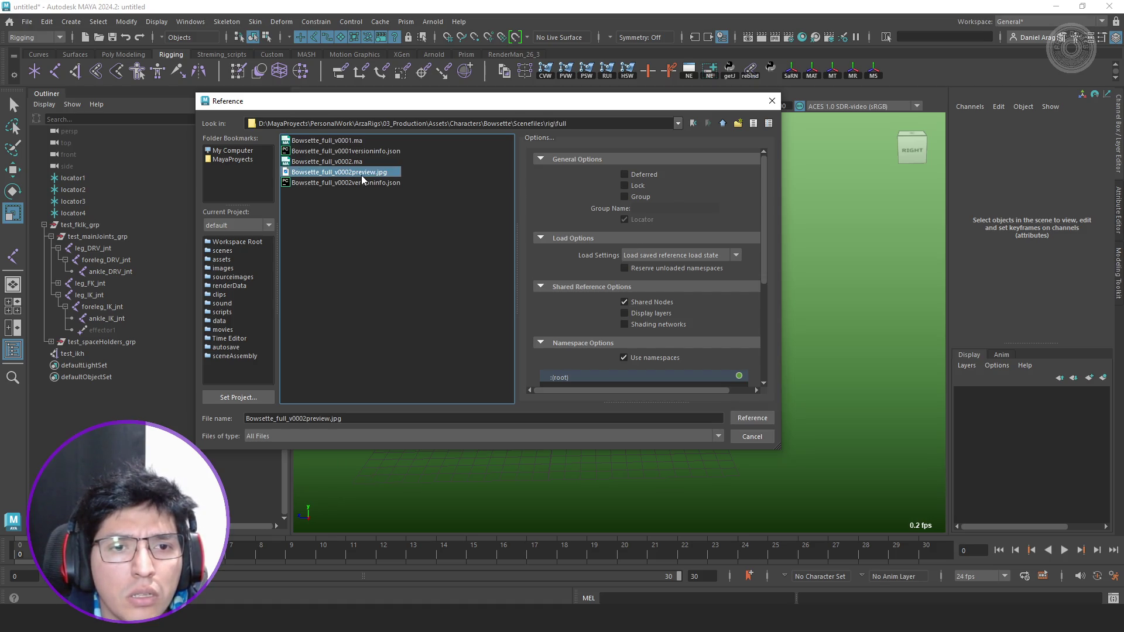
{"action": "left_click", "coordinate": [364, 162]}
{"action": "left_click", "coordinate": [753, 419]}
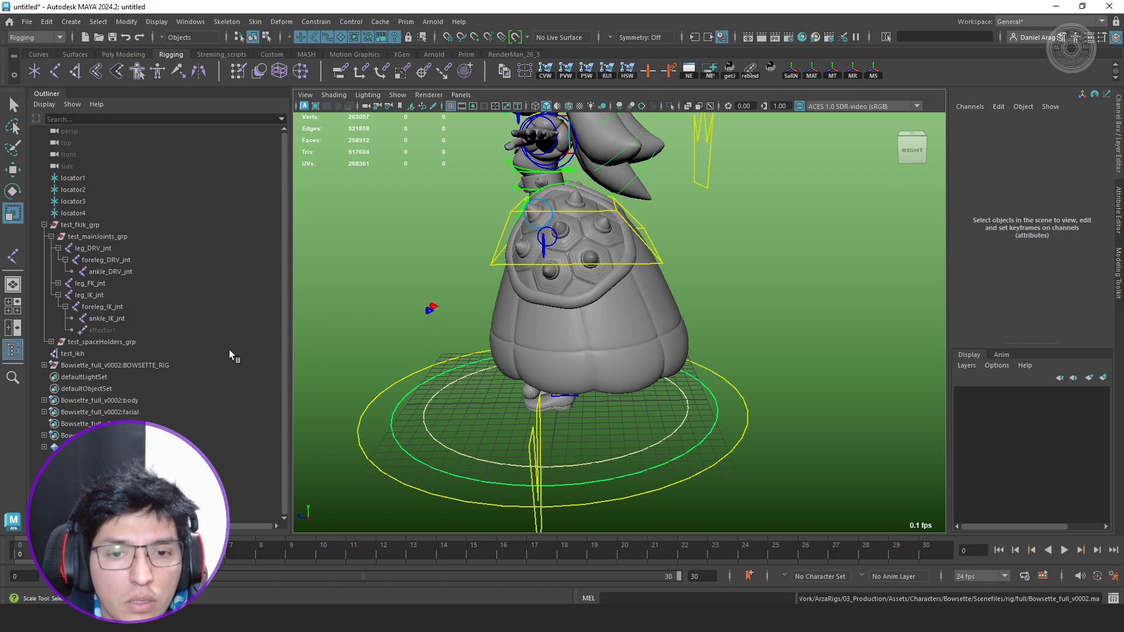
Select the left foot IK control in the viewport, reveal it in the Outliner and collapse L_leg_ctrls.
{"action": "mouse_move", "coordinate": [542, 369]}
{"action": "left_mouse_down", "text": "alt"}
{"action": "mouse_move", "coordinate": [676, 372]}
{"action": "mouse_move", "coordinate": [656, 376]}
{"action": "left_mouse_up", "text": "alt"}
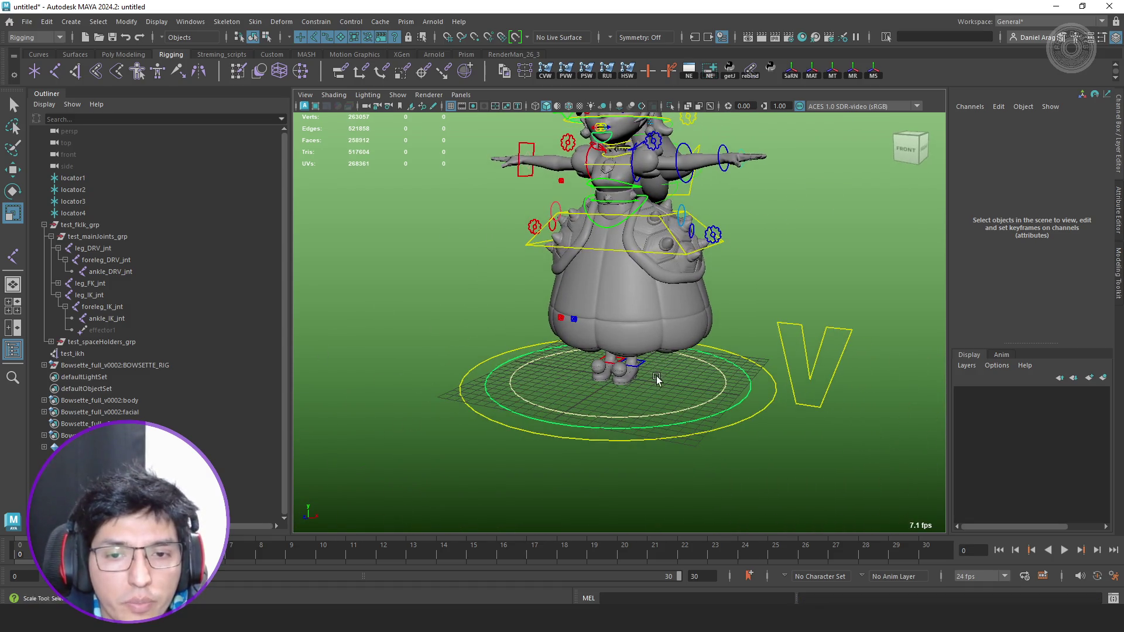
{"action": "left_click", "coordinate": [641, 363]}
{"action": "key", "text": "f"}
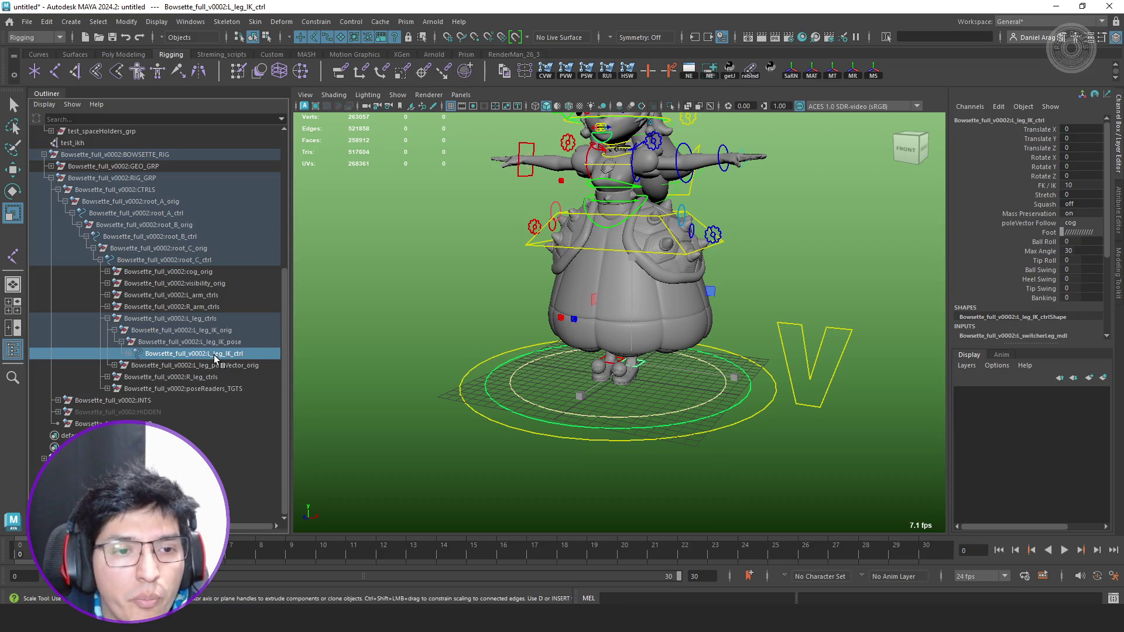
{"action": "left_click", "coordinate": [106, 318]}
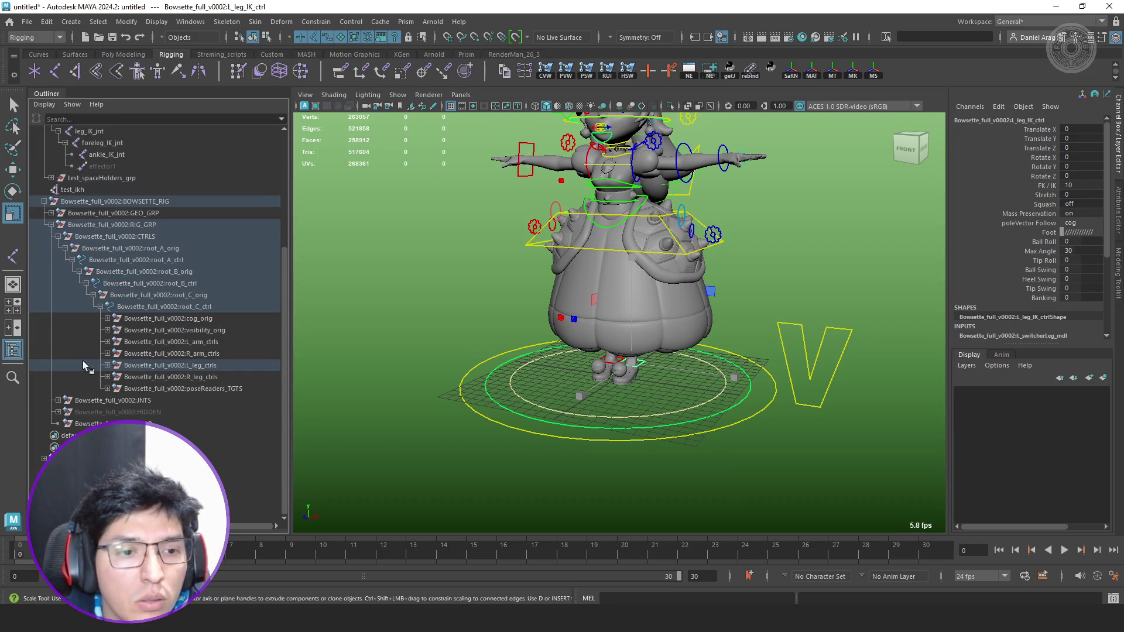
{"action": "scroll", "coordinate": [78, 386], "scroll_direction": "up", "scroll_amount": 1}
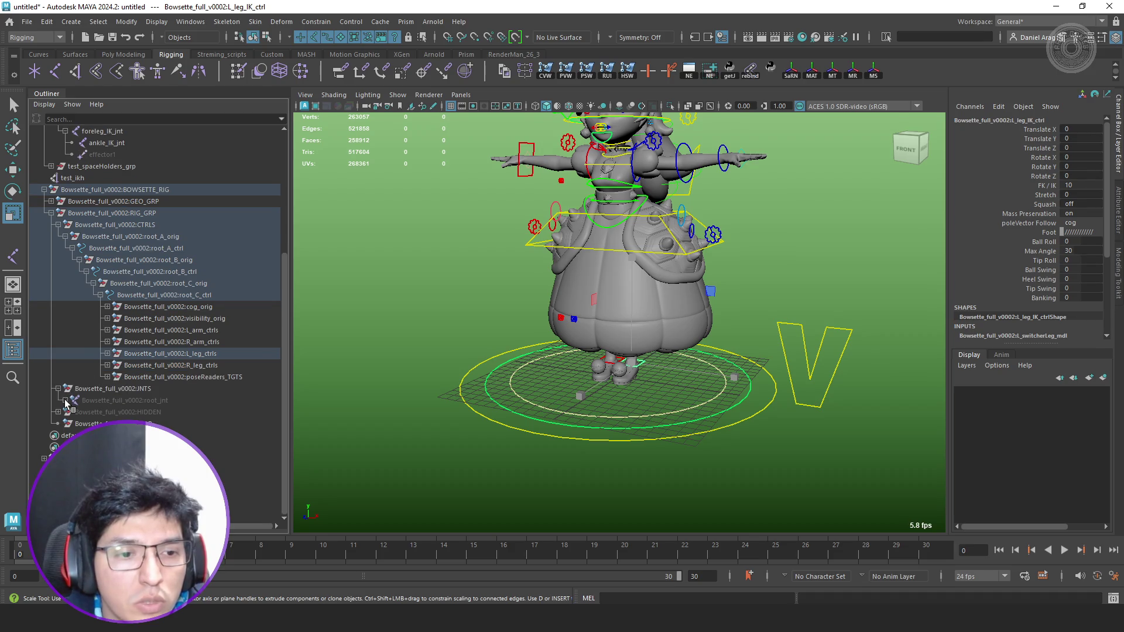
Expand root_jnt, cog_jnt and hip_skn, then frame the view on R_hip_jnt.
{"action": "left_click", "coordinate": [65, 400]}
{"action": "scroll", "coordinate": [77, 400], "scroll_direction": "down", "scroll_amount": 1}
{"action": "left_click", "coordinate": [73, 400]}
{"action": "scroll", "coordinate": [73, 400], "scroll_direction": "down", "scroll_amount": 3}
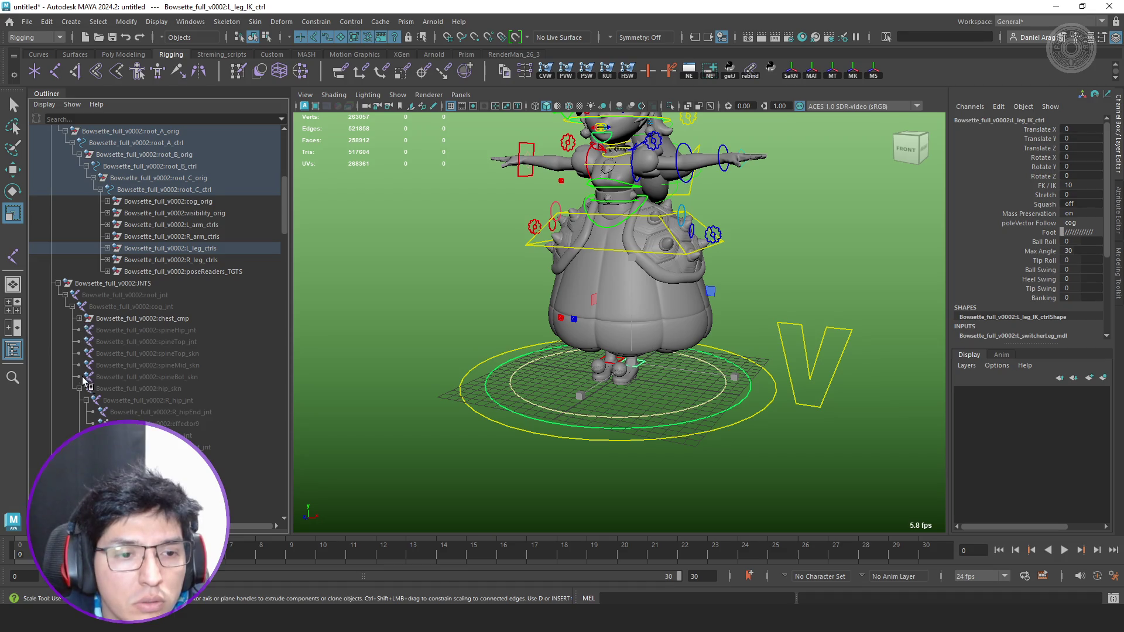
{"action": "left_click", "coordinate": [77, 389]}
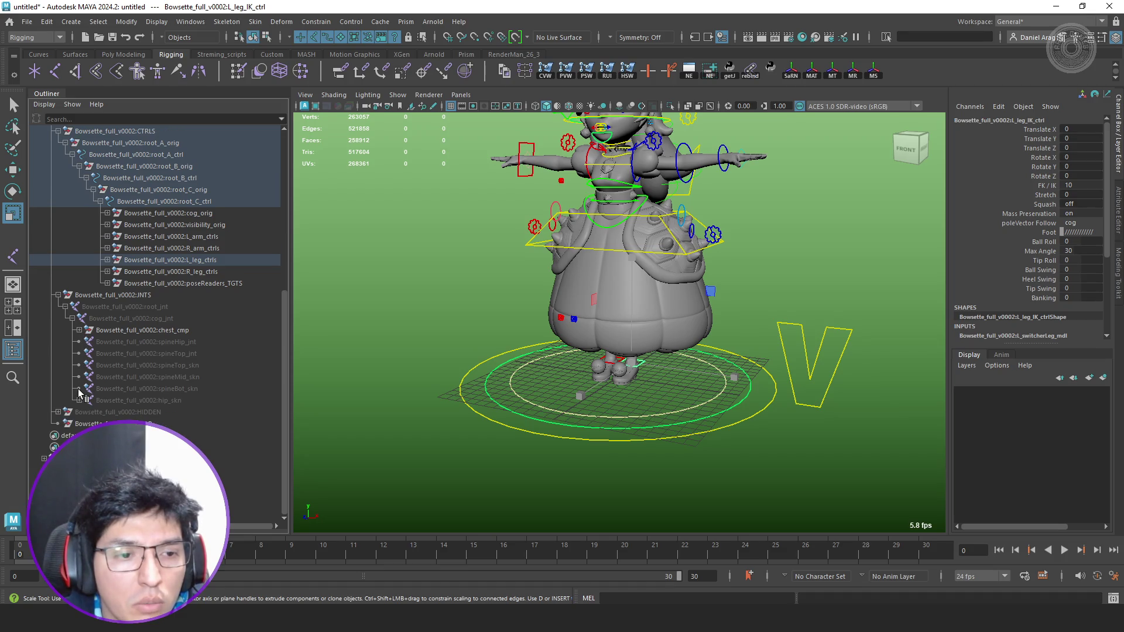
{"action": "left_click", "coordinate": [78, 400]}
{"action": "scroll", "coordinate": [132, 369], "scroll_direction": "down", "scroll_amount": 2}
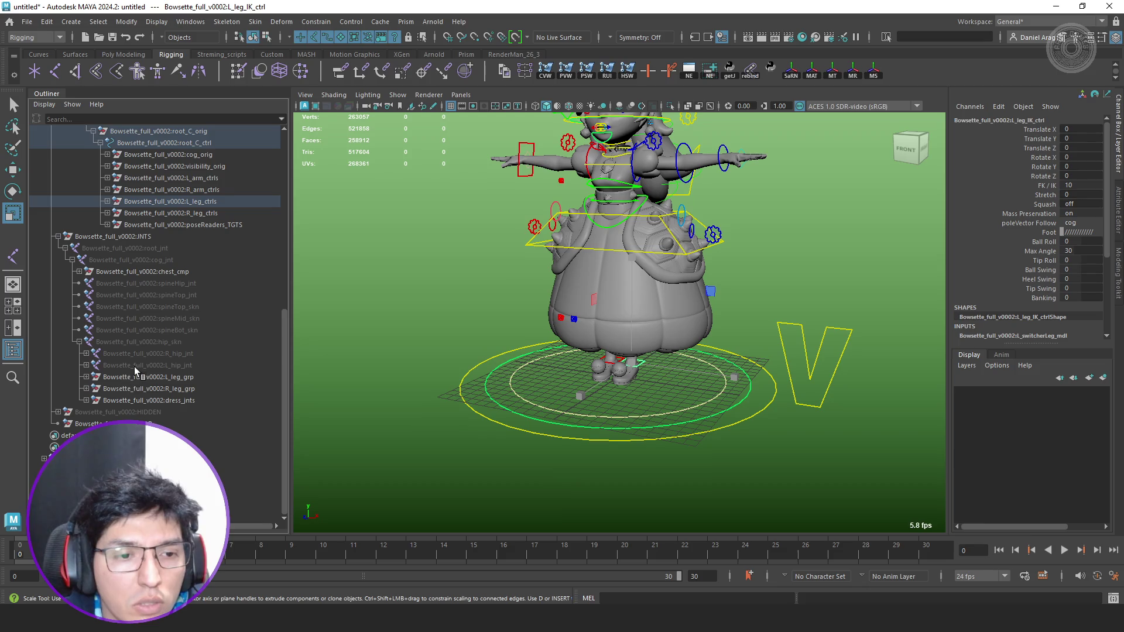
{"action": "left_click", "coordinate": [172, 354]}
{"action": "key", "text": "f"}
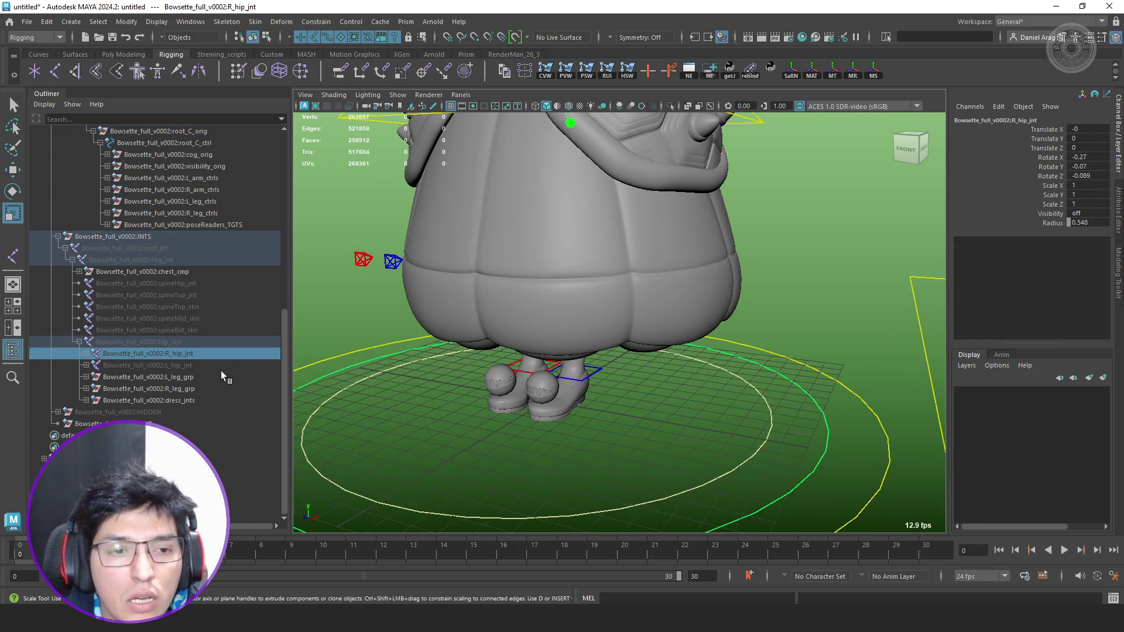
Expand L_leg_grp to expose the L_leg_jnt, L_leg_IK_jnt and L_leg_FK_jnt chains.
{"action": "left_click", "coordinate": [229, 376]}
{"action": "left_click", "coordinate": [86, 377]}
{"action": "scroll", "coordinate": [555, 332], "scroll_direction": "down", "scroll_amount": 3}
{"action": "mouse_move", "coordinate": [555, 331]}
{"action": "left_mouse_down", "text": "alt"}
{"action": "mouse_move", "coordinate": [659, 305]}
{"action": "mouse_move", "coordinate": [625, 335]}
{"action": "left_mouse_up", "text": "alt"}
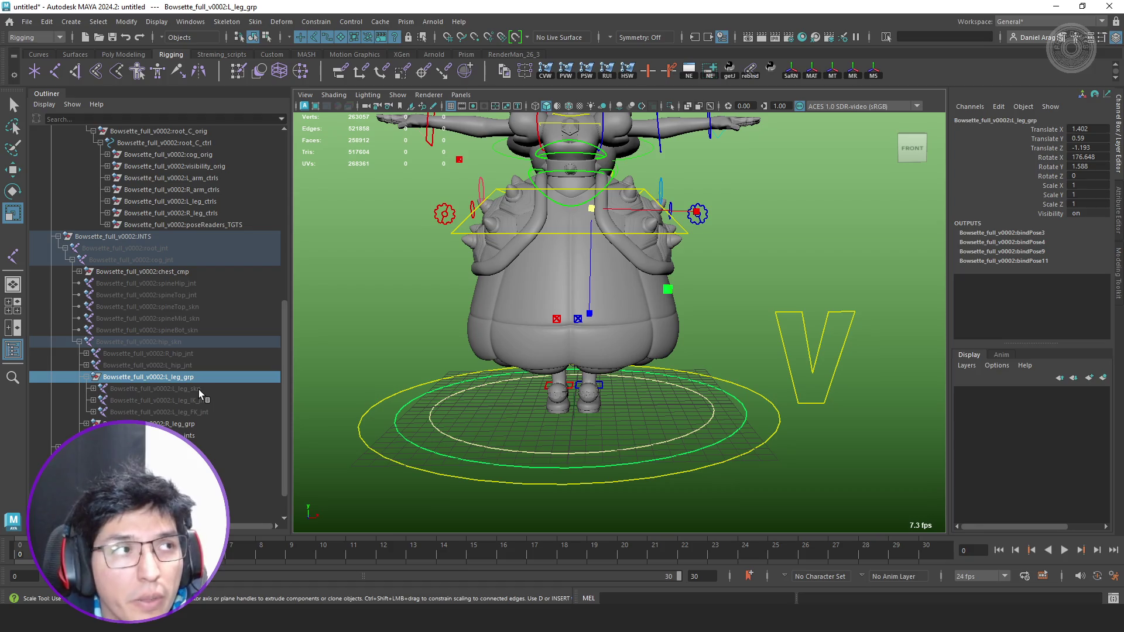
Fully expand the L_leg_IK_jnt chain and inspect the knee and ankle IK joints.
{"action": "left_click", "coordinate": [165, 402]}
{"action": "left_click", "coordinate": [87, 402], "text": "shift"}
{"action": "scroll", "coordinate": [248, 377], "scroll_direction": "down", "scroll_amount": 3}
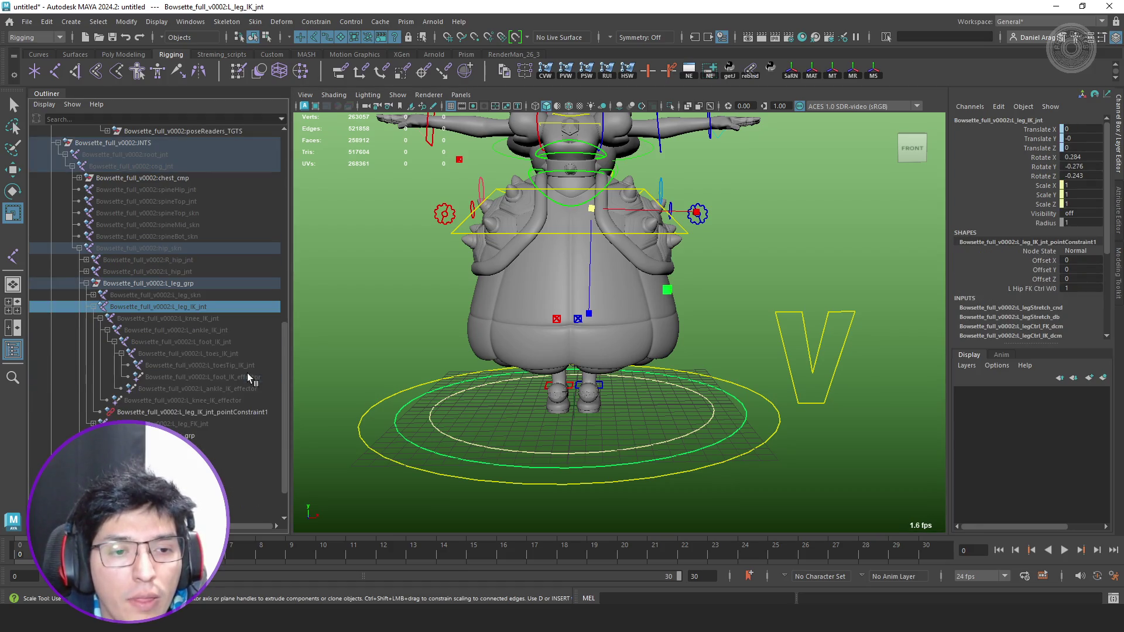
{"action": "left_click", "coordinate": [226, 318]}
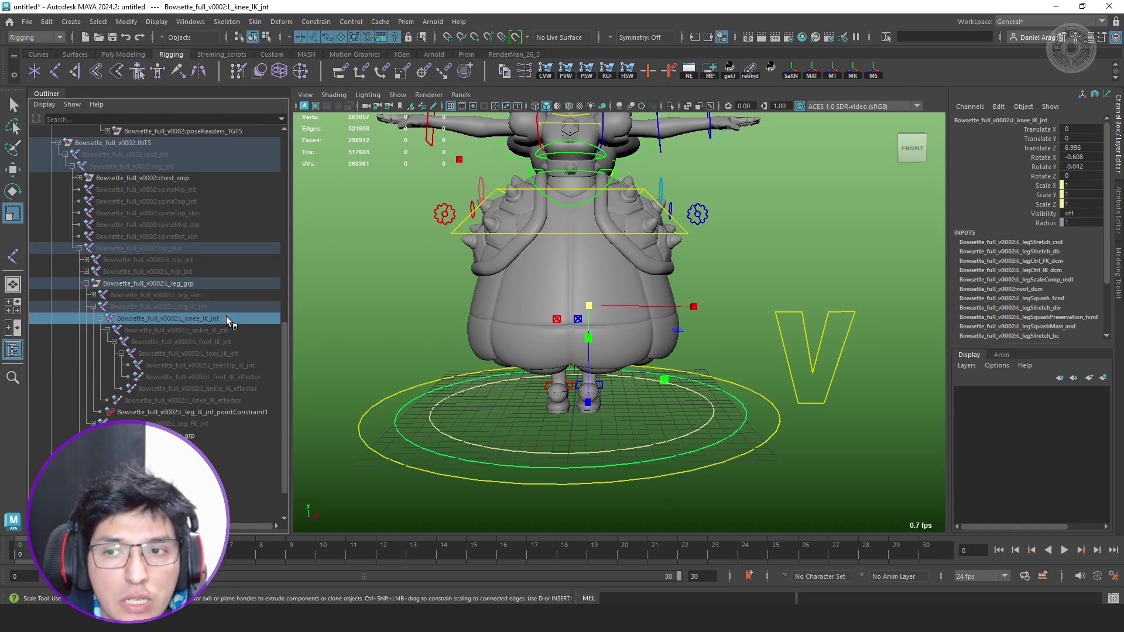
{"action": "left_click", "coordinate": [227, 328]}
Move L_leg_IK_ctrl down and back so the leg's Stretch reads 4.4.
{"action": "left_click_drag", "start_coordinate": [687, 340], "coordinate": [615, 352], "text": "alt"}
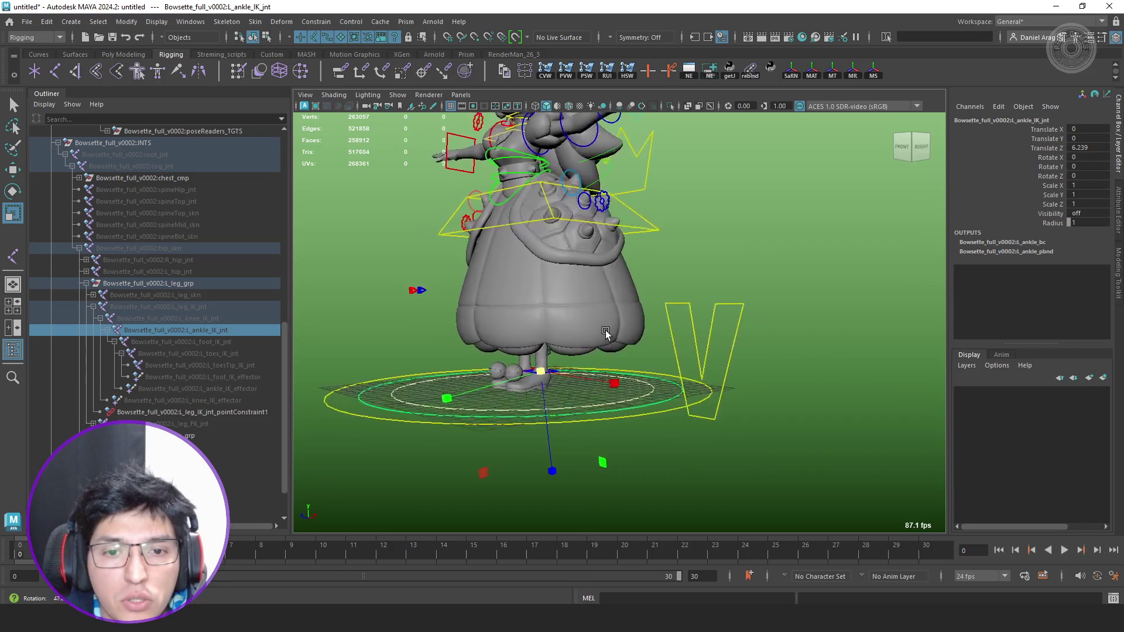
{"action": "scroll", "coordinate": [570, 379], "scroll_direction": "up", "scroll_amount": 5}
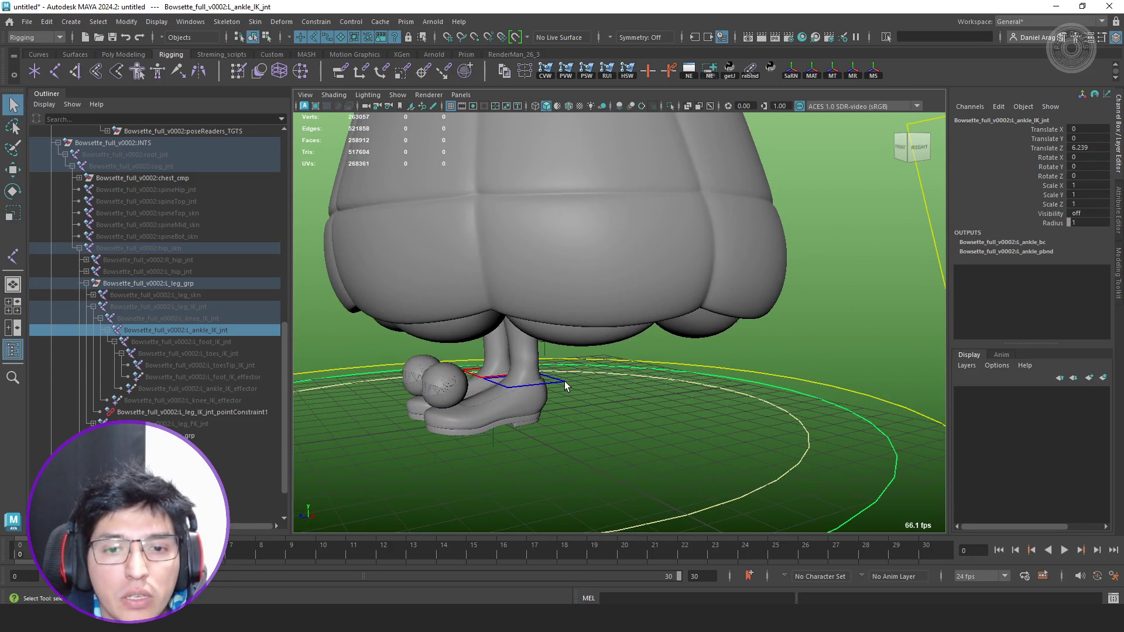
{"action": "left_click", "coordinate": [565, 381]}
{"action": "key", "text": "w"}
{"action": "key", "text": "f"}
{"action": "left_click_drag", "start_coordinate": [565, 382], "coordinate": [488, 266], "text": "alt"}
{"action": "middle_click_drag", "start_coordinate": [488, 267], "coordinate": [498, 330]}
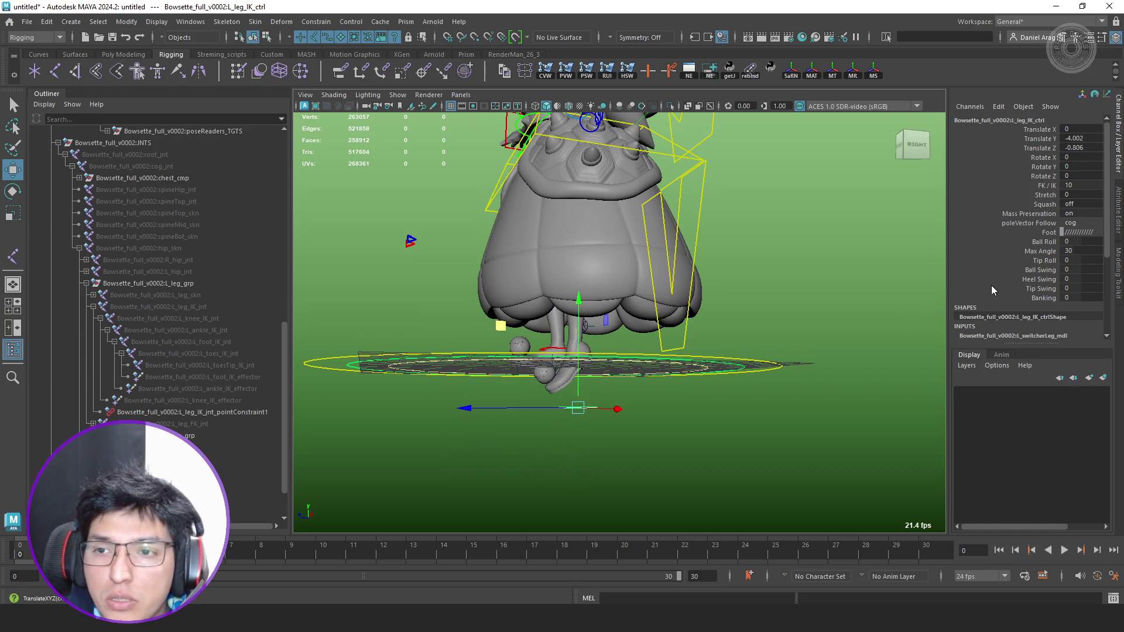
{"action": "left_click", "coordinate": [1048, 196]}
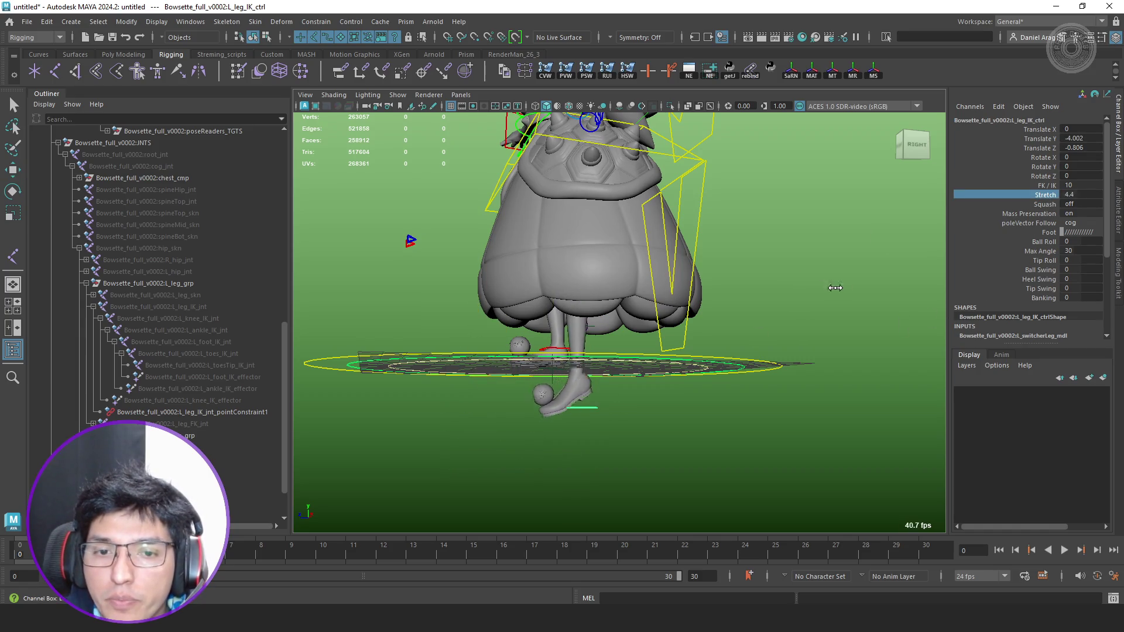
Raise Stretch to 10, pull the leg IK control further down and check L_ankle_IK_jnt's translate.
{"action": "middle_click_drag", "start_coordinate": [797, 275], "coordinate": [903, 308]}
{"action": "mouse_move", "coordinate": [778, 369]}
{"action": "left_mouse_down", "text": "alt"}
{"action": "mouse_move", "coordinate": [759, 347]}
{"action": "mouse_move", "coordinate": [709, 355]}
{"action": "left_mouse_up", "text": "alt"}
{"action": "key", "text": "w"}
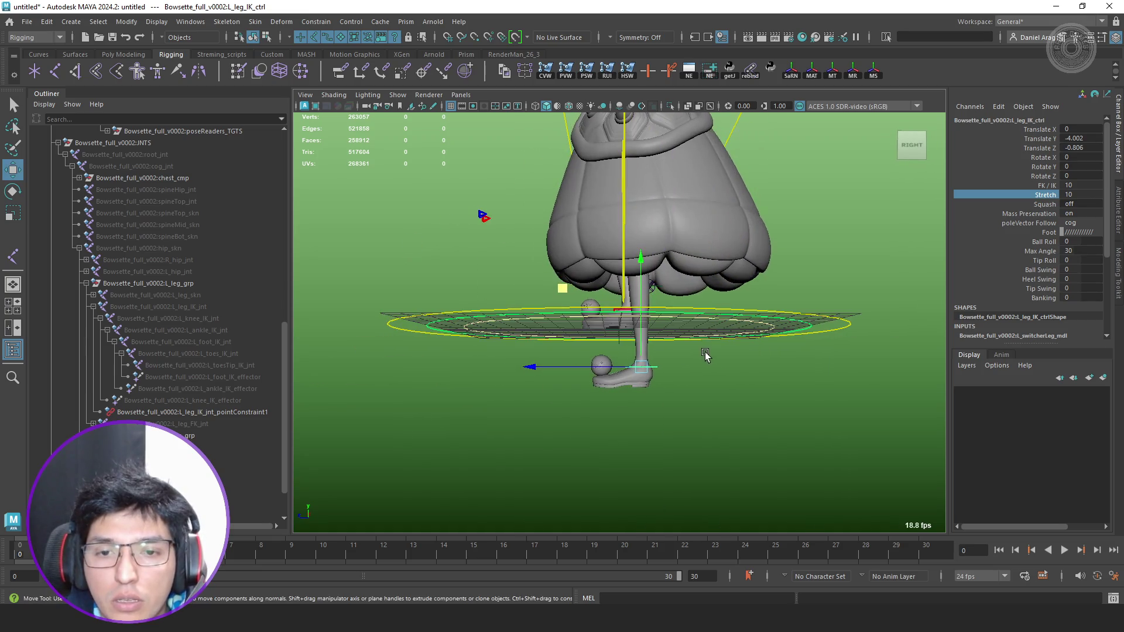
{"action": "mouse_move", "coordinate": [568, 288]}
{"action": "middle_mouse_down"}
{"action": "mouse_move", "coordinate": [566, 373]}
{"action": "mouse_move", "coordinate": [533, 452]}
{"action": "mouse_move", "coordinate": [558, 206]}
{"action": "mouse_move", "coordinate": [576, 390]}
{"action": "middle_mouse_up"}
{"action": "left_click", "coordinate": [213, 326]}
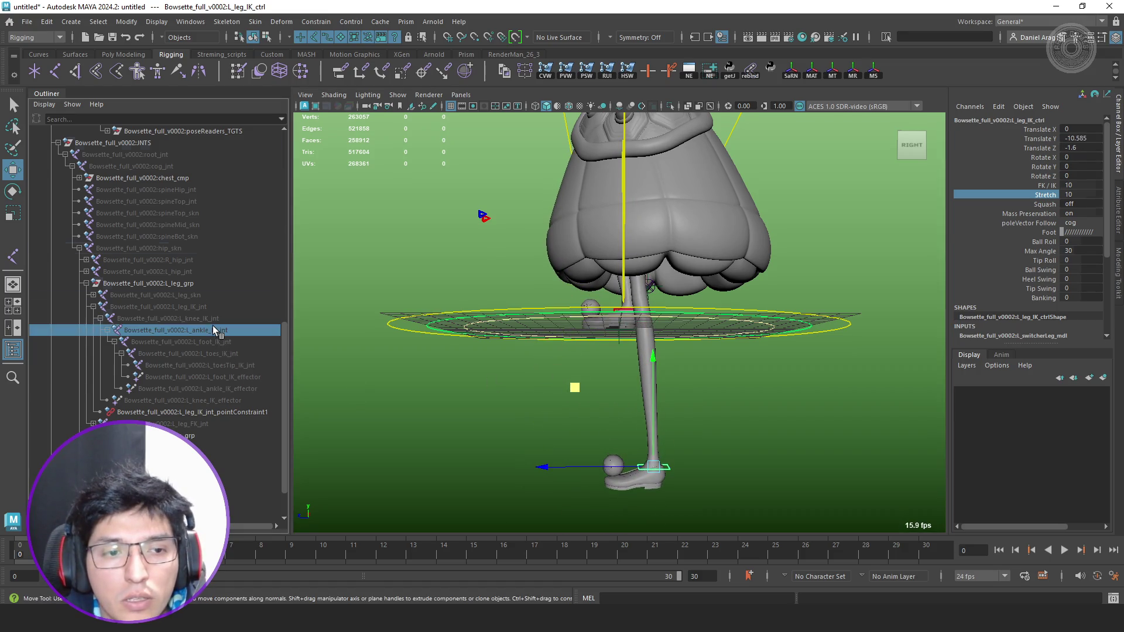
{"action": "mouse_move", "coordinate": [702, 325]}
{"action": "left_mouse_down", "text": "alt"}
{"action": "mouse_move", "coordinate": [749, 380]}
{"action": "mouse_move", "coordinate": [632, 346]}
{"action": "left_mouse_up", "text": "alt"}
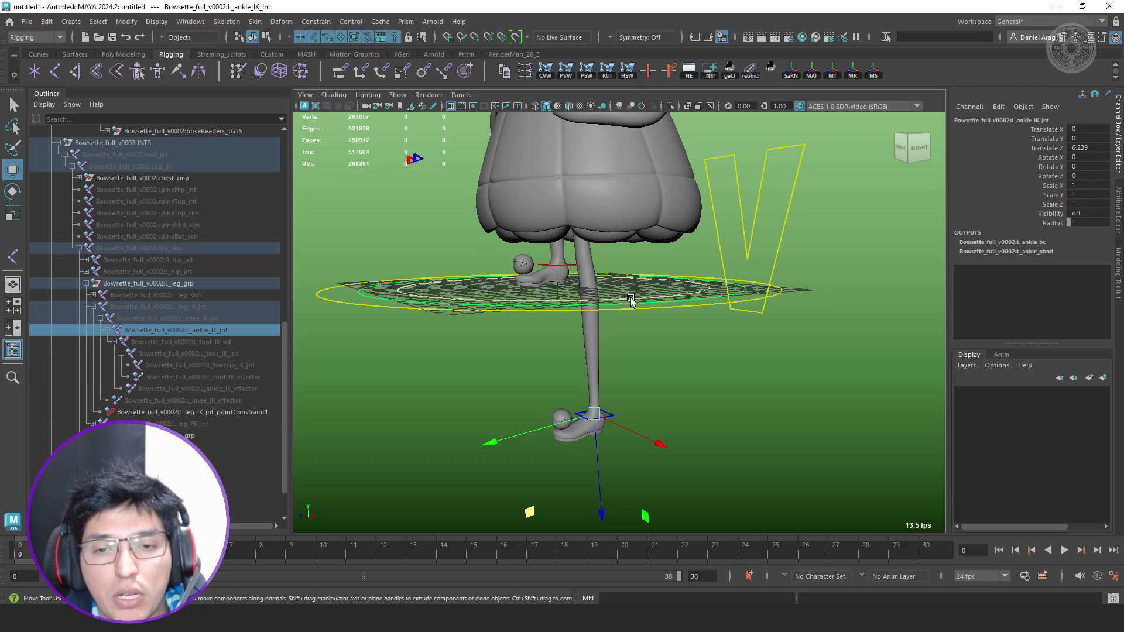
{"action": "scroll", "coordinate": [632, 308], "scroll_direction": "down", "scroll_amount": 2}
Compare the foot, ankle and knee IK joints' transform values in the Channel Box.
{"action": "left_click_drag", "start_coordinate": [649, 319], "coordinate": [665, 338], "text": "alt"}
{"action": "left_click", "coordinate": [225, 344]}
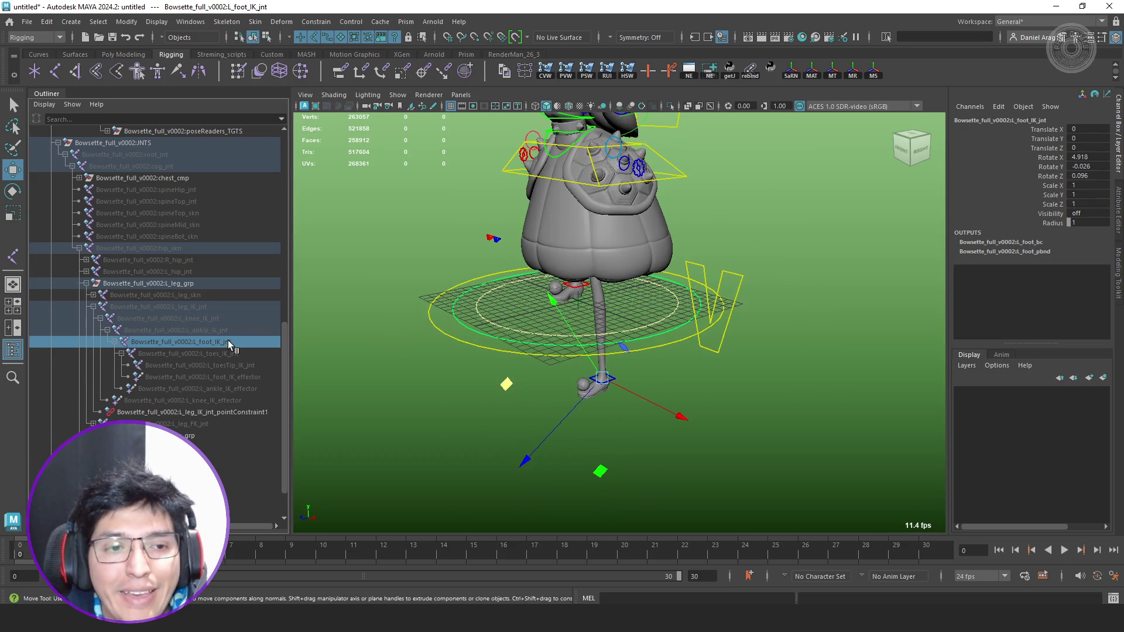
{"action": "left_click", "coordinate": [229, 333]}
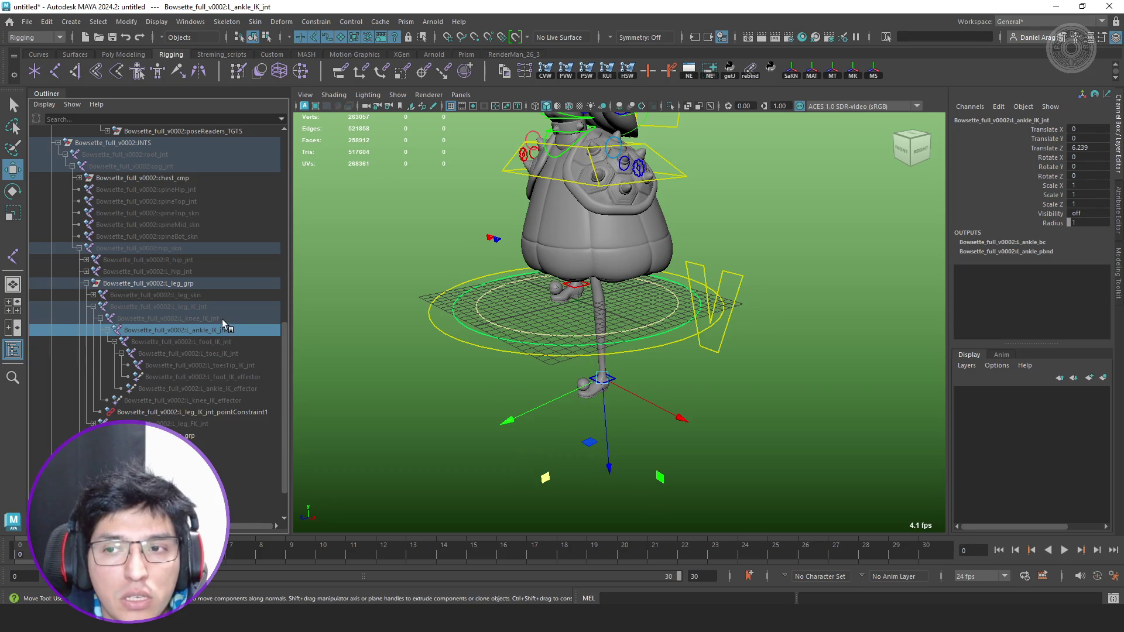
{"action": "left_click", "coordinate": [222, 319]}
{"action": "left_click", "coordinate": [222, 330]}
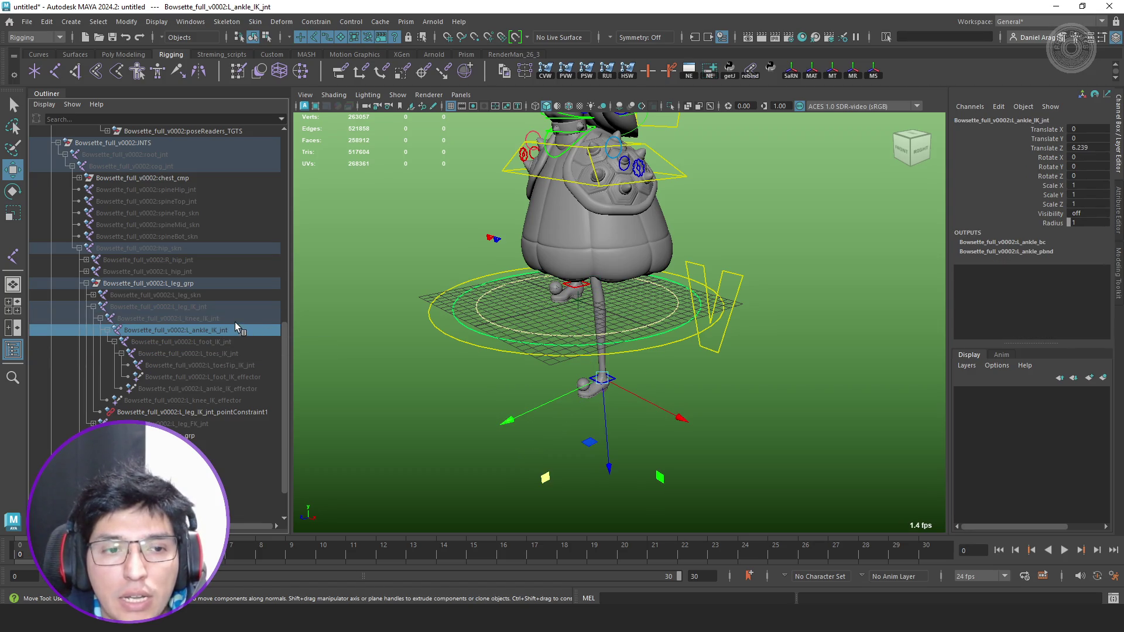
{"action": "left_click", "coordinate": [234, 319], "text": "ctrl"}
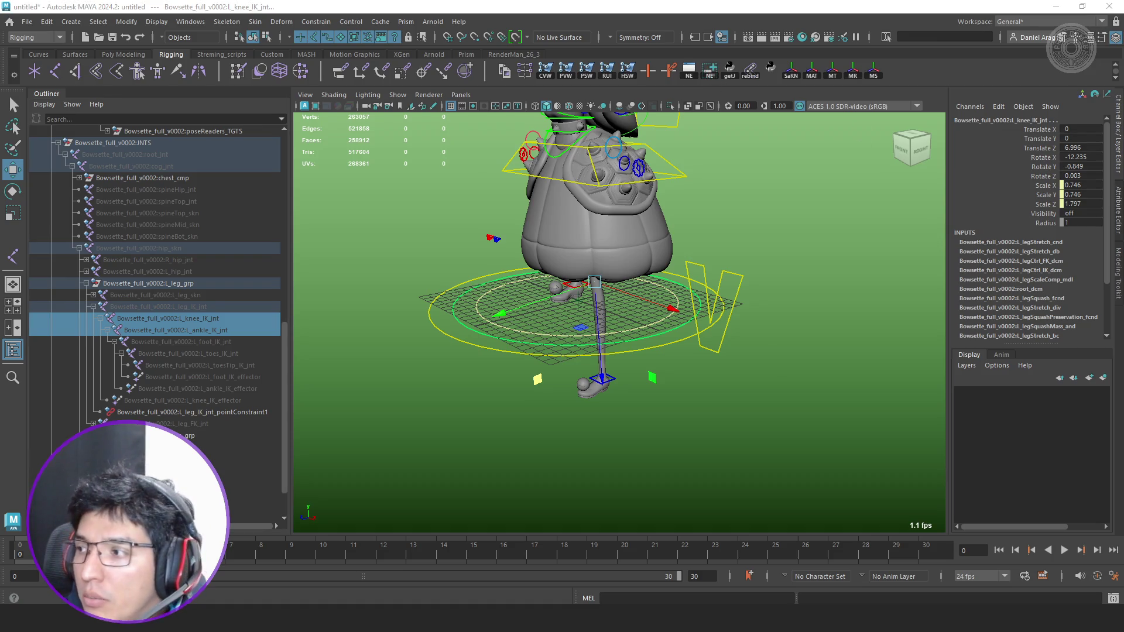
Reselect L_knee_IK_jnt and bring up the Node Editor to graph it.
{"action": "key", "text": "Escape"}
{"action": "key", "text": "ctrl+z"}
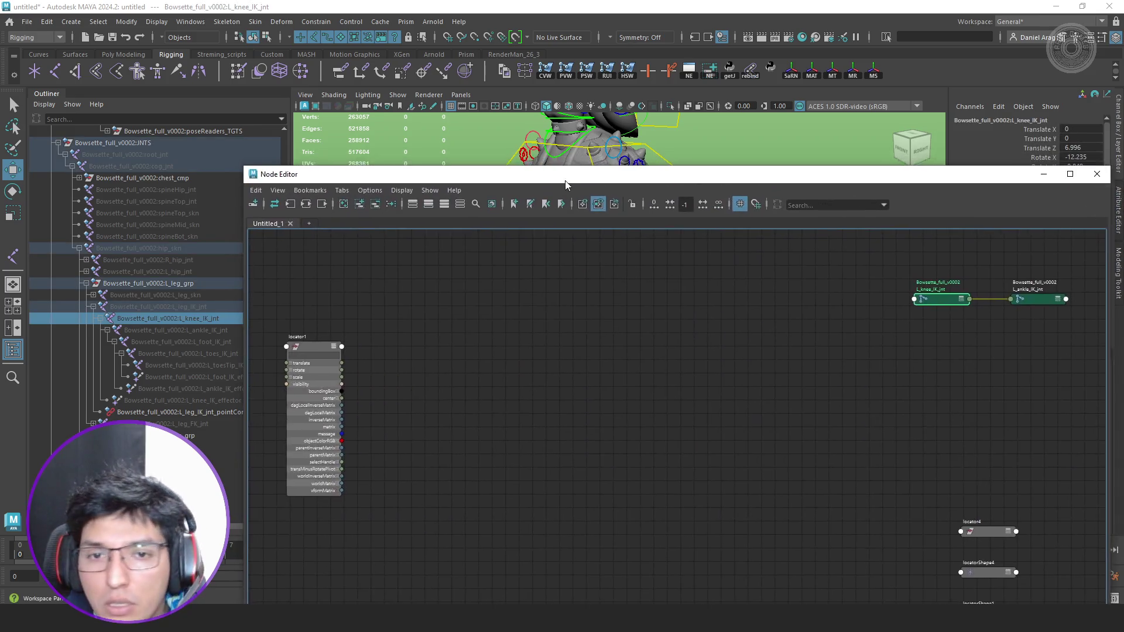
{"action": "left_click_drag", "start_coordinate": [527, 181], "coordinate": [357, 109]}
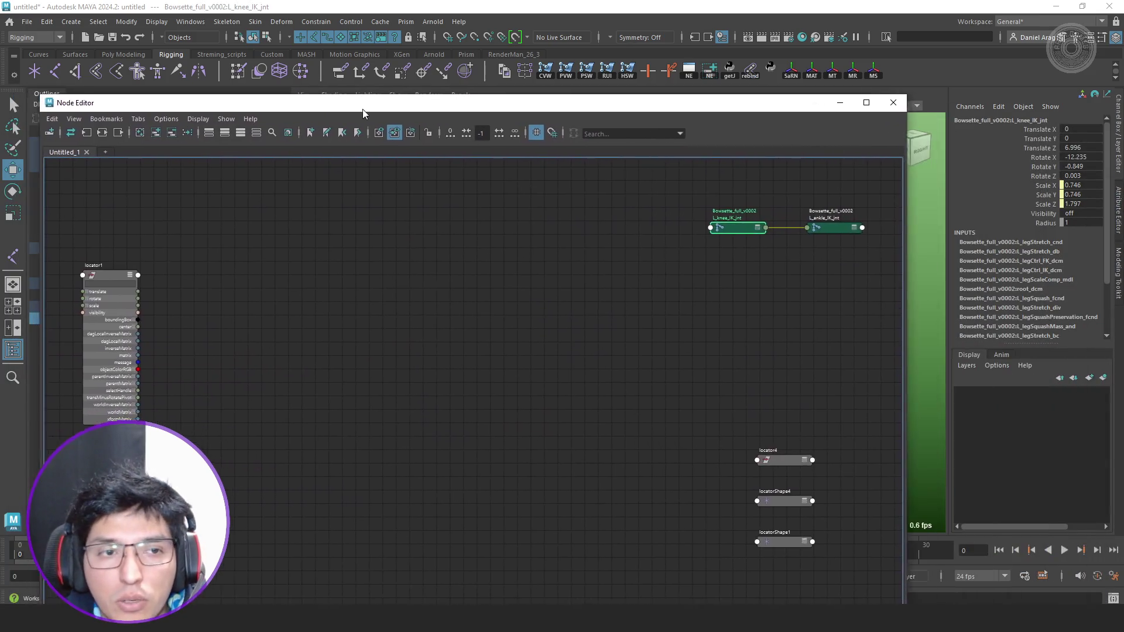
Graph the input/output connections of L_knee_IK_jnt and L_ankle_IK_jnt in full attribute mode.
{"action": "left_click", "coordinate": [118, 133]}
{"action": "scroll", "coordinate": [697, 386], "scroll_direction": "up", "scroll_amount": 2}
{"action": "scroll", "coordinate": [570, 320], "scroll_direction": "up", "scroll_amount": 2}
{"action": "key", "text": "3"}
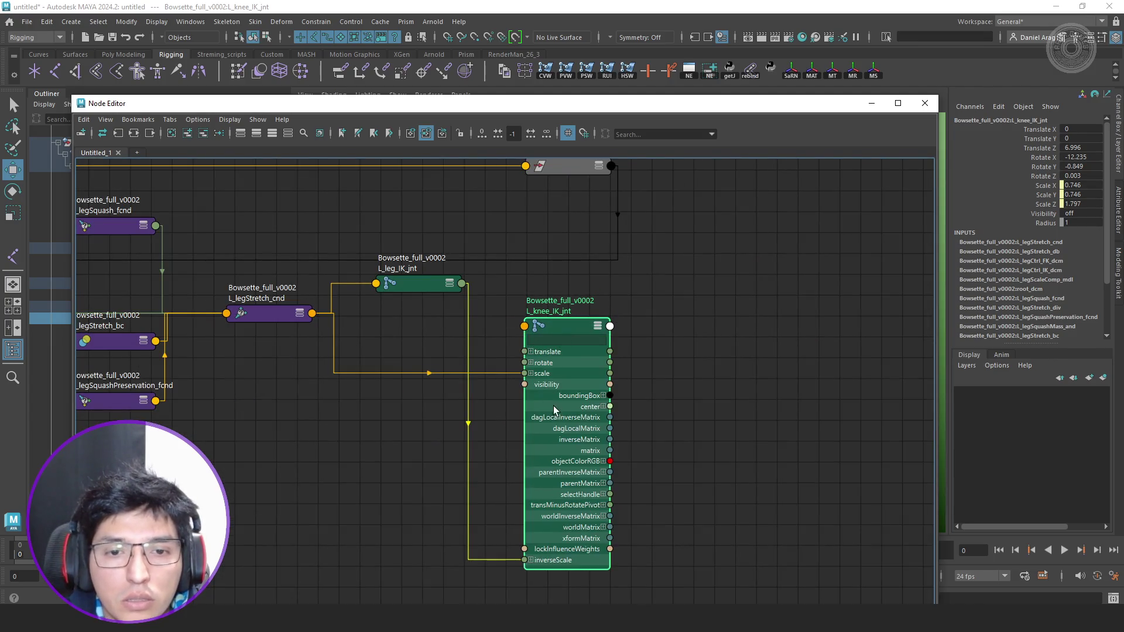
{"action": "left_click_drag", "start_coordinate": [438, 105], "coordinate": [531, 101]}
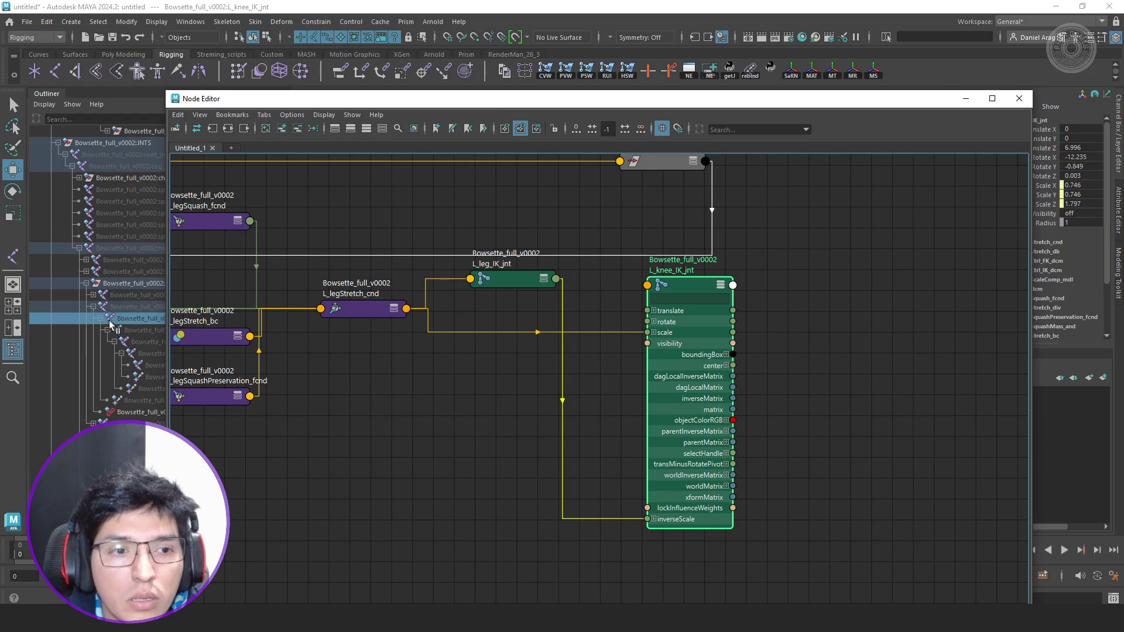
{"action": "left_click", "coordinate": [139, 331]}
{"action": "left_click", "coordinate": [281, 129]}
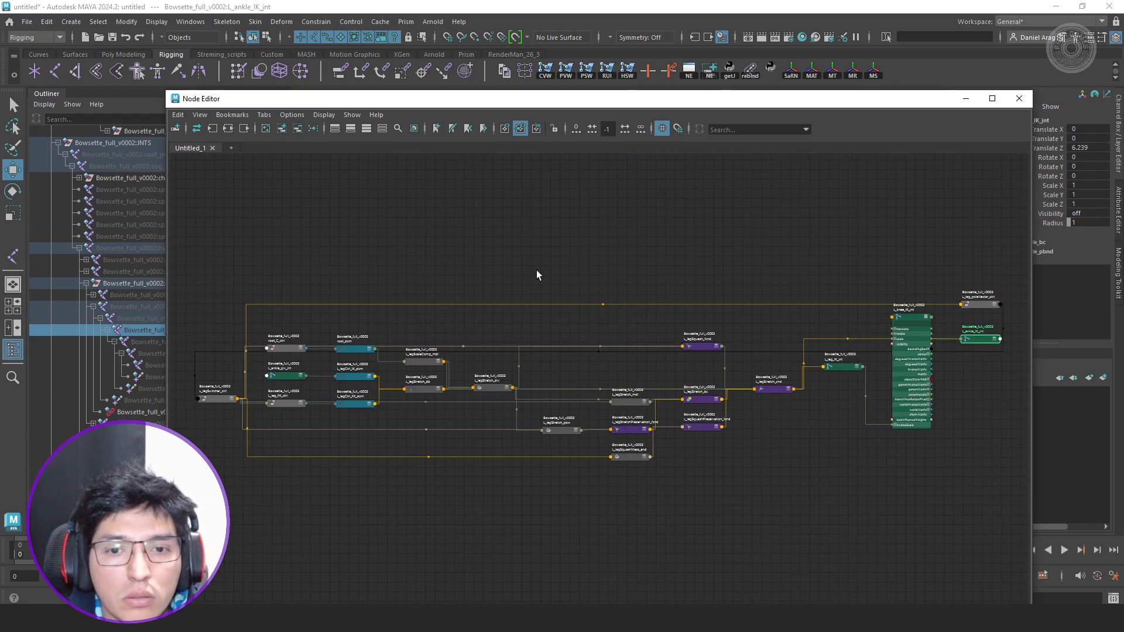
{"action": "scroll", "coordinate": [363, 307], "scroll_direction": "up", "scroll_amount": 2}
{"action": "scroll", "coordinate": [543, 340], "scroll_direction": "up", "scroll_amount": 2}
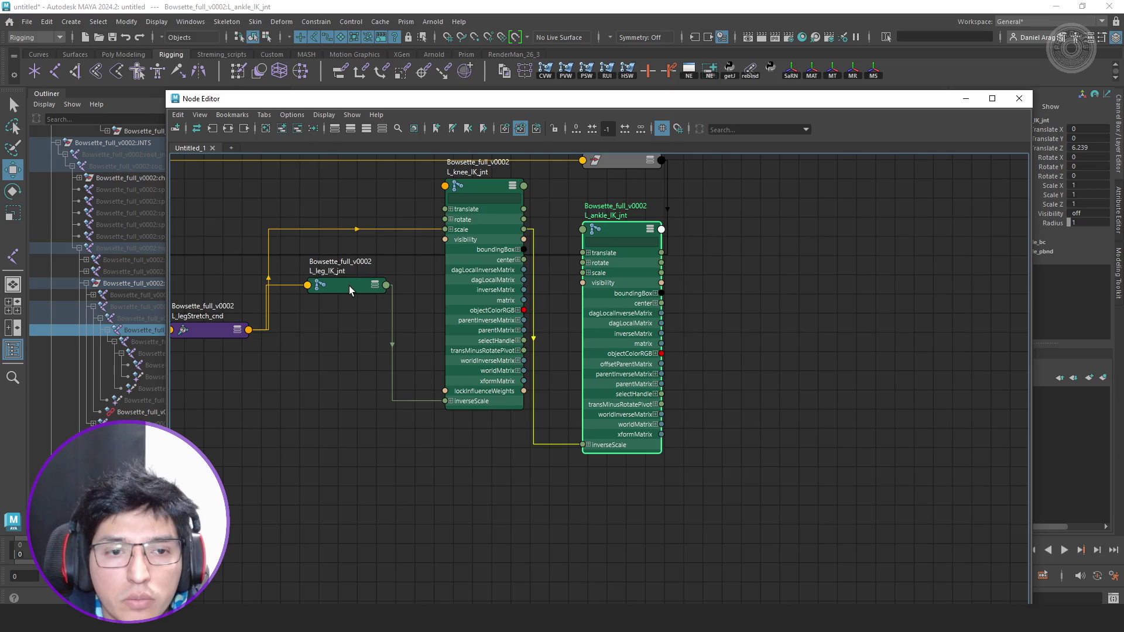
Connect L_legStretch_cnd outColor to the ankle IK joint's scale and close the Node Editor.
{"action": "left_click", "coordinate": [225, 332]}
{"action": "key", "text": "3"}
{"action": "left_click_drag", "start_coordinate": [252, 349], "coordinate": [583, 272]}
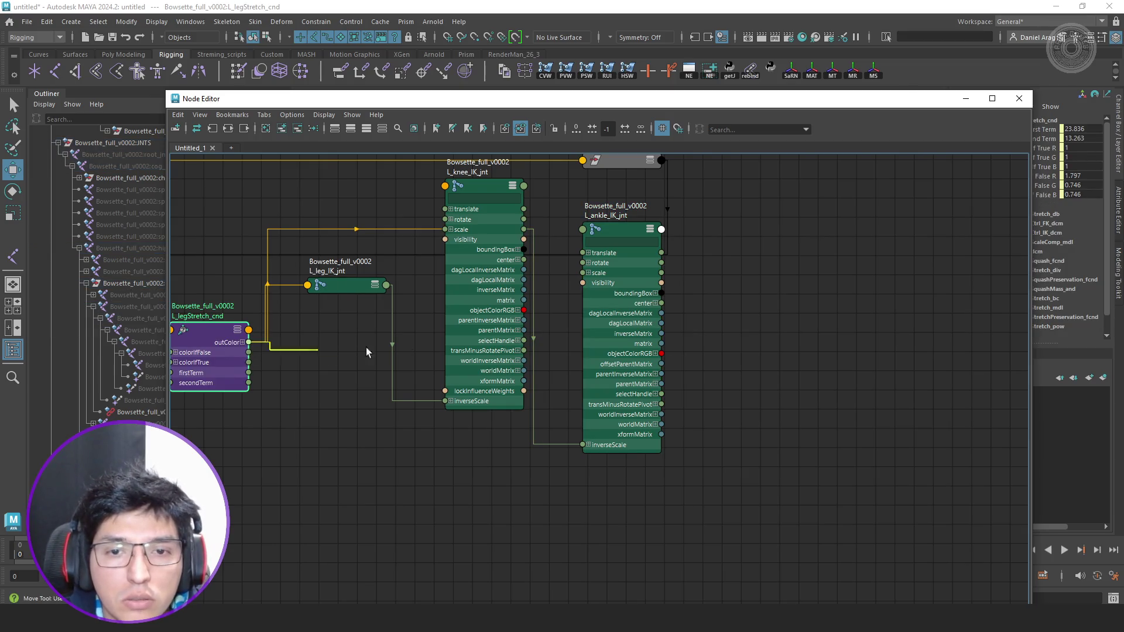
{"action": "left_click_drag", "start_coordinate": [627, 105], "coordinate": [756, 162]}
{"action": "left_click", "coordinate": [790, 156]}
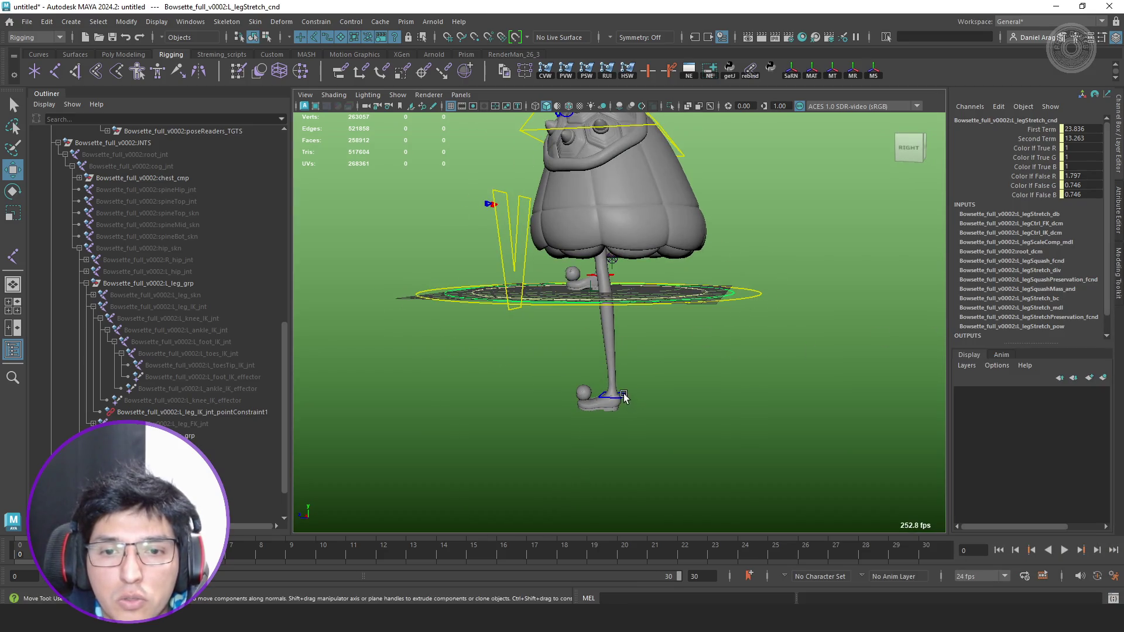
Drag L_leg_IK_ctrl up and down to test the stretch, hit the cycle warning, and reopen the Node Editor.
{"action": "left_click", "coordinate": [614, 397]}
{"action": "mouse_move", "coordinate": [523, 319]}
{"action": "middle_mouse_down"}
{"action": "mouse_move", "coordinate": [541, 265]}
{"action": "mouse_move", "coordinate": [513, 191]}
{"action": "middle_mouse_up"}
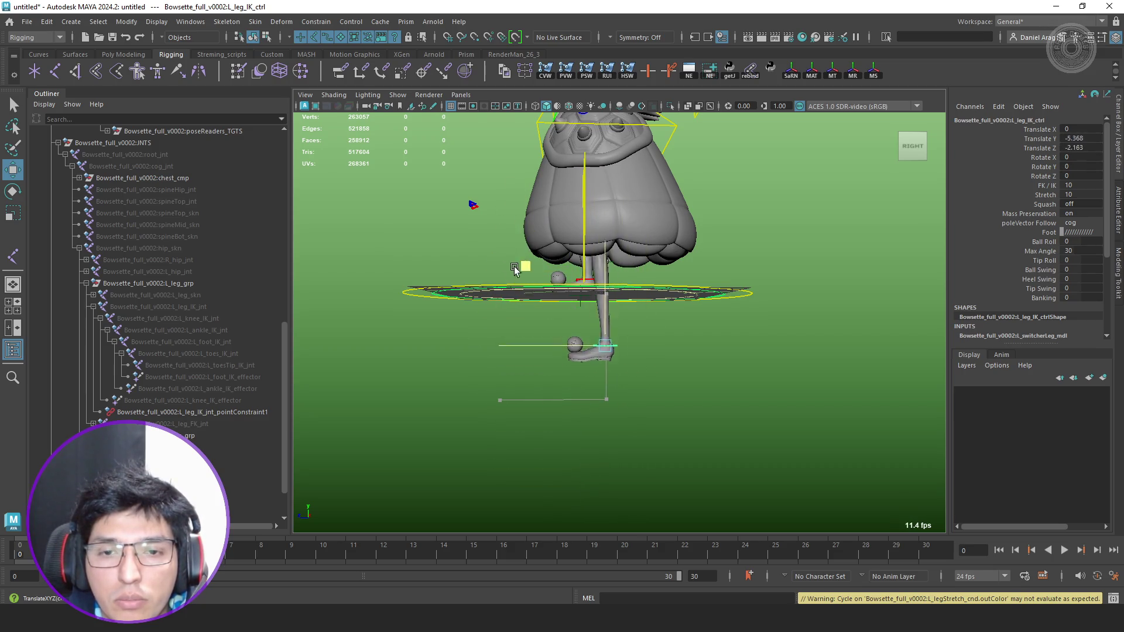
{"action": "mouse_move", "coordinate": [513, 192]}
{"action": "middle_mouse_down"}
{"action": "mouse_move", "coordinate": [596, 279]}
{"action": "mouse_move", "coordinate": [794, 364]}
{"action": "middle_mouse_up"}
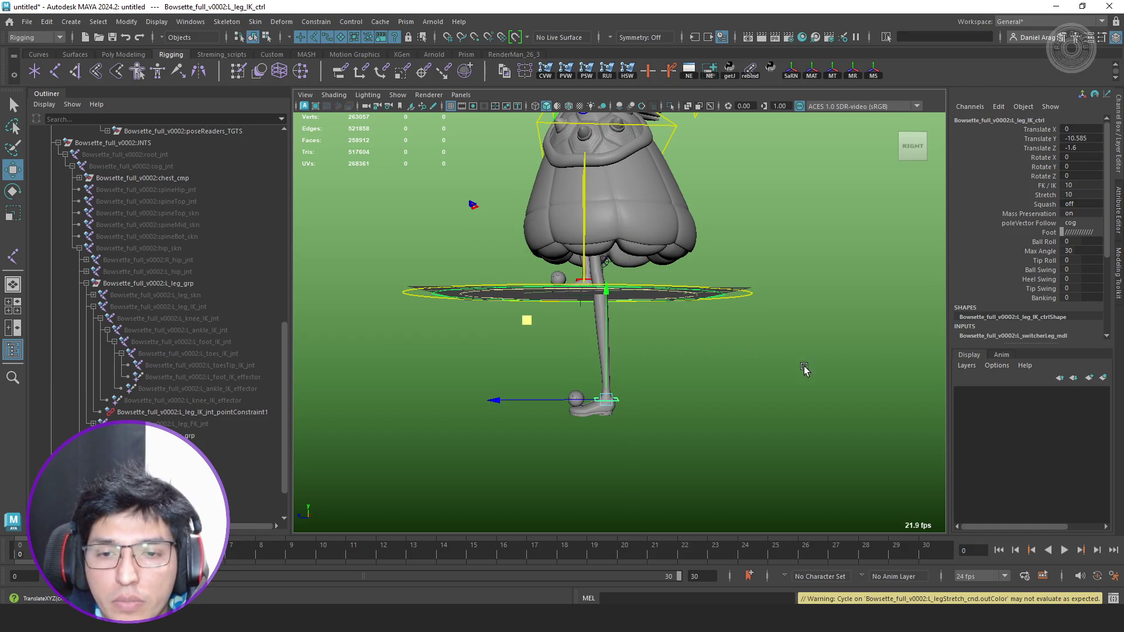
{"action": "key", "text": "ctrl+z"}
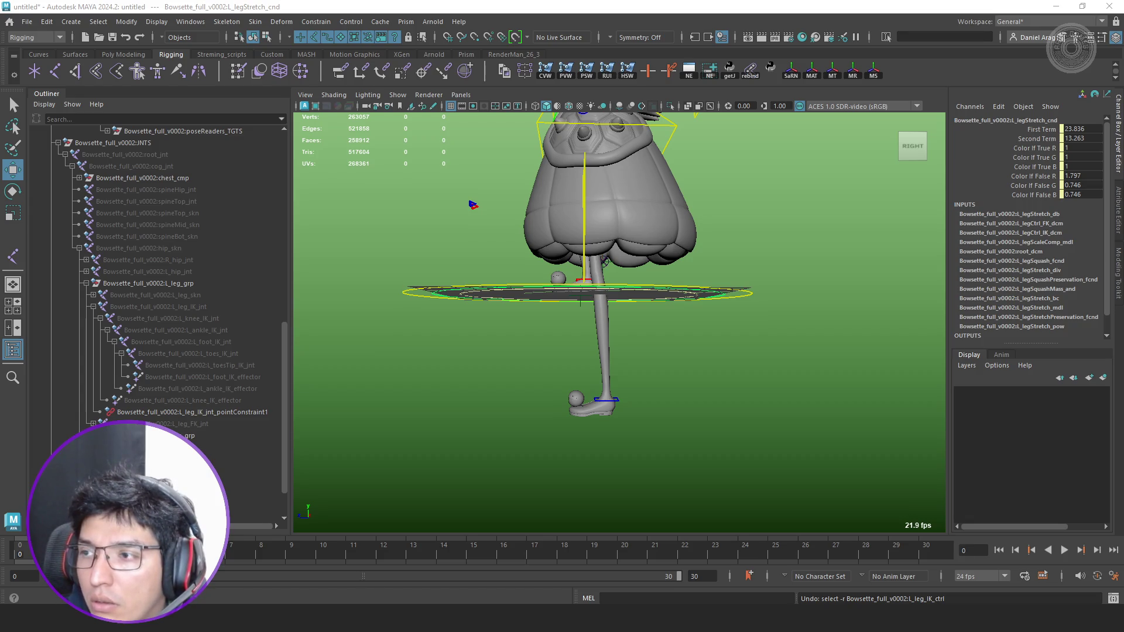
{"action": "left_click", "coordinate": [688, 70]}
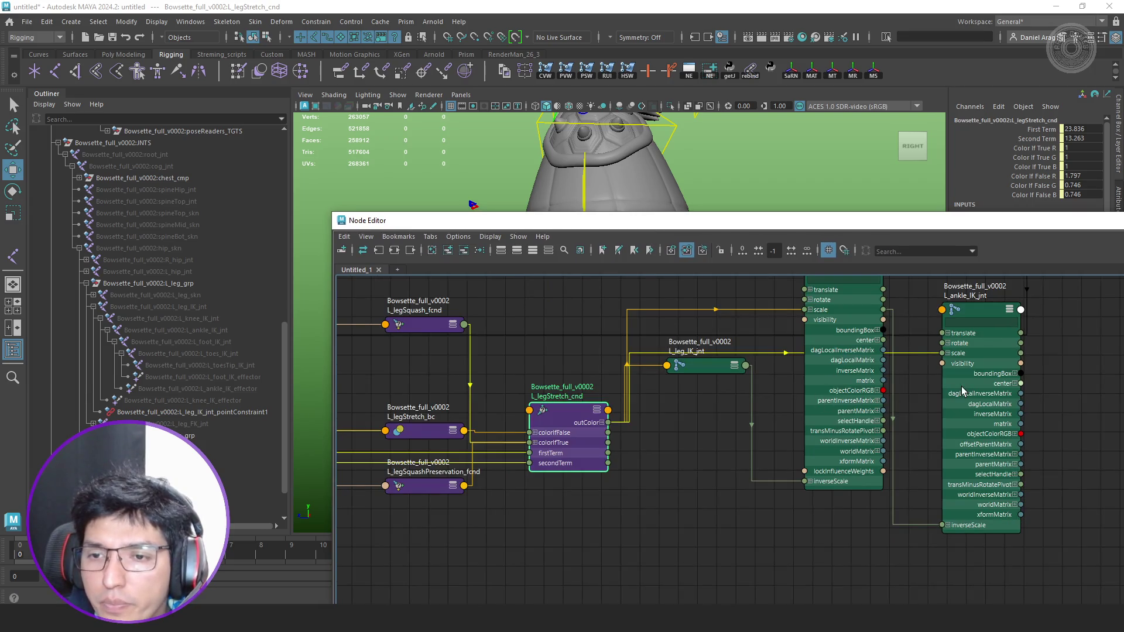
Undo the stretch connection so L_ankle_IK_jnt's scale returns to 1.
{"action": "left_click_drag", "start_coordinate": [966, 391], "coordinate": [970, 404]}
{"action": "left_click_drag", "start_coordinate": [435, 229], "coordinate": [685, 397]}
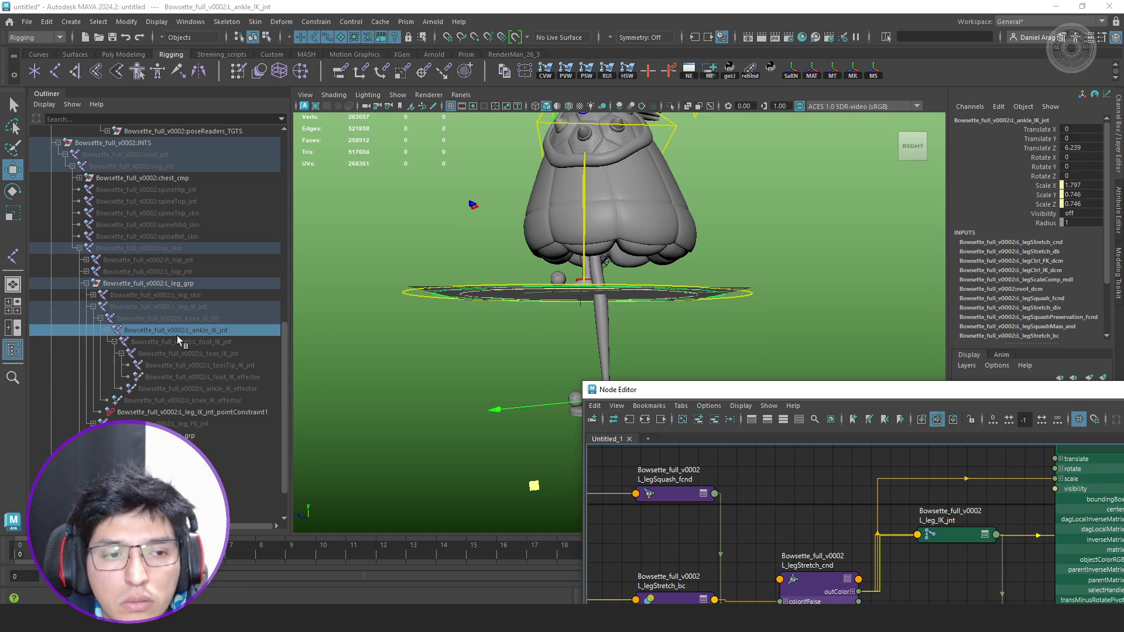
{"action": "key", "text": "ctrl+z"}
{"action": "key", "text": "ctrl+z"}
{"action": "key", "text": "ctrl+z"}
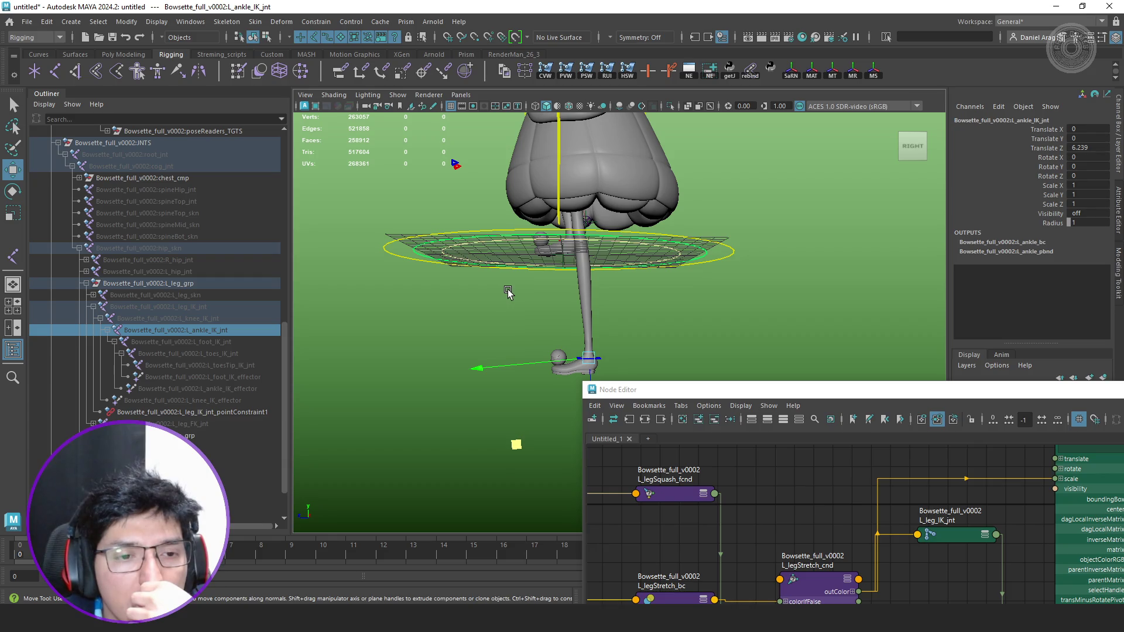
Recheck the foot and ankle IK joints and start a new Node Editor tab.
{"action": "left_click", "coordinate": [223, 339]}
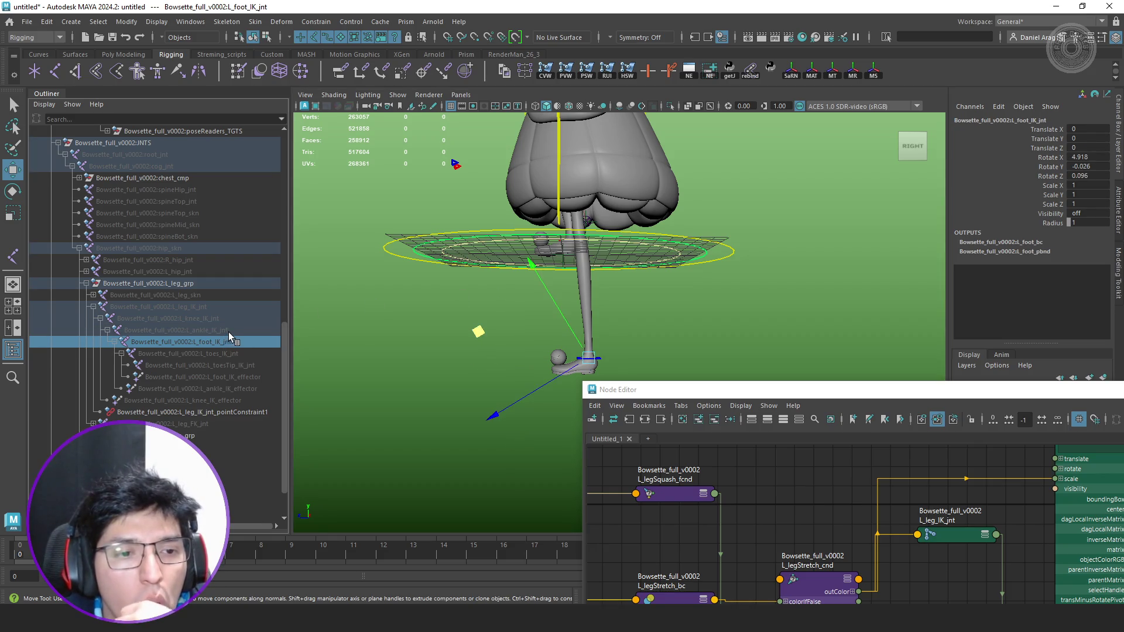
{"action": "left_click", "coordinate": [228, 331]}
{"action": "left_click_drag", "start_coordinate": [613, 330], "coordinate": [606, 308], "text": "alt"}
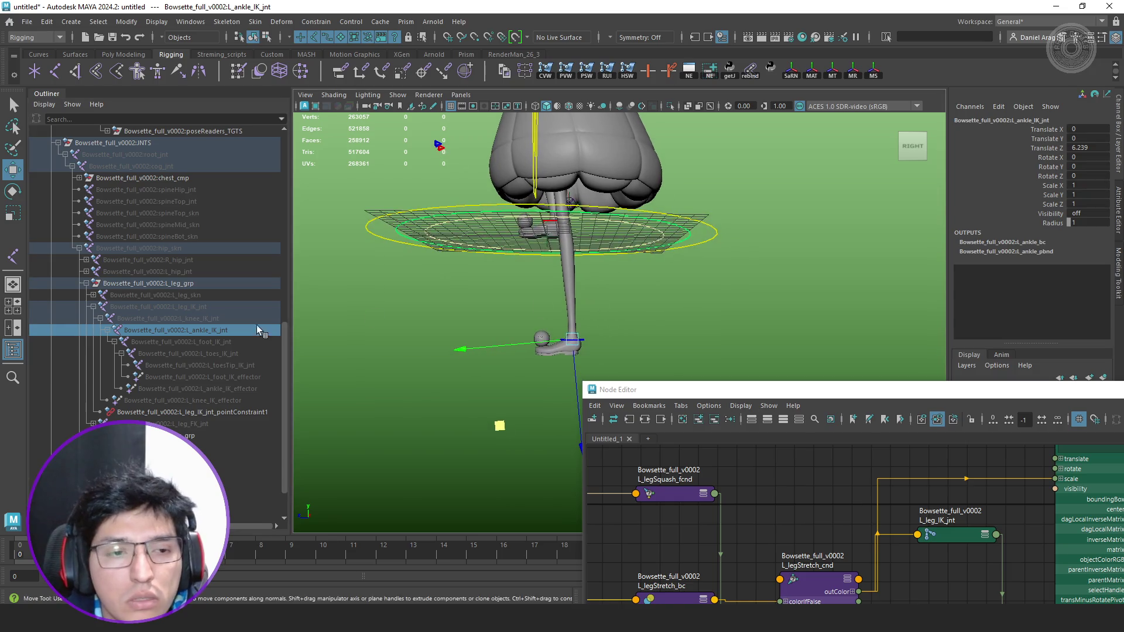
{"action": "left_click", "coordinate": [651, 439]}
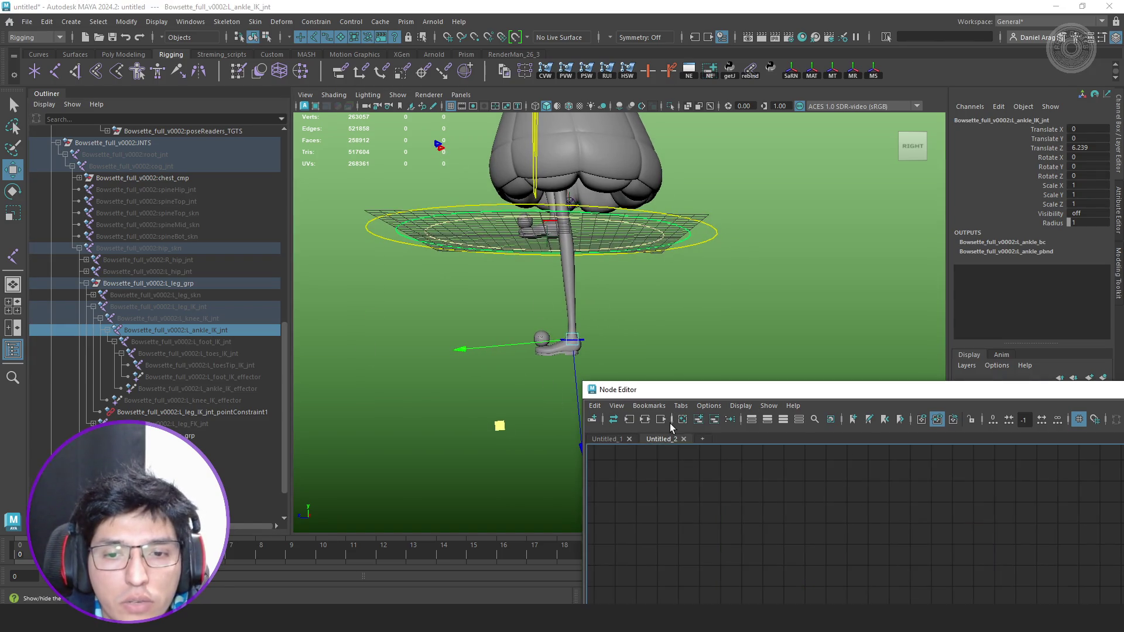
Graph L_ankle_IK_jnt's connections and remove the skin, blend and mesh skinCluster nodes from the graph.
{"action": "left_click", "coordinate": [660, 419]}
{"action": "mouse_move", "coordinate": [740, 392]}
{"action": "left_mouse_down"}
{"action": "mouse_move", "coordinate": [270, 203]}
{"action": "mouse_move", "coordinate": [243, 168]}
{"action": "left_mouse_up"}
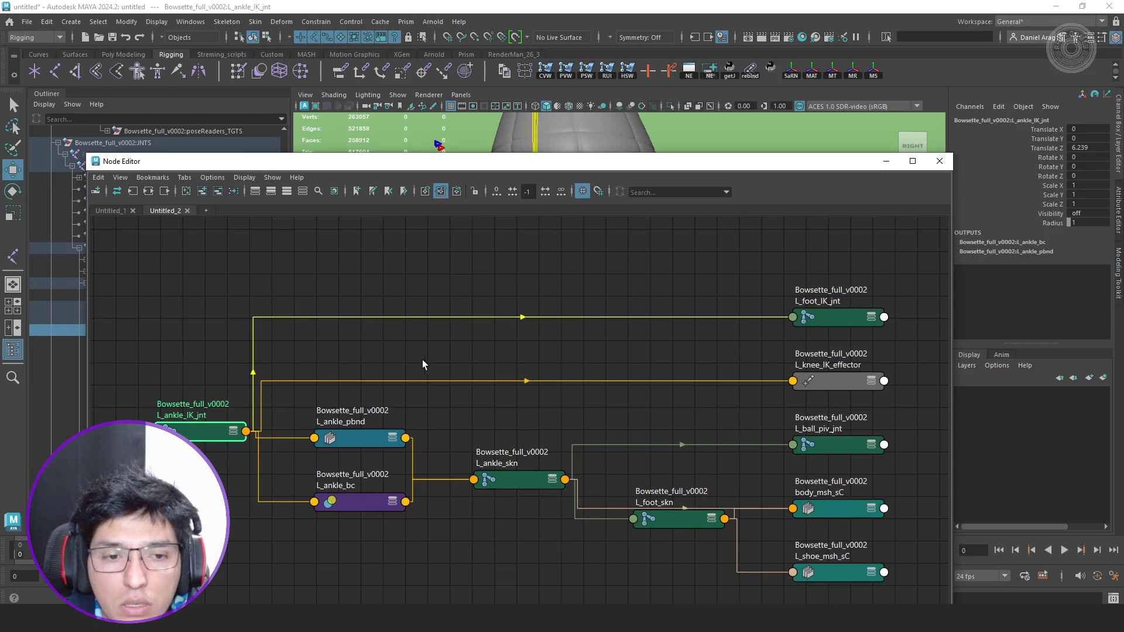
{"action": "left_click_drag", "start_coordinate": [207, 429], "coordinate": [222, 346]}
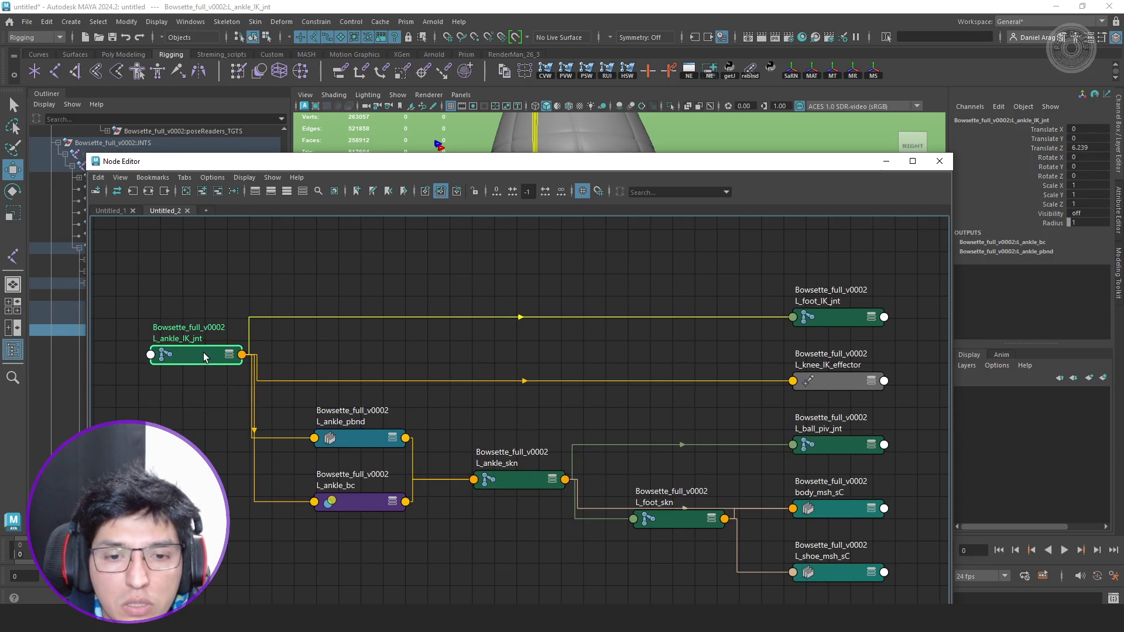
{"action": "left_click_drag", "start_coordinate": [515, 402], "coordinate": [386, 497]}
{"action": "middle_click_drag", "start_coordinate": [524, 506], "coordinate": [502, 455], "text": "alt"}
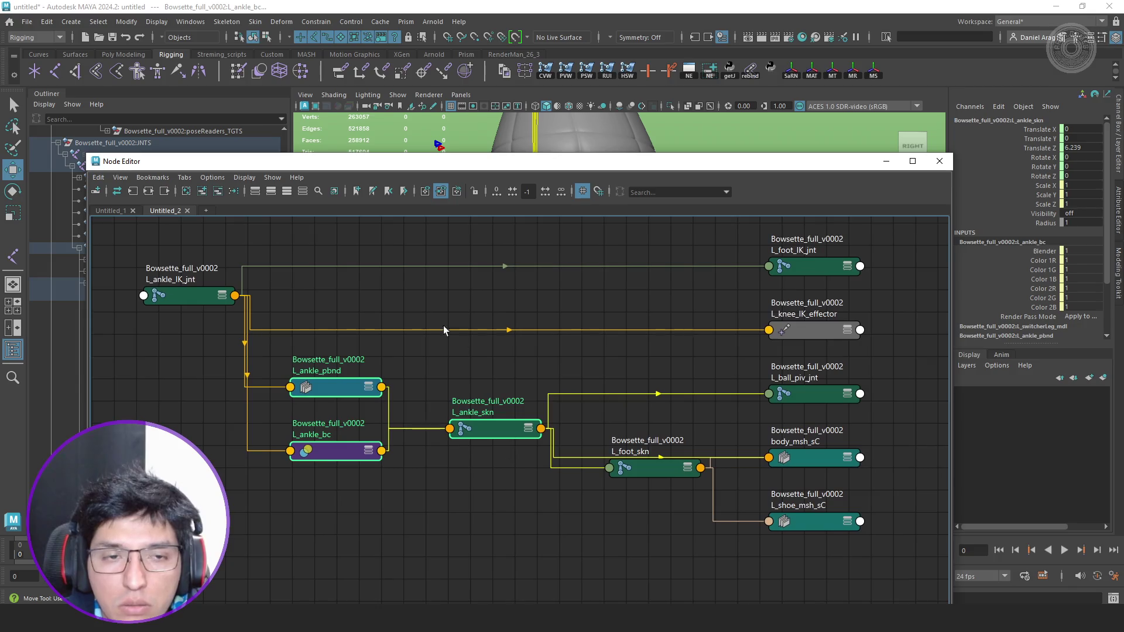
{"action": "key", "text": "Delete"}
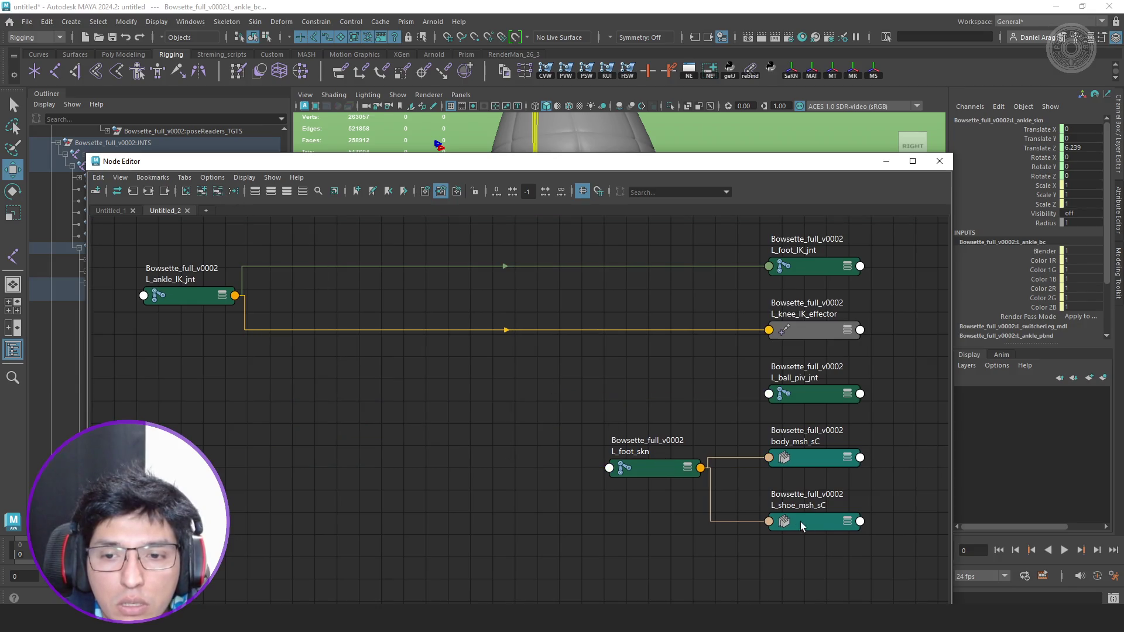
{"action": "left_click_drag", "start_coordinate": [796, 564], "coordinate": [655, 446]}
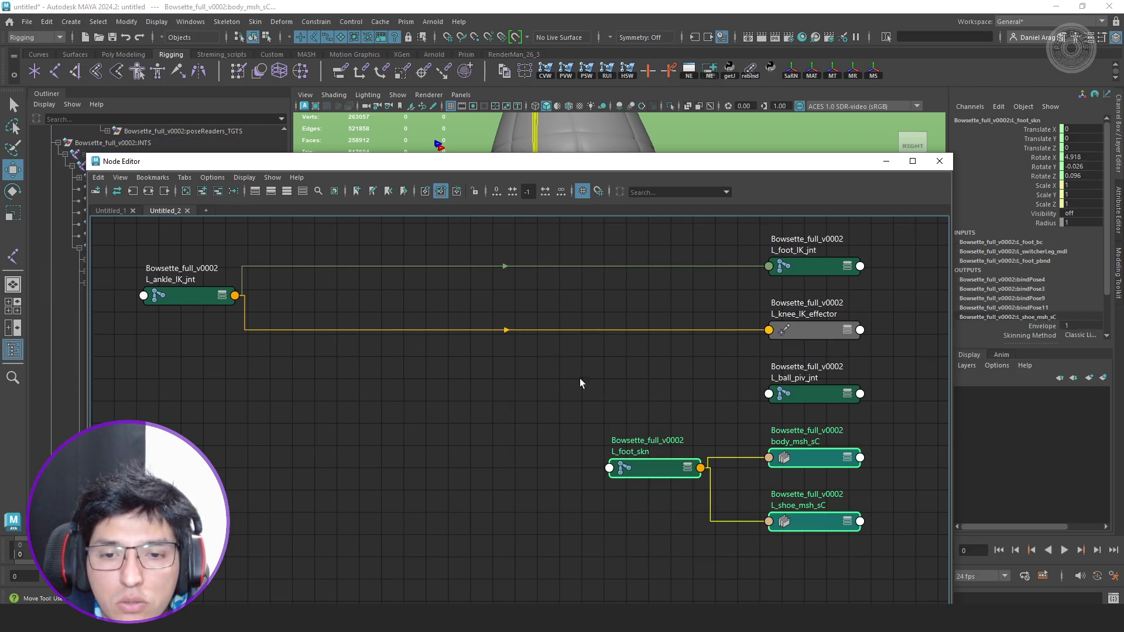
{"action": "left_click", "coordinate": [218, 192]}
Arrange L_foot_IK_jnt, L_knee_IK_effector and L_ball_piv_jnt around the ankle node, then slide the editor aside.
{"action": "key", "text": "a"}
{"action": "left_click_drag", "start_coordinate": [846, 372], "coordinate": [591, 476]}
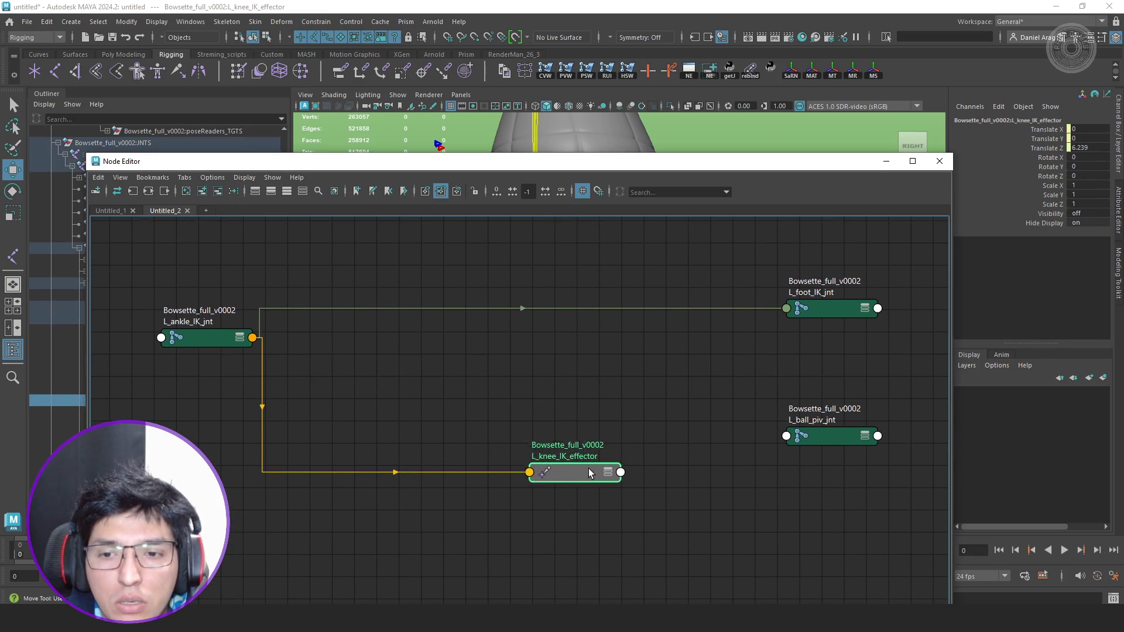
{"action": "left_click_drag", "start_coordinate": [832, 303], "coordinate": [565, 277]}
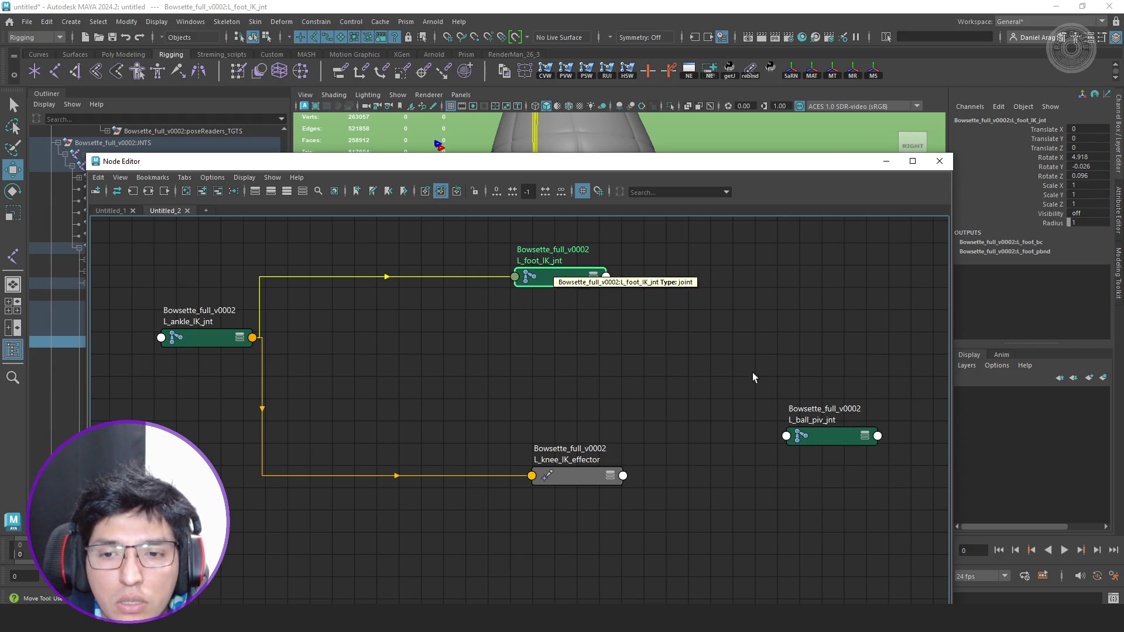
{"action": "left_click_drag", "start_coordinate": [847, 434], "coordinate": [768, 387]}
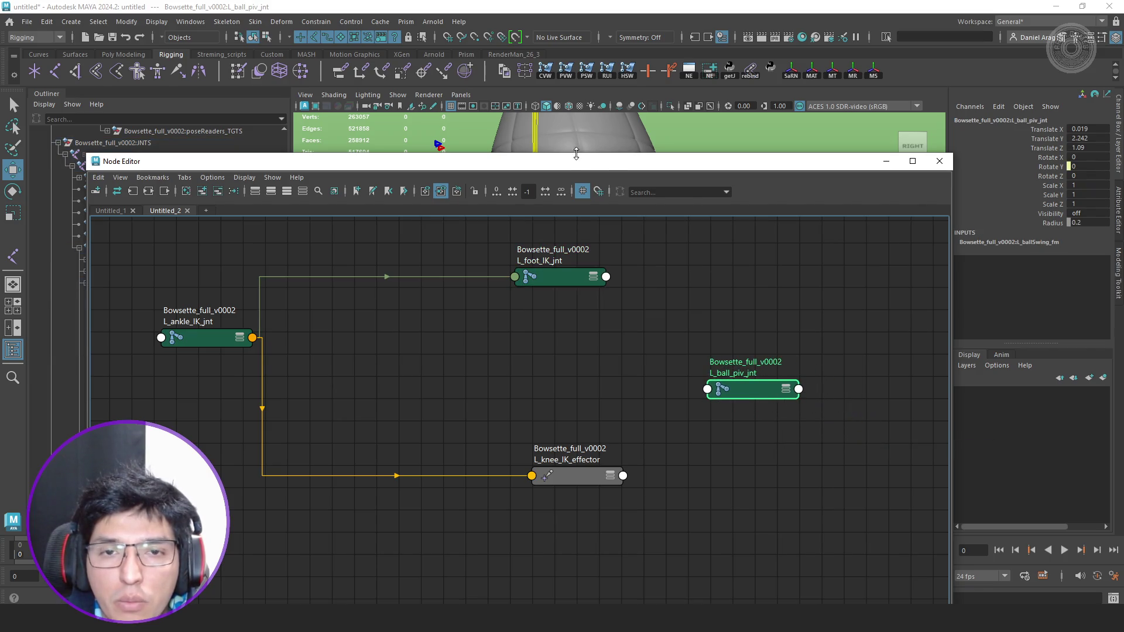
{"action": "left_click_drag", "start_coordinate": [527, 161], "coordinate": [1123, 177]}
{"action": "middle_click_drag", "start_coordinate": [671, 300], "coordinate": [686, 309], "text": "alt"}
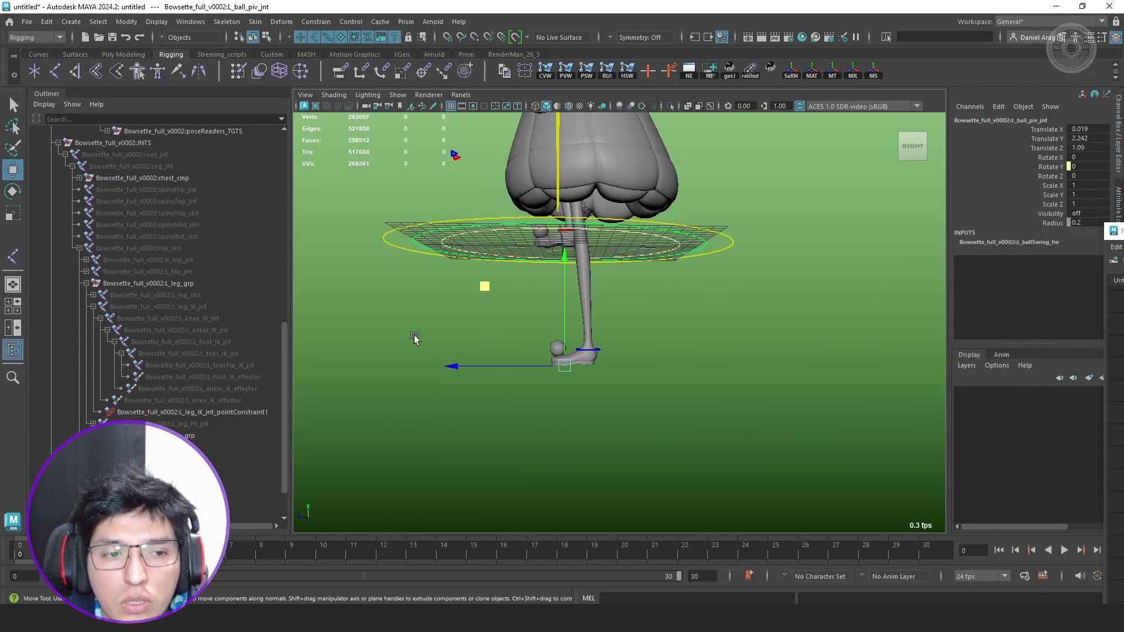
{"action": "scroll", "coordinate": [182, 350], "scroll_direction": "up", "scroll_amount": 3}
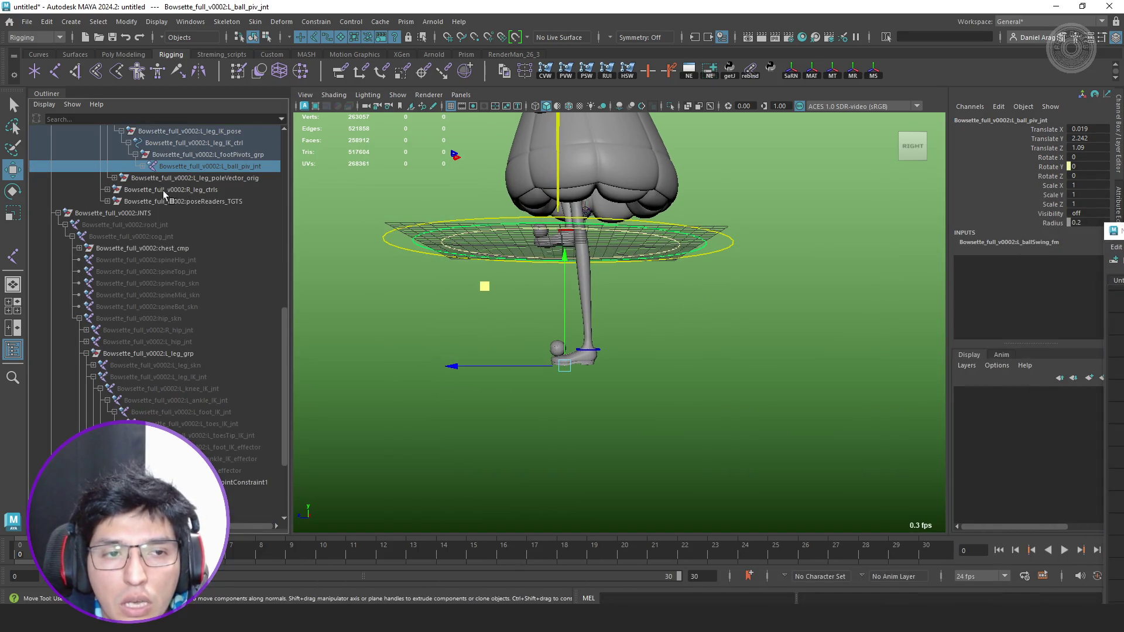
{"action": "scroll", "coordinate": [217, 246], "scroll_direction": "up", "scroll_amount": 3}
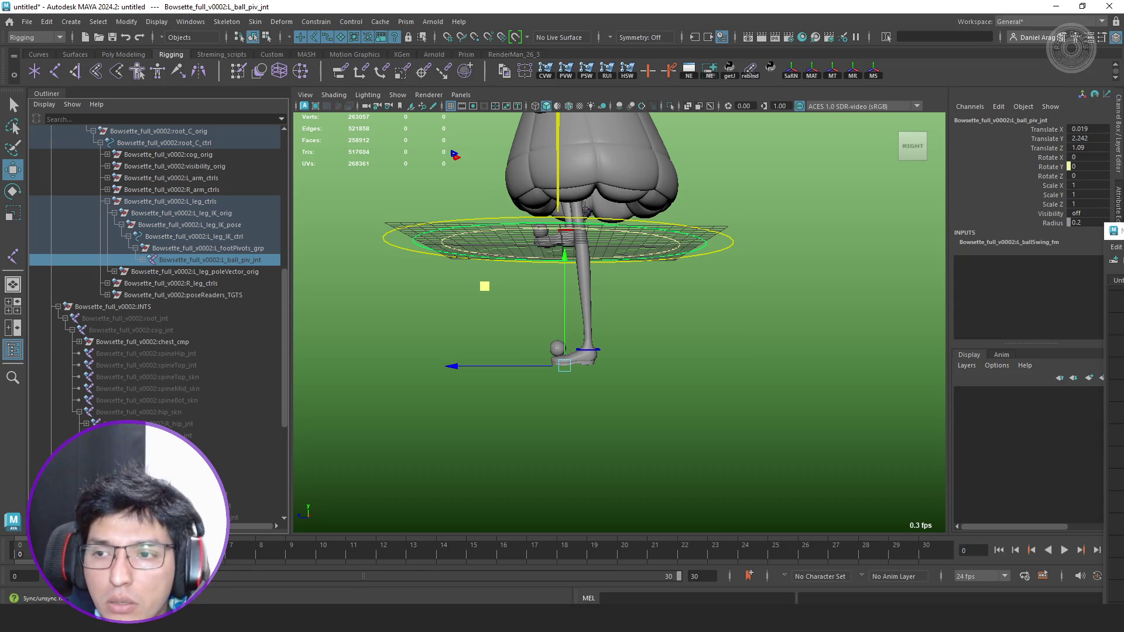
Arrange L_ankle_skn, L_ball_piv_jnt and L_legSwitcher_ctrl into a readable ball-pivot network layout.
{"action": "mouse_move", "coordinate": [1113, 181]}
{"action": "left_mouse_down"}
{"action": "mouse_move", "coordinate": [739, 186]}
{"action": "mouse_move", "coordinate": [541, 131]}
{"action": "left_mouse_up"}
{"action": "scroll", "coordinate": [615, 263], "scroll_direction": "down", "scroll_amount": 2}
{"action": "scroll", "coordinate": [671, 299], "scroll_direction": "up", "scroll_amount": 2}
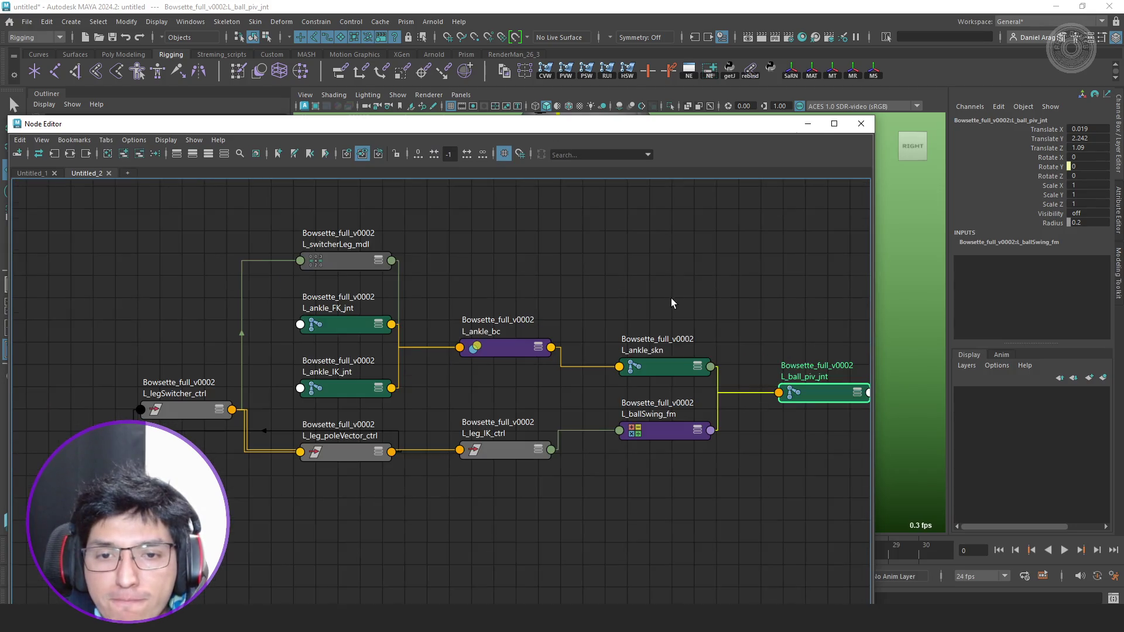
{"action": "scroll", "coordinate": [642, 293], "scroll_direction": "down", "scroll_amount": 2}
{"action": "scroll", "coordinate": [672, 295], "scroll_direction": "up", "scroll_amount": 2}
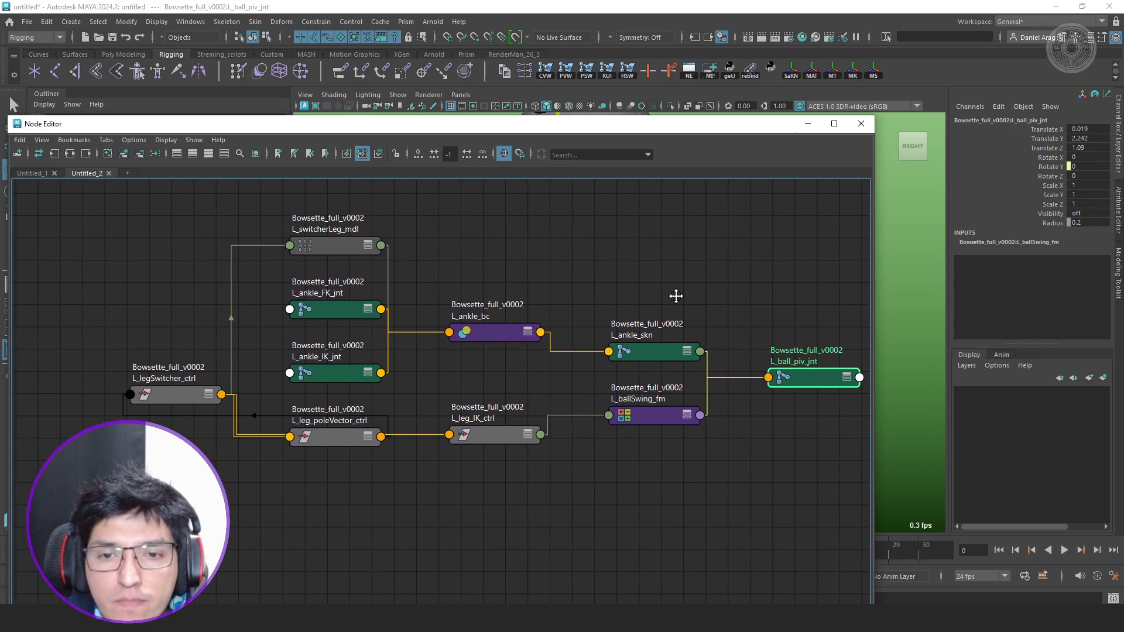
{"action": "mouse_move", "coordinate": [668, 351]}
{"action": "left_mouse_down"}
{"action": "mouse_move", "coordinate": [672, 279]}
{"action": "mouse_move", "coordinate": [692, 279]}
{"action": "left_mouse_up"}
{"action": "left_click_drag", "start_coordinate": [808, 380], "coordinate": [821, 345]}
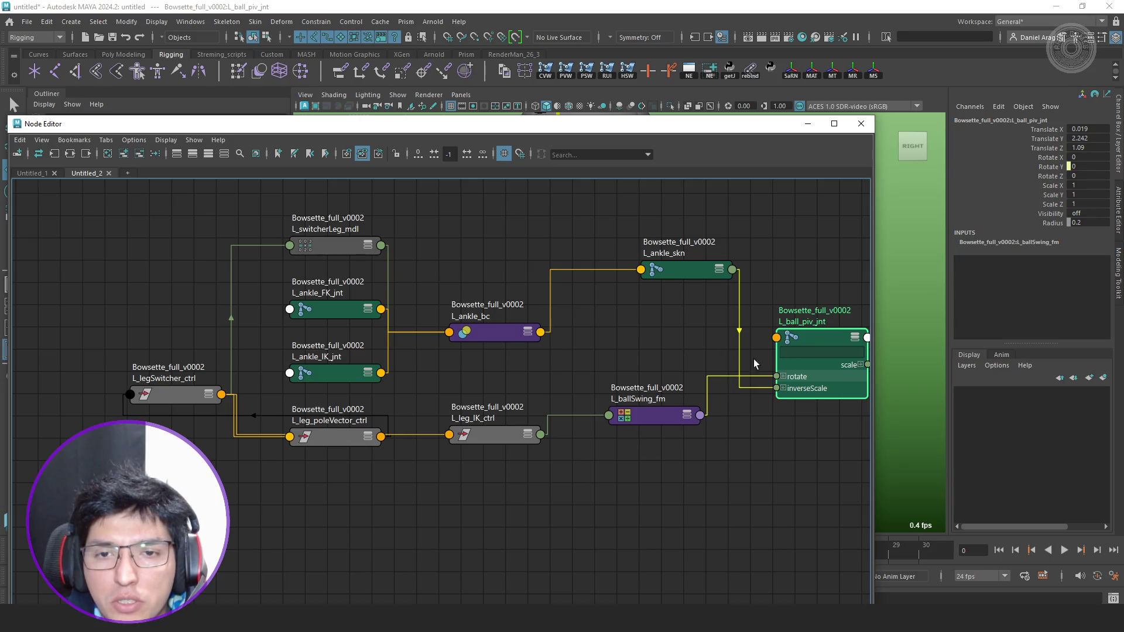
{"action": "middle_click_drag", "start_coordinate": [693, 436], "coordinate": [697, 396]}
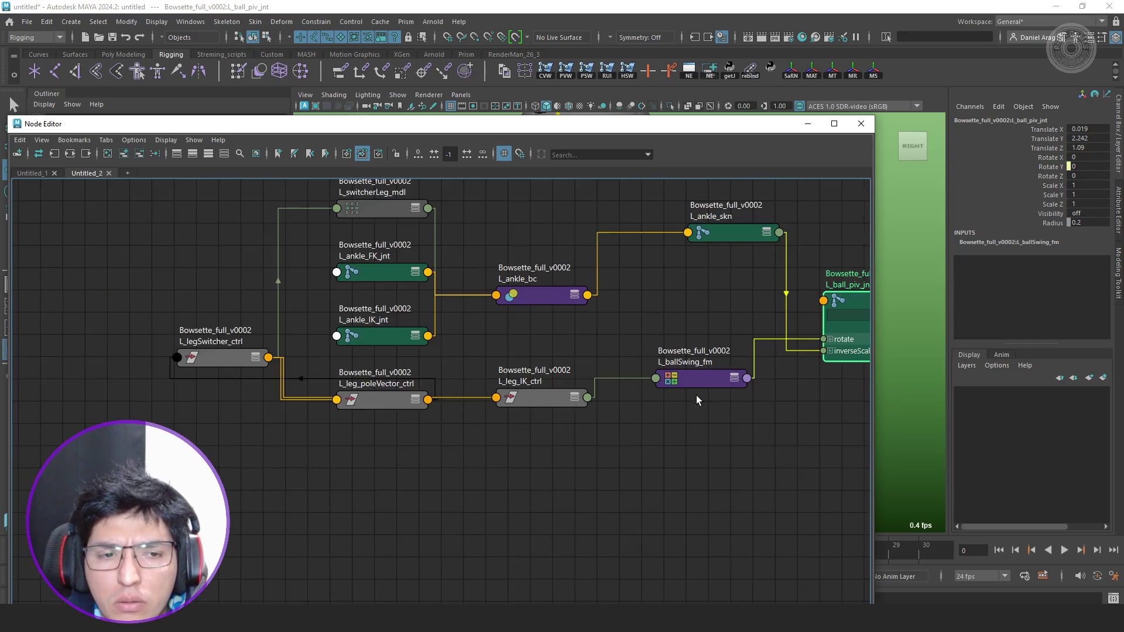
{"action": "left_click_drag", "start_coordinate": [214, 366], "coordinate": [176, 465]}
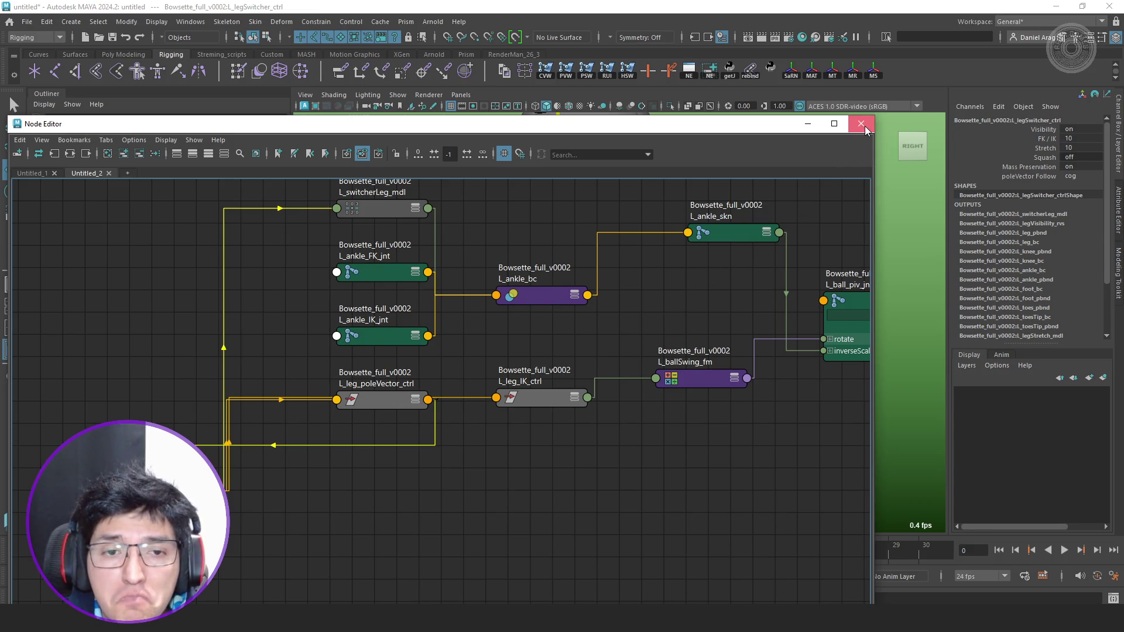
On the Untitled_1 tab, connect L_legStretch_cnd.outColor to L_ankle_IK_jnt.scale.
{"action": "left_click", "coordinate": [35, 172]}
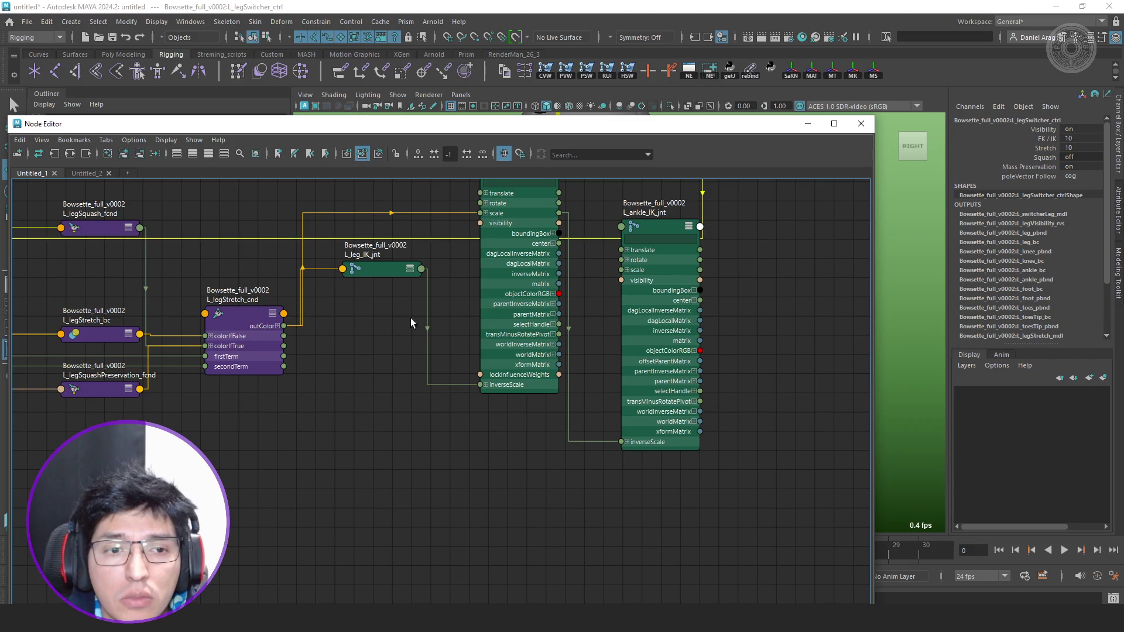
{"action": "left_click_drag", "start_coordinate": [283, 329], "coordinate": [630, 268]}
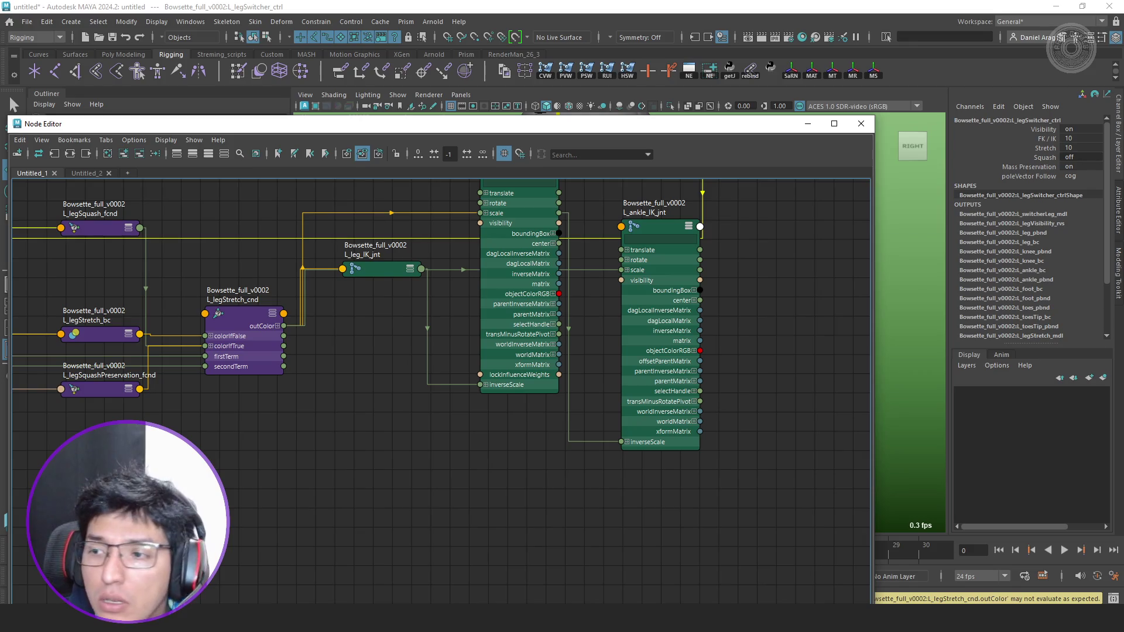
Read the cycle warning about scaleY in the Script Editor, then minimize it.
{"action": "left_click_drag", "start_coordinate": [1011, 151], "coordinate": [640, 185]}
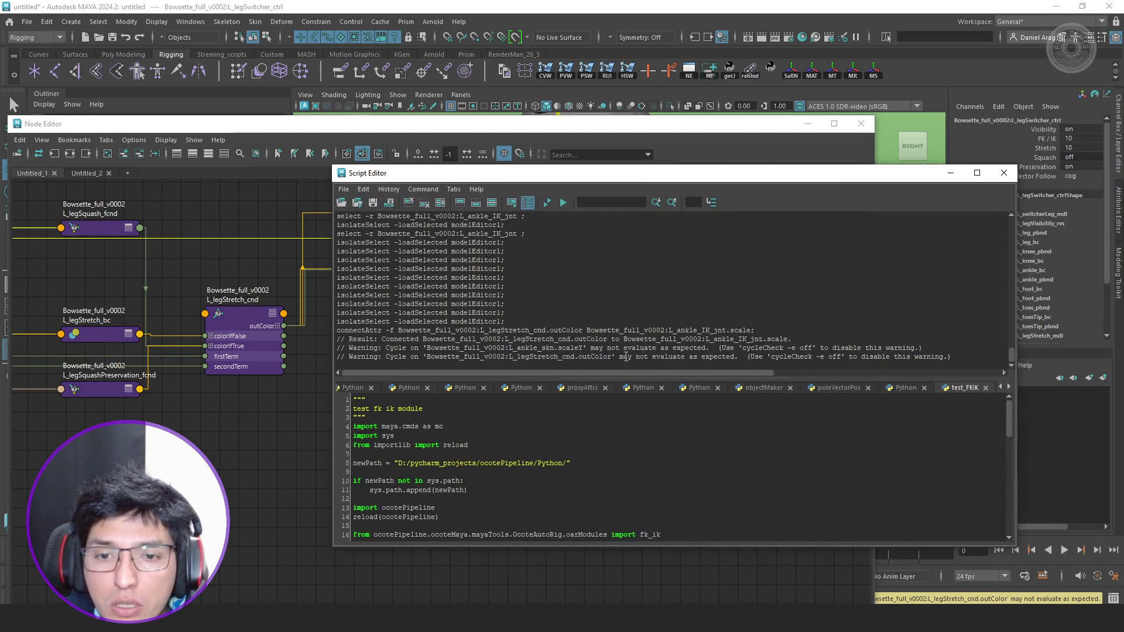
{"action": "left_click_drag", "start_coordinate": [951, 357], "coordinate": [941, 356]}
{"action": "left_click_drag", "start_coordinate": [555, 366], "coordinate": [501, 360]}
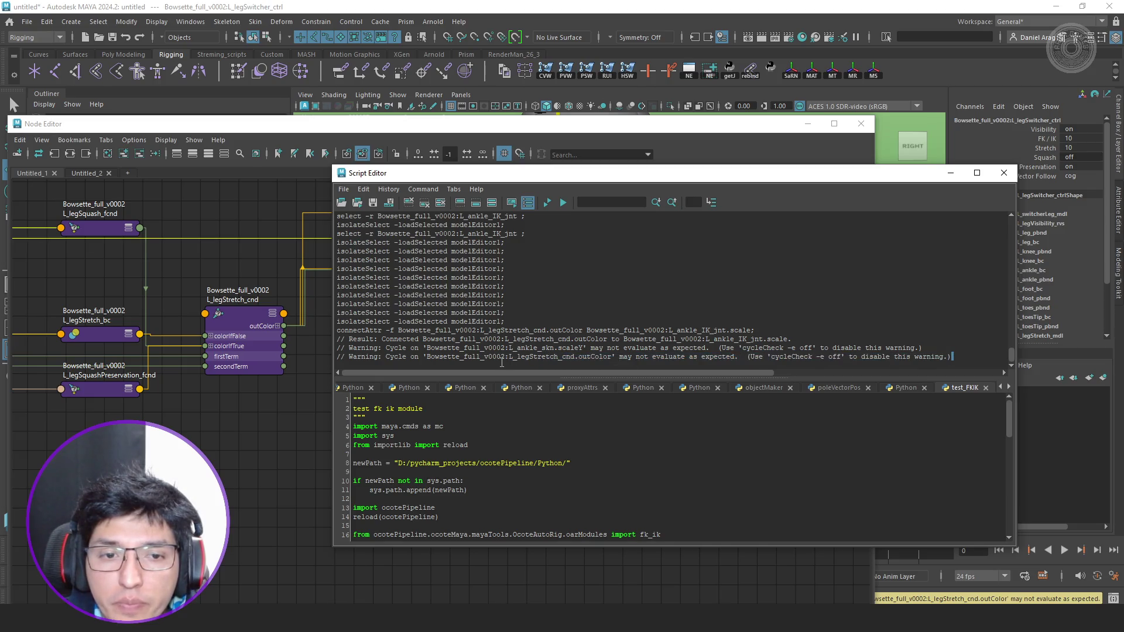
{"action": "double_click", "coordinate": [570, 348]}
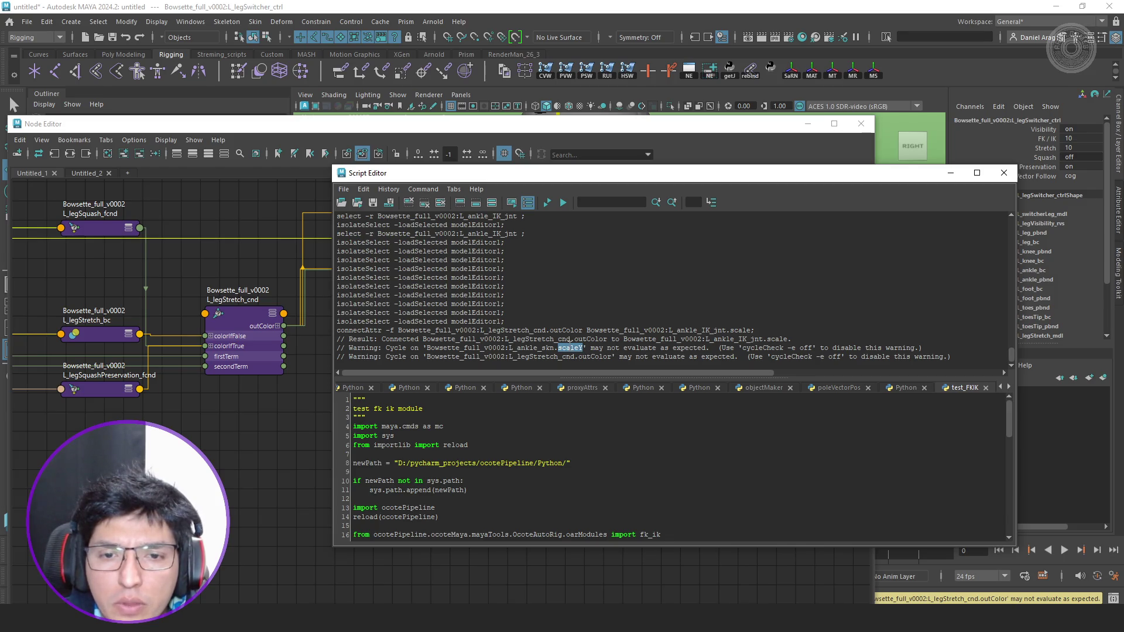
{"action": "left_click", "coordinate": [951, 173]}
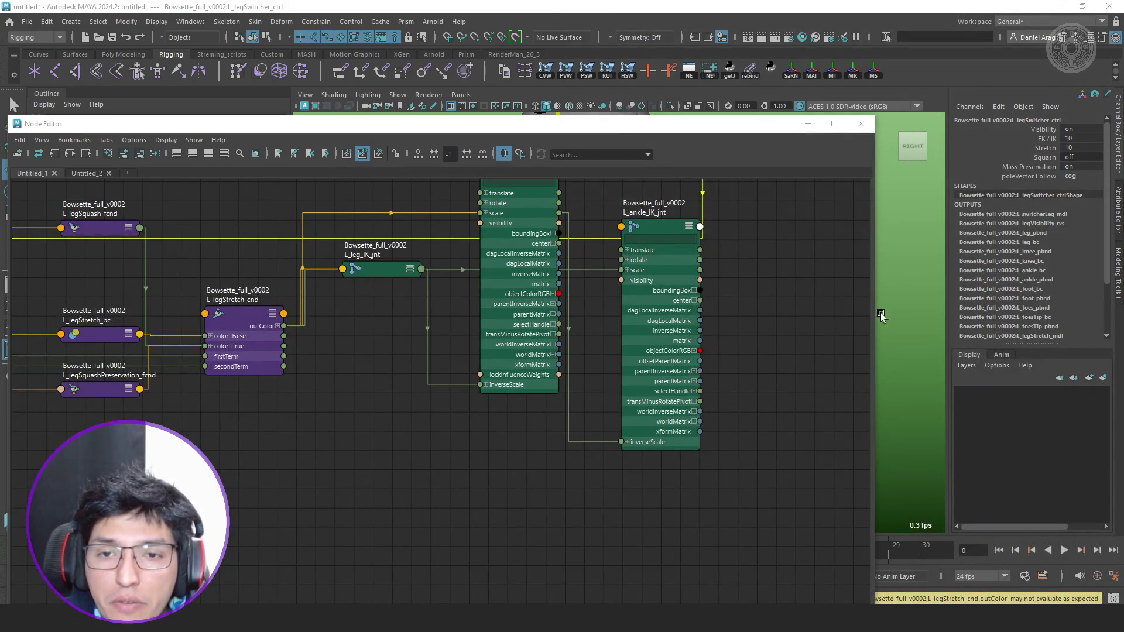
Close the Node Editor and view the stretched left leg side-on.
{"action": "left_click", "coordinate": [788, 313]}
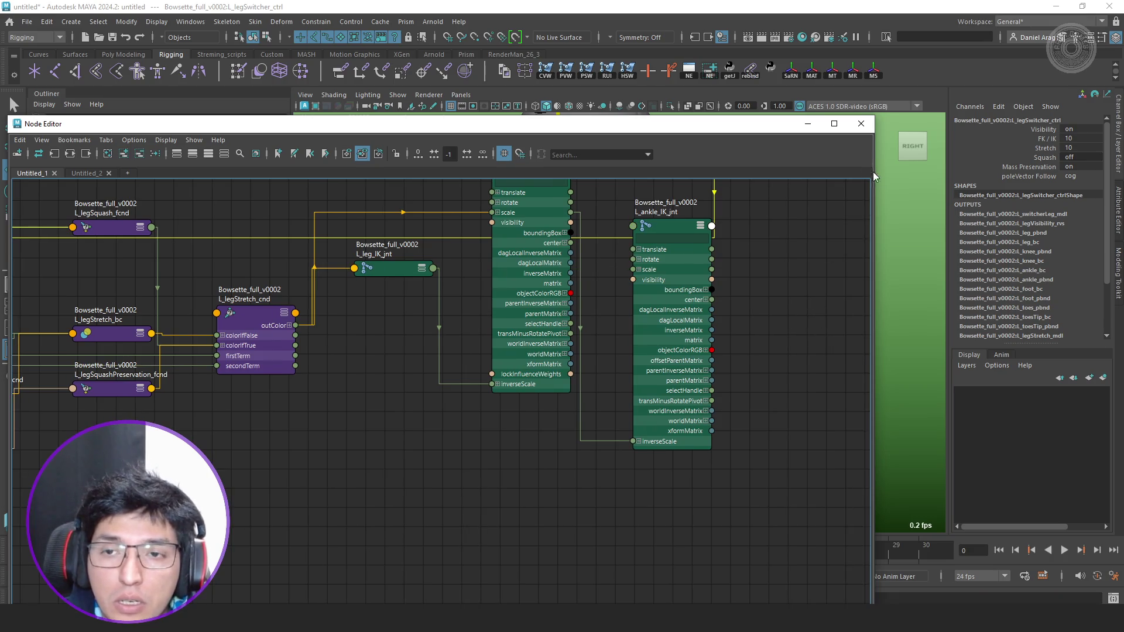
{"action": "left_click", "coordinate": [861, 123]}
{"action": "left_click_drag", "start_coordinate": [679, 288], "coordinate": [589, 284], "text": "alt"}
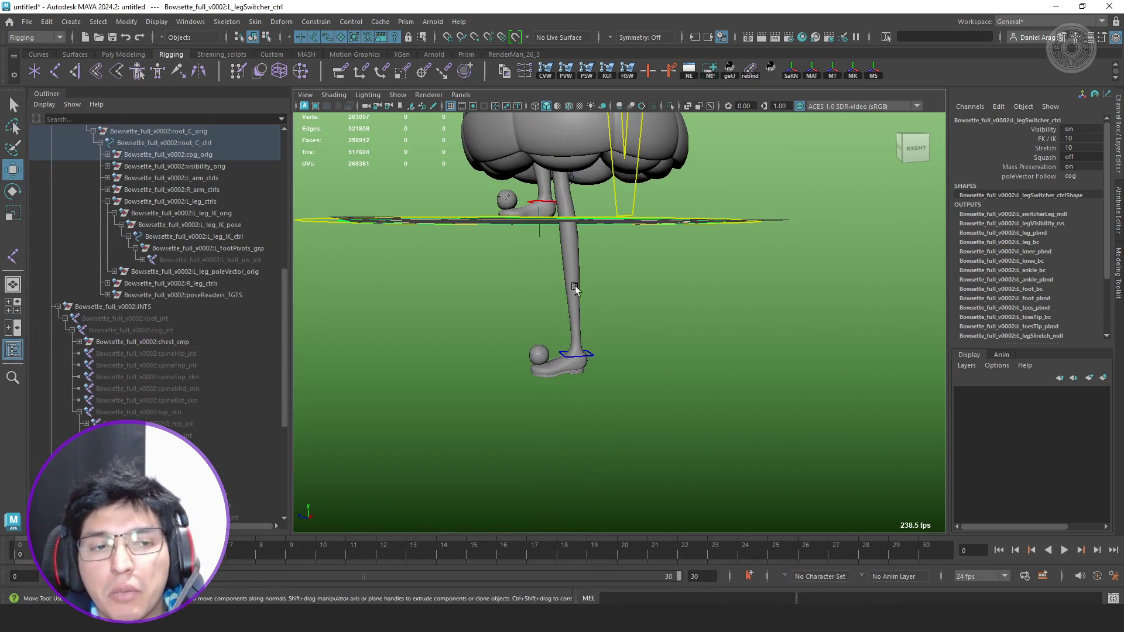
{"action": "scroll", "coordinate": [170, 426], "scroll_direction": "down", "scroll_amount": 3}
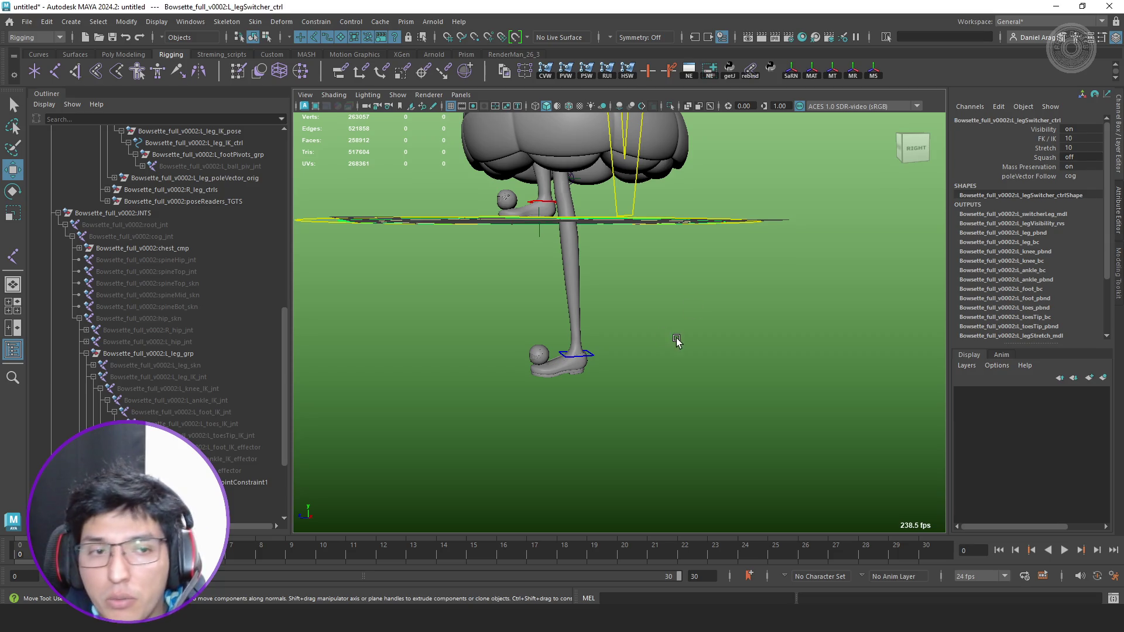
{"action": "scroll", "coordinate": [82, 252], "scroll_direction": "up", "scroll_amount": 6}
{"action": "scroll", "coordinate": [82, 252], "scroll_direction": "up", "scroll_amount": 6}
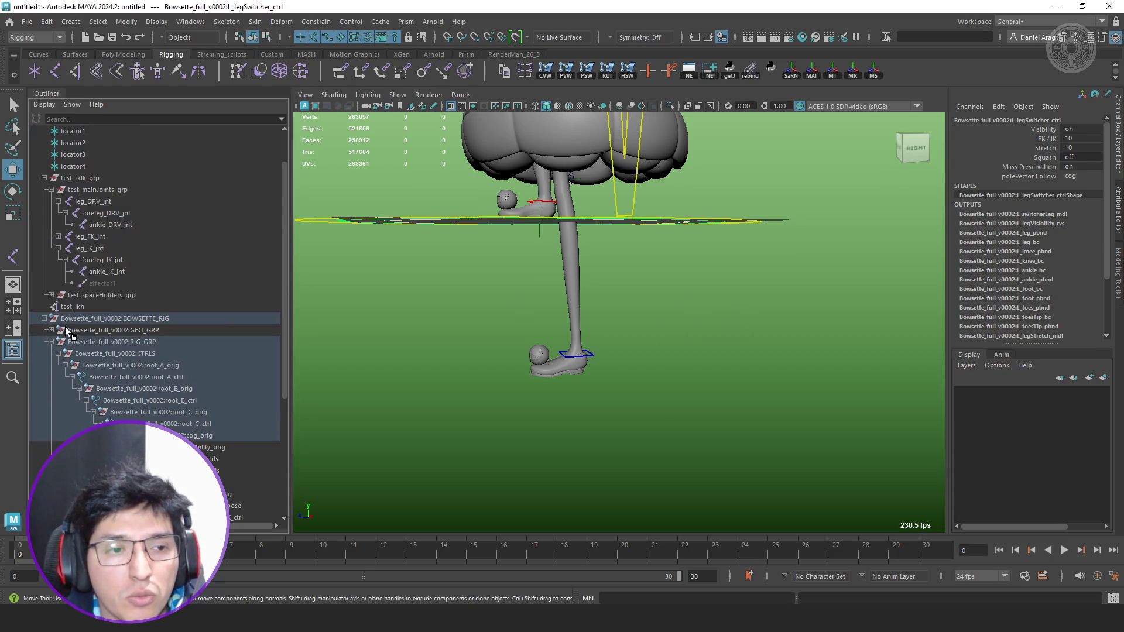
Remove the BOWSETTE_RIG reference via Reference > Remove and confirm the removal.
{"action": "left_click", "coordinate": [45, 320]}
{"action": "left_click", "coordinate": [128, 367]}
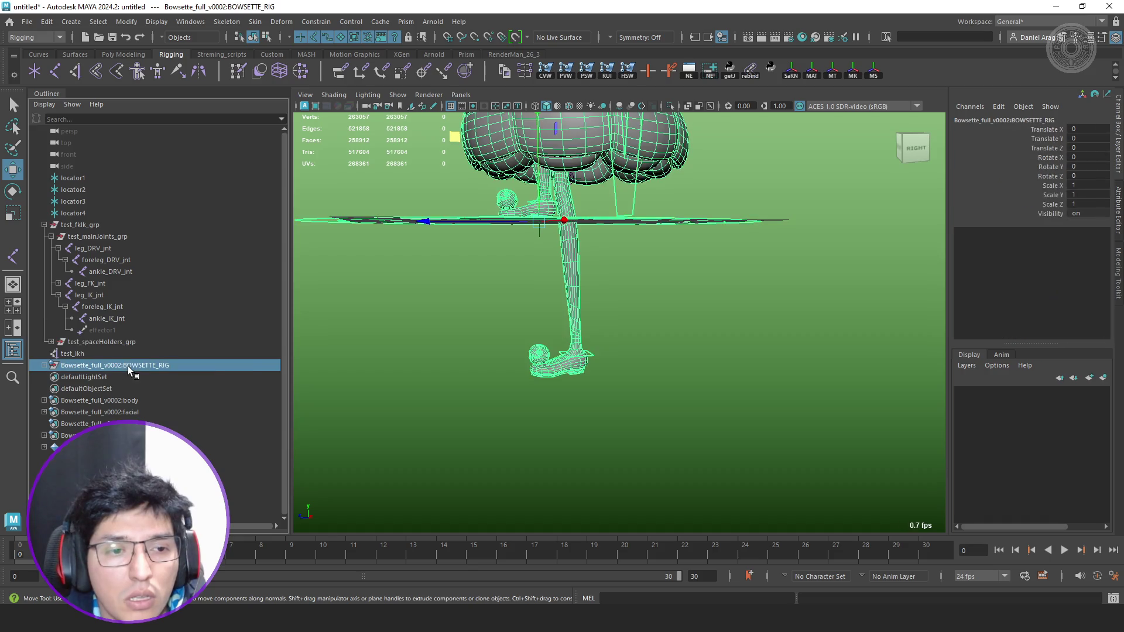
{"action": "right_click", "coordinate": [127, 366]}
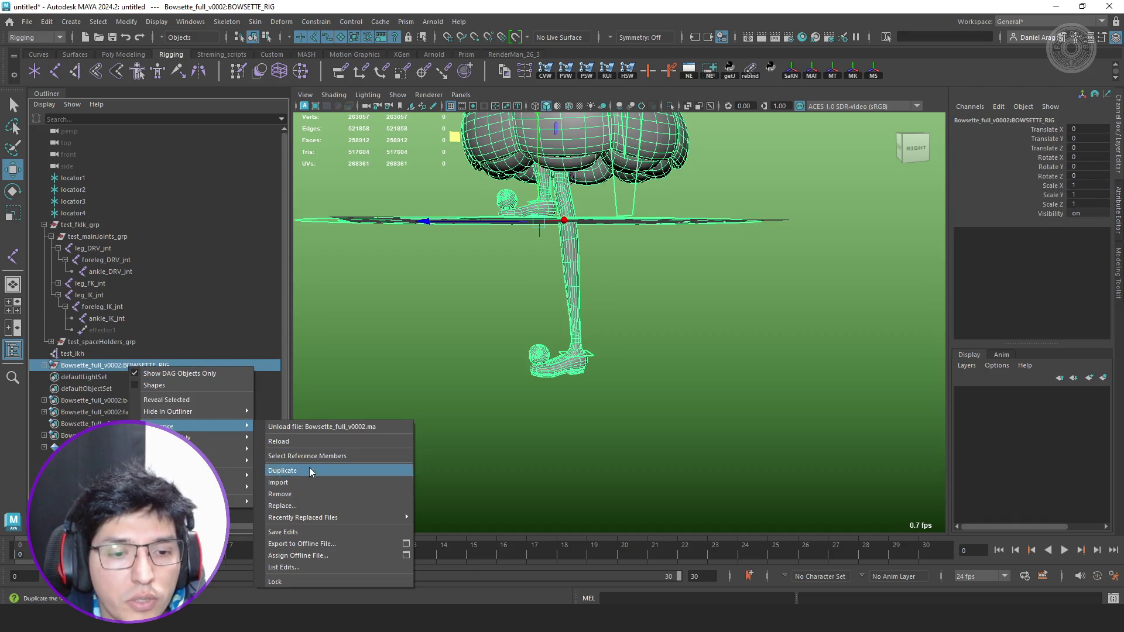
{"action": "left_click", "coordinate": [304, 494]}
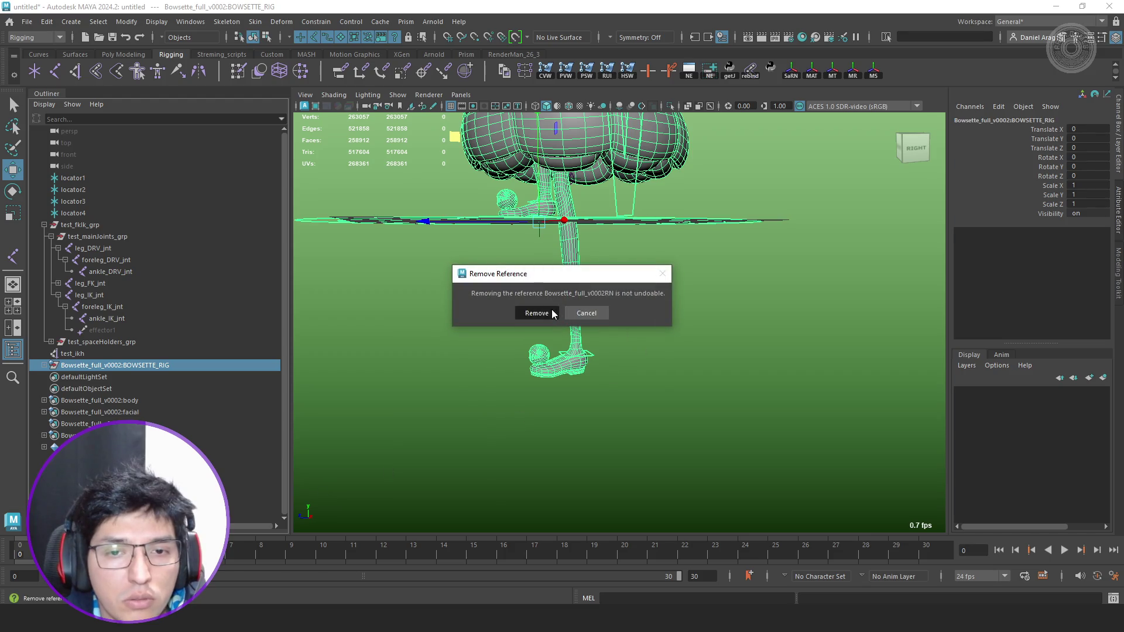
{"action": "left_click", "coordinate": [539, 313]}
Look down on the remaining test joints, then return to fk_ik.py.
{"action": "left_click_drag", "start_coordinate": [667, 397], "coordinate": [633, 364], "text": "alt"}
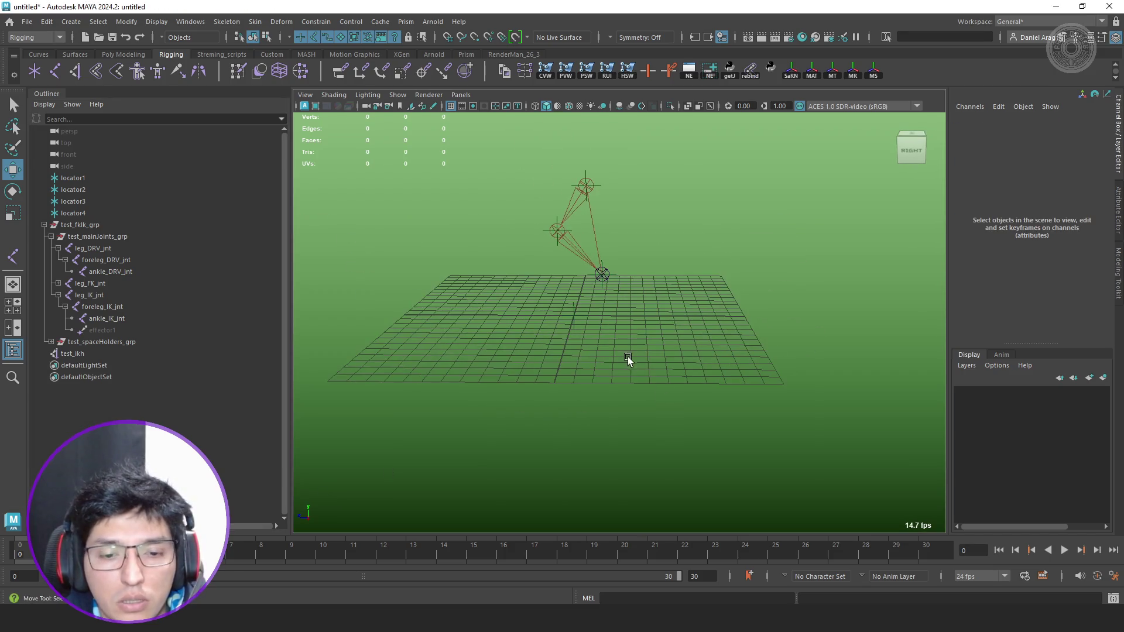
{"action": "key", "text": "alt+Tab"}
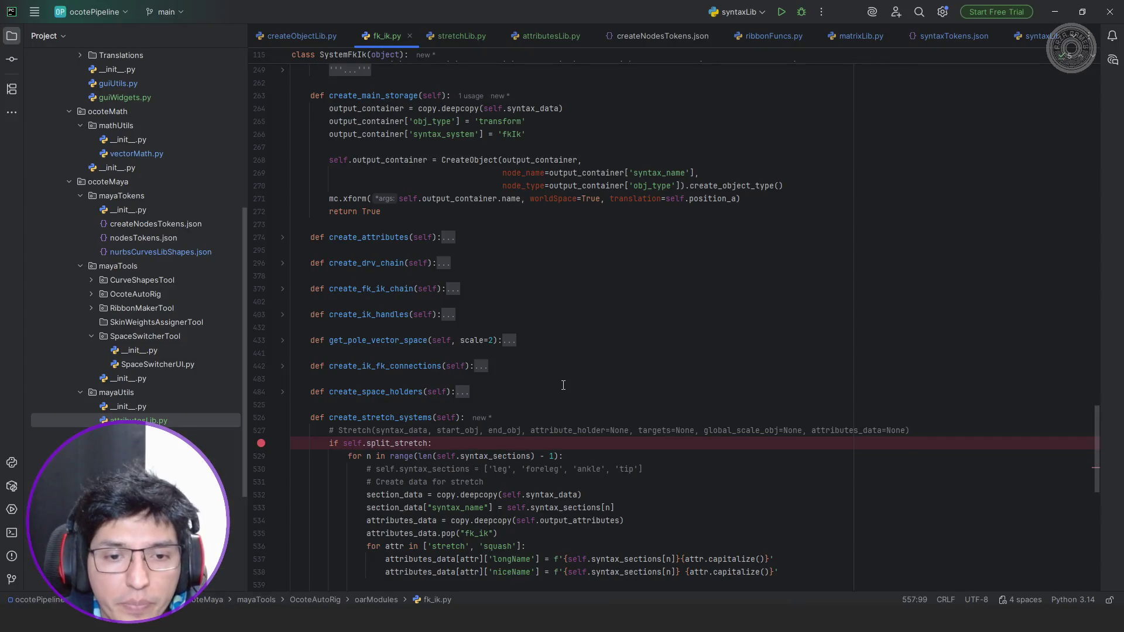
{"action": "scroll", "coordinate": [581, 376], "scroll_direction": "down", "scroll_amount": 5}
{"action": "scroll", "coordinate": [581, 376], "scroll_direction": "down", "scroll_amount": 6}
{"action": "scroll", "coordinate": [581, 375], "scroll_direction": "up", "scroll_amount": 2}
{"action": "scroll", "coordinate": [584, 372], "scroll_direction": "up", "scroll_amount": 3}
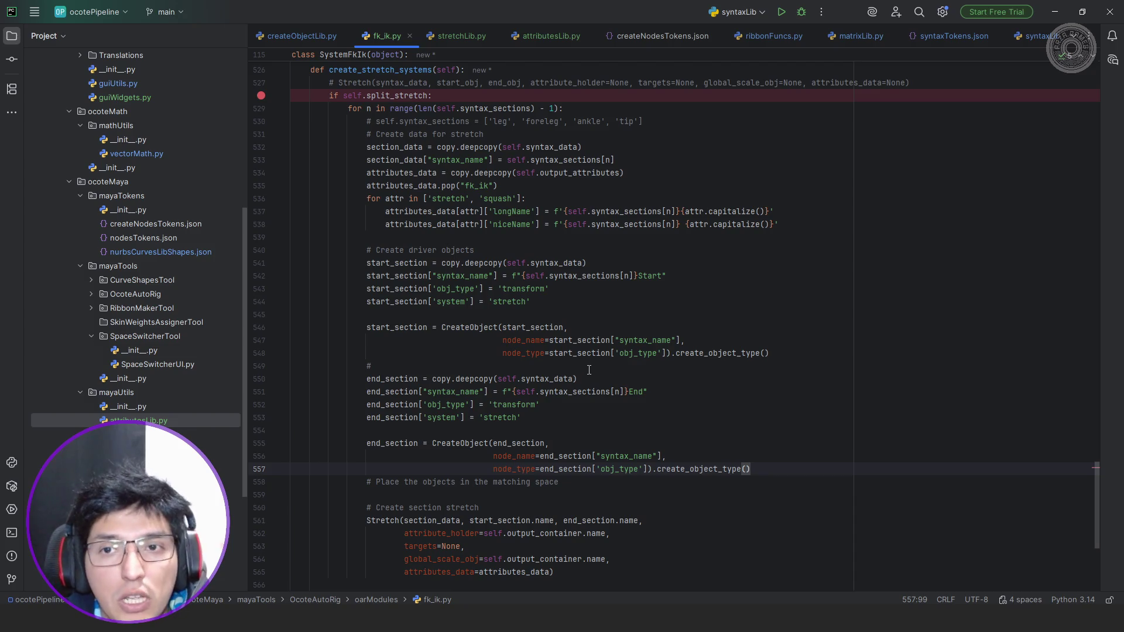
{"action": "scroll", "coordinate": [586, 372], "scroll_direction": "up", "scroll_amount": 4}
{"action": "scroll", "coordinate": [588, 373], "scroll_direction": "up", "scroll_amount": 3}
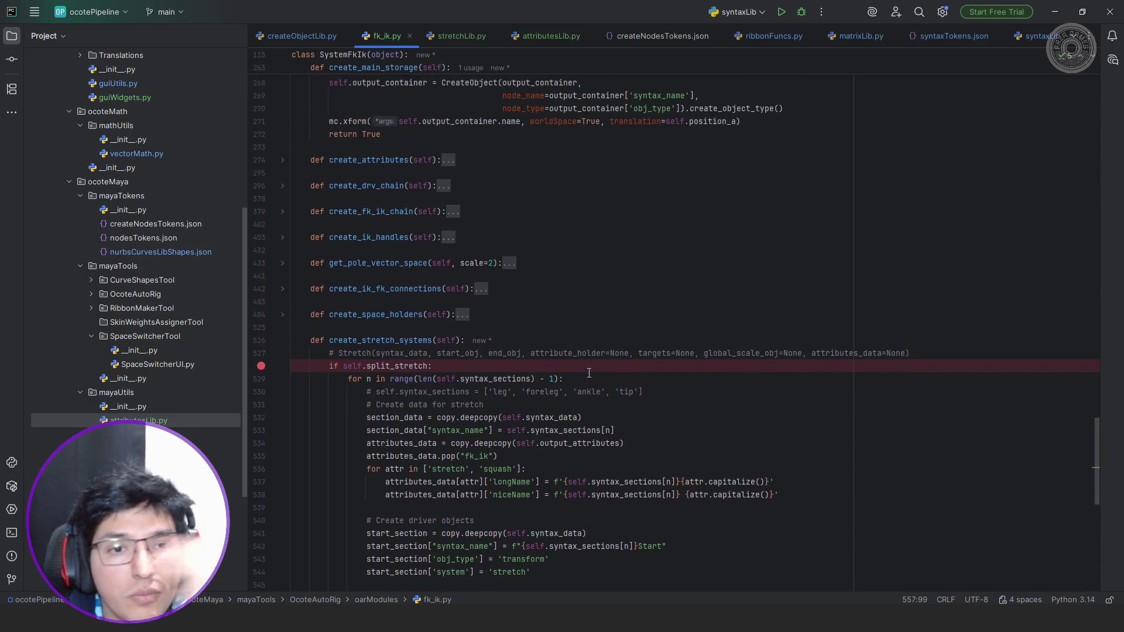
{"action": "scroll", "coordinate": [588, 374], "scroll_direction": "up", "scroll_amount": 1}
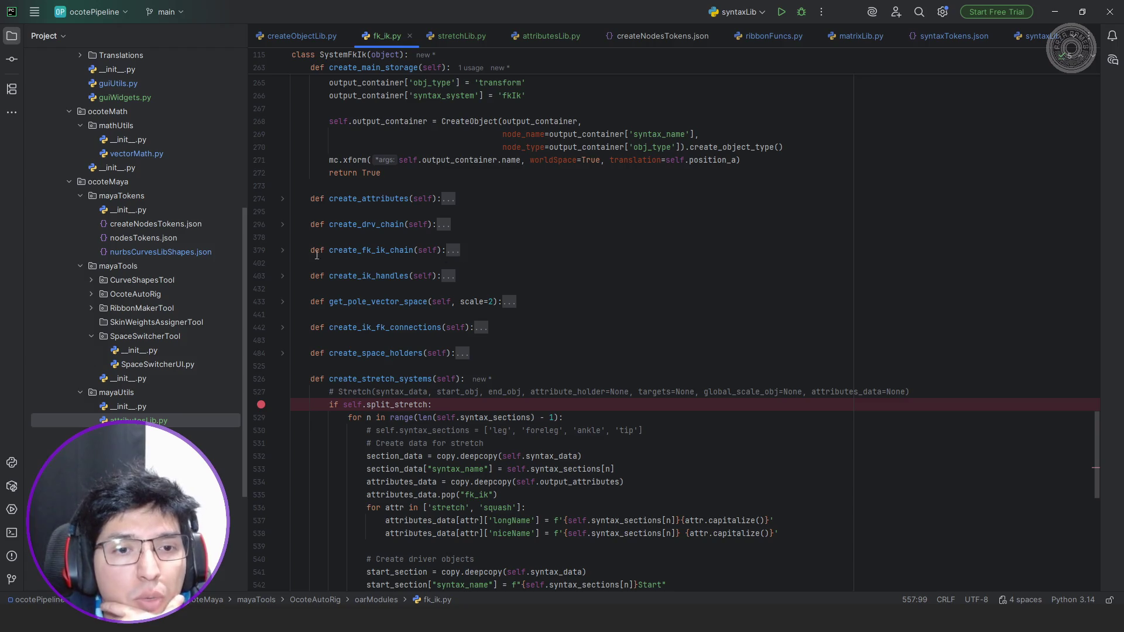
Unfold create_fk_ik_chain and its driven_chain loop, highlighting the ik_chain uses.
{"action": "double_click", "coordinate": [365, 250]}
{"action": "left_click", "coordinate": [454, 250]}
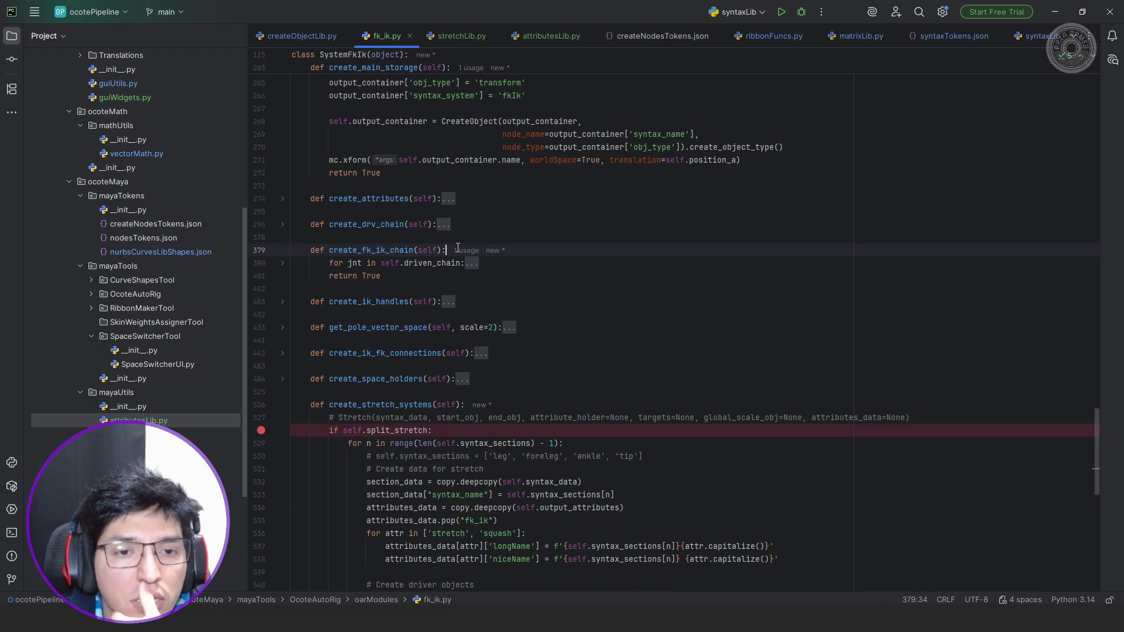
{"action": "left_click", "coordinate": [471, 264]}
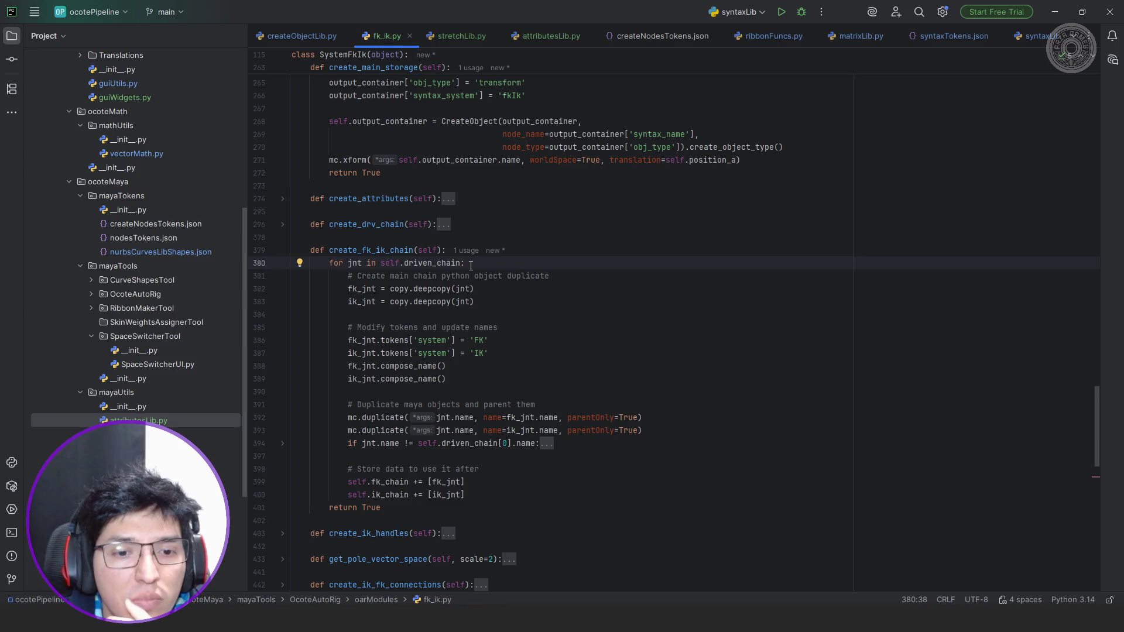
{"action": "scroll", "coordinate": [471, 264], "scroll_direction": "down", "scroll_amount": 2}
{"action": "scroll", "coordinate": [439, 334], "scroll_direction": "down", "scroll_amount": 2}
{"action": "double_click", "coordinate": [401, 380]}
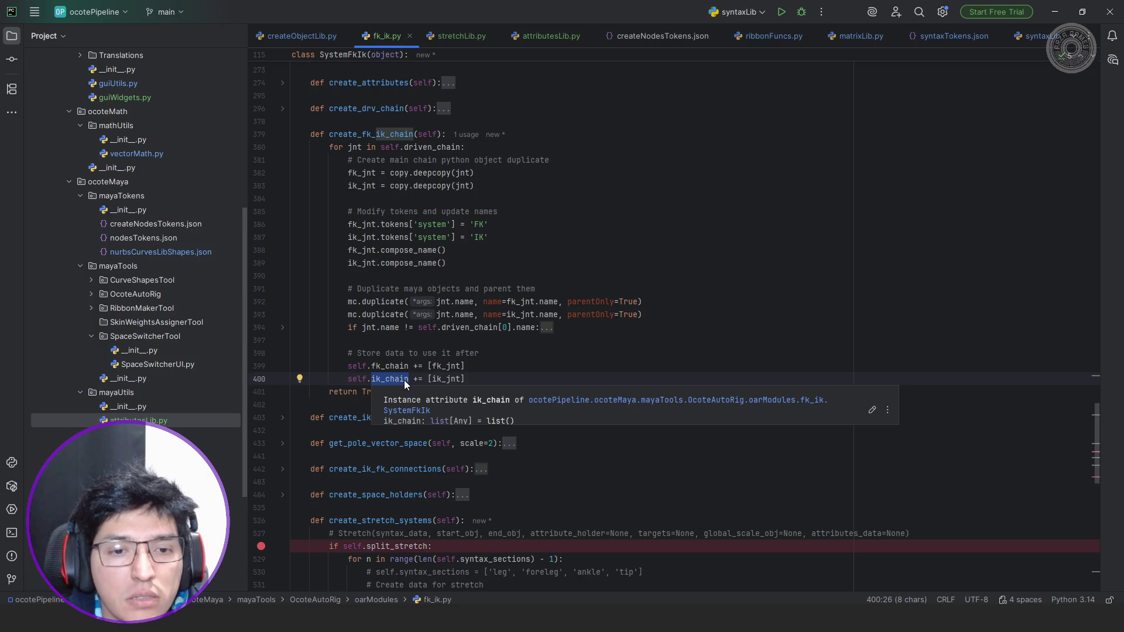
{"action": "scroll", "coordinate": [506, 380], "scroll_direction": "down", "scroll_amount": 5}
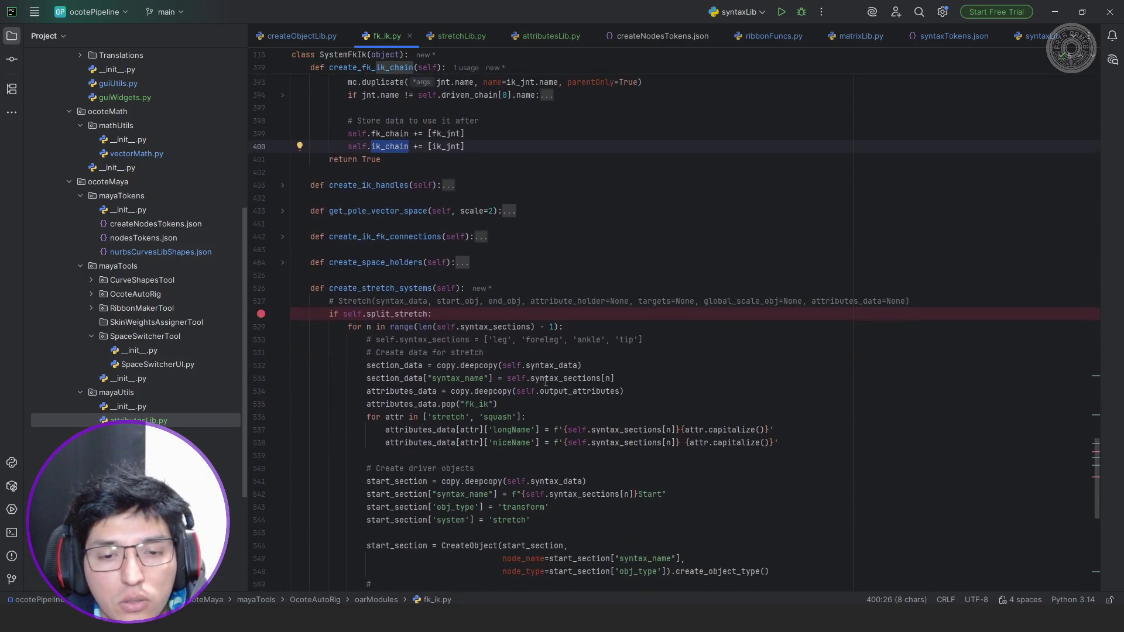
{"action": "scroll", "coordinate": [547, 379], "scroll_direction": "down", "scroll_amount": 5}
{"action": "scroll", "coordinate": [624, 270], "scroll_direction": "down", "scroll_amount": 4}
{"action": "scroll", "coordinate": [624, 270], "scroll_direction": "down", "scroll_amount": 2}
{"action": "scroll", "coordinate": [624, 270], "scroll_direction": "up", "scroll_amount": 1}
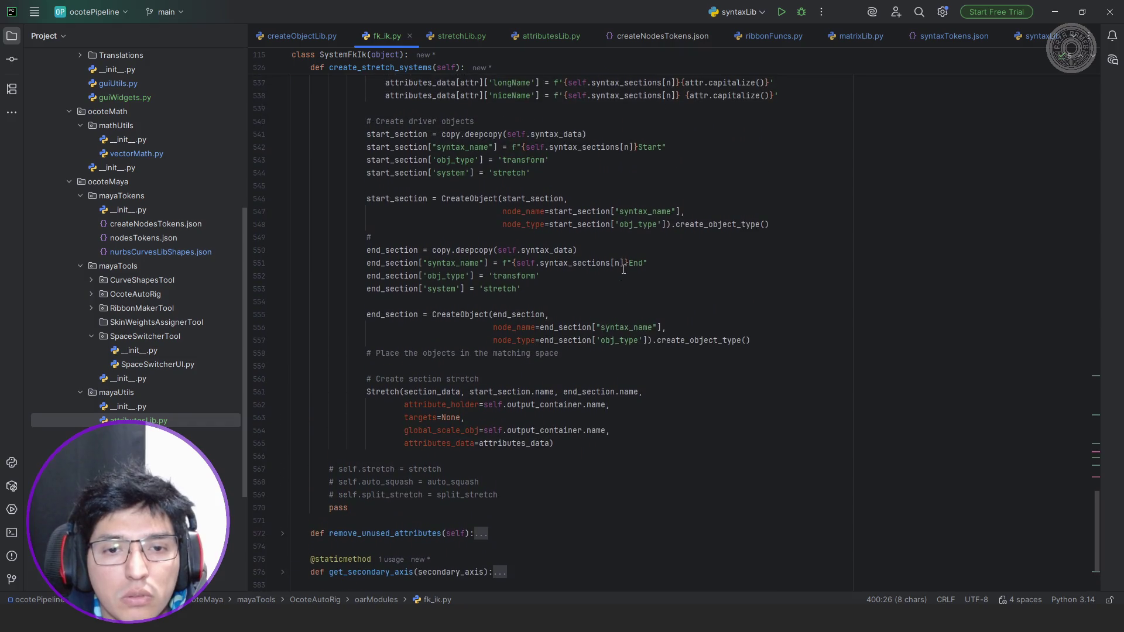
Add an empty line below the matching-space comment in create_stretch_systems.
{"action": "left_click", "coordinate": [597, 356]}
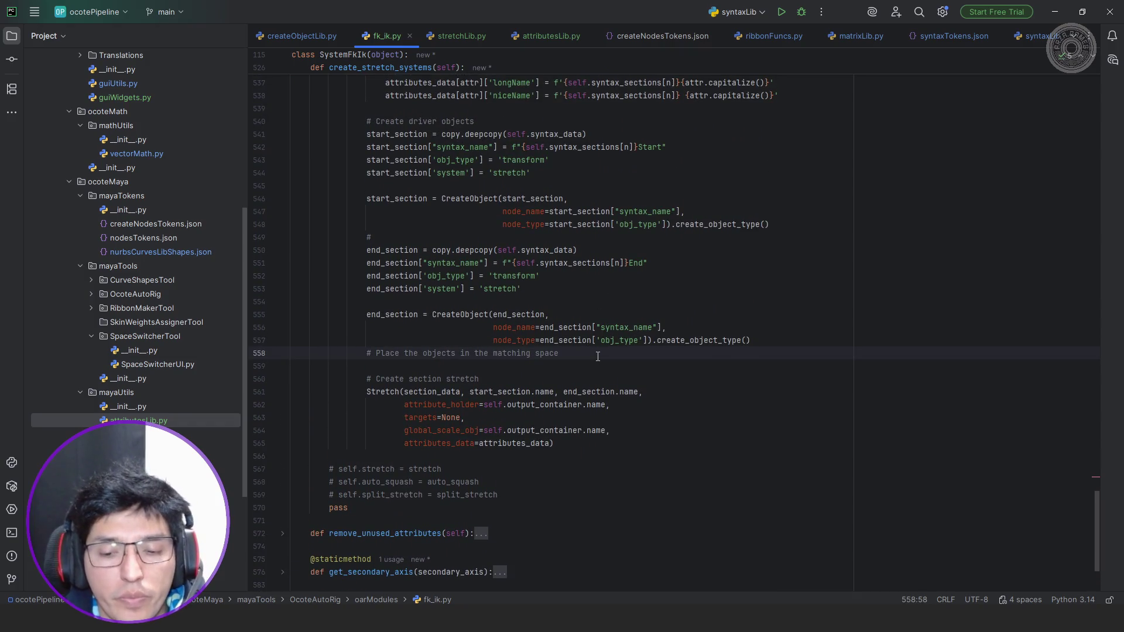
{"action": "key", "text": "Return"}
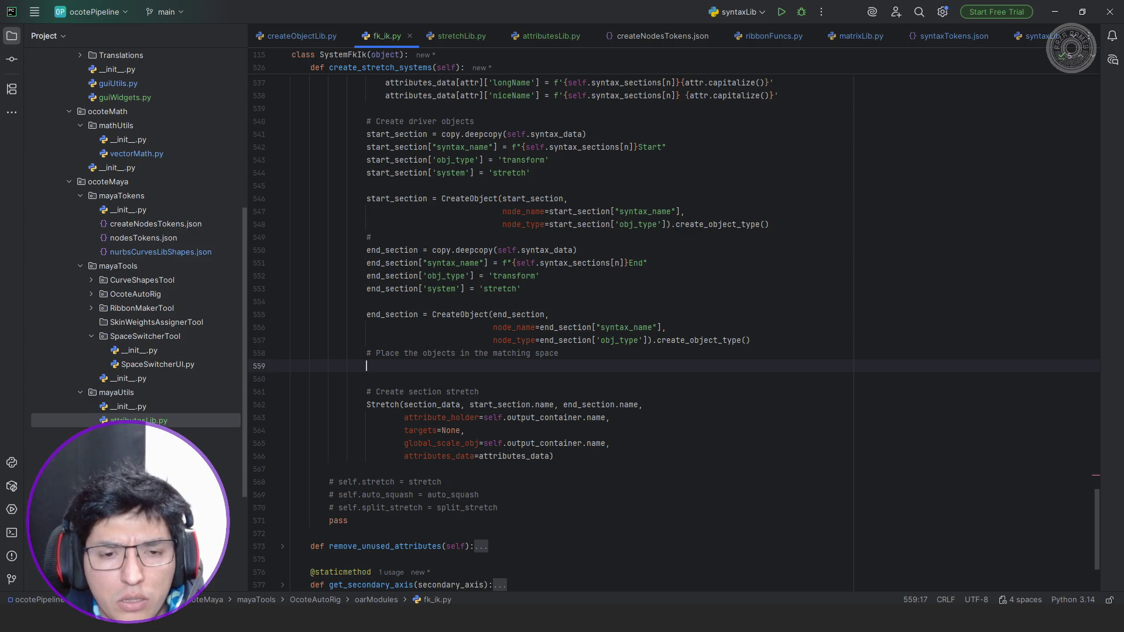
{"action": "scroll", "coordinate": [480, 232], "scroll_direction": "up", "scroll_amount": 5}
{"action": "scroll", "coordinate": [481, 231], "scroll_direction": "up", "scroll_amount": 5}
{"action": "scroll", "coordinate": [481, 231], "scroll_direction": "up", "scroll_amount": 5}
{"action": "scroll", "coordinate": [480, 230], "scroll_direction": "up", "scroll_amount": 5}
{"action": "scroll", "coordinate": [481, 231], "scroll_direction": "up", "scroll_amount": 5}
{"action": "scroll", "coordinate": [480, 231], "scroll_direction": "up", "scroll_amount": 5}
{"action": "scroll", "coordinate": [482, 230], "scroll_direction": "up", "scroll_amount": 5}
{"action": "scroll", "coordinate": [482, 230], "scroll_direction": "up", "scroll_amount": 3}
{"action": "scroll", "coordinate": [484, 229], "scroll_direction": "up", "scroll_amount": 2}
{"action": "double_click", "coordinate": [390, 148]}
{"action": "double_click", "coordinate": [383, 174]}
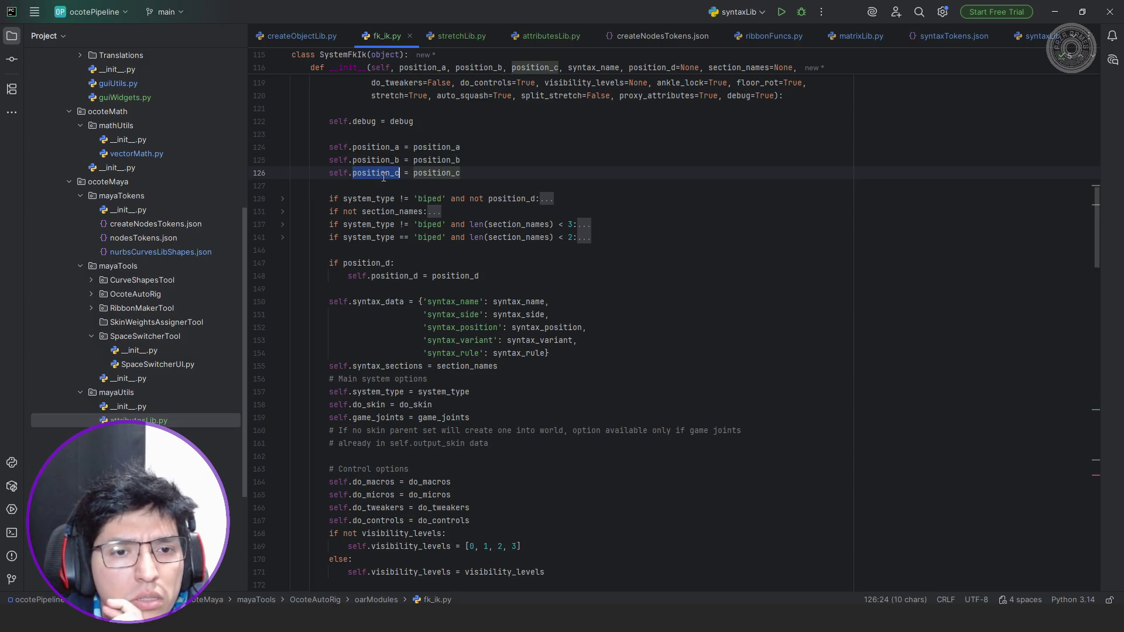
{"action": "double_click", "coordinate": [393, 276]}
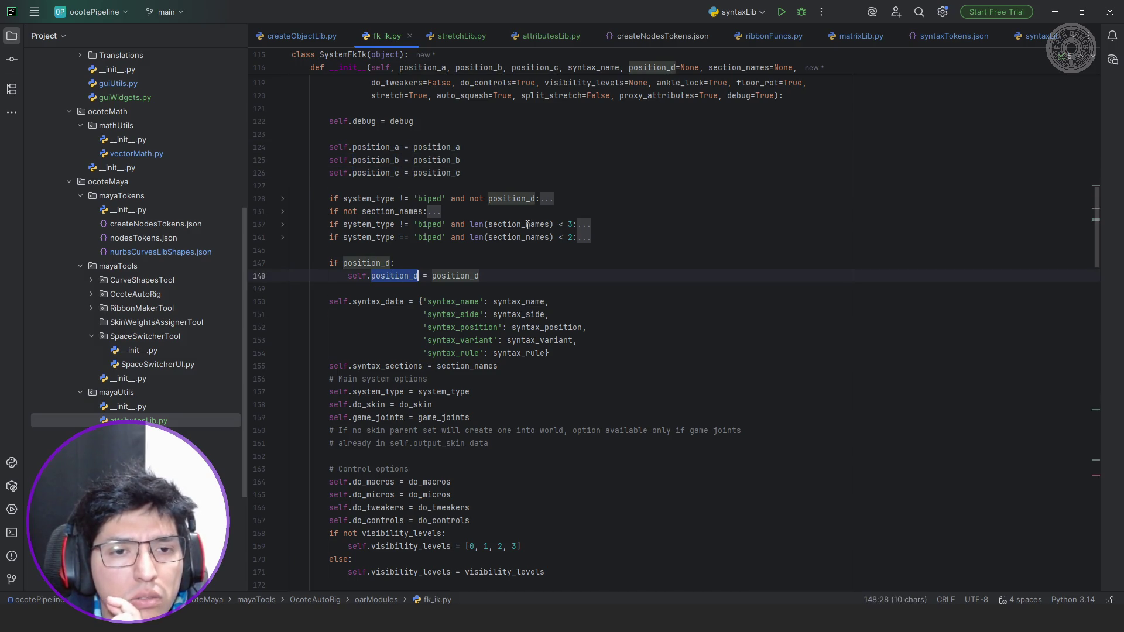
{"action": "scroll", "coordinate": [552, 212], "scroll_direction": "up", "scroll_amount": 1}
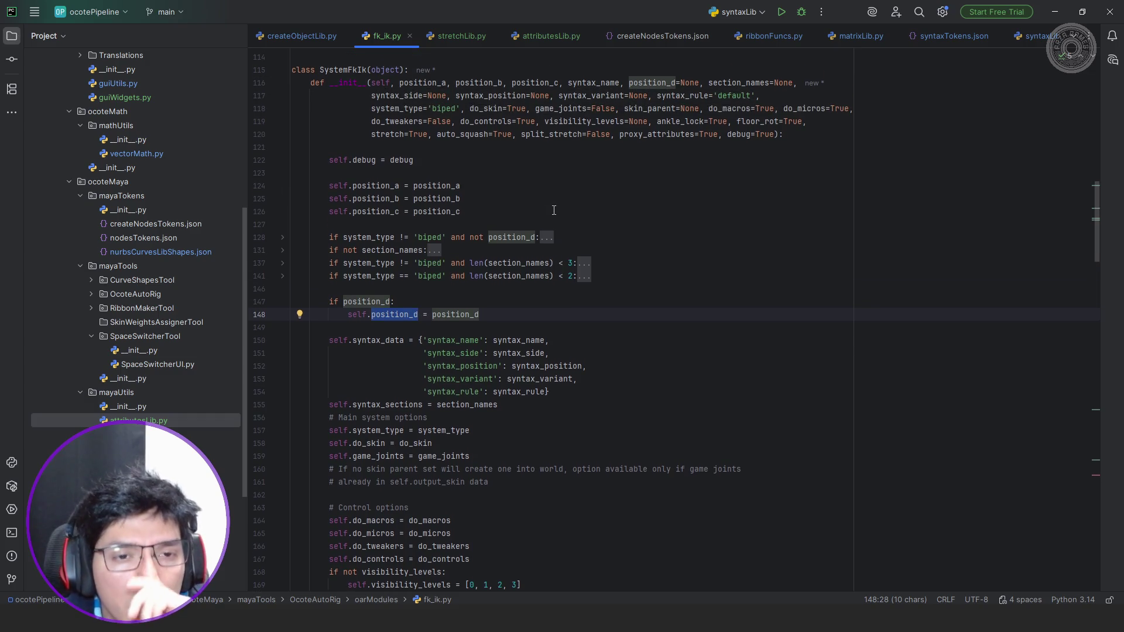
{"action": "scroll", "coordinate": [554, 209], "scroll_direction": "down", "scroll_amount": 4}
{"action": "scroll", "coordinate": [553, 209], "scroll_direction": "down", "scroll_amount": 3}
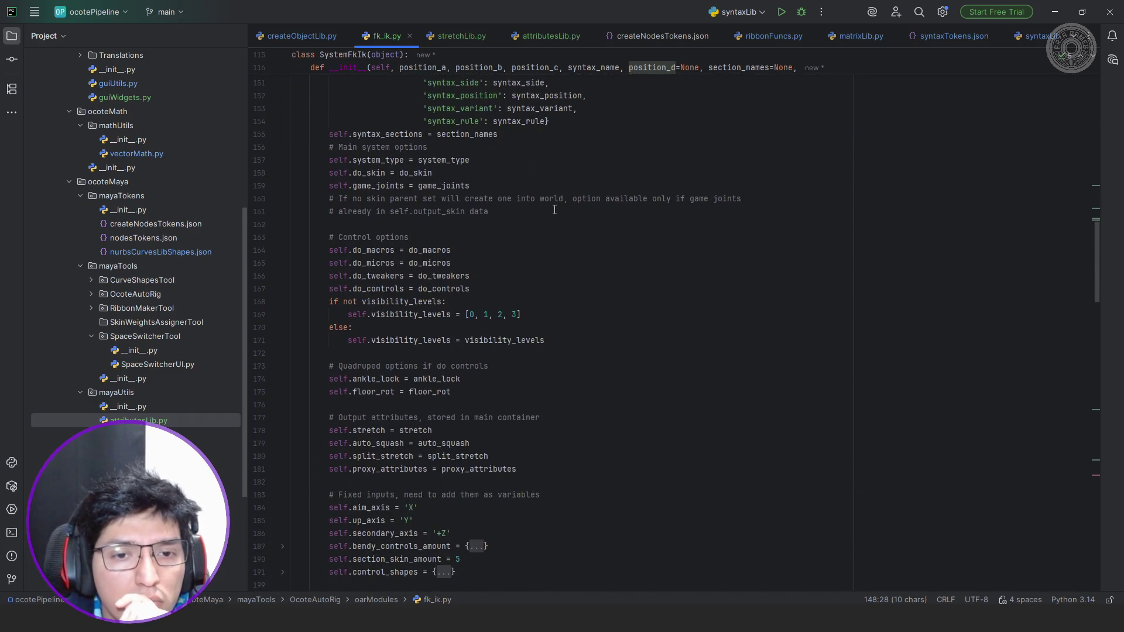
{"action": "scroll", "coordinate": [555, 209], "scroll_direction": "down", "scroll_amount": 8}
{"action": "scroll", "coordinate": [555, 209], "scroll_direction": "down", "scroll_amount": 5}
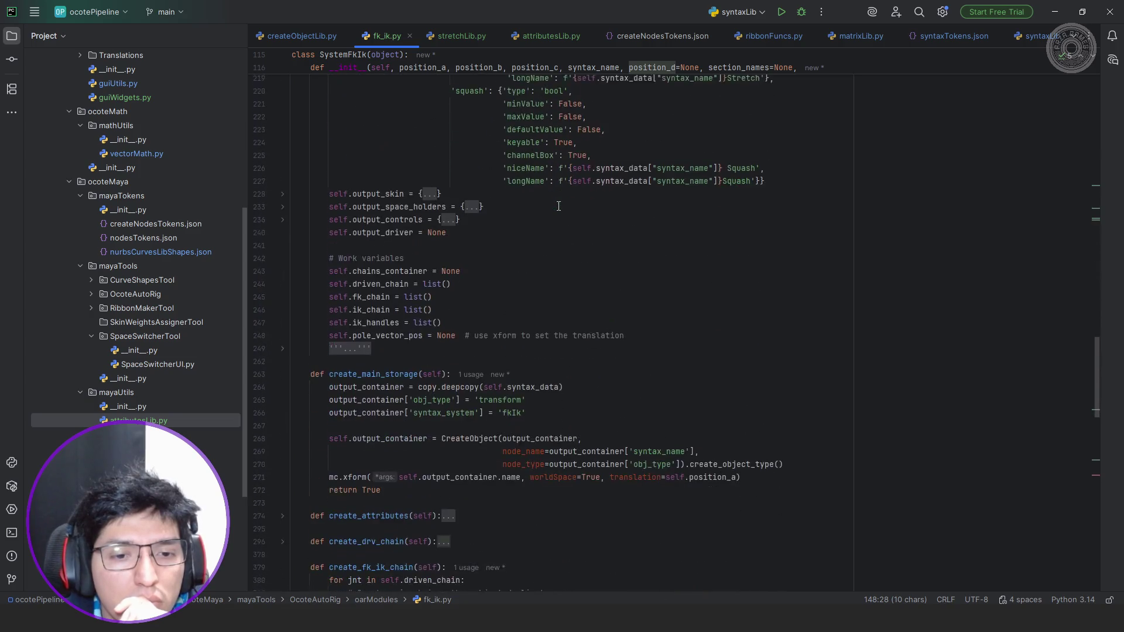
{"action": "scroll", "coordinate": [559, 206], "scroll_direction": "up", "scroll_amount": 6}
{"action": "scroll", "coordinate": [559, 206], "scroll_direction": "up", "scroll_amount": 10}
{"action": "scroll", "coordinate": [559, 205], "scroll_direction": "up", "scroll_amount": 5}
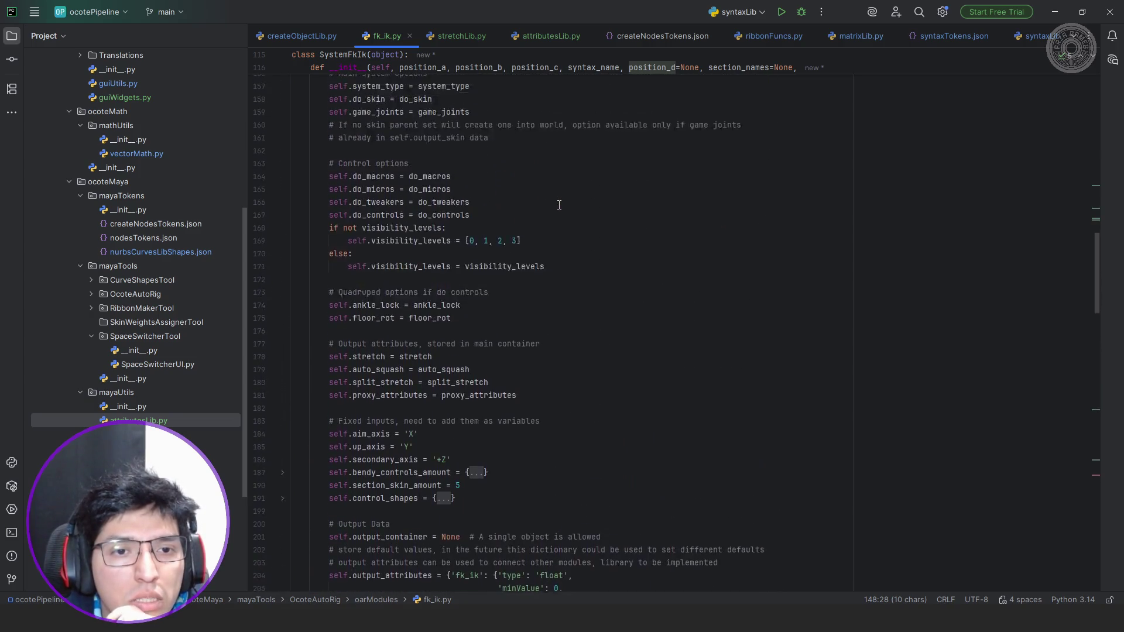
{"action": "scroll", "coordinate": [559, 206], "scroll_direction": "up", "scroll_amount": 2}
{"action": "scroll", "coordinate": [558, 206], "scroll_direction": "down", "scroll_amount": 6}
{"action": "scroll", "coordinate": [558, 205], "scroll_direction": "down", "scroll_amount": 5}
{"action": "scroll", "coordinate": [557, 207], "scroll_direction": "down", "scroll_amount": 6}
{"action": "scroll", "coordinate": [555, 208], "scroll_direction": "down", "scroll_amount": 6}
{"action": "scroll", "coordinate": [555, 208], "scroll_direction": "down", "scroll_amount": 6}
{"action": "scroll", "coordinate": [557, 207], "scroll_direction": "down", "scroll_amount": 6}
{"action": "scroll", "coordinate": [559, 208], "scroll_direction": "down", "scroll_amount": 6}
{"action": "scroll", "coordinate": [559, 209], "scroll_direction": "down", "scroll_amount": 5}
{"action": "scroll", "coordinate": [560, 207], "scroll_direction": "down", "scroll_amount": 1}
Insert the xform call on line 559 and delete its old pole_vector_pos translation value.
{"action": "left_click", "coordinate": [585, 252]}
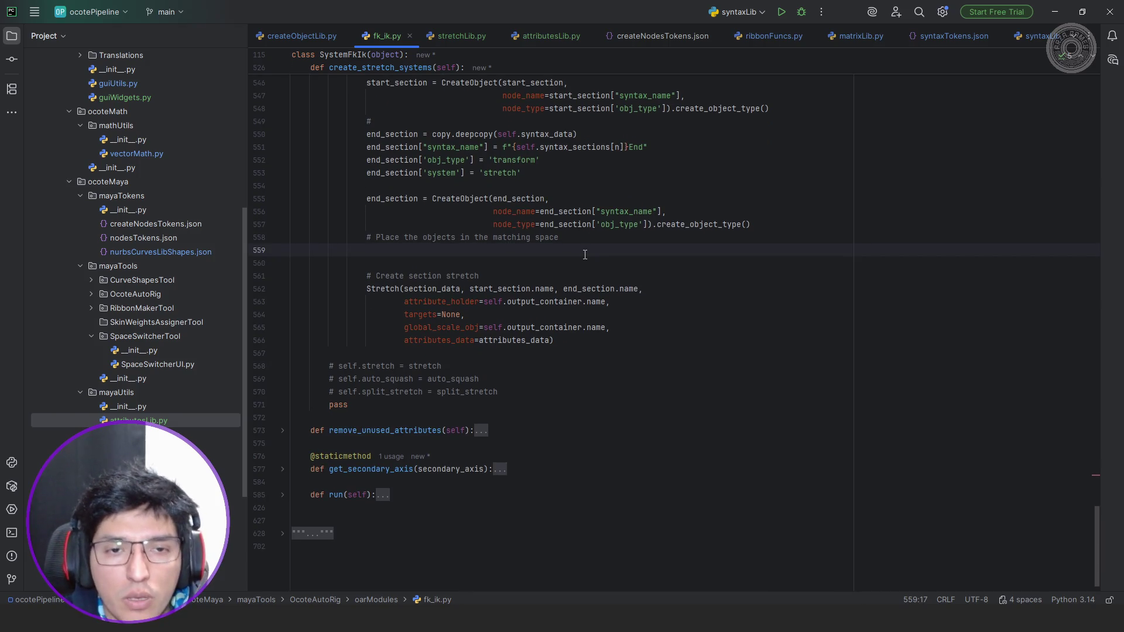
{"action": "type", "text": "mc.xform("}
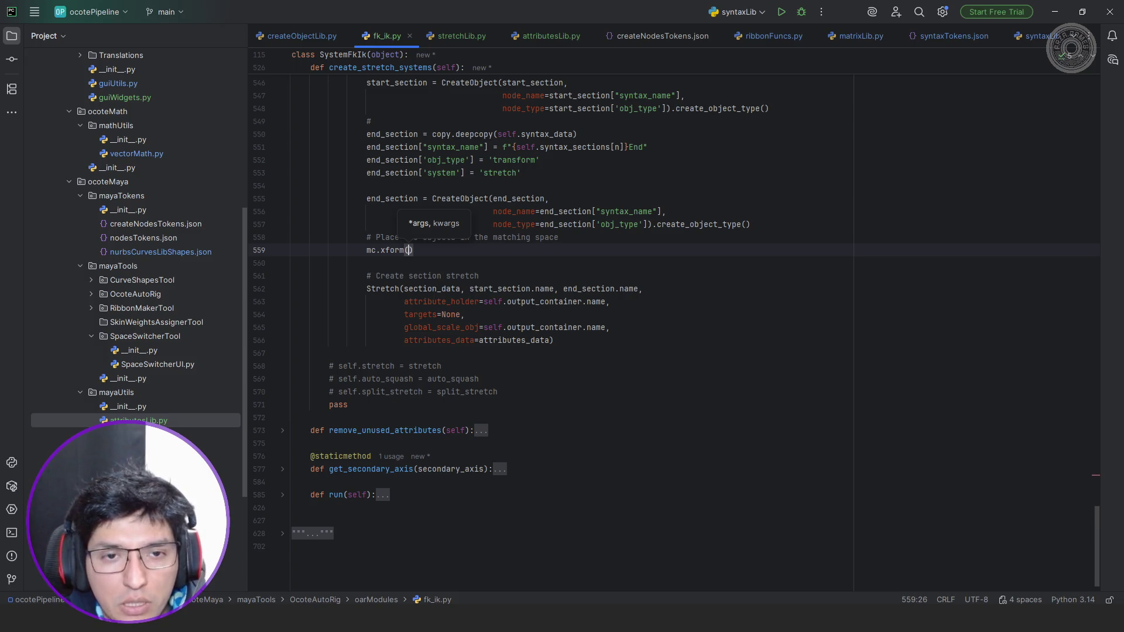
{"action": "scroll", "coordinate": [366, 140], "scroll_direction": "up", "scroll_amount": 3}
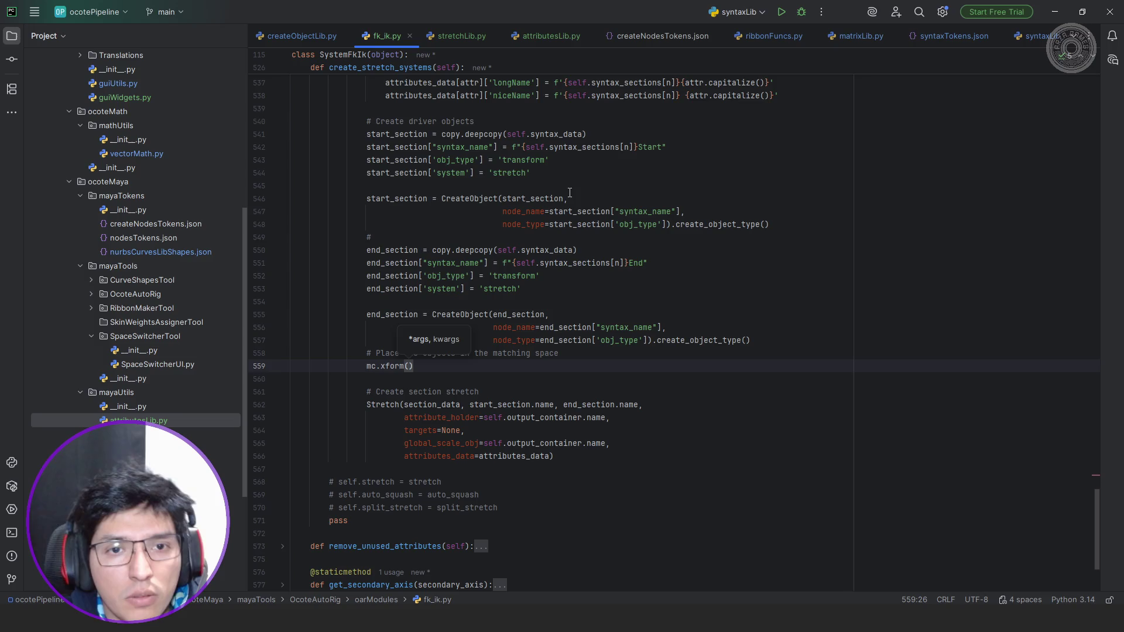
{"action": "type", "text": "start"}
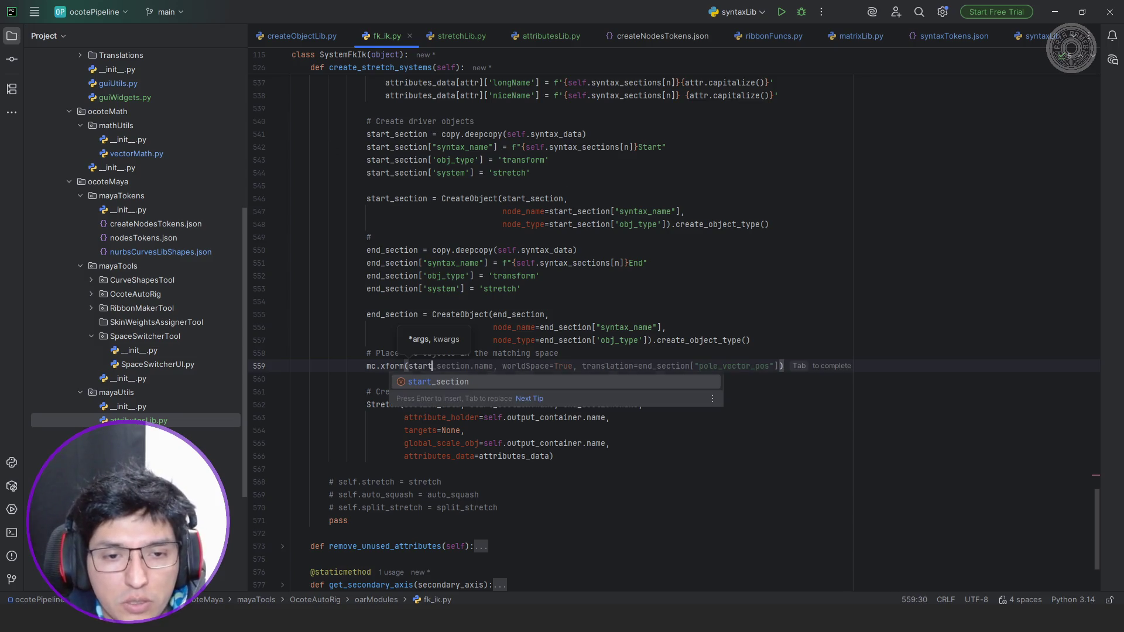
{"action": "key", "text": "Tab"}
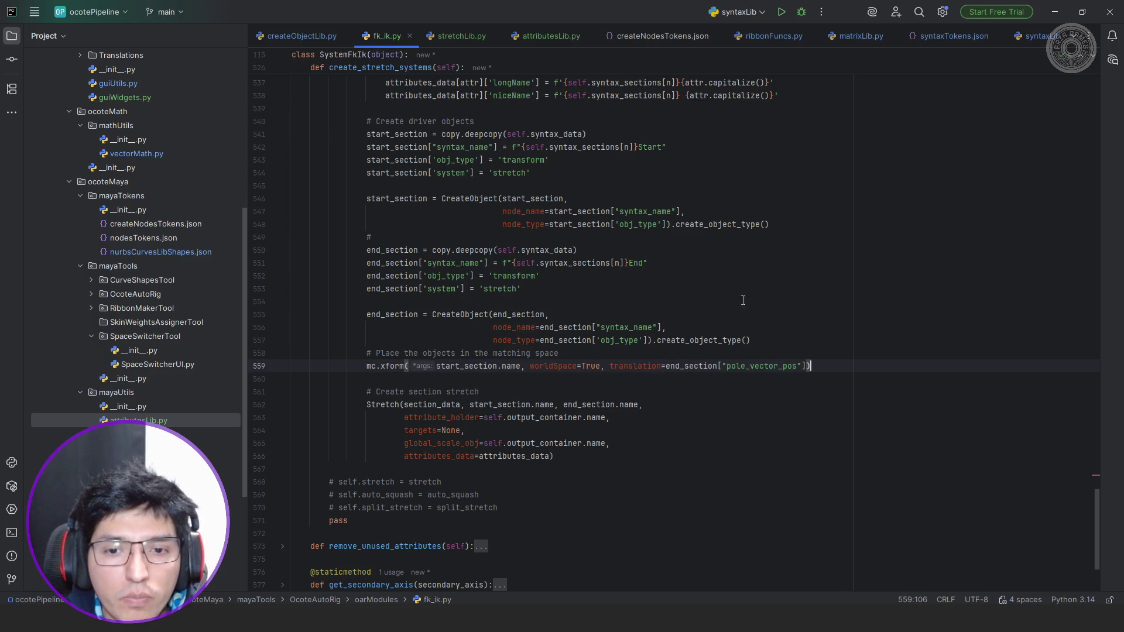
{"action": "double_click", "coordinate": [609, 366]}
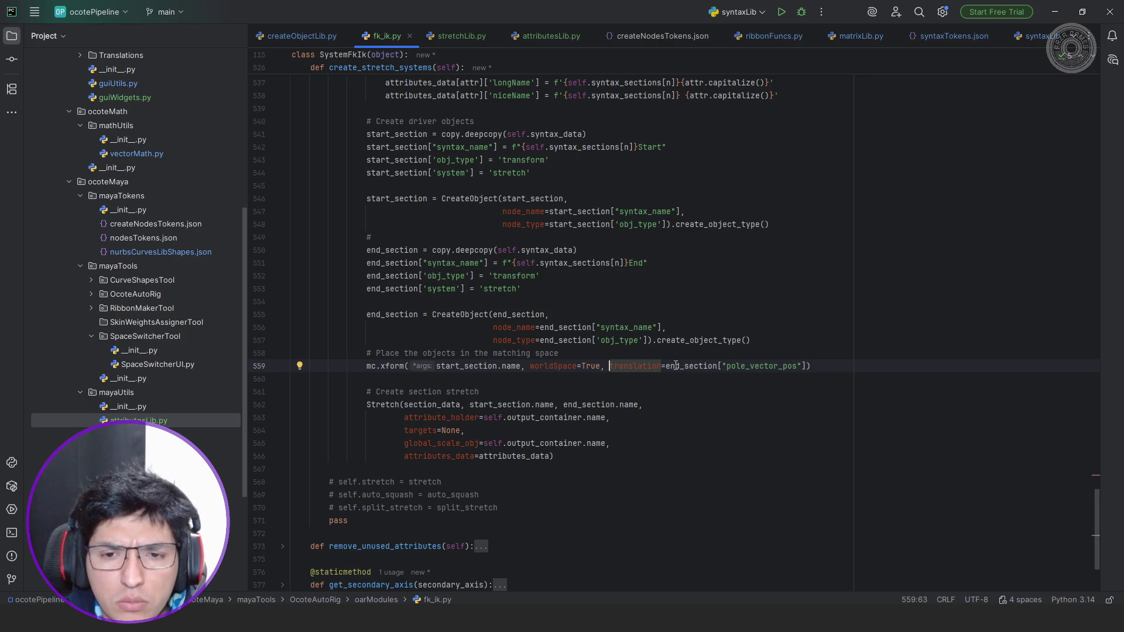
{"action": "left_click", "coordinate": [665, 366]}
{"action": "key", "text": "ctrl+w"}
{"action": "key", "text": "ctrl+w"}
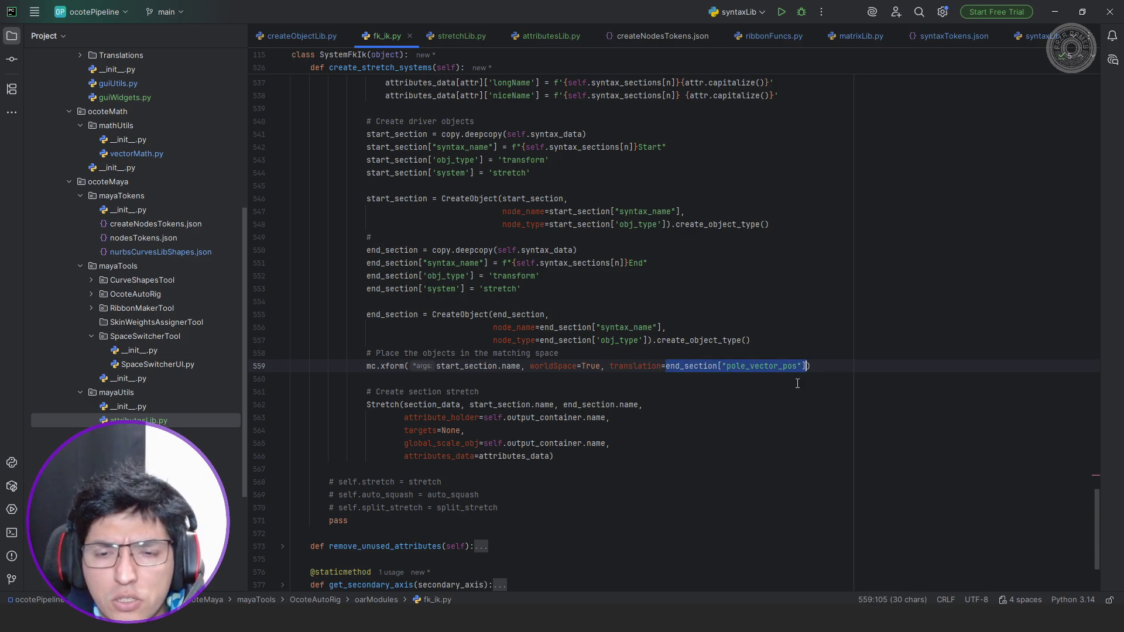
{"action": "key", "text": "BackSpace"}
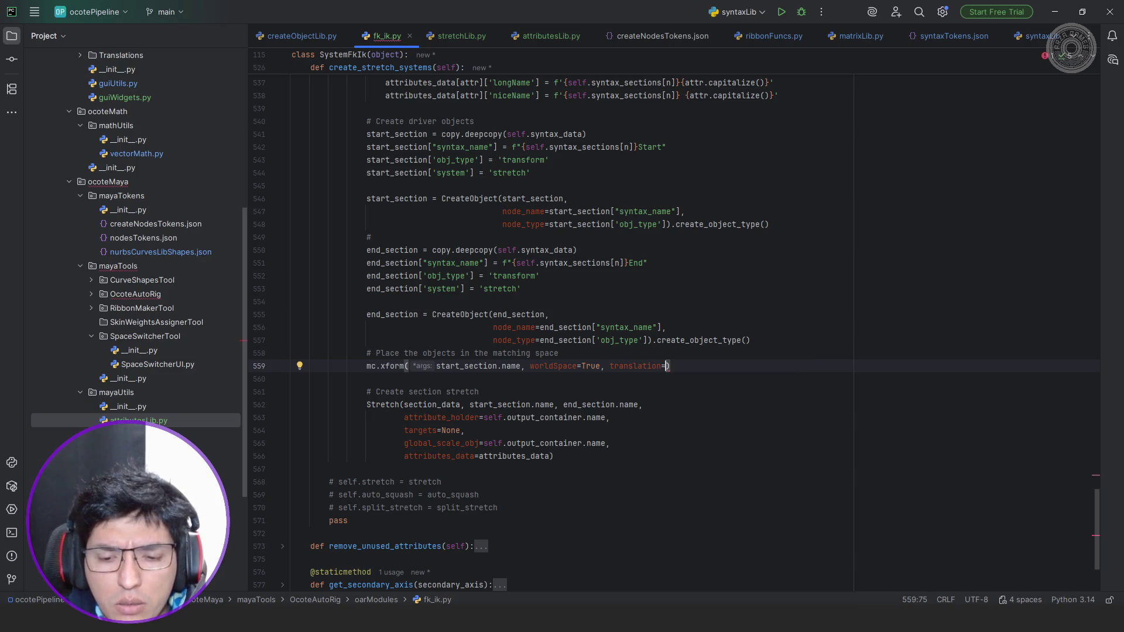
{"action": "type", "text": "("}
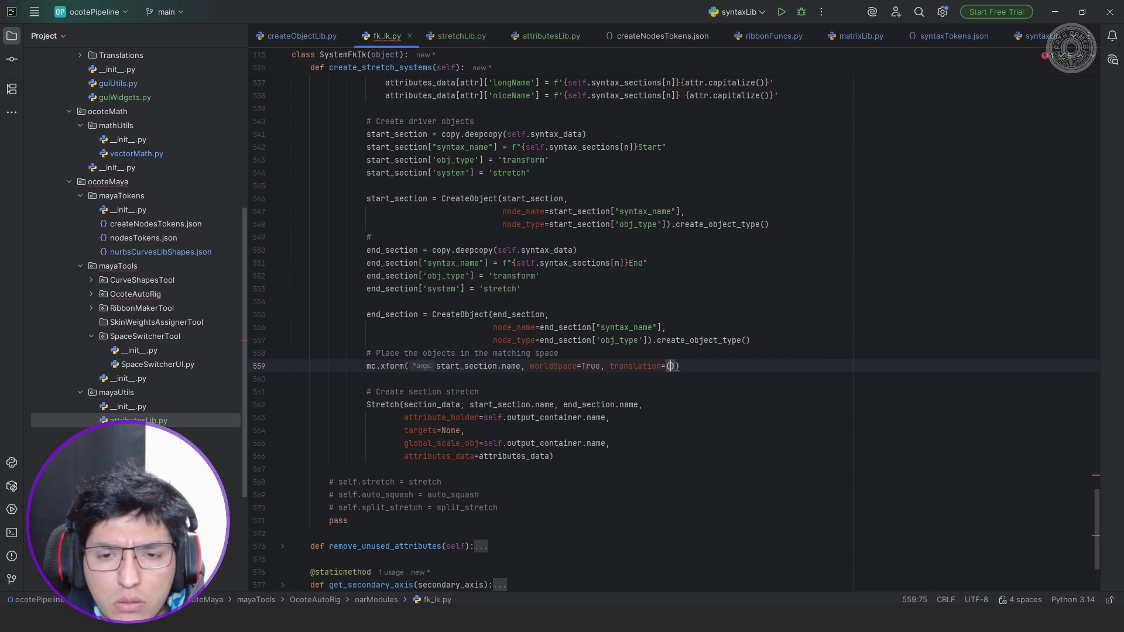
{"action": "key", "text": "Left"}
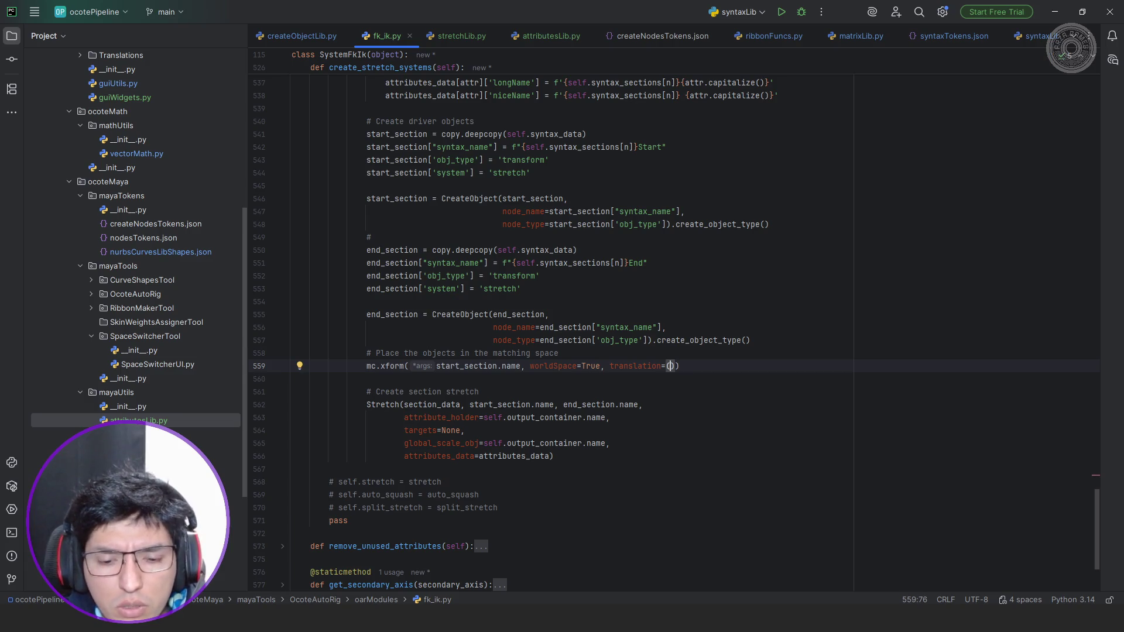
{"action": "key", "text": "BackSpace"}
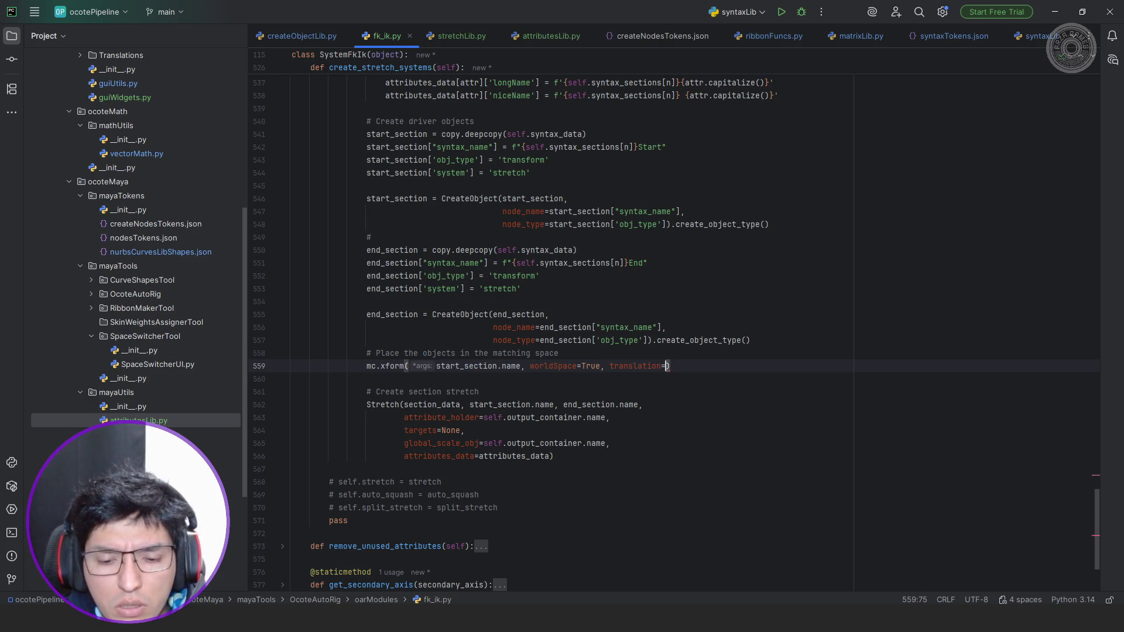
{"action": "type", "text": "mc.xform"}
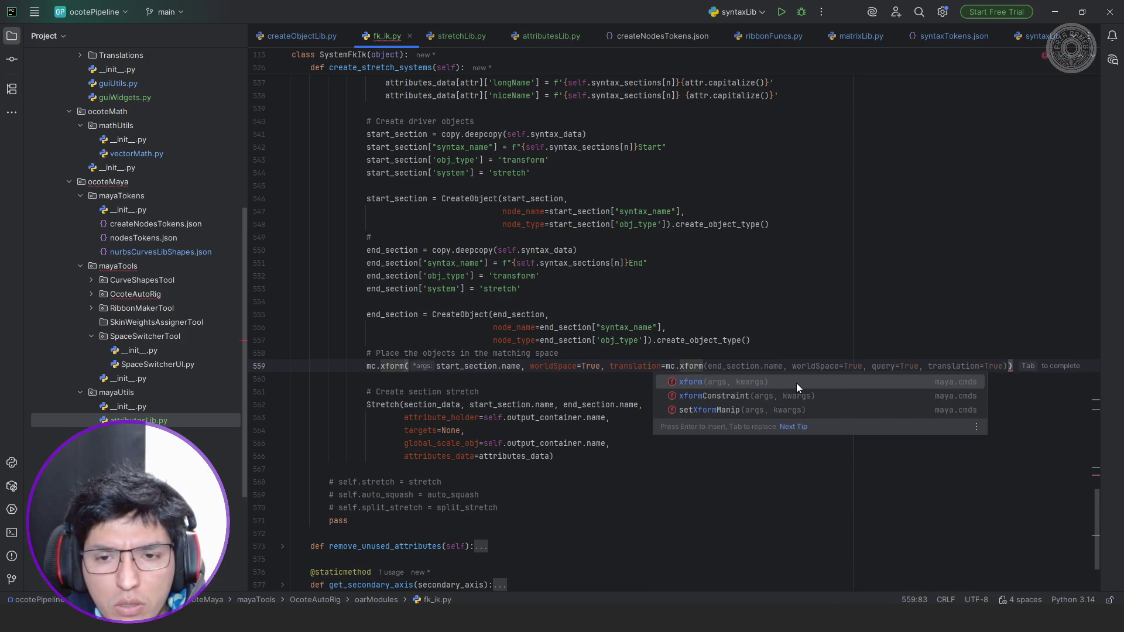
{"action": "type", "text": "(self"}
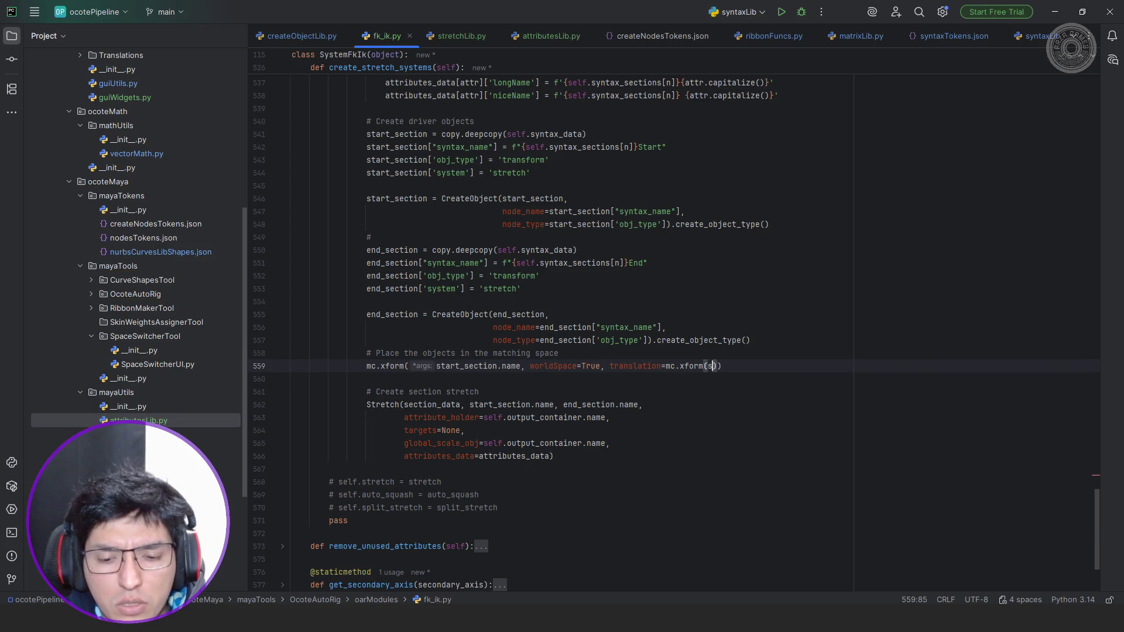
{"action": "type", "text": ".ik"}
Give the xform mc.xform(self.ik_chain[n], query=True, translation=True, worldSpace=True) as translation.
{"action": "key", "text": "Return"}
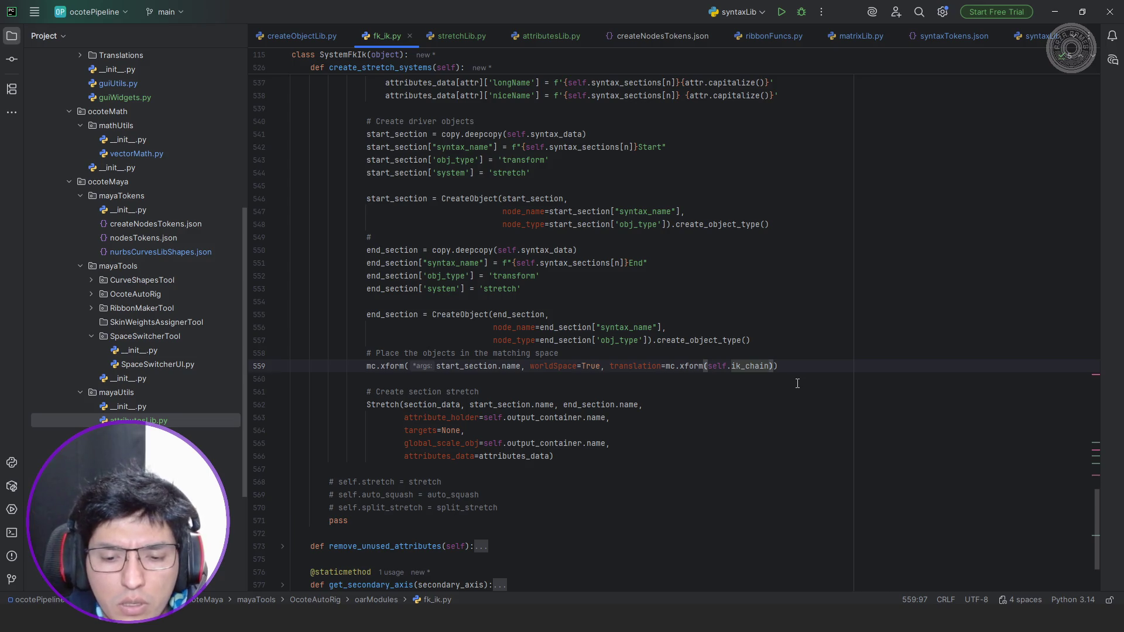
{"action": "type", "text": "n"}
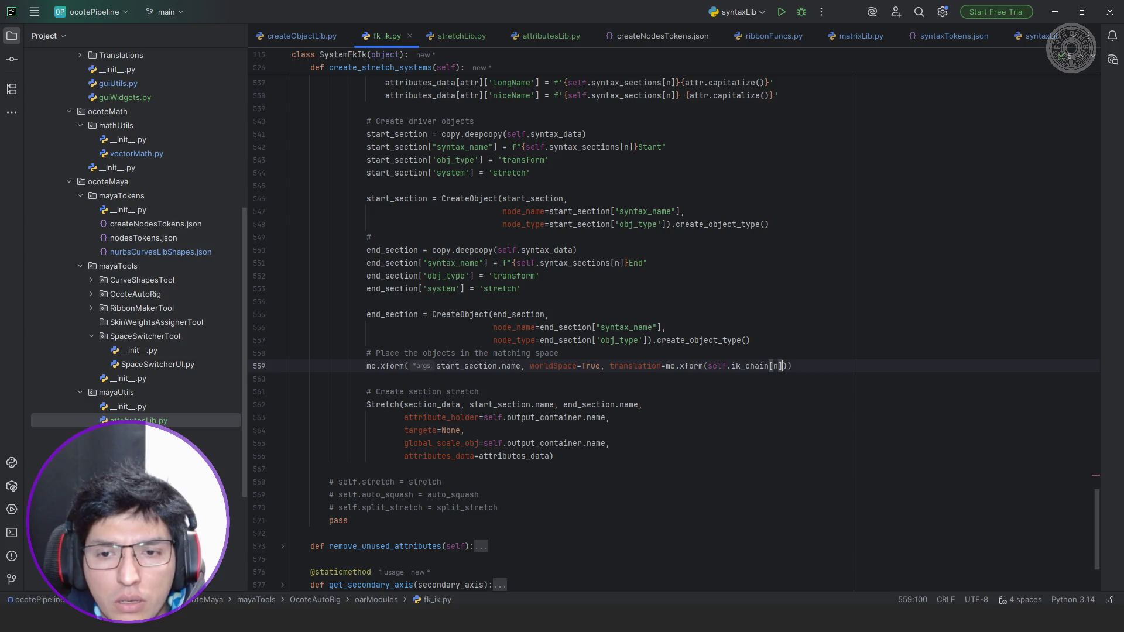
{"action": "type", "text": ", query=True, translation=True"}
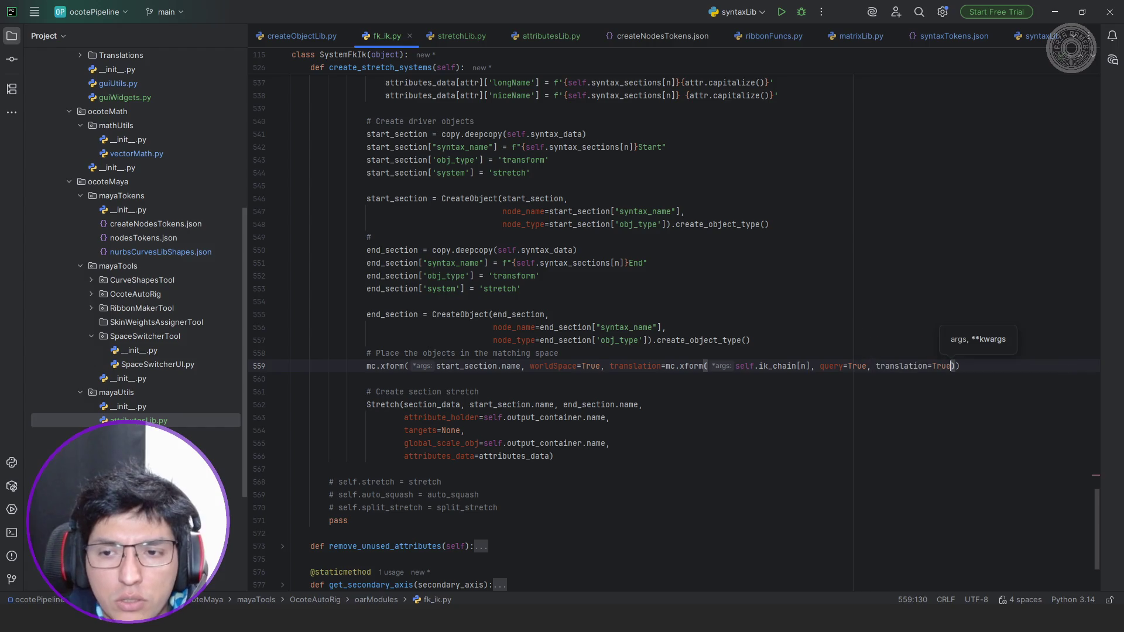
{"action": "type", "text": ", wo"}
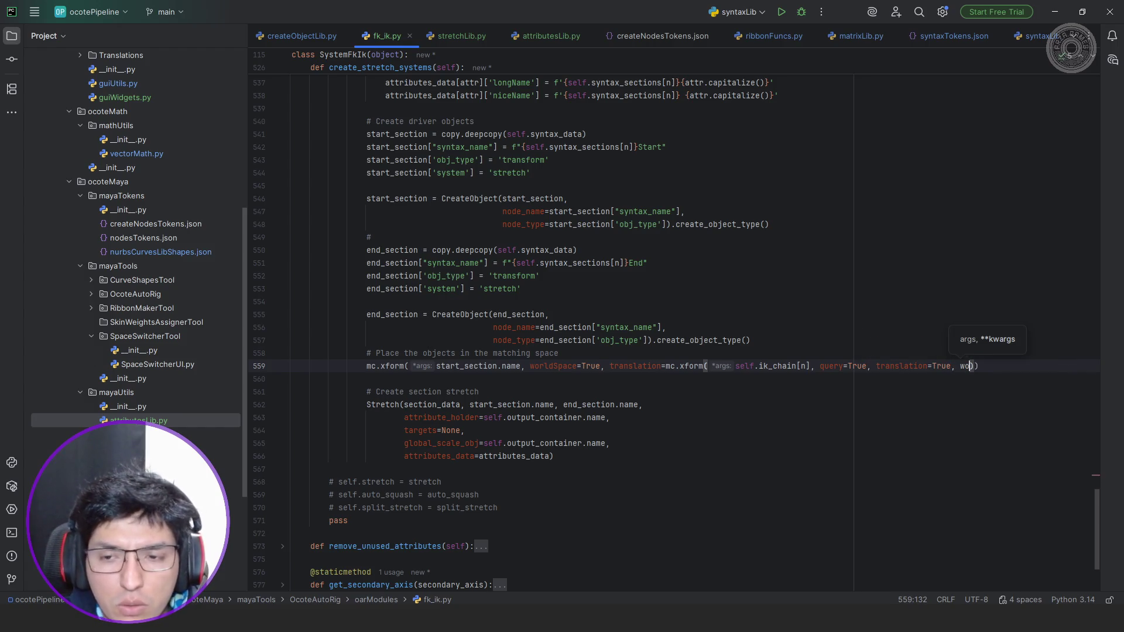
{"action": "key", "text": "BackSpace"}
{"action": "key", "text": "BackSpace"}
{"action": "type", "text": "l"}
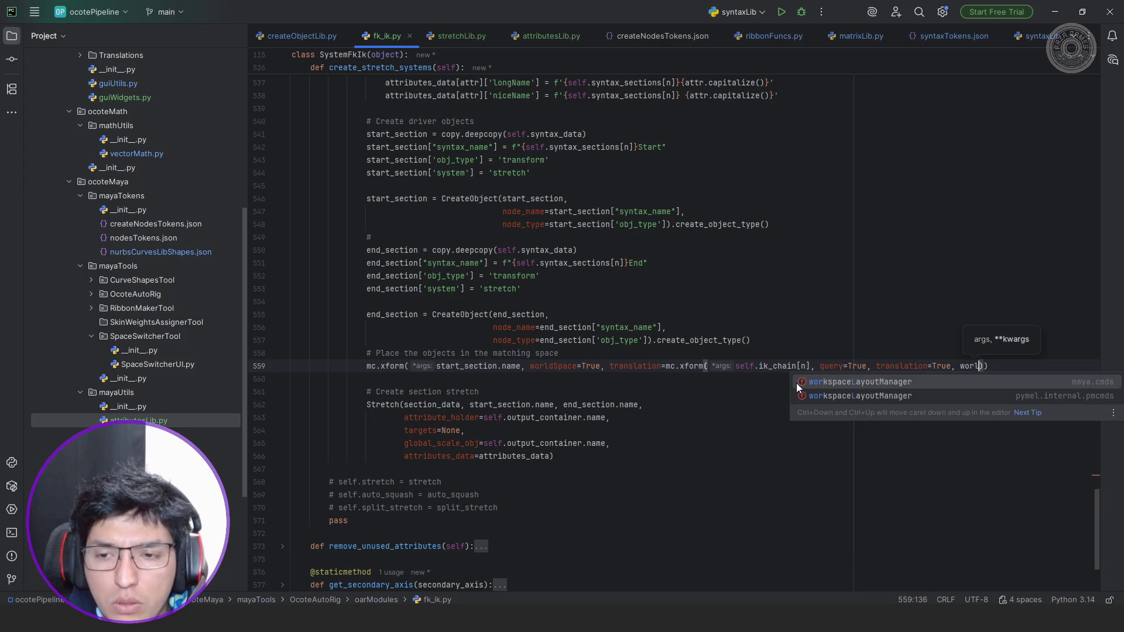
{"action": "key", "text": "Tab"}
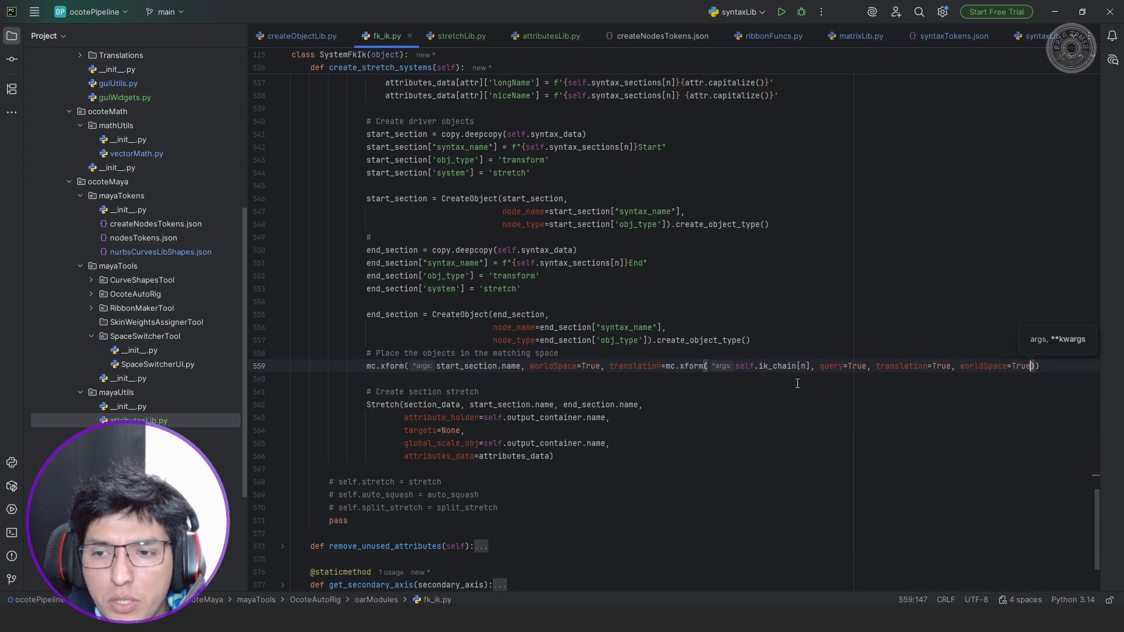
Duplicate the start_section xform line below itself for the end driver.
{"action": "key", "text": "End"}
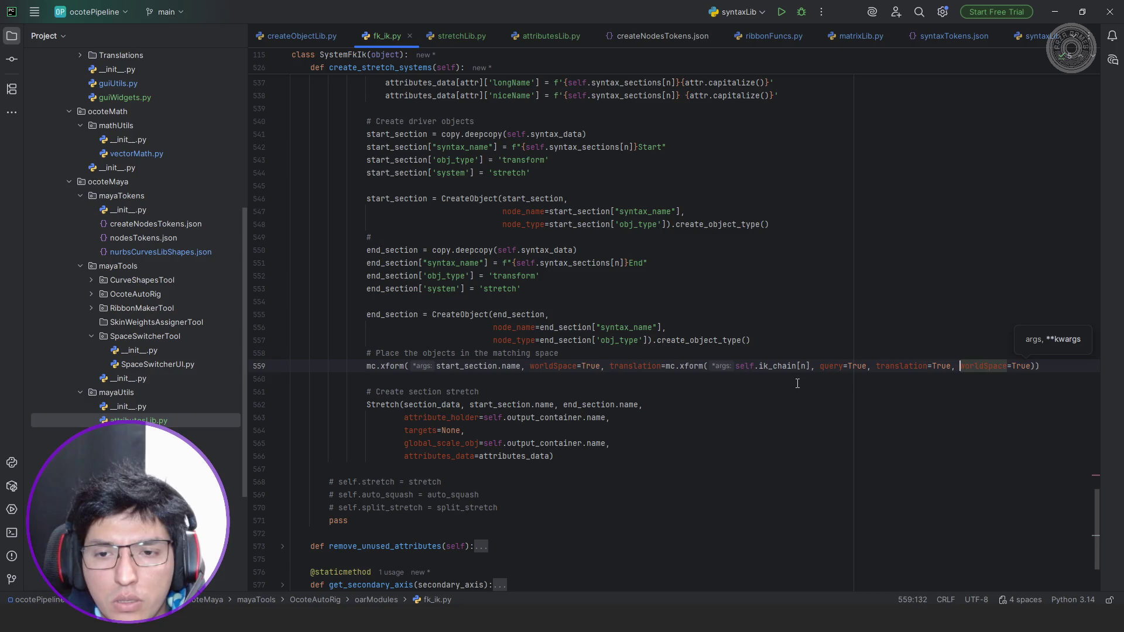
{"action": "key", "text": "shift+Home"}
{"action": "key", "text": "ctrl+c"}
{"action": "key", "text": "End"}
{"action": "key", "text": "Return"}
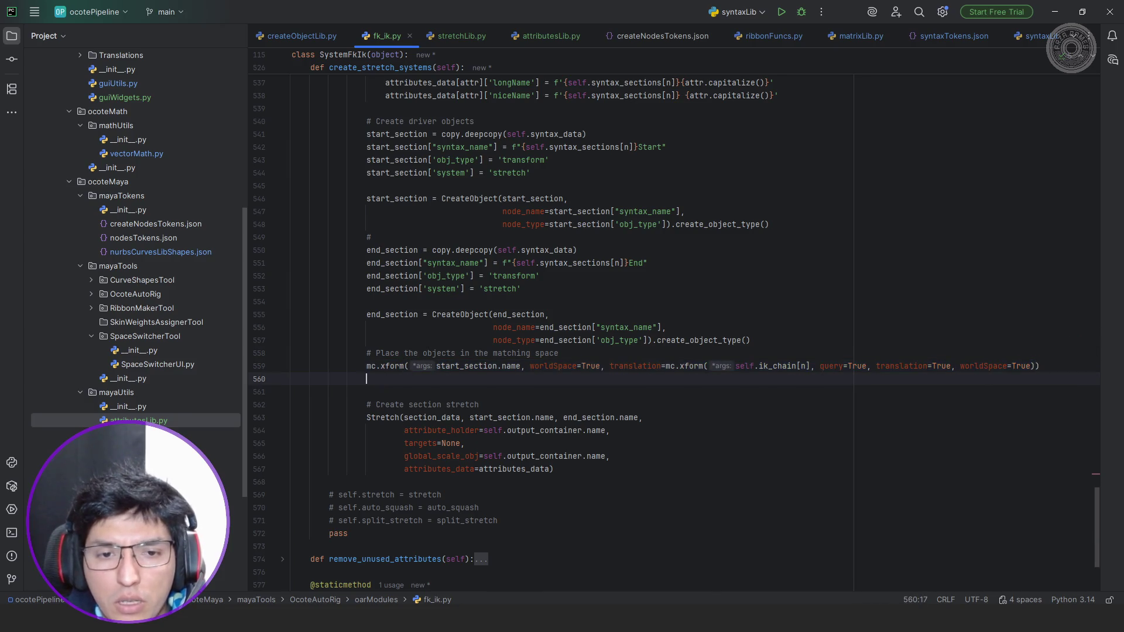
{"action": "key", "text": "ctrl+v"}
{"action": "key", "text": "Return"}
{"action": "double_click", "coordinate": [413, 302]}
Make the copied call place end_section at self.ik_chain[n+1].
{"action": "key", "text": "ctrl+c"}
{"action": "double_click", "coordinate": [458, 366]}
{"action": "key", "text": "ctrl+v"}
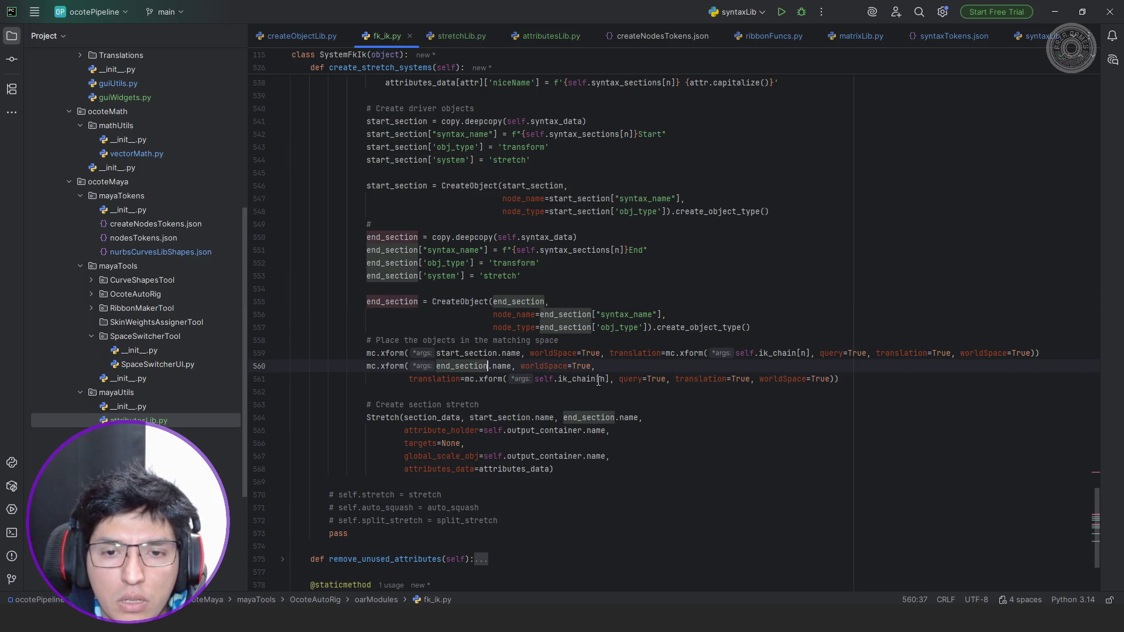
{"action": "left_click", "coordinate": [604, 379]}
{"action": "type", "text": "+1"}
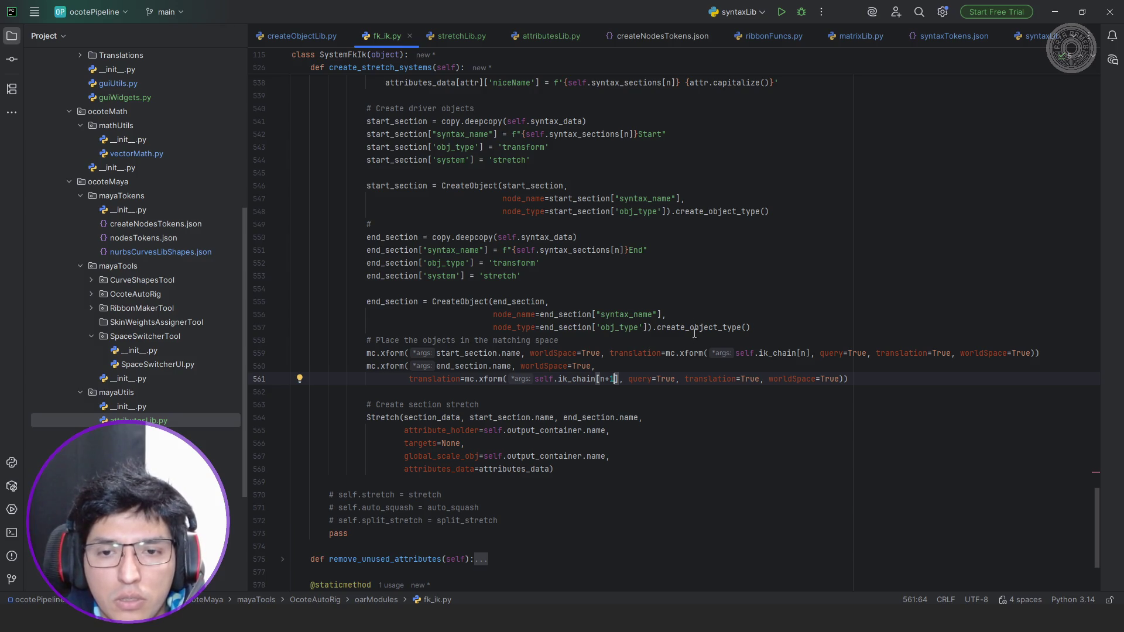
Move the start call's translation argument onto its own line.
{"action": "left_click", "coordinate": [611, 353]}
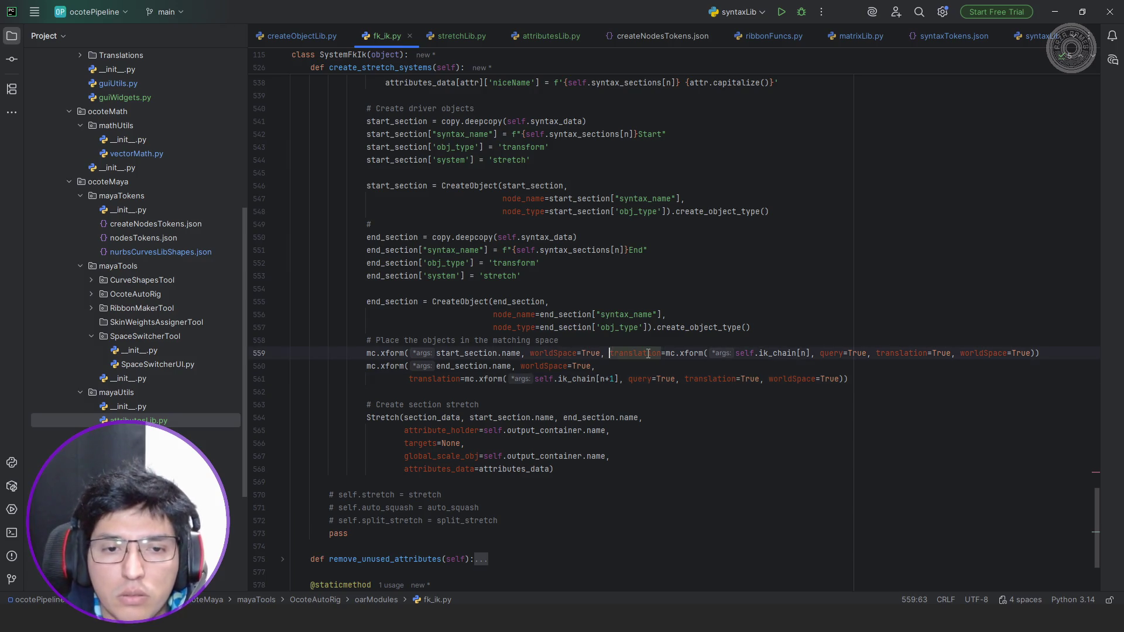
{"action": "key", "text": "Return"}
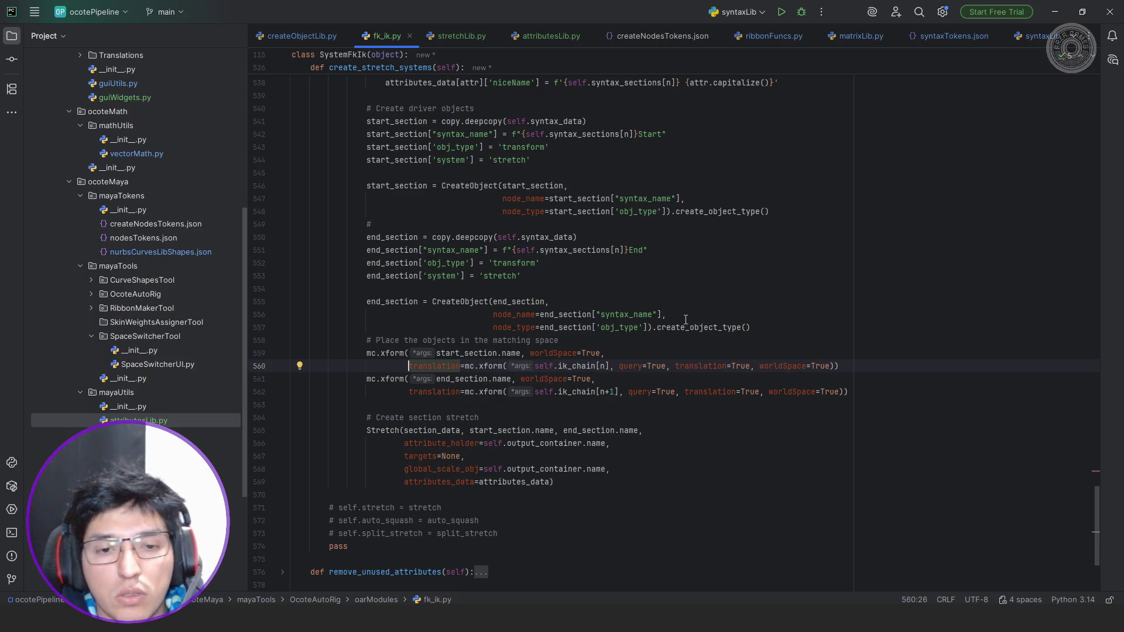
{"action": "scroll", "coordinate": [693, 330], "scroll_direction": "up", "scroll_amount": 4}
{"action": "scroll", "coordinate": [701, 342], "scroll_direction": "down", "scroll_amount": 8}
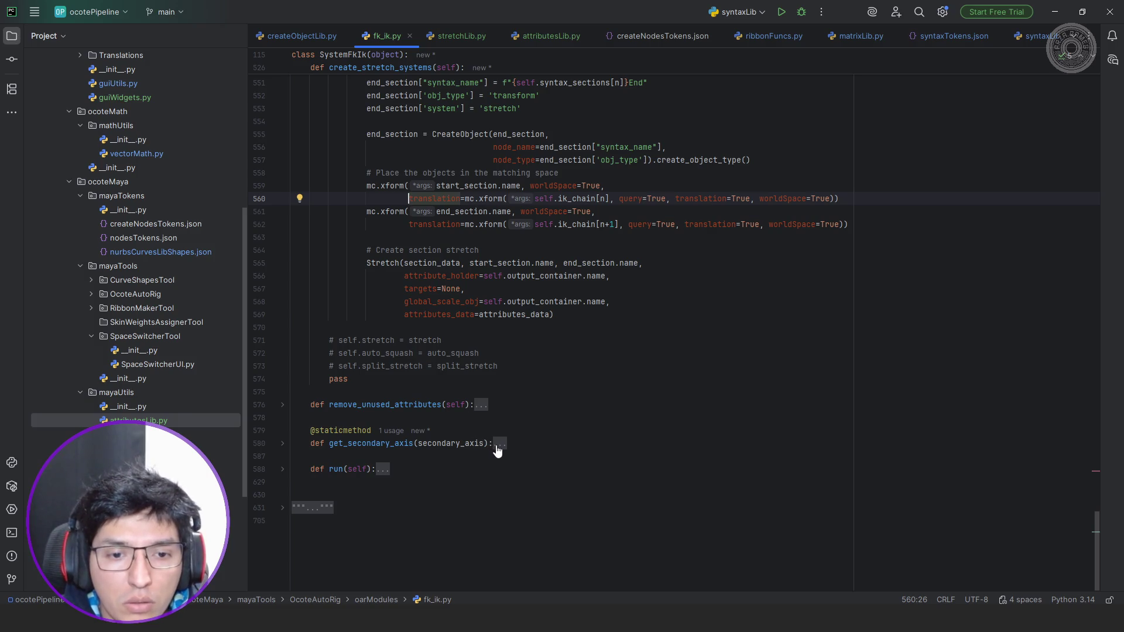
Unfold run() and uncomment the 'if self.stretch: self.create_stretch_systems()' lines.
{"action": "left_click", "coordinate": [383, 469]}
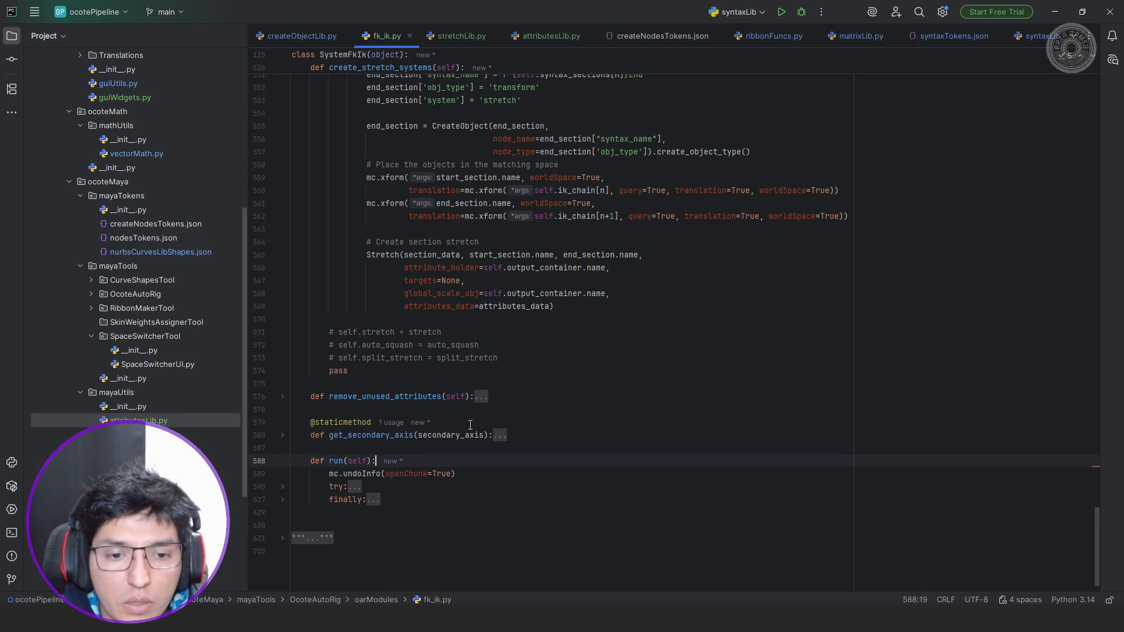
{"action": "scroll", "coordinate": [469, 425], "scroll_direction": "down", "scroll_amount": 1}
{"action": "left_click", "coordinate": [356, 456]}
{"action": "scroll", "coordinate": [574, 397], "scroll_direction": "down", "scroll_amount": 6}
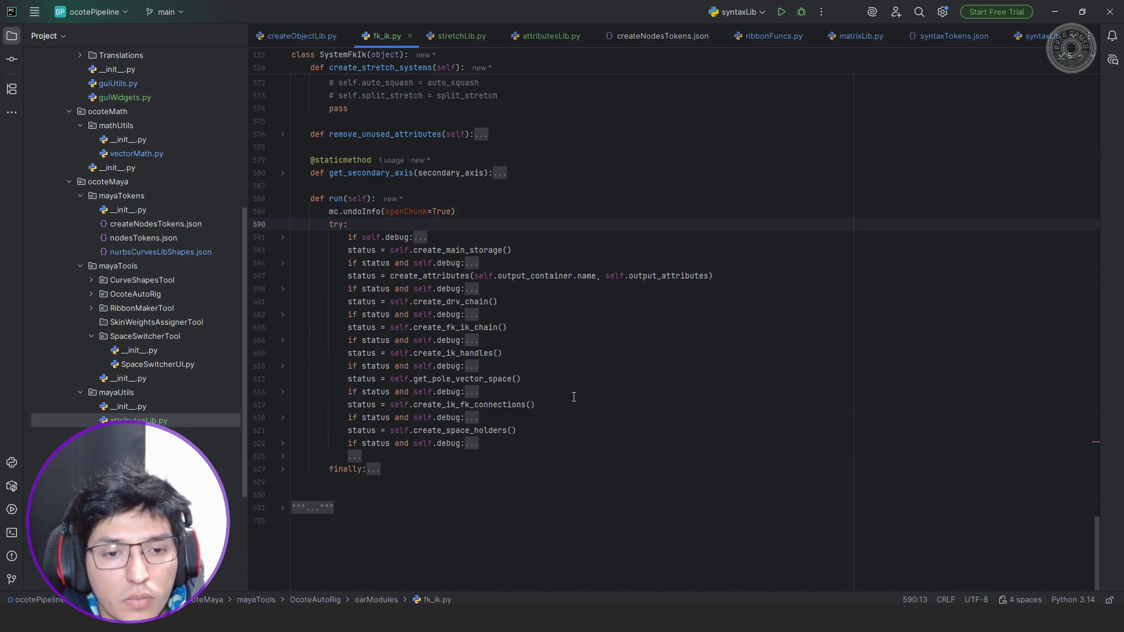
{"action": "left_click", "coordinate": [355, 456]}
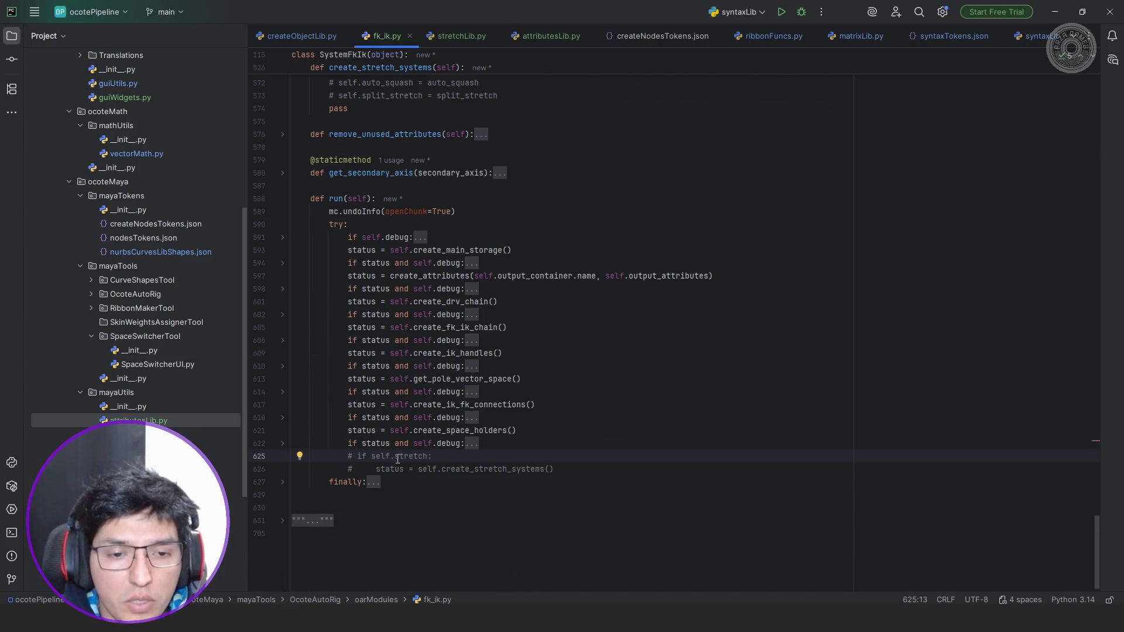
{"action": "key", "text": "shift+Down"}
{"action": "key", "text": "ctrl+slash"}
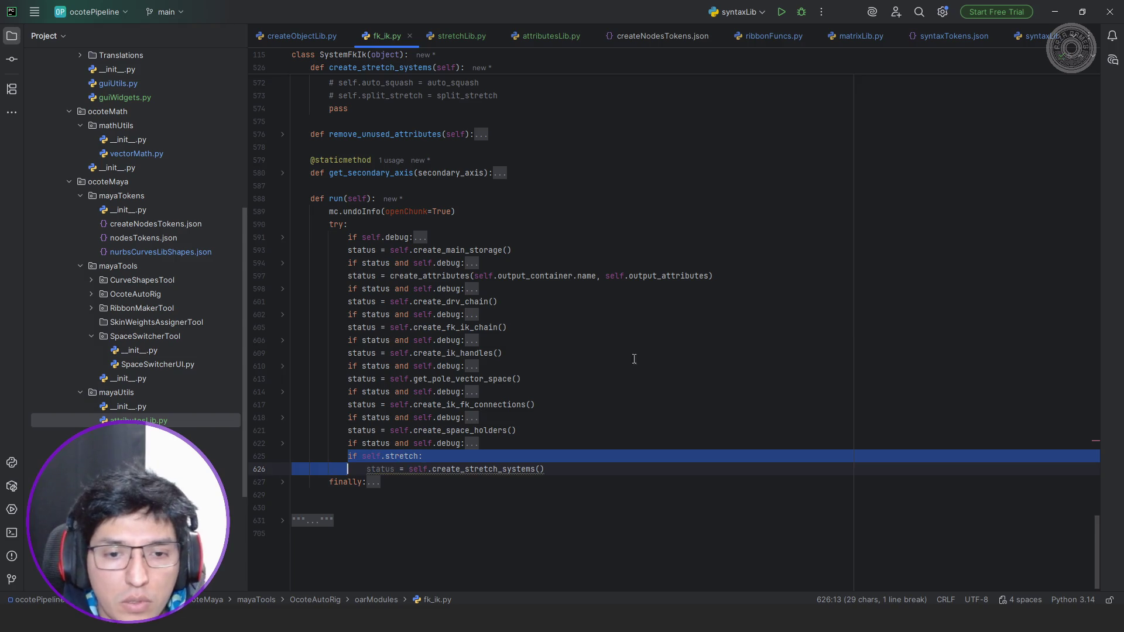
{"action": "left_click", "coordinate": [648, 315]}
{"action": "scroll", "coordinate": [649, 314], "scroll_direction": "up", "scroll_amount": 3}
{"action": "scroll", "coordinate": [624, 320], "scroll_direction": "up", "scroll_amount": 2}
{"action": "scroll", "coordinate": [598, 325], "scroll_direction": "up", "scroll_amount": 2}
{"action": "scroll", "coordinate": [554, 335], "scroll_direction": "up", "scroll_amount": 2}
{"action": "scroll", "coordinate": [554, 335], "scroll_direction": "up", "scroll_amount": 1}
{"action": "scroll", "coordinate": [553, 339], "scroll_direction": "down", "scroll_amount": 1}
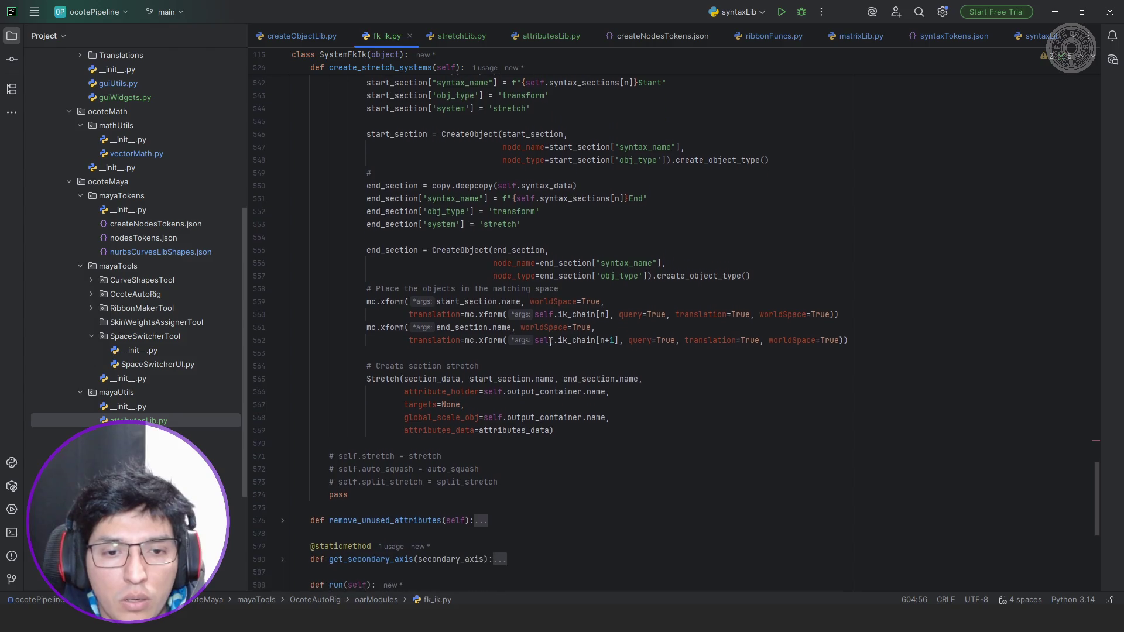
Wrap the Stretch call's targets in a list, [self.ik_chain[n]], then return to the Maya scene.
{"action": "double_click", "coordinate": [452, 404]}
{"action": "type", "text": "self."}
{"action": "key", "text": "Escape"}
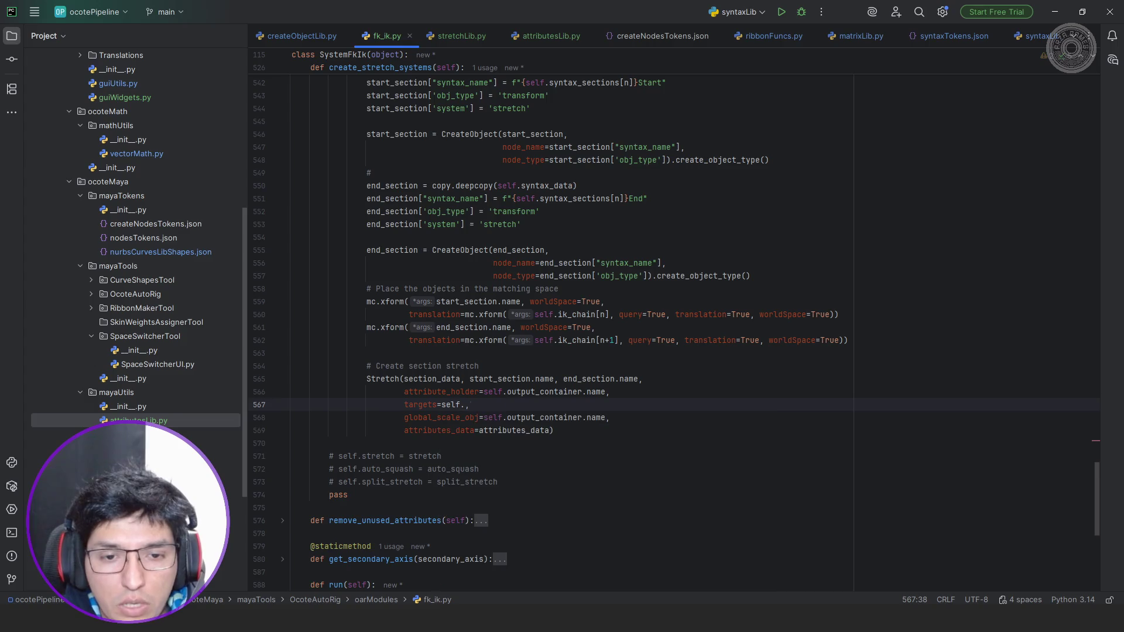
{"action": "type", "text": "ik_chain["}
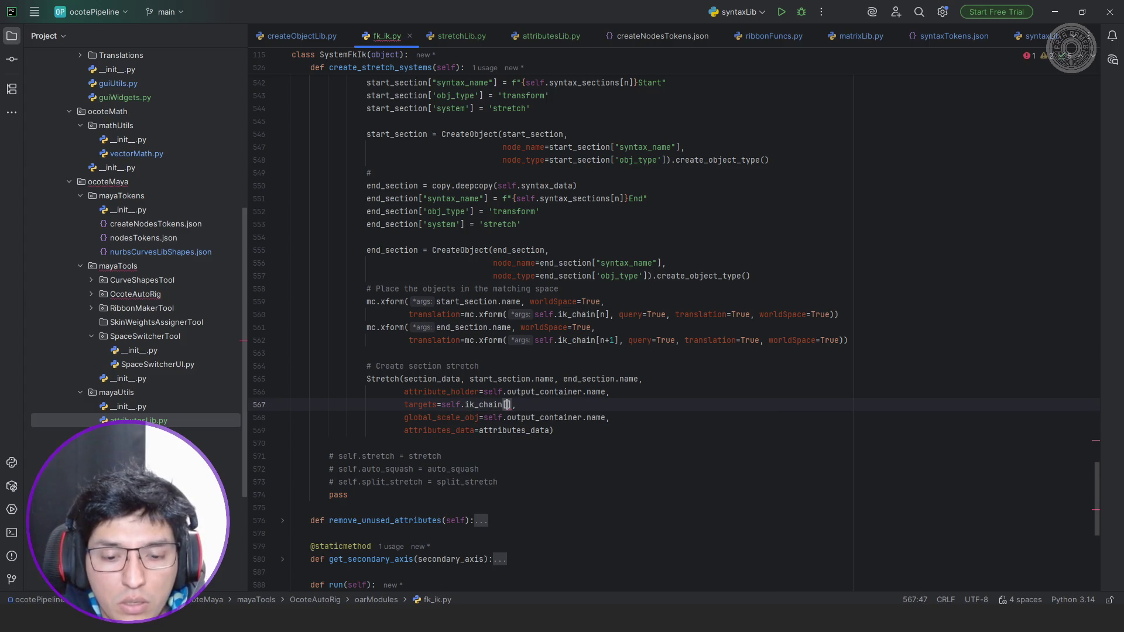
{"action": "key", "text": "ctrl+Left"}
{"action": "key", "text": "ctrl+Left"}
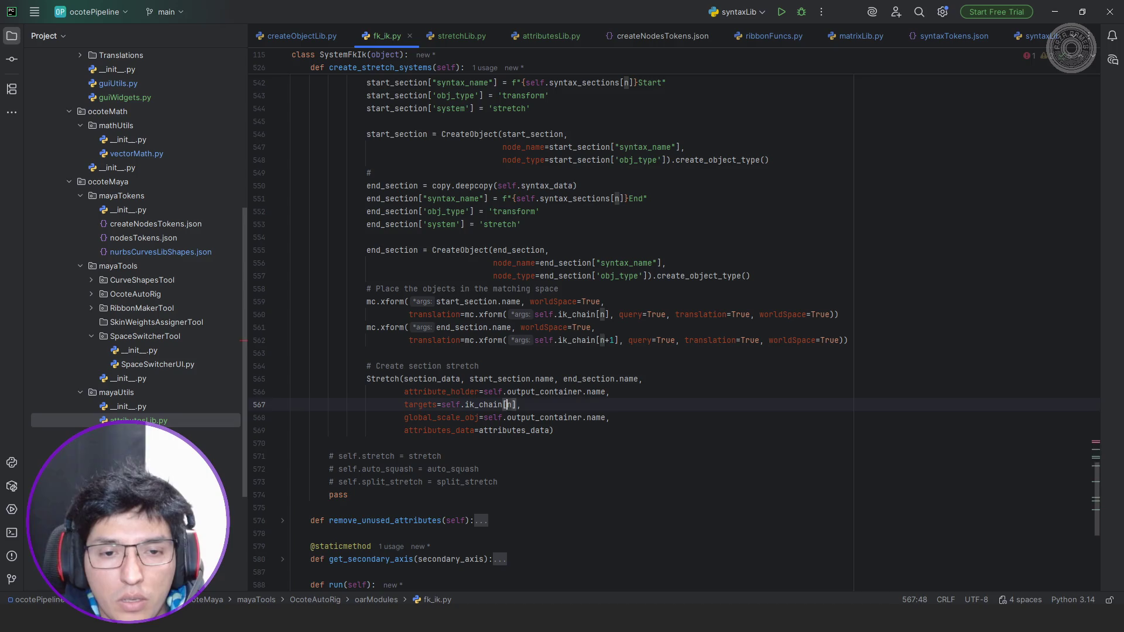
{"action": "left_click_drag", "start_coordinate": [442, 404], "coordinate": [523, 404]}
{"action": "type", "text": "["}
{"action": "key", "text": "Escape"}
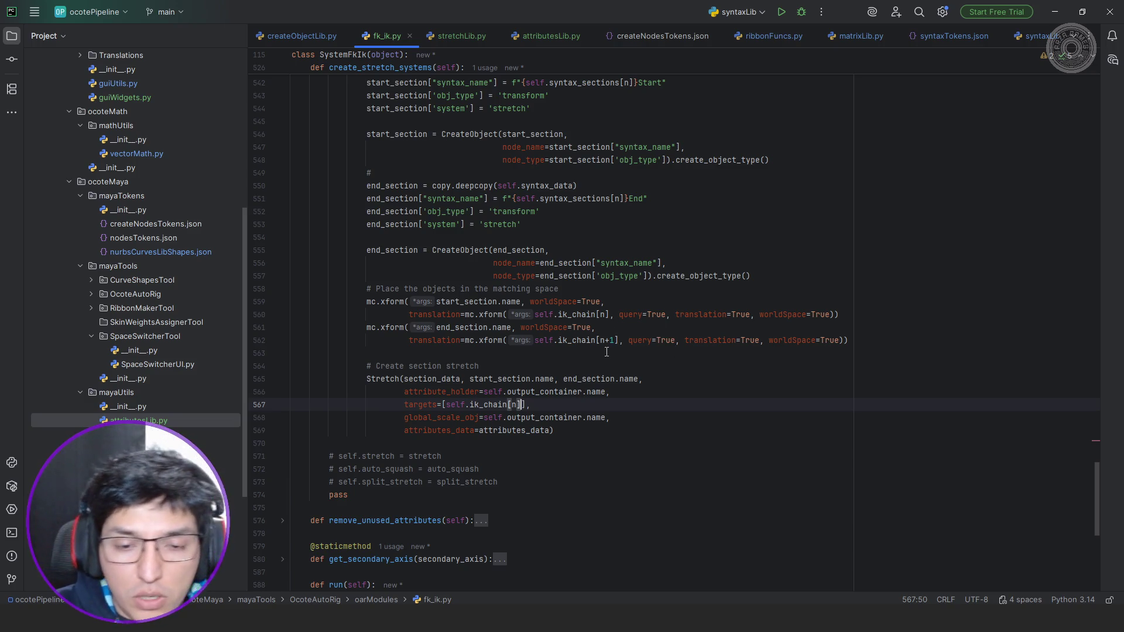
{"action": "key", "text": "alt+Tab"}
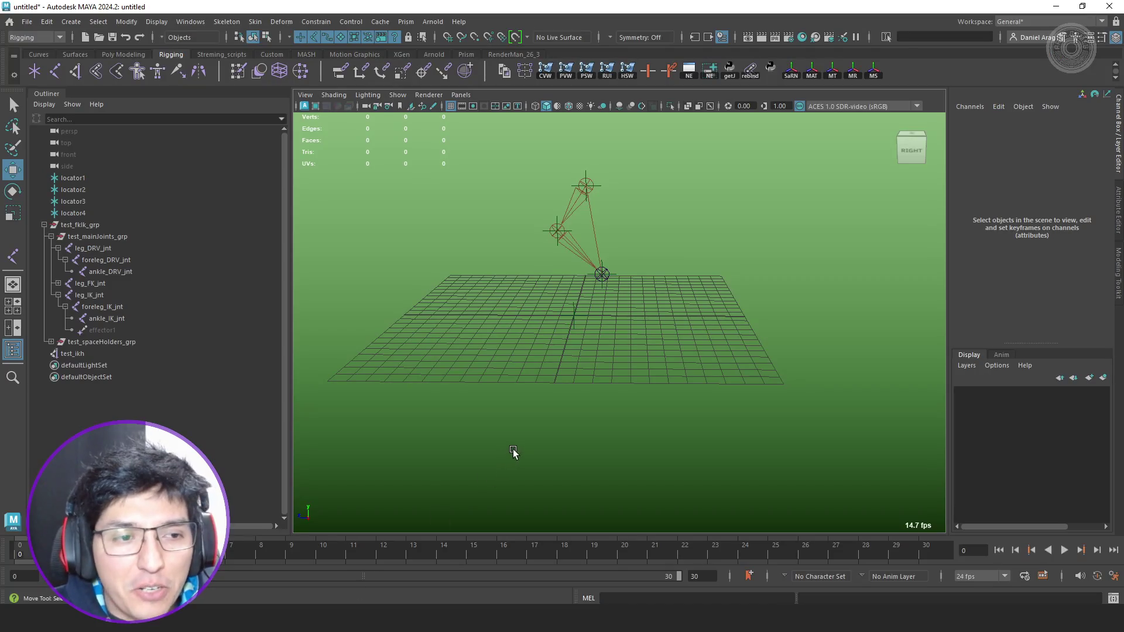
Delete test_fkik_grp and the test_ikh IK handle, leaving only the four locators.
{"action": "key", "text": "ctrl+z"}
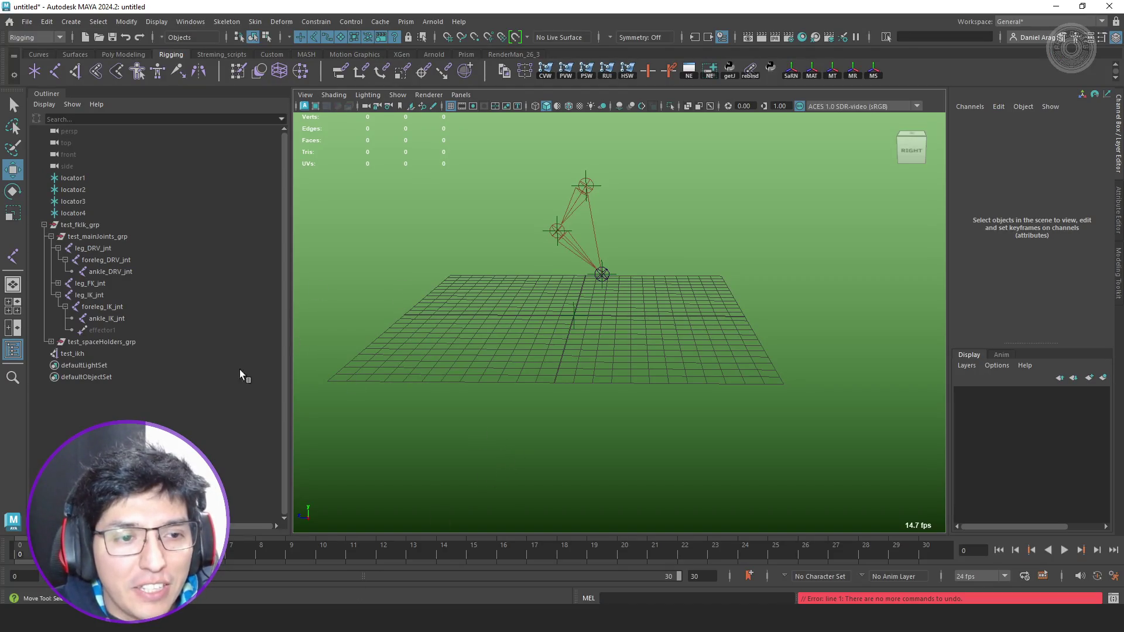
{"action": "left_click", "coordinate": [90, 225]}
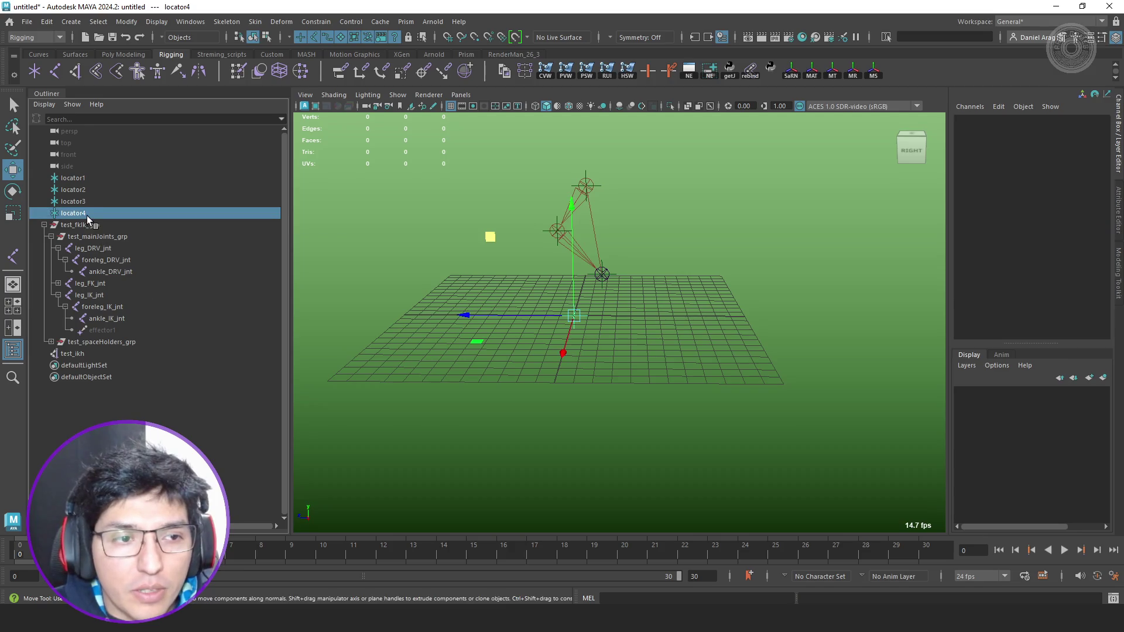
{"action": "left_click", "coordinate": [83, 352], "text": "ctrl"}
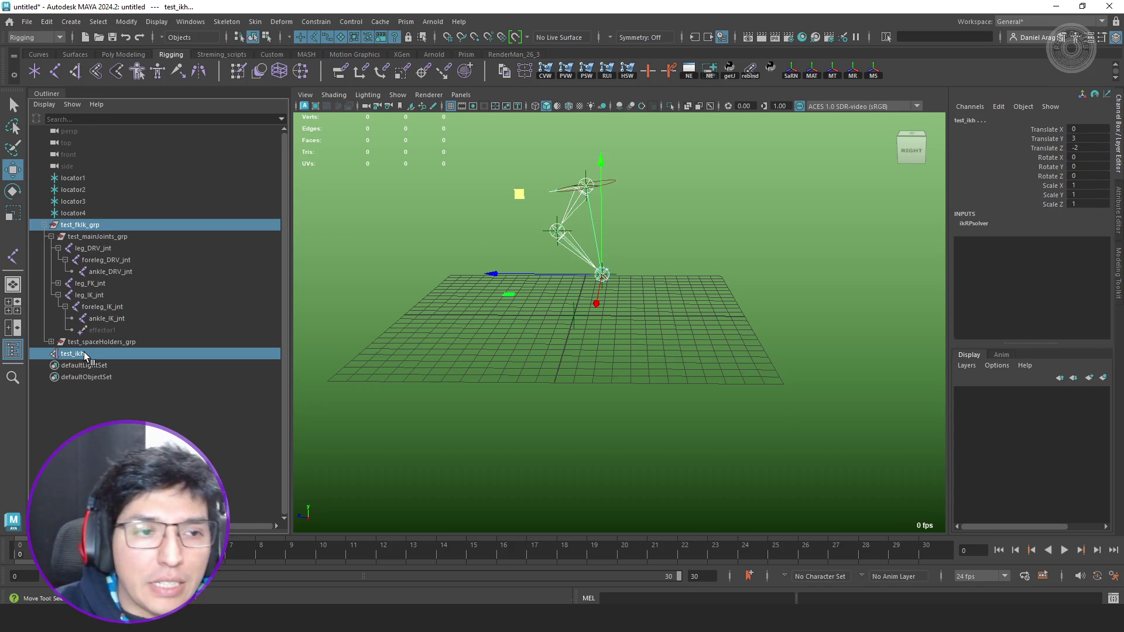
{"action": "key", "text": "Delete"}
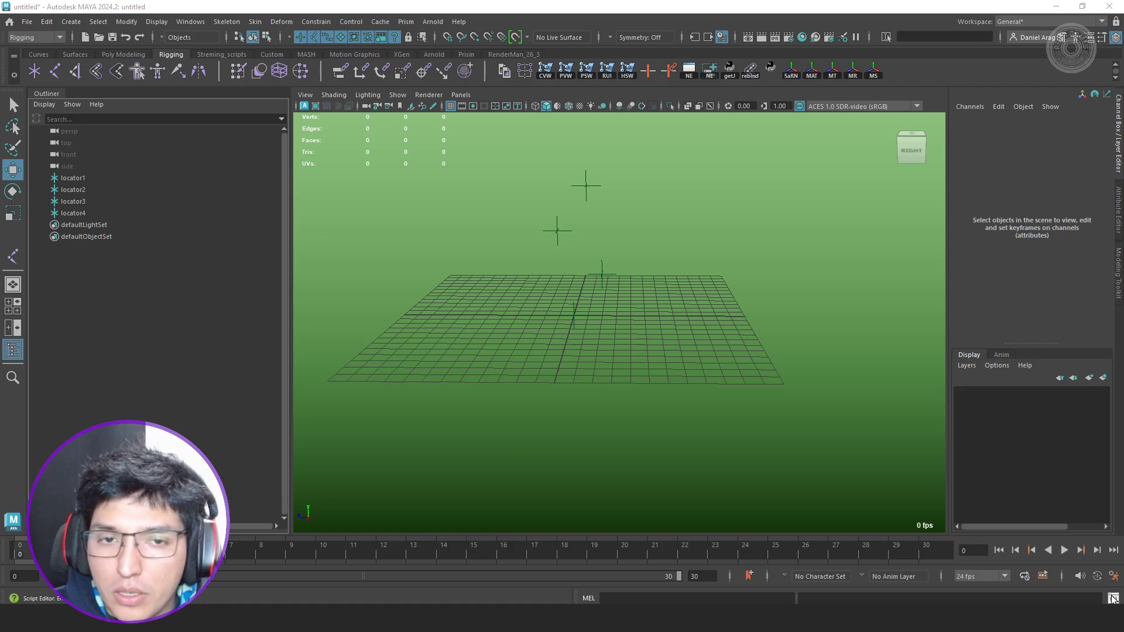
Run the test_FKIK script to rebuild the leg rig and view it maximized from the front.
{"action": "left_click", "coordinate": [1104, 598]}
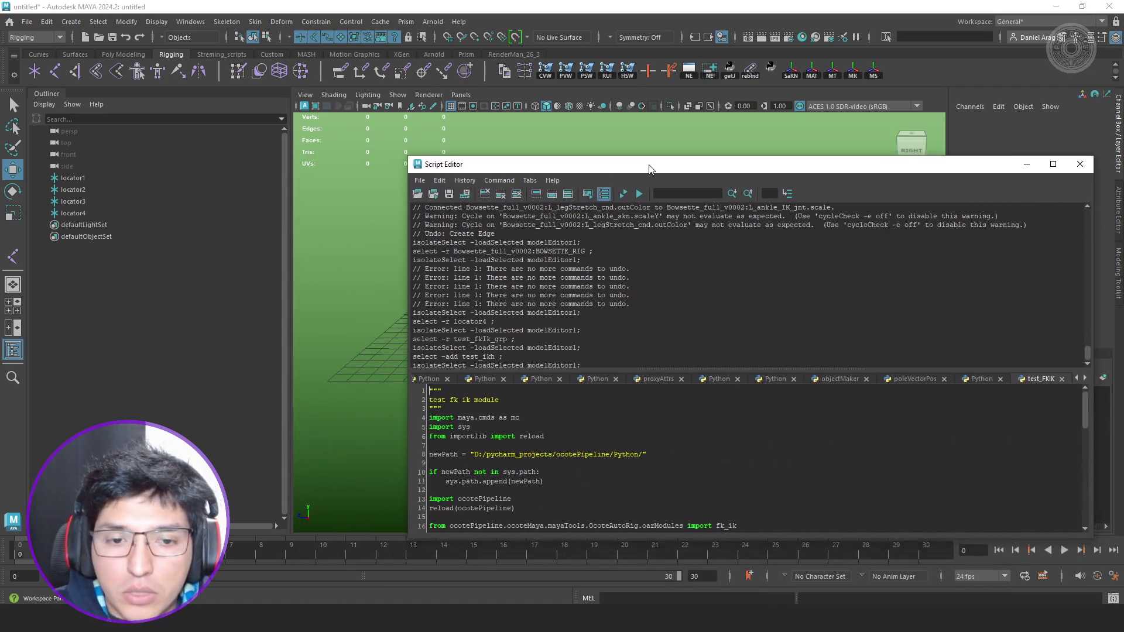
{"action": "scroll", "coordinate": [725, 416], "scroll_direction": "down", "scroll_amount": 5}
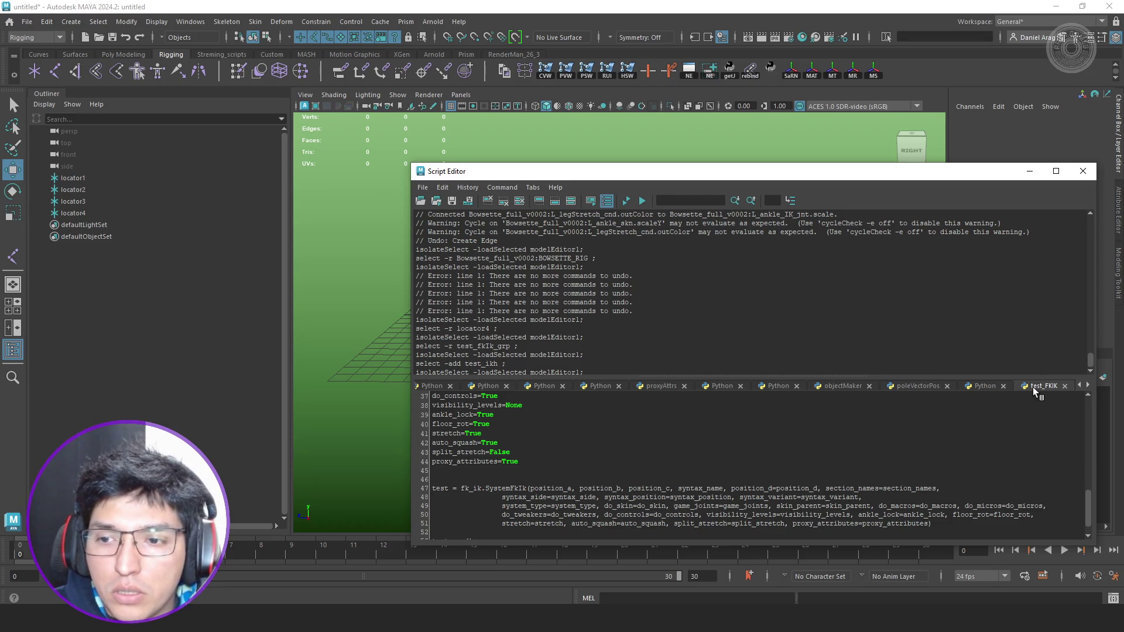
{"action": "left_click", "coordinate": [629, 201]}
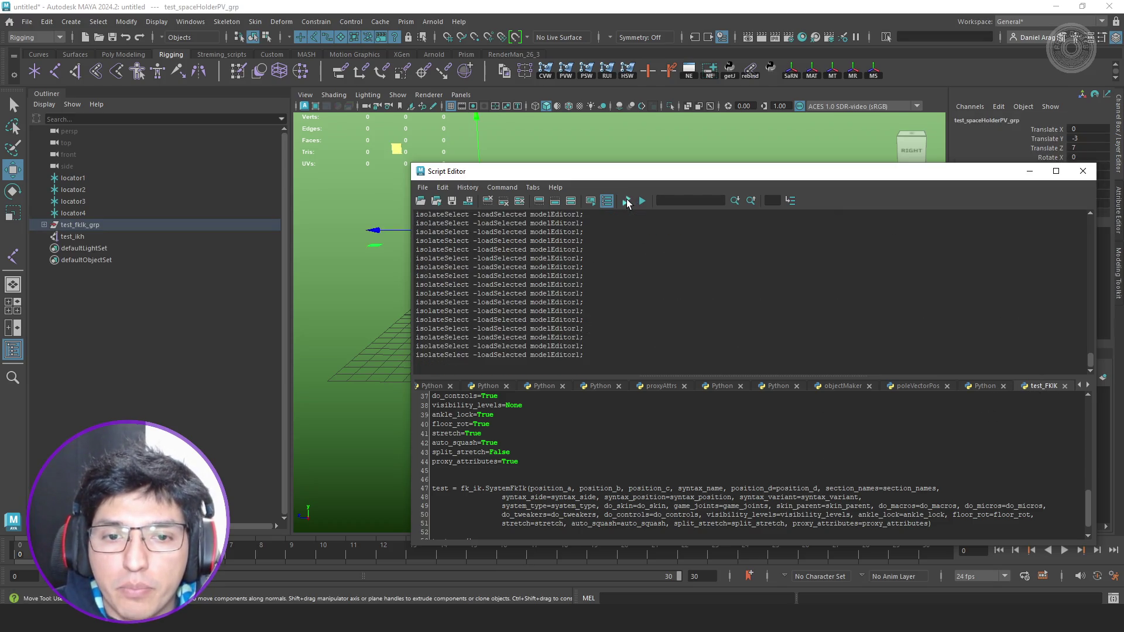
{"action": "left_click_drag", "start_coordinate": [612, 181], "coordinate": [622, 183]}
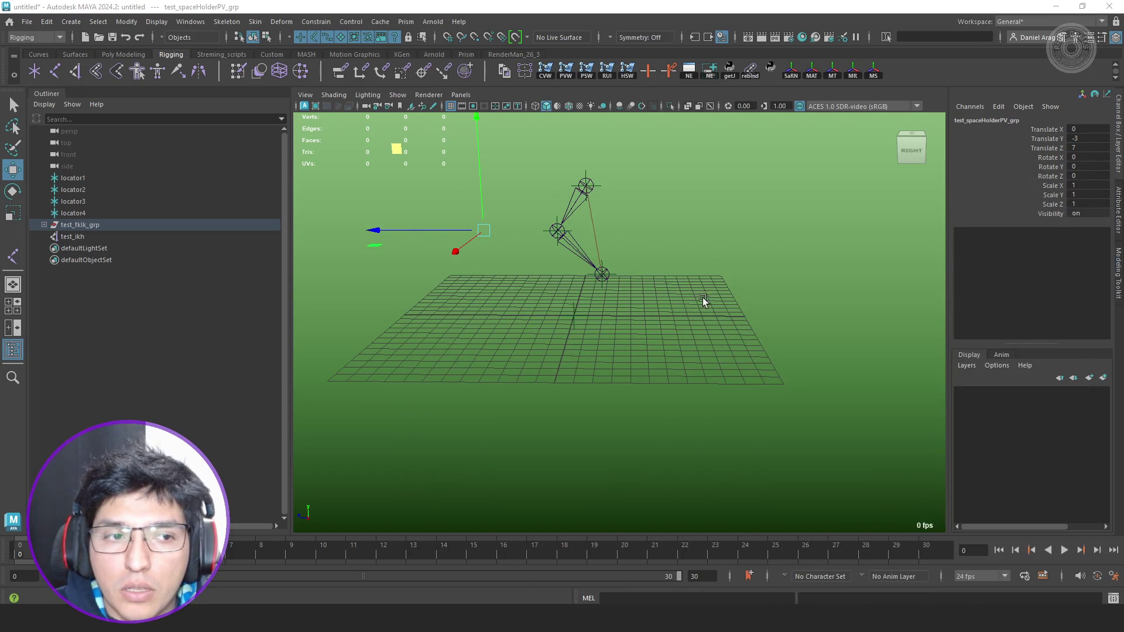
{"action": "left_click_drag", "start_coordinate": [704, 294], "coordinate": [684, 335], "text": "alt"}
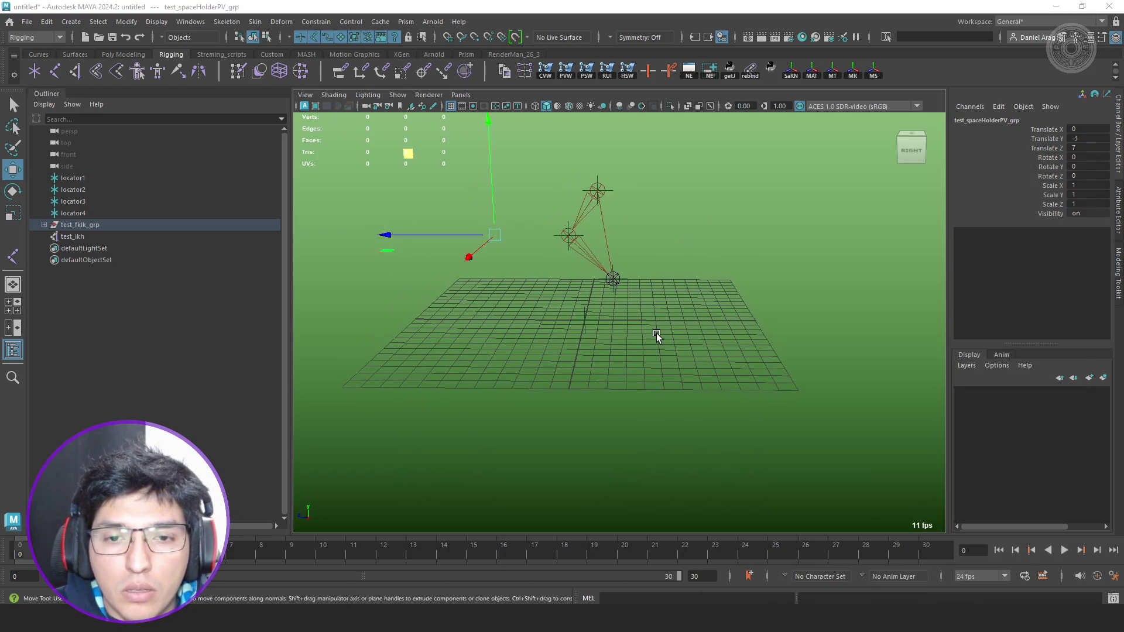
{"action": "key", "text": "space"}
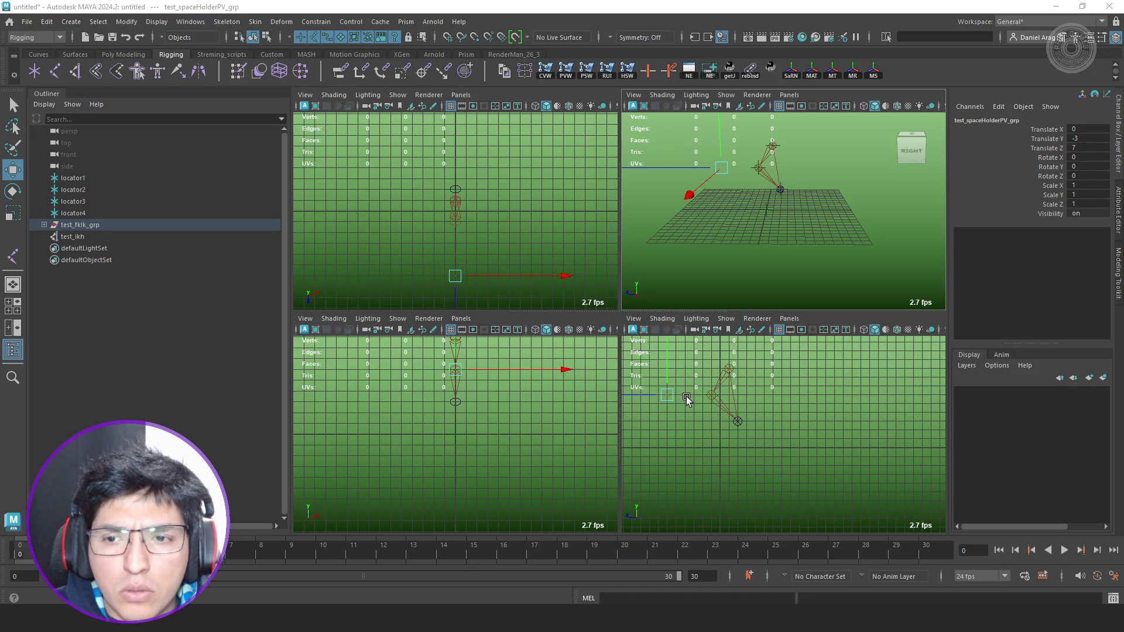
{"action": "key", "text": "space"}
{"action": "key", "text": "space"}
{"action": "key", "text": "space"}
{"action": "key", "text": "space"}
{"action": "key", "text": "space"}
{"action": "key", "text": "space"}
{"action": "key", "text": "space"}
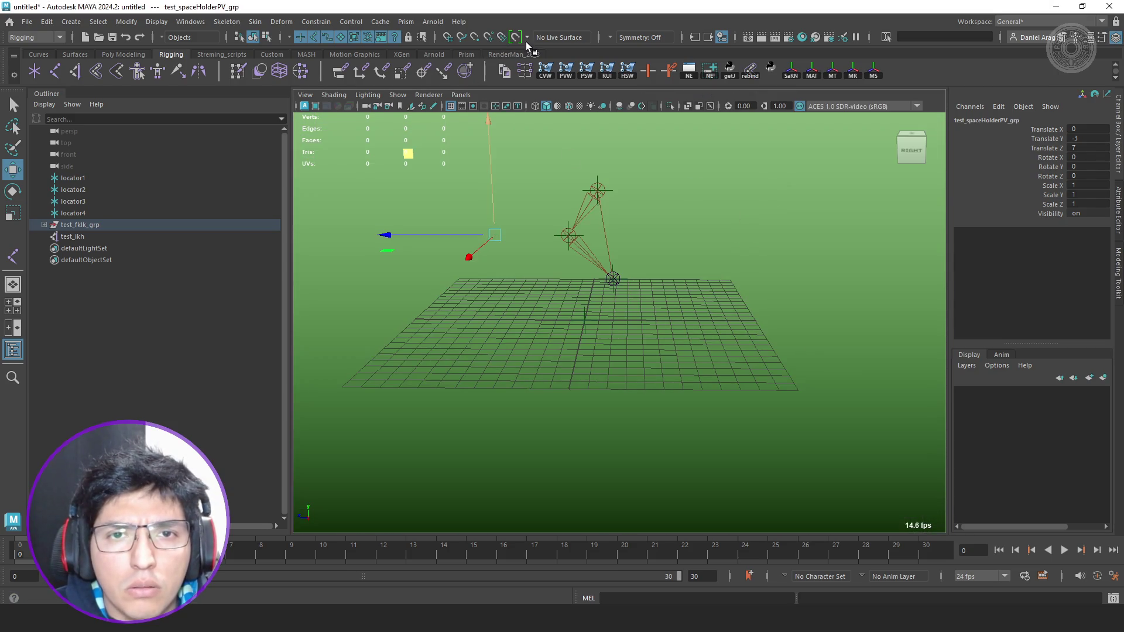
Glance at the Node Editor, then inspect test_mainJoints_grp inside test_fkik_grp in the Outliner.
{"action": "left_click", "coordinate": [710, 70]}
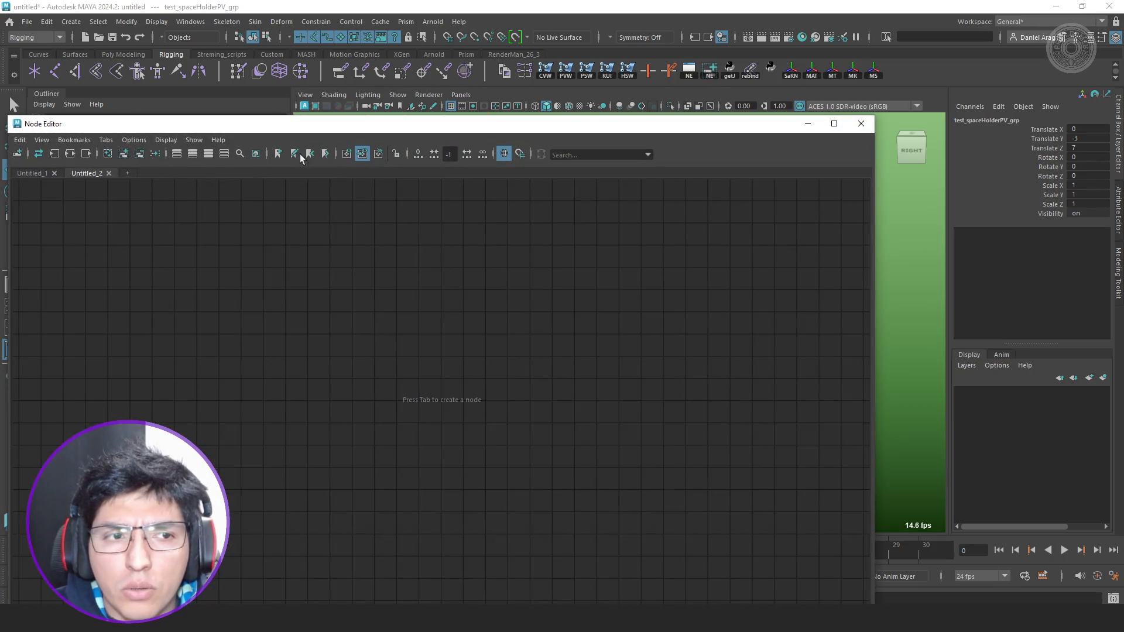
{"action": "left_click", "coordinate": [108, 173]}
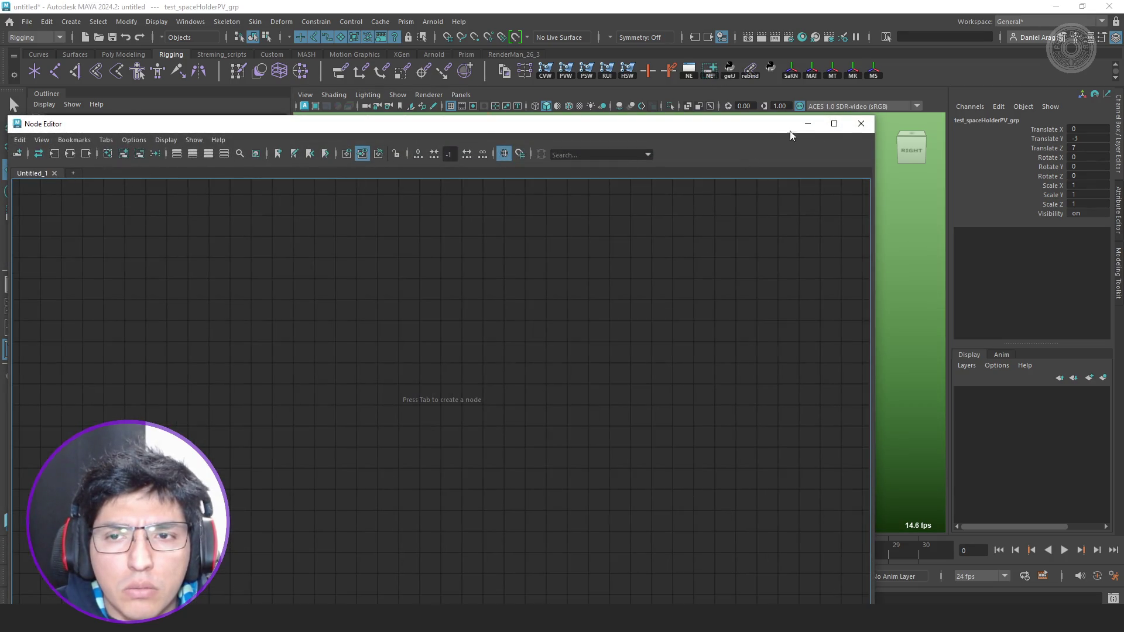
{"action": "left_click", "coordinate": [862, 124]}
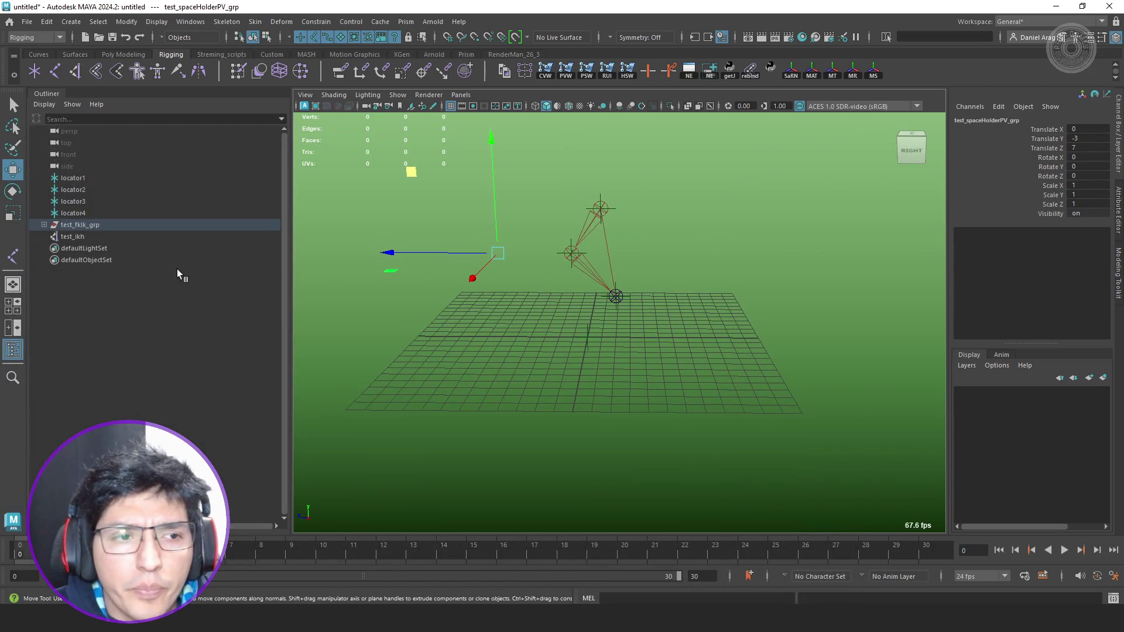
{"action": "key", "text": "f"}
{"action": "left_click", "coordinate": [50, 249]}
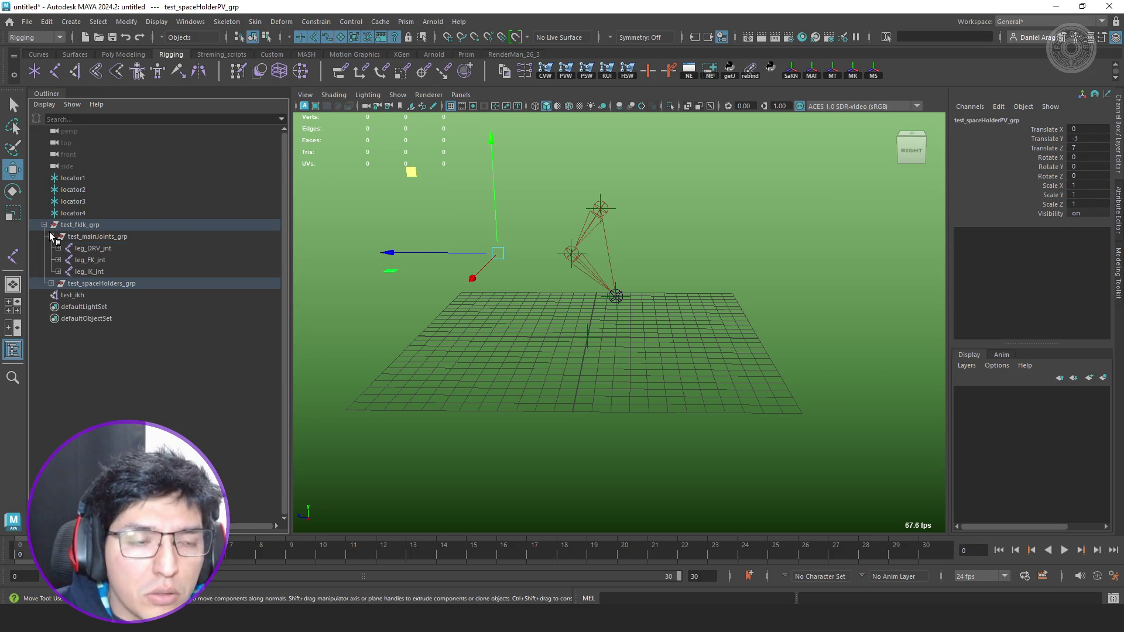
{"action": "left_click", "coordinate": [51, 237]}
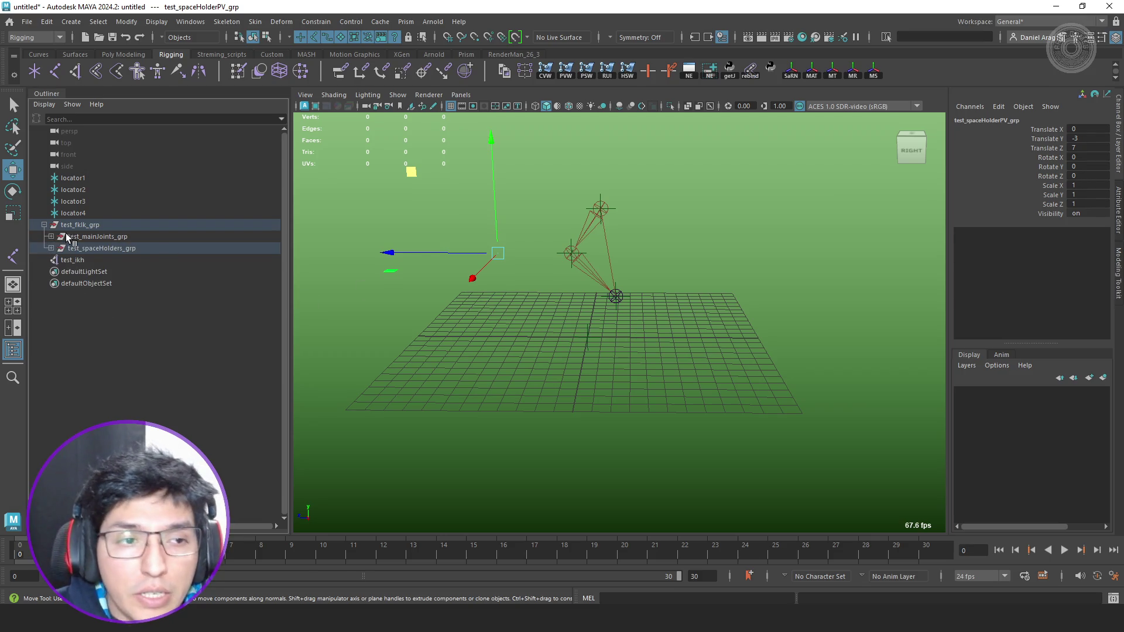
Delete the rebuilt test_fkik_grp rig and its IK handle, leaving the locators.
{"action": "left_click", "coordinate": [77, 225]}
{"action": "key", "text": "ctrl+z"}
{"action": "key", "text": "ctrl+z"}
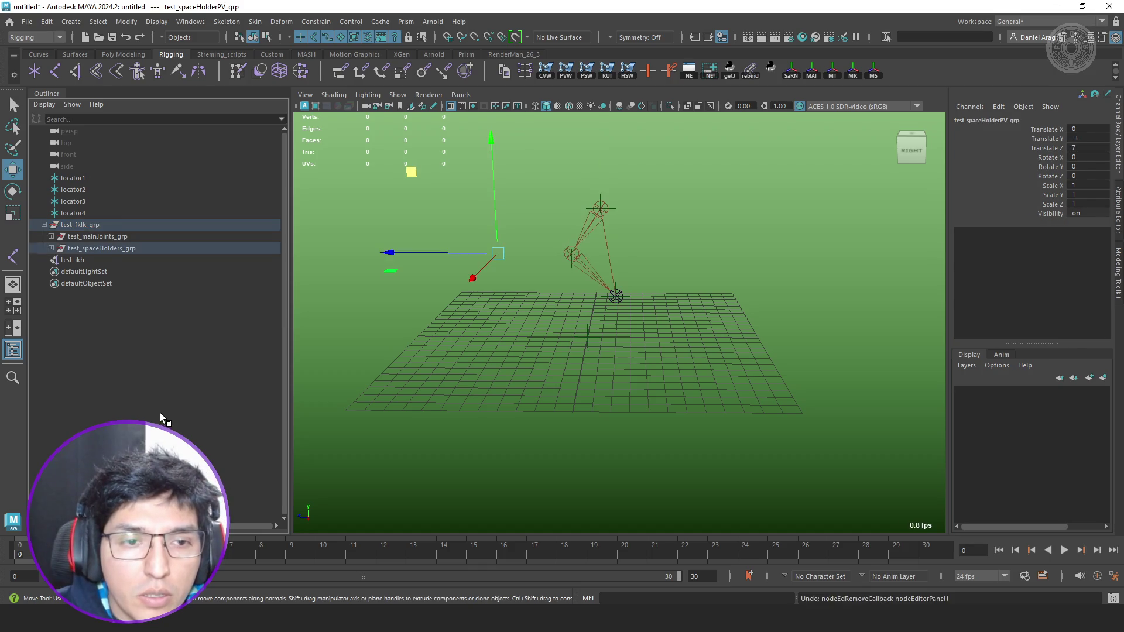
{"action": "key", "text": "ctrl+z"}
{"action": "key", "text": "ctrl+z"}
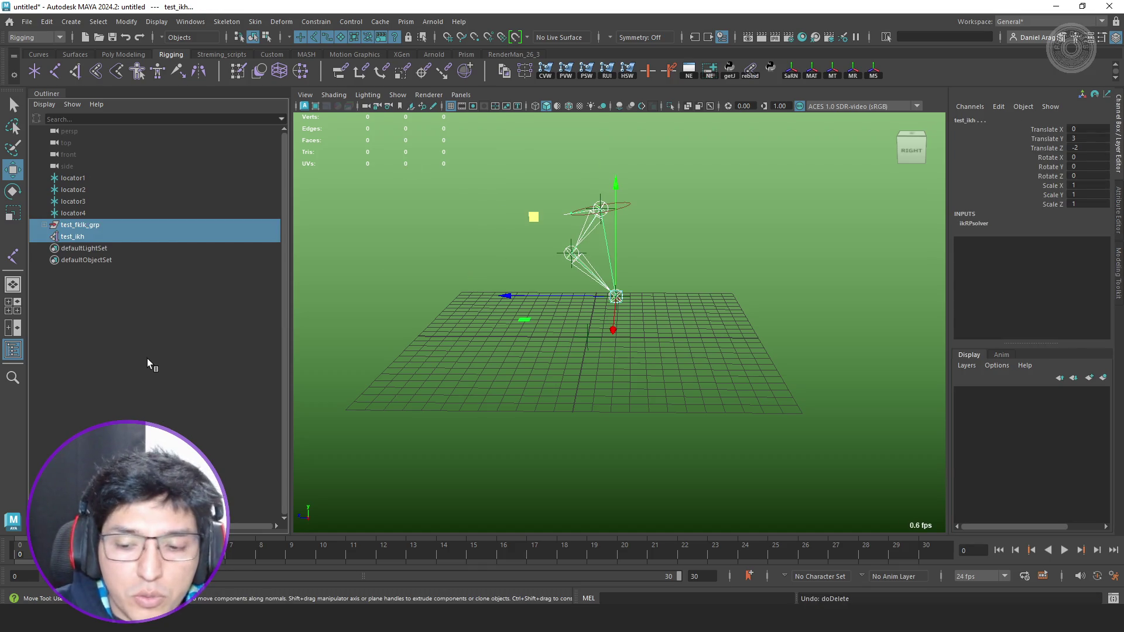
{"action": "key", "text": "Delete"}
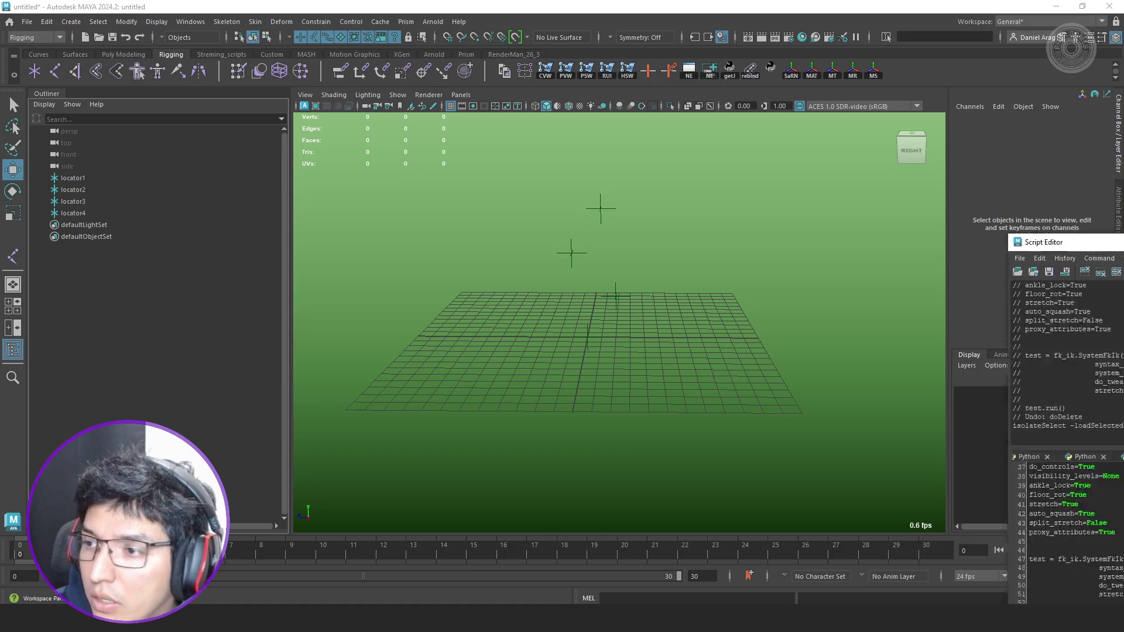
Set split_stretch to True in the test script and rerun it, raising a TypeError at fk_ik.py line 560.
{"action": "left_click", "coordinate": [1104, 598]}
{"action": "scroll", "coordinate": [543, 465], "scroll_direction": "up", "scroll_amount": 1}
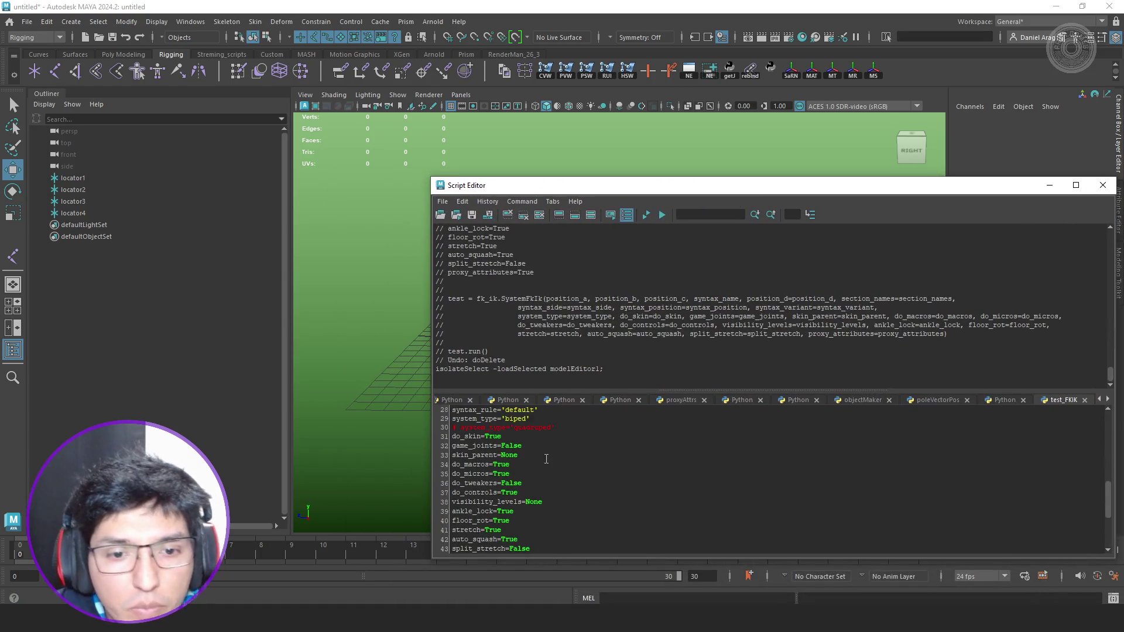
{"action": "scroll", "coordinate": [545, 463], "scroll_direction": "down", "scroll_amount": 1}
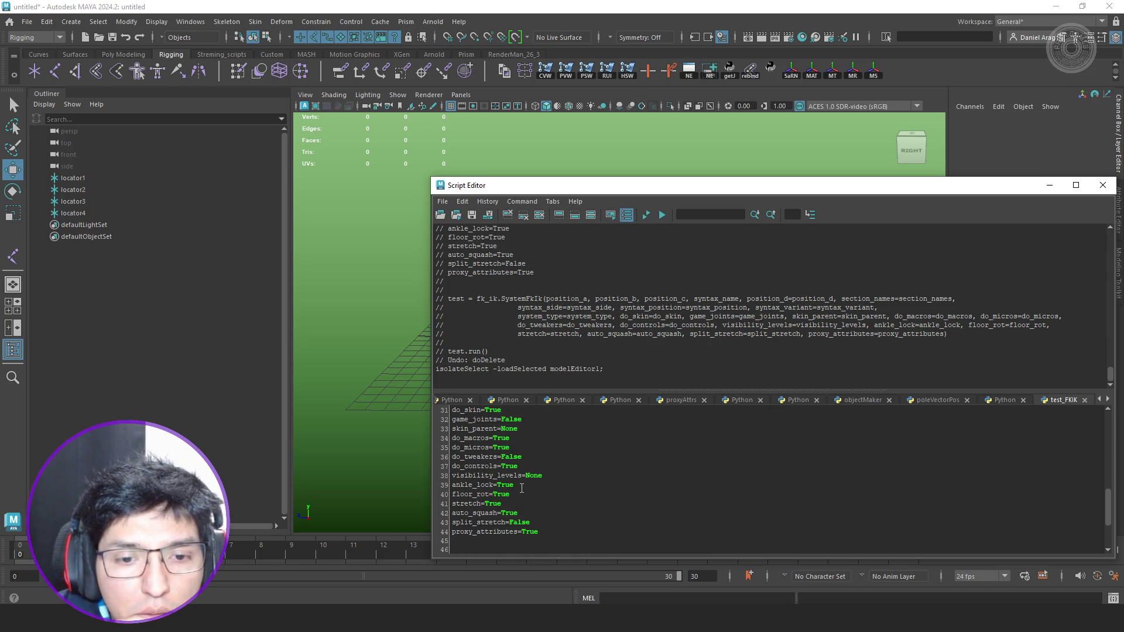
{"action": "scroll", "coordinate": [520, 485], "scroll_direction": "up", "scroll_amount": 1}
{"action": "scroll", "coordinate": [522, 485], "scroll_direction": "up", "scroll_amount": 1}
{"action": "scroll", "coordinate": [521, 485], "scroll_direction": "up", "scroll_amount": 1}
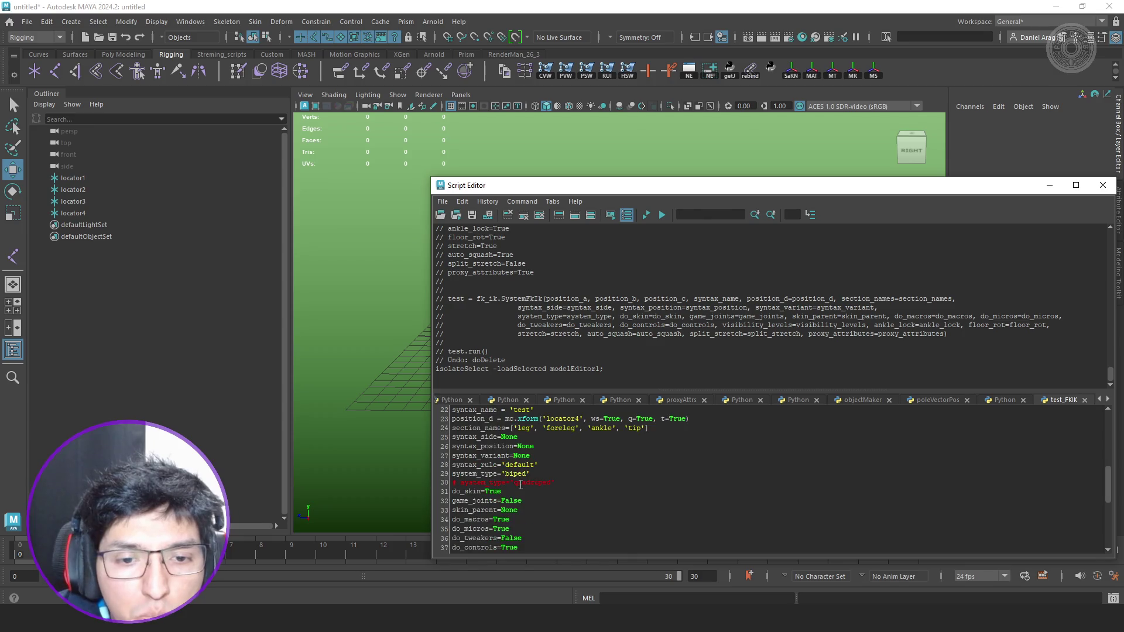
{"action": "scroll", "coordinate": [521, 484], "scroll_direction": "up", "scroll_amount": 2}
{"action": "scroll", "coordinate": [521, 485], "scroll_direction": "up", "scroll_amount": 2}
{"action": "scroll", "coordinate": [492, 492], "scroll_direction": "down", "scroll_amount": 8}
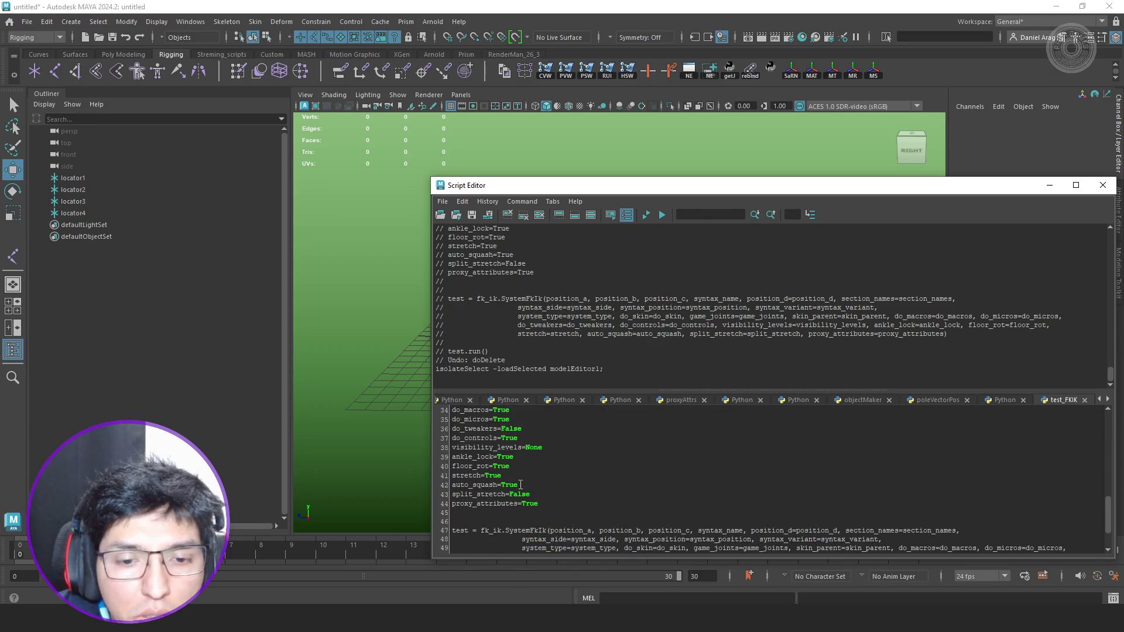
{"action": "double_click", "coordinate": [521, 495]}
{"action": "type", "text": "True"}
{"action": "key", "text": "ctrl+a"}
{"action": "key", "text": "ctrl+Return"}
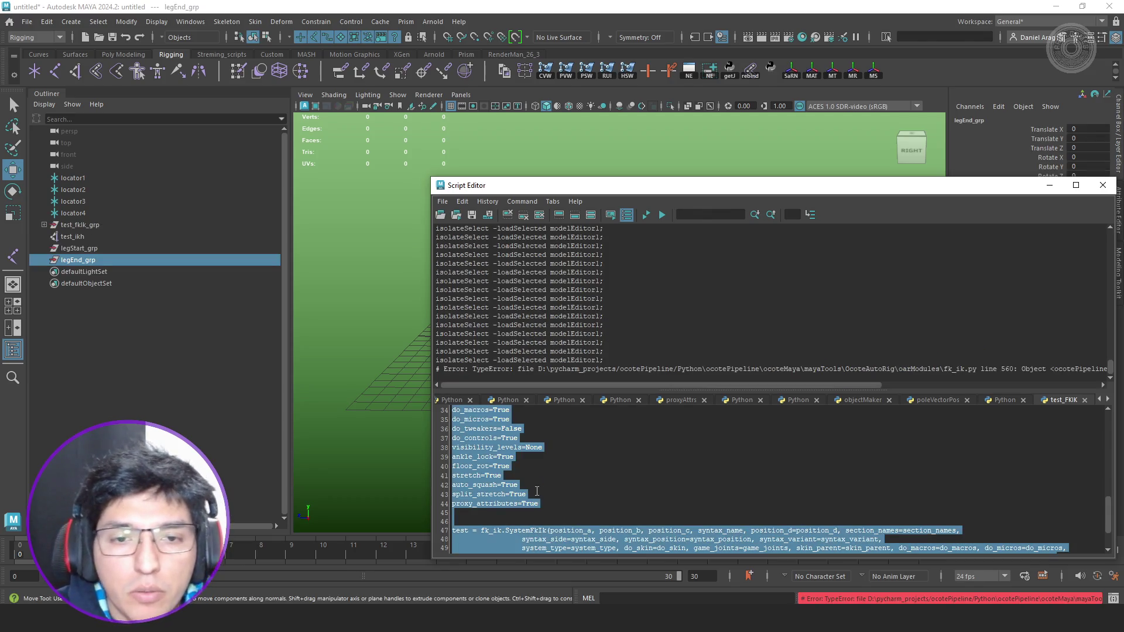
{"action": "left_click_drag", "start_coordinate": [679, 385], "coordinate": [920, 385]}
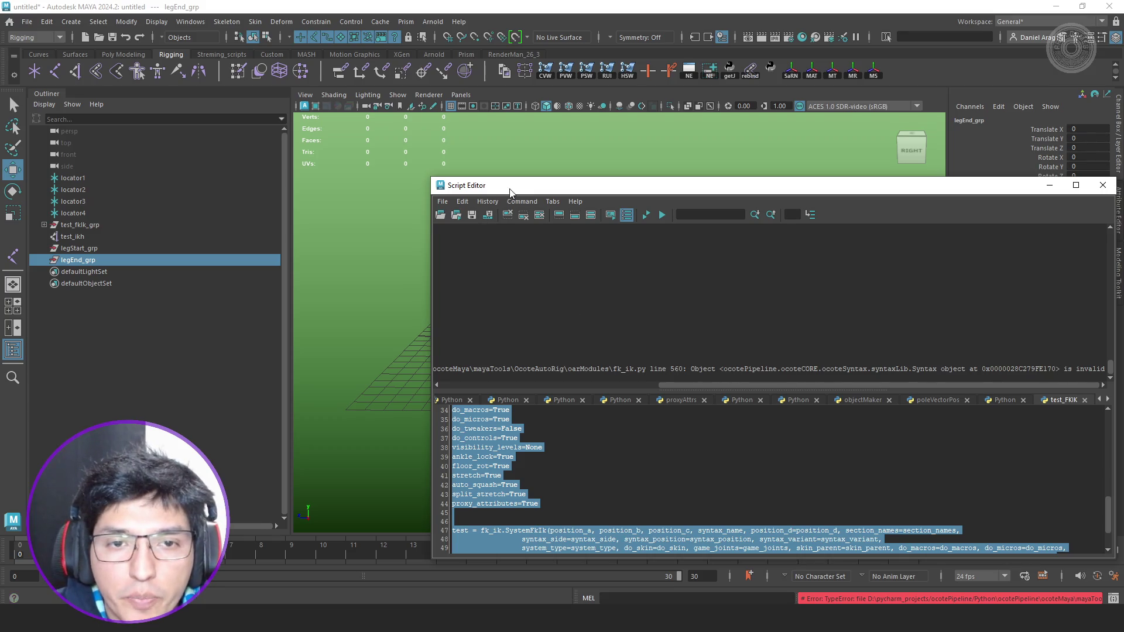
{"action": "left_click_drag", "start_coordinate": [512, 190], "coordinate": [761, 207]}
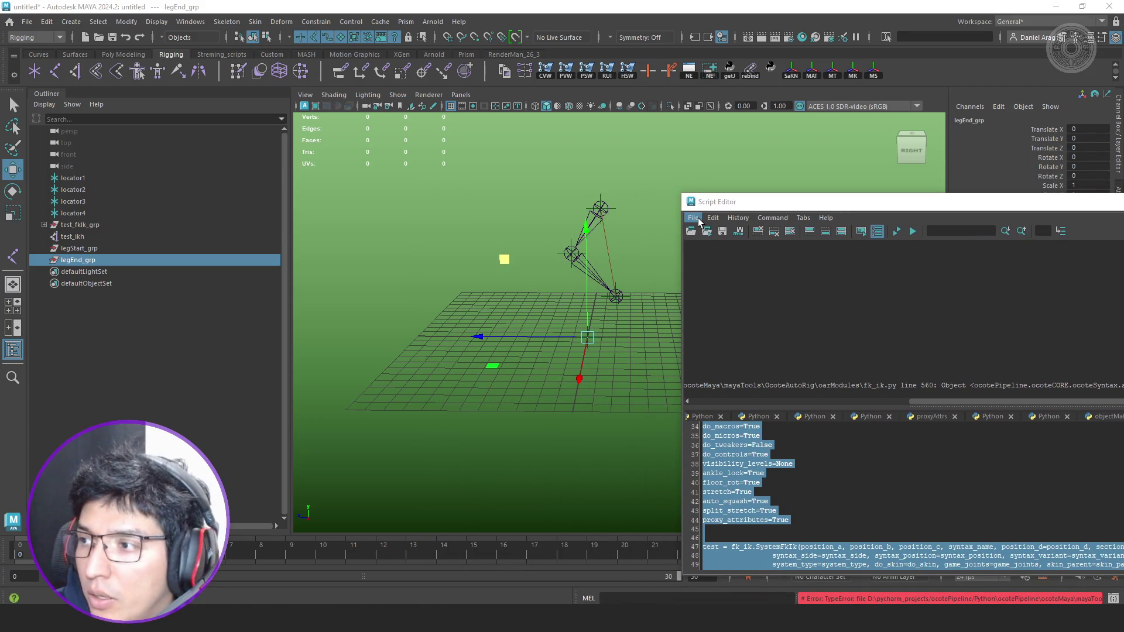
Put a breakpoint on fk_ik.py line 560 in PyCharm.
{"action": "key", "text": "alt+Tab"}
{"action": "left_click", "coordinate": [261, 315]}
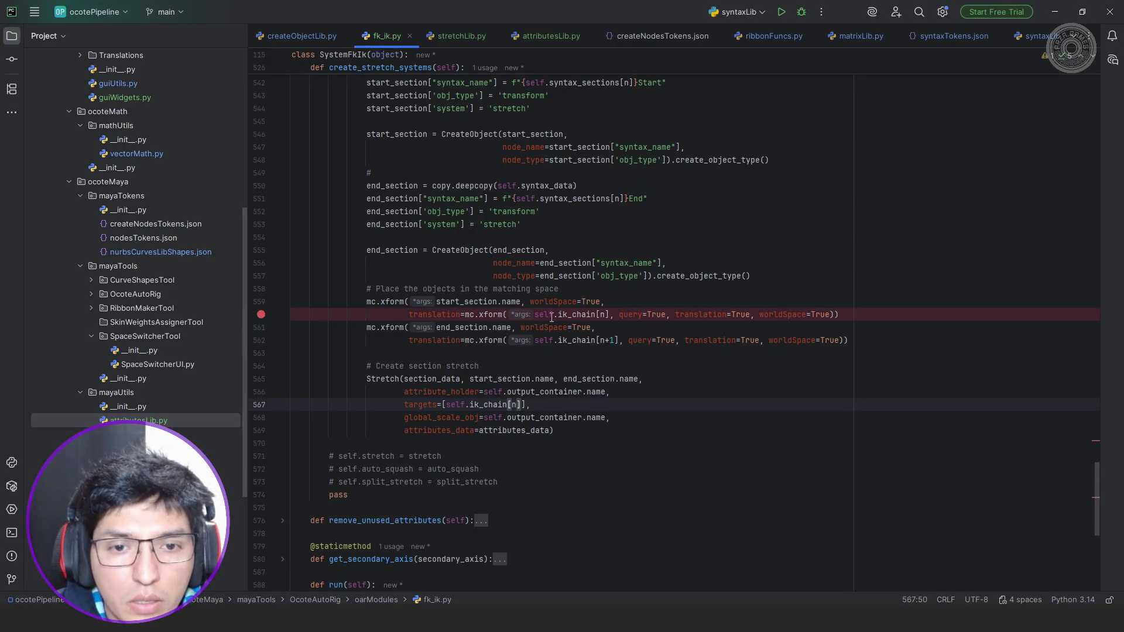
Clear the line 560 breakpoint and add .name after ik_chain[n] in the start xform query.
{"action": "left_click", "coordinate": [260, 315]}
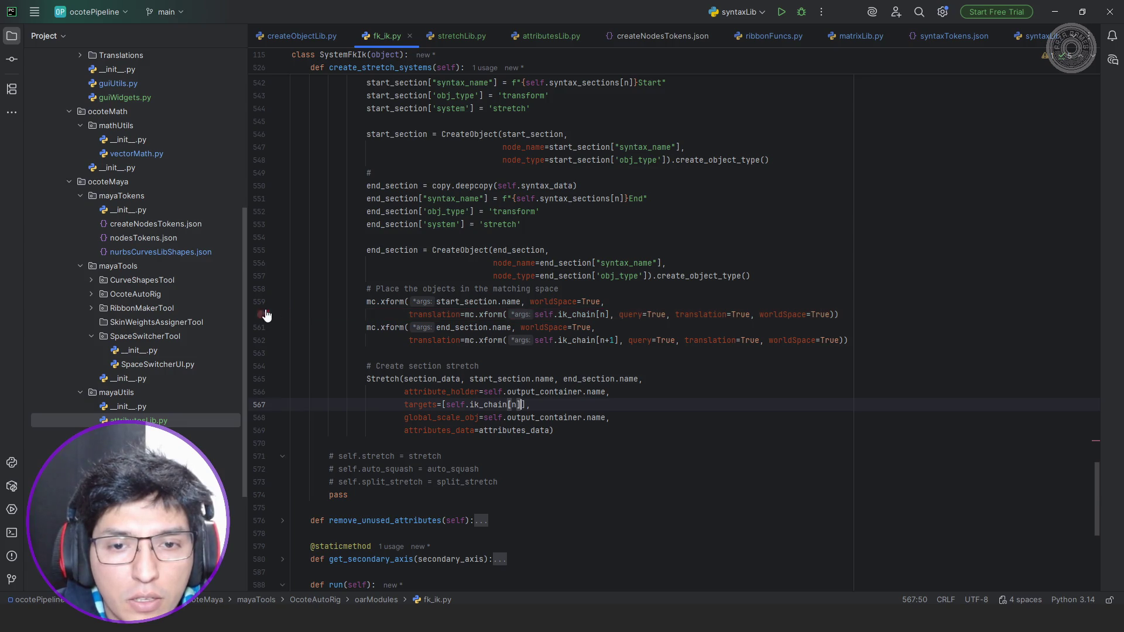
{"action": "left_click", "coordinate": [610, 315]}
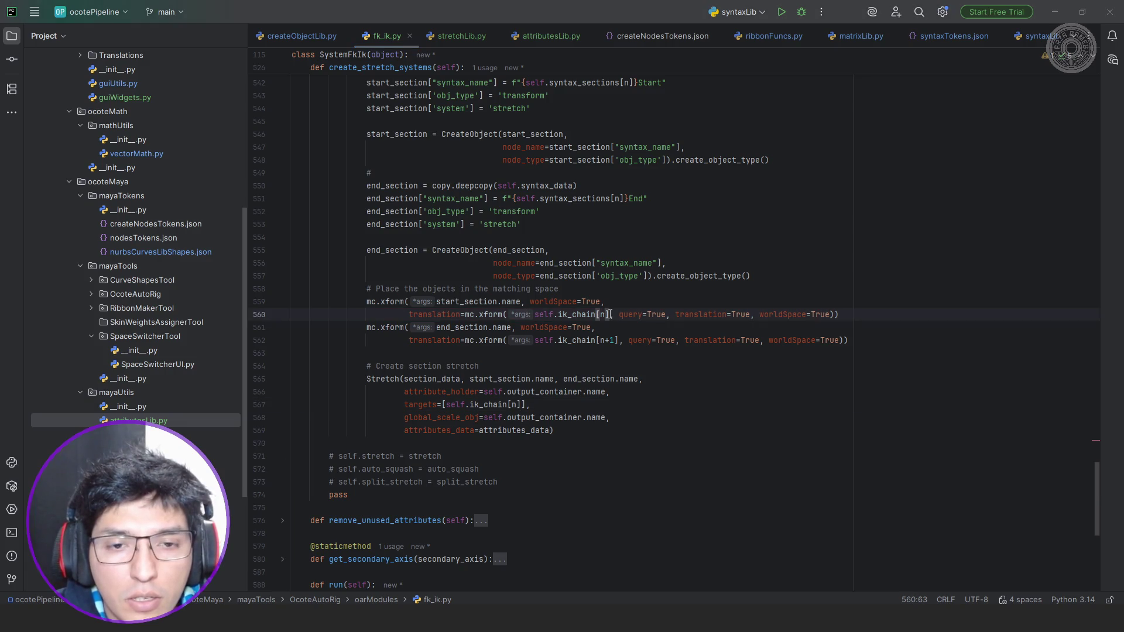
{"action": "key", "text": "alt+Tab"}
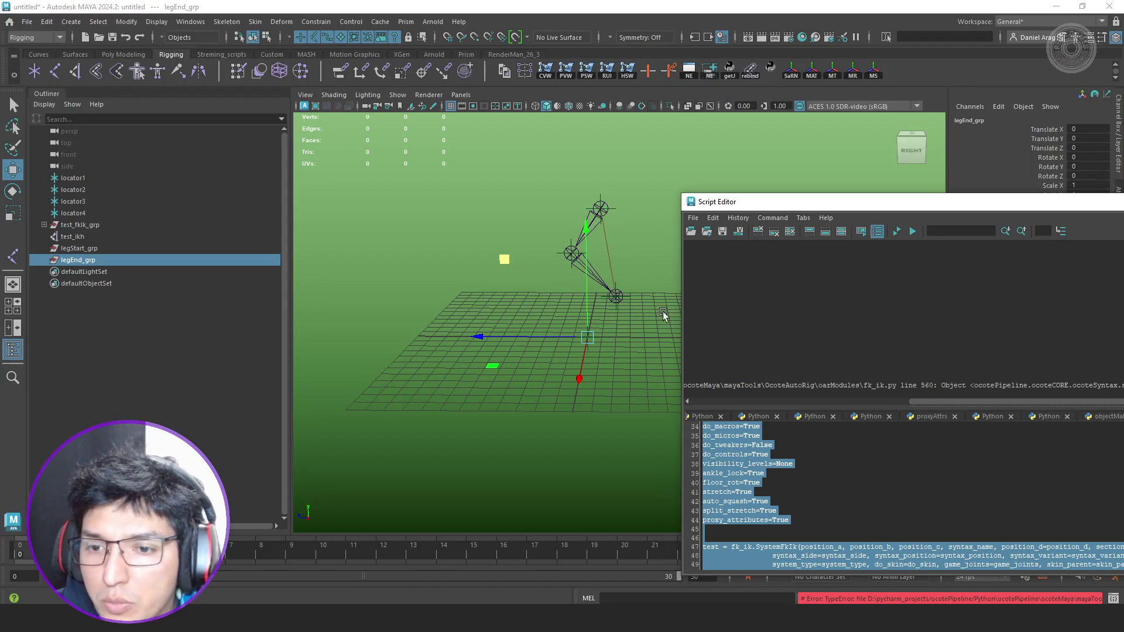
{"action": "key", "text": "alt+Tab"}
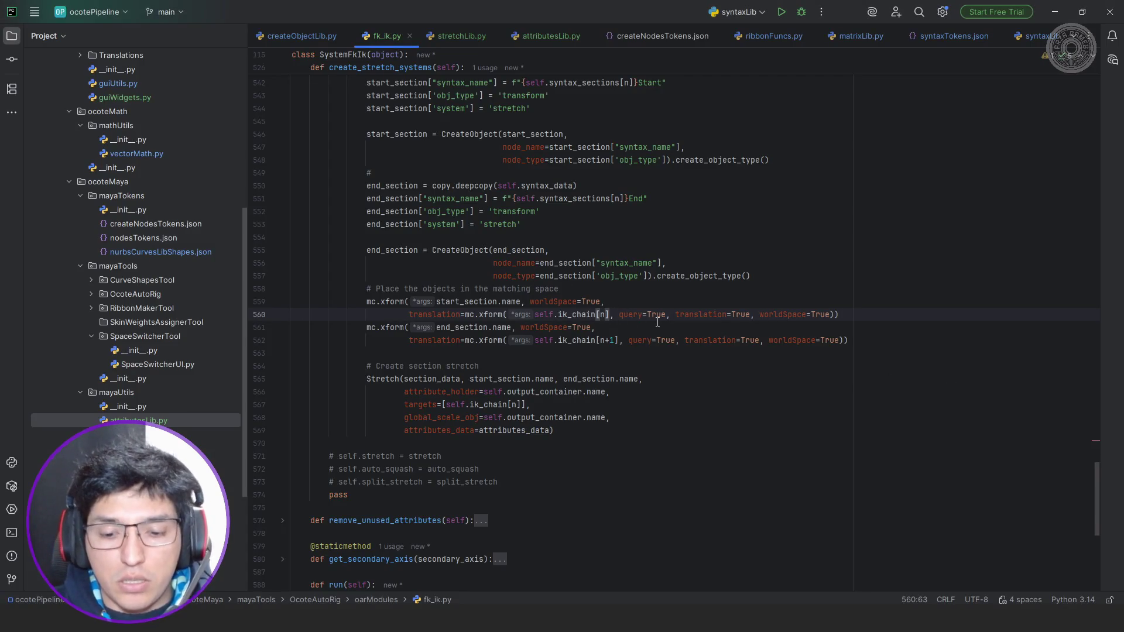
{"action": "type", "text": ".name"}
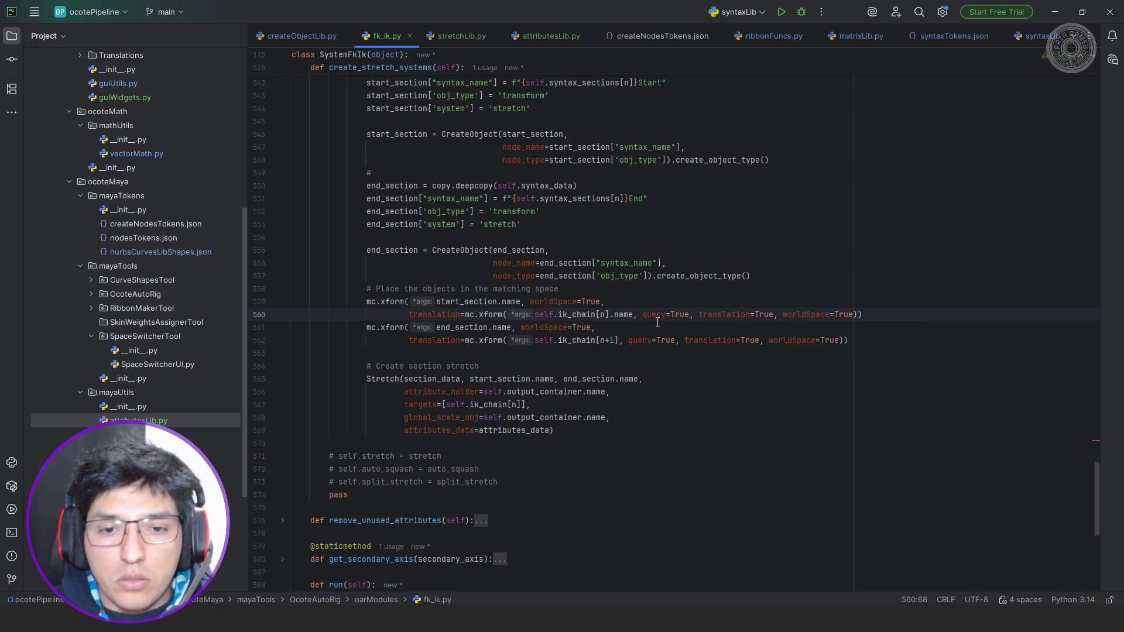
Add .name after ik_chain[n+1] on line 562 and the targets index on 567, then clear Maya's old rig.
{"action": "left_click", "coordinate": [620, 339]}
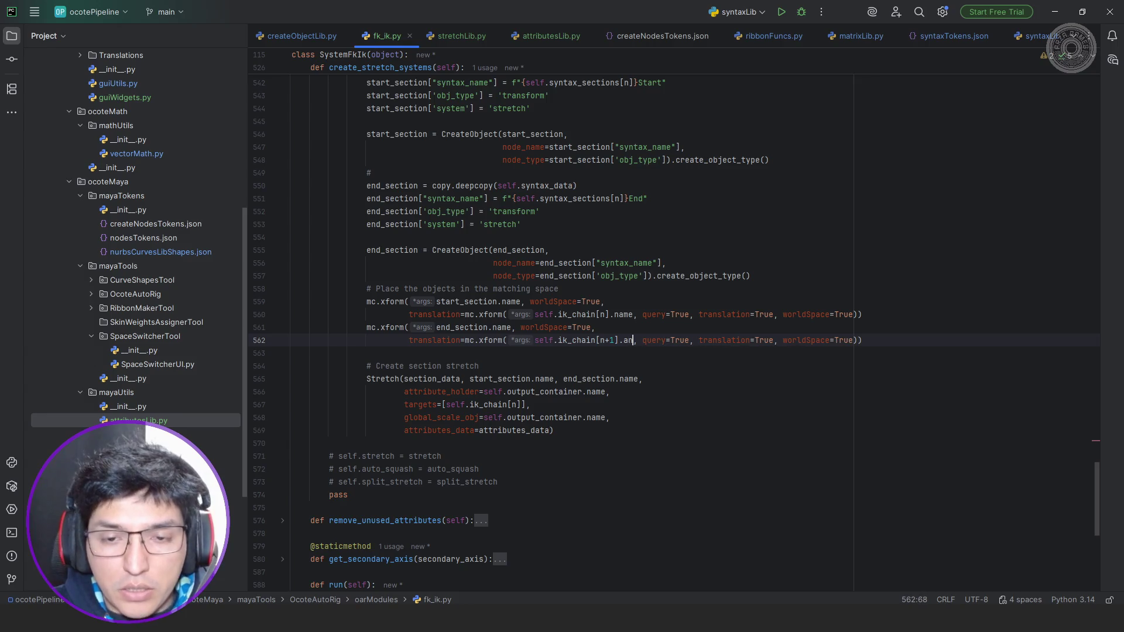
{"action": "type", "text": ".name"}
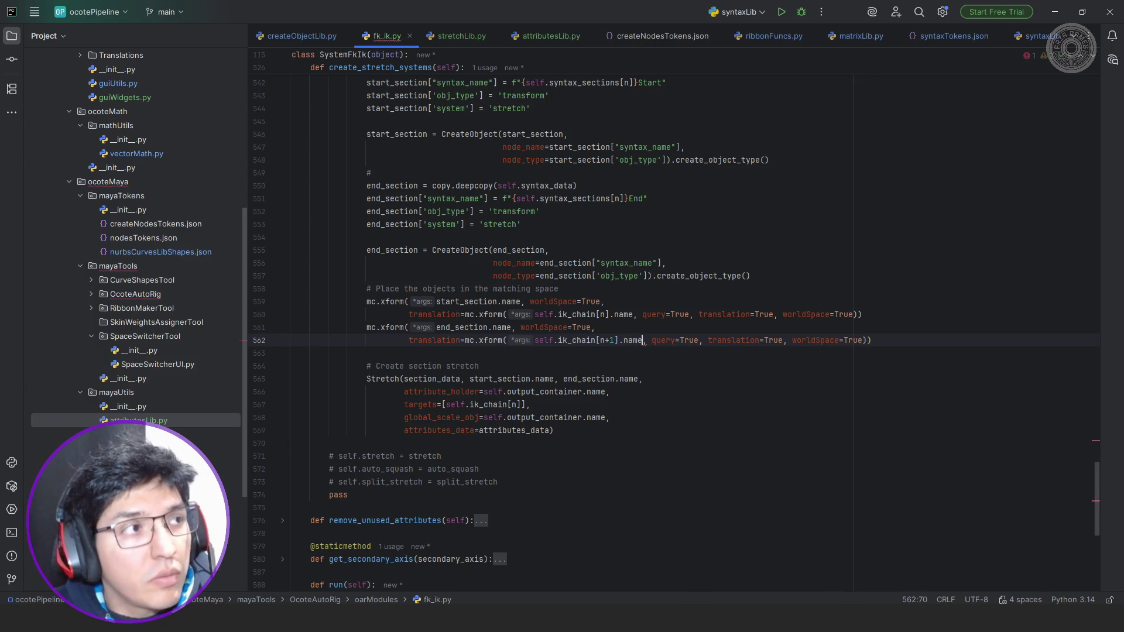
{"action": "left_click", "coordinate": [524, 405]}
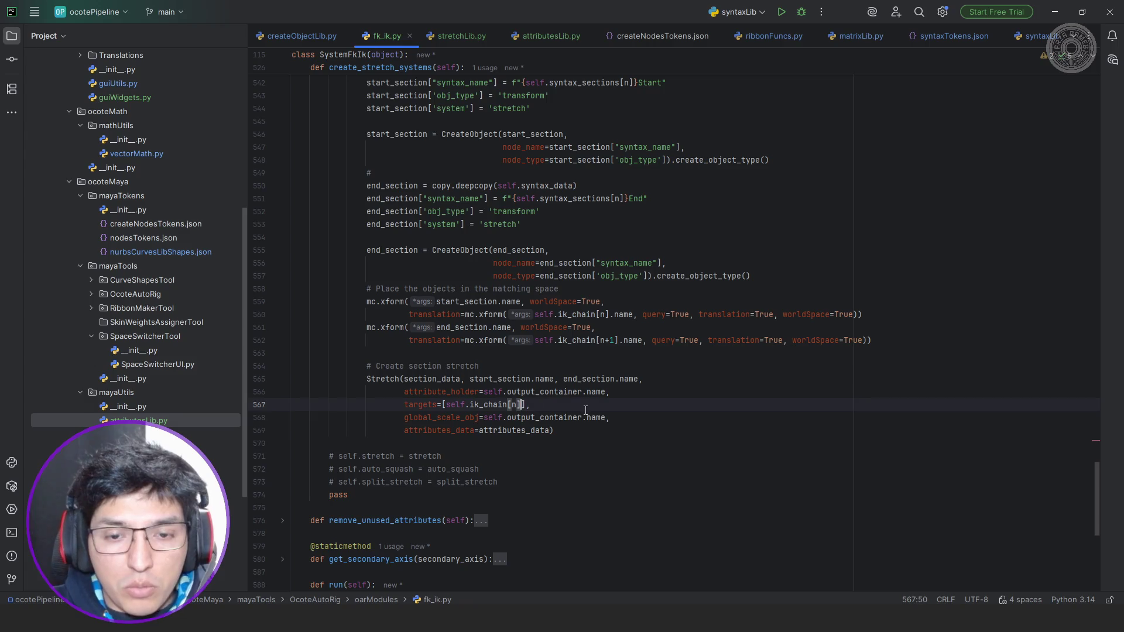
{"action": "type", "text": ".name"}
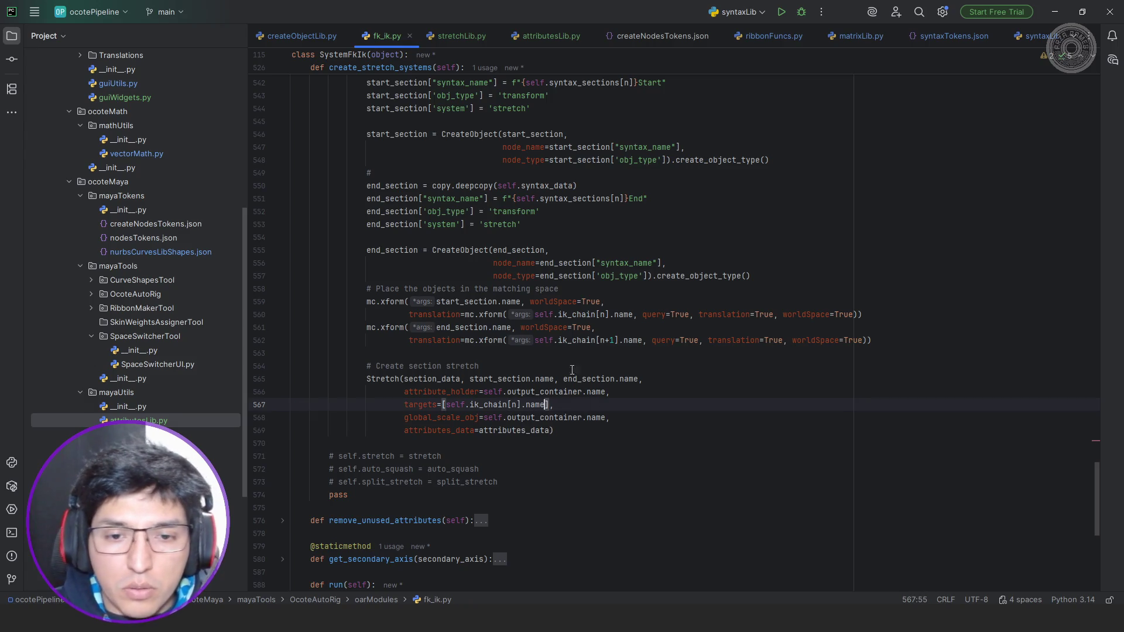
{"action": "key", "text": "alt+Tab"}
{"action": "key", "text": "ctrl+Return"}
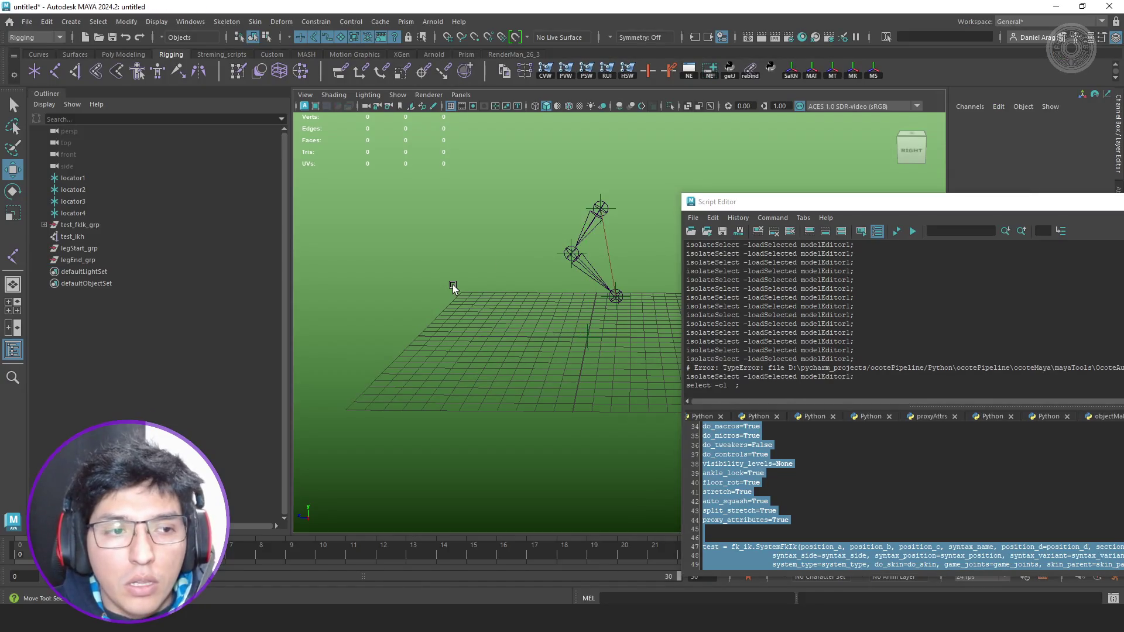
Run the rig test, inspect the built leg/foreleg/ankle groups and IndexError, then delete the rig.
{"action": "left_click", "coordinate": [896, 231]}
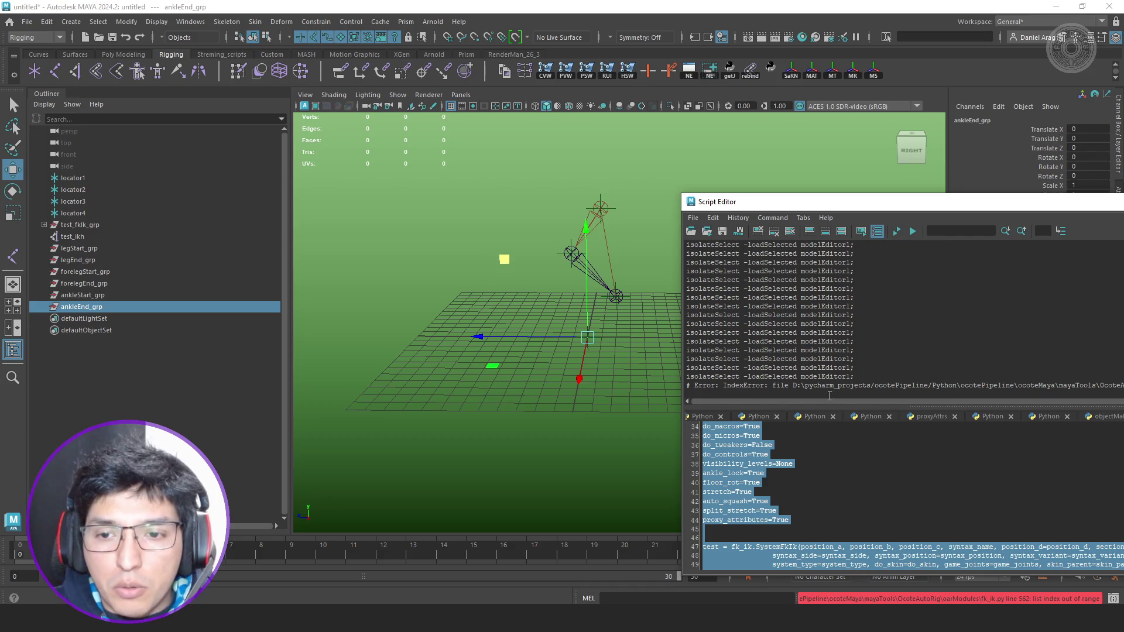
{"action": "left_click_drag", "start_coordinate": [853, 401], "coordinate": [868, 403]}
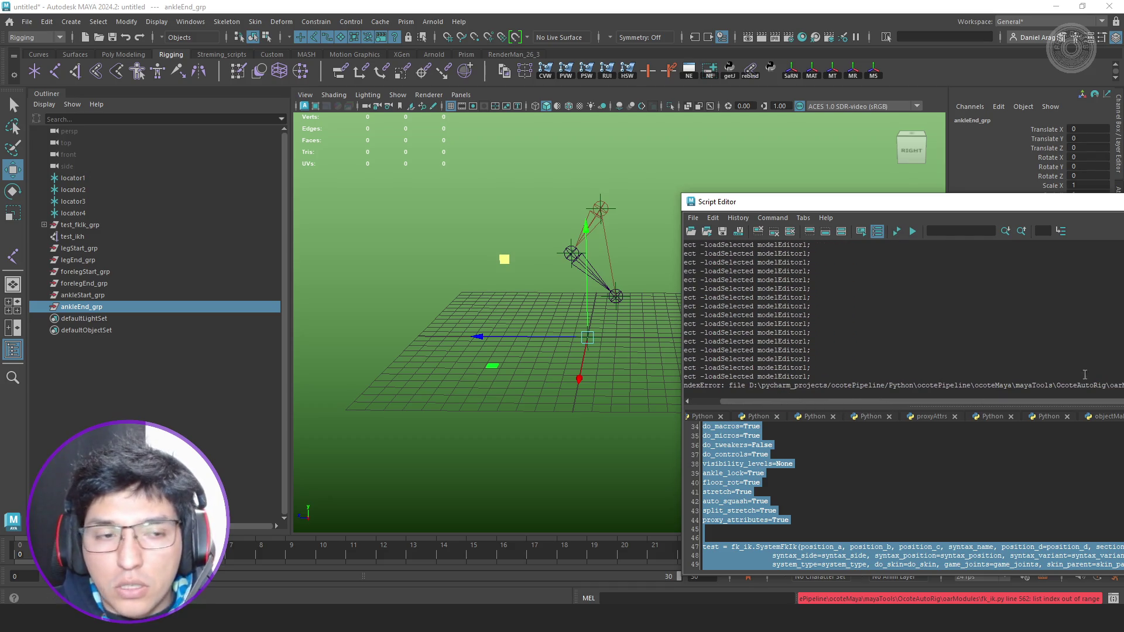
{"action": "mouse_move", "coordinate": [334, 290]}
{"action": "left_mouse_down", "text": "alt"}
{"action": "mouse_move", "coordinate": [551, 293]}
{"action": "mouse_move", "coordinate": [516, 291]}
{"action": "left_mouse_up", "text": "alt"}
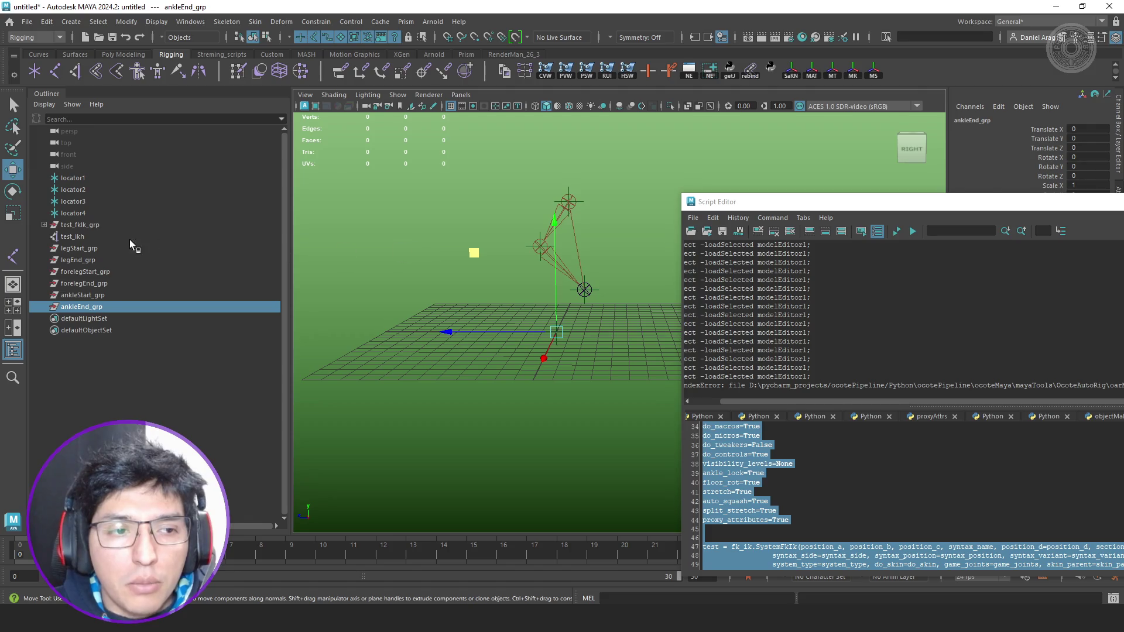
{"action": "key", "text": "Delete"}
{"action": "key", "text": "alt+Tab"}
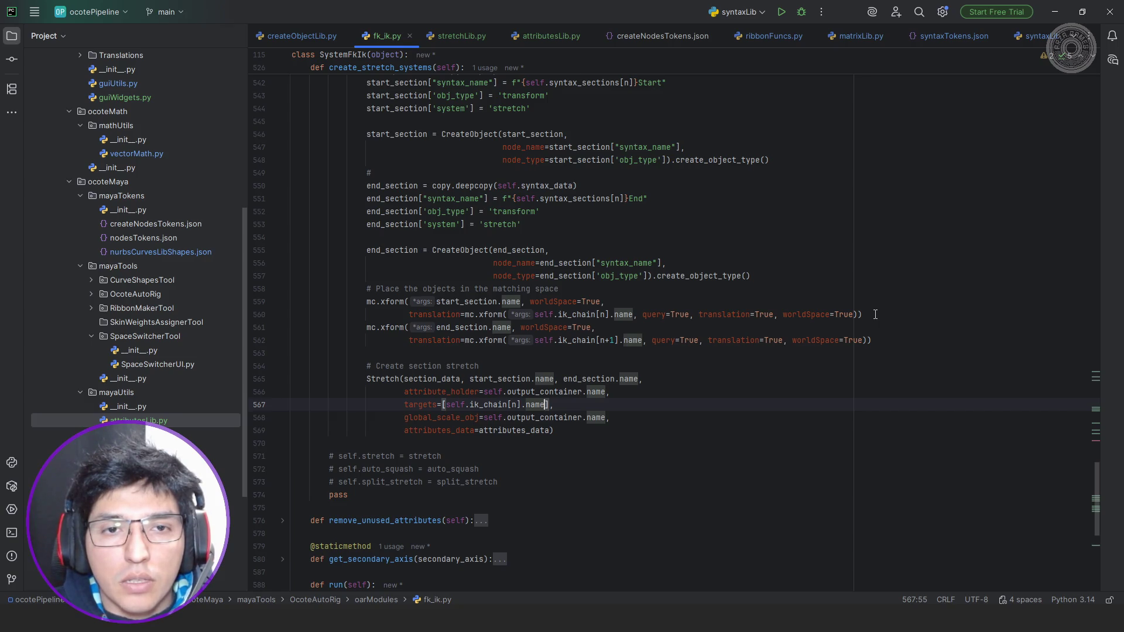
{"action": "scroll", "coordinate": [875, 313], "scroll_direction": "up", "scroll_amount": 4}
{"action": "scroll", "coordinate": [820, 299], "scroll_direction": "up", "scroll_amount": 4}
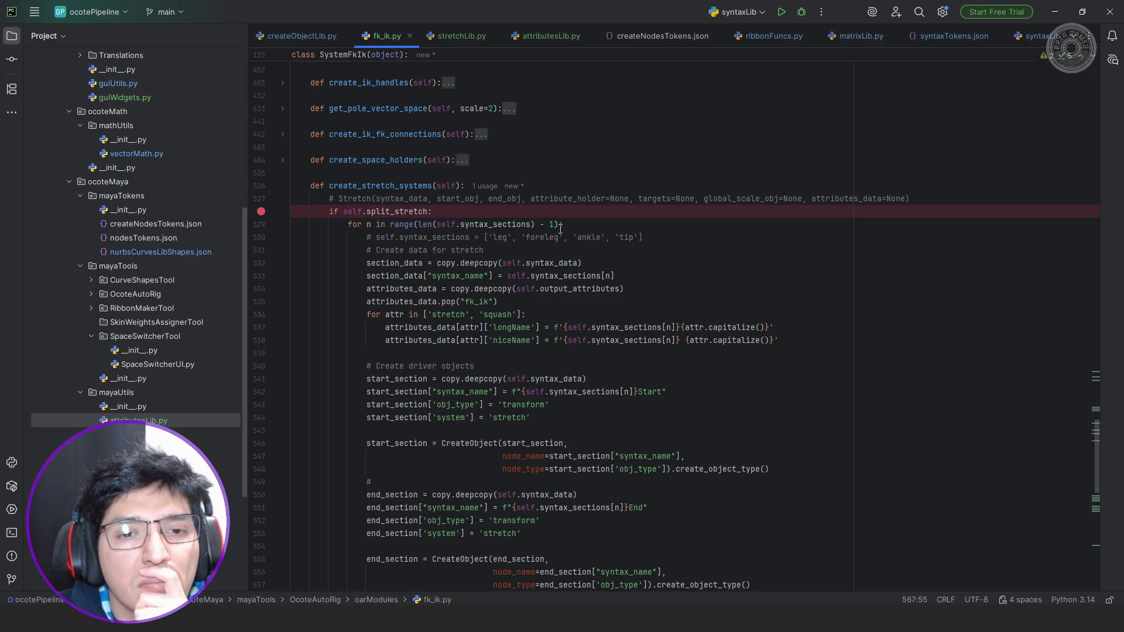
Replace syntax_sections with ik_chain in the line 529 loop range so it iterates len(self.ik_chain) - 1.
{"action": "left_click", "coordinate": [566, 226]}
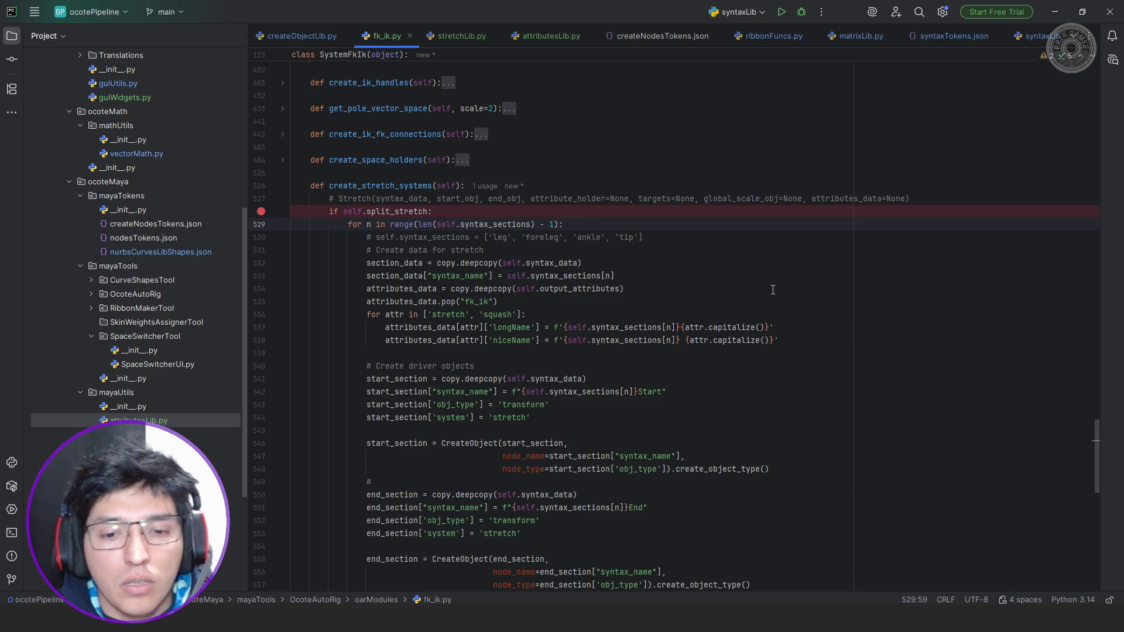
{"action": "scroll", "coordinate": [777, 296], "scroll_direction": "down", "scroll_amount": 5}
{"action": "scroll", "coordinate": [778, 296], "scroll_direction": "up", "scroll_amount": 4}
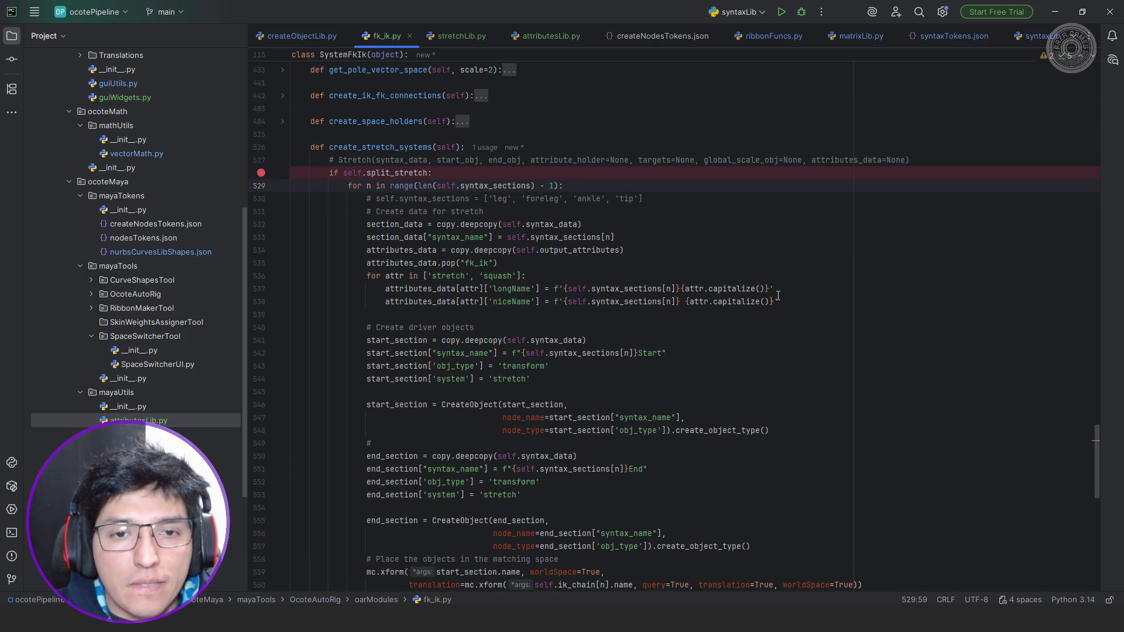
{"action": "scroll", "coordinate": [777, 296], "scroll_direction": "down", "scroll_amount": 1}
{"action": "scroll", "coordinate": [778, 296], "scroll_direction": "down", "scroll_amount": 2}
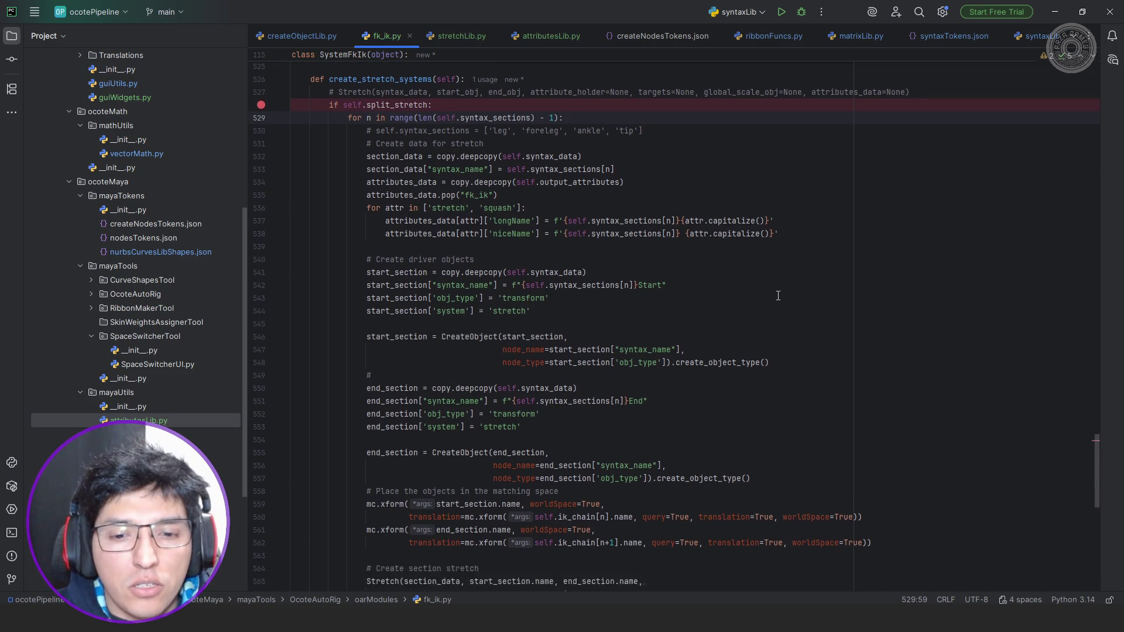
{"action": "left_click", "coordinate": [582, 471]}
{"action": "scroll", "coordinate": [582, 472], "scroll_direction": "up", "scroll_amount": 1}
{"action": "scroll", "coordinate": [582, 472], "scroll_direction": "up", "scroll_amount": 4}
{"action": "double_click", "coordinate": [508, 262]}
{"action": "type", "text": "ik_chain"}
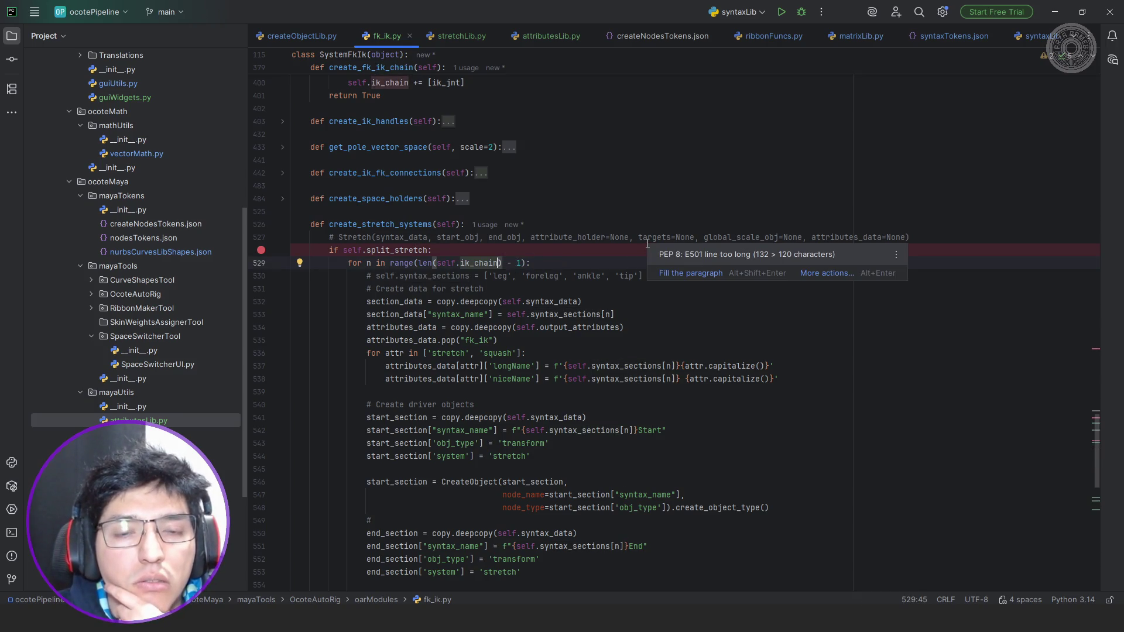
{"action": "key", "text": "alt+Tab"}
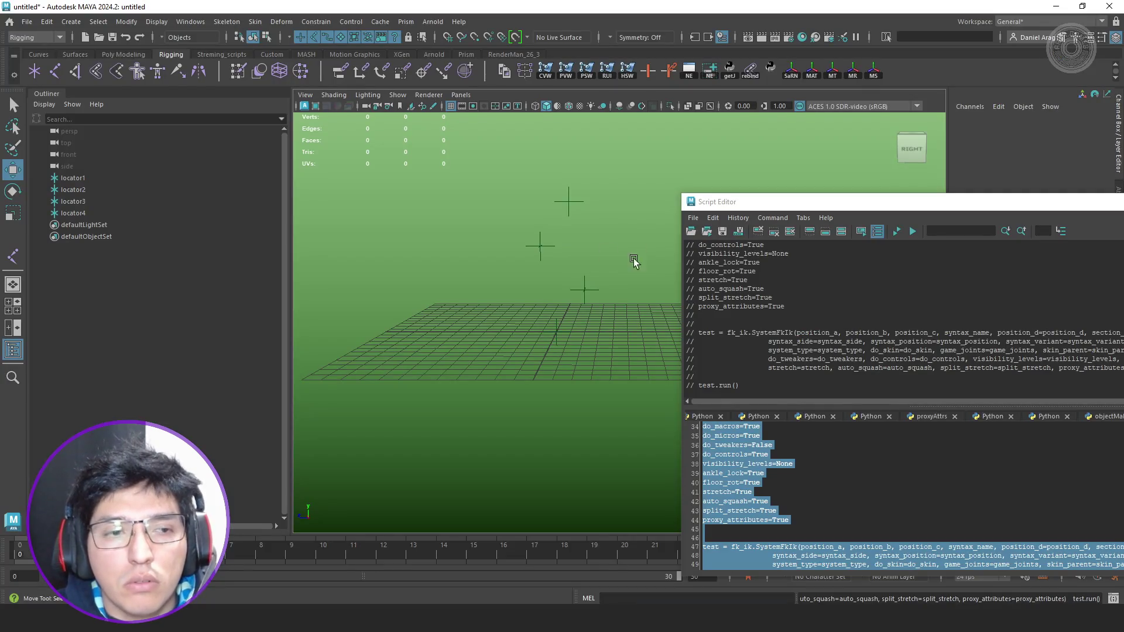
Rerun the test so only leg and foreleg start/end groups are built, then return to fk_ik.py.
{"action": "left_click", "coordinate": [896, 232]}
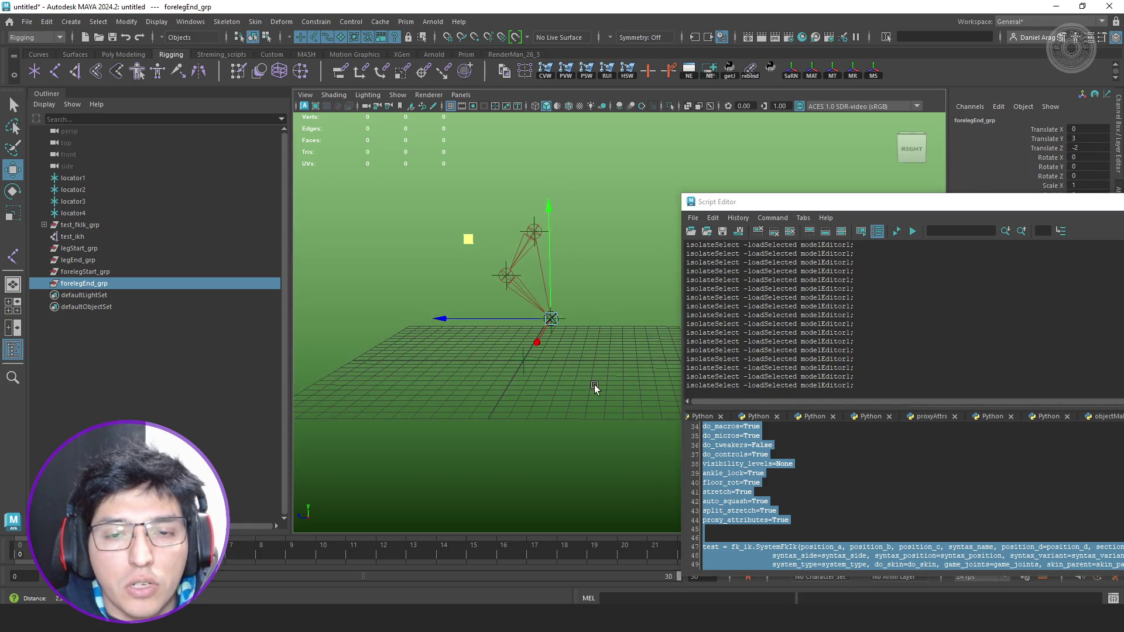
{"action": "key", "text": "alt+Tab"}
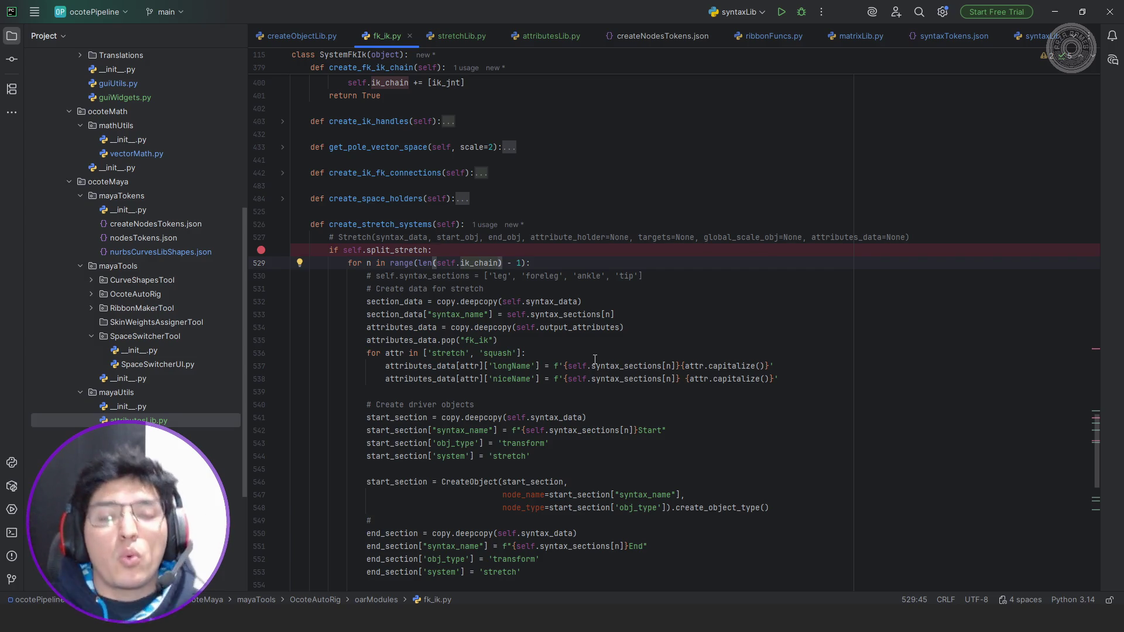
{"action": "mouse_move", "coordinate": [484, 276]}
{"action": "left_mouse_down"}
{"action": "mouse_move", "coordinate": [644, 276]}
{"action": "mouse_move", "coordinate": [484, 277]}
{"action": "left_mouse_up"}
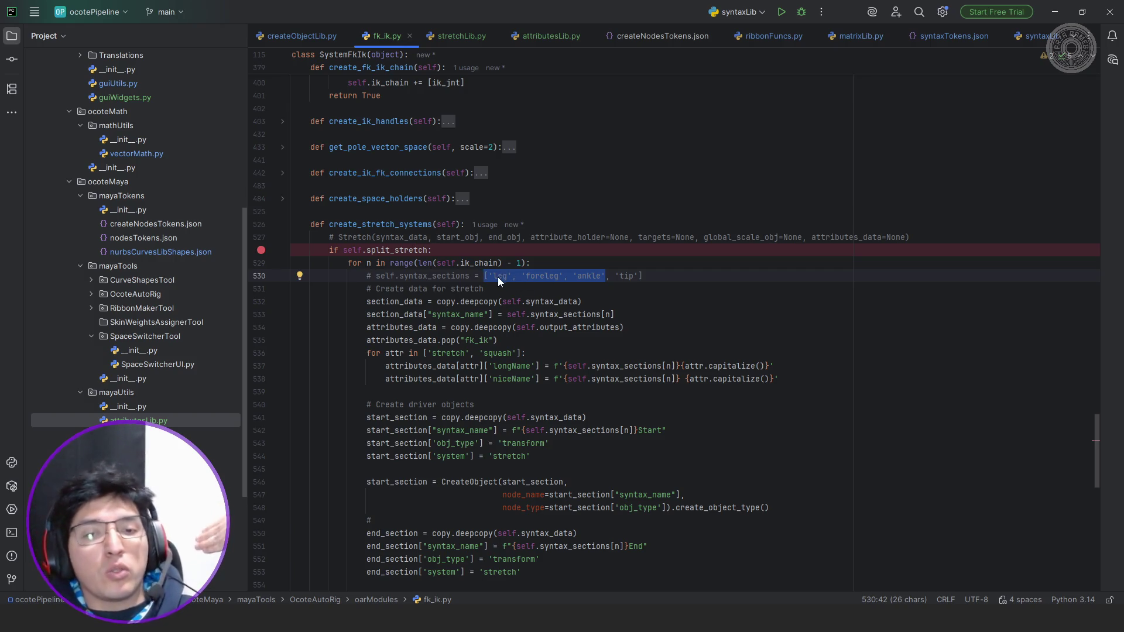
{"action": "double_click", "coordinate": [479, 263]}
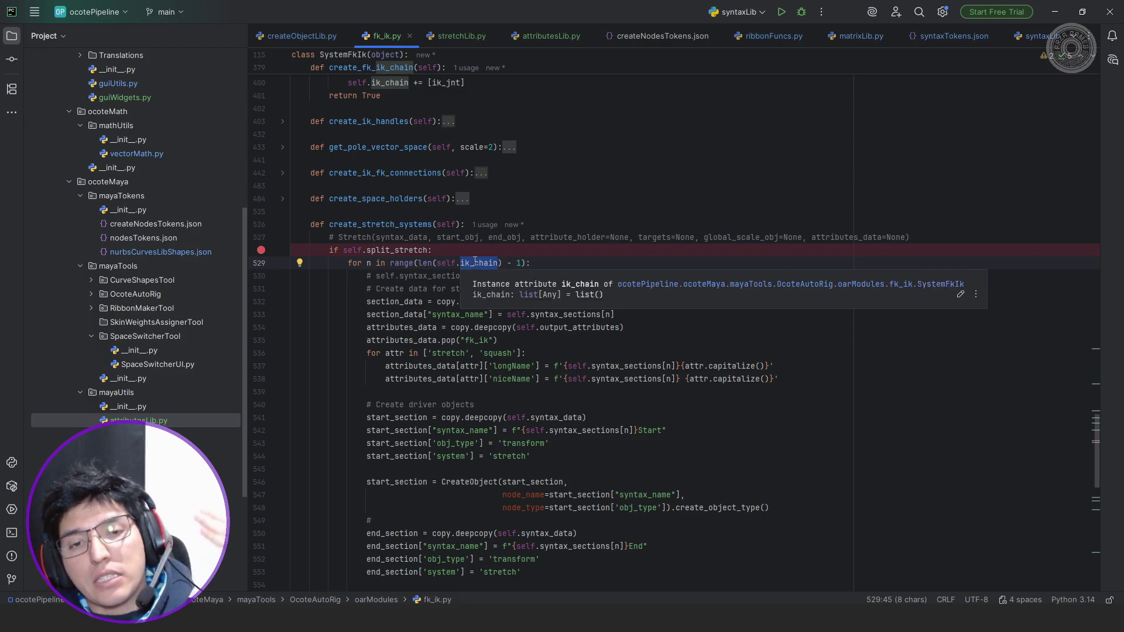
{"action": "left_click", "coordinate": [647, 275]}
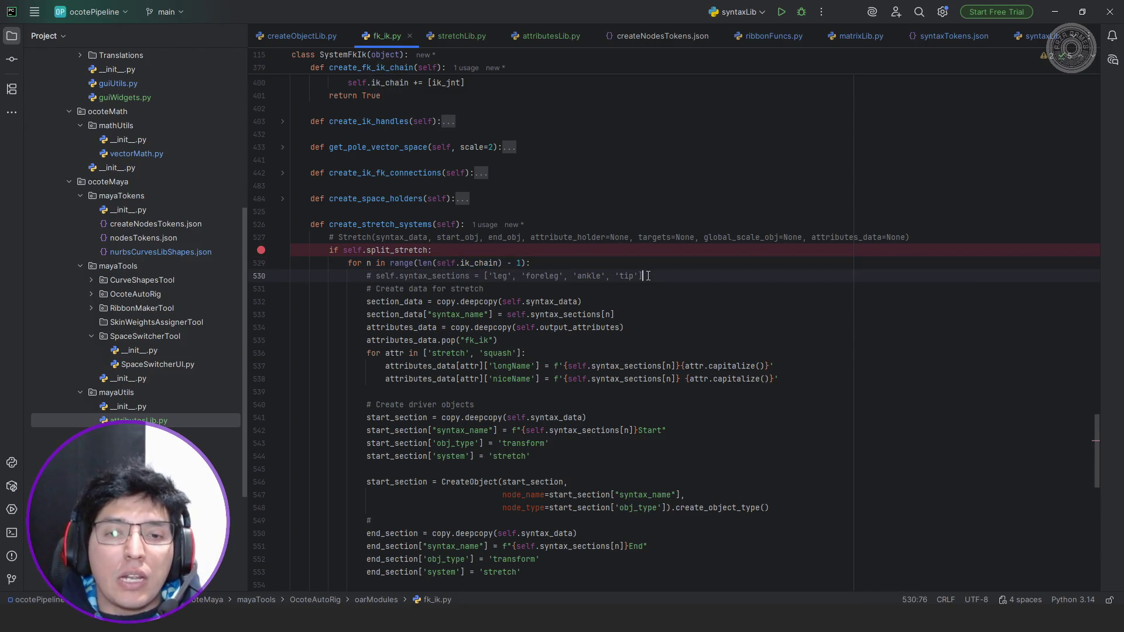
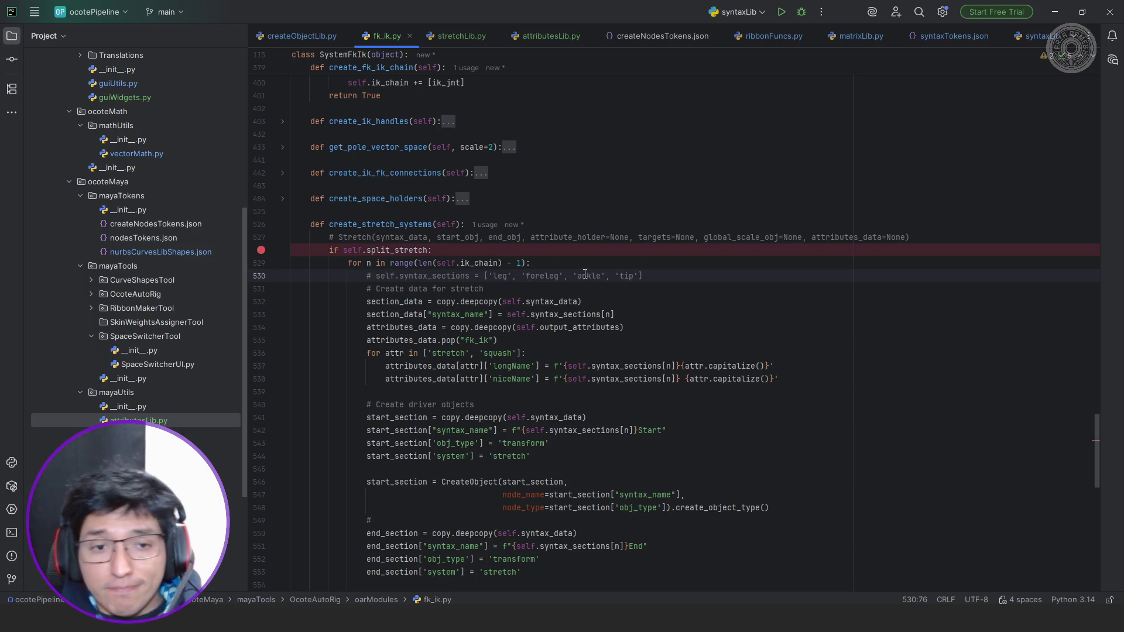
Switch from PyCharm to the Maya scene with the test leg rig.
{"action": "key", "text": "alt+Tab"}
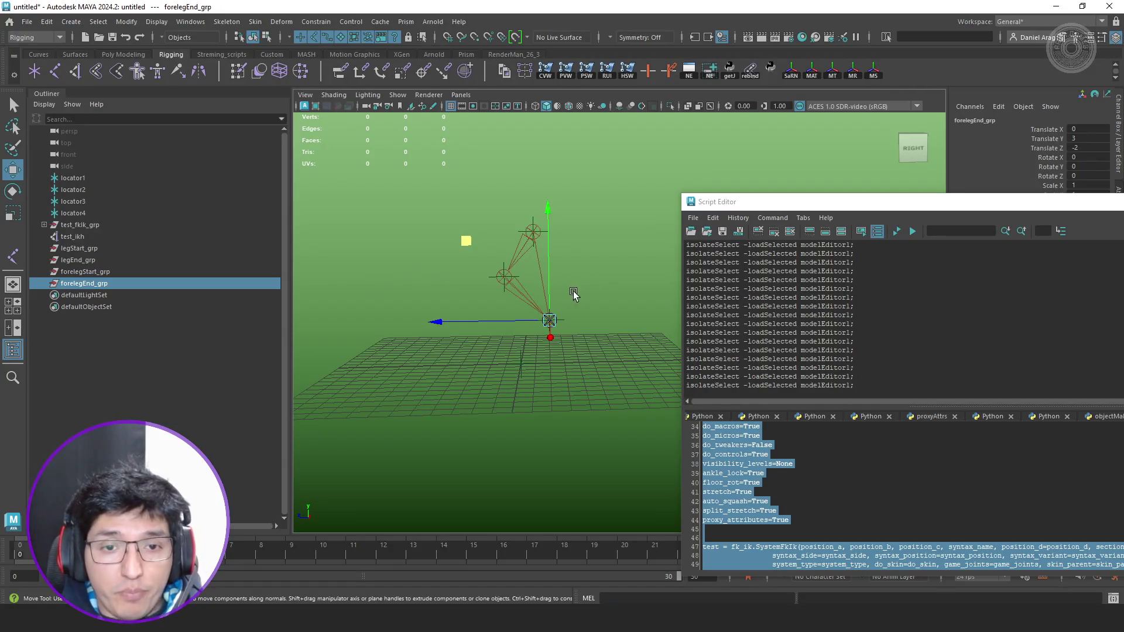
Expand the test rig group in the Outliner and inspect the leg, foreleg and ankle IK joints.
{"action": "middle_click_drag", "start_coordinate": [590, 324], "coordinate": [598, 326], "text": "alt"}
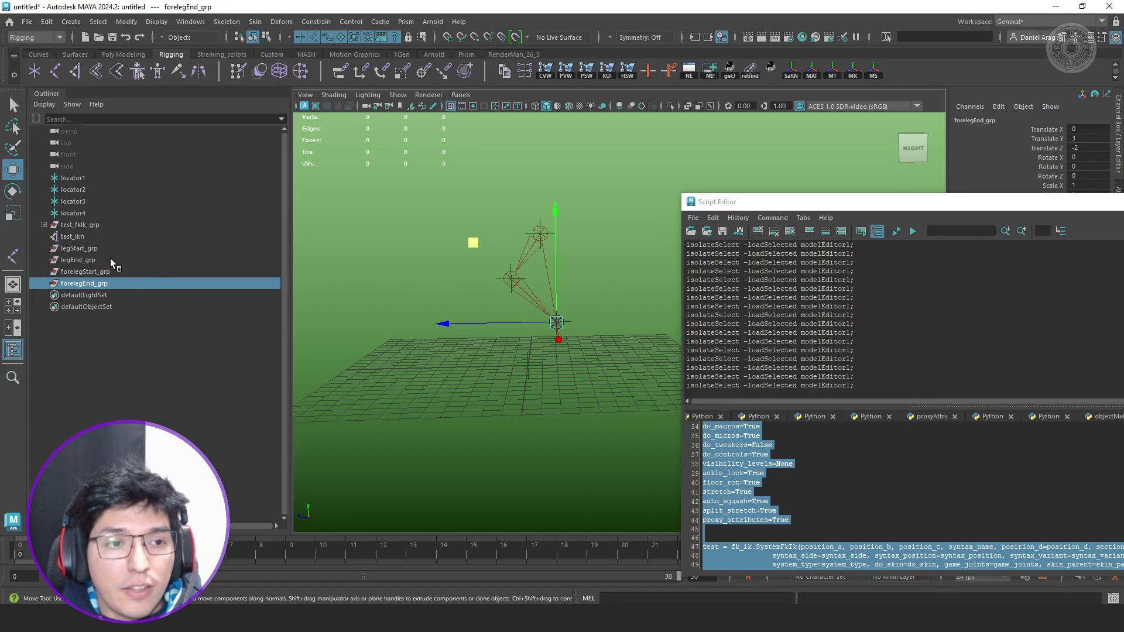
{"action": "left_click", "coordinate": [110, 258]}
{"action": "mouse_move", "coordinate": [516, 263]}
{"action": "left_mouse_down", "text": "alt"}
{"action": "mouse_move", "coordinate": [554, 291]}
{"action": "mouse_move", "coordinate": [528, 294]}
{"action": "left_mouse_up", "text": "alt"}
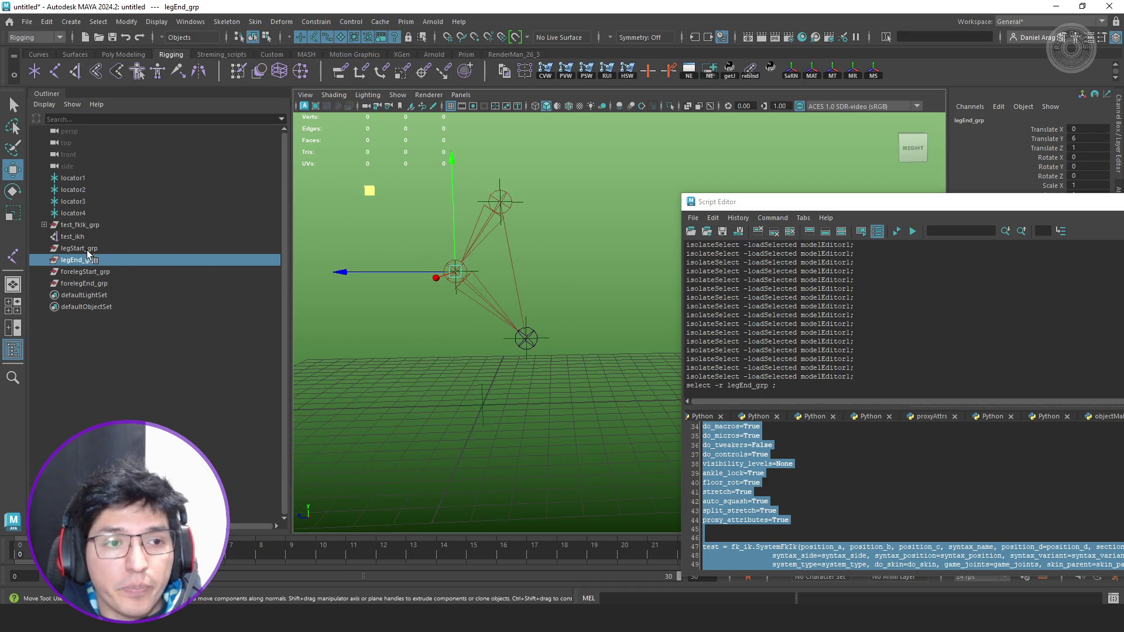
{"action": "left_click", "coordinate": [43, 225]}
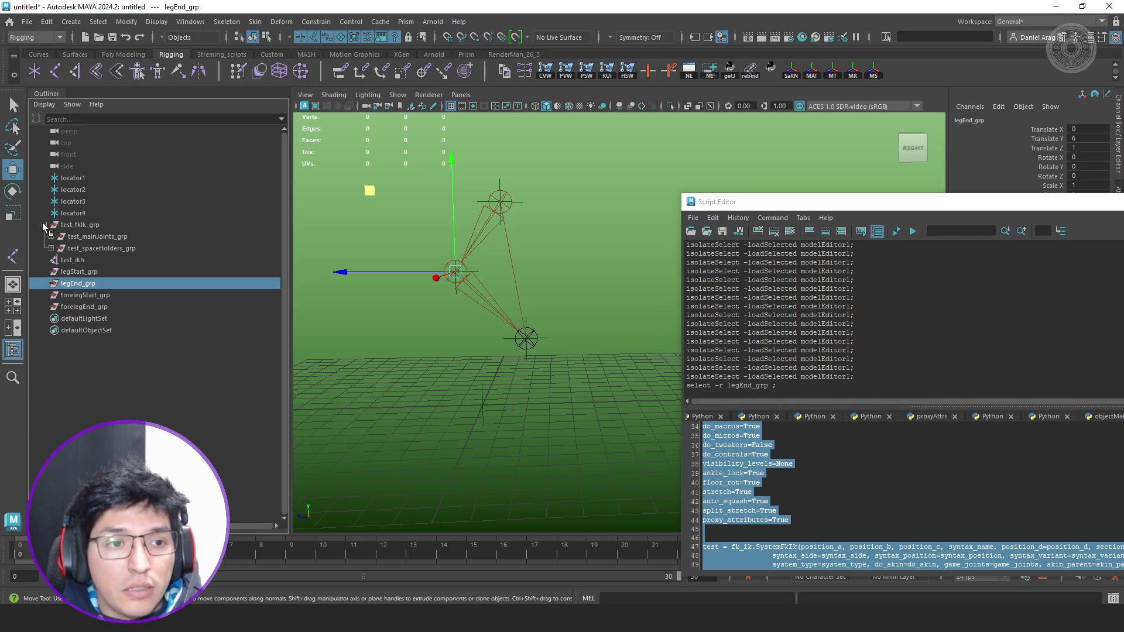
{"action": "left_click", "coordinate": [51, 236]}
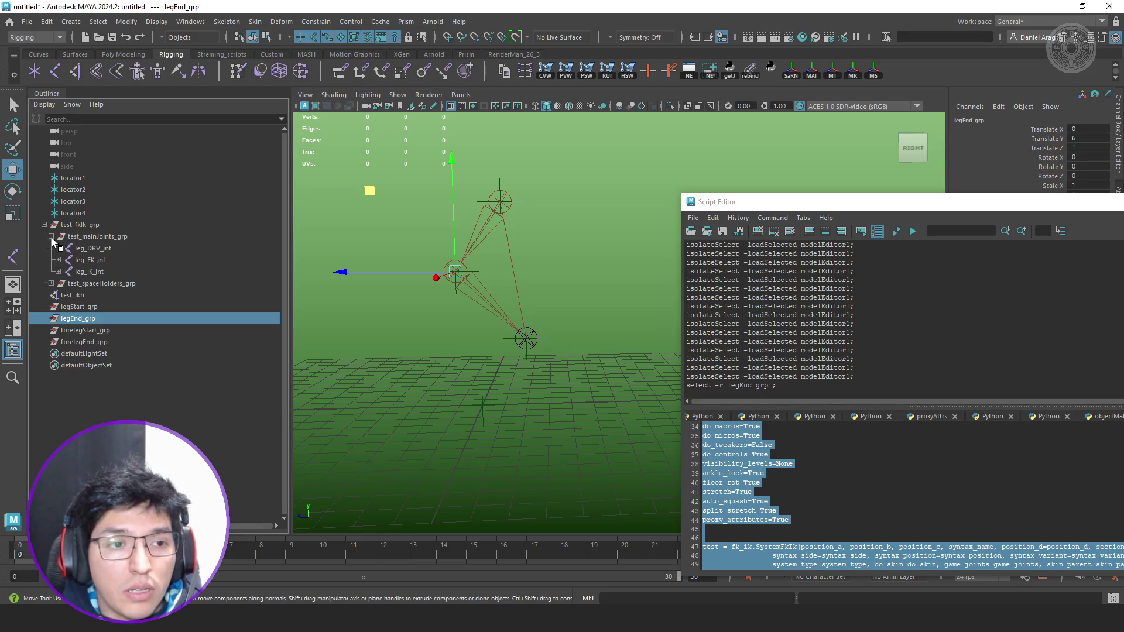
{"action": "left_click", "coordinate": [58, 272]}
{"action": "left_click", "coordinate": [119, 272]}
{"action": "left_click_drag", "start_coordinate": [826, 207], "coordinate": [857, 432]}
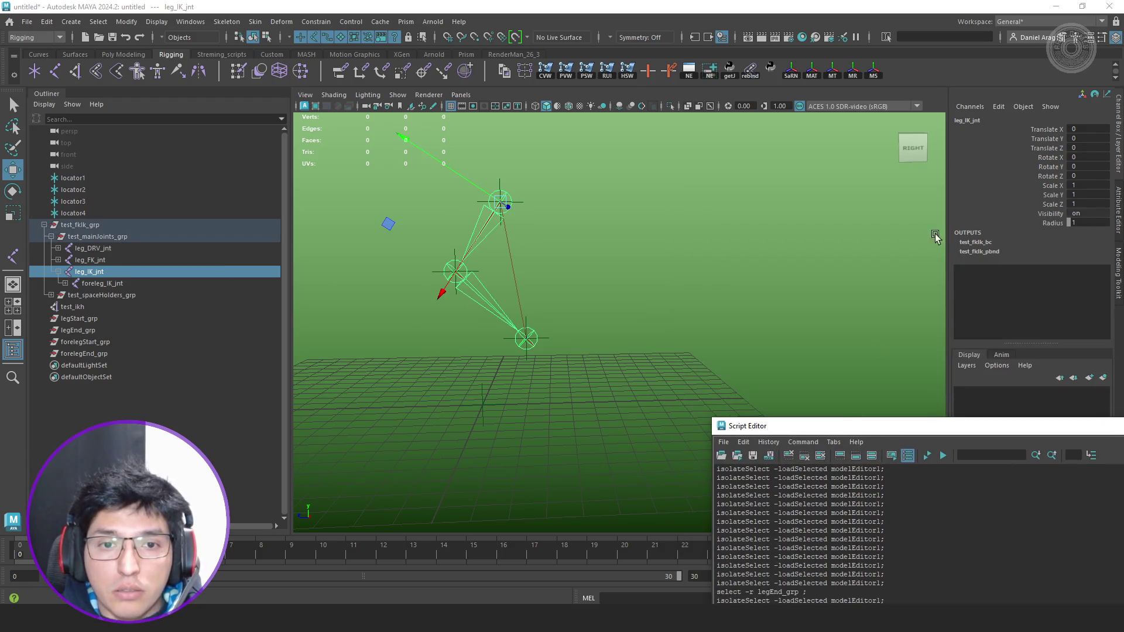
{"action": "left_click", "coordinate": [124, 284]}
{"action": "left_click", "coordinate": [63, 284]}
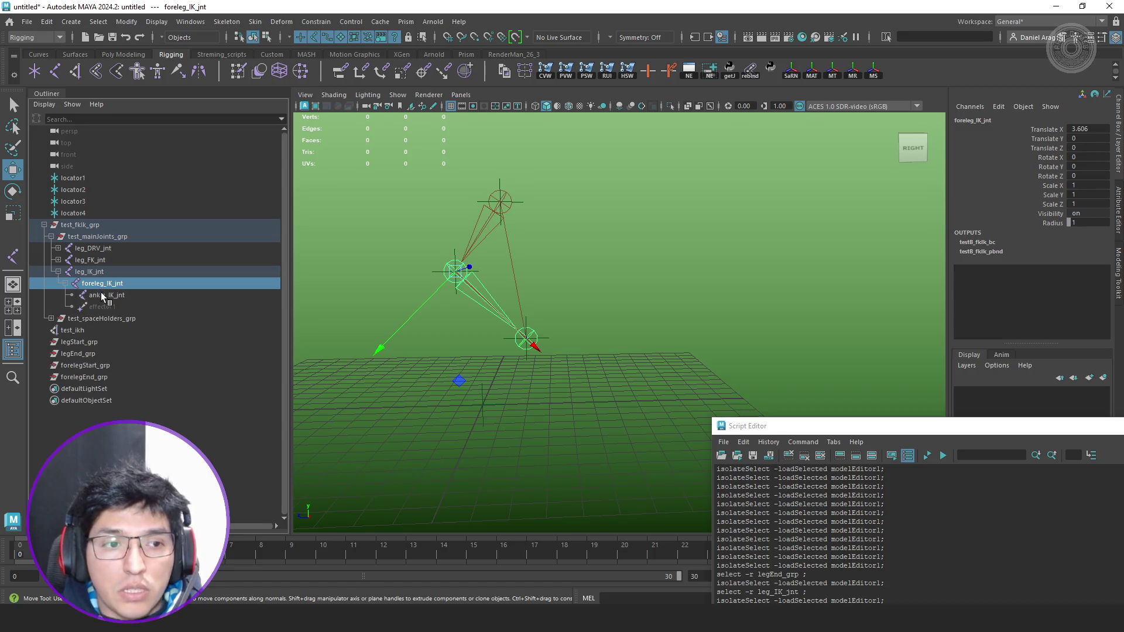
{"action": "left_click", "coordinate": [108, 295]}
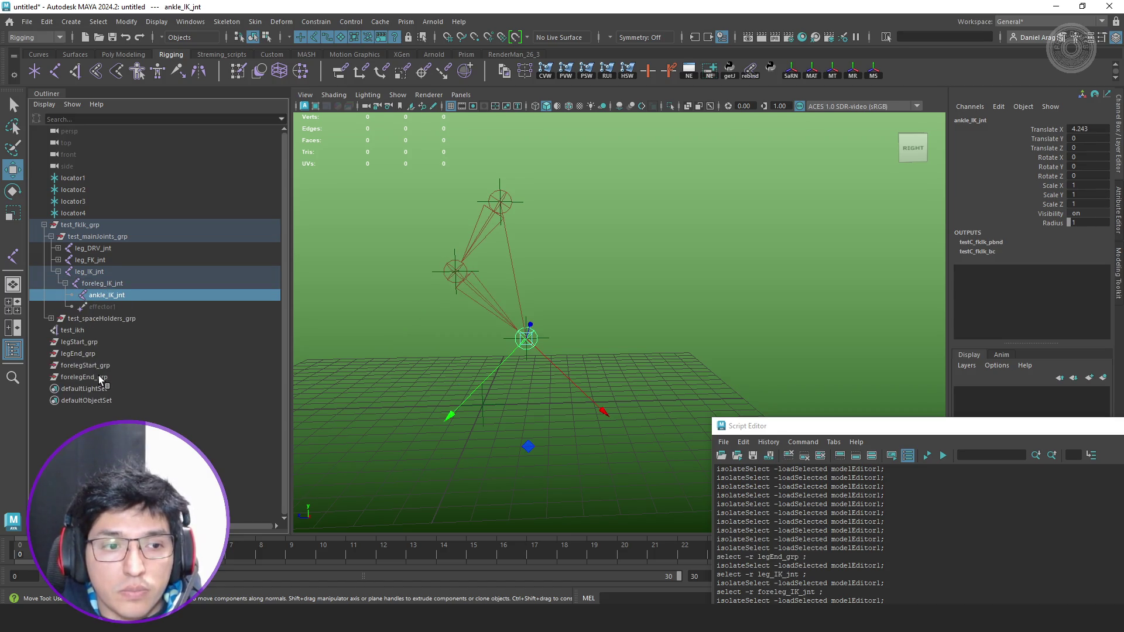
Load legEnd_grp into the Node Editor to check its connections, then close it.
{"action": "left_click", "coordinate": [96, 354]}
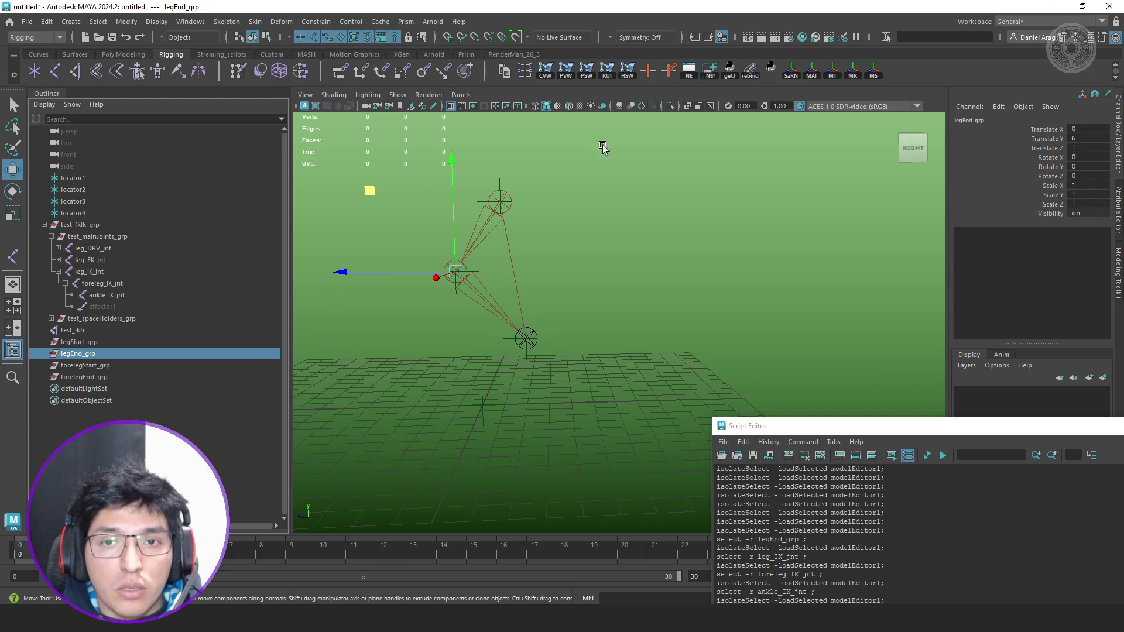
{"action": "left_click", "coordinate": [716, 73]}
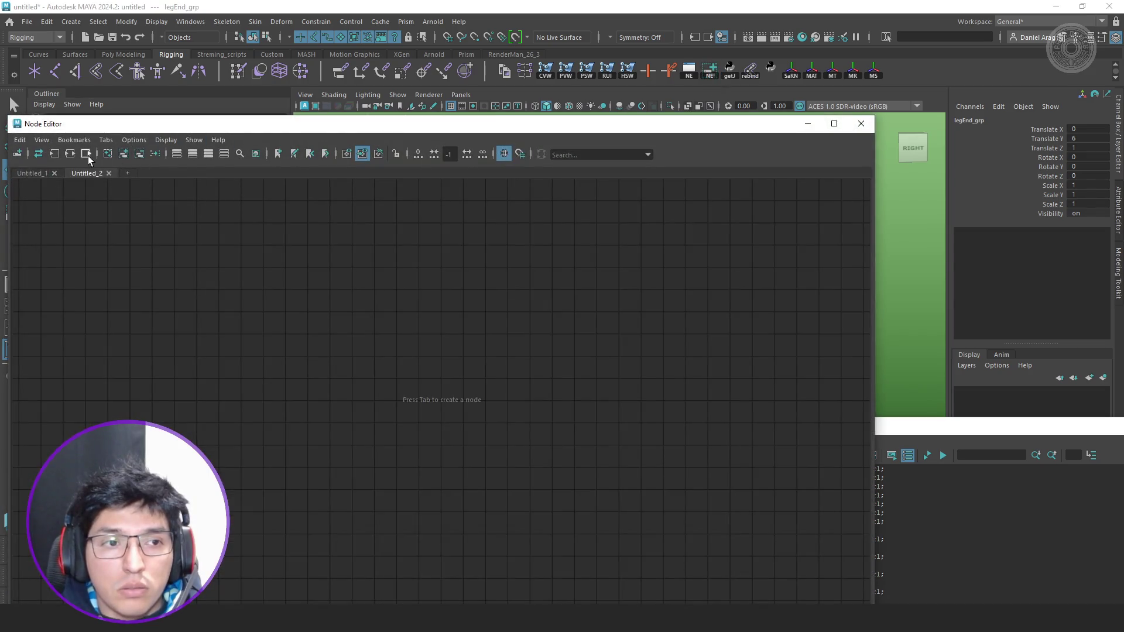
{"action": "left_click", "coordinate": [86, 155]}
{"action": "left_click", "coordinate": [68, 154]}
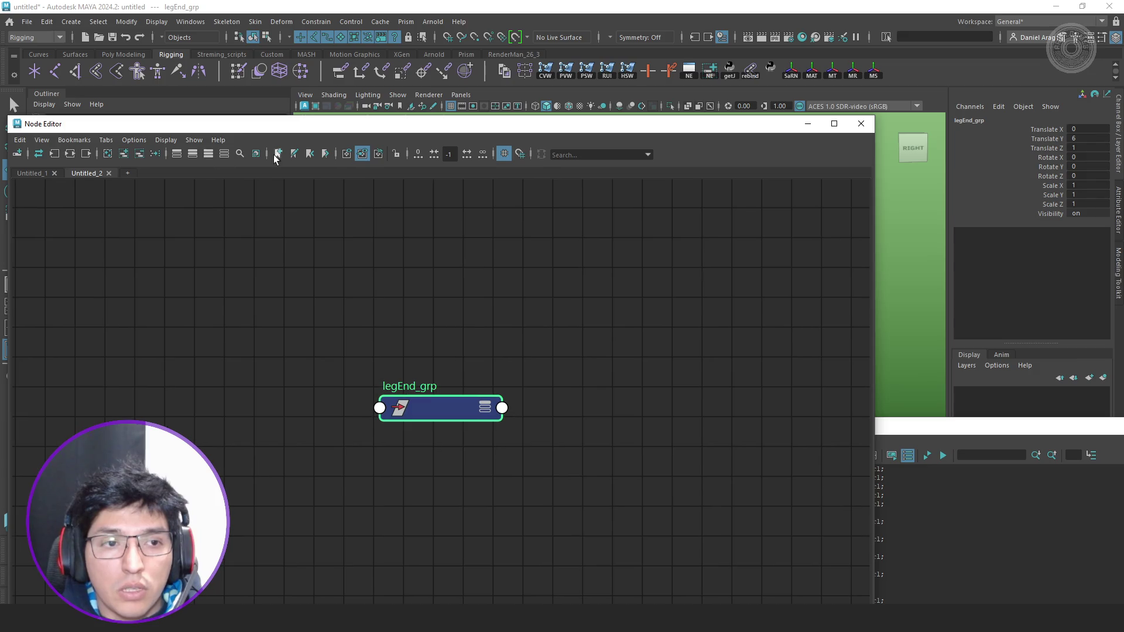
{"action": "left_click", "coordinate": [861, 123]}
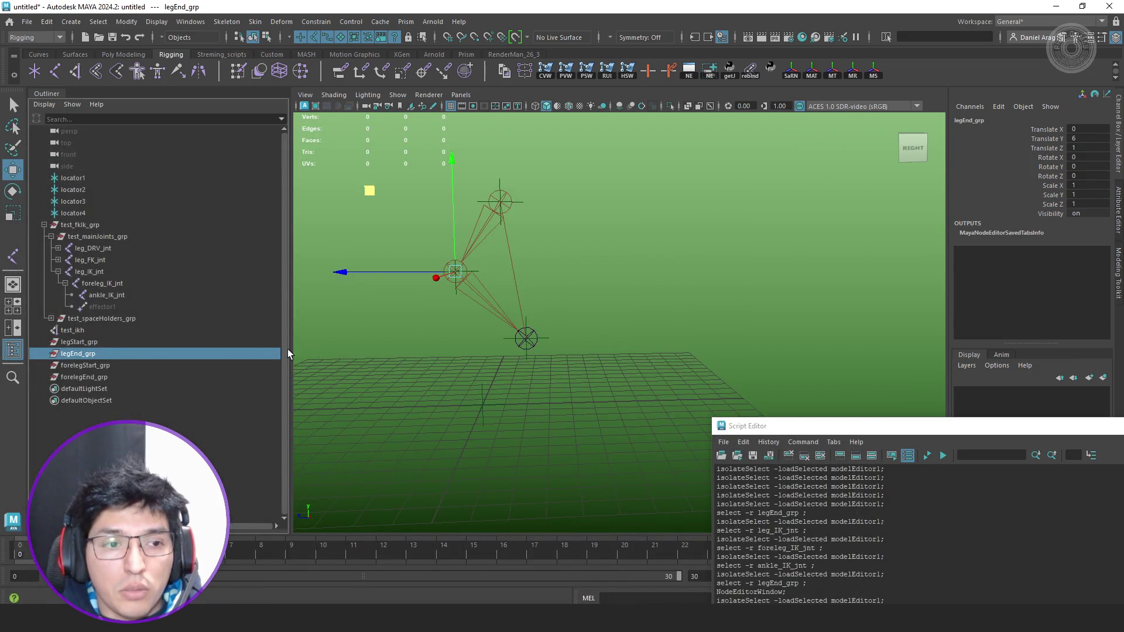
Delete all rig groups down to forelegEnd_grp and return to PyCharm.
{"action": "left_click", "coordinate": [106, 376]}
{"action": "left_click", "coordinate": [121, 224], "text": "shift"}
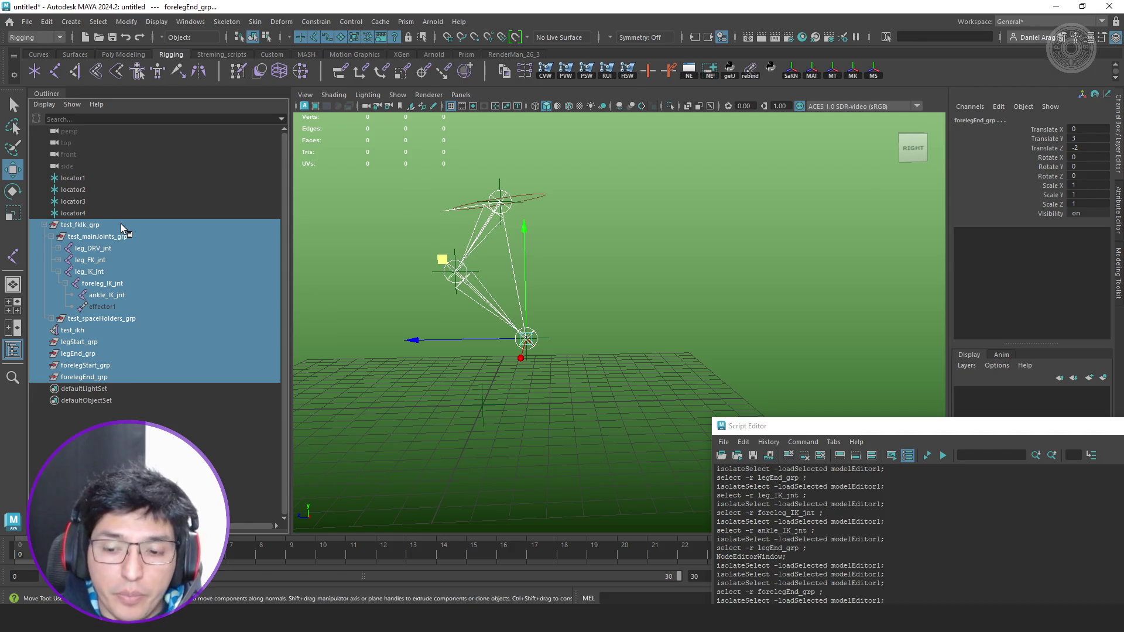
{"action": "key", "text": "Delete"}
{"action": "key", "text": "alt+Tab"}
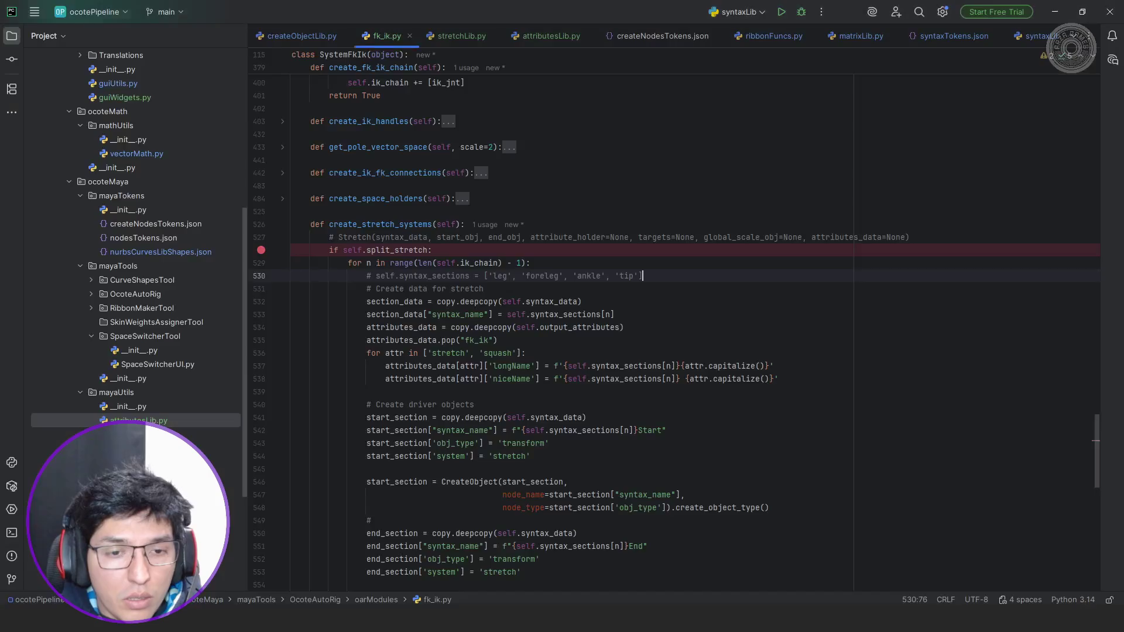
{"action": "scroll", "coordinate": [294, 571], "scroll_direction": "down", "scroll_amount": 5}
{"action": "scroll", "coordinate": [579, 433], "scroll_direction": "down", "scroll_amount": 5}
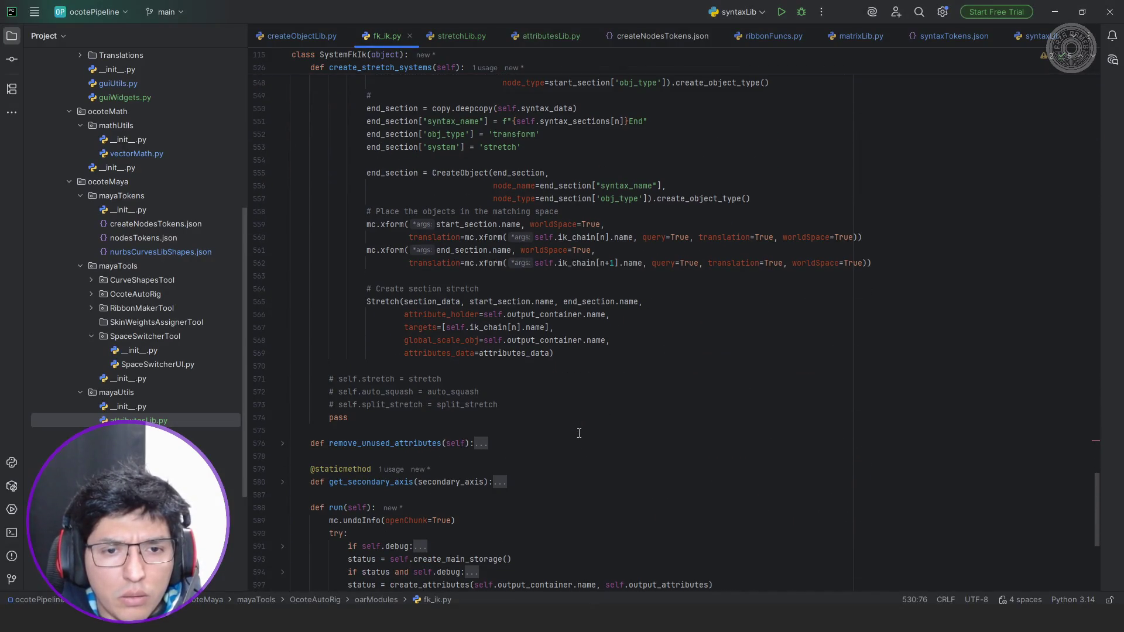
Check the Stretch class and its run method in stretchLib.py.
{"action": "double_click", "coordinate": [395, 301]}
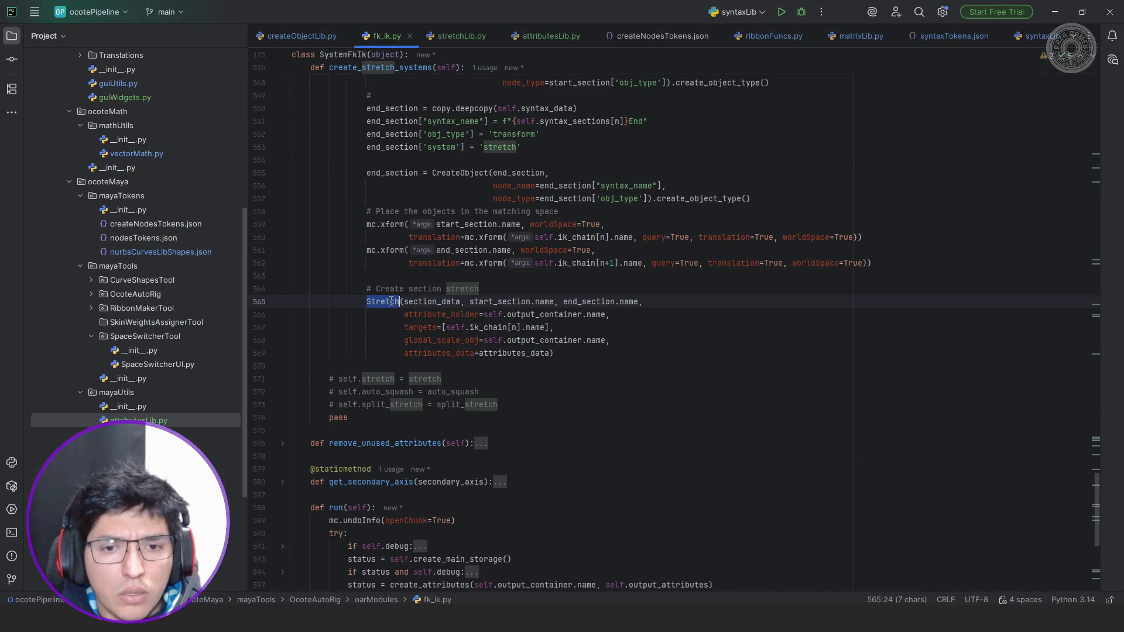
{"action": "left_click", "coordinate": [464, 36]}
{"action": "scroll", "coordinate": [495, 248], "scroll_direction": "down", "scroll_amount": 5}
{"action": "scroll", "coordinate": [496, 252], "scroll_direction": "down", "scroll_amount": 10}
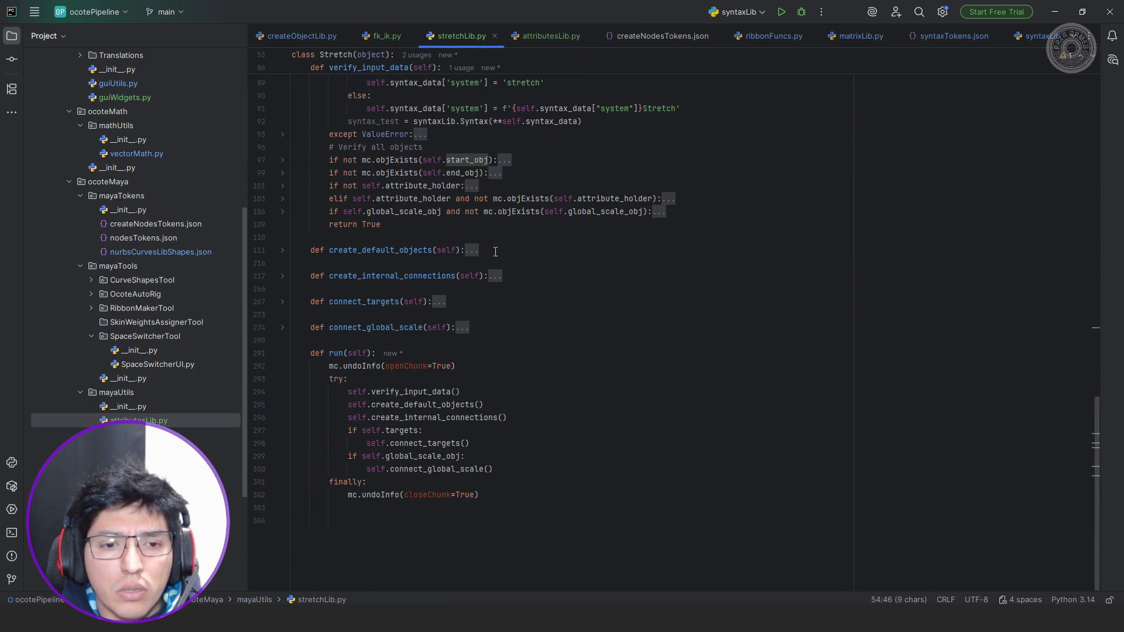
{"action": "left_click", "coordinate": [332, 363]}
{"action": "left_click", "coordinate": [391, 36]}
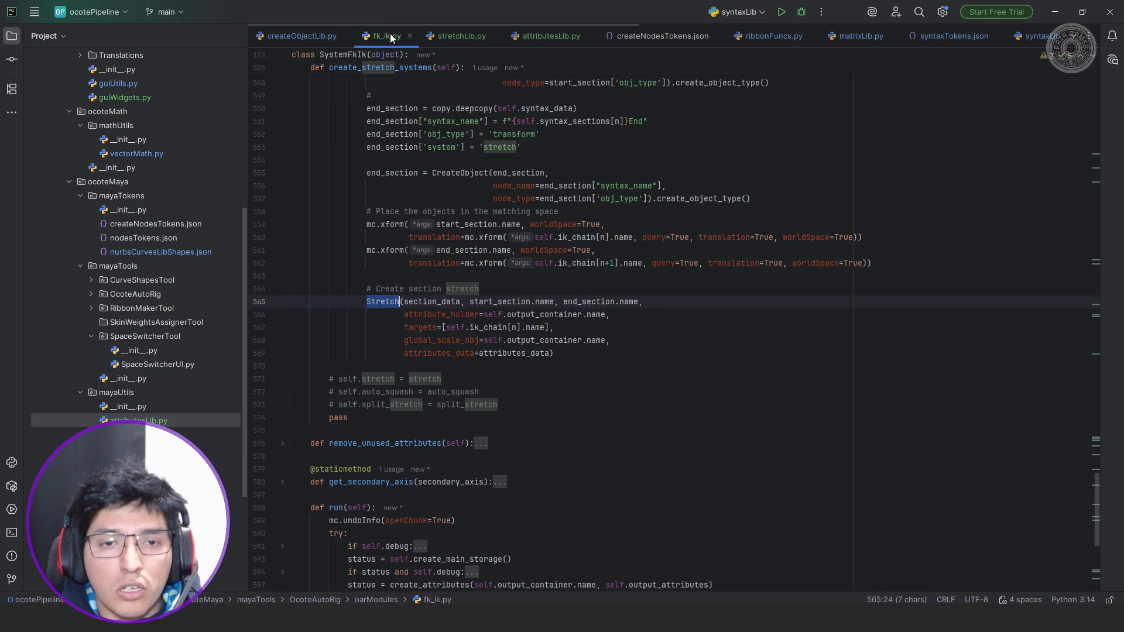
Chain .run() onto the Stretch call on line 569 and rerun the rig script in Maya.
{"action": "left_click", "coordinate": [577, 355]}
{"action": "type", "text": ".run()"}
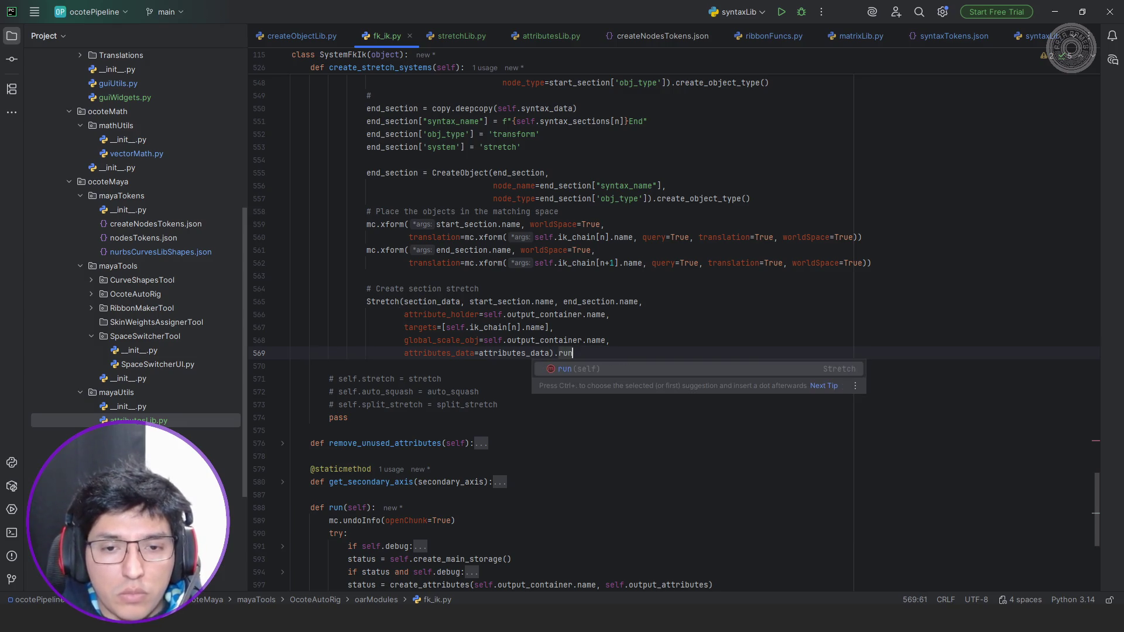
{"action": "key", "text": "Return"}
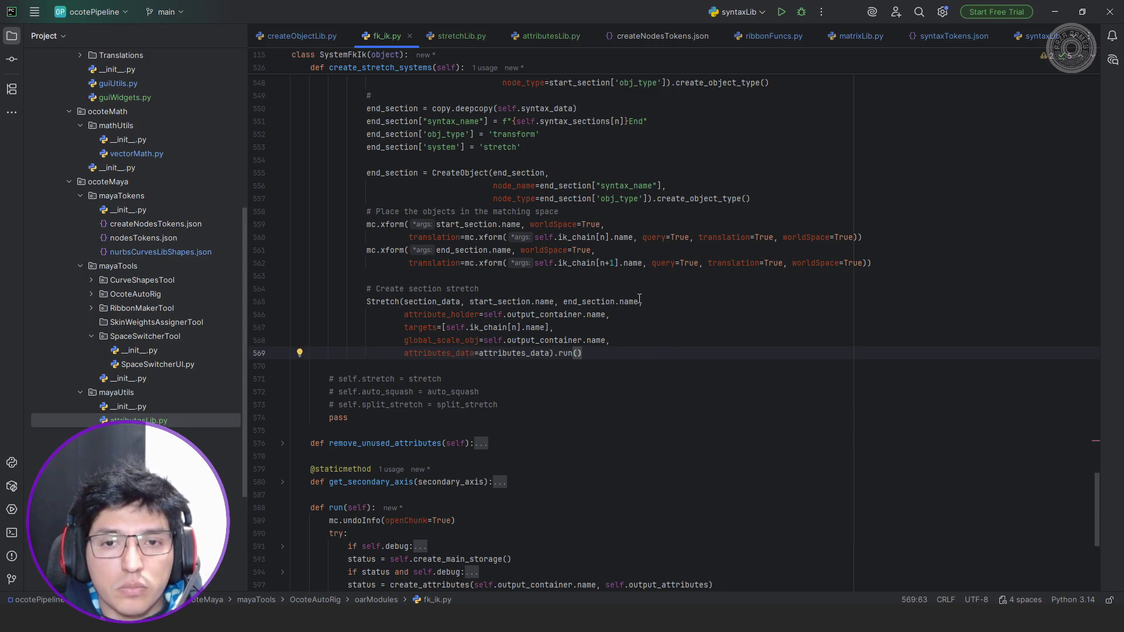
{"action": "key", "text": "alt+Tab"}
{"action": "left_click", "coordinate": [941, 456]}
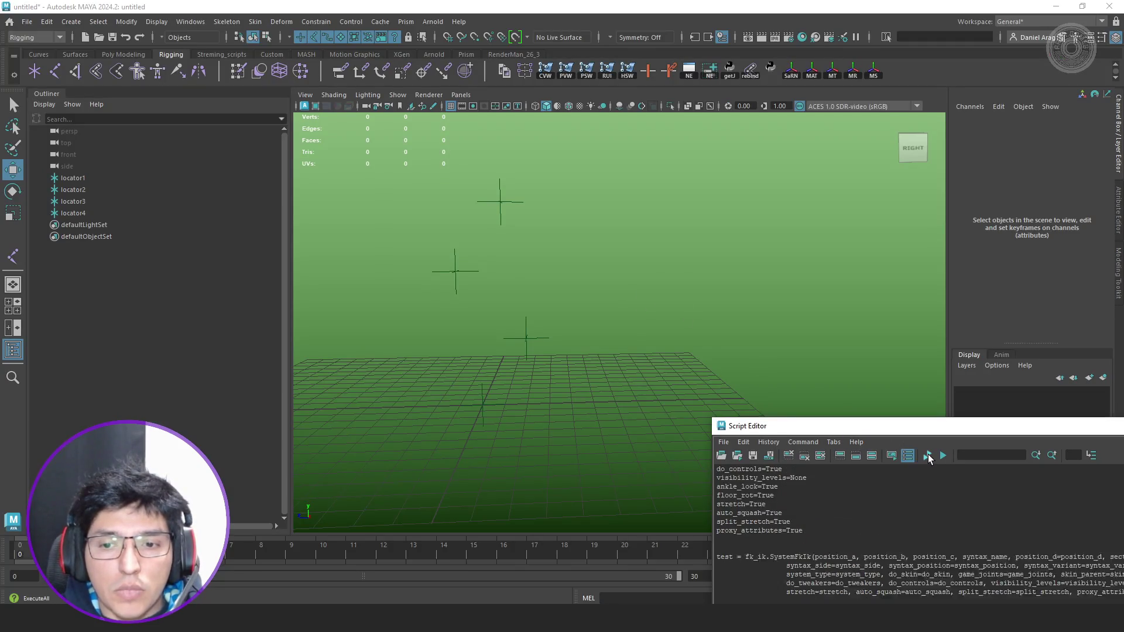
Inspect the rebuilt rig and read the 'system' KeyError from stretchLib.py line 99, then return to PyCharm.
{"action": "middle_click_drag", "start_coordinate": [666, 276], "coordinate": [676, 296], "text": "alt"}
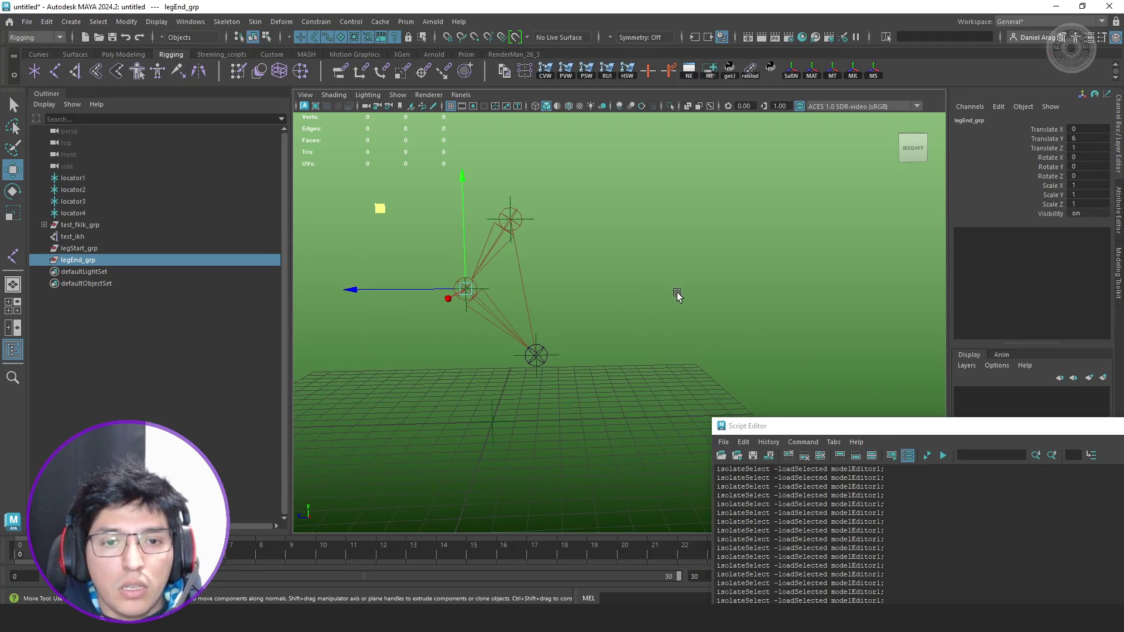
{"action": "left_click", "coordinate": [44, 225]}
{"action": "left_click_drag", "start_coordinate": [921, 420], "coordinate": [700, 220]}
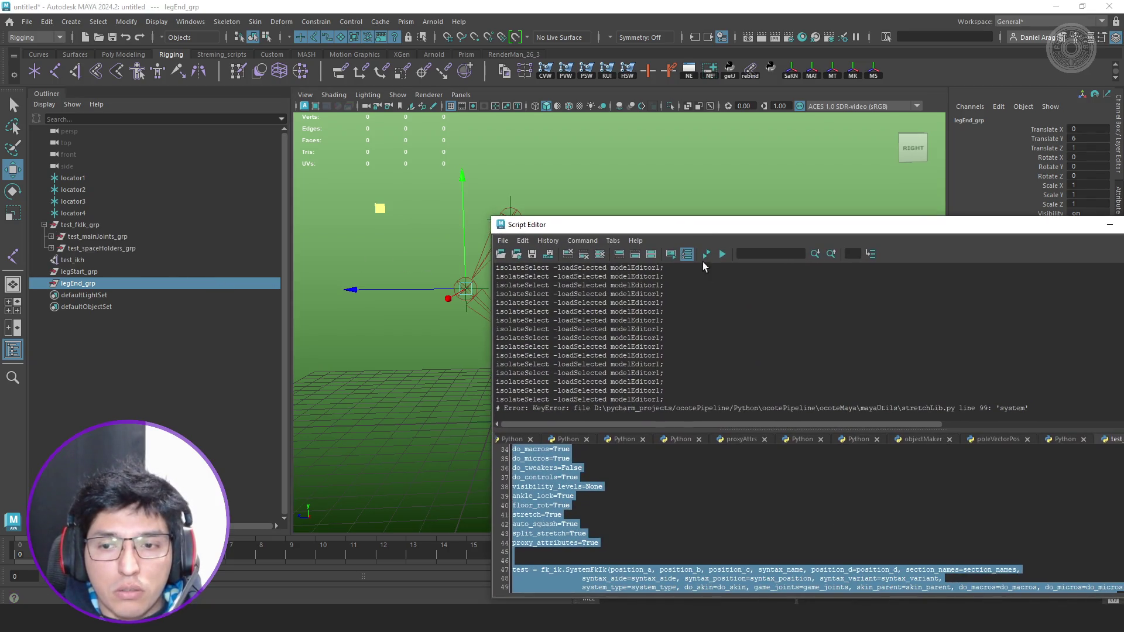
{"action": "mouse_move", "coordinate": [800, 225]}
{"action": "left_mouse_down"}
{"action": "mouse_move", "coordinate": [1123, 229]}
{"action": "mouse_move", "coordinate": [1110, 224]}
{"action": "left_mouse_up"}
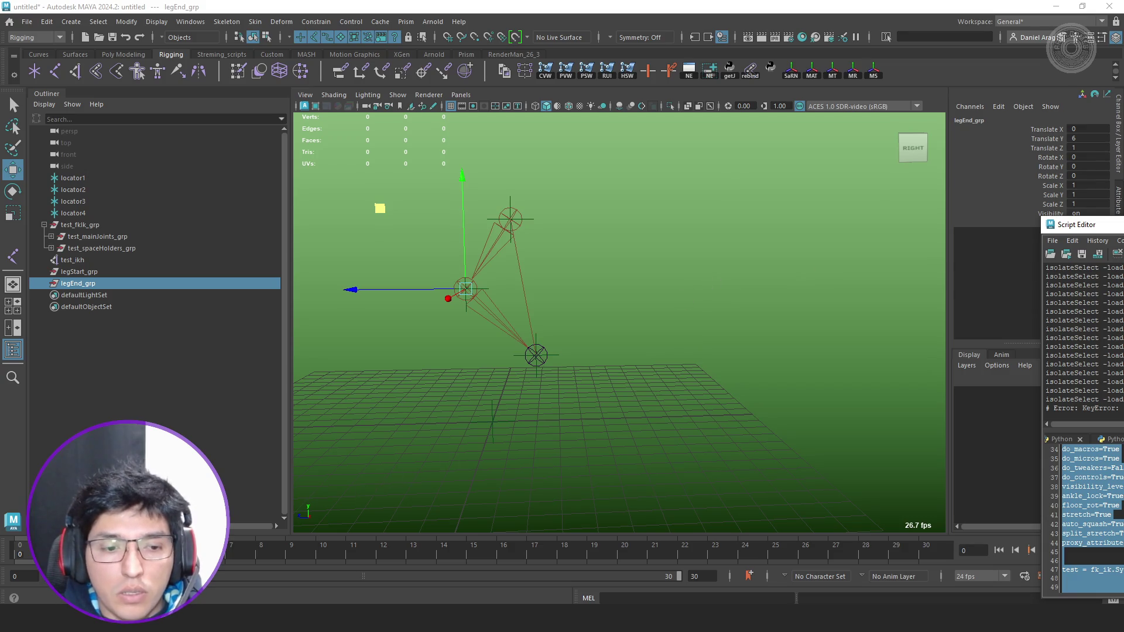
{"action": "key", "text": "alt+Tab"}
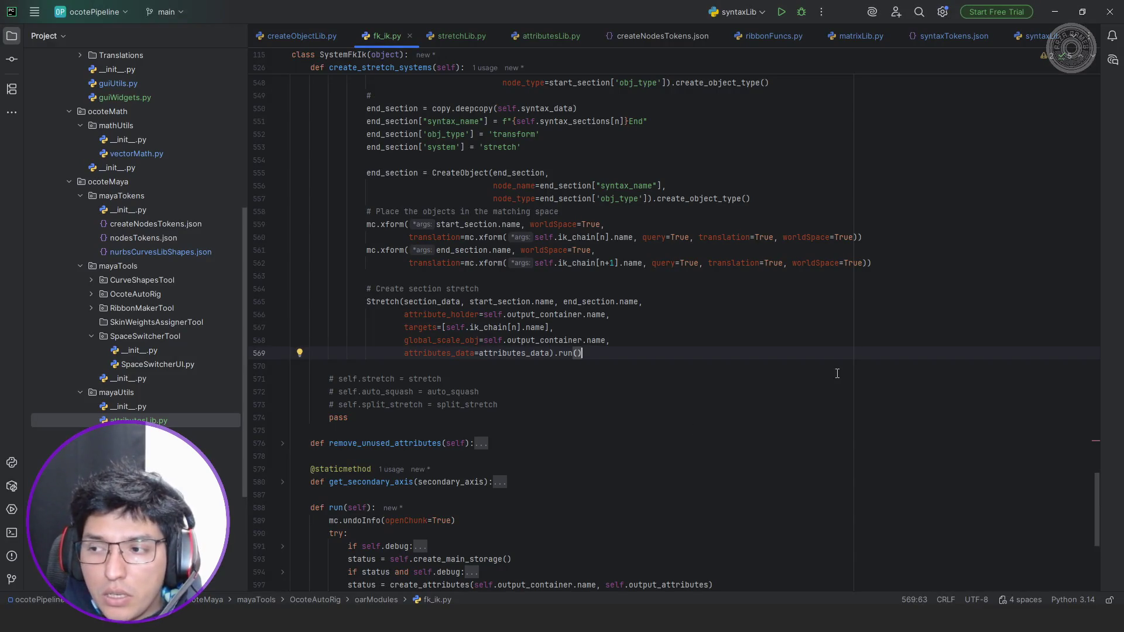
Locate the failing end_obj input check around line 99 in stretchLib.py, glancing at Maya's error.
{"action": "left_click", "coordinate": [466, 34]}
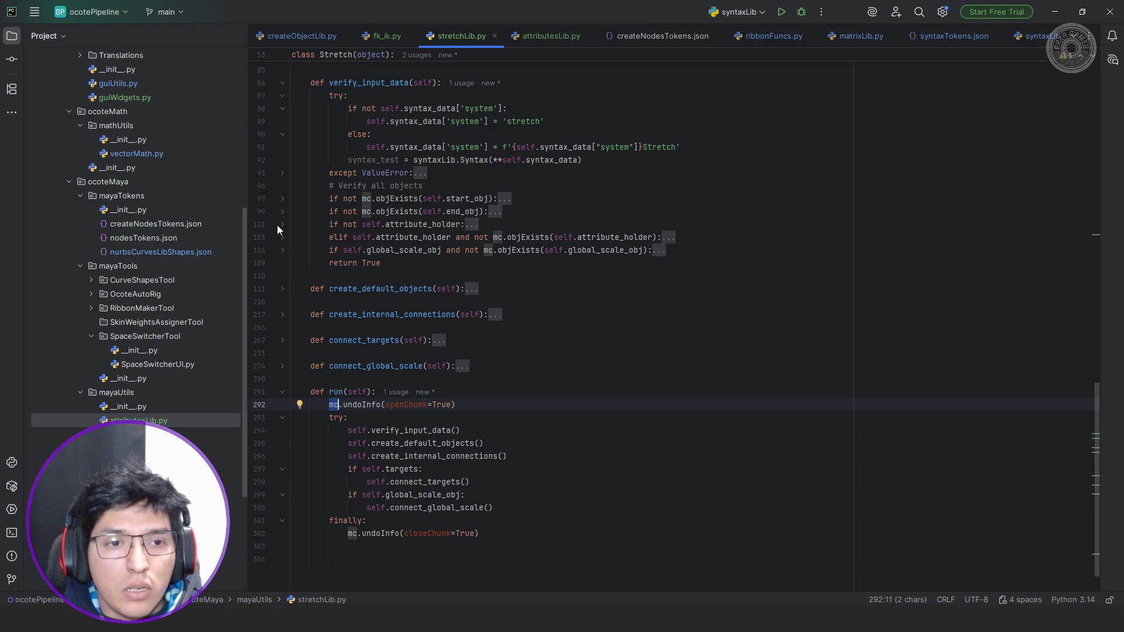
{"action": "left_click", "coordinate": [345, 211]}
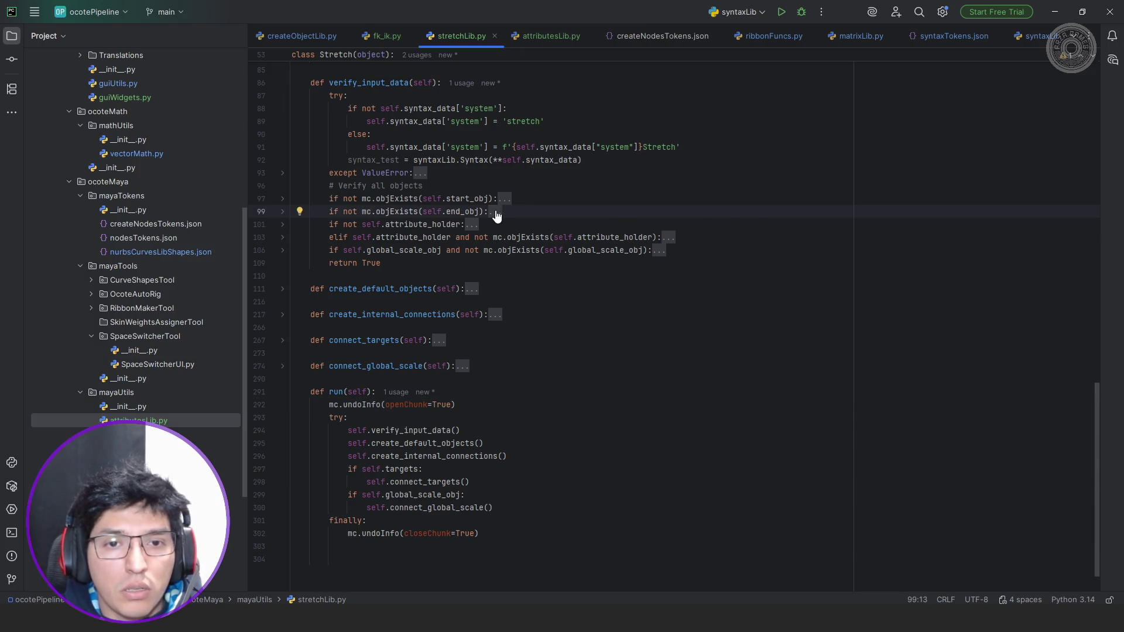
{"action": "left_click", "coordinate": [496, 213]}
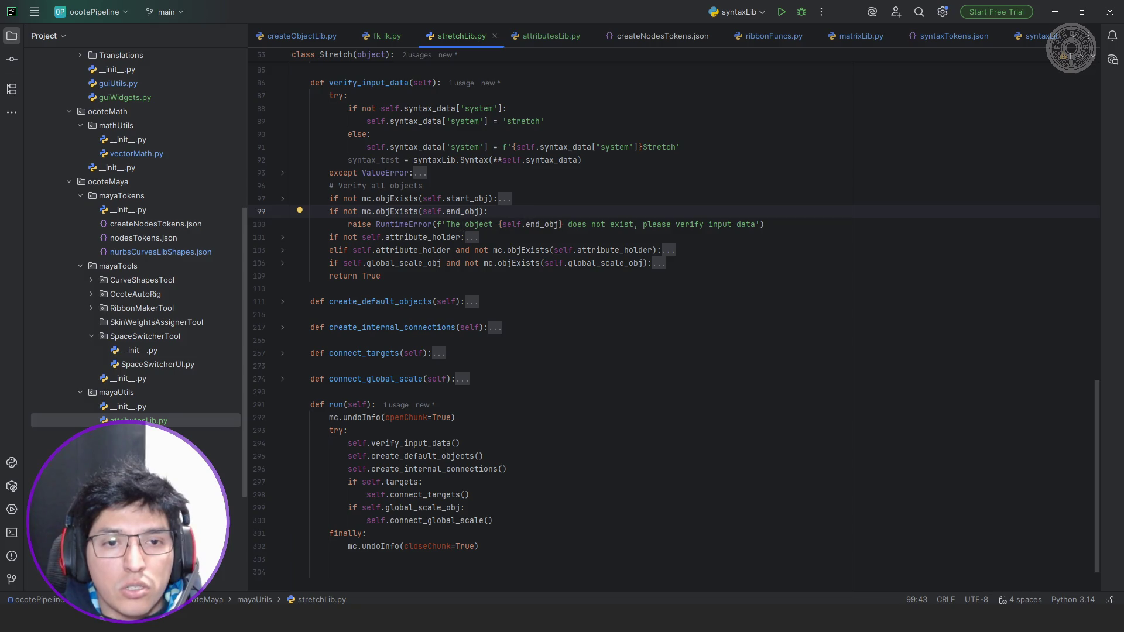
{"action": "scroll", "coordinate": [396, 217], "scroll_direction": "up", "scroll_amount": 3}
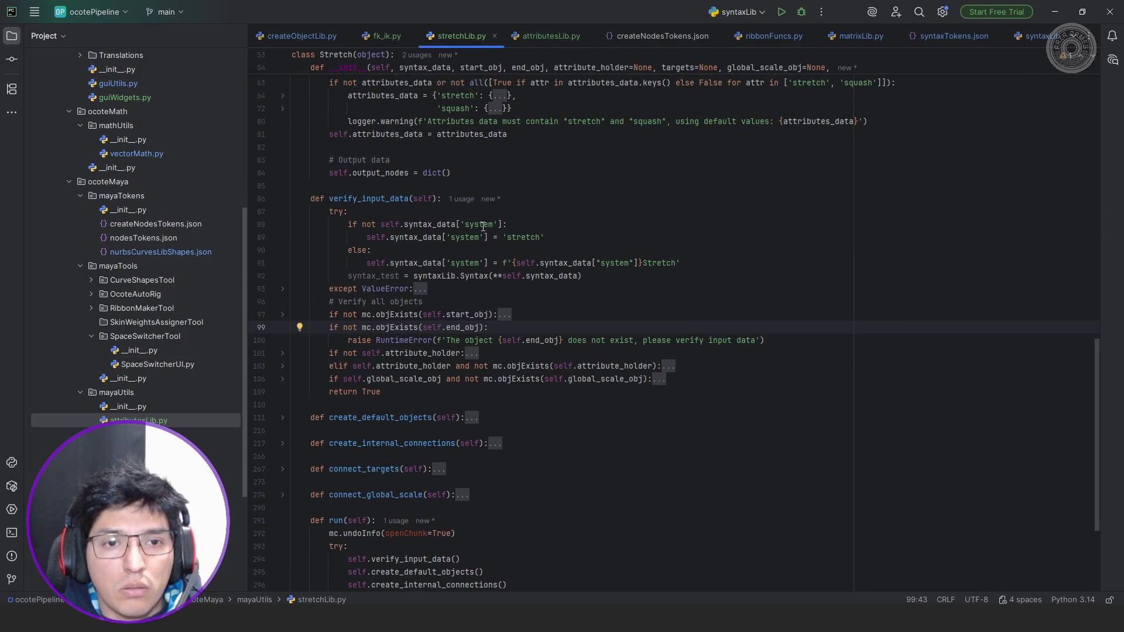
{"action": "scroll", "coordinate": [484, 227], "scroll_direction": "up", "scroll_amount": 1}
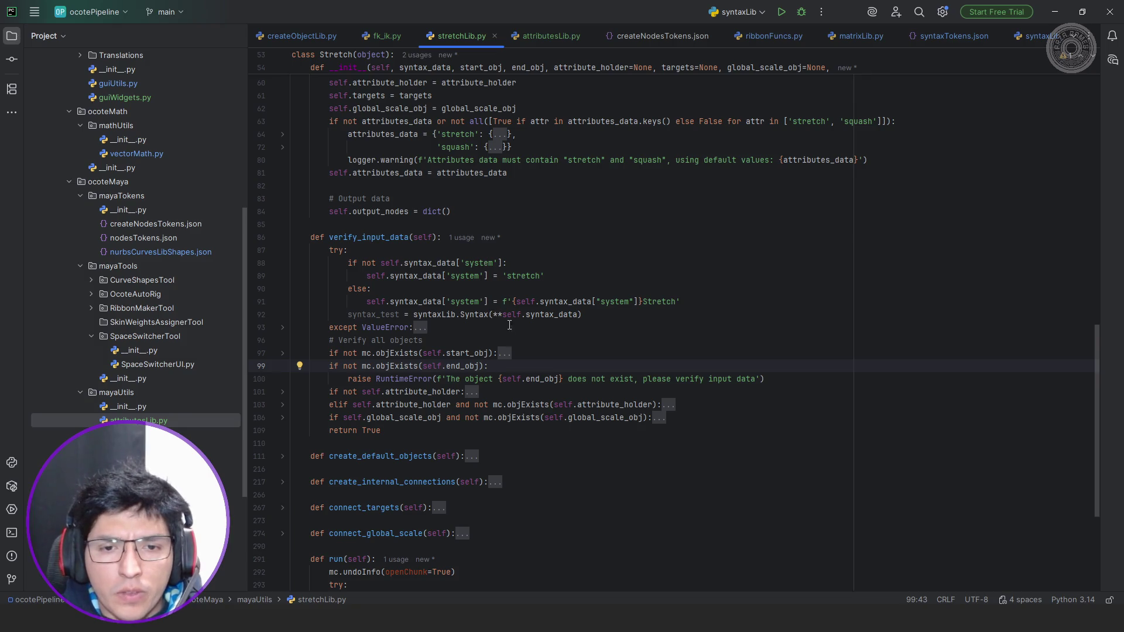
{"action": "double_click", "coordinate": [474, 367]}
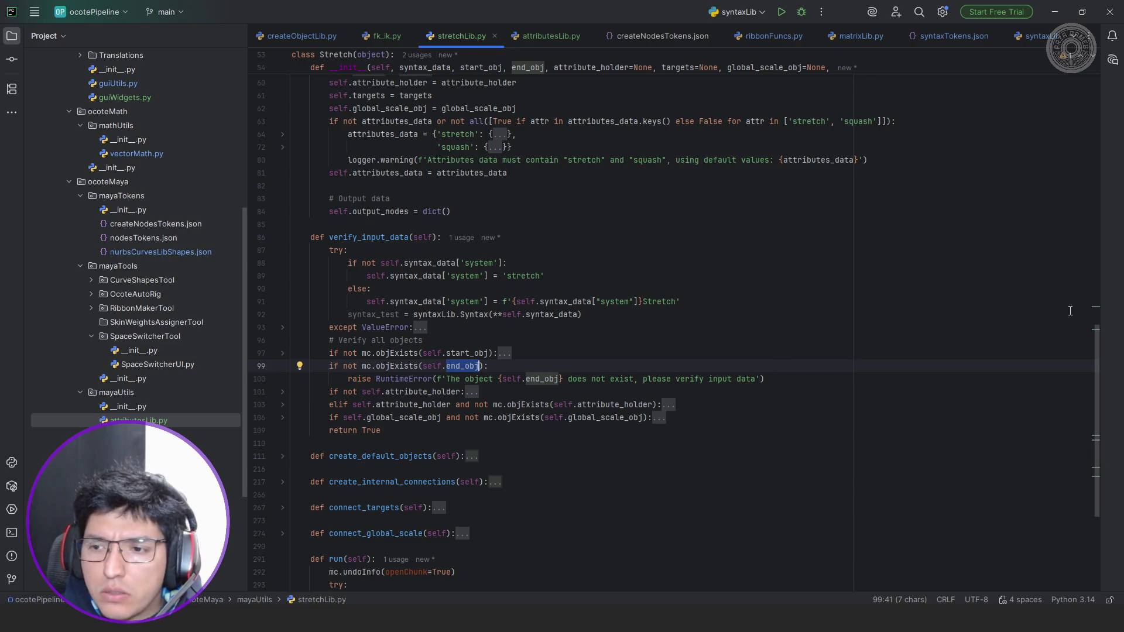
{"action": "key", "text": "alt+Tab"}
{"action": "left_click_drag", "start_coordinate": [750, 194], "coordinate": [715, 190]}
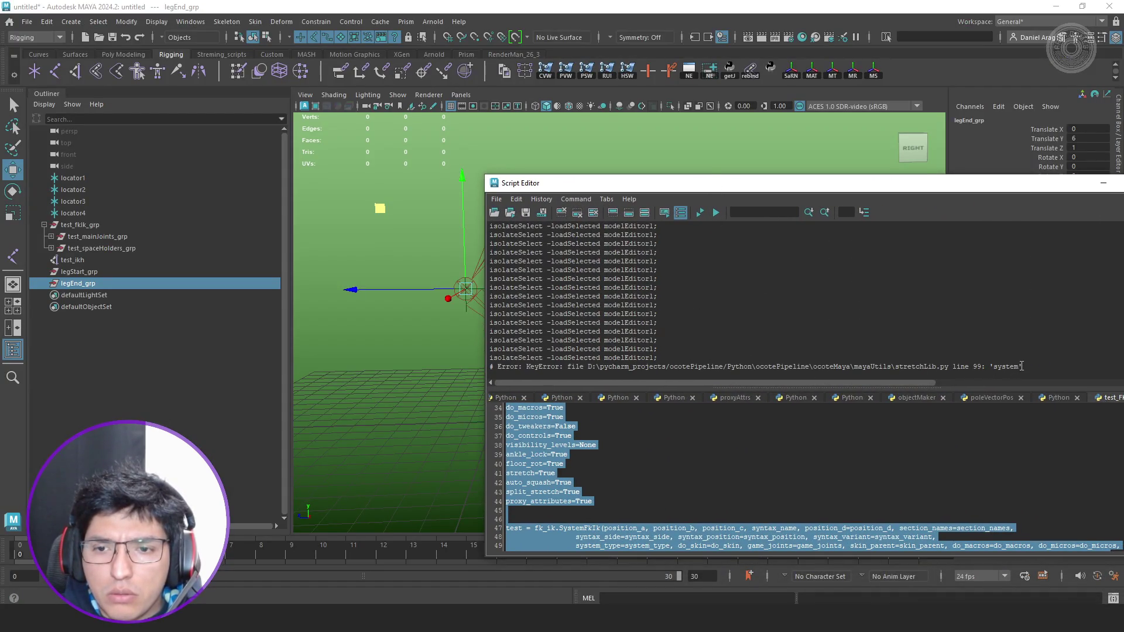
{"action": "key", "text": "alt+Tab"}
{"action": "scroll", "coordinate": [422, 238], "scroll_direction": "up", "scroll_amount": 1}
{"action": "scroll", "coordinate": [422, 238], "scroll_direction": "up", "scroll_amount": 2}
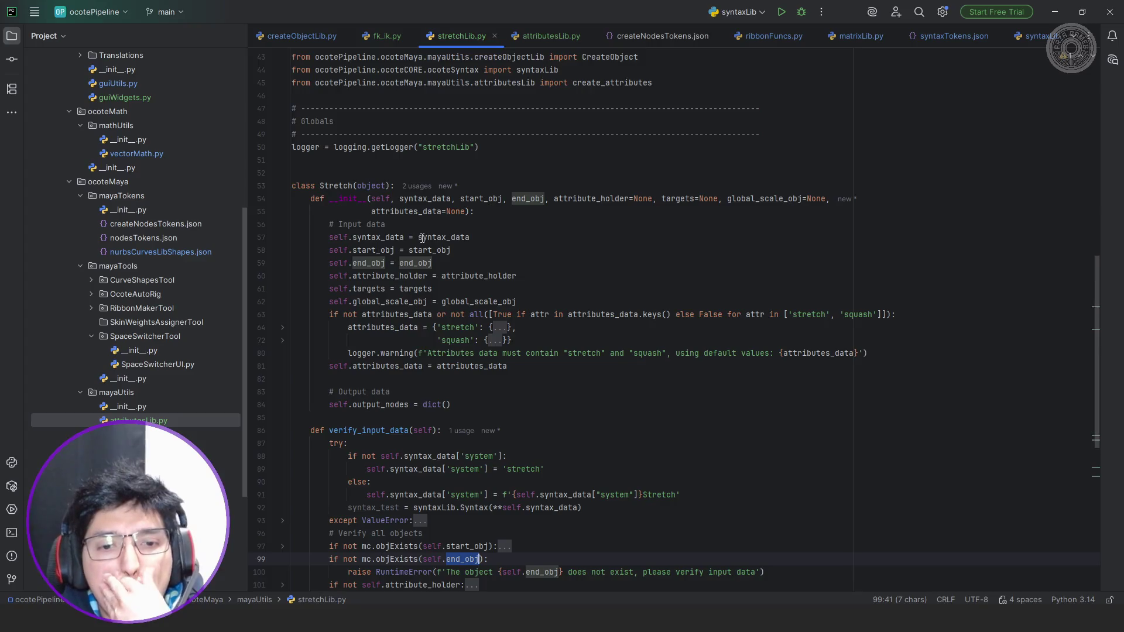
{"action": "scroll", "coordinate": [423, 238], "scroll_direction": "up", "scroll_amount": 2}
{"action": "scroll", "coordinate": [486, 358], "scroll_direction": "down", "scroll_amount": 2}
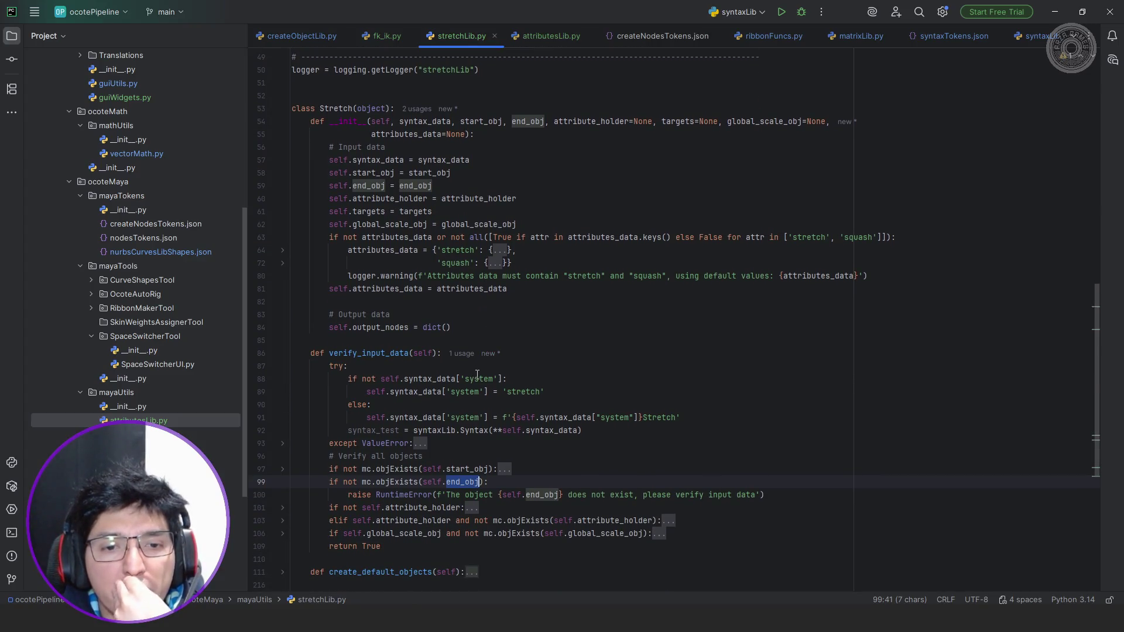
Replace the 'system' key with 'syntax_system' on lines 88, 89 and 91, then switch to Maya.
{"action": "double_click", "coordinate": [482, 379]}
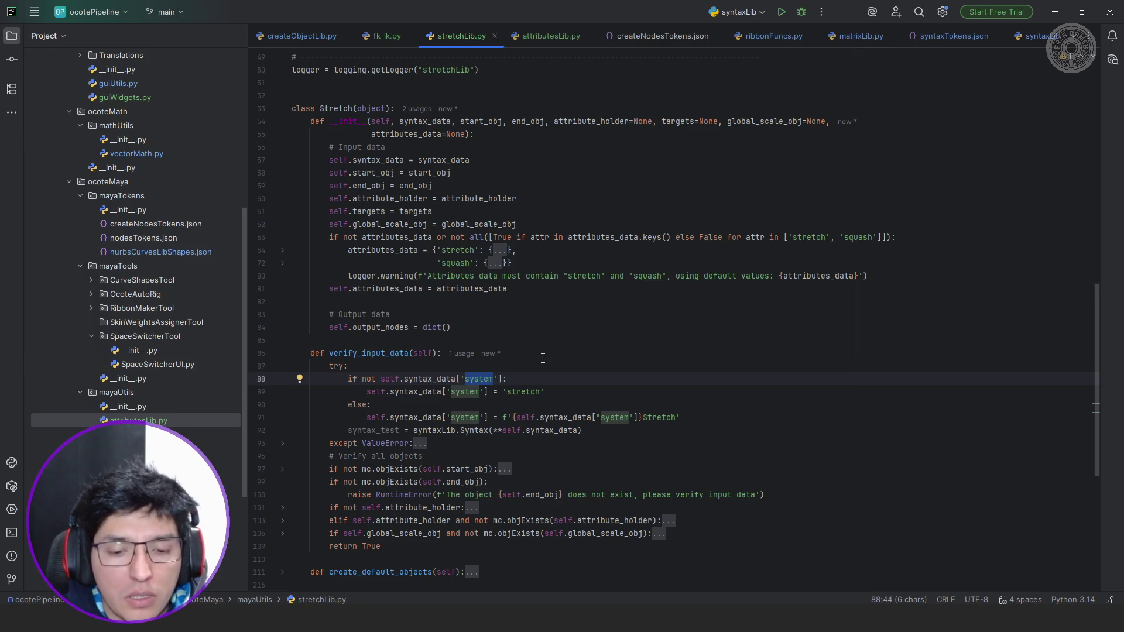
{"action": "type", "text": "syntax_system"}
{"action": "key", "text": "ctrl+shift+Left"}
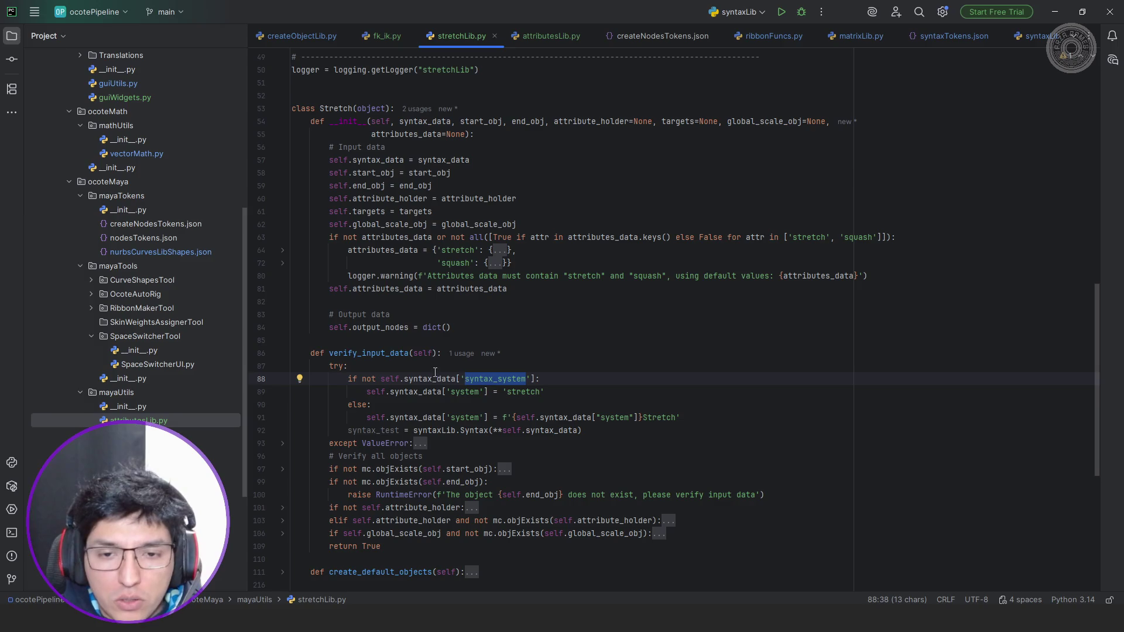
{"action": "key", "text": "ctrl+c"}
{"action": "double_click", "coordinate": [471, 392]}
{"action": "key", "text": "ctrl+v"}
{"action": "double_click", "coordinate": [465, 417]}
{"action": "key", "text": "ctrl+v"}
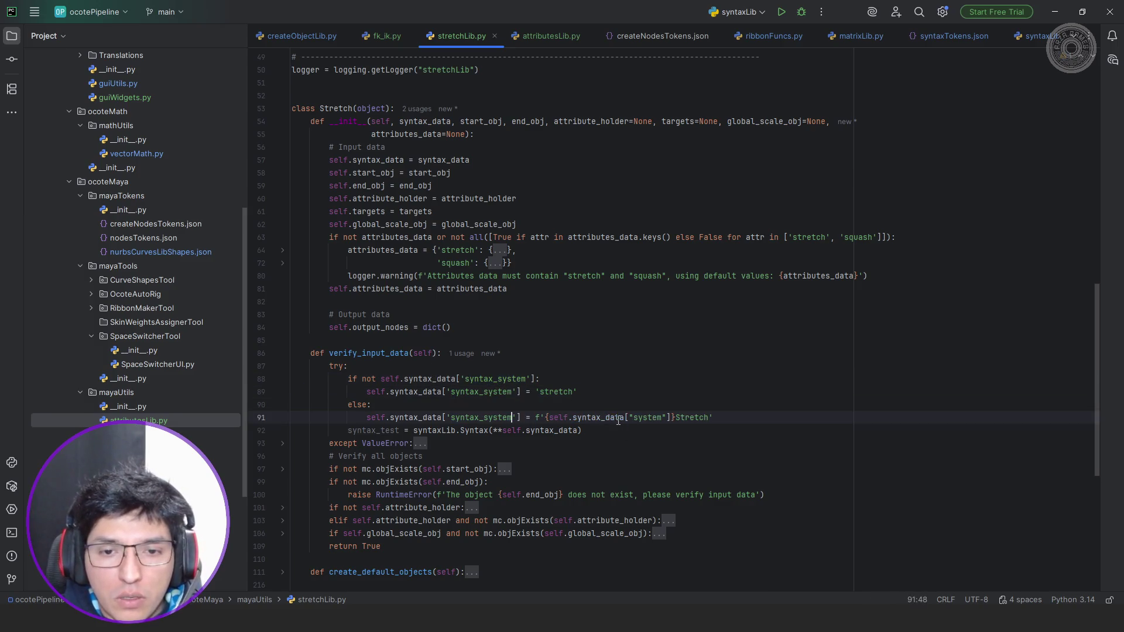
{"action": "double_click", "coordinate": [649, 417]}
{"action": "key", "text": "ctrl+v"}
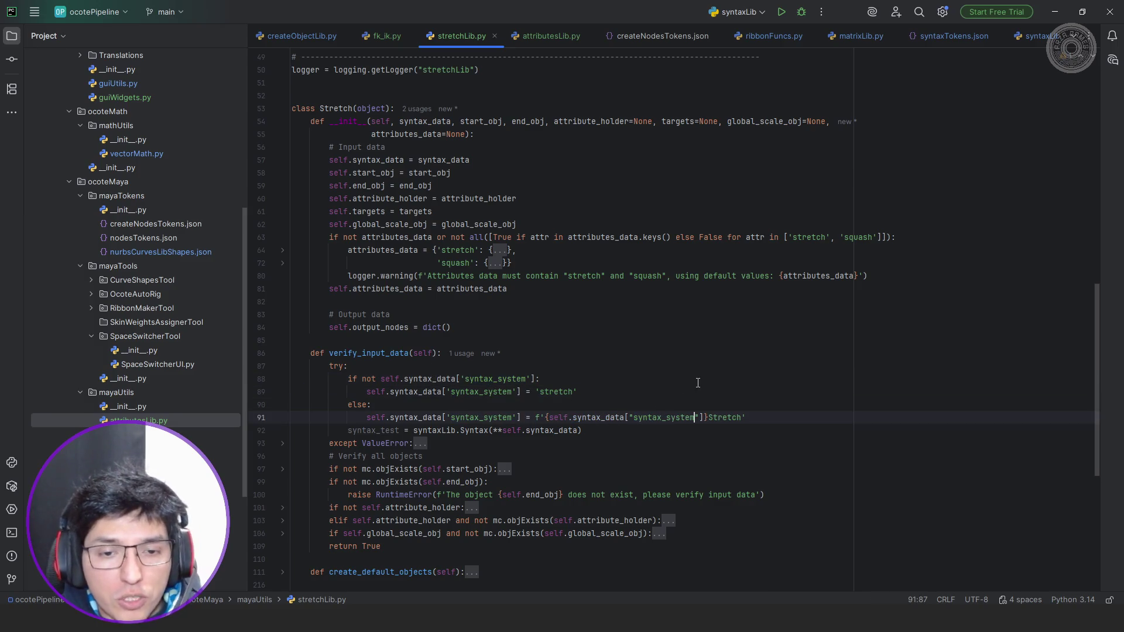
{"action": "key", "text": "alt+Tab"}
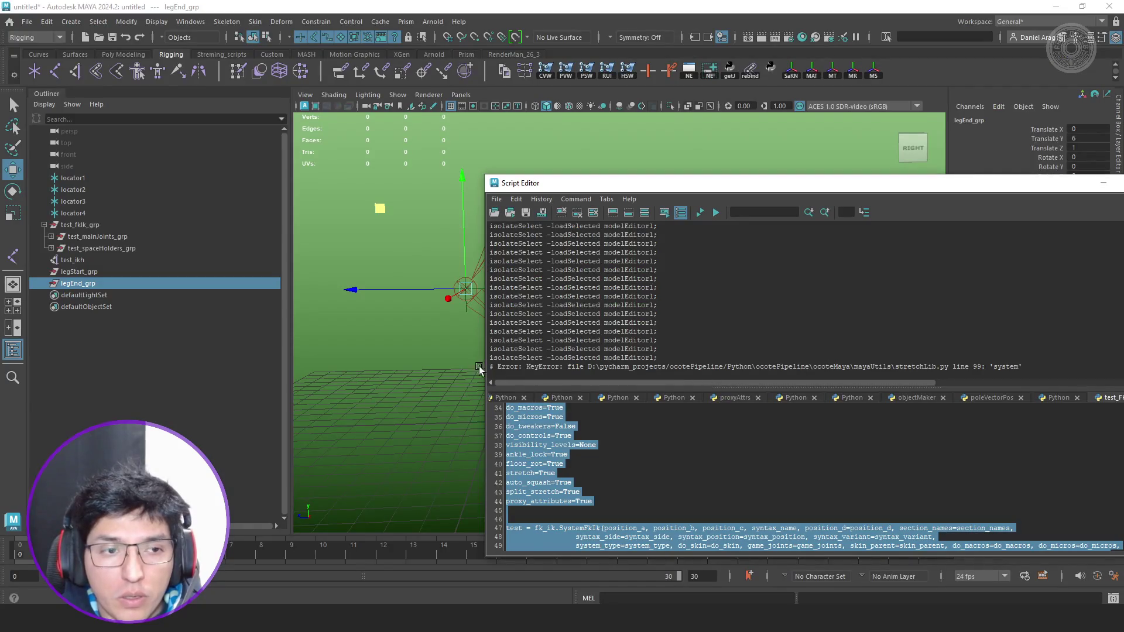
Undo the failed rig build, rerun the leg rig test script, and return to PyCharm.
{"action": "key", "text": "ctrl+Return"}
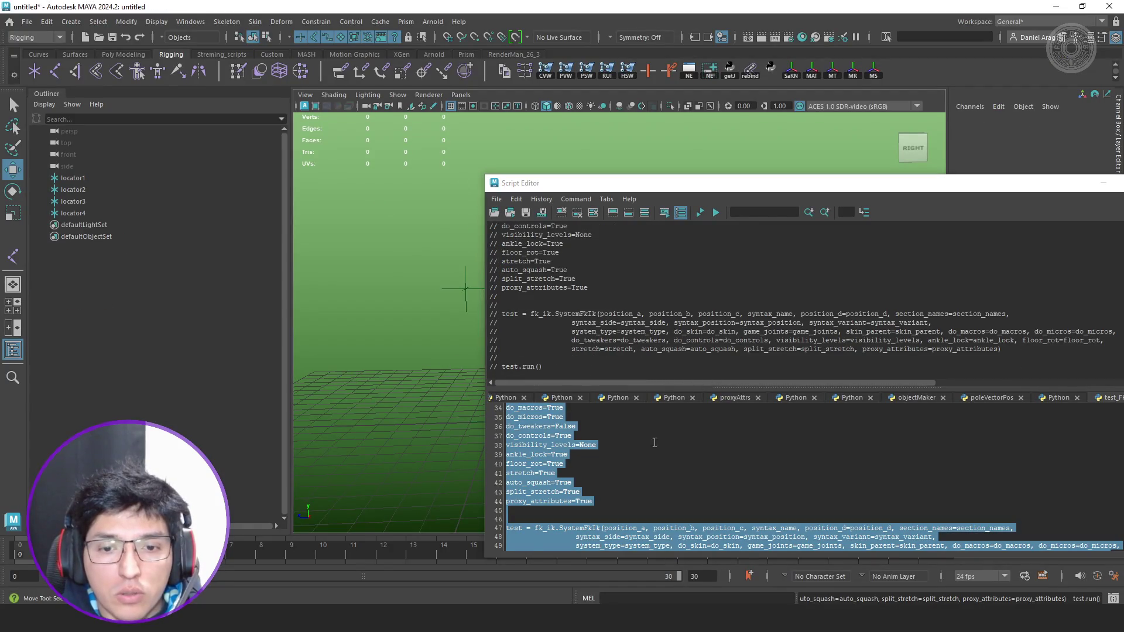
{"action": "left_click", "coordinate": [650, 433]}
{"action": "scroll", "coordinate": [677, 452], "scroll_direction": "down", "scroll_amount": 2}
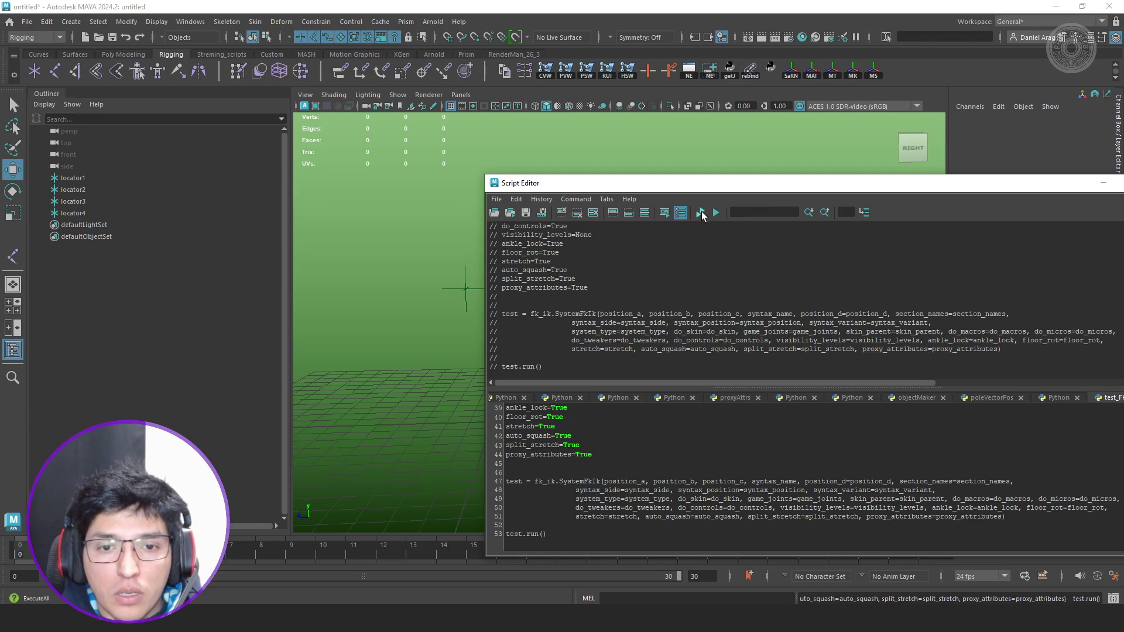
{"action": "left_click", "coordinate": [701, 213]}
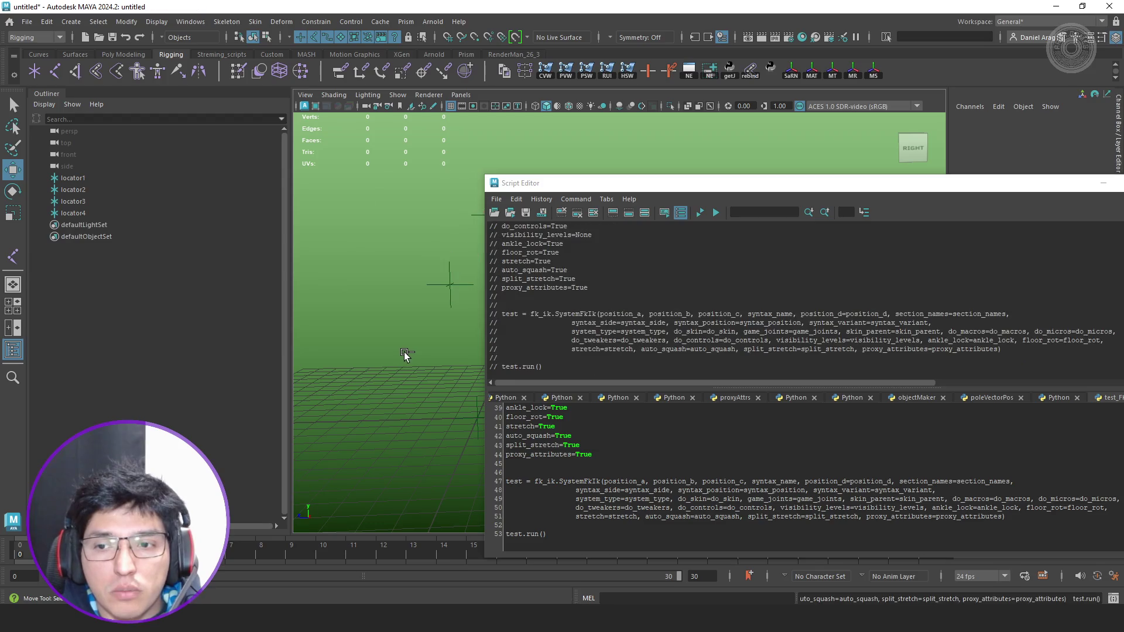
{"action": "key", "text": "alt+Tab"}
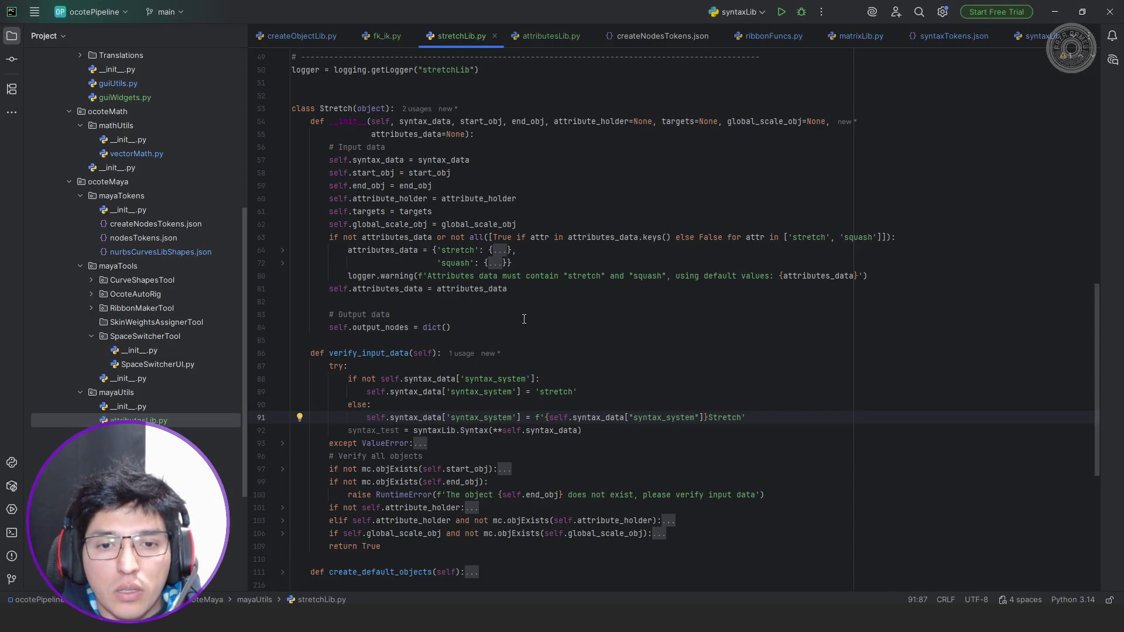
{"action": "scroll", "coordinate": [524, 320], "scroll_direction": "up", "scroll_amount": 4}
{"action": "scroll", "coordinate": [524, 319], "scroll_direction": "up", "scroll_amount": 2}
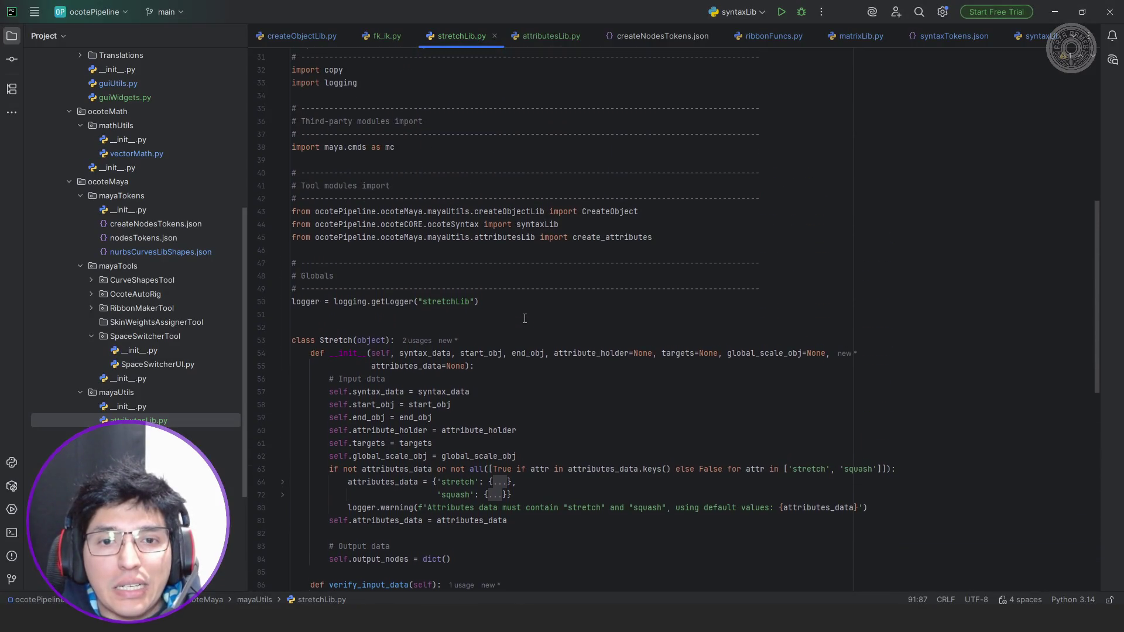
{"action": "scroll", "coordinate": [523, 318], "scroll_direction": "up", "scroll_amount": 2}
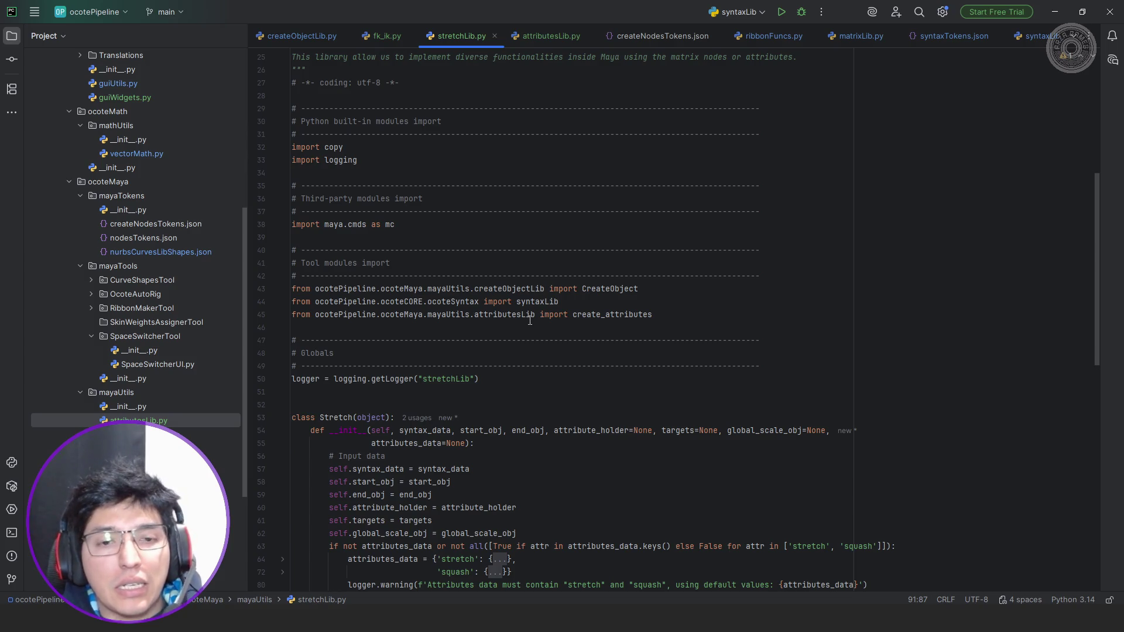
Add a 'from ...mayaUtils import stretchLib' import on line 49 of fk_ik.py, reusing the Stretch import path.
{"action": "left_click", "coordinate": [386, 37]}
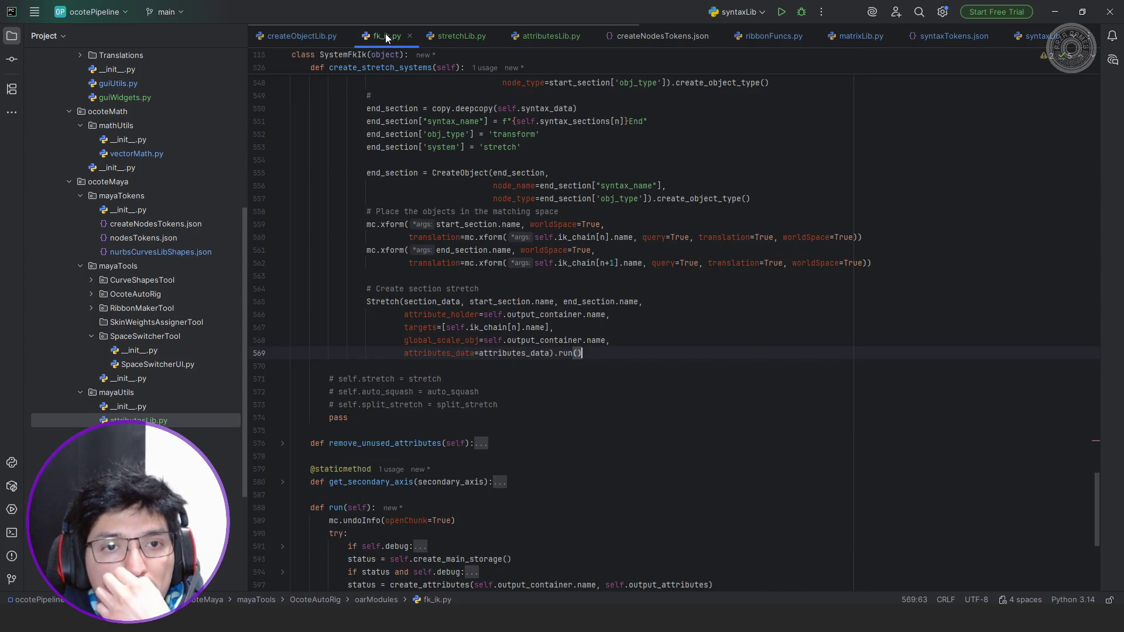
{"action": "scroll", "coordinate": [588, 266], "scroll_direction": "up", "scroll_amount": 5}
{"action": "scroll", "coordinate": [588, 265], "scroll_direction": "up", "scroll_amount": 5}
{"action": "scroll", "coordinate": [593, 281], "scroll_direction": "up", "scroll_amount": 5}
{"action": "scroll", "coordinate": [601, 311], "scroll_direction": "up", "scroll_amount": 5}
{"action": "scroll", "coordinate": [602, 311], "scroll_direction": "up", "scroll_amount": 3}
{"action": "scroll", "coordinate": [602, 307], "scroll_direction": "up", "scroll_amount": 3}
{"action": "scroll", "coordinate": [601, 305], "scroll_direction": "up", "scroll_amount": 3}
{"action": "scroll", "coordinate": [600, 302], "scroll_direction": "up", "scroll_amount": 3}
{"action": "scroll", "coordinate": [601, 302], "scroll_direction": "up", "scroll_amount": 5}
{"action": "scroll", "coordinate": [604, 301], "scroll_direction": "up", "scroll_amount": 1}
{"action": "scroll", "coordinate": [609, 299], "scroll_direction": "up", "scroll_amount": 1}
{"action": "scroll", "coordinate": [612, 297], "scroll_direction": "up", "scroll_amount": 2}
{"action": "left_click", "coordinate": [616, 290]}
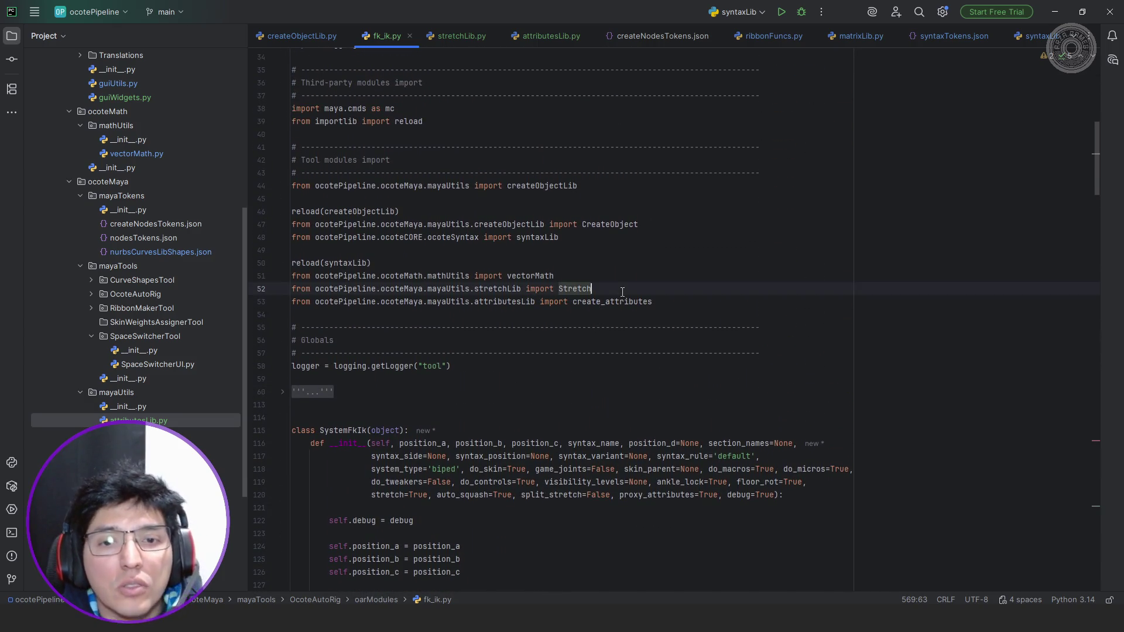
{"action": "key", "text": "Return"}
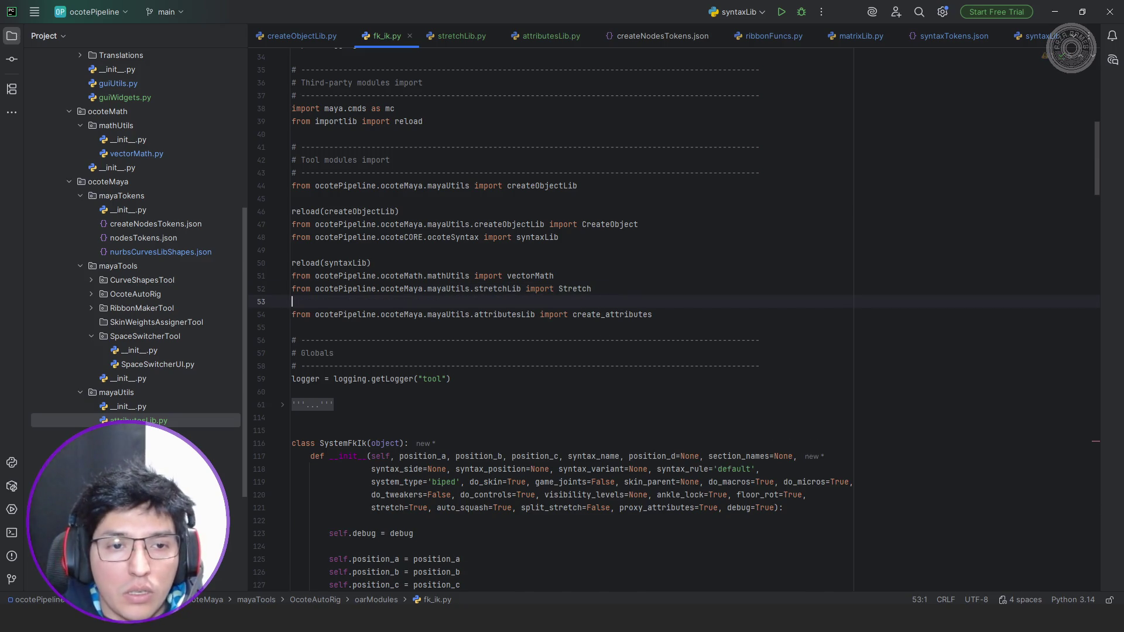
{"action": "key", "text": "BackSpace"}
{"action": "key", "text": "Up"}
{"action": "key", "text": "Down"}
{"action": "key", "text": "Home"}
{"action": "key", "text": "ctrl+shift+Right"}
{"action": "key", "text": "ctrl+shift+Right"}
{"action": "key", "text": "ctrl+shift+Right"}
{"action": "key", "text": "ctrl+shift+Right"}
{"action": "key", "text": "ctrl+shift+Right"}
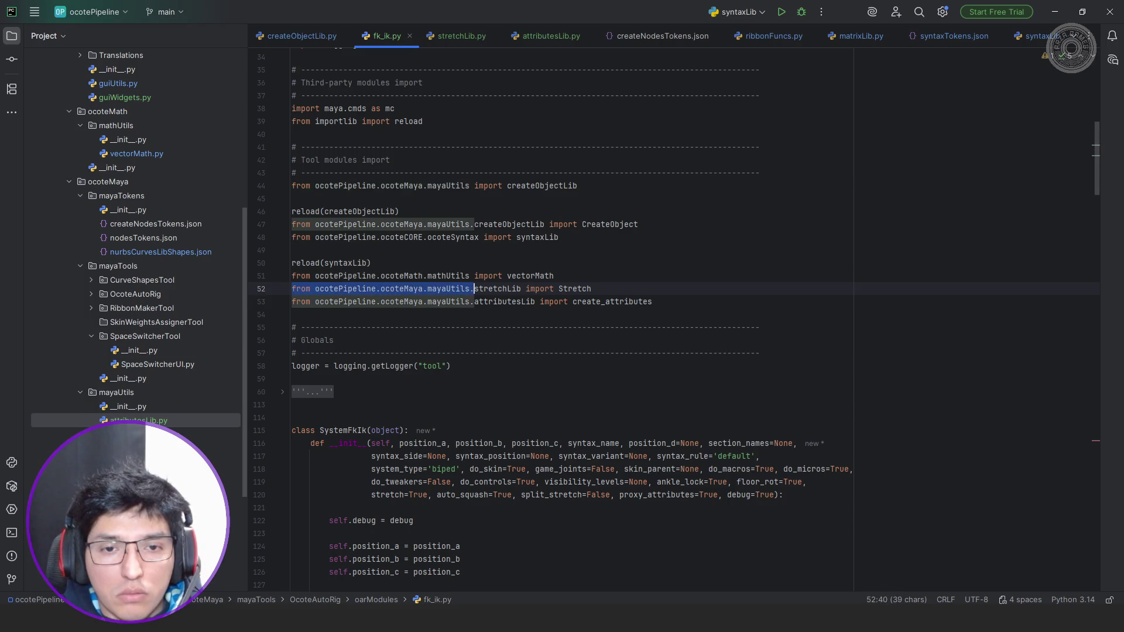
{"action": "key", "text": "ctrl+shift+Right"}
{"action": "key", "text": "ctrl+shift+Right"}
{"action": "key", "text": "ctrl+shift+Right"}
{"action": "key", "text": "ctrl+shift+Left"}
{"action": "key", "text": "Up"}
{"action": "key", "text": "End"}
{"action": "key", "text": "Return"}
{"action": "key", "text": "Up"}
{"action": "key", "text": "Up"}
{"action": "key", "text": "Up"}
{"action": "key", "text": "ctrl+v"}
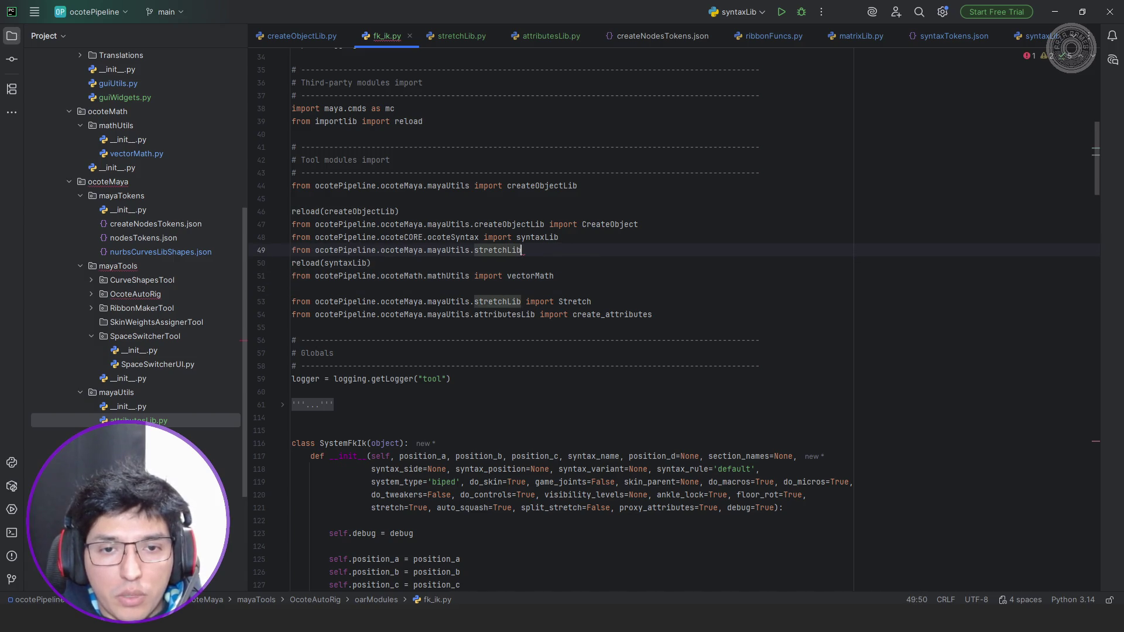
{"action": "key", "text": "BackSpace"}
{"action": "type", "text": "import"}
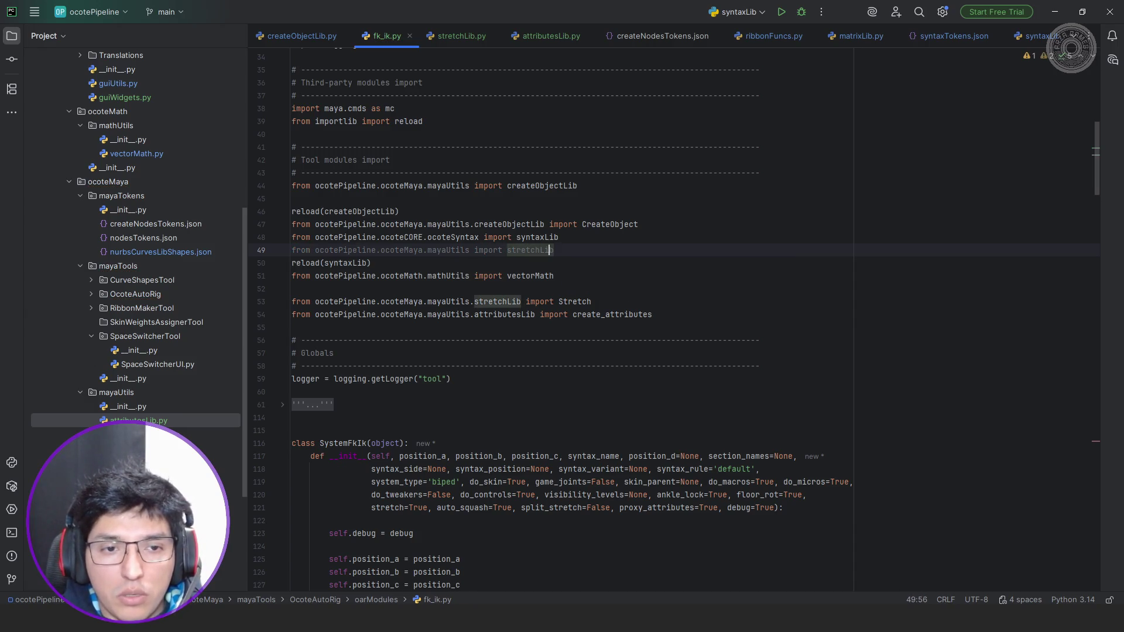
Duplicate the reload(syntaxLib) line beneath it and select syntaxLib in the copy, then switch to Maya.
{"action": "key", "text": "Down"}
{"action": "key", "text": "shift+Home"}
{"action": "key", "text": "ctrl+c"}
{"action": "key", "text": "End"}
{"action": "key", "text": "Return"}
{"action": "key", "text": "ctrl+v"}
{"action": "key", "text": "Up"}
{"action": "key", "text": "Left"}
{"action": "key", "text": "Down"}
{"action": "key", "text": "ctrl+shift+Left"}
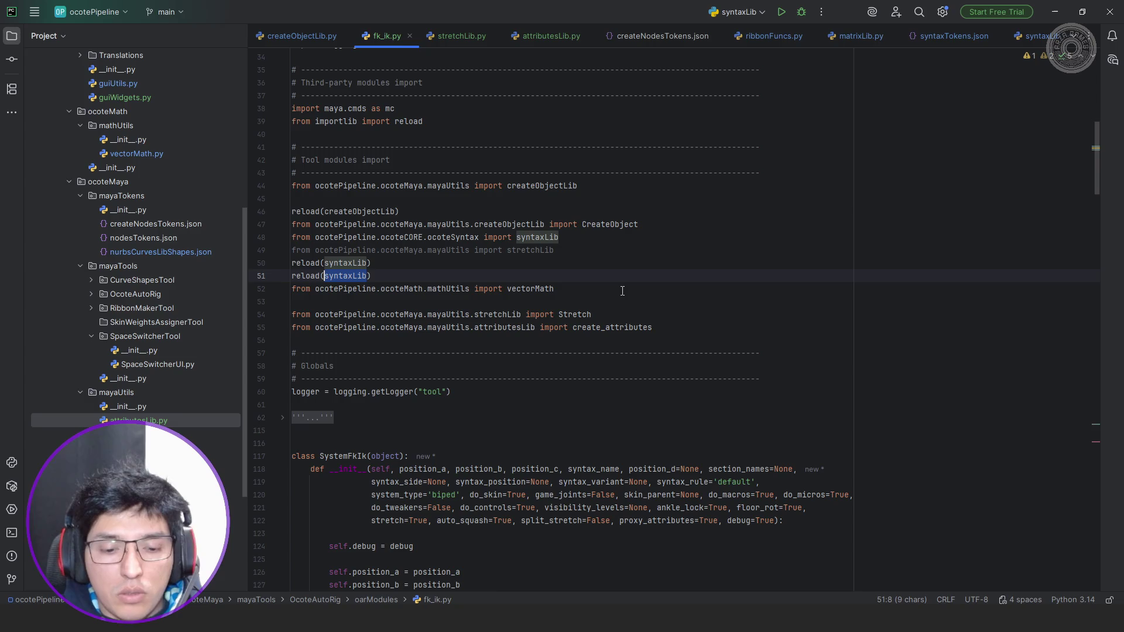
{"action": "key", "text": "alt+Tab"}
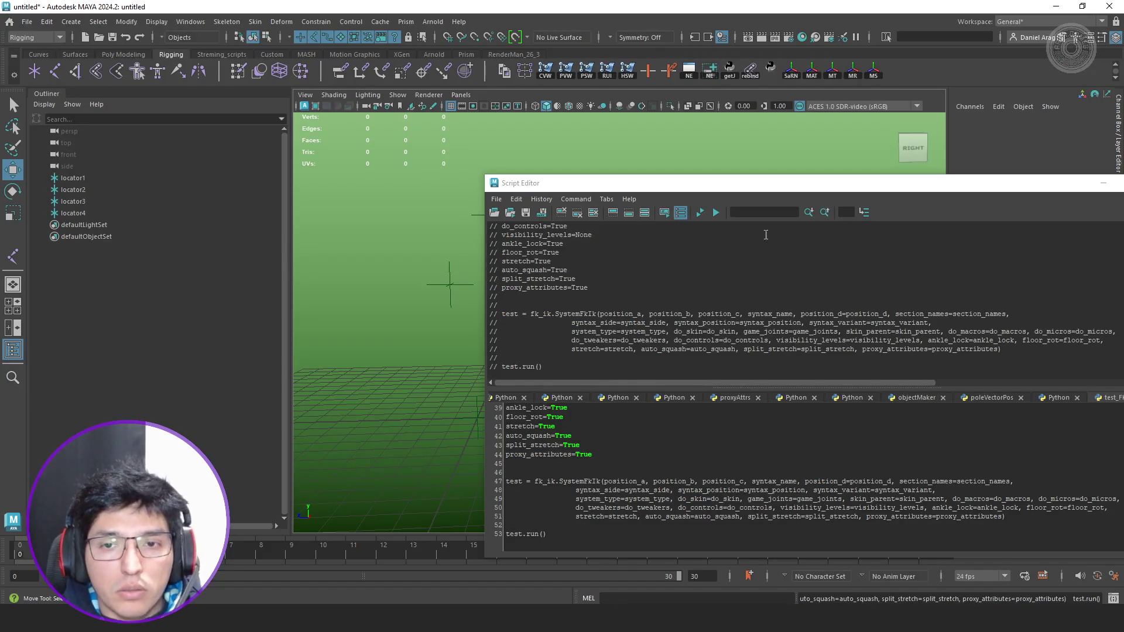
Rerun the leg rig test, undo the partial build after the 'syntax_system' KeyError, and return to PyCharm.
{"action": "left_click", "coordinate": [700, 213]}
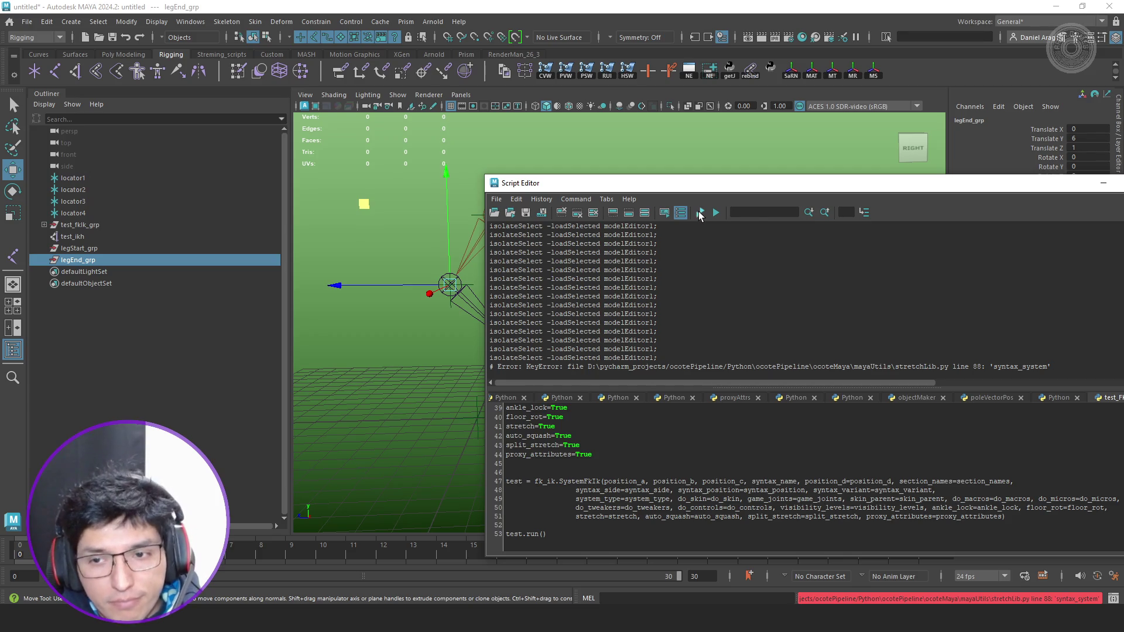
{"action": "key", "text": "ctrl+z"}
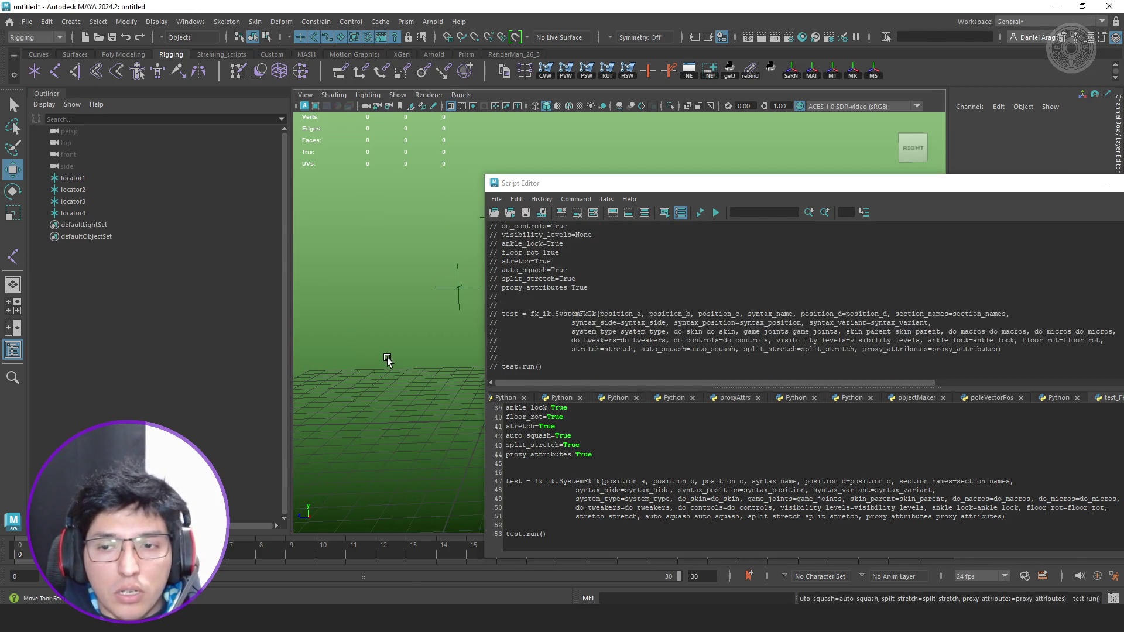
{"action": "key", "text": "alt+Tab"}
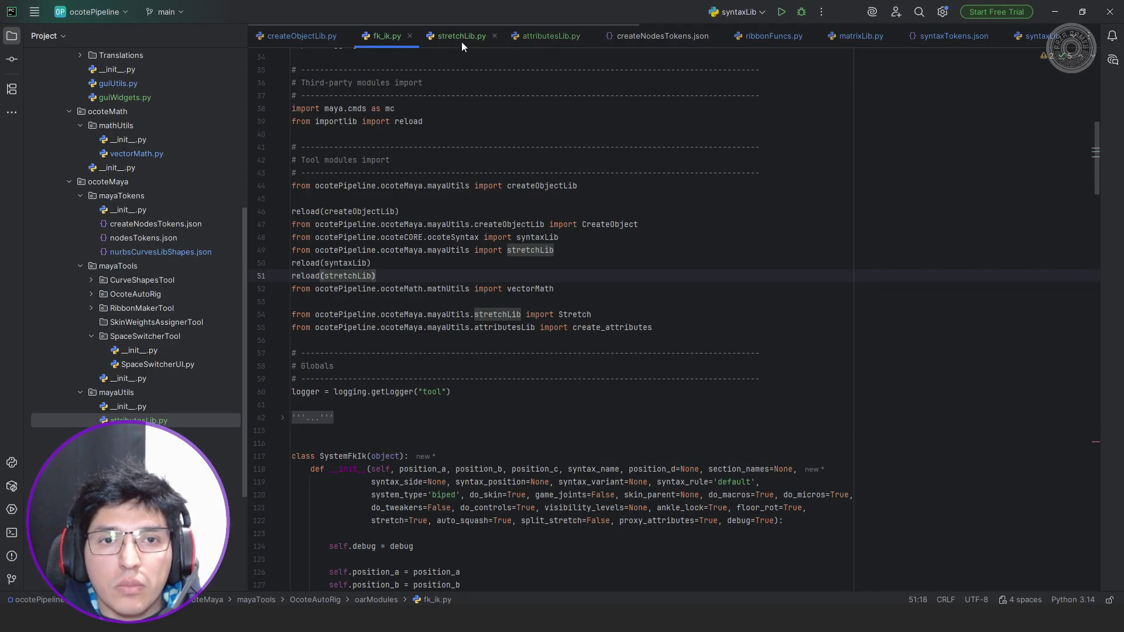
Check the syntax_data['syntax_system'] lookup on stretchLib.py line 88, then go back to fk_ik.py's SystemFkIk constructor.
{"action": "left_click", "coordinate": [461, 37]}
{"action": "scroll", "coordinate": [607, 304], "scroll_direction": "down", "scroll_amount": 8}
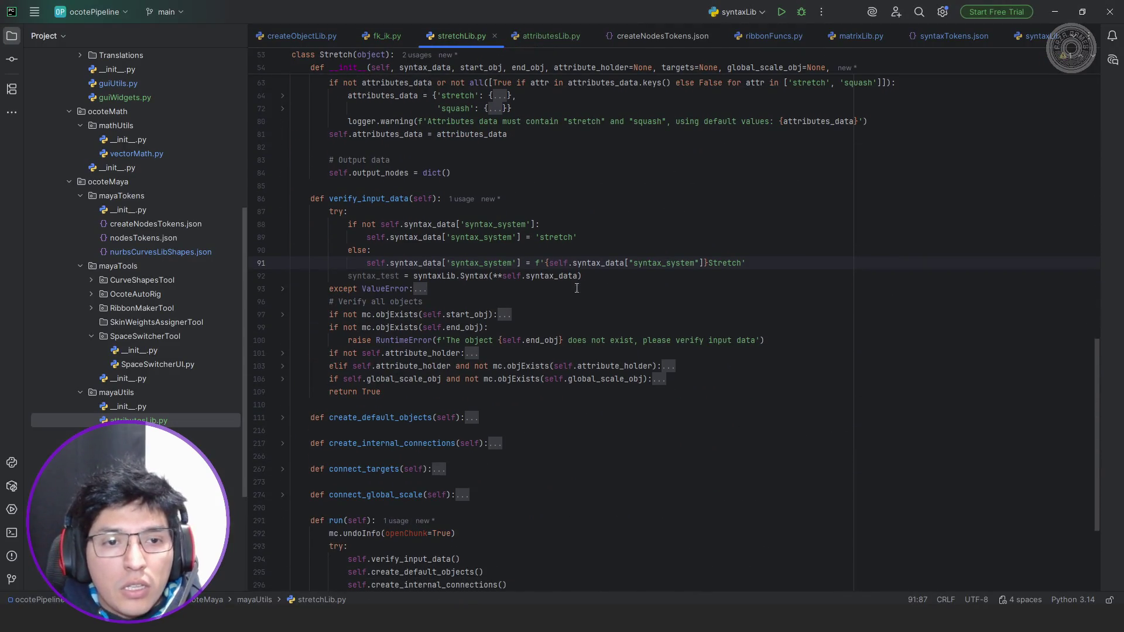
{"action": "double_click", "coordinate": [401, 225]}
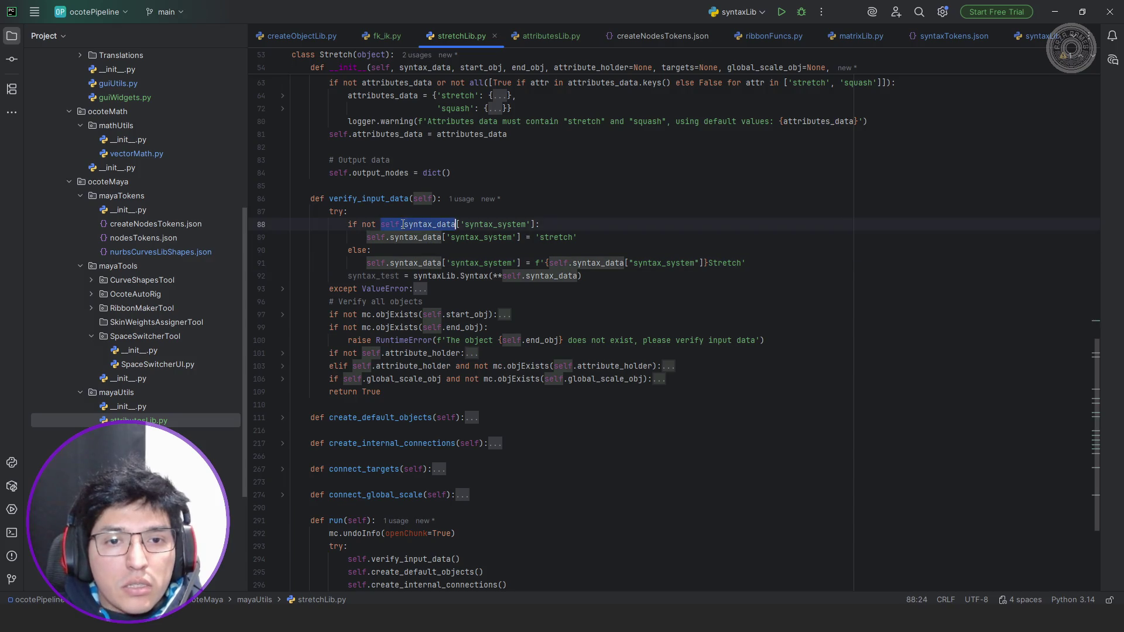
{"action": "double_click", "coordinate": [496, 224]}
{"action": "scroll", "coordinate": [498, 221], "scroll_direction": "up", "scroll_amount": 1}
{"action": "scroll", "coordinate": [498, 222], "scroll_direction": "up", "scroll_amount": 2}
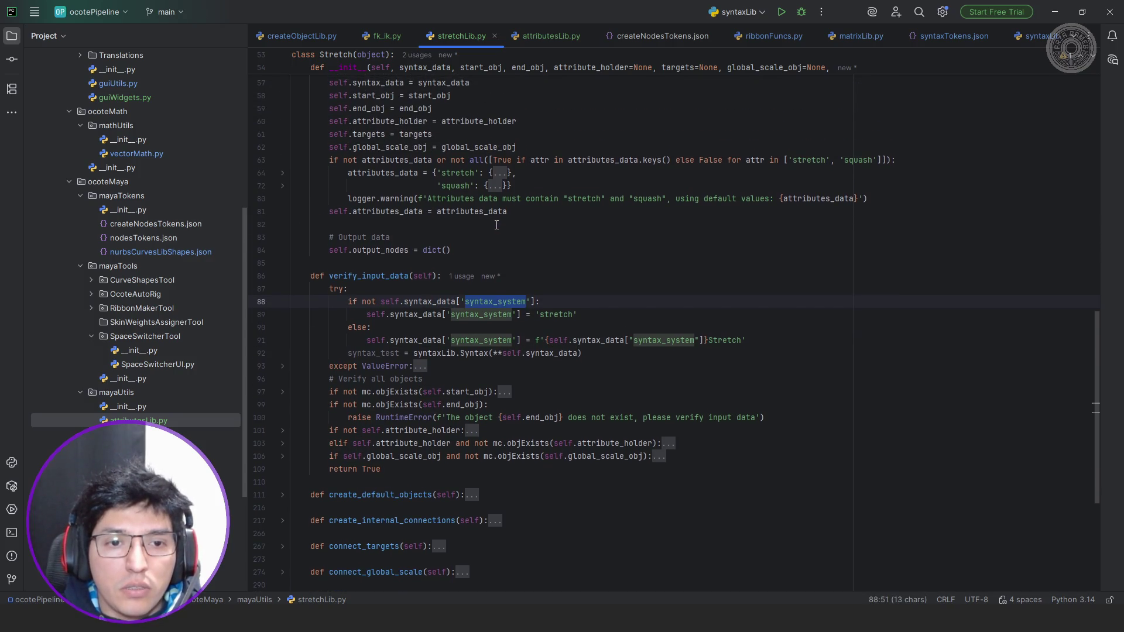
{"action": "left_click", "coordinate": [382, 33]}
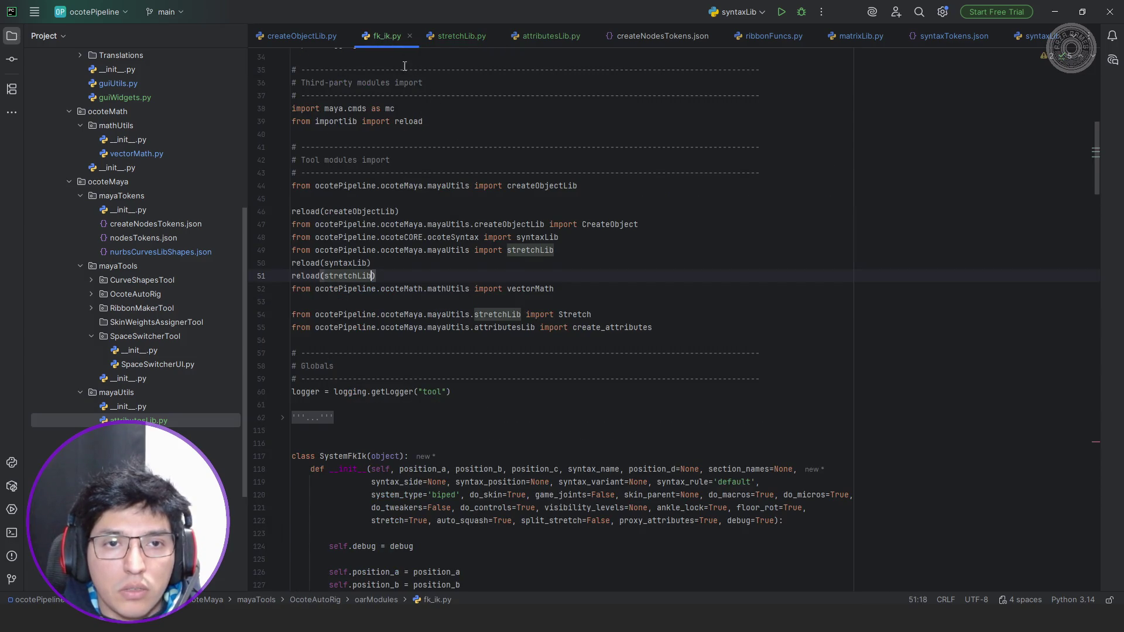
{"action": "scroll", "coordinate": [412, 89], "scroll_direction": "down", "scroll_amount": 4}
{"action": "scroll", "coordinate": [448, 110], "scroll_direction": "down", "scroll_amount": 5}
{"action": "scroll", "coordinate": [457, 176], "scroll_direction": "down", "scroll_amount": 1}
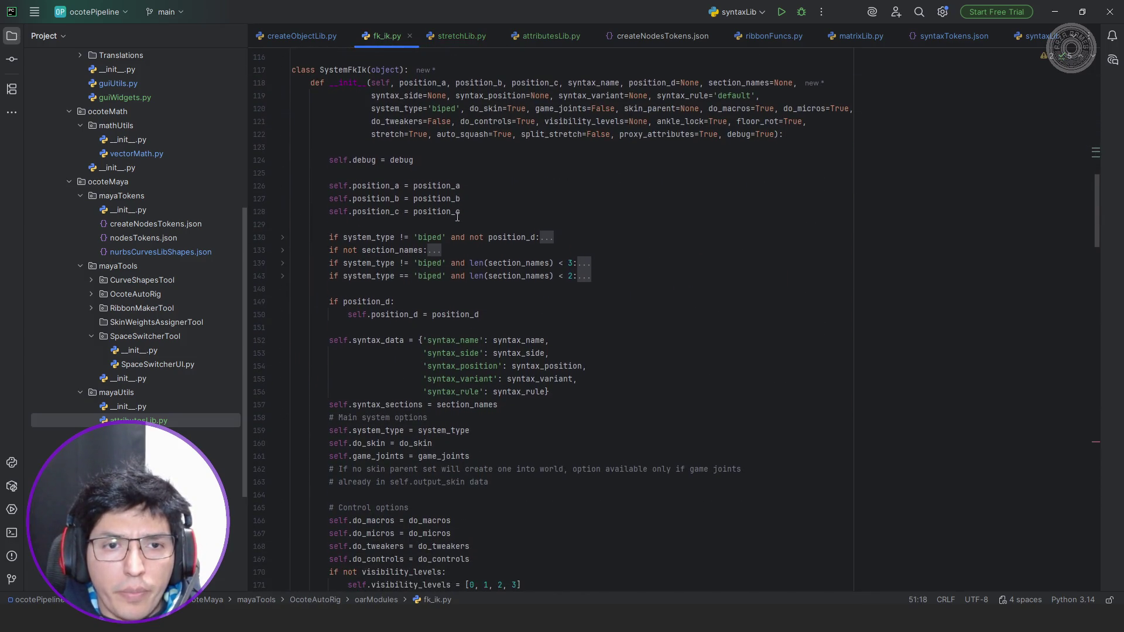
{"action": "scroll", "coordinate": [456, 216], "scroll_direction": "down", "scroll_amount": 1}
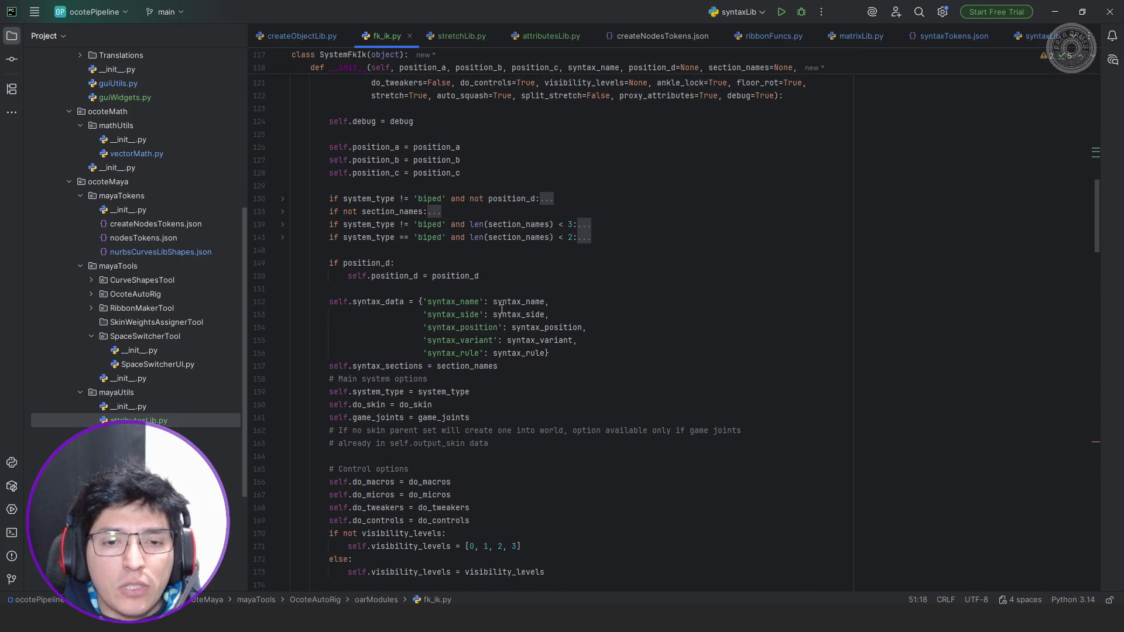
{"action": "scroll", "coordinate": [505, 307], "scroll_direction": "down", "scroll_amount": 1}
{"action": "scroll", "coordinate": [538, 286], "scroll_direction": "up", "scroll_amount": 4}
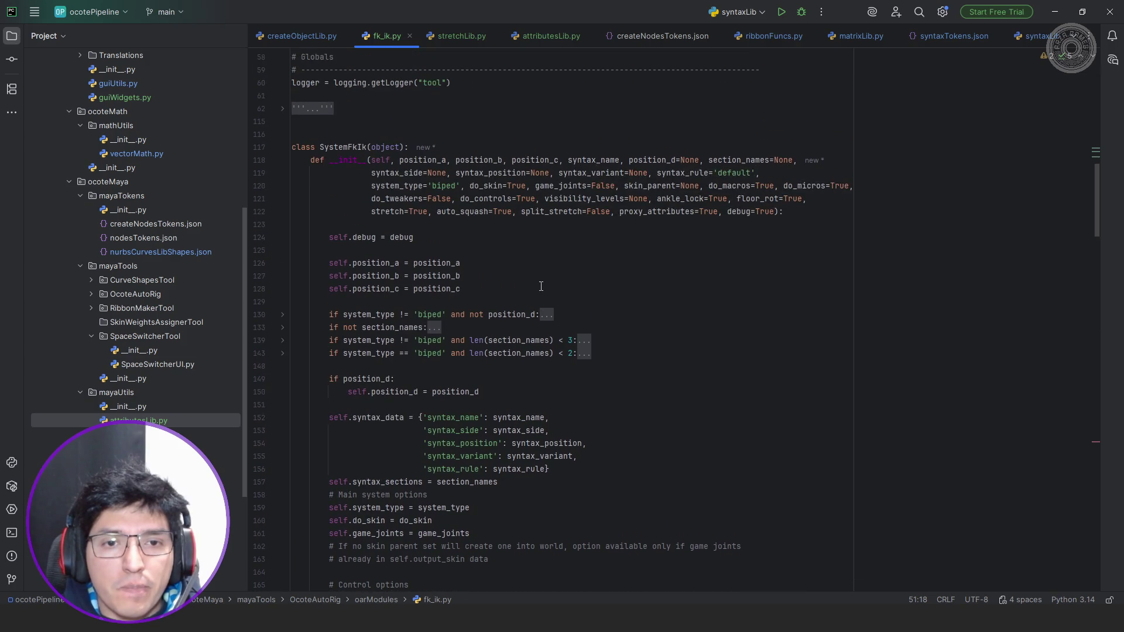
{"action": "scroll", "coordinate": [541, 286], "scroll_direction": "down", "scroll_amount": 1}
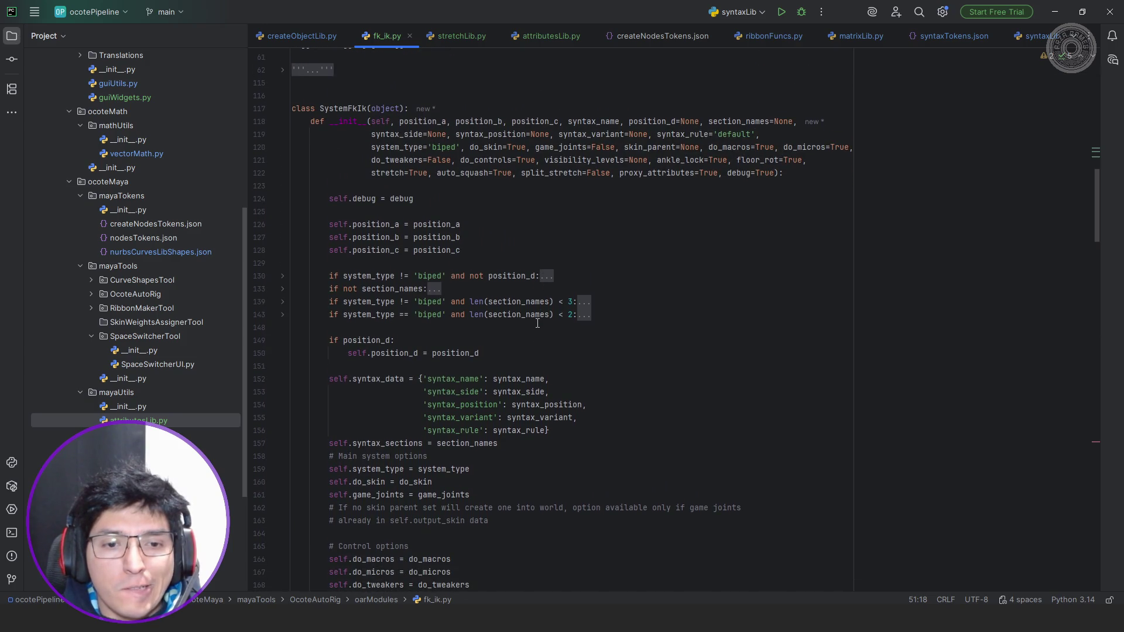
{"action": "left_click", "coordinate": [548, 429]}
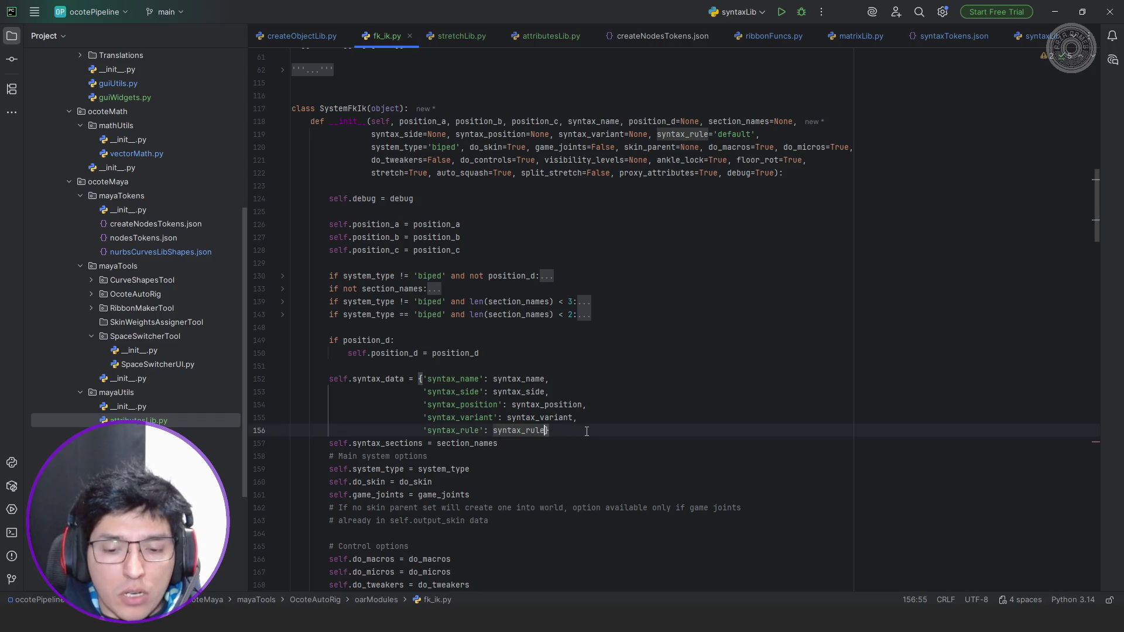
{"action": "type", "text": ","}
{"action": "key", "text": "Return"}
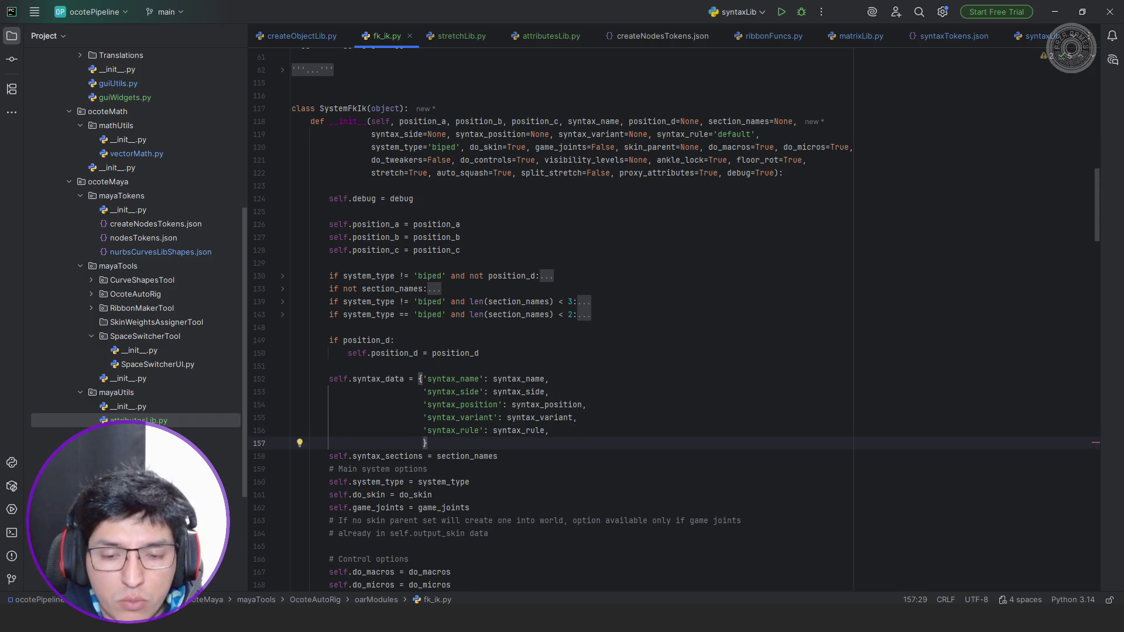
{"action": "type", "text": "'syntax_"}
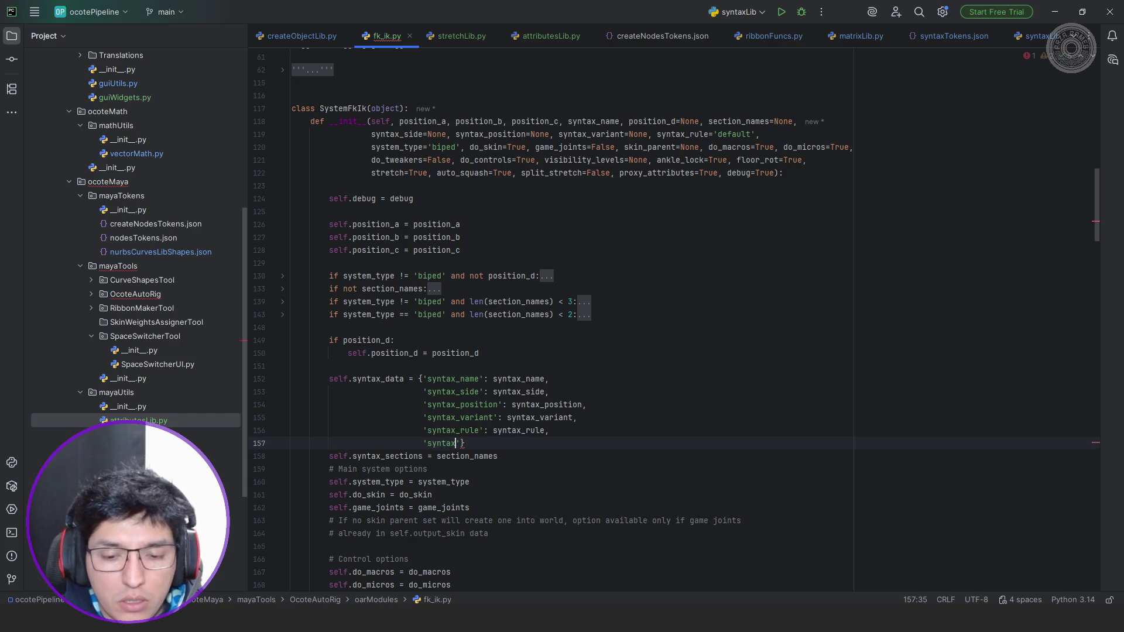
{"action": "type", "text": "system': 'stretch',"}
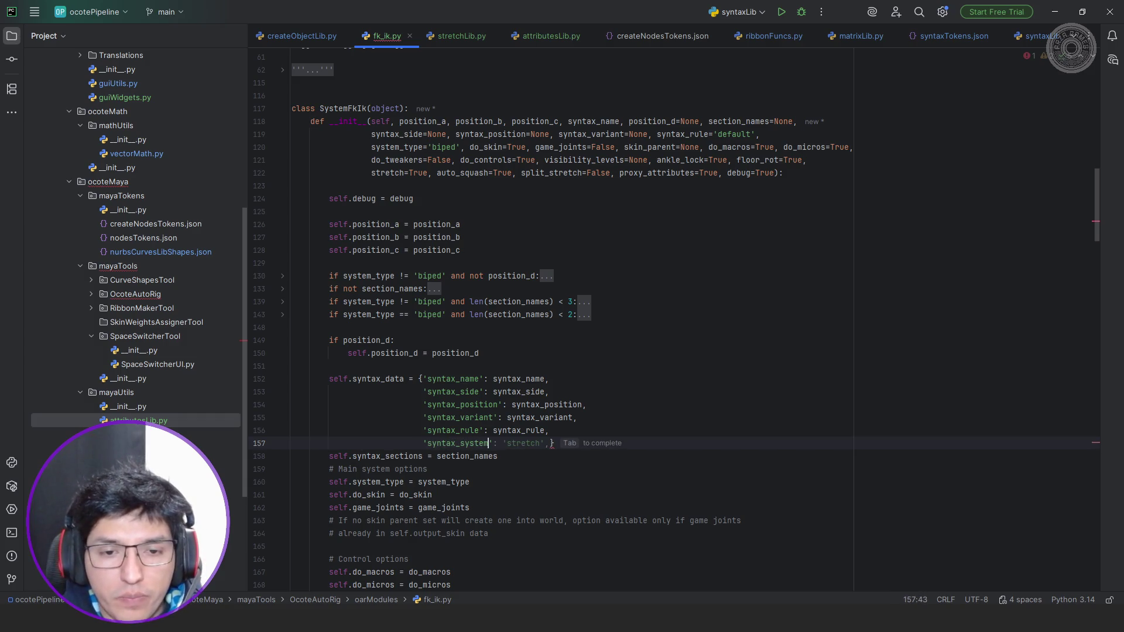
{"action": "key", "text": "BackSpace"}
{"action": "key", "text": "Delete"}
{"action": "key", "text": "Left"}
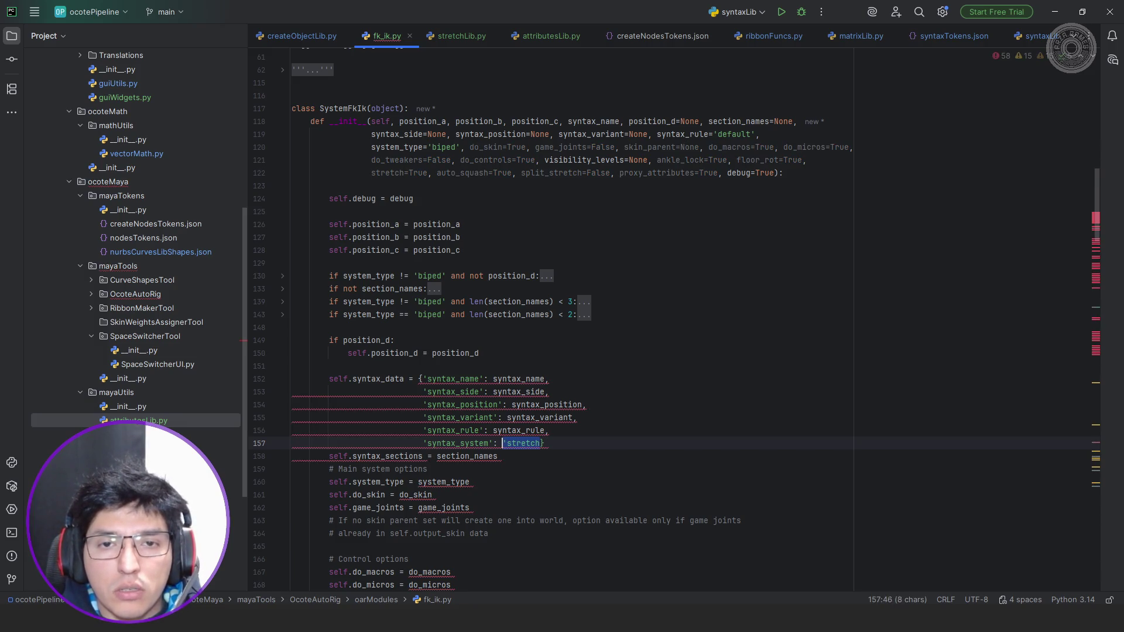
{"action": "key", "text": "BackSpace"}
{"action": "key", "text": "BackSpace"}
{"action": "key", "text": "BackSpace"}
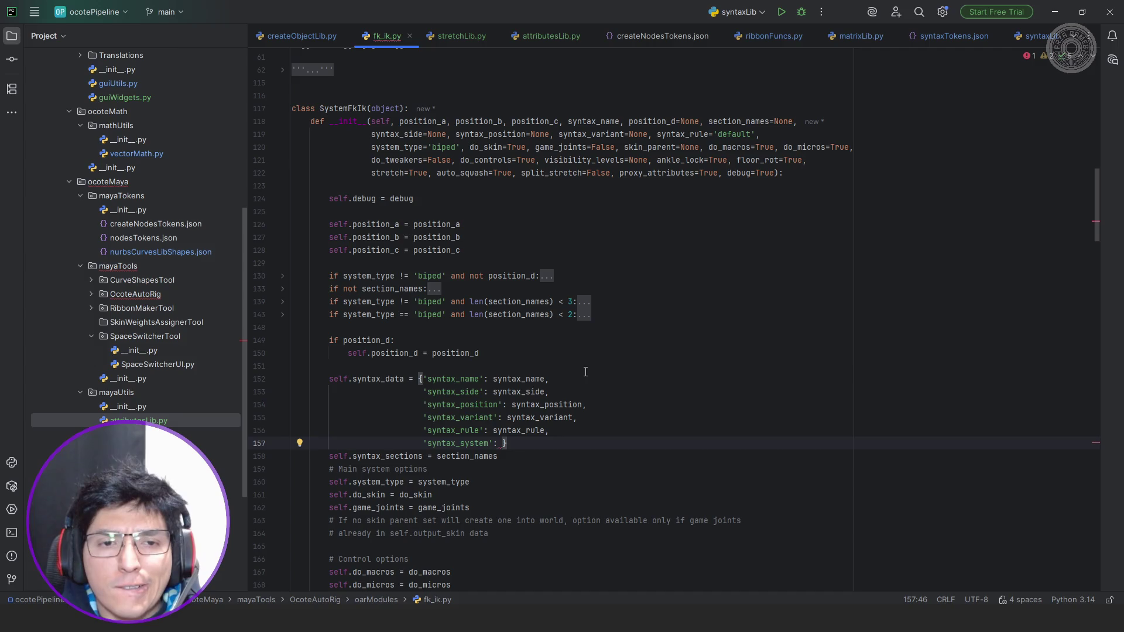
{"action": "key", "text": "shift+Home"}
{"action": "key", "text": "shift+Home"}
{"action": "key", "text": "BackSpace"}
{"action": "key", "text": "BackSpace"}
{"action": "key", "text": "BackSpace"}
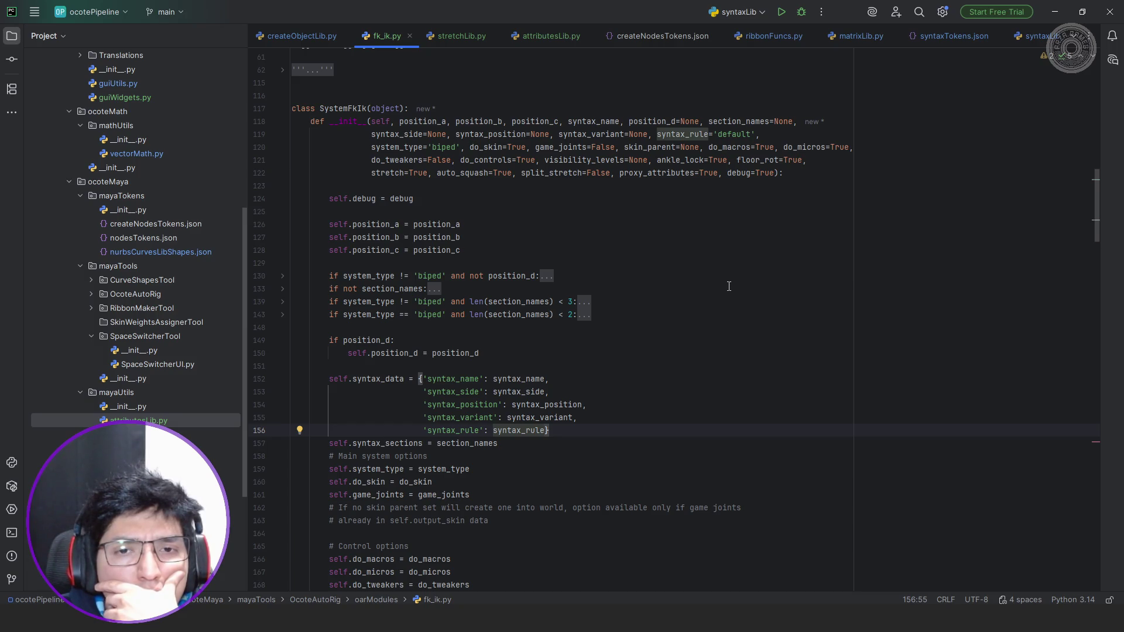
{"action": "scroll", "coordinate": [728, 286], "scroll_direction": "up", "scroll_amount": 1}
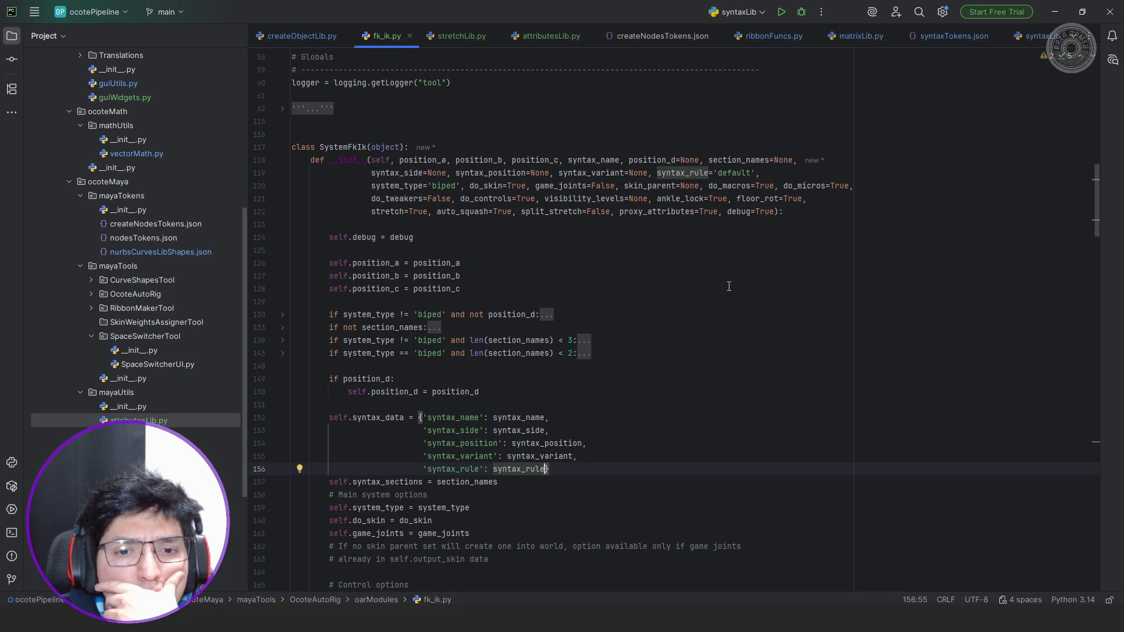
{"action": "scroll", "coordinate": [729, 285], "scroll_direction": "up", "scroll_amount": 1}
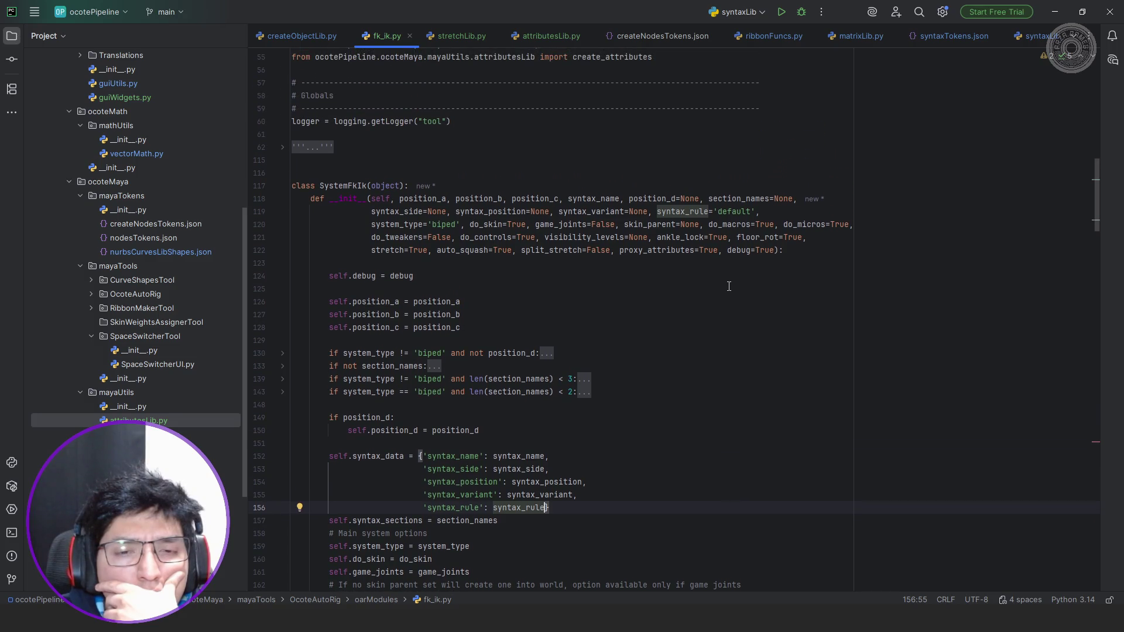
Copy the default syntax data setup (lines 53–85) from createObjectLib.py.
{"action": "left_click", "coordinate": [301, 35]}
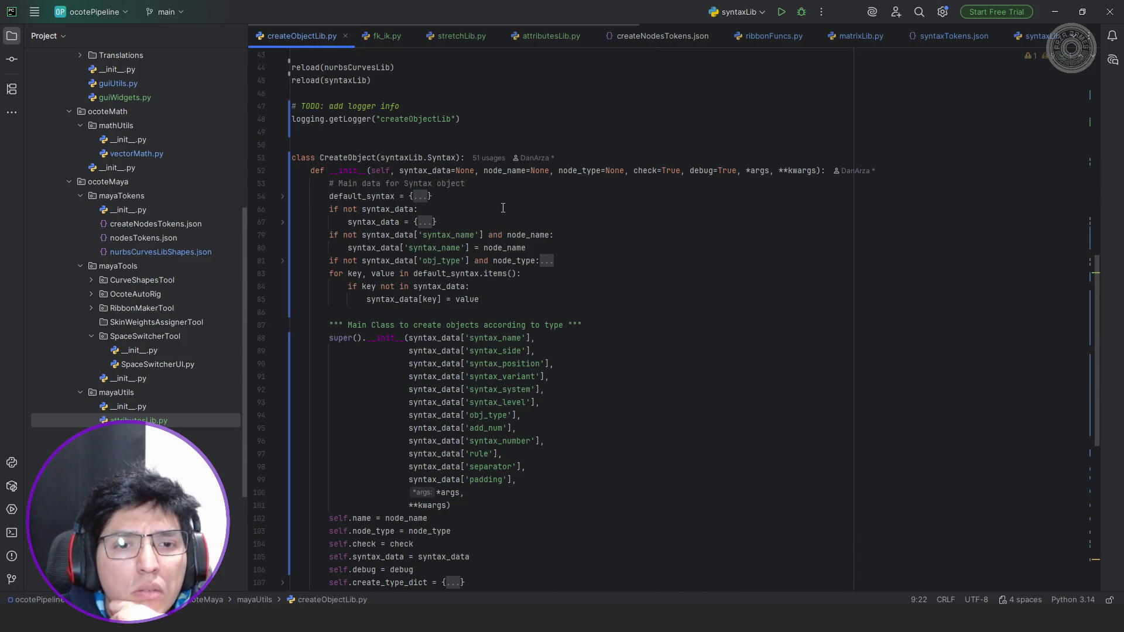
{"action": "scroll", "coordinate": [503, 209], "scroll_direction": "down", "scroll_amount": 1}
{"action": "mouse_move", "coordinate": [479, 222]}
{"action": "left_mouse_down"}
{"action": "mouse_move", "coordinate": [372, 170]}
{"action": "mouse_move", "coordinate": [329, 118]}
{"action": "left_mouse_up"}
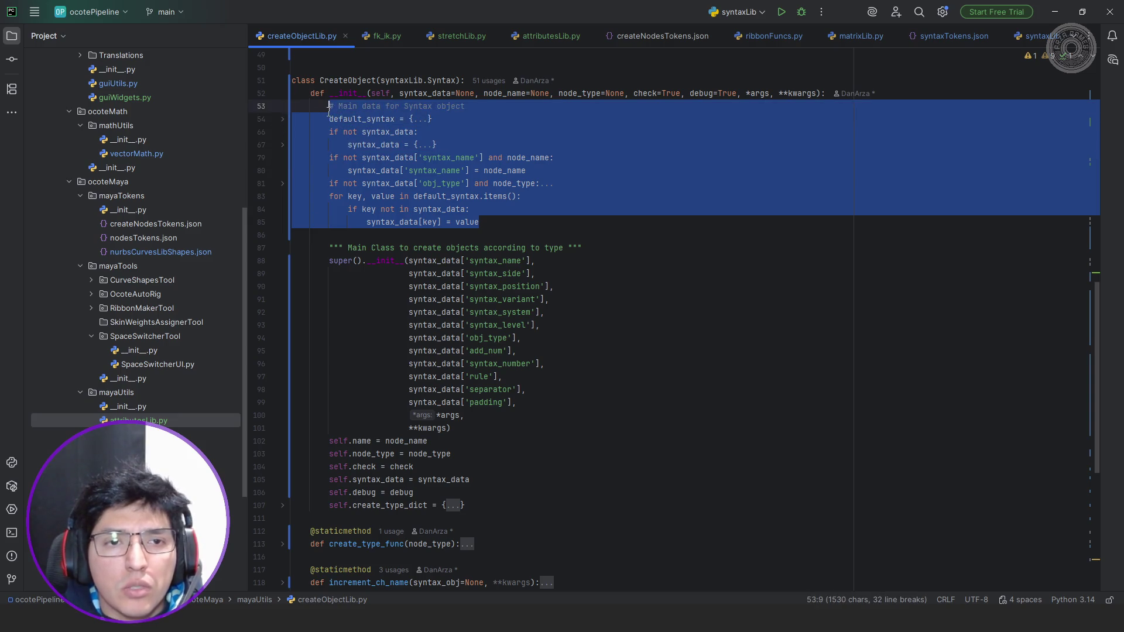
{"action": "left_click", "coordinate": [387, 36]}
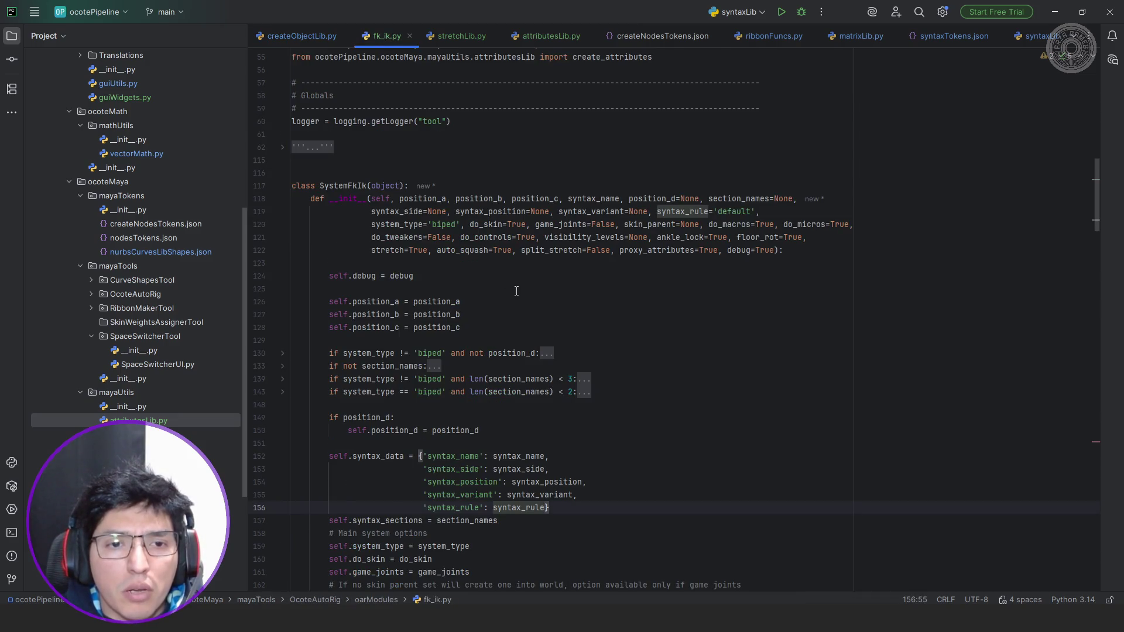
Paste it into the SystemFkIk constructor under a '# Sort syntax data' comment.
{"action": "left_click", "coordinate": [543, 264]}
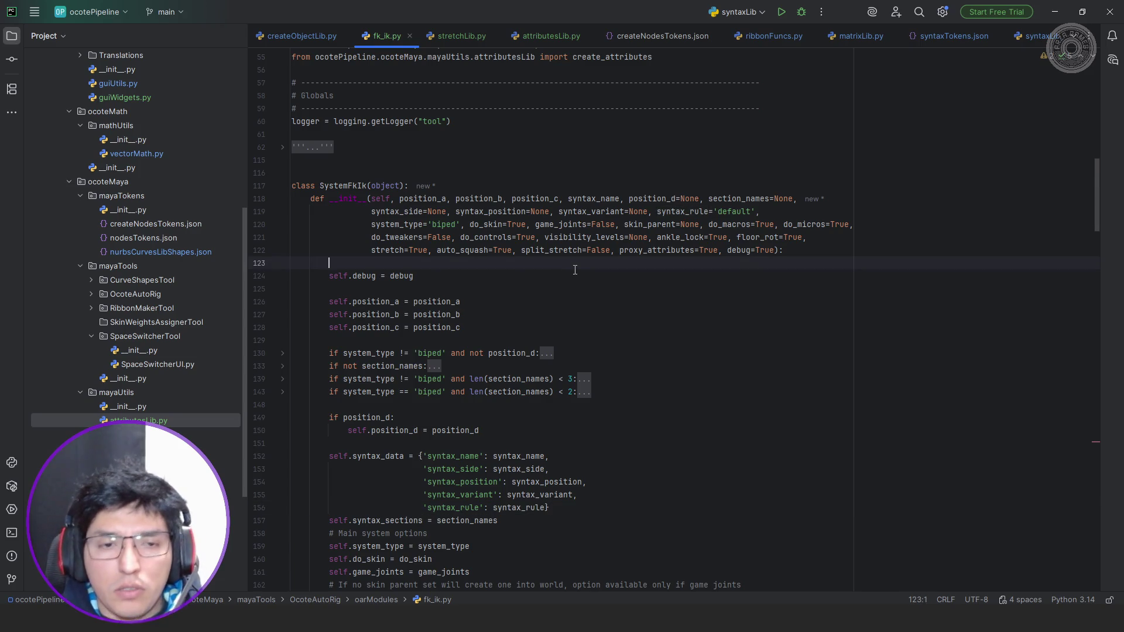
{"action": "key", "text": "Return"}
{"action": "key", "text": "Return"}
{"action": "key", "text": "Return"}
{"action": "key", "text": "Up"}
{"action": "key", "text": "Up"}
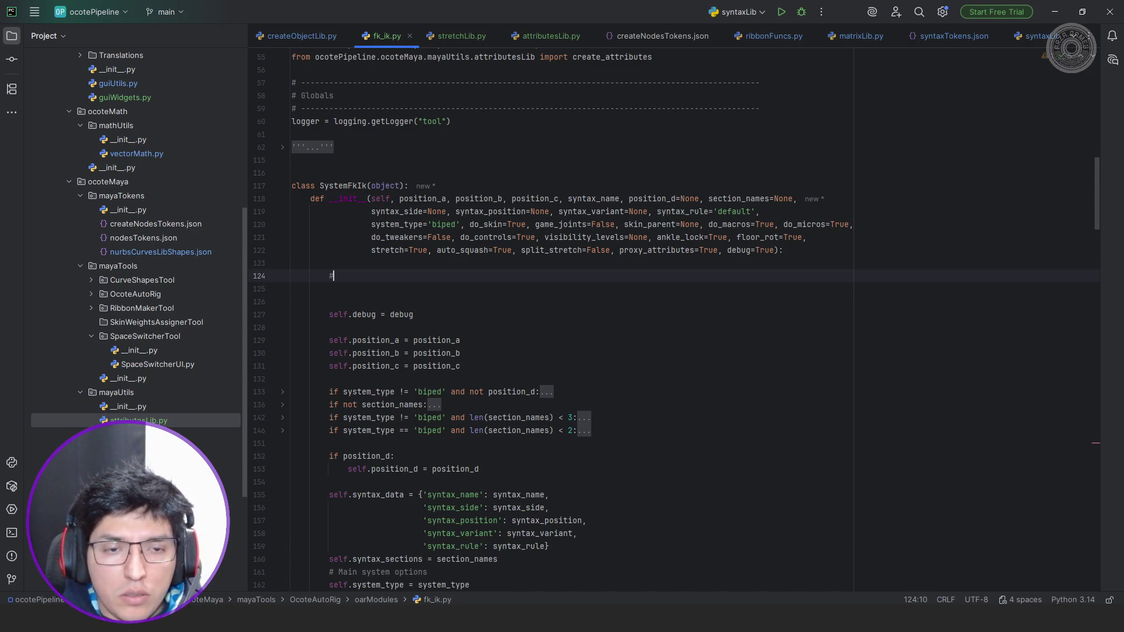
{"action": "type", "text": " Sort syntax data"}
{"action": "key", "text": "Return"}
{"action": "type", "text": "default_syntax = {'syntax_name': None,                           'syntax_side': None,                           'syntax_position': None,                           'syntax_variant': None,                           'syntax_system': None,                           'syntax_level': None,                           'obj_type': None,                           'add_num': False,                           'syntax_number': 0,                           'rule': \"default\",                           'separator': \"_\",                           'padding': 3}         if not syntax_data:             syntax_data = {'syntax_name': None,                            'syntax_side': None,                            'syntax_position': None,                            'syntax_variant': None,                            'syntax_system': None,                            'syntax_level': None,                            'obj_type': None,                            'add_num': False,                            'syntax_number': 0,                            'rule': \"default\",                            'separator': \"_\",                            'padding': 3}         if not syntax_data['syntax_name'] and node_name:             syntax_data['syntax_name'] = node_name         if not syntax_data['obj_type'] and node_type:             syntax_data['obj_type'] = node_type         for key, value in default_syntax.items():             if key not in syntax_data:                 syntax_data[key] = value"}
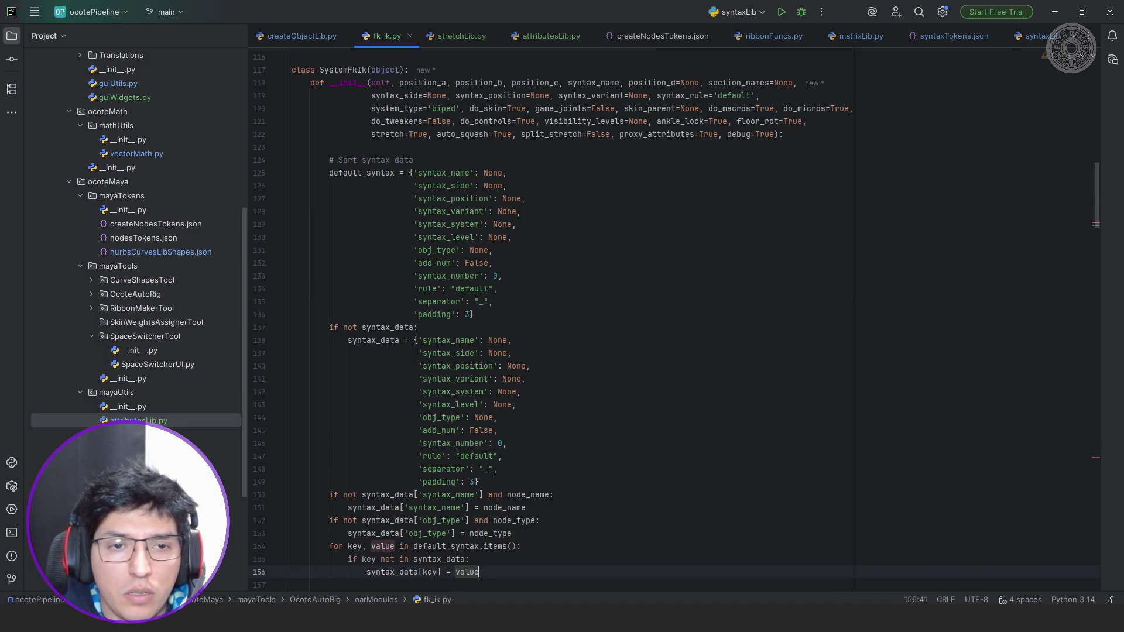
{"action": "scroll", "coordinate": [516, 192], "scroll_direction": "down", "scroll_amount": 1}
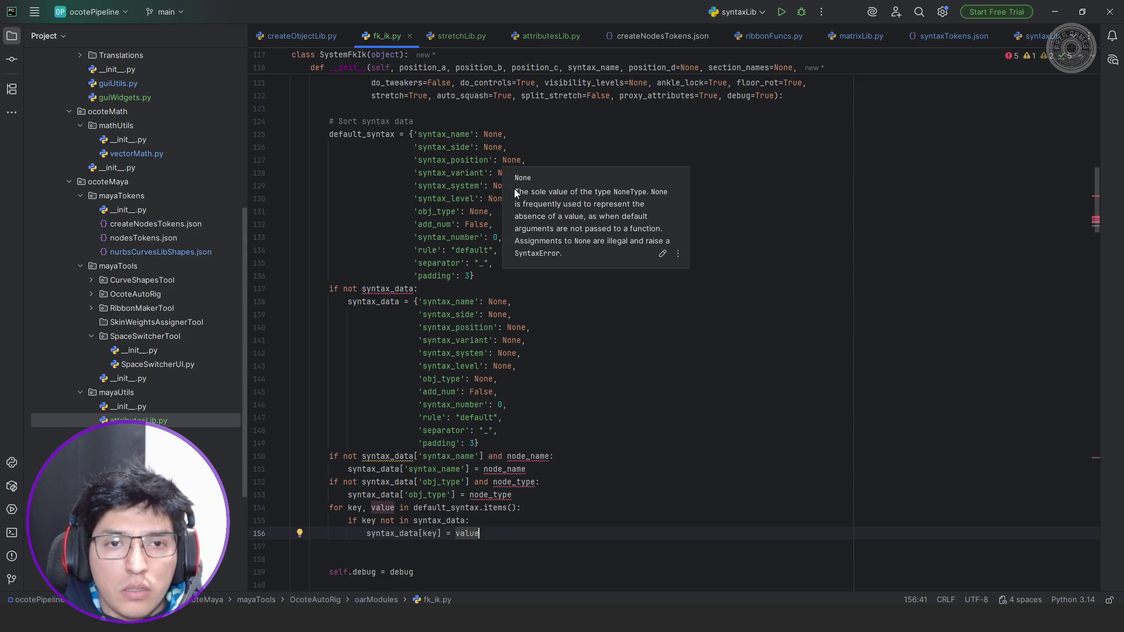
{"action": "scroll", "coordinate": [562, 176], "scroll_direction": "up", "scroll_amount": 2}
{"action": "scroll", "coordinate": [580, 176], "scroll_direction": "up", "scroll_amount": 1}
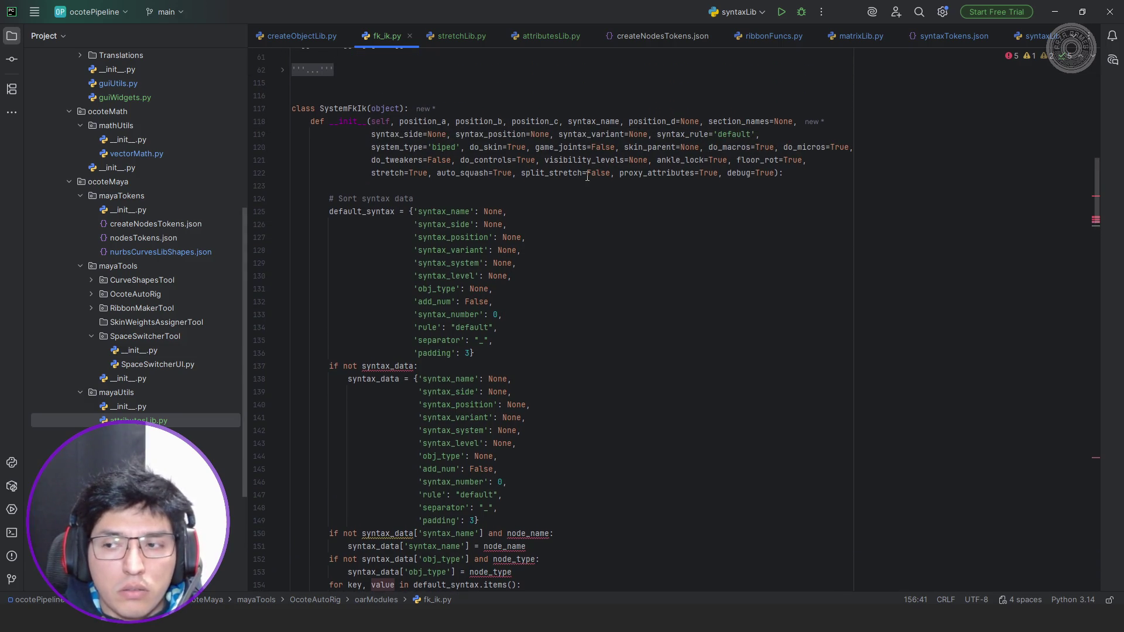
{"action": "scroll", "coordinate": [562, 178], "scroll_direction": "up", "scroll_amount": 2}
{"action": "scroll", "coordinate": [541, 180], "scroll_direction": "up", "scroll_amount": 1}
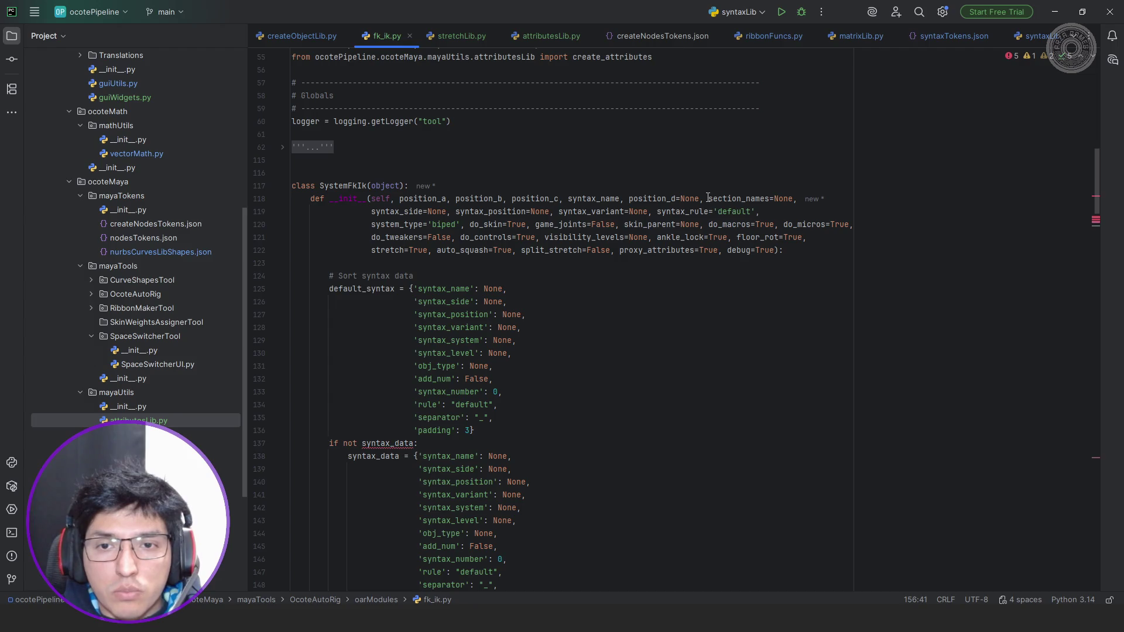
{"action": "left_click_drag", "start_coordinate": [370, 211], "coordinate": [658, 212]}
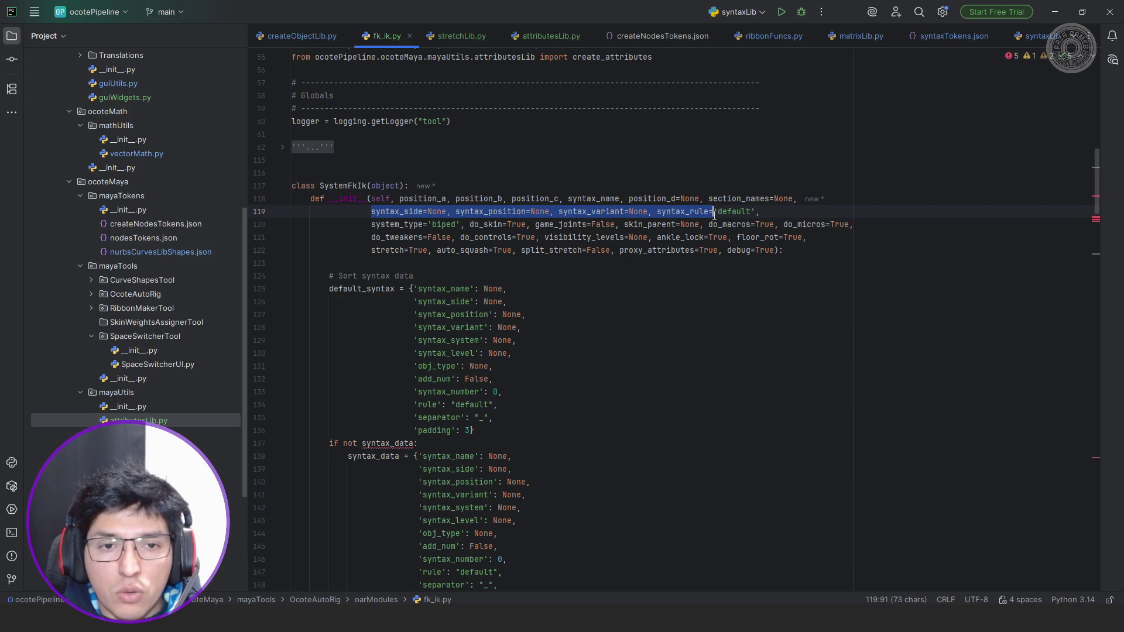
Delete the syntax_side/position/variant/rule parameters, add syntax_data=None, and fold the default_syntax dict.
{"action": "mouse_move", "coordinate": [657, 211]}
{"action": "left_mouse_down"}
{"action": "mouse_move", "coordinate": [722, 226]}
{"action": "mouse_move", "coordinate": [787, 212]}
{"action": "left_mouse_up"}
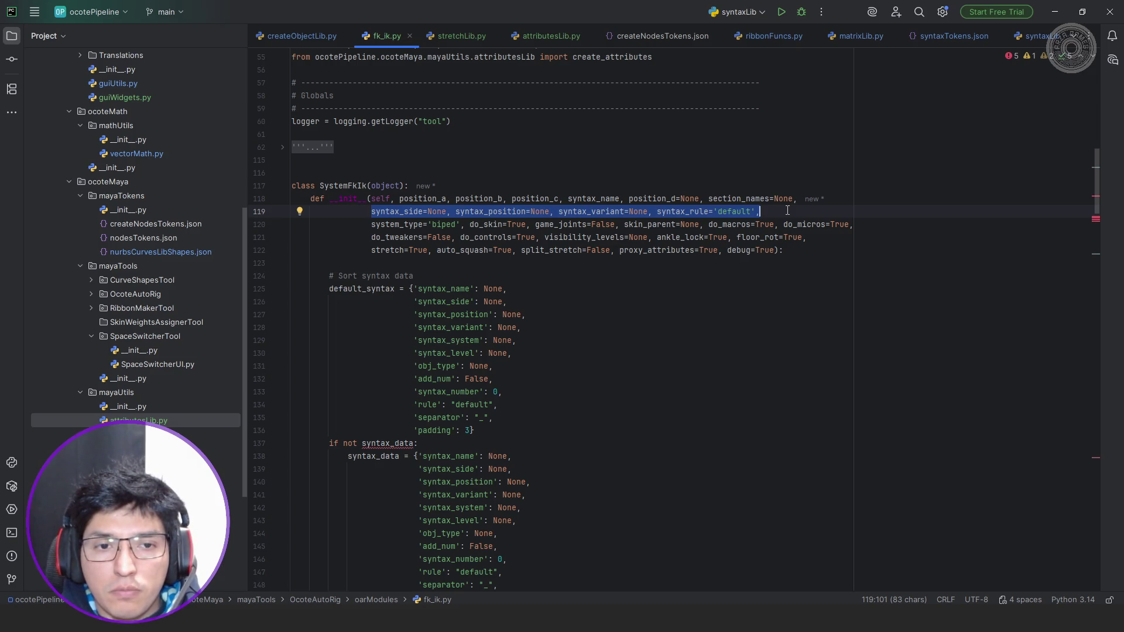
{"action": "key", "text": "BackSpace"}
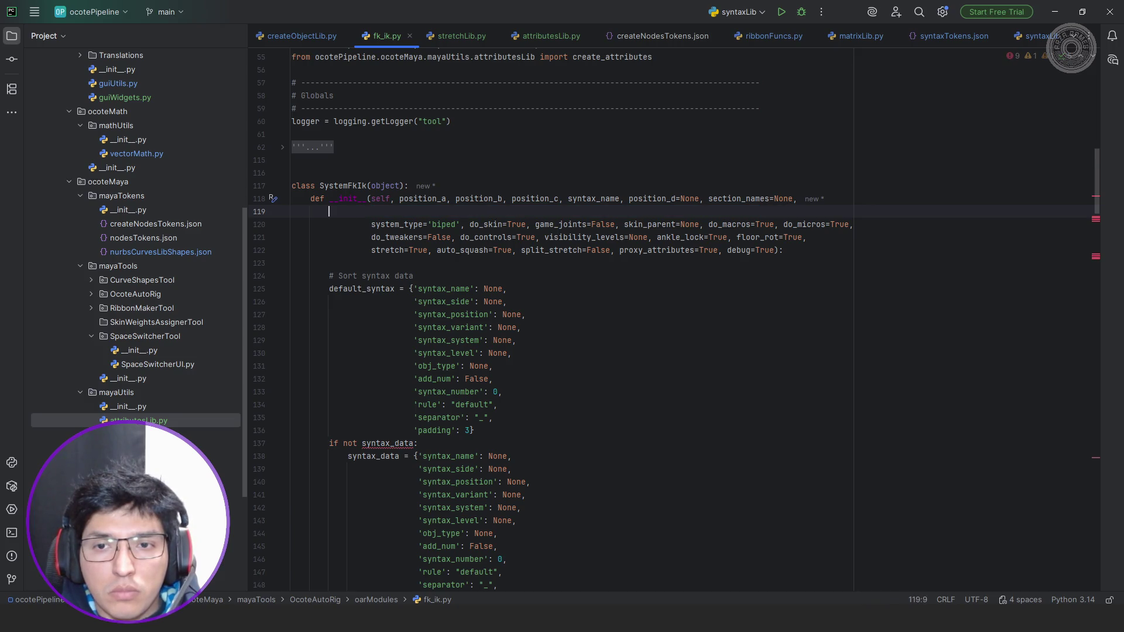
{"action": "key", "text": "BackSpace"}
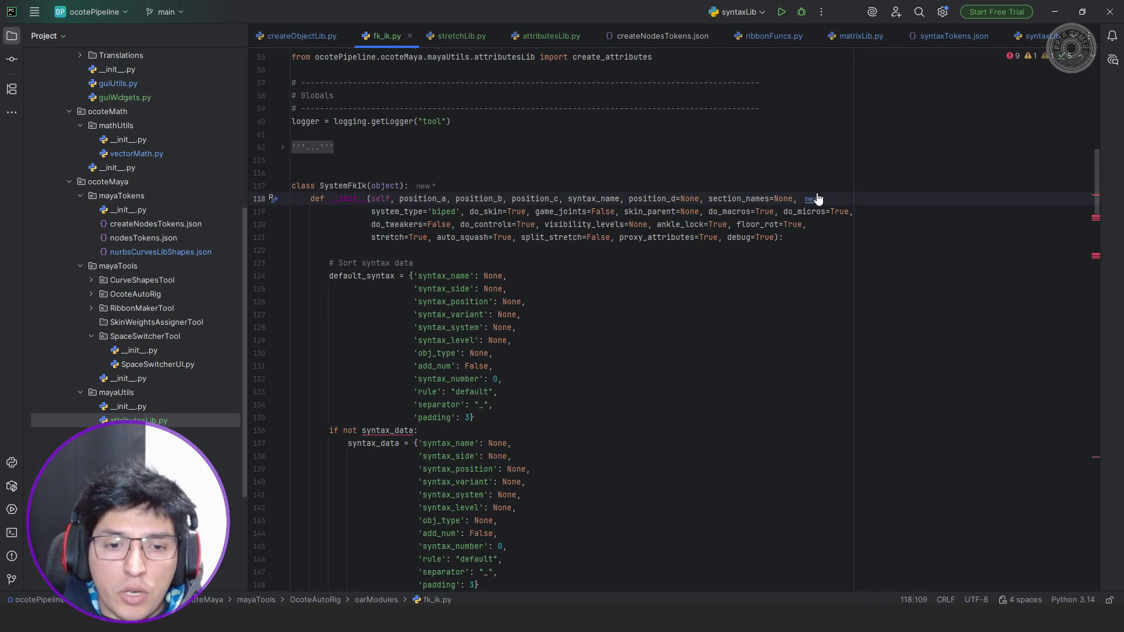
{"action": "scroll", "coordinate": [627, 246], "scroll_direction": "down", "scroll_amount": 5}
{"action": "scroll", "coordinate": [593, 351], "scroll_direction": "up", "scroll_amount": 2}
{"action": "scroll", "coordinate": [591, 348], "scroll_direction": "up", "scroll_amount": 1}
{"action": "scroll", "coordinate": [591, 348], "scroll_direction": "up", "scroll_amount": 1}
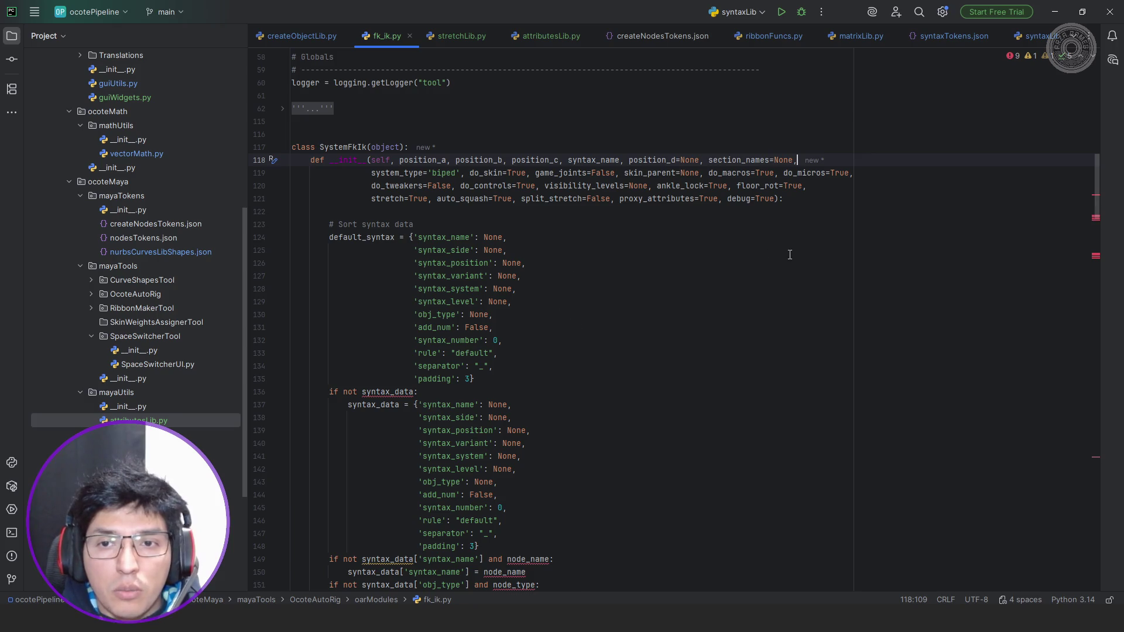
{"action": "type", "text": " syntax"}
{"action": "type", "text": "_d"}
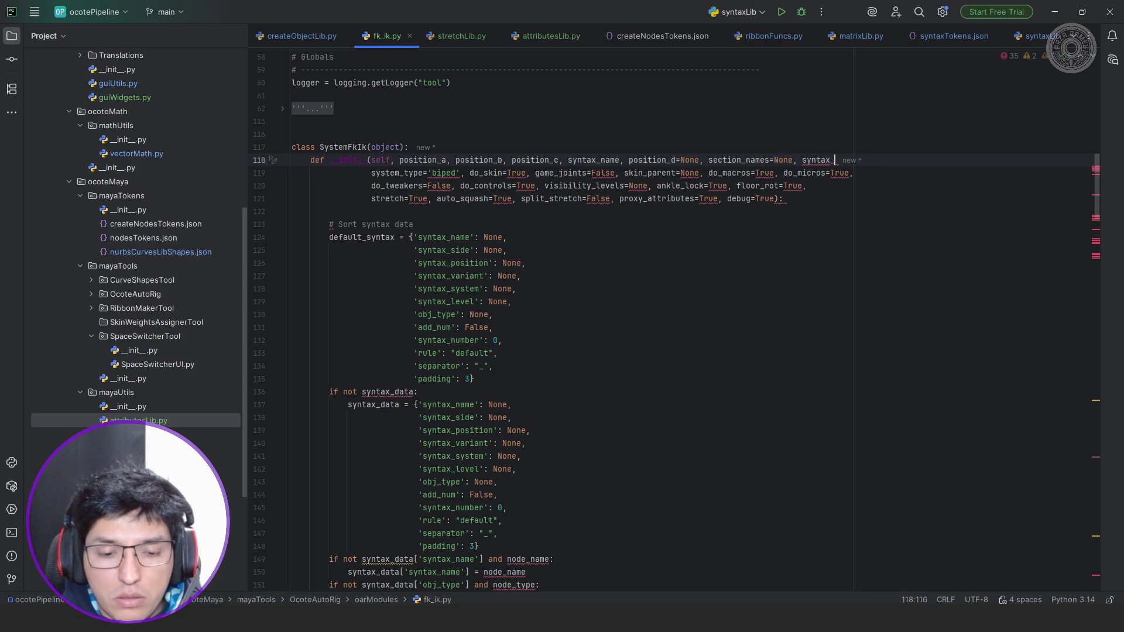
{"action": "type", "text": "ata=None,"}
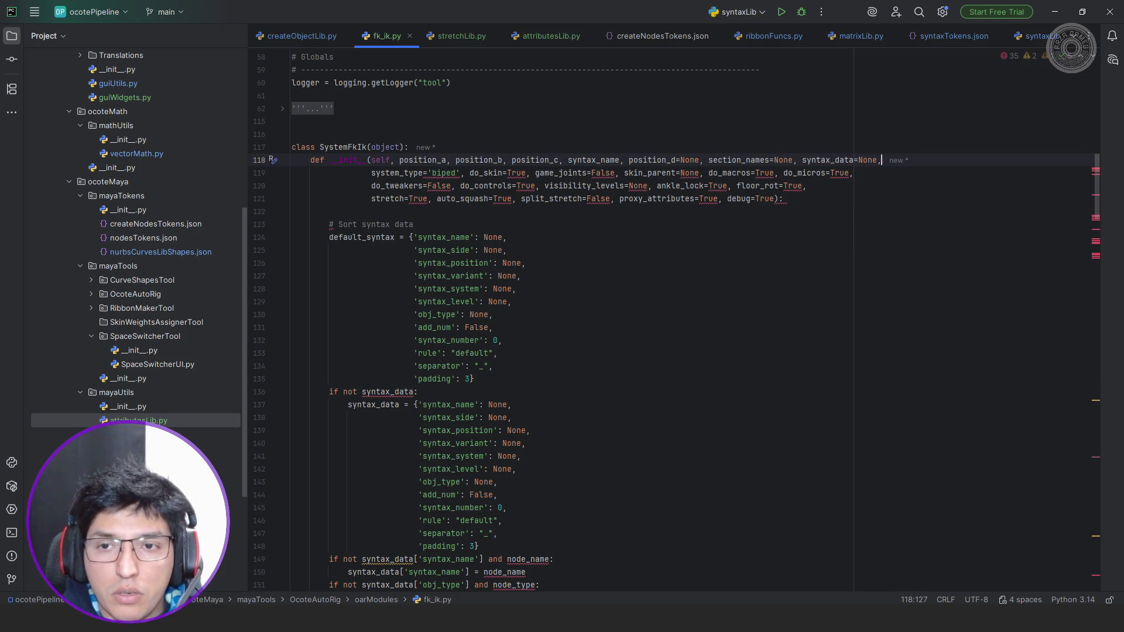
{"action": "key", "text": "Left"}
{"action": "key", "text": "Left"}
{"action": "key", "text": "Left"}
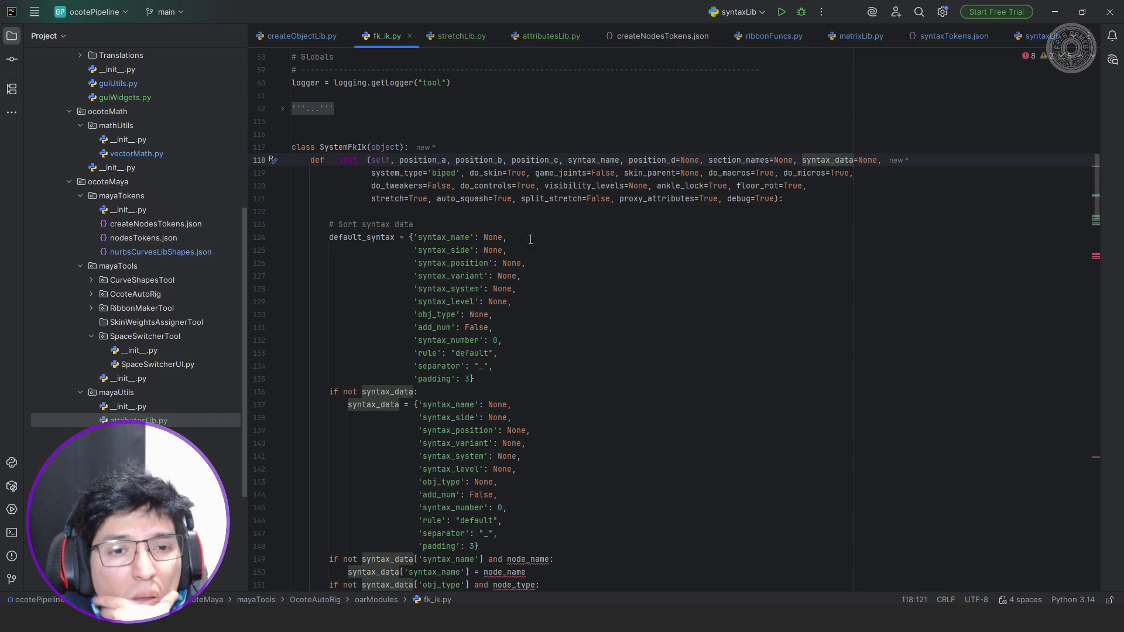
{"action": "scroll", "coordinate": [542, 240], "scroll_direction": "down", "scroll_amount": 2}
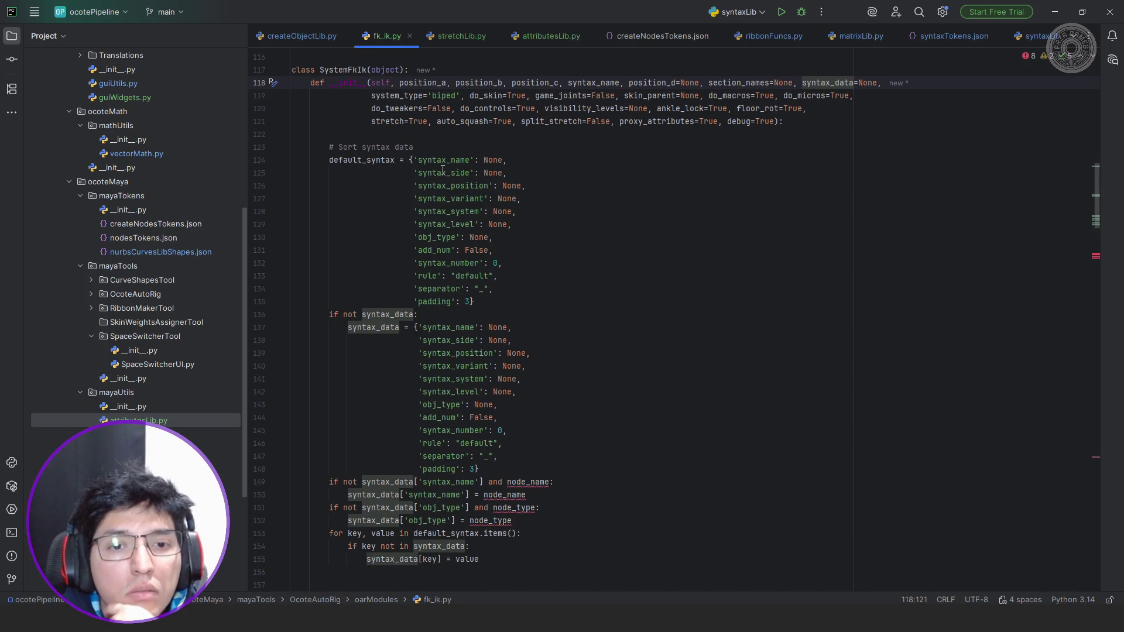
{"action": "left_click", "coordinate": [282, 161]}
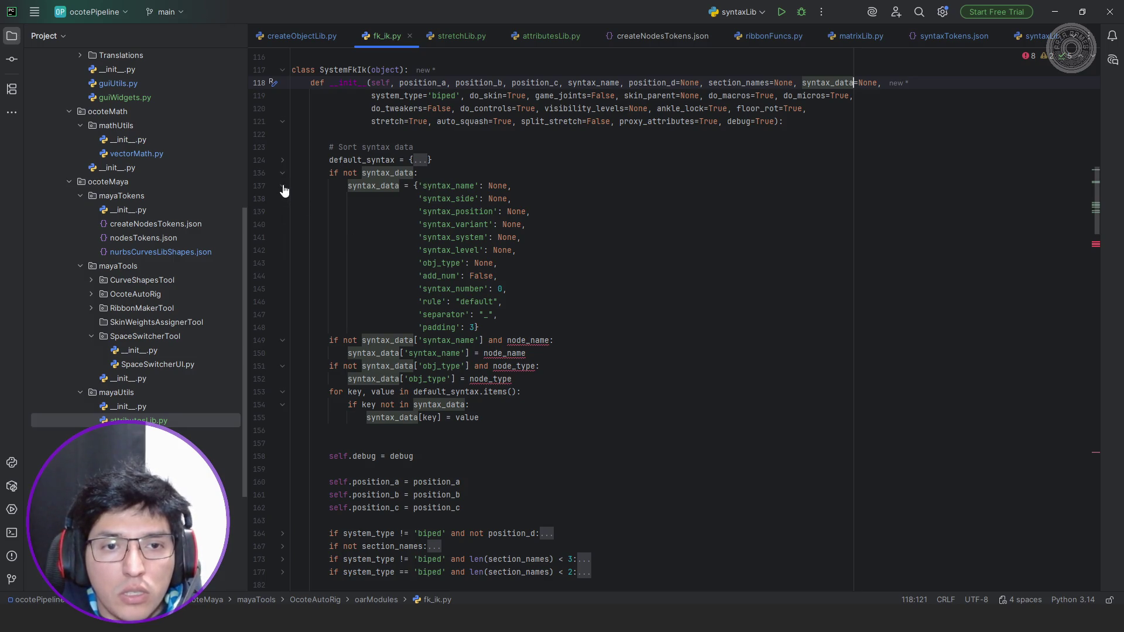
Replace node_name with syntax_name on lines 149-150 via a multi-caret edit.
{"action": "left_click", "coordinate": [282, 185]}
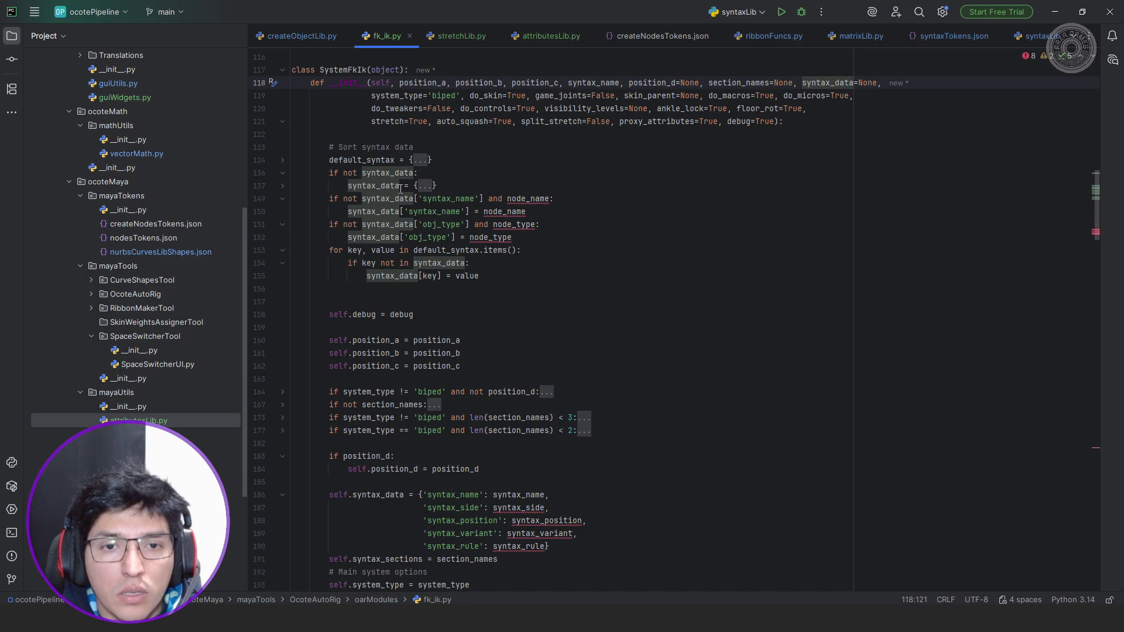
{"action": "scroll", "coordinate": [457, 199], "scroll_direction": "up", "scroll_amount": 1}
{"action": "double_click", "coordinate": [403, 238]}
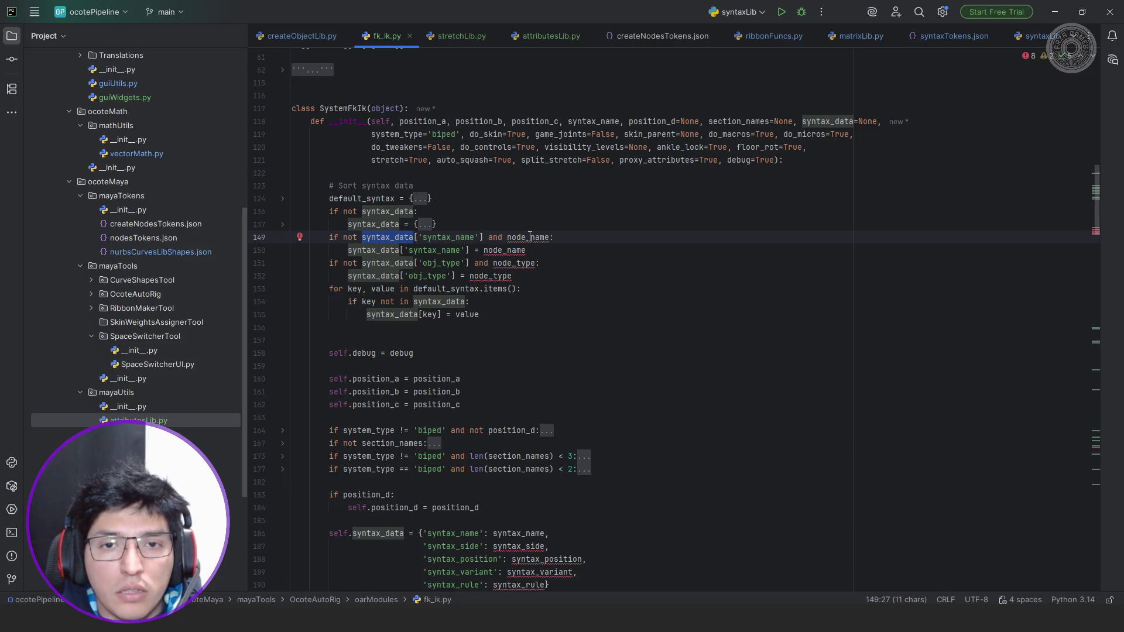
{"action": "double_click", "coordinate": [602, 120]}
{"action": "key", "text": "ctrl+c"}
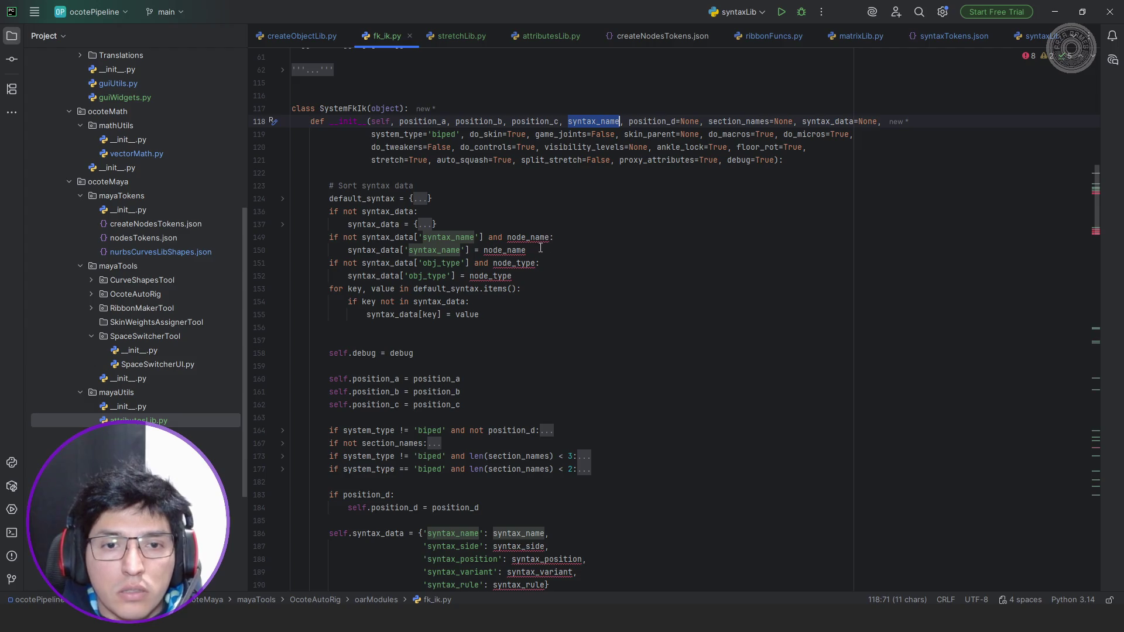
{"action": "double_click", "coordinate": [530, 237]}
{"action": "key", "text": "ctrl+v"}
{"action": "key", "text": "Down"}
{"action": "key", "text": "ctrl+shift+Left"}
{"action": "key", "text": "ctrl+v"}
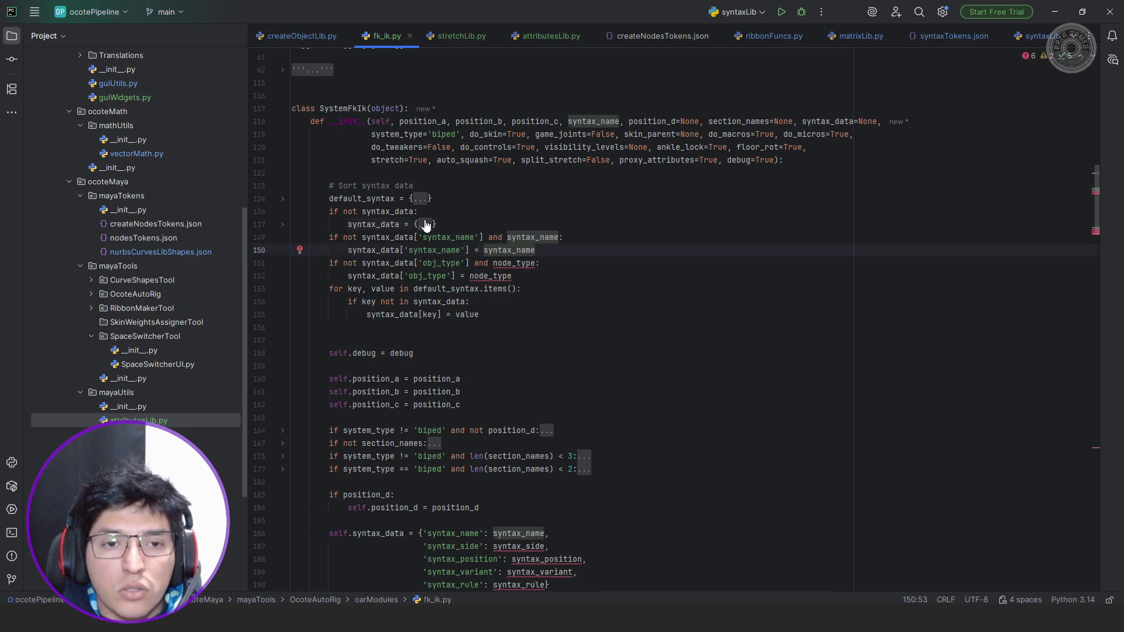
Refold the syntax dictionaries and delete the obj_type/node_type assignment lines 151-152.
{"action": "left_click", "coordinate": [422, 224]}
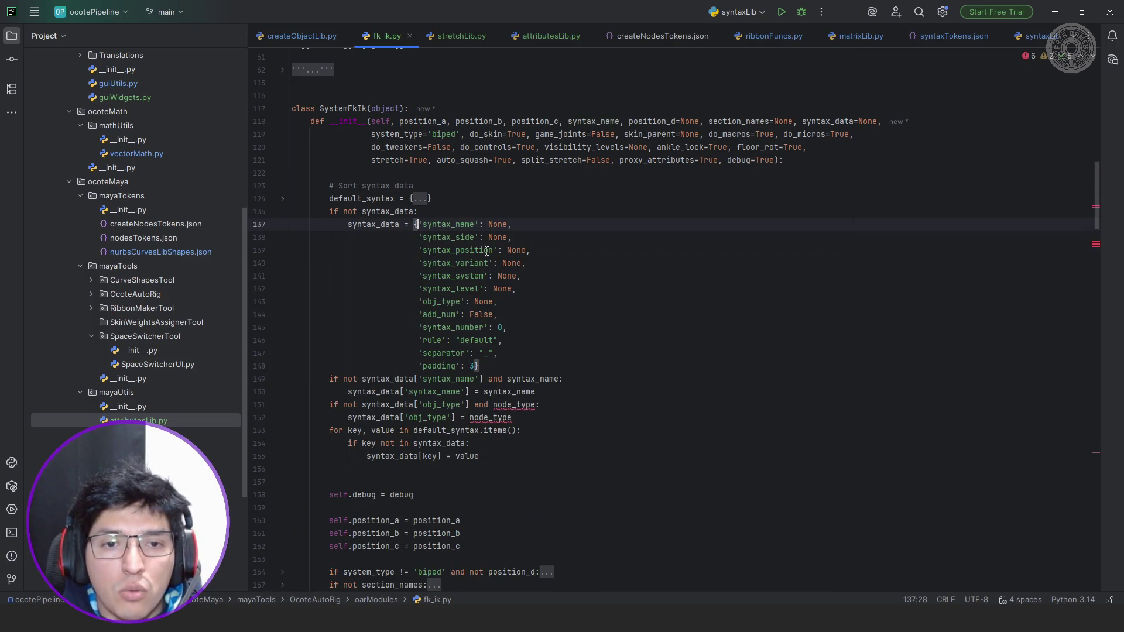
{"action": "left_click", "coordinate": [283, 212]}
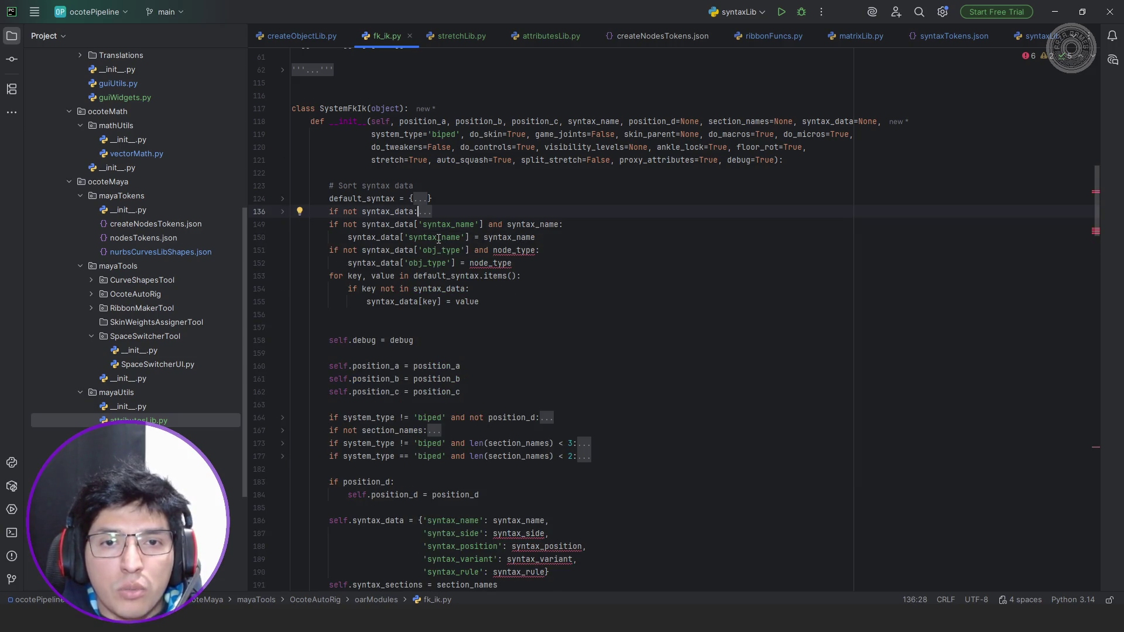
{"action": "left_click", "coordinate": [421, 199]}
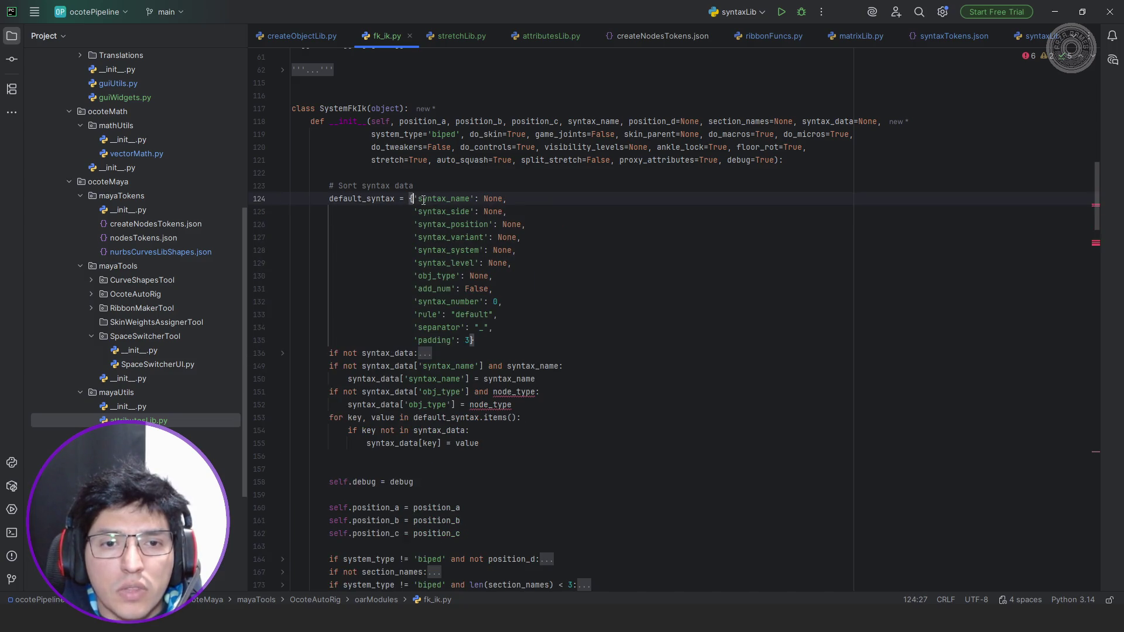
{"action": "left_click", "coordinate": [525, 404]}
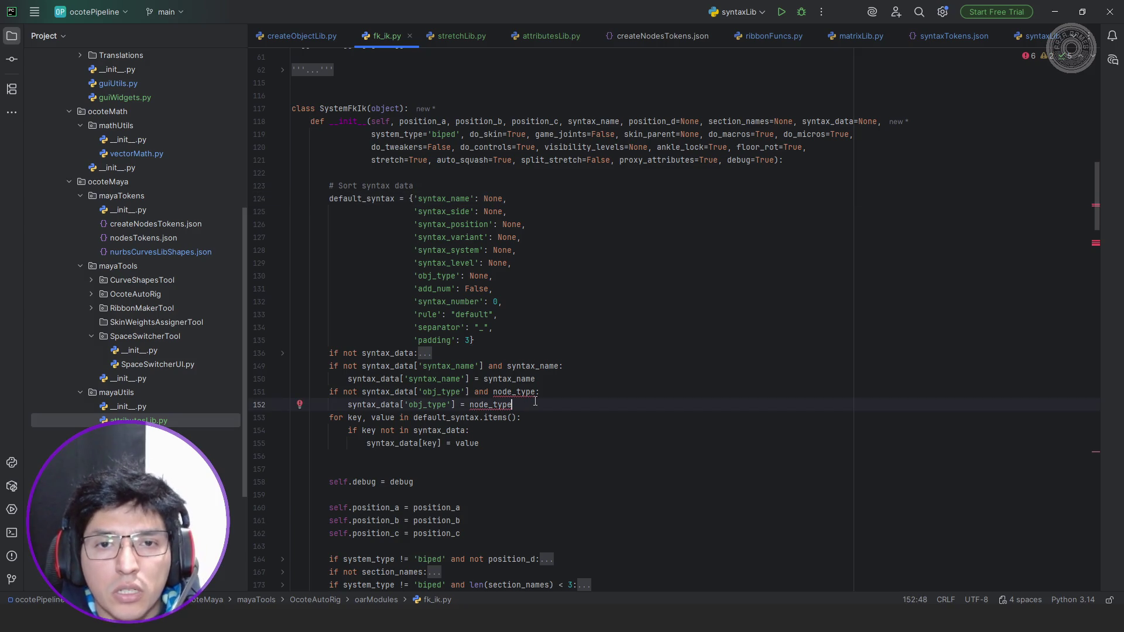
{"action": "key", "text": "shift+Up"}
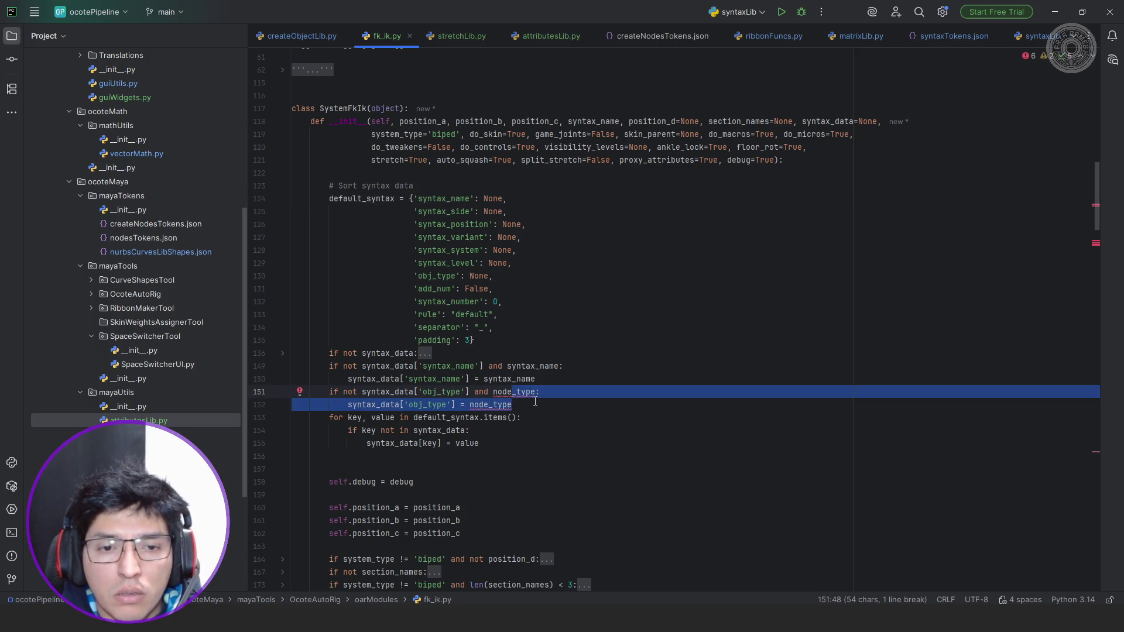
{"action": "key", "text": "shift+Home"}
{"action": "key", "text": "shift+Home"}
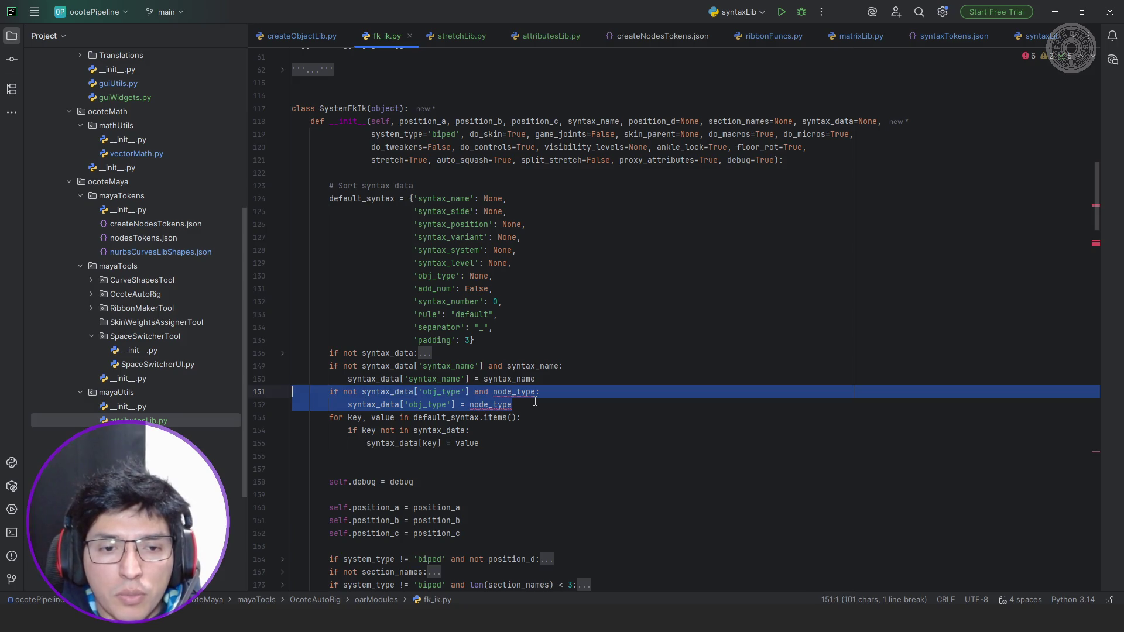
{"action": "key", "text": "BackSpace"}
{"action": "key", "text": "BackSpace"}
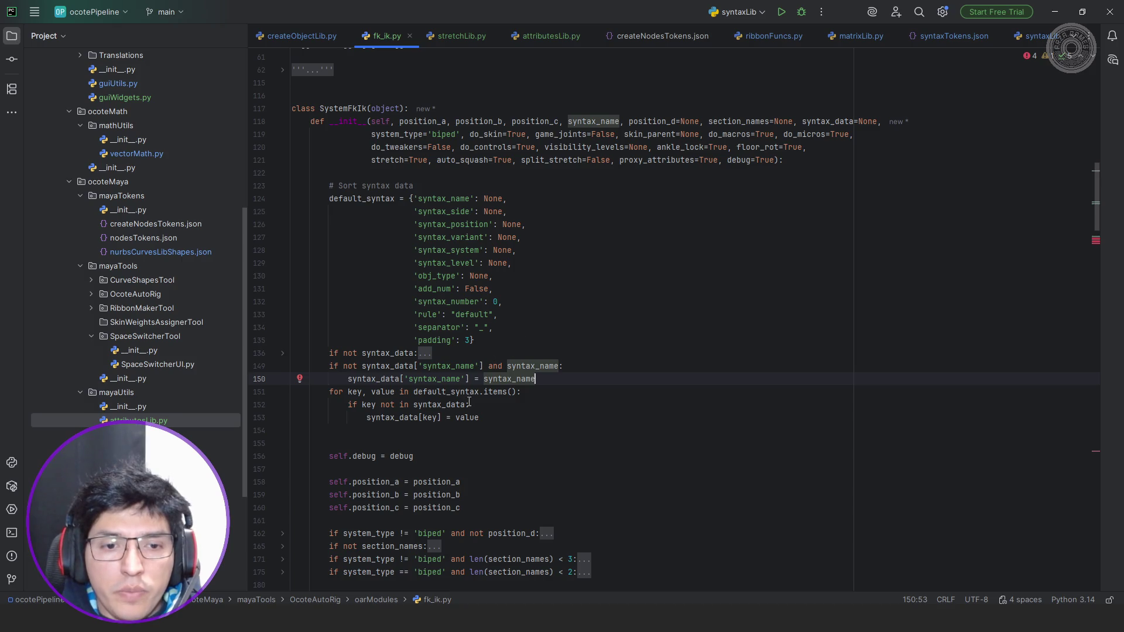
{"action": "left_click", "coordinate": [495, 416]}
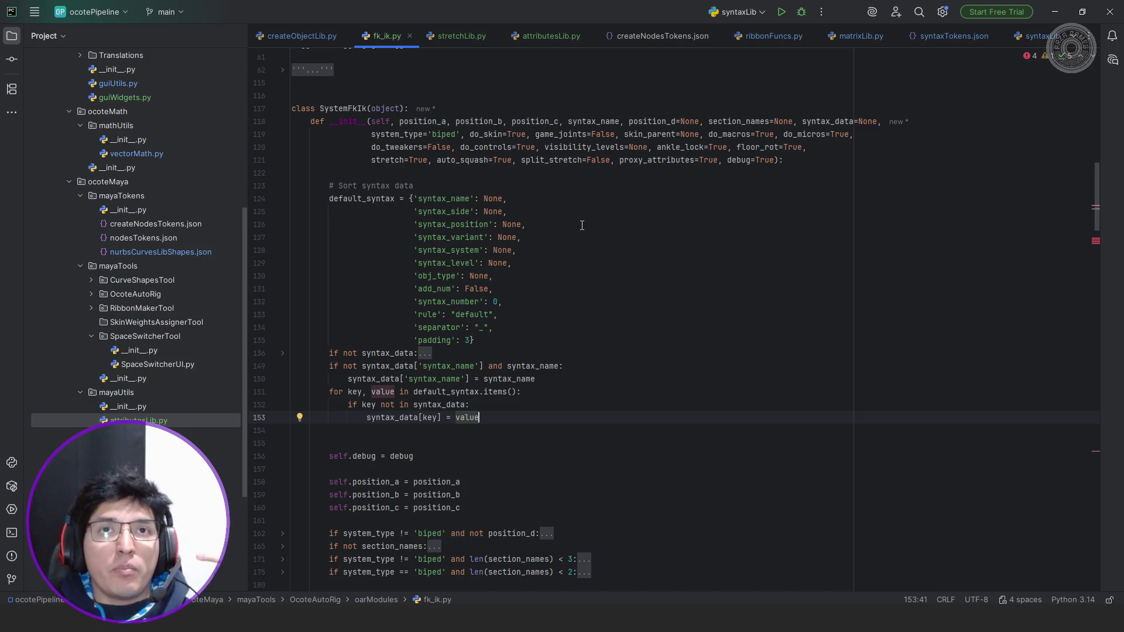
{"action": "scroll", "coordinate": [581, 225], "scroll_direction": "down", "scroll_amount": 4}
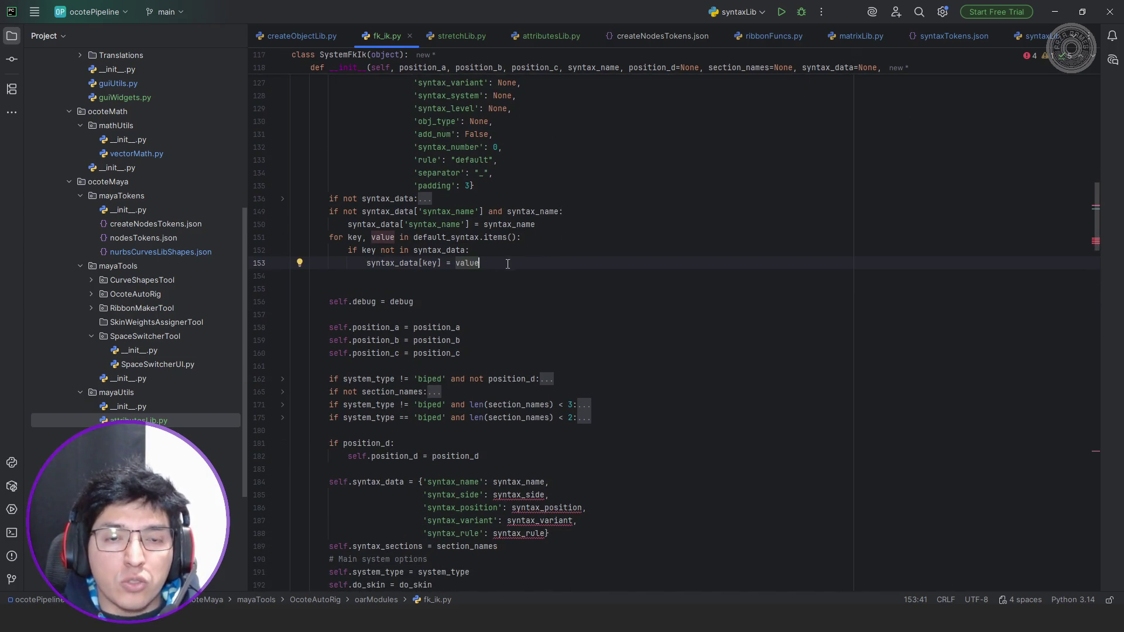
{"action": "scroll", "coordinate": [521, 270], "scroll_direction": "up", "scroll_amount": 2}
{"action": "scroll", "coordinate": [521, 270], "scroll_direction": "down", "scroll_amount": 2}
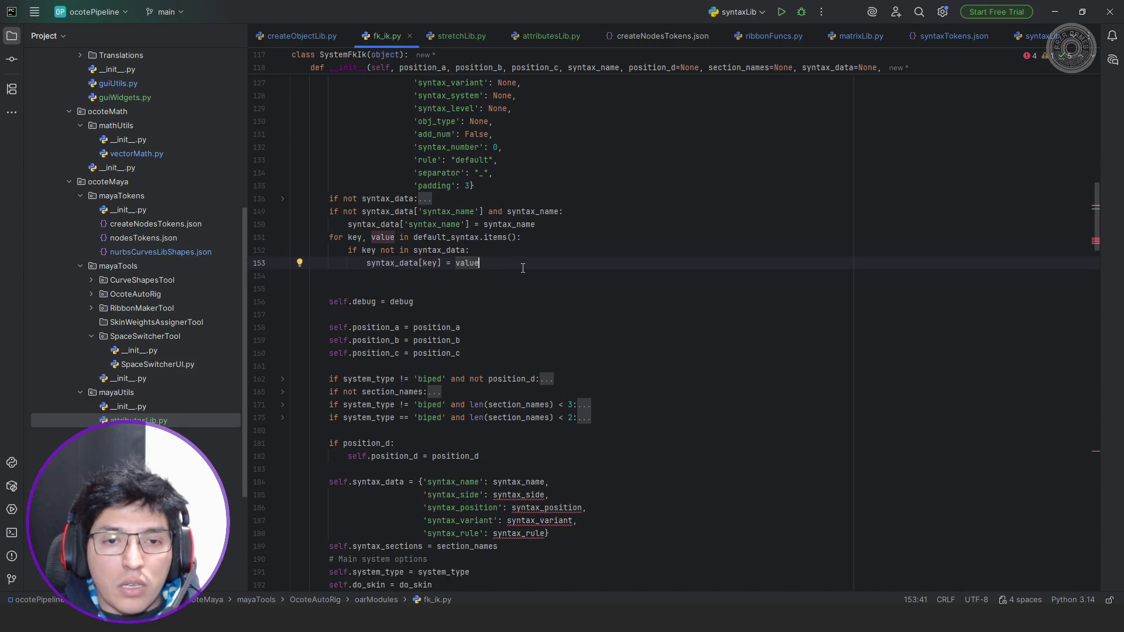
{"action": "left_click", "coordinate": [425, 198]}
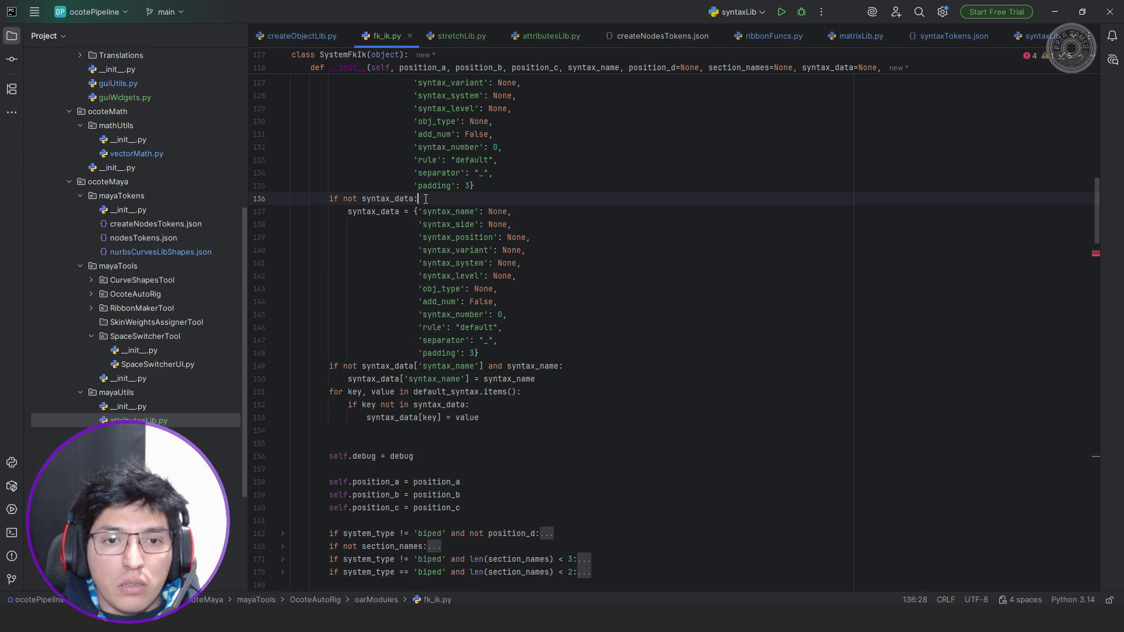
{"action": "scroll", "coordinate": [524, 208], "scroll_direction": "up", "scroll_amount": 3}
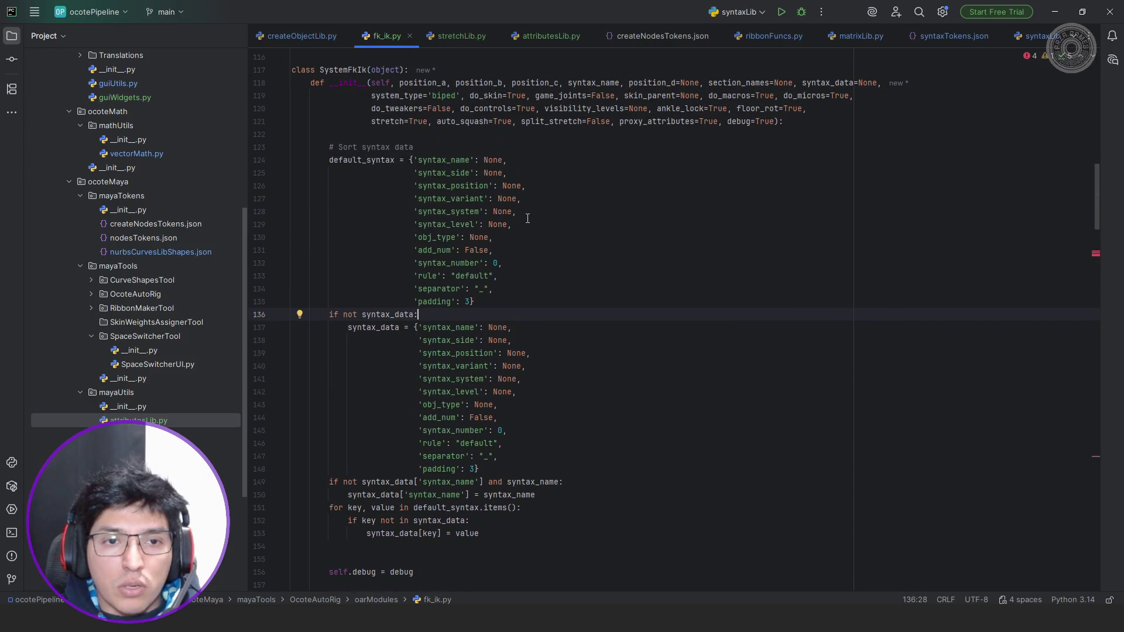
{"action": "scroll", "coordinate": [527, 218], "scroll_direction": "down", "scroll_amount": 2}
{"action": "scroll", "coordinate": [527, 219], "scroll_direction": "down", "scroll_amount": 3}
{"action": "scroll", "coordinate": [528, 218], "scroll_direction": "down", "scroll_amount": 2}
{"action": "scroll", "coordinate": [527, 218], "scroll_direction": "down", "scroll_amount": 1}
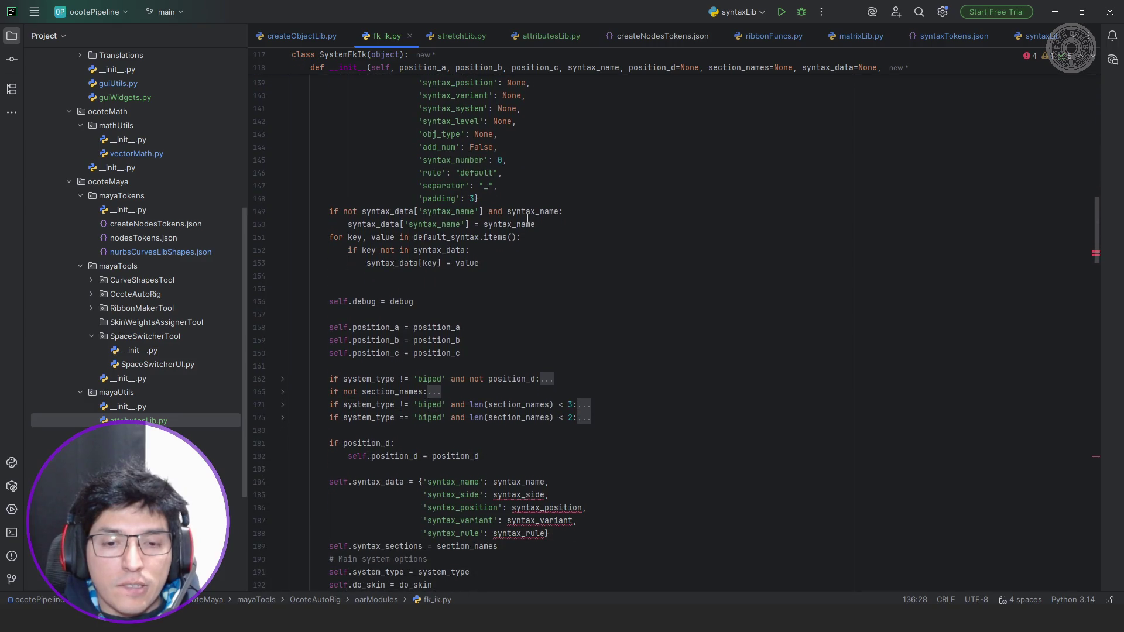
{"action": "scroll", "coordinate": [527, 217], "scroll_direction": "up", "scroll_amount": 1}
{"action": "scroll", "coordinate": [527, 217], "scroll_direction": "up", "scroll_amount": 3}
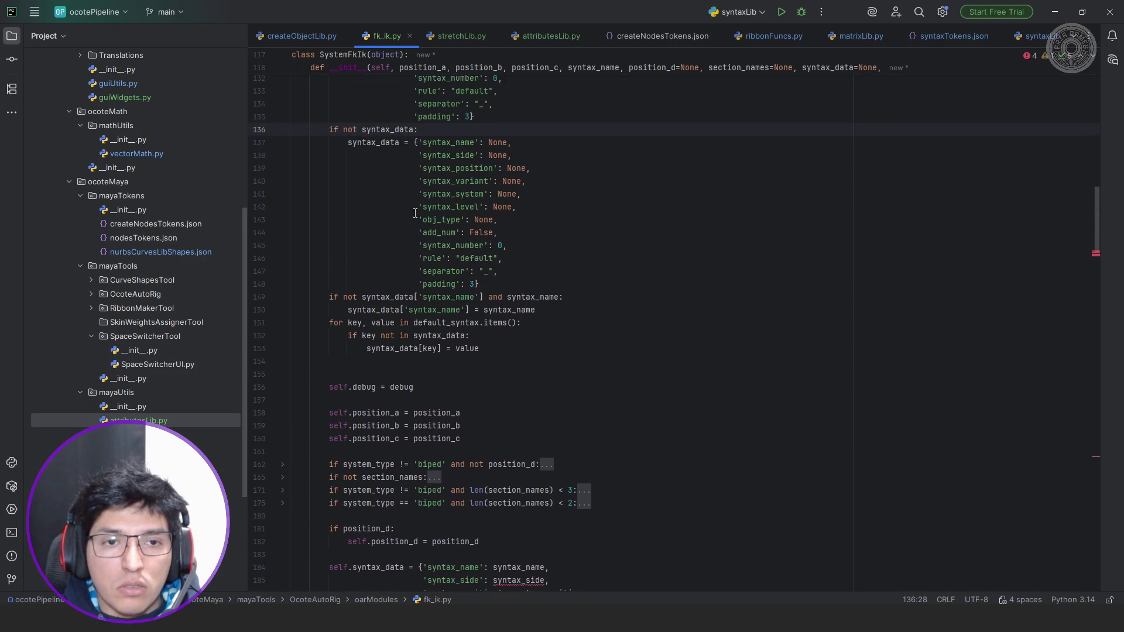
{"action": "left_click", "coordinate": [281, 200]}
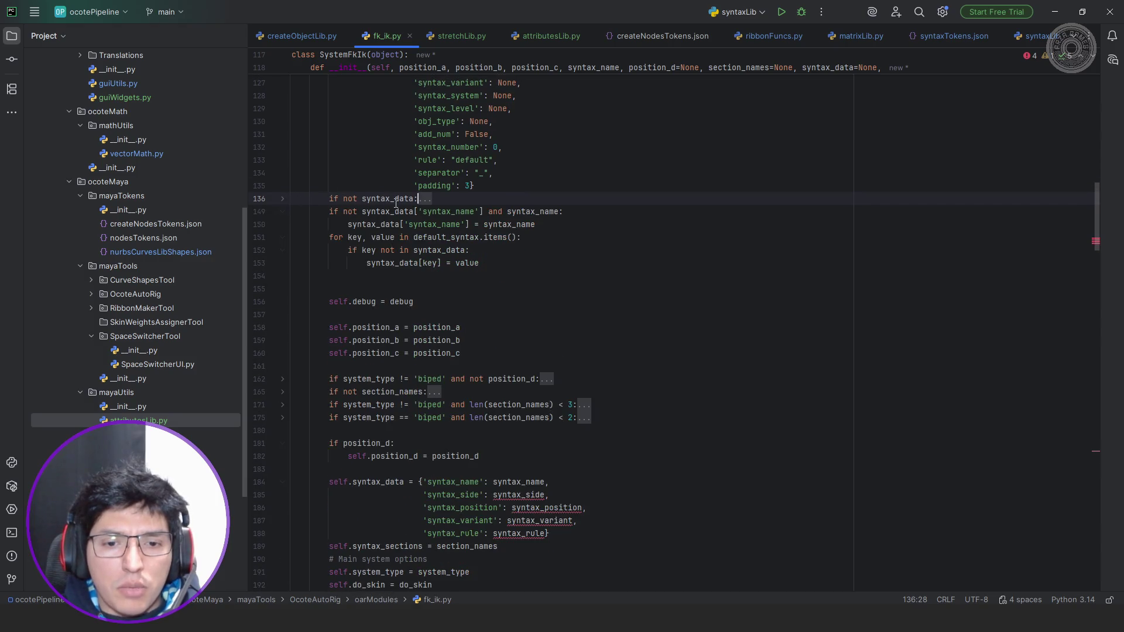
{"action": "scroll", "coordinate": [395, 201], "scroll_direction": "down", "scroll_amount": 1}
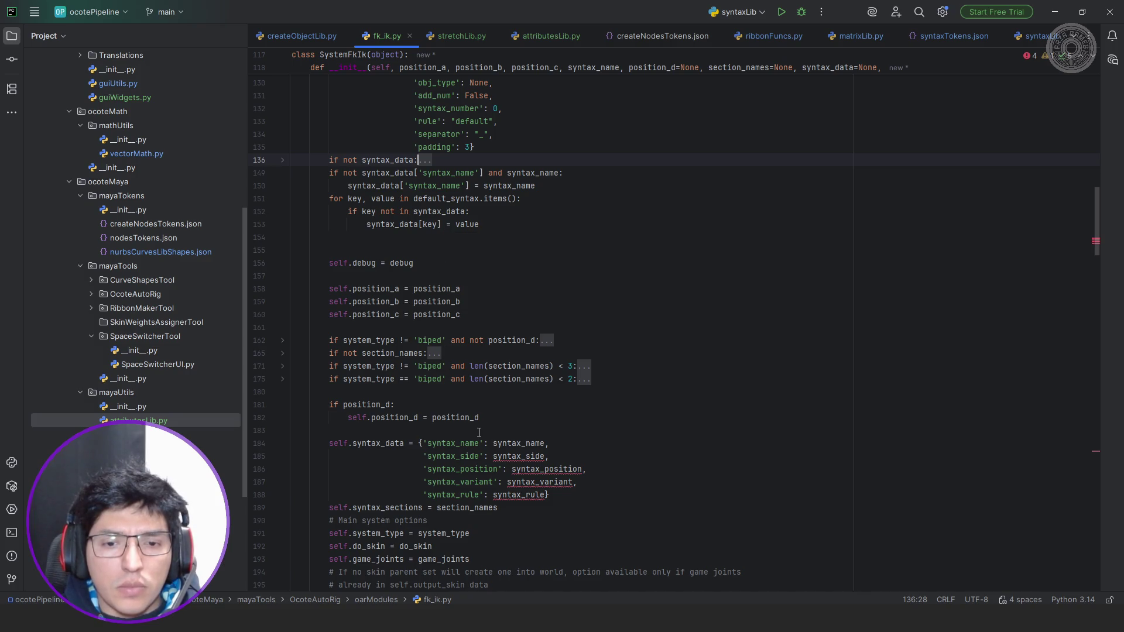
{"action": "scroll", "coordinate": [479, 432], "scroll_direction": "down", "scroll_amount": 1}
{"action": "scroll", "coordinate": [542, 214], "scroll_direction": "up", "scroll_amount": 2}
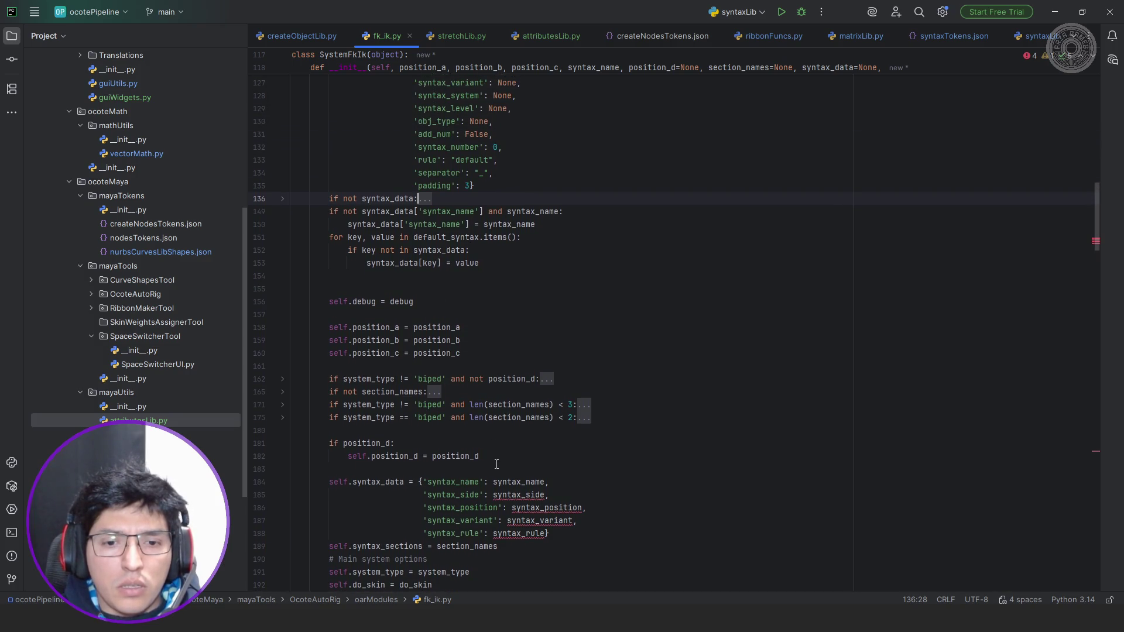
{"action": "double_click", "coordinate": [527, 481]}
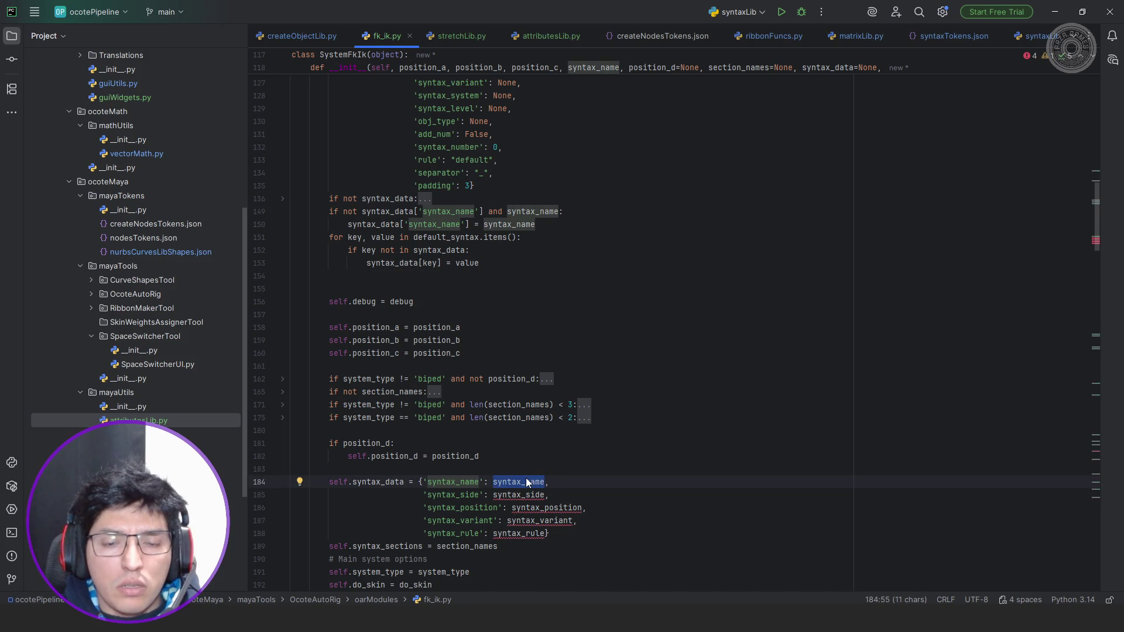
{"action": "key", "text": "Down"}
{"action": "key", "text": "ctrl+w"}
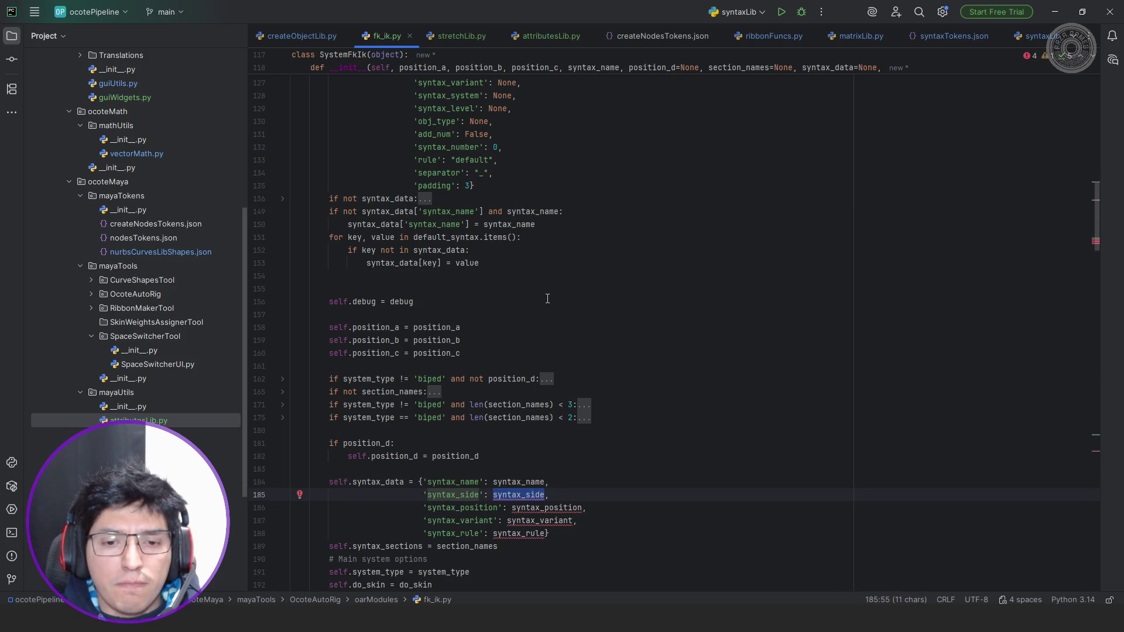
{"action": "left_click", "coordinate": [426, 199]}
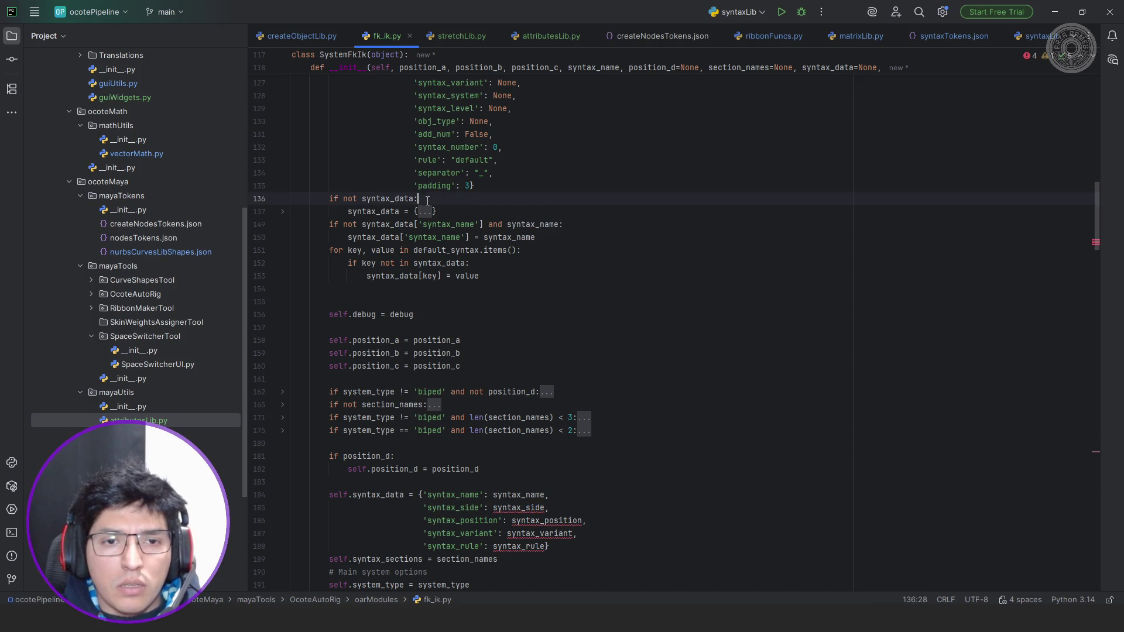
{"action": "scroll", "coordinate": [426, 220], "scroll_direction": "down", "scroll_amount": 2}
{"action": "scroll", "coordinate": [516, 286], "scroll_direction": "up", "scroll_amount": 4}
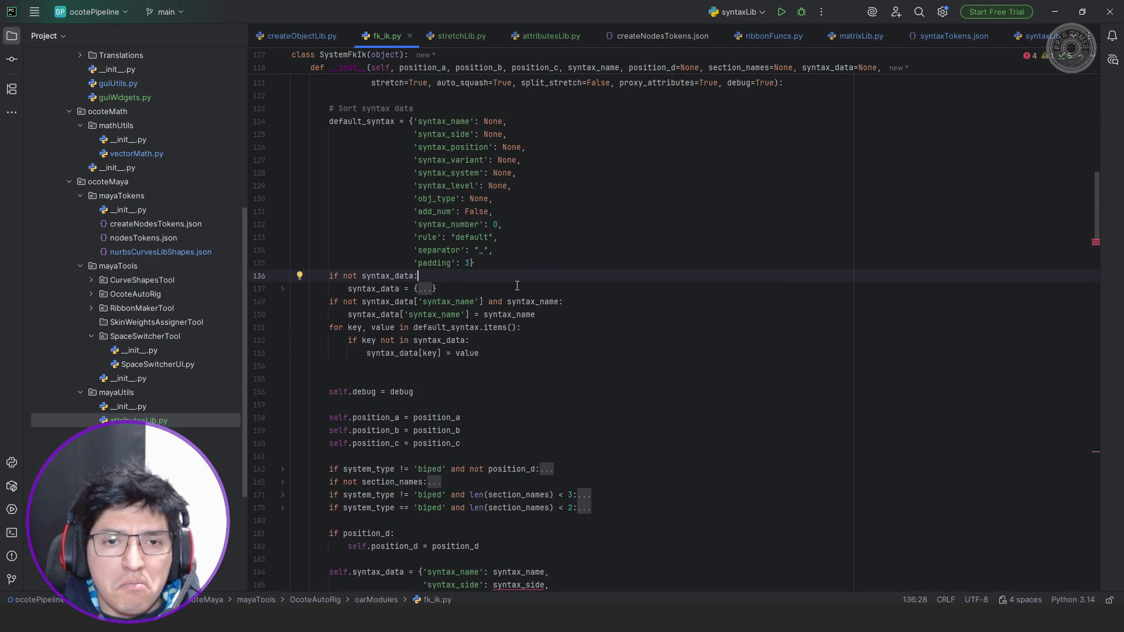
{"action": "scroll", "coordinate": [516, 287], "scroll_direction": "down", "scroll_amount": 3}
{"action": "scroll", "coordinate": [517, 286], "scroll_direction": "up", "scroll_amount": 2}
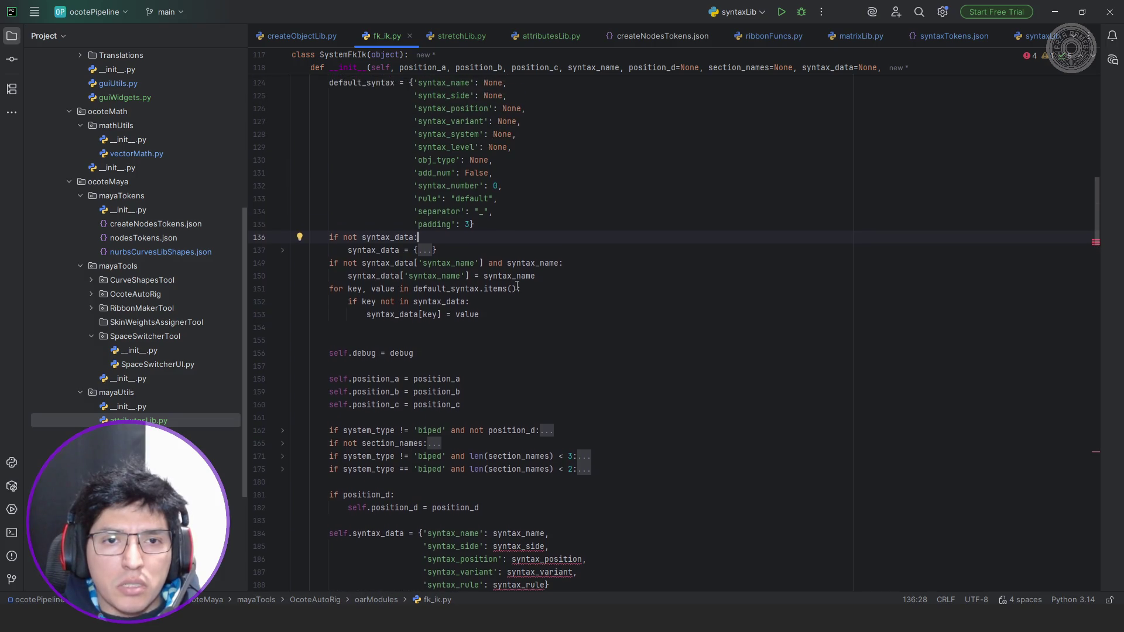
{"action": "scroll", "coordinate": [498, 286], "scroll_direction": "up", "scroll_amount": 1}
{"action": "scroll", "coordinate": [498, 284], "scroll_direction": "down", "scroll_amount": 4}
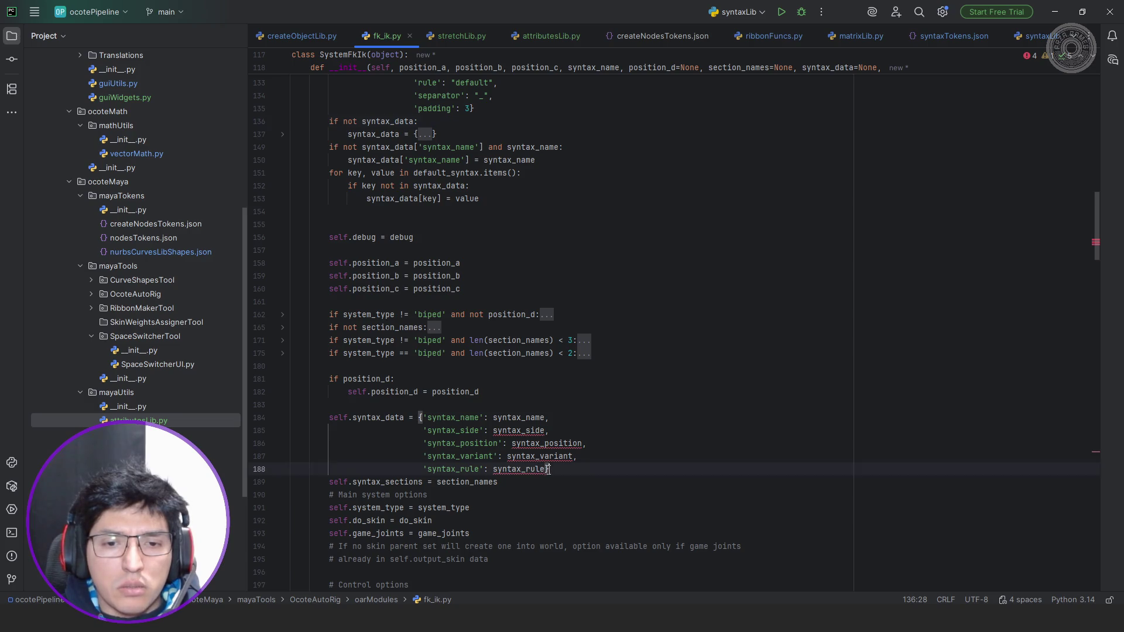
Assign self.syntax_data directly from syntax_data and remove the blank line below the loop.
{"action": "left_click_drag", "start_coordinate": [549, 470], "coordinate": [412, 422]}
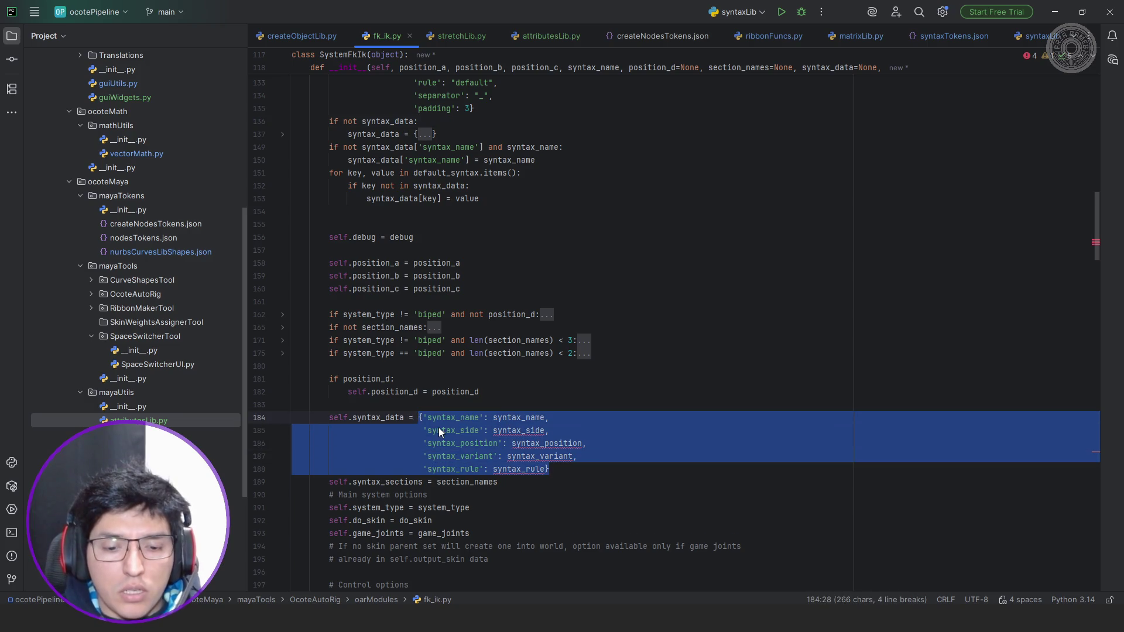
{"action": "type", "text": "synta"}
{"action": "key", "text": "Return"}
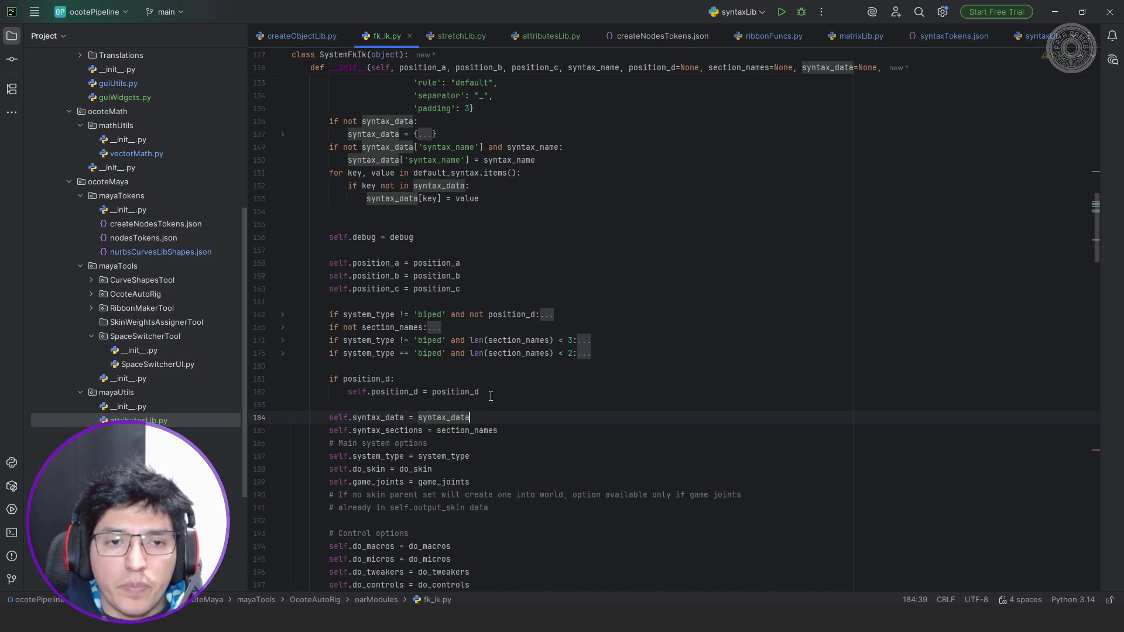
{"action": "left_click", "coordinate": [404, 221]}
{"action": "key", "text": "Up"}
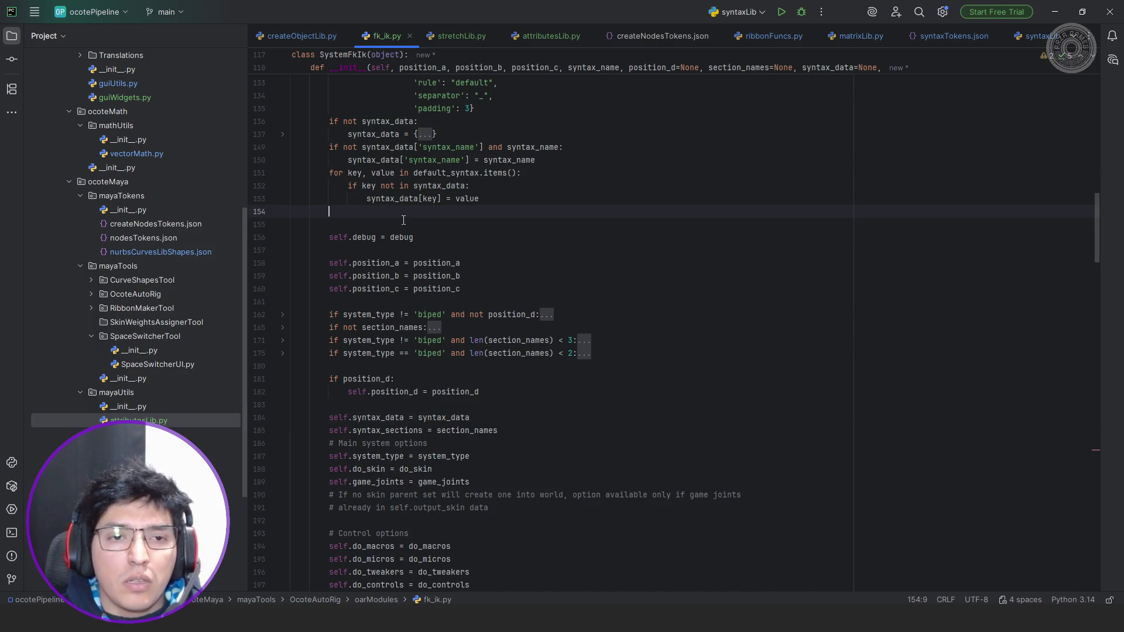
{"action": "key", "text": "BackSpace"}
{"action": "scroll", "coordinate": [428, 387], "scroll_direction": "up", "scroll_amount": 5}
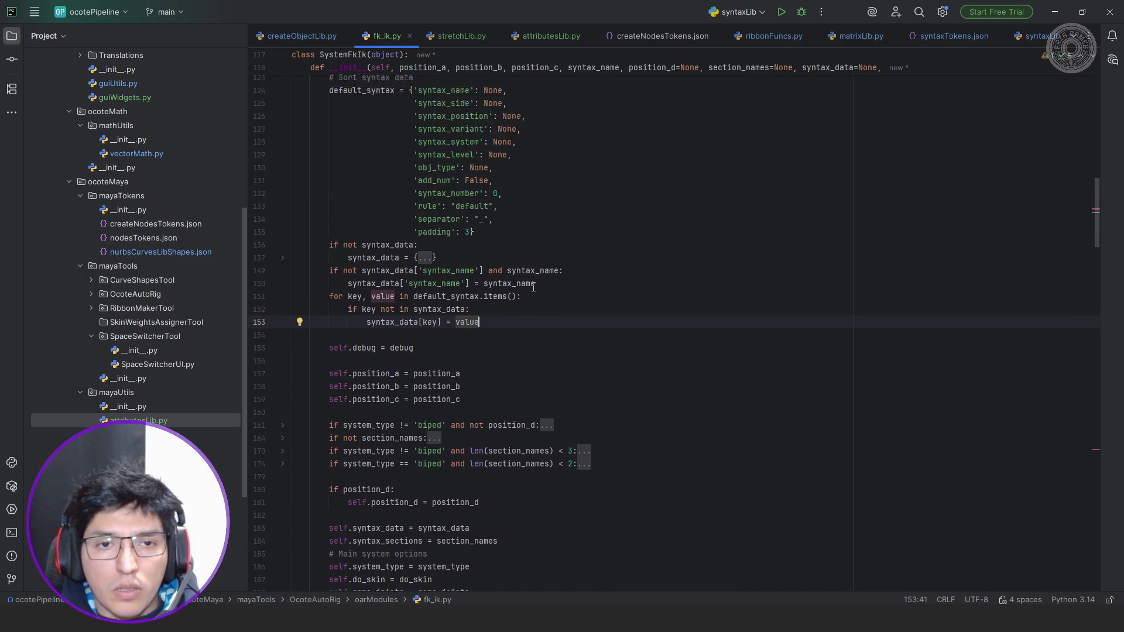
Cut the self.debug = debug statement and the stray blank lines after the loop.
{"action": "left_click", "coordinate": [425, 417]}
{"action": "key", "text": "shift+Home"}
{"action": "key", "text": "ctrl+c"}
{"action": "key", "text": "BackSpace"}
{"action": "key", "text": "shift+Home"}
{"action": "key", "text": "shift+Up"}
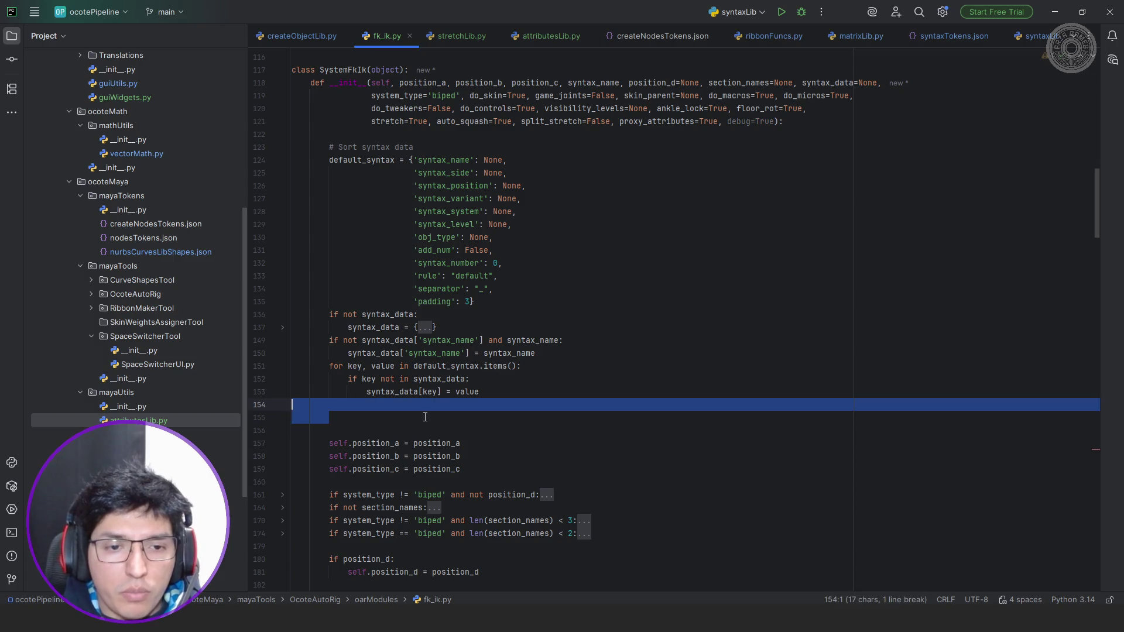
{"action": "key", "text": "BackSpace"}
{"action": "key", "text": "BackSpace"}
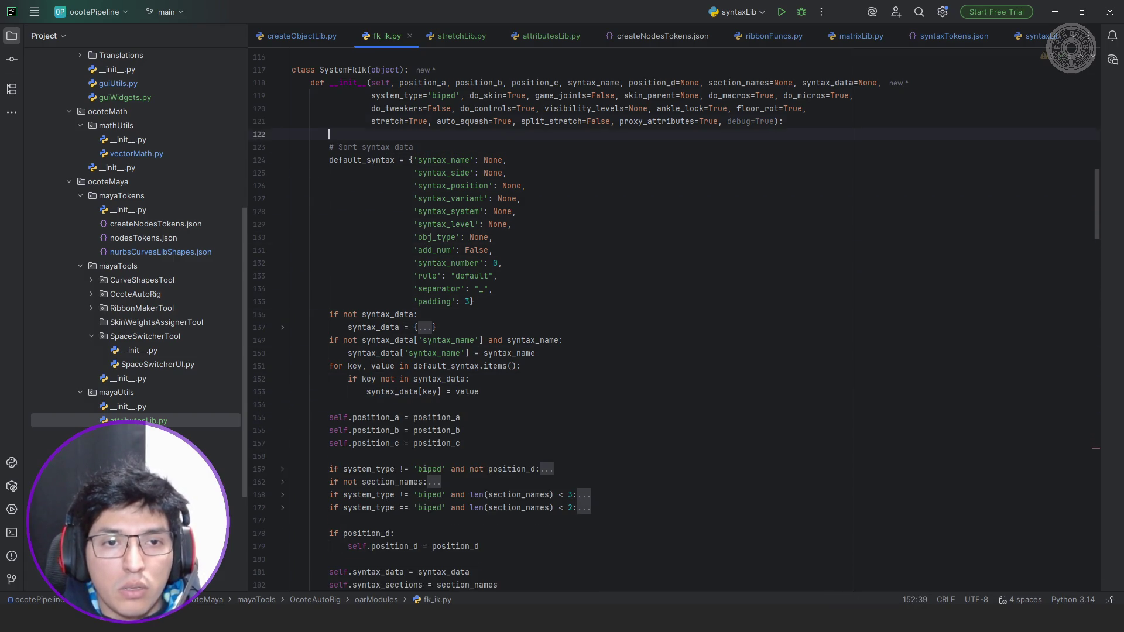
Insert self.debug = debug at the top of __init__ and return to Maya.
{"action": "left_click", "coordinate": [422, 134]}
{"action": "key", "text": "Return"}
{"action": "key", "text": "ctrl+v"}
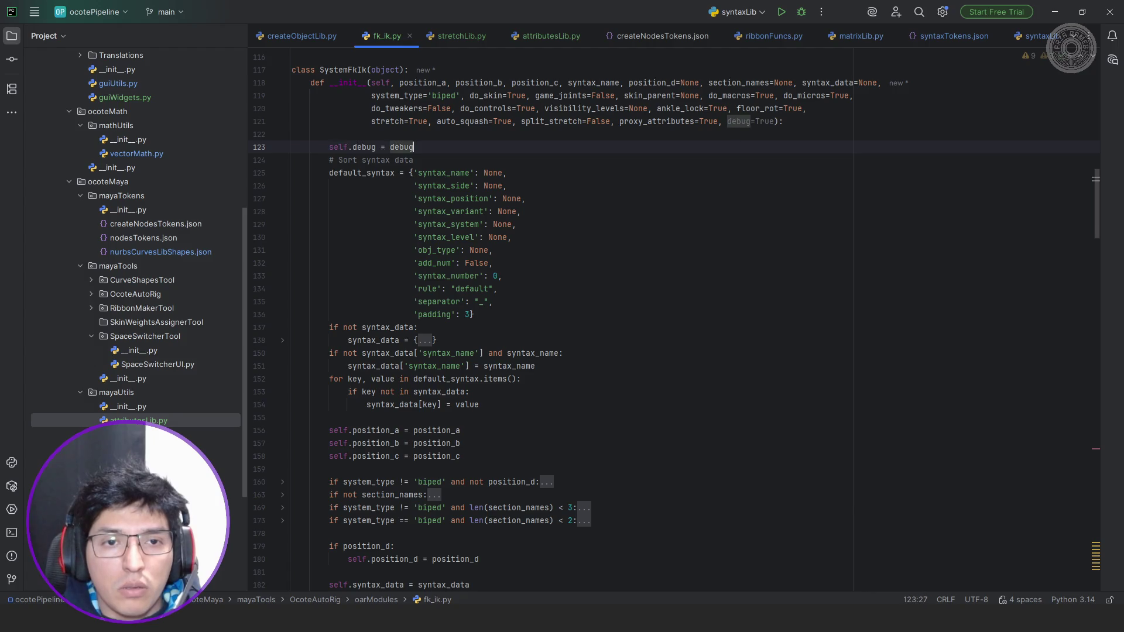
{"action": "key", "text": "Return"}
{"action": "scroll", "coordinate": [425, 418], "scroll_direction": "down", "scroll_amount": 8}
{"action": "key", "text": "alt+Tab"}
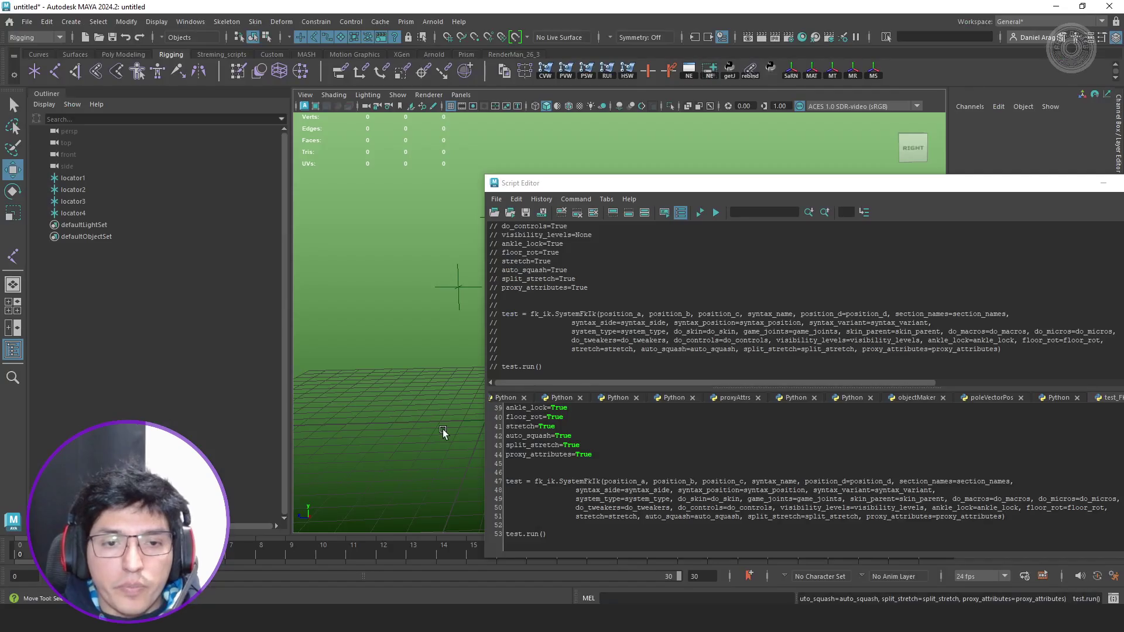
Run the test script, then delete the syntax_side, syntax_position and syntax_variant arguments from the call.
{"action": "left_click", "coordinate": [699, 213]}
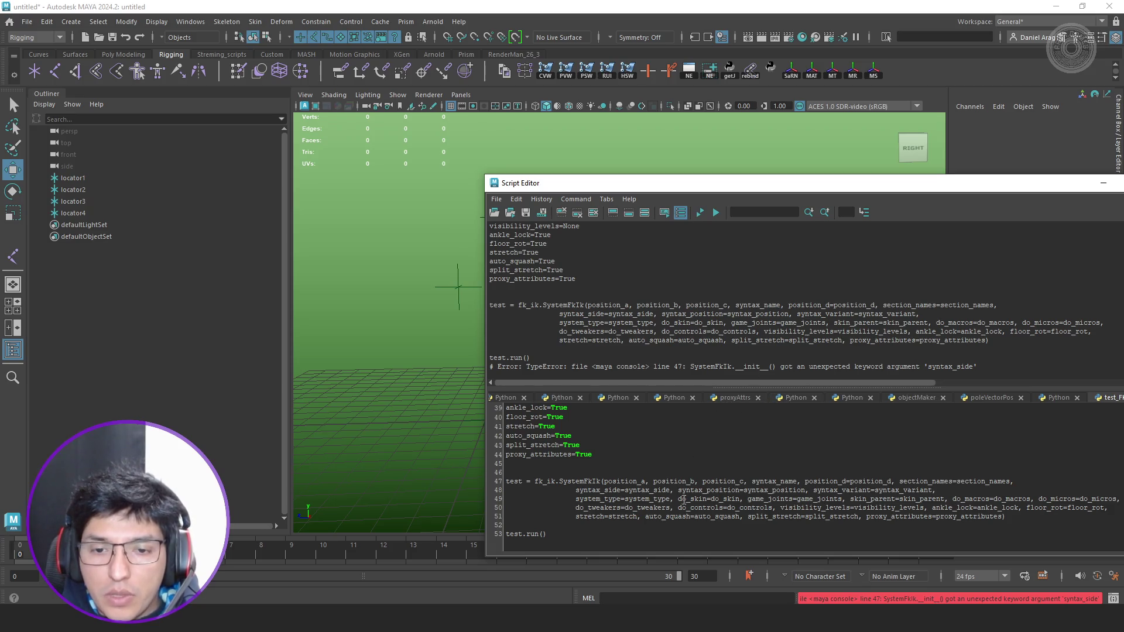
{"action": "triple_click", "coordinate": [655, 490]}
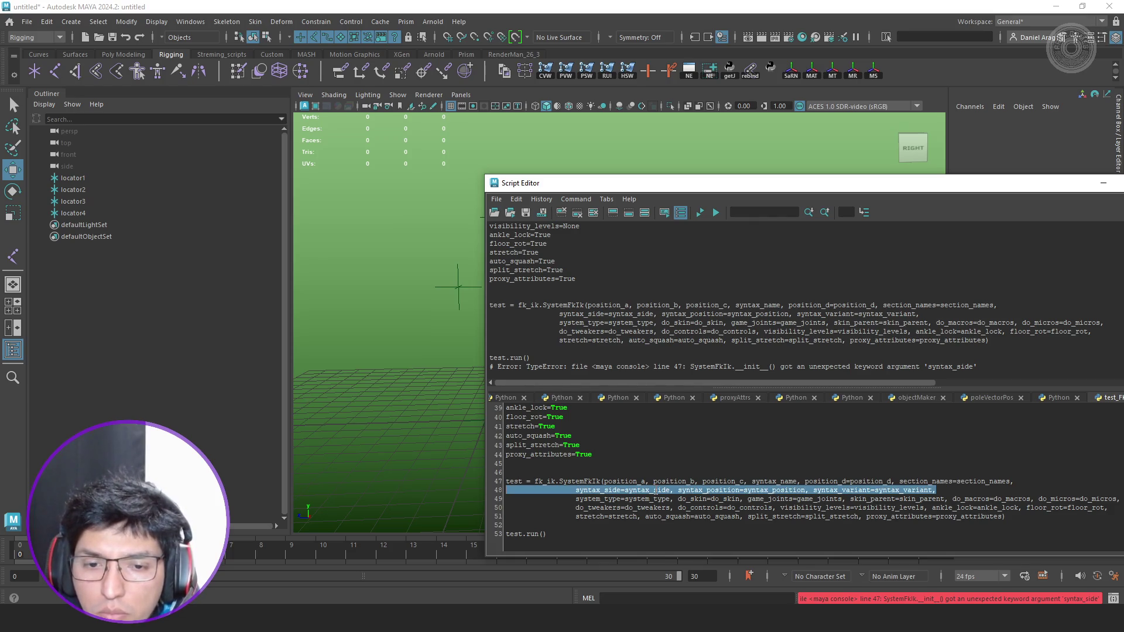
{"action": "left_click_drag", "start_coordinate": [935, 490], "coordinate": [576, 490]}
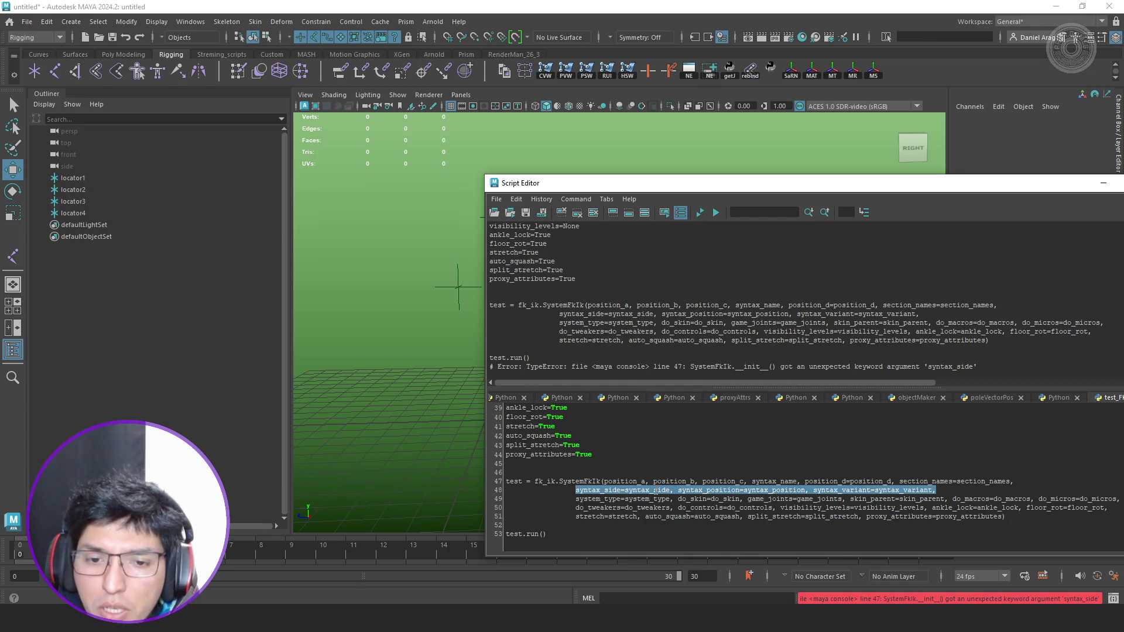
{"action": "key", "text": "BackSpace"}
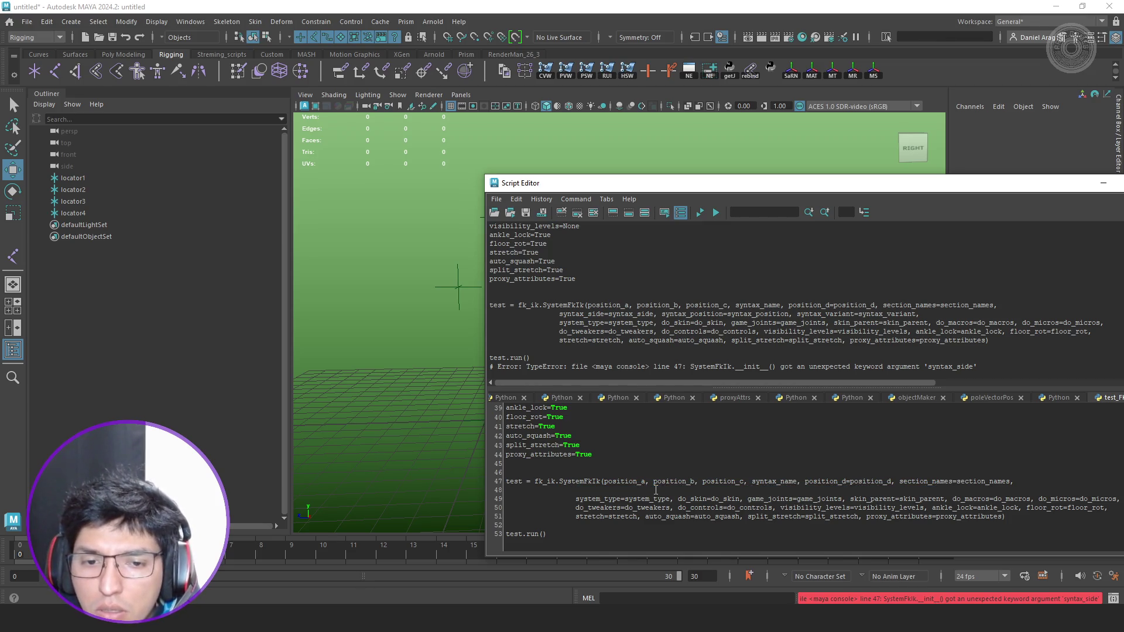
{"action": "key", "text": "BackSpace"}
{"action": "key", "text": "BackSpace"}
{"action": "key", "text": "BackSpace"}
{"action": "key", "text": "BackSpace"}
{"action": "type", "text": "syntax_data=syntax_data"}
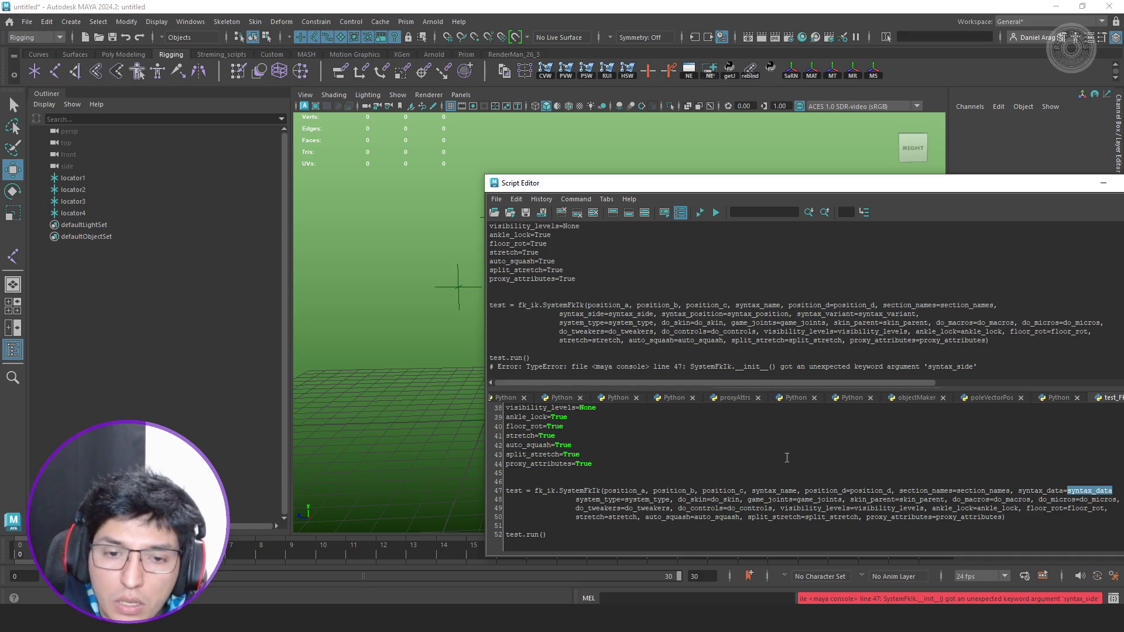
{"action": "scroll", "coordinate": [797, 458], "scroll_direction": "up", "scroll_amount": 3}
{"action": "scroll", "coordinate": [746, 463], "scroll_direction": "up", "scroll_amount": 3}
{"action": "scroll", "coordinate": [720, 466], "scroll_direction": "up", "scroll_amount": 3}
{"action": "scroll", "coordinate": [697, 468], "scroll_direction": "down", "scroll_amount": 3}
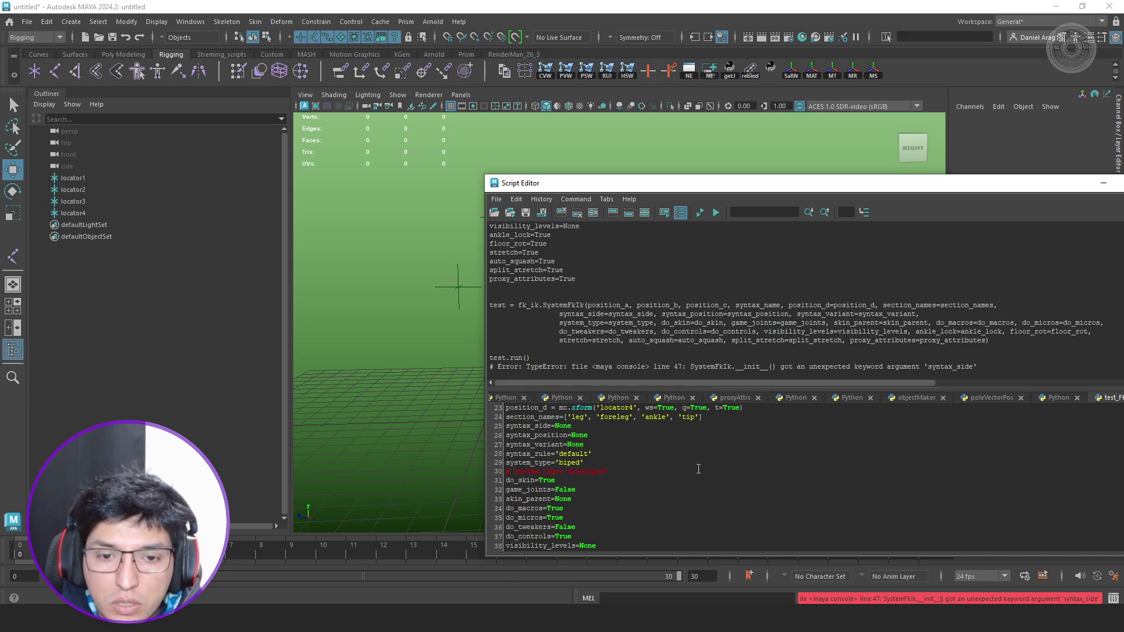
{"action": "scroll", "coordinate": [699, 466], "scroll_direction": "down", "scroll_amount": 5}
Start a syntax_data variable line above the call, then select PyCharm's default_syntax dictionary entries.
{"action": "left_click", "coordinate": [615, 458]}
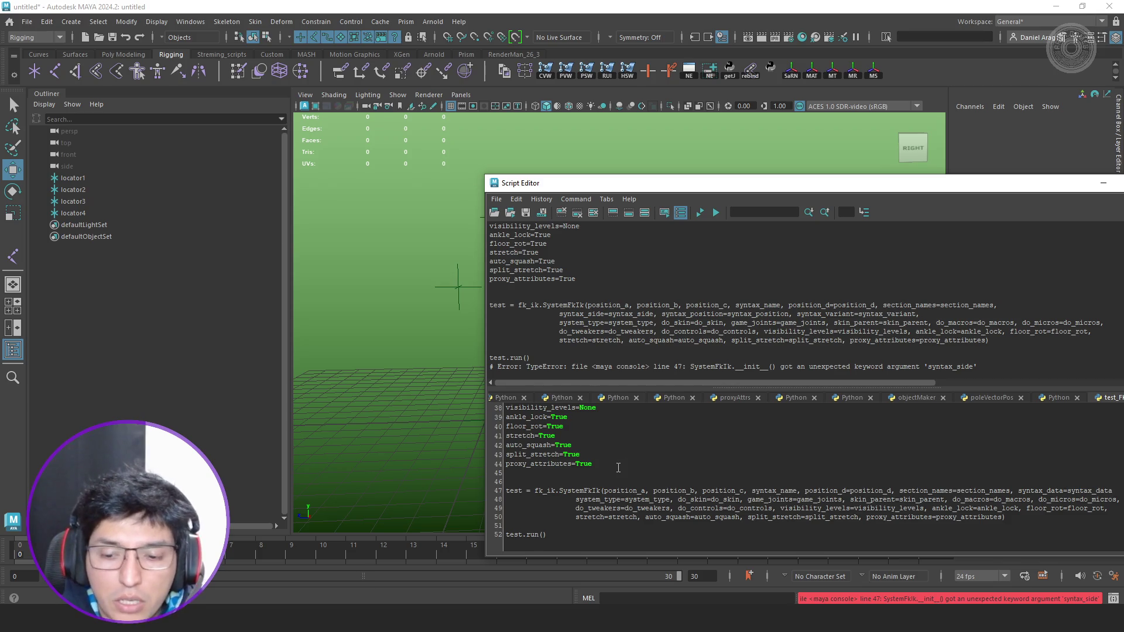
{"action": "key", "text": "Return"}
{"action": "type", "text": "syntax_data"}
{"action": "key", "text": "alt+Tab"}
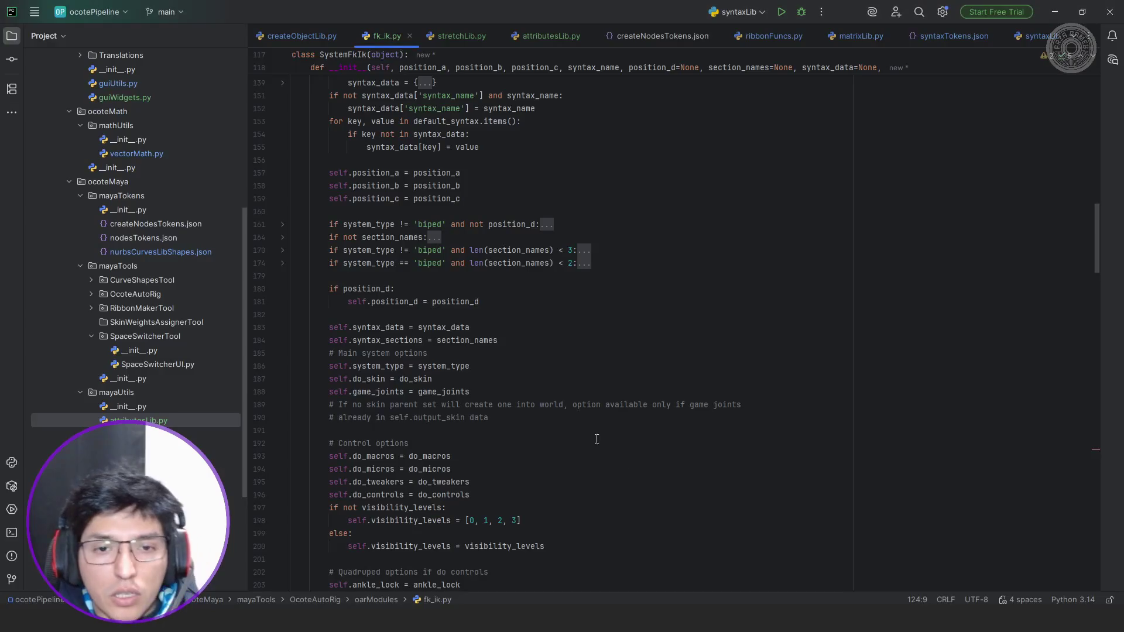
{"action": "scroll", "coordinate": [433, 327], "scroll_direction": "up", "scroll_amount": 5}
{"action": "scroll", "coordinate": [434, 328], "scroll_direction": "up", "scroll_amount": 2}
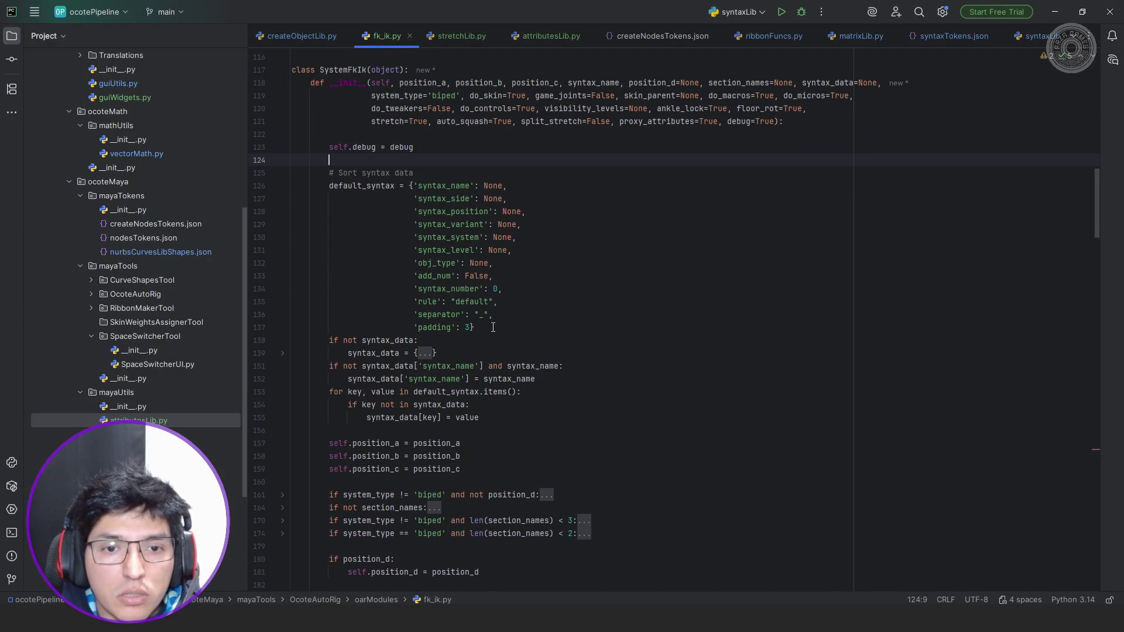
{"action": "left_click_drag", "start_coordinate": [494, 327], "coordinate": [401, 199]}
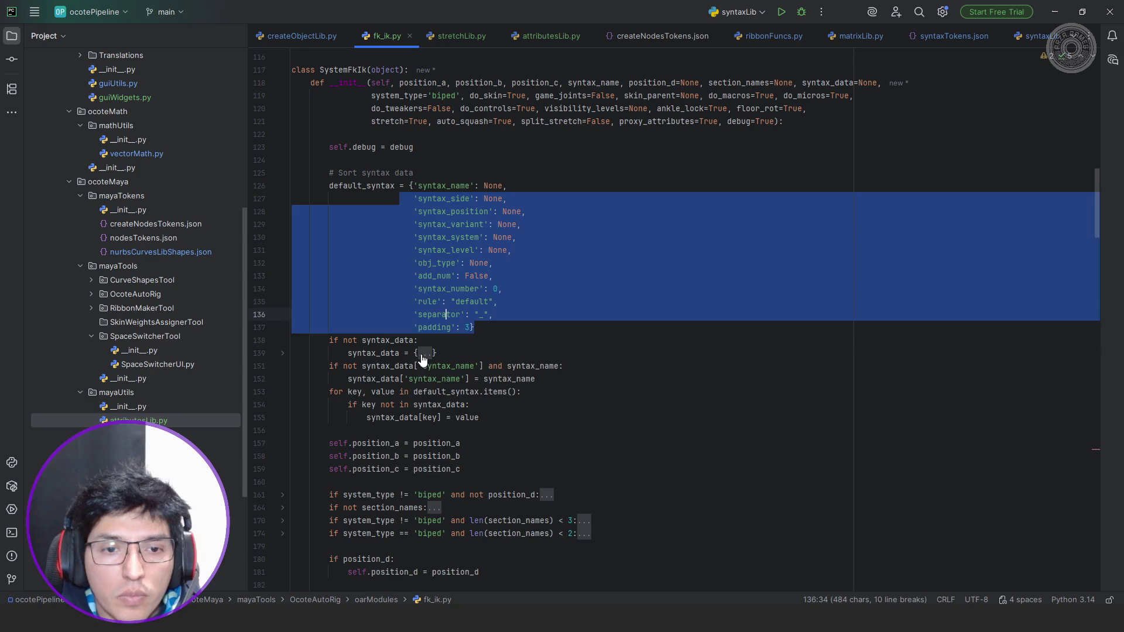
{"action": "left_click", "coordinate": [421, 358]}
{"action": "scroll", "coordinate": [421, 358], "scroll_direction": "down", "scroll_amount": 3}
{"action": "mouse_move", "coordinate": [479, 378]}
{"action": "left_mouse_down"}
{"action": "mouse_move", "coordinate": [360, 239]}
{"action": "mouse_move", "coordinate": [349, 240]}
{"action": "left_mouse_up"}
{"action": "key", "text": "ctrl+c"}
Paste the default syntax dictionary into syntax_data in the Maya script and shift its entries left to align.
{"action": "key", "text": "alt+Tab"}
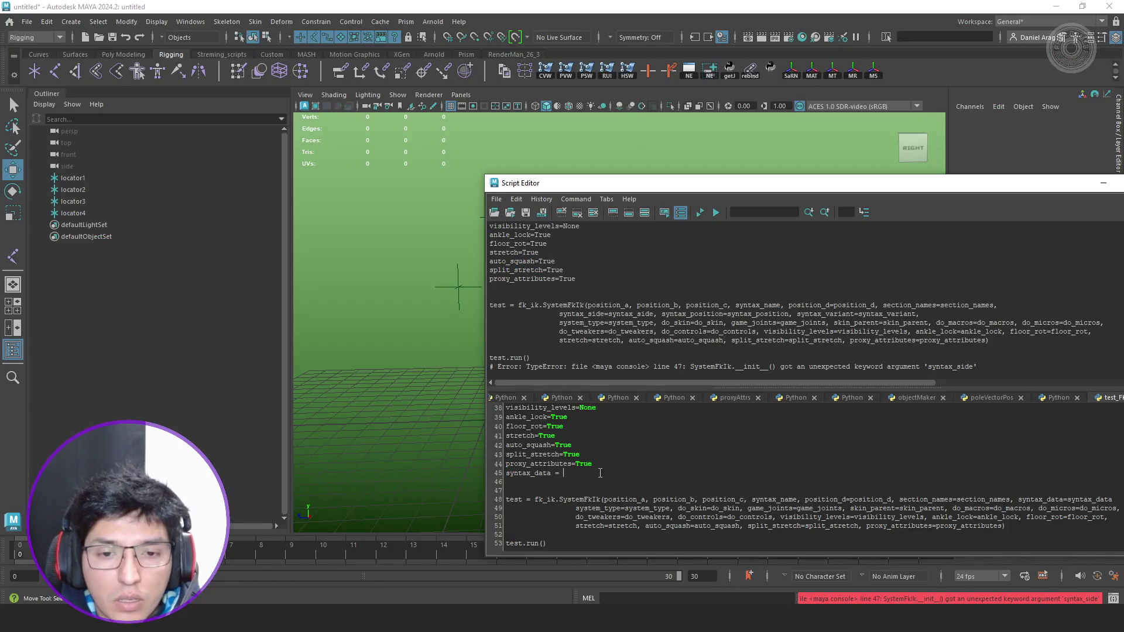
{"action": "key", "text": "ctrl+v"}
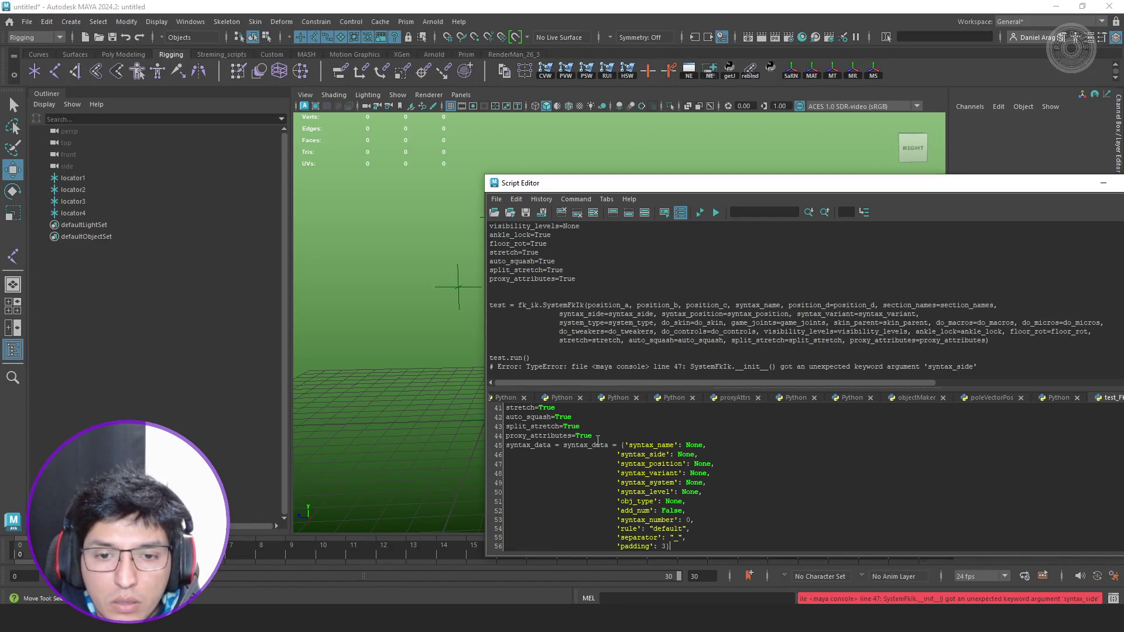
{"action": "key", "text": "ctrl+z"}
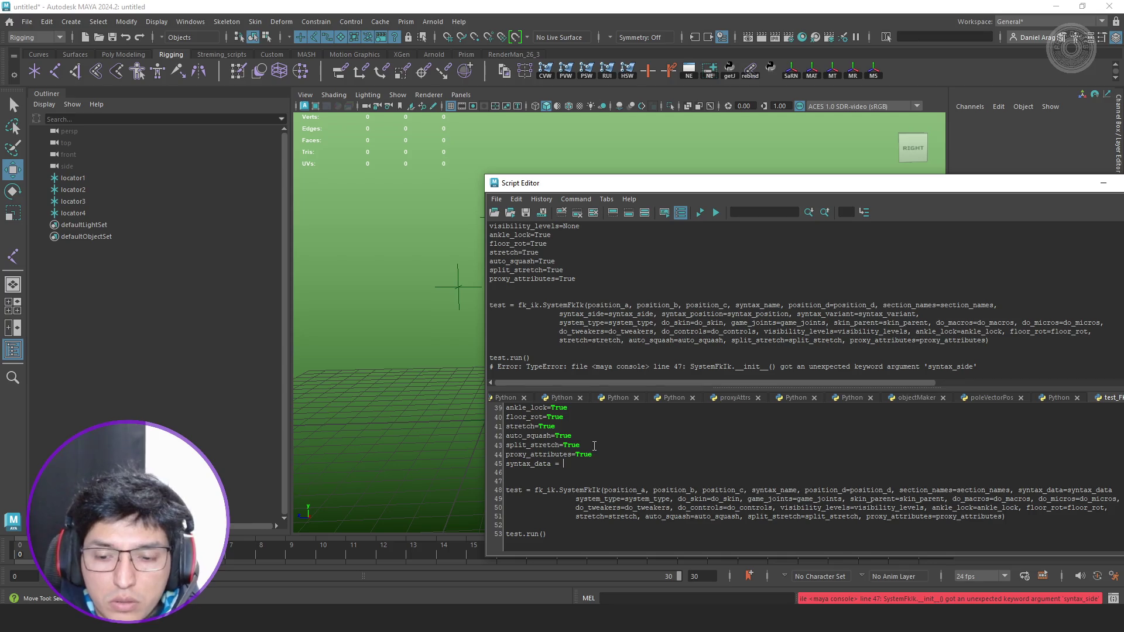
{"action": "key", "text": "ctrl+v"}
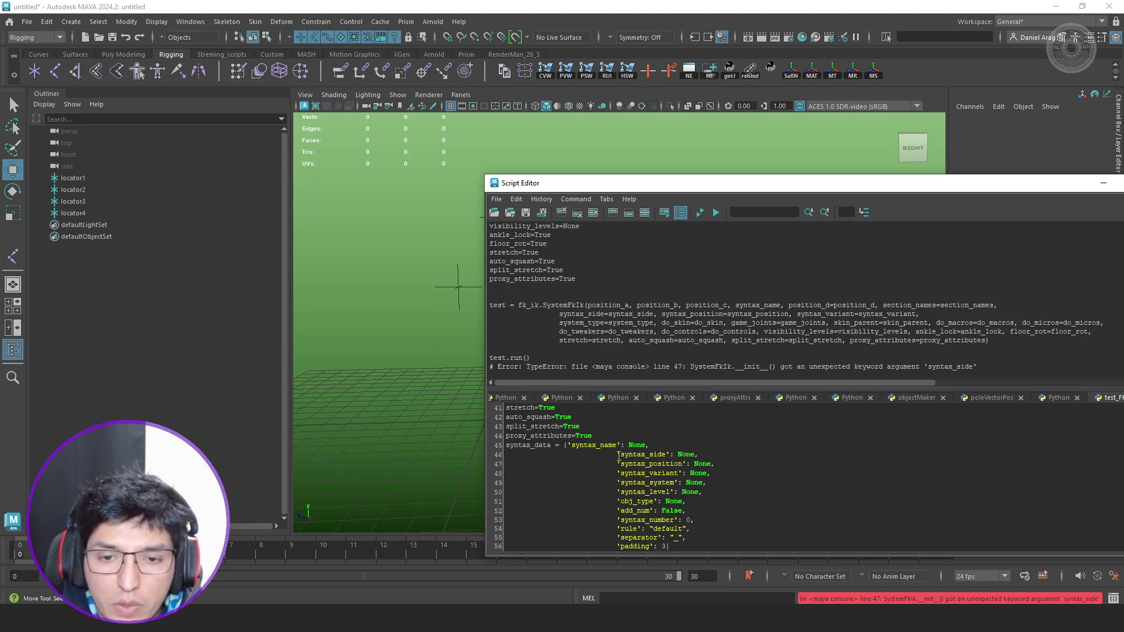
{"action": "left_click_drag", "start_coordinate": [619, 456], "coordinate": [623, 527]}
{"action": "key", "text": "shift+Tab"}
{"action": "key", "text": "shift+Tab"}
{"action": "key", "text": "shift+Tab"}
{"action": "left_click", "coordinate": [707, 449]}
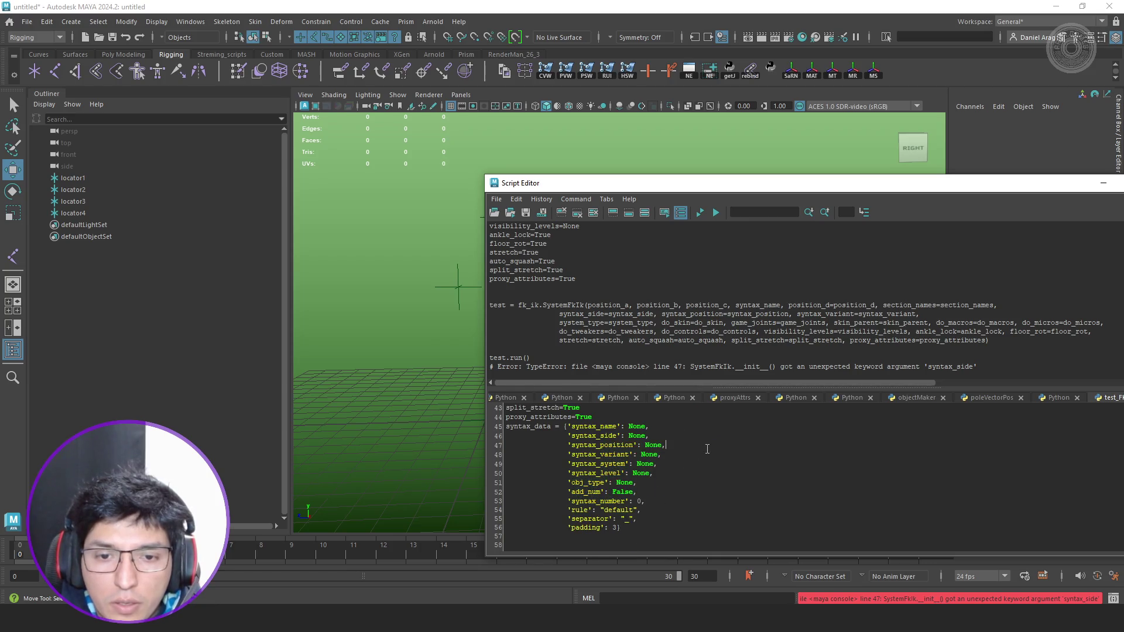
{"action": "scroll", "coordinate": [706, 449], "scroll_direction": "up", "scroll_amount": 1}
{"action": "left_click_drag", "start_coordinate": [819, 183], "coordinate": [582, 167]}
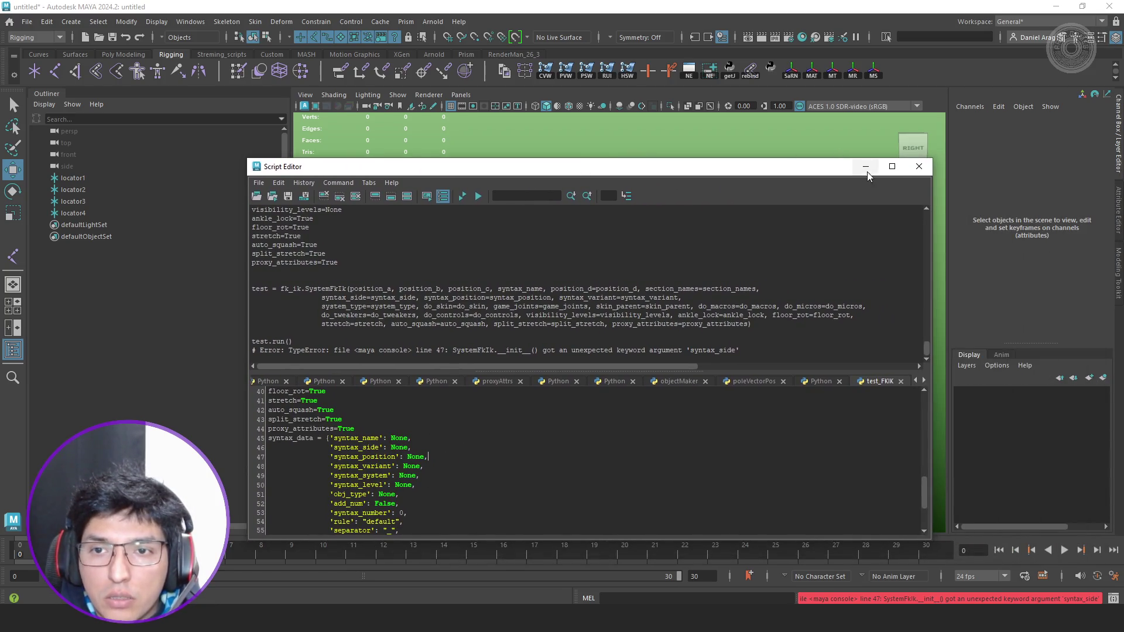
Hide the output history and maximize the Script Editor window.
{"action": "left_click", "coordinate": [388, 196]}
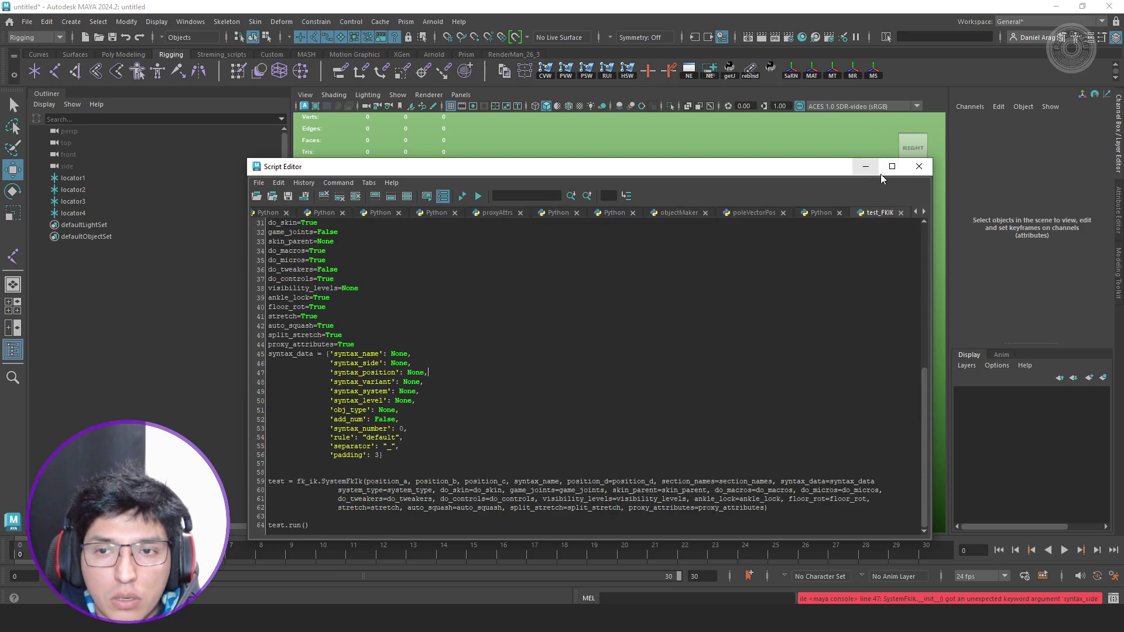
{"action": "left_click", "coordinate": [892, 166]}
{"action": "scroll", "coordinate": [196, 354], "scroll_direction": "up", "scroll_amount": 2, "text": "ctrl"}
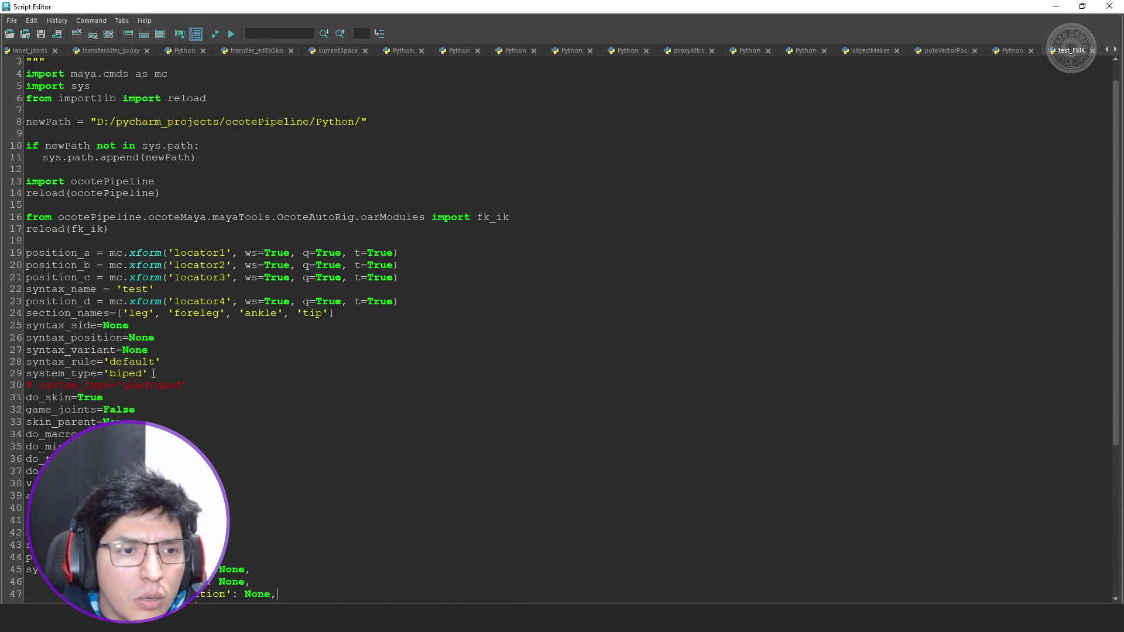
{"action": "scroll", "coordinate": [190, 373], "scroll_direction": "down", "scroll_amount": 4}
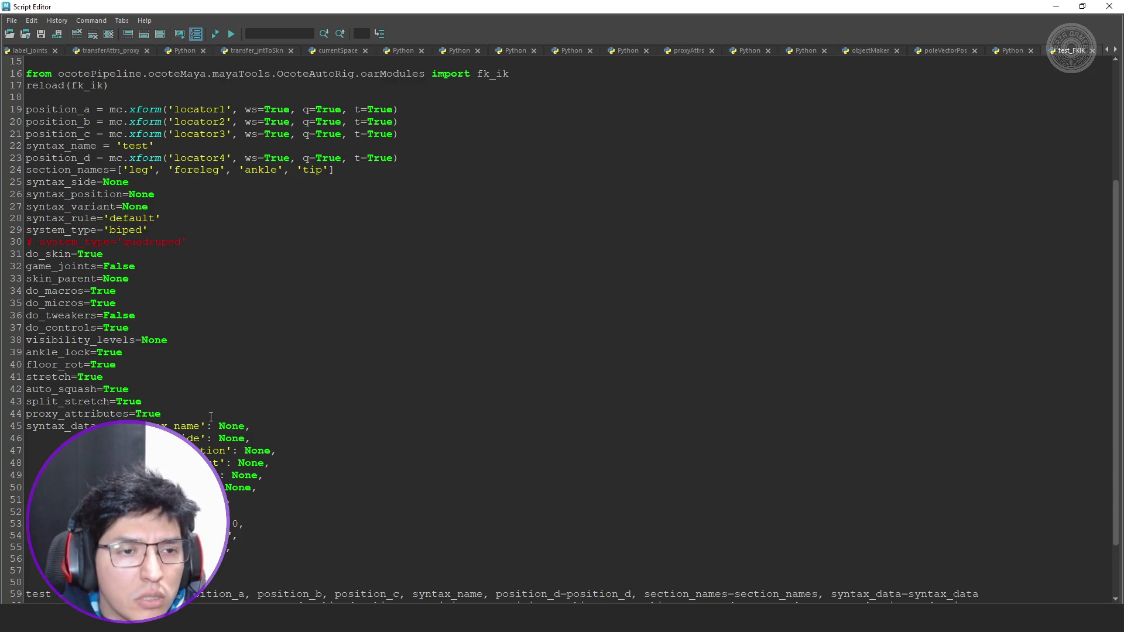
Delete the unused syntax_rule, syntax_side, syntax_position and syntax_variant variable lines.
{"action": "triple_click", "coordinate": [194, 218]}
{"action": "key", "text": "BackSpace"}
{"action": "key", "text": "BackSpace"}
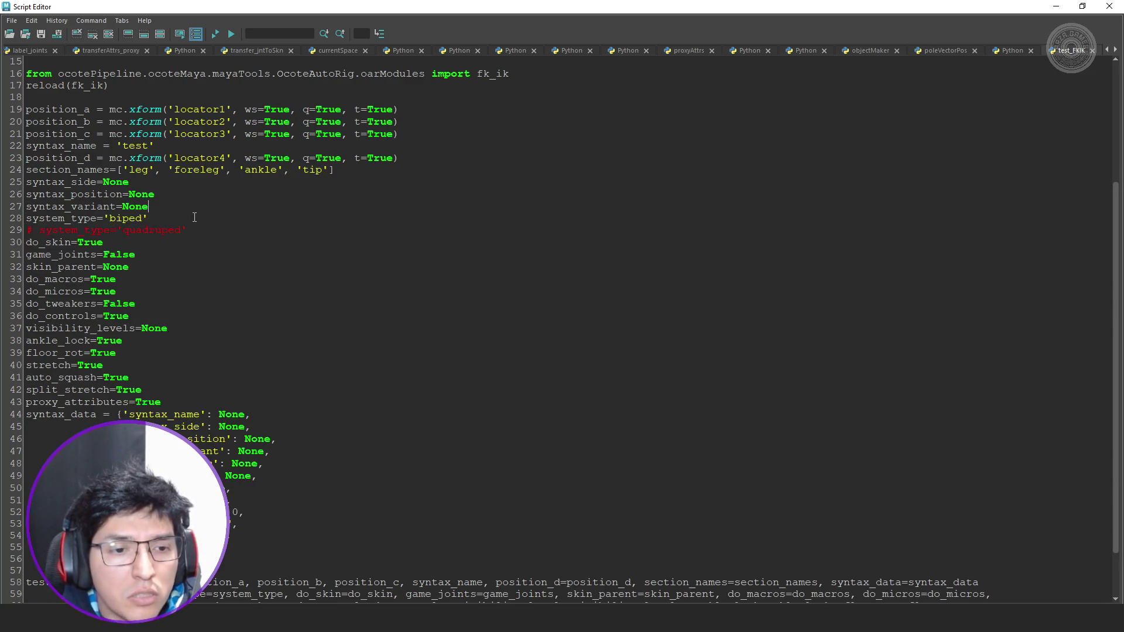
{"action": "key", "text": "shift+Up"}
{"action": "key", "text": "shift+Home"}
{"action": "key", "text": "shift+Up"}
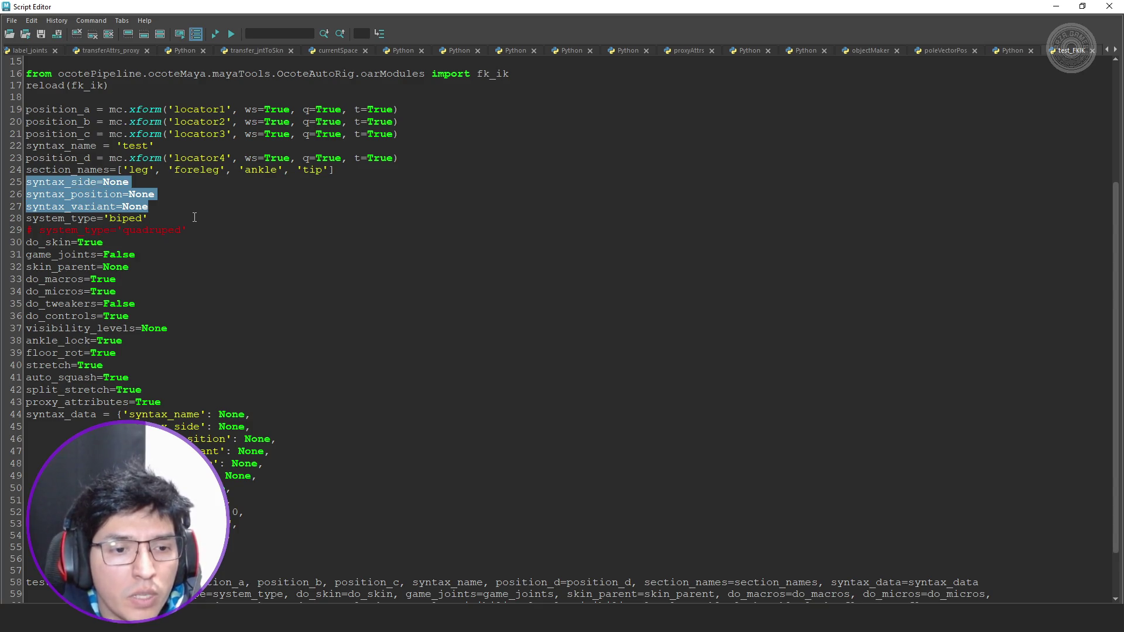
{"action": "key", "text": "BackSpace"}
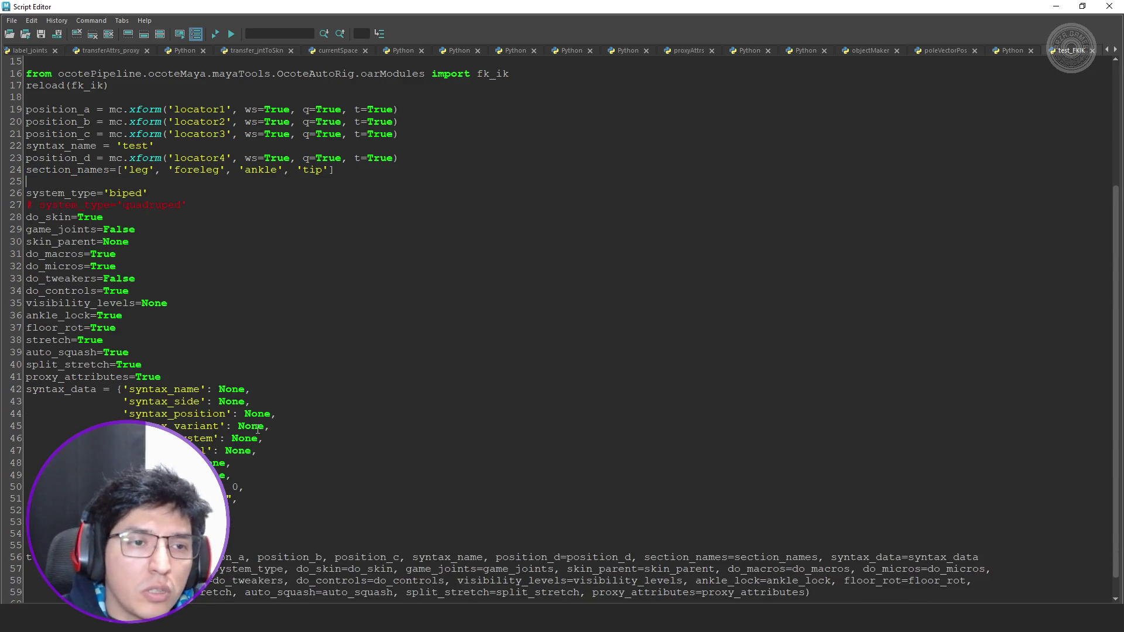
{"action": "key", "text": "BackSpace"}
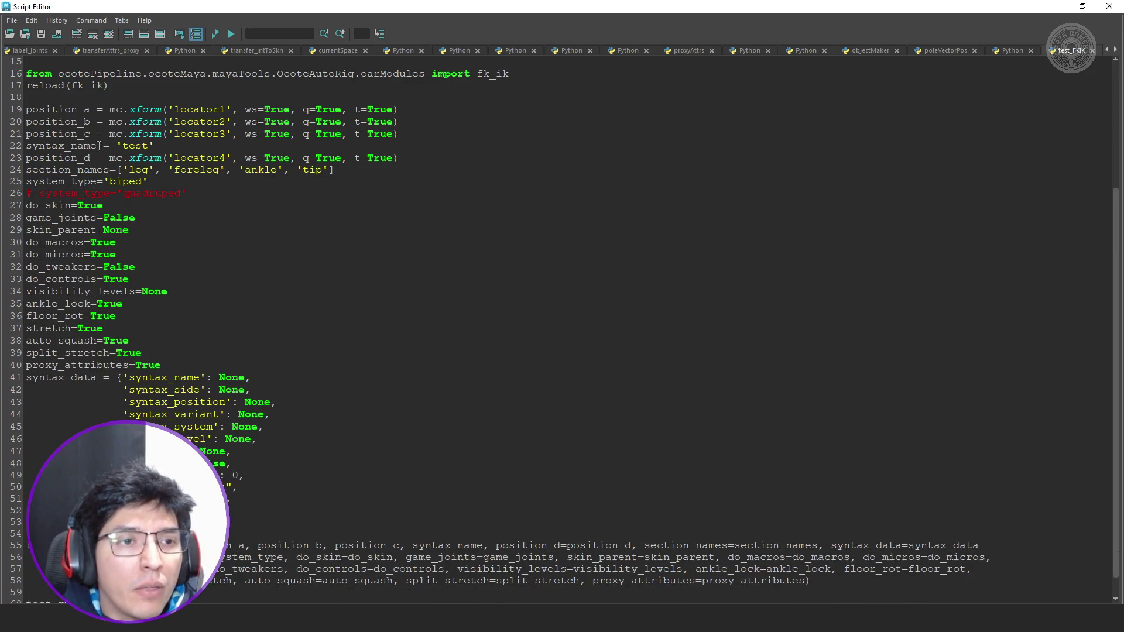
Move the 'test' value into the dictionary's syntax_name entry, undoing and redoing along the way.
{"action": "double_click", "coordinate": [128, 146]}
{"action": "key", "text": "ctrl+c"}
{"action": "key", "text": "BackSpace"}
{"action": "double_click", "coordinate": [233, 379]}
{"action": "key", "text": "ctrl+v"}
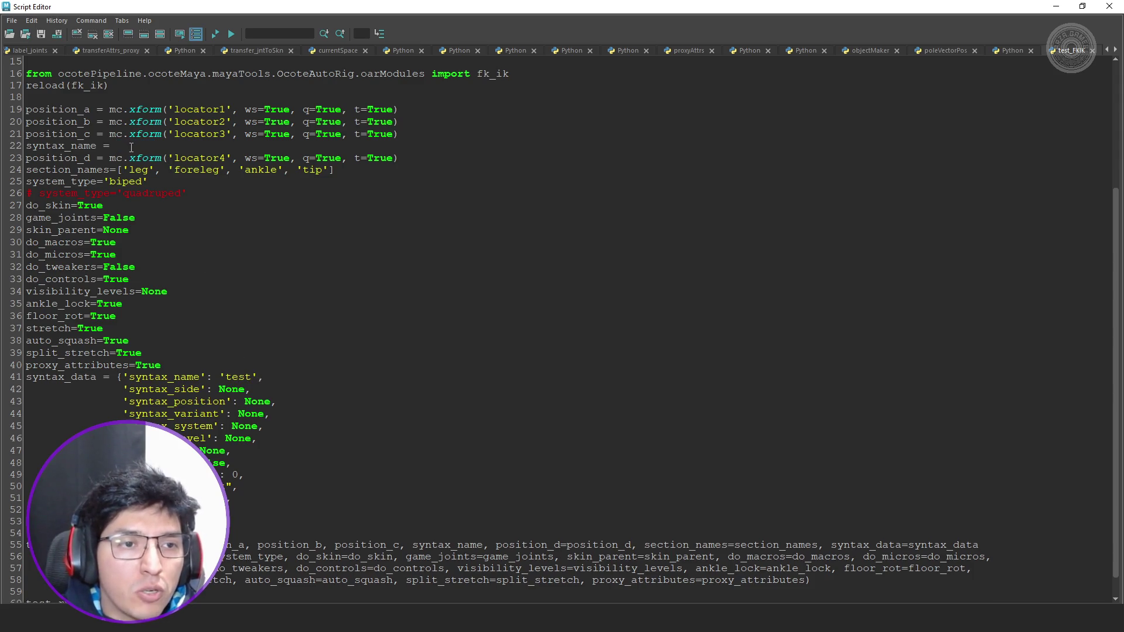
{"action": "triple_click", "coordinate": [130, 146]}
{"action": "key", "text": "BackSpace"}
{"action": "key", "text": "BackSpace"}
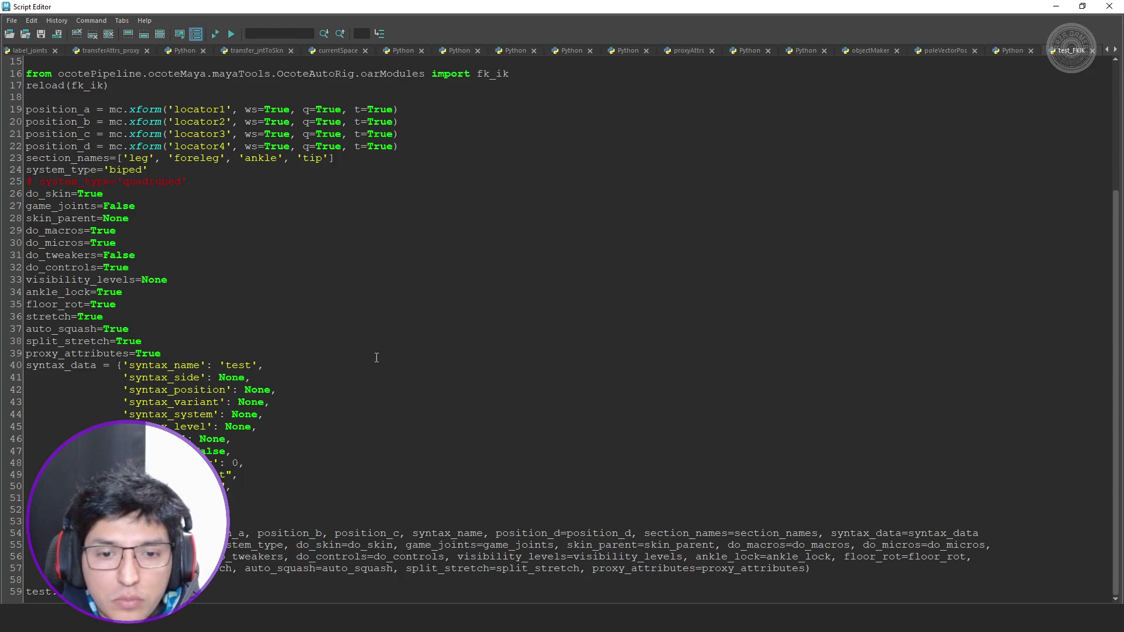
{"action": "key", "text": "ctrl+z"}
{"action": "key", "text": "ctrl+z"}
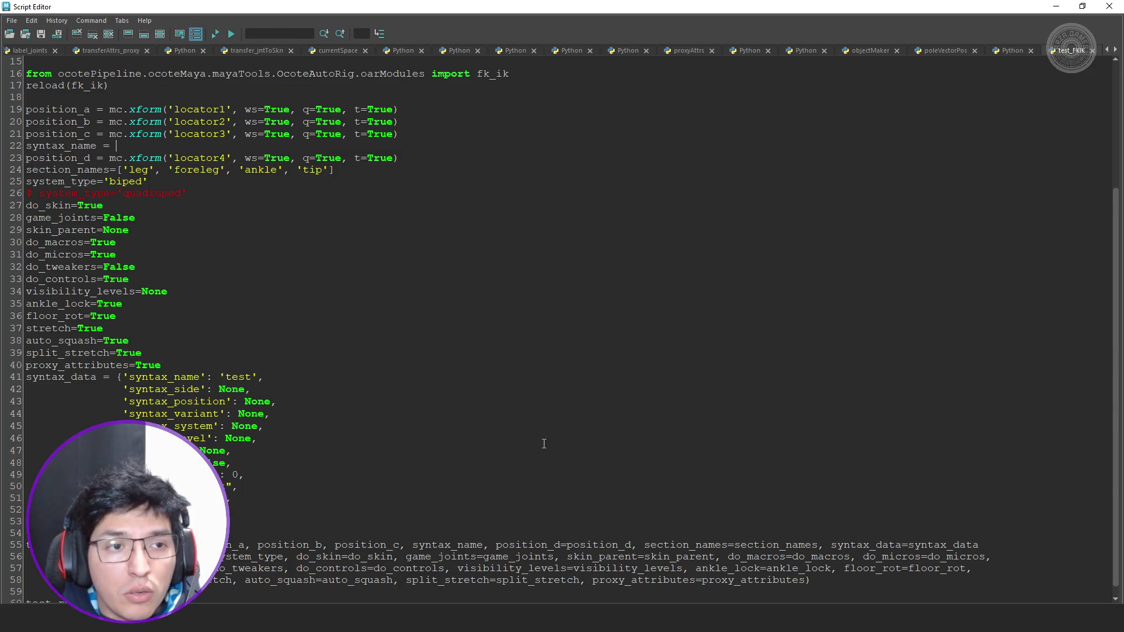
{"action": "key", "text": "ctrl+z"}
{"action": "key", "text": "ctrl+shift+Left"}
{"action": "type", "text": "'test''test'"}
Inspect the syntax_name usages in the call and dictionary, then shrink the script window to see the scene.
{"action": "double_click", "coordinate": [477, 548]}
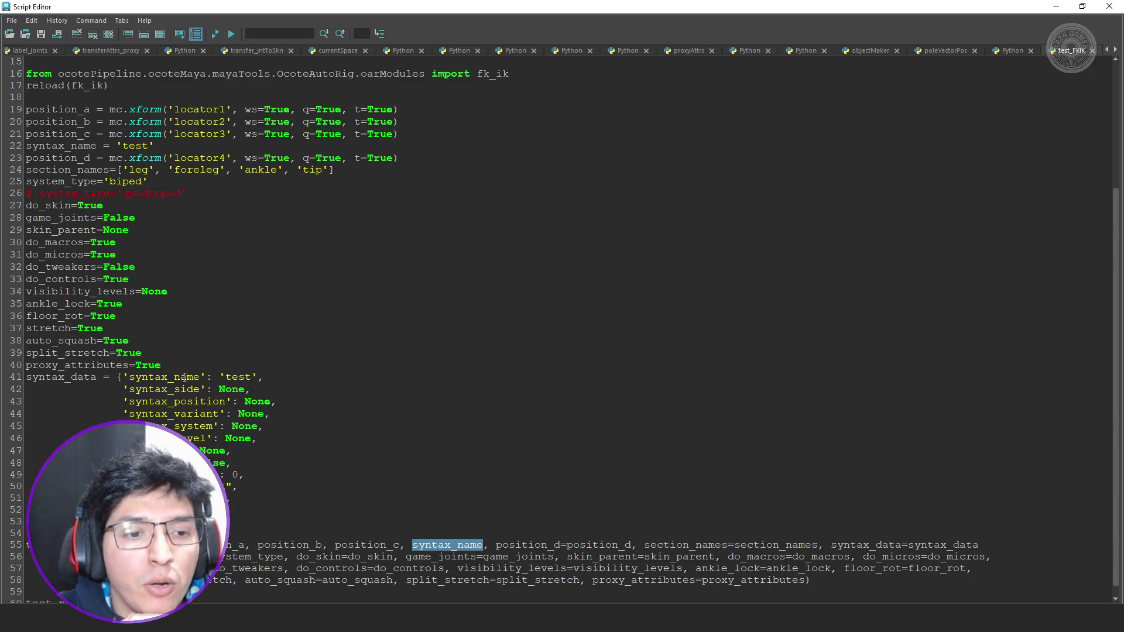
{"action": "double_click", "coordinate": [183, 375]}
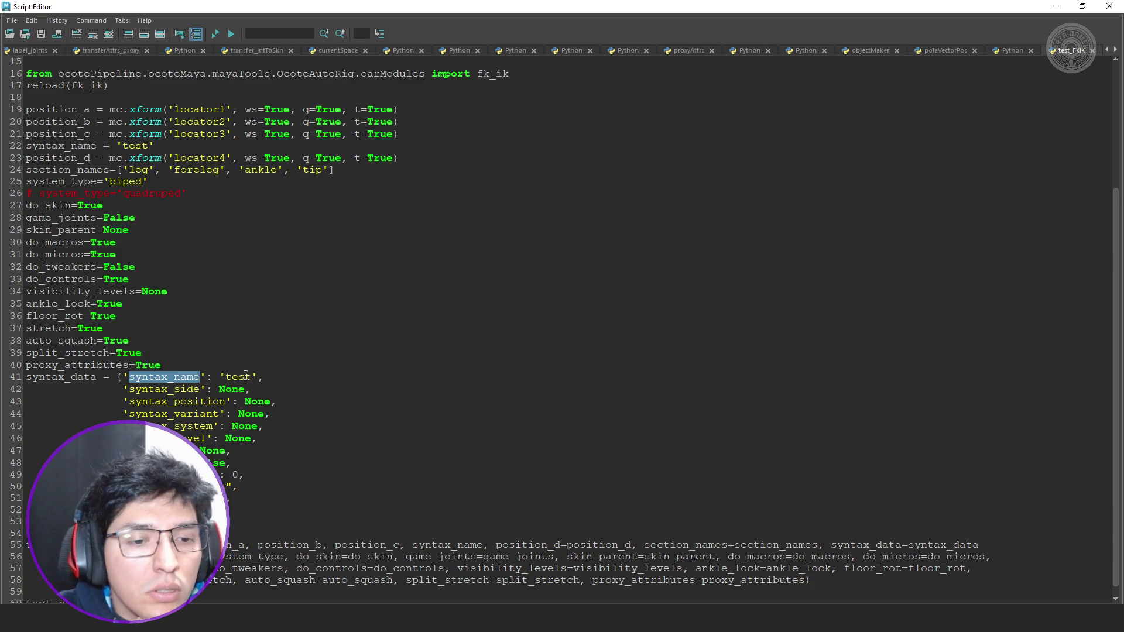
{"action": "scroll", "coordinate": [246, 376], "scroll_direction": "down", "scroll_amount": 1}
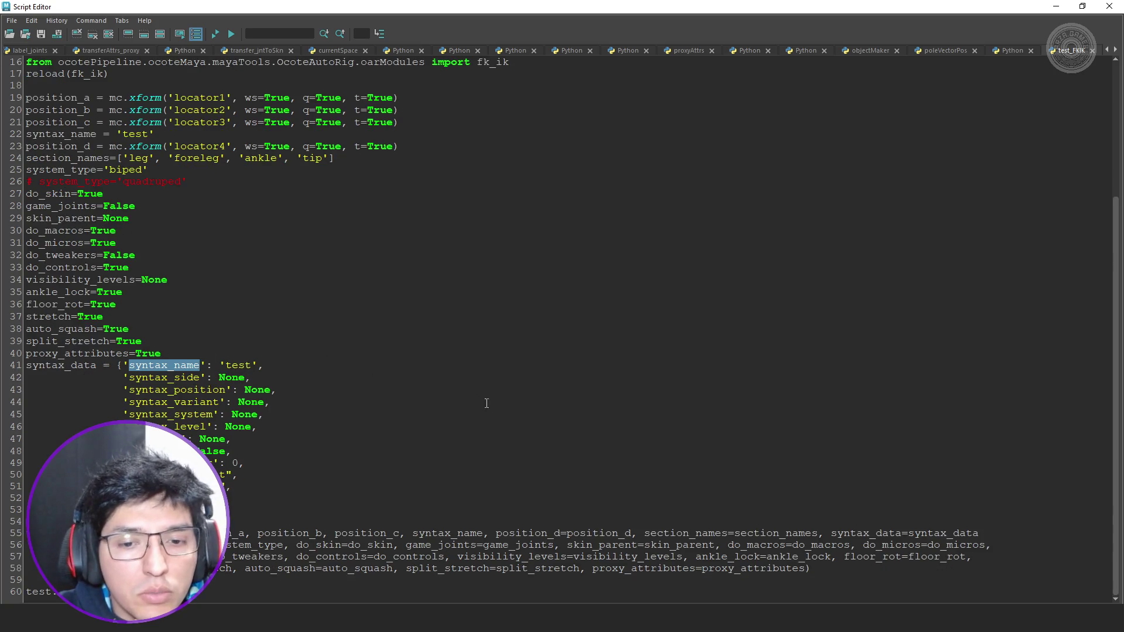
{"action": "left_click", "coordinate": [508, 417]}
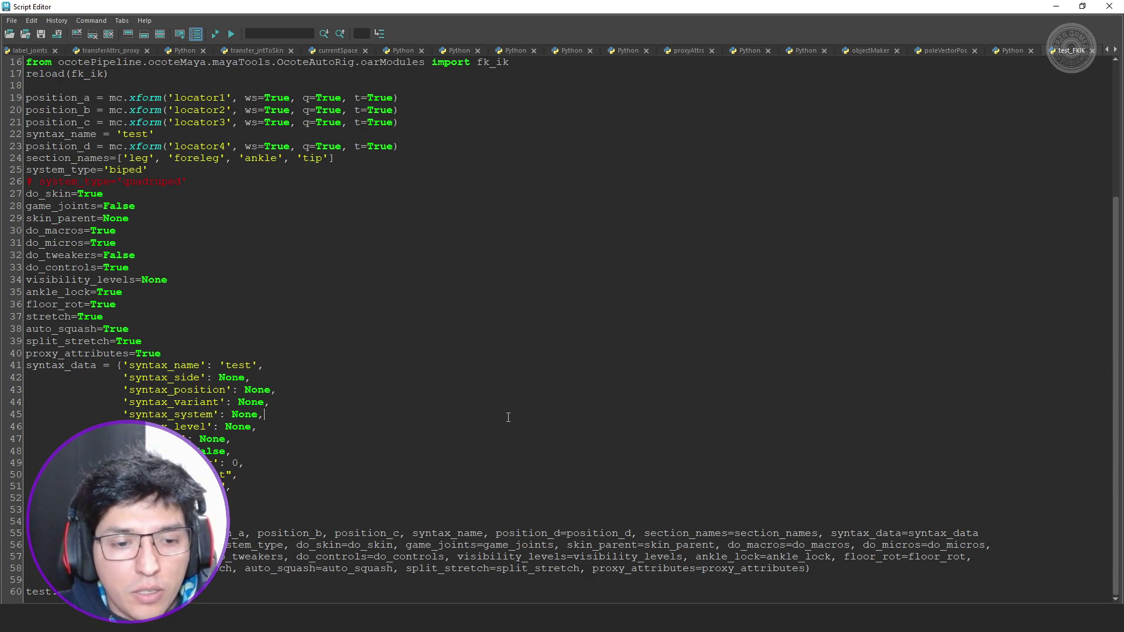
{"action": "left_click_drag", "start_coordinate": [711, 10], "coordinate": [730, 176]}
Show and clear the output history, resize the panes and execute the whole test script.
{"action": "left_click", "coordinate": [463, 206]}
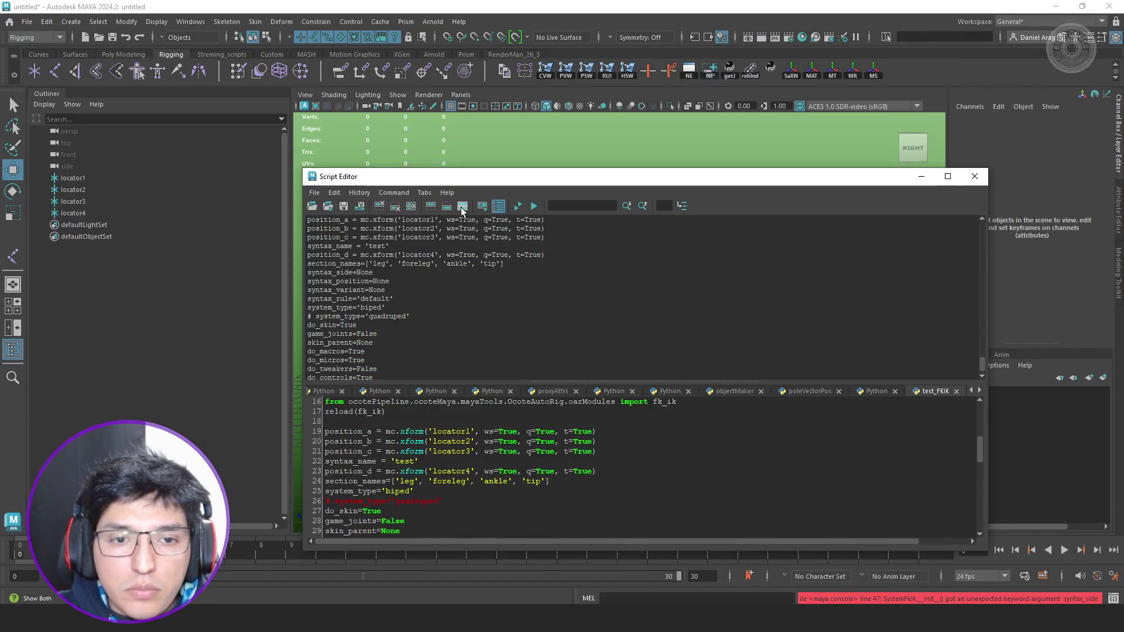
{"action": "scroll", "coordinate": [553, 335], "scroll_direction": "down", "scroll_amount": 4}
{"action": "left_click_drag", "start_coordinate": [557, 380], "coordinate": [557, 320]}
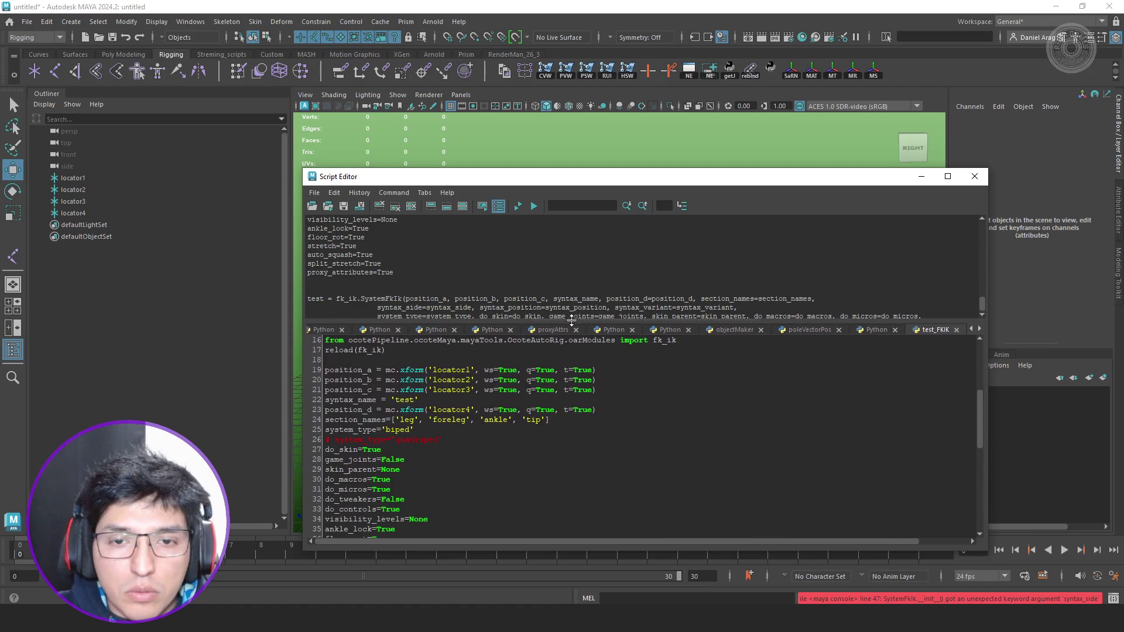
{"action": "left_click", "coordinate": [380, 206]}
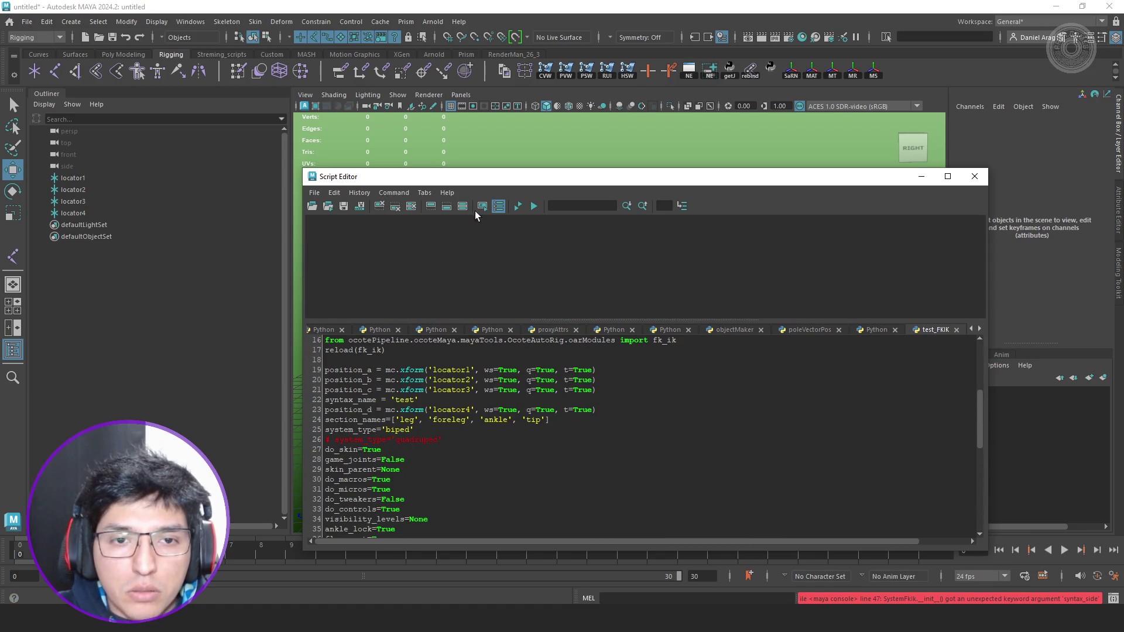
{"action": "left_click", "coordinate": [516, 208]}
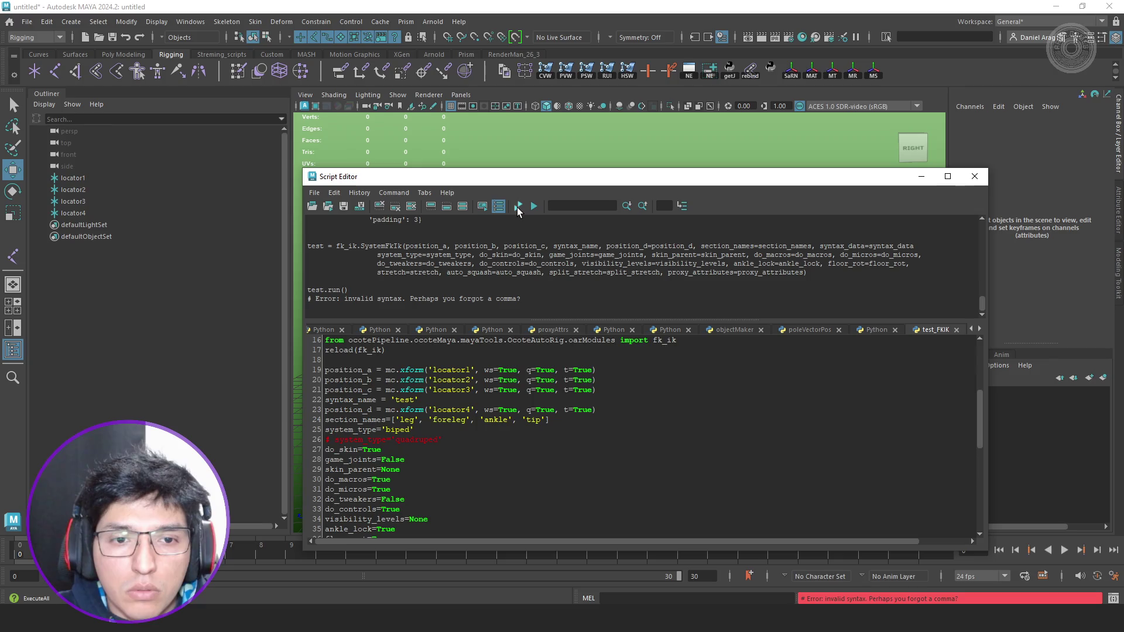
{"action": "scroll", "coordinate": [698, 459], "scroll_direction": "down", "scroll_amount": 5}
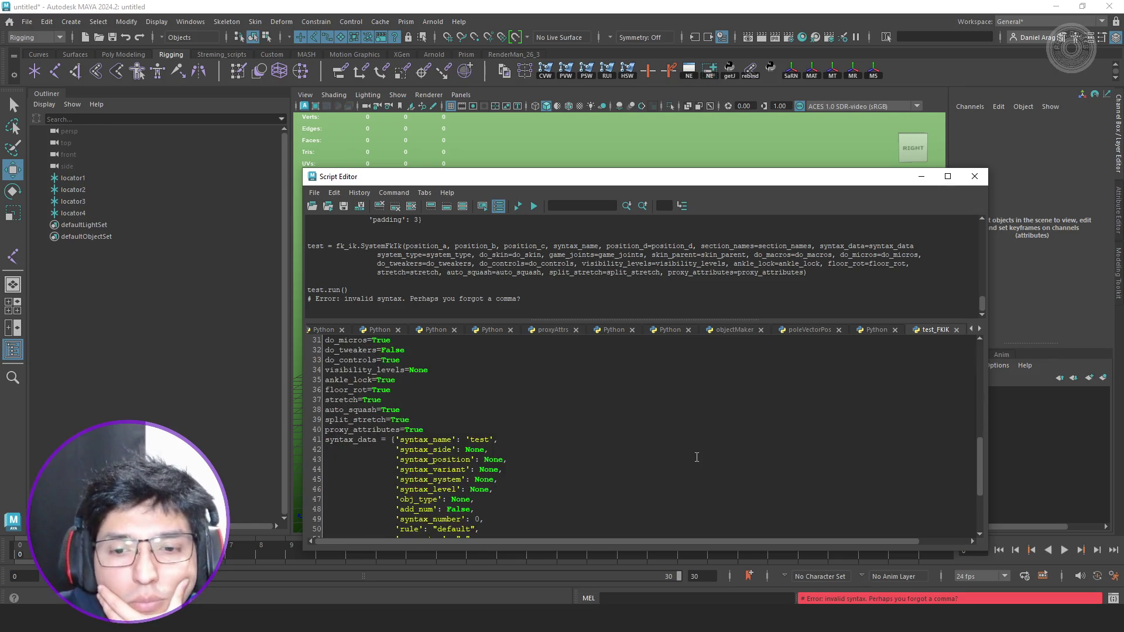
{"action": "scroll", "coordinate": [711, 455], "scroll_direction": "down", "scroll_amount": 4}
Add the missing comma after syntax_data on line 55, rerun hitting the input_name KeyError, and go to PyCharm.
{"action": "left_click", "coordinate": [811, 470]}
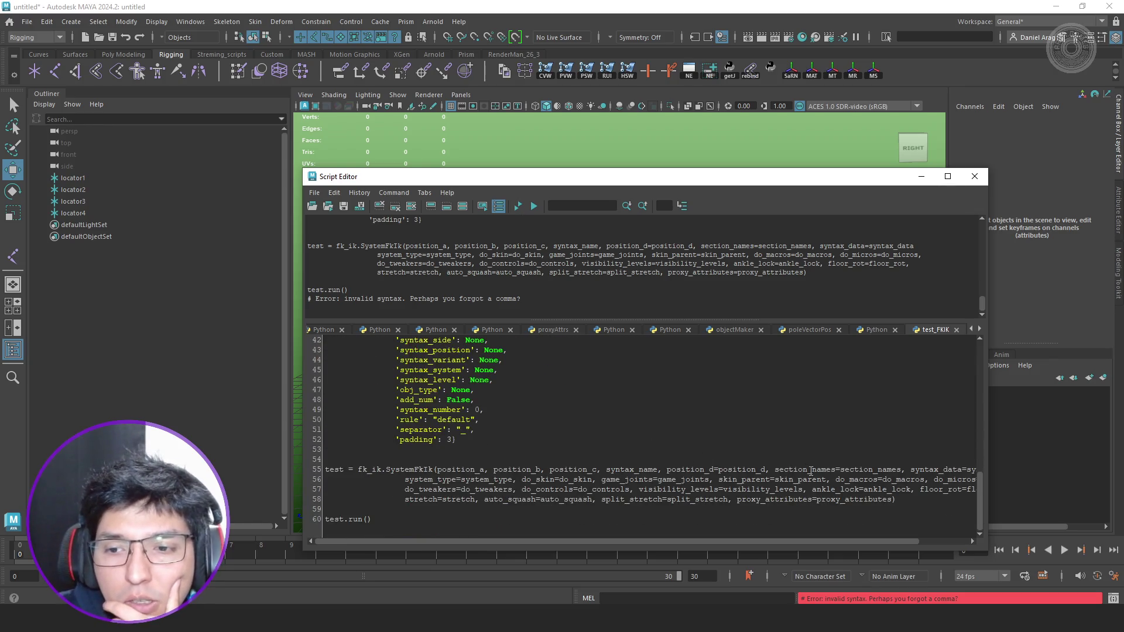
{"action": "key", "text": "End"}
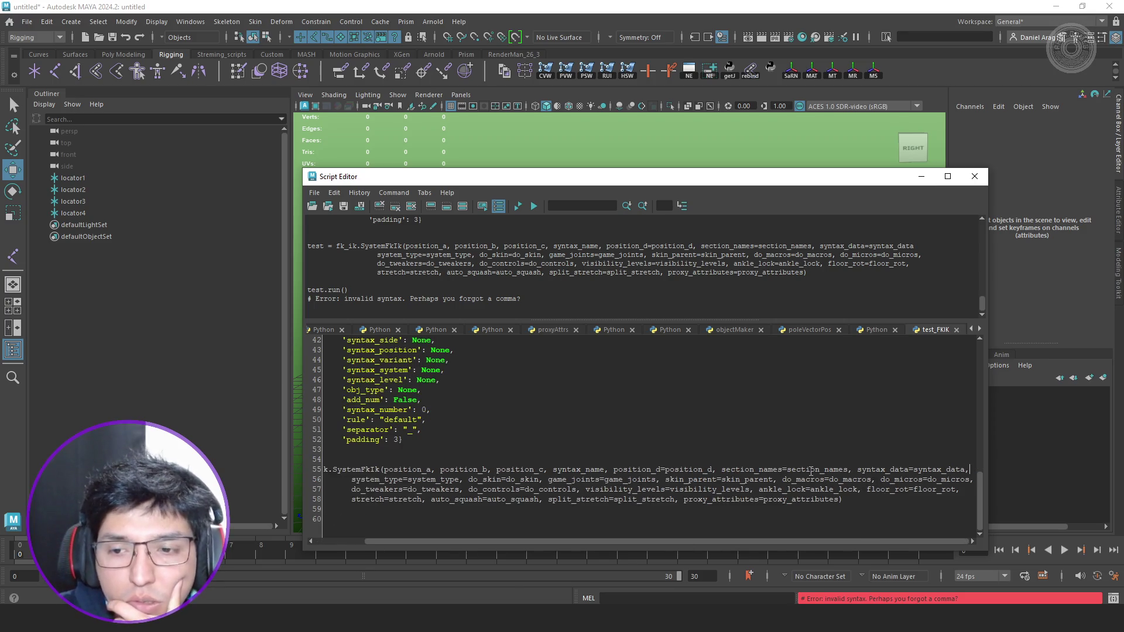
{"action": "left_click", "coordinate": [517, 207]}
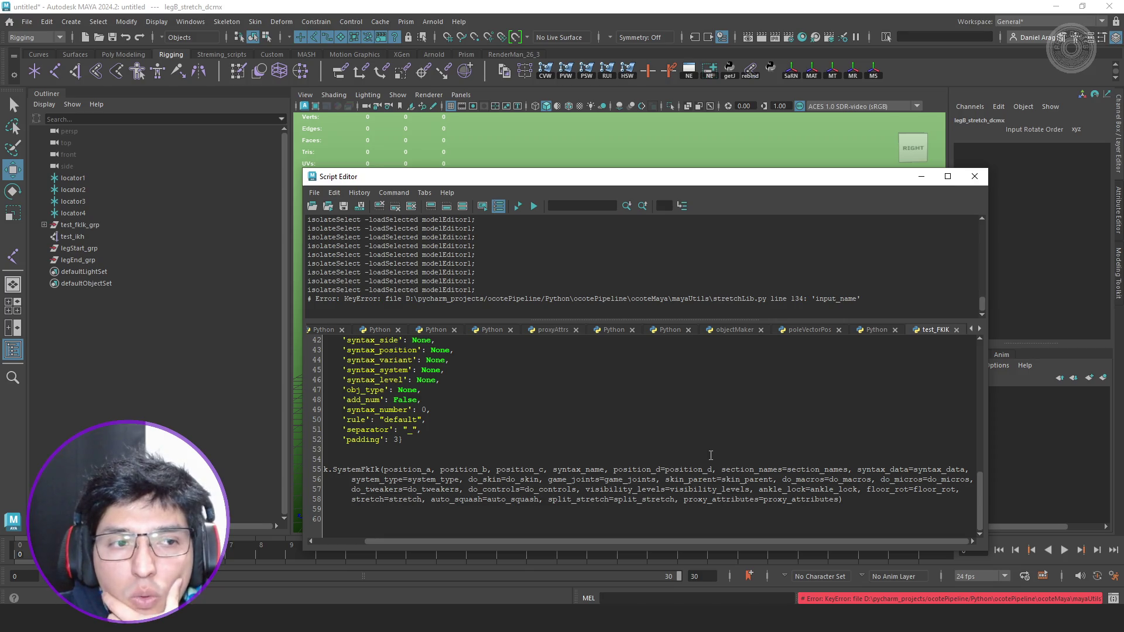
{"action": "key", "text": "alt+Tab"}
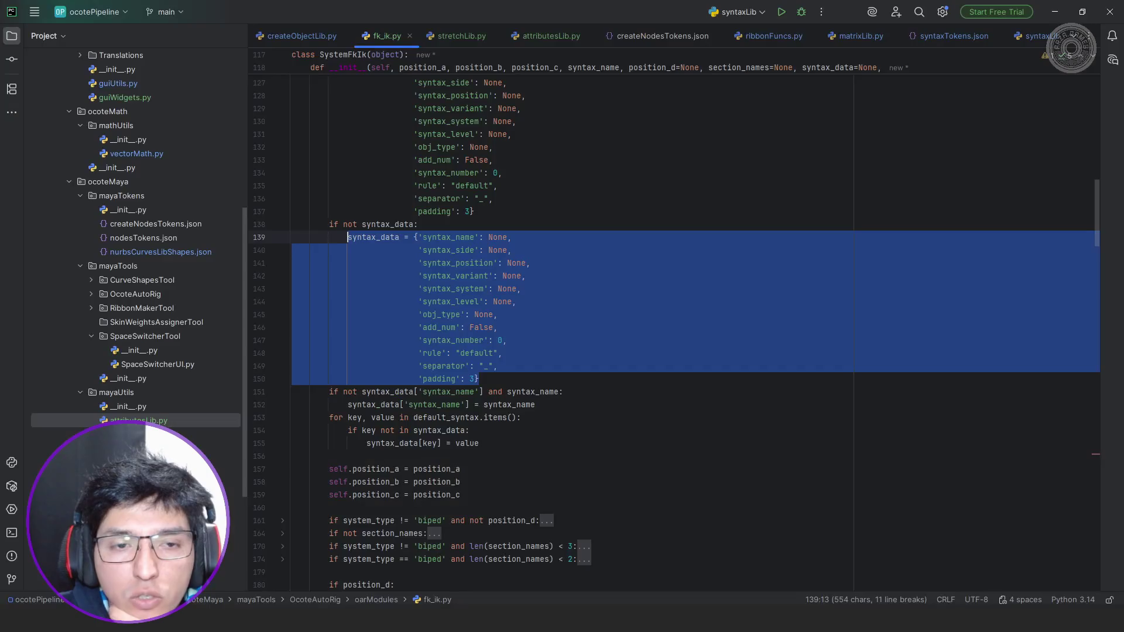
Open stretchLib.py, unfold create_default_objects and select the input_name keys.
{"action": "left_click", "coordinate": [456, 36]}
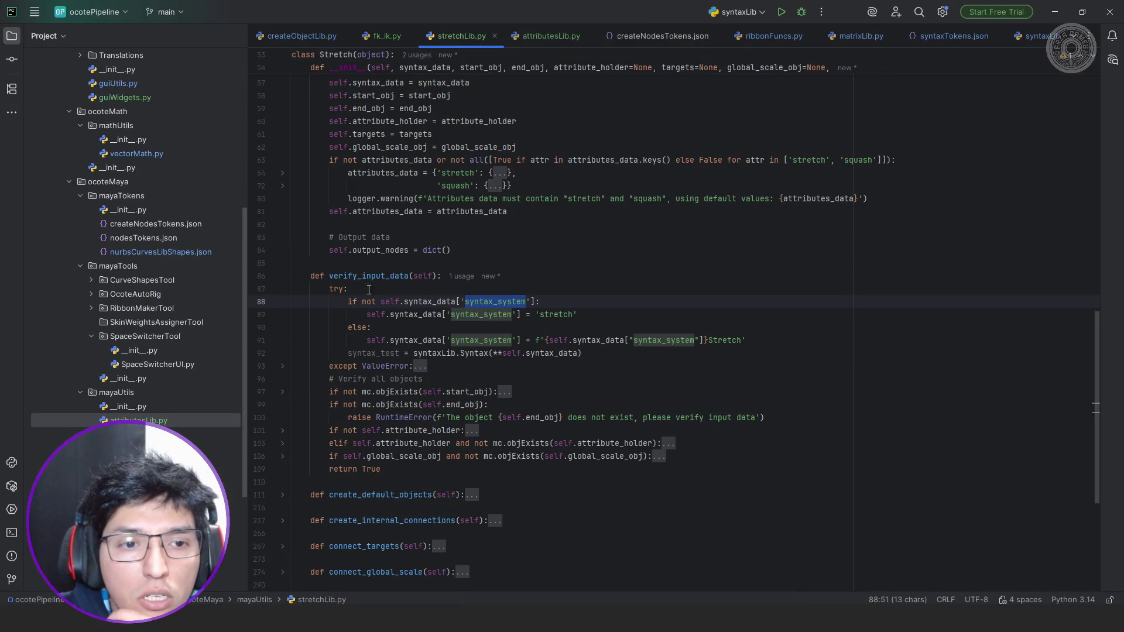
{"action": "scroll", "coordinate": [369, 309], "scroll_direction": "down", "scroll_amount": 2}
{"action": "scroll", "coordinate": [369, 309], "scroll_direction": "down", "scroll_amount": 4}
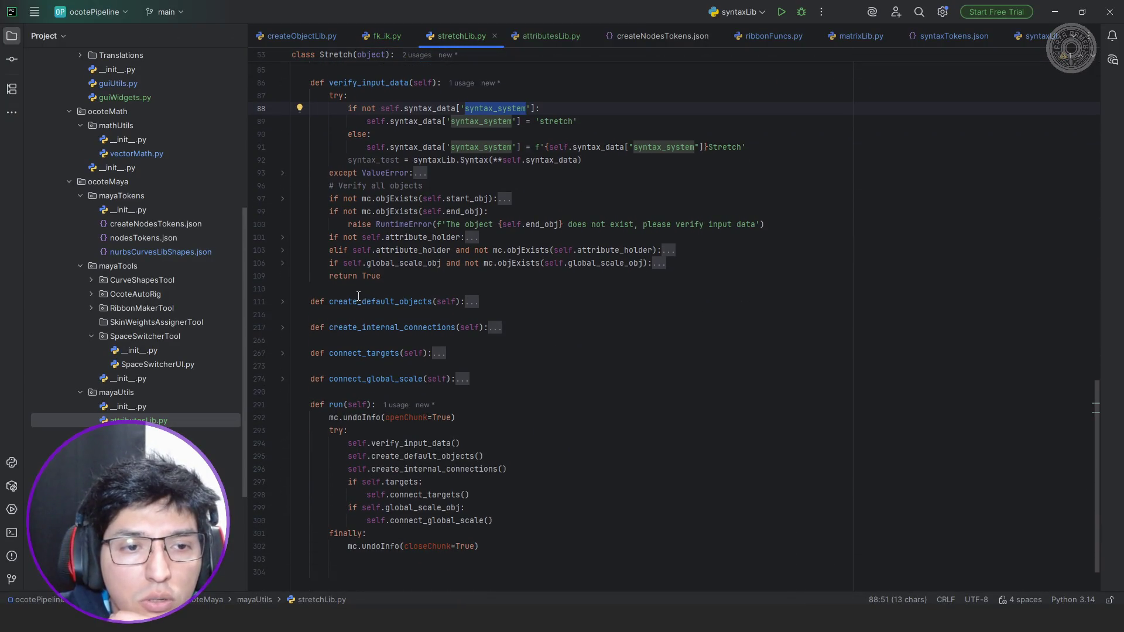
{"action": "left_click", "coordinate": [470, 302]}
{"action": "double_click", "coordinate": [423, 341]}
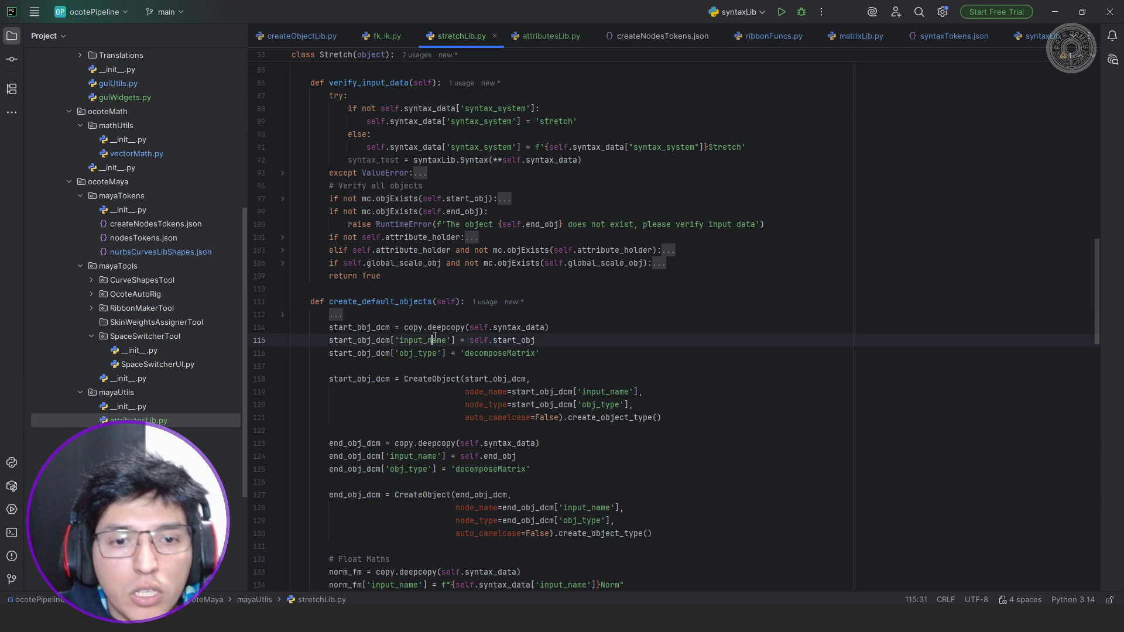
{"action": "type", "text": "syntax_name"}
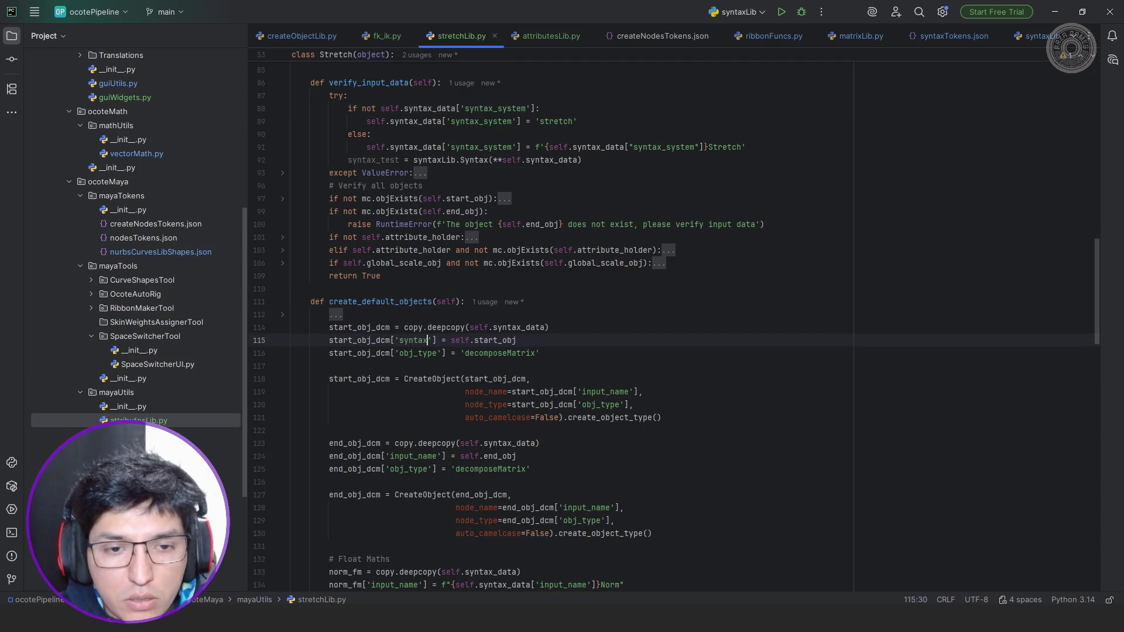
{"action": "double_click", "coordinate": [619, 391]}
Replace all 'input_name' with syntax_name via Ctrl+R and switch back to Maya.
{"action": "key", "text": "ctrl+r"}
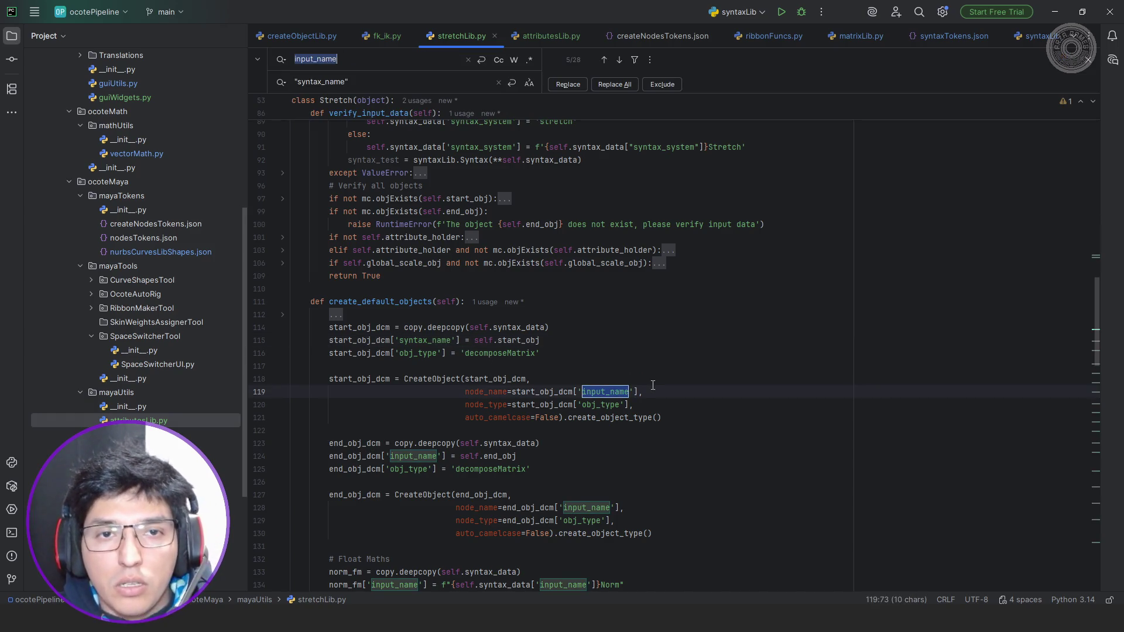
{"action": "key", "text": "Tab"}
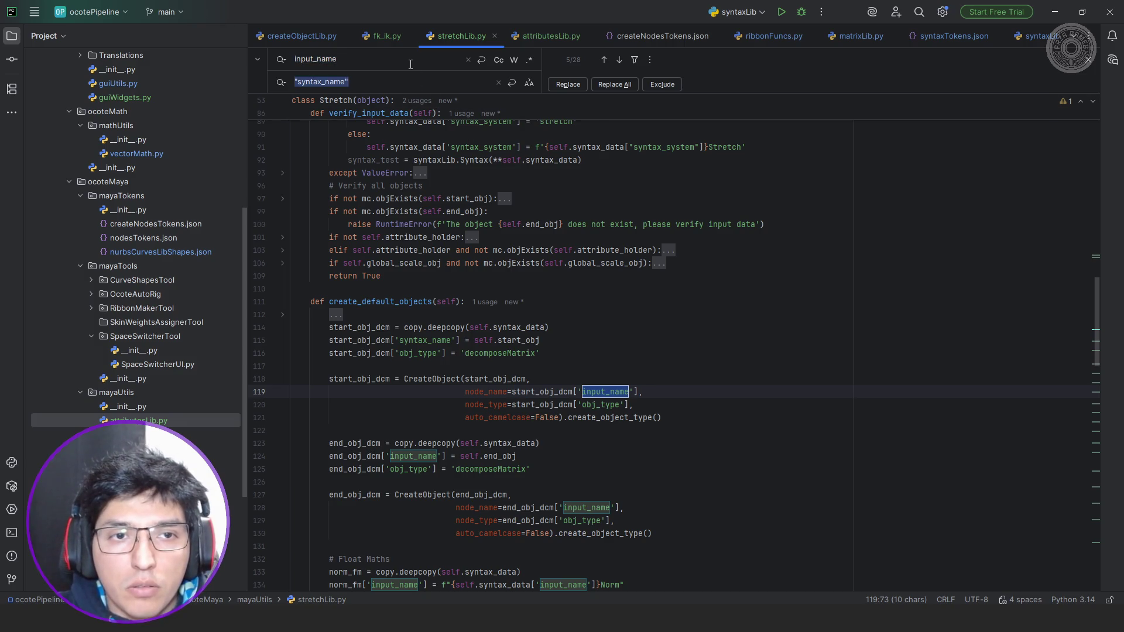
{"action": "left_click", "coordinate": [408, 60]}
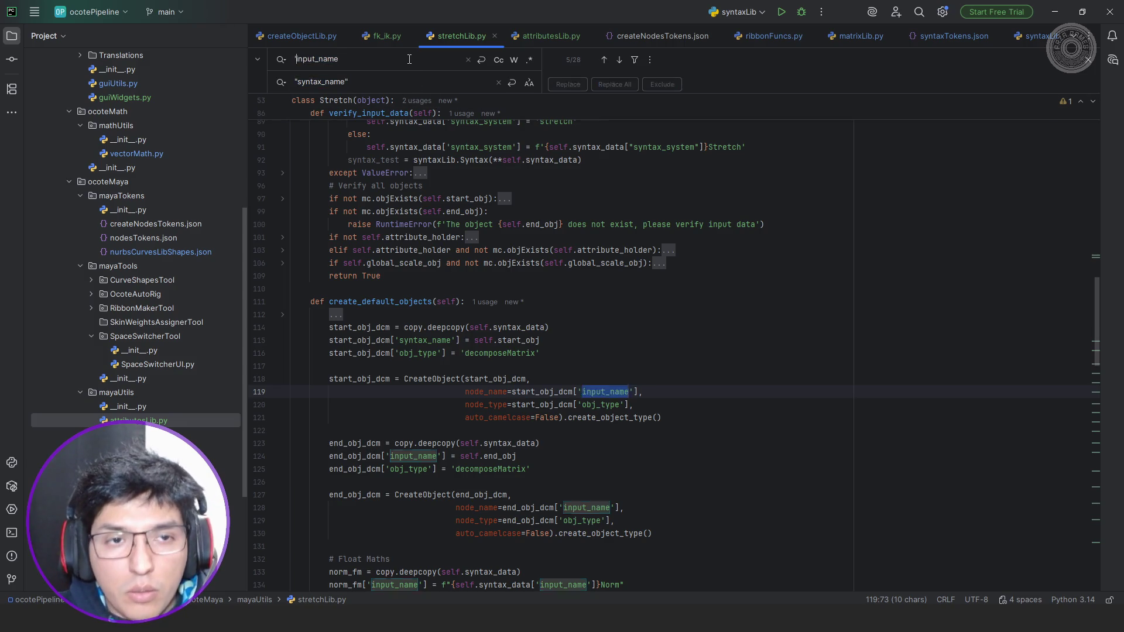
{"action": "key", "text": "Home"}
{"action": "type", "text": "'"}
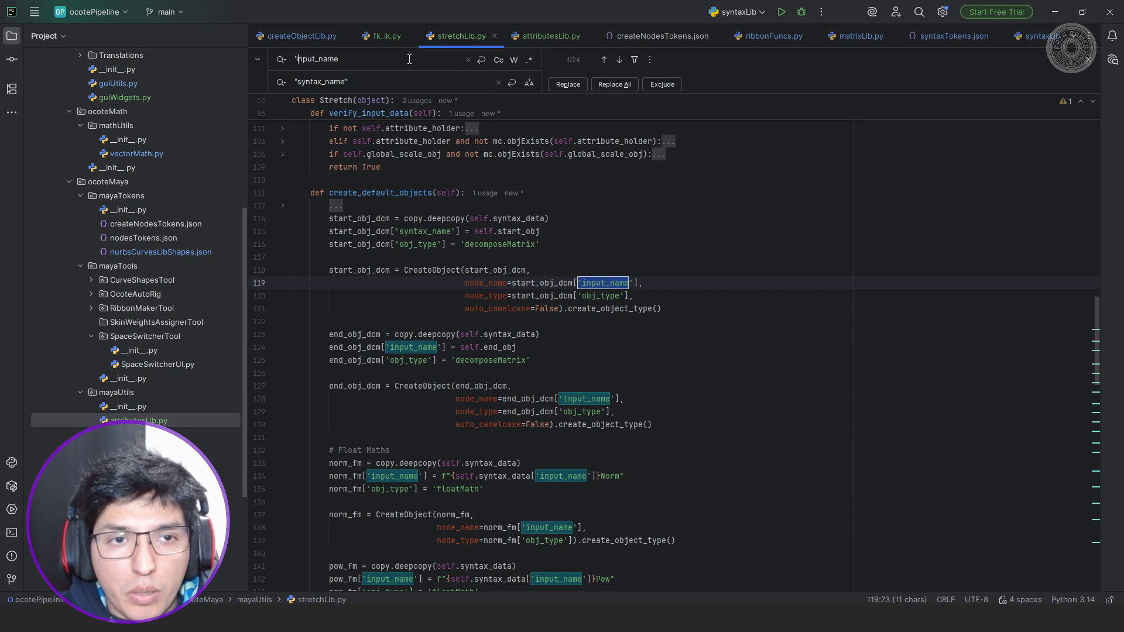
{"action": "key", "text": "End"}
{"action": "type", "text": "'"}
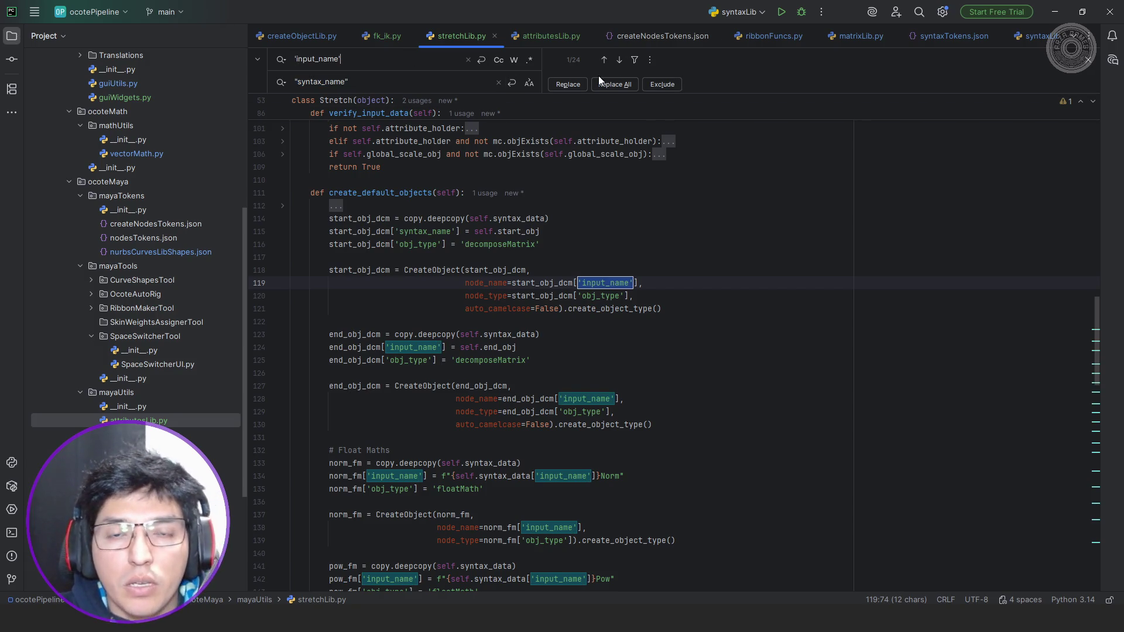
{"action": "left_click", "coordinate": [613, 83]}
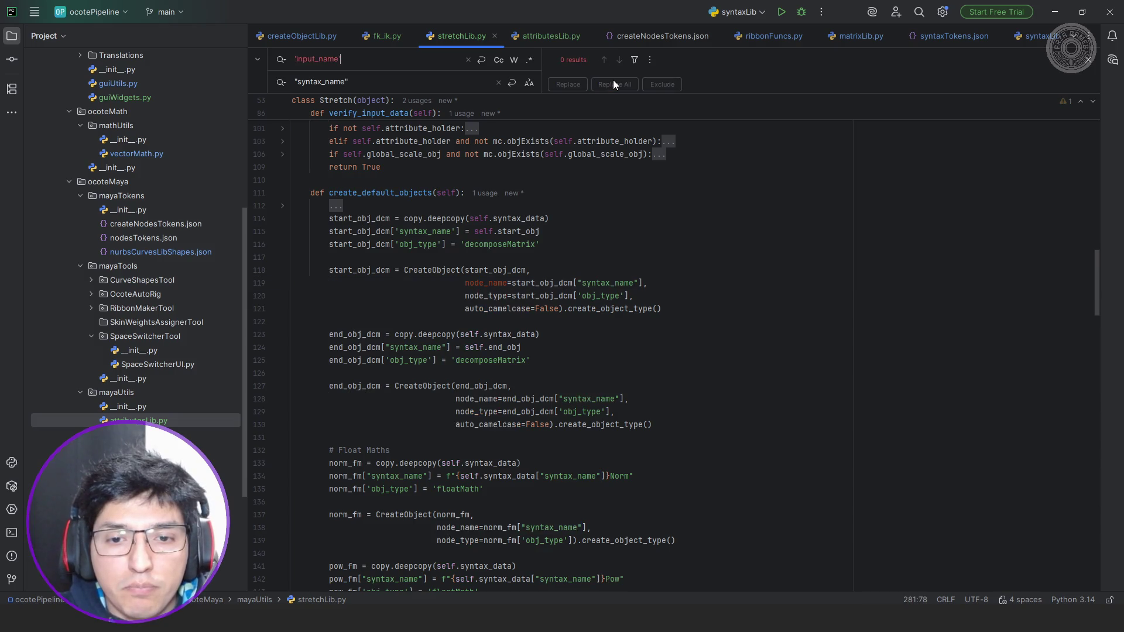
{"action": "scroll", "coordinate": [608, 108], "scroll_direction": "down", "scroll_amount": 3}
{"action": "scroll", "coordinate": [614, 123], "scroll_direction": "down", "scroll_amount": 2}
{"action": "scroll", "coordinate": [617, 124], "scroll_direction": "down", "scroll_amount": 2}
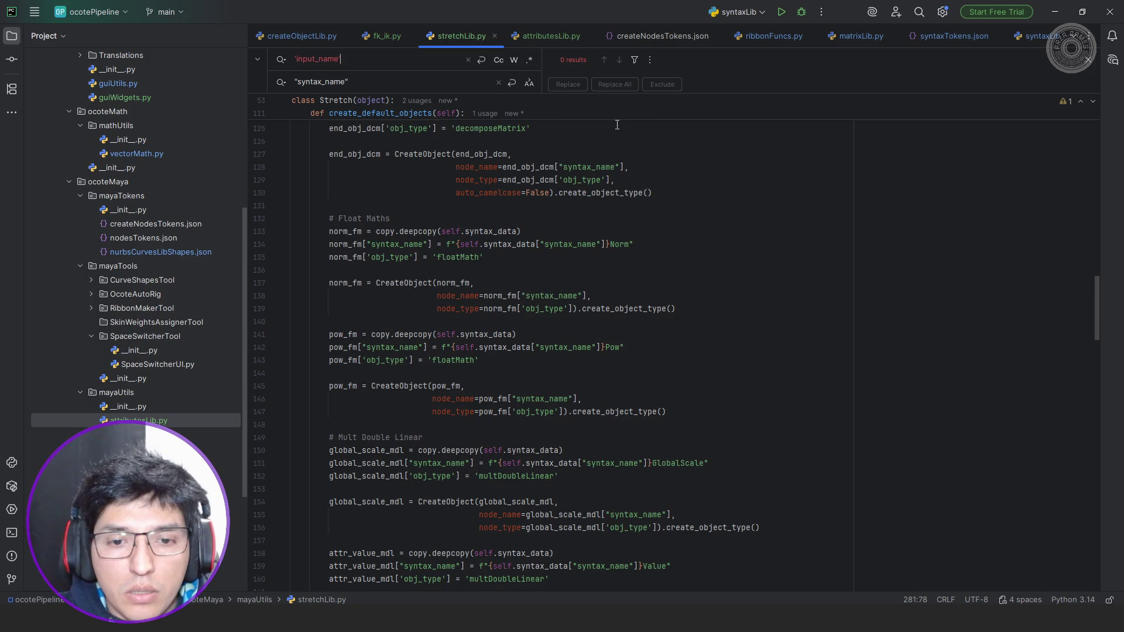
{"action": "left_click", "coordinate": [624, 201]}
{"action": "key", "text": "alt+Tab"}
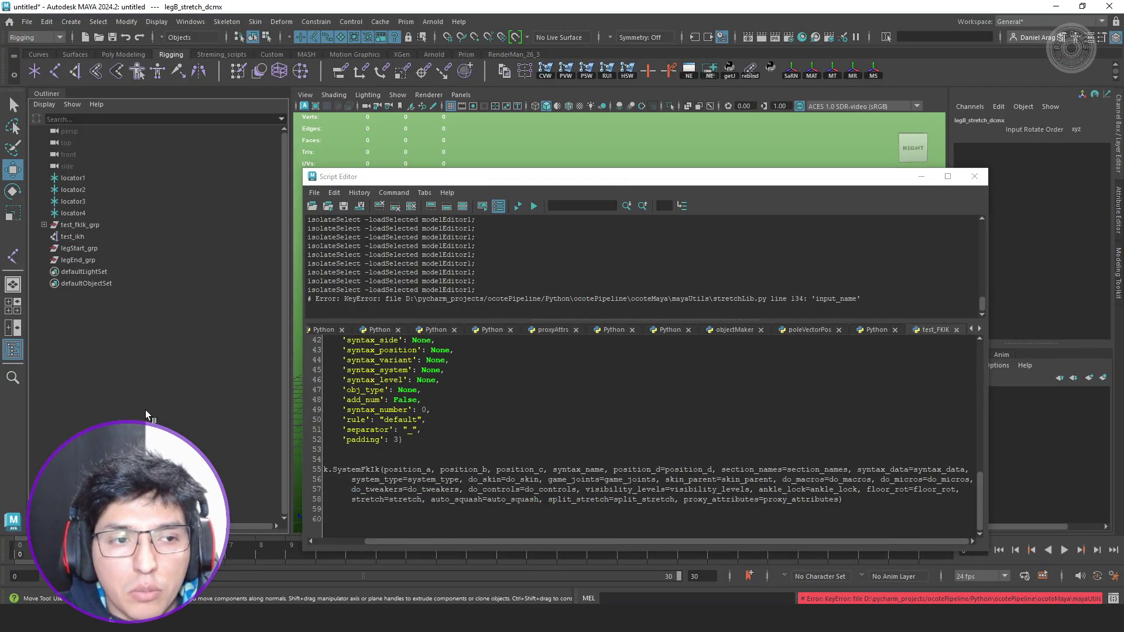
Rerun the leg test, hit the f-string SyntaxError, and return to PyCharm.
{"action": "left_click", "coordinate": [521, 208]}
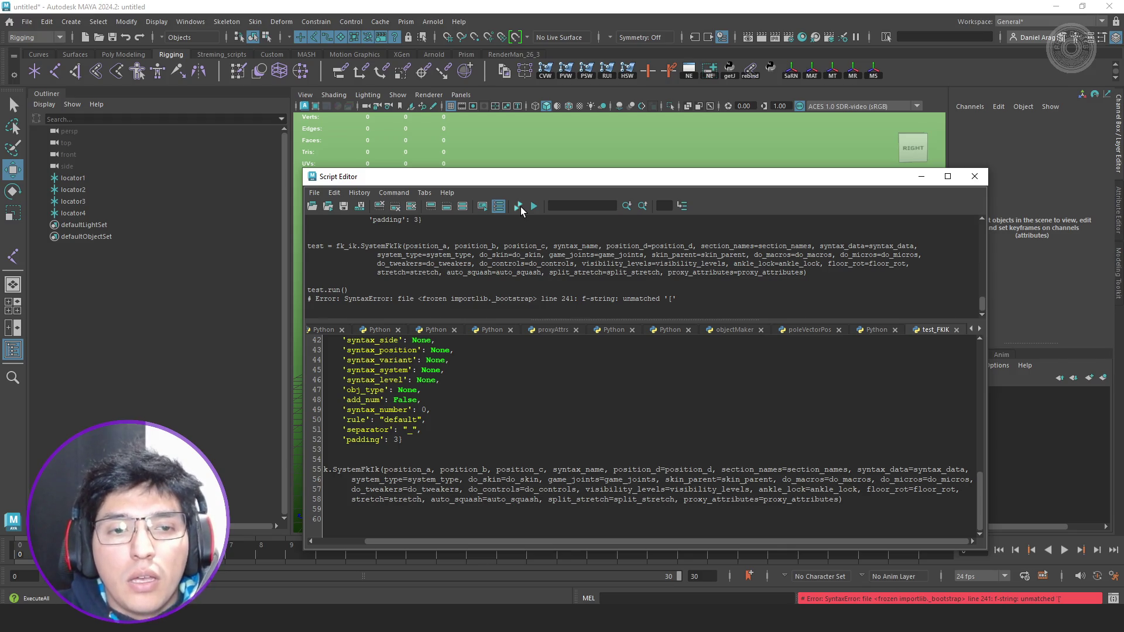
{"action": "key", "text": "alt+Tab"}
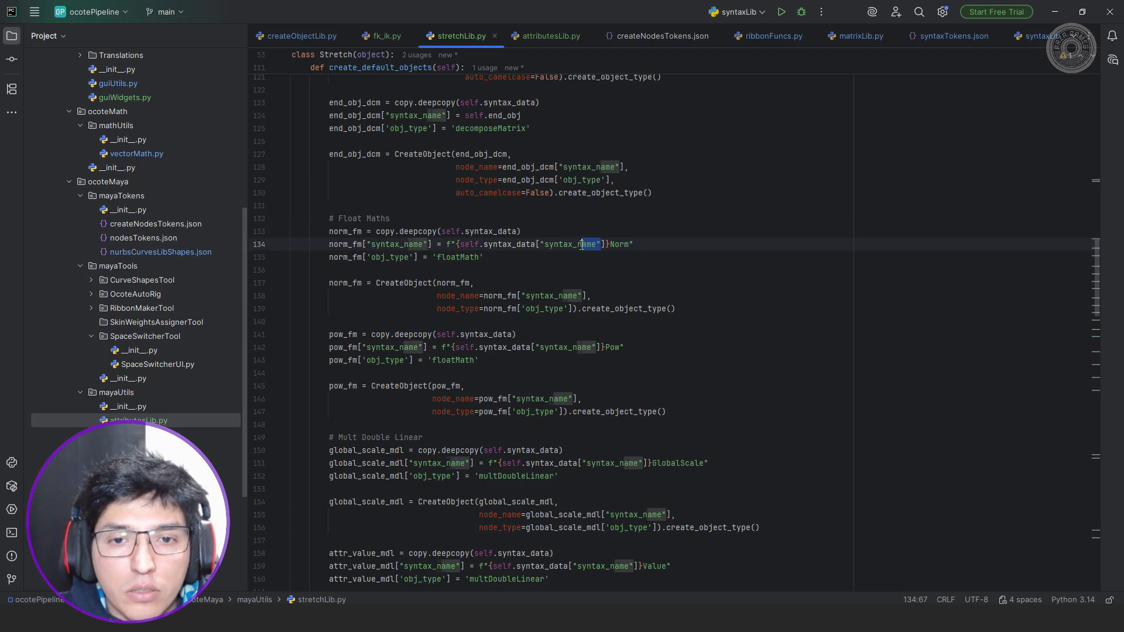
Single-quote the syntax_name key in line 134's f-string and delete the stray character.
{"action": "left_click_drag", "start_coordinate": [604, 244], "coordinate": [539, 244]}
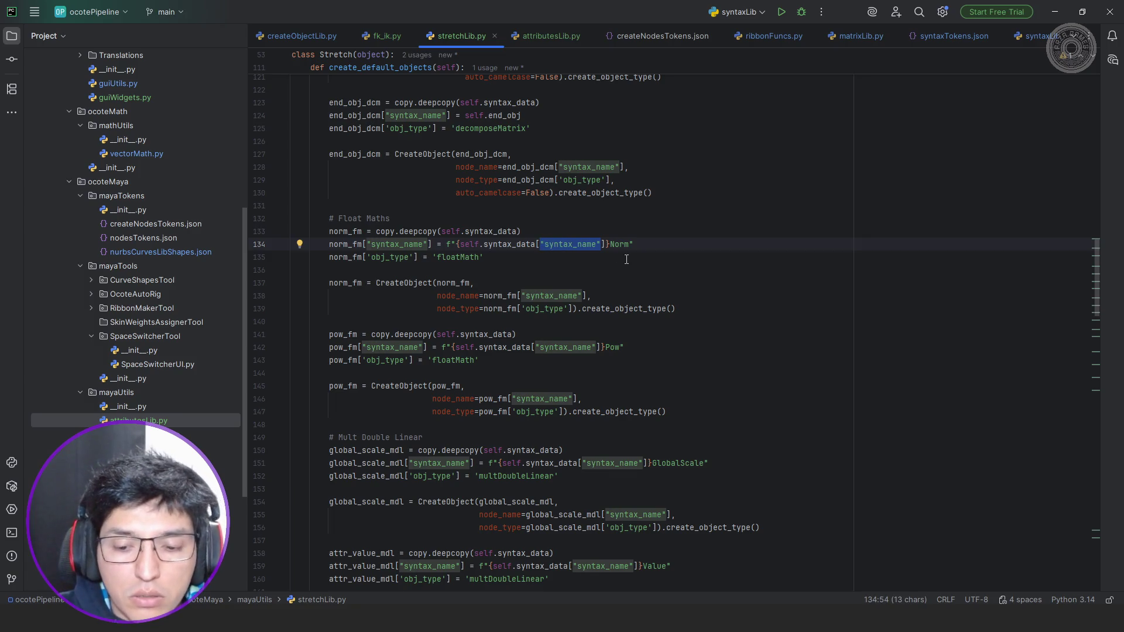
{"action": "key", "text": "Left"}
{"action": "key", "text": "ctrl+Left"}
{"action": "key", "text": "ctrl+Left"}
{"action": "key", "text": "shift+End"}
{"action": "type", "text": "'"}
{"action": "key", "text": "Escape"}
{"action": "key", "text": "Home"}
{"action": "key", "text": "ctrl+Right"}
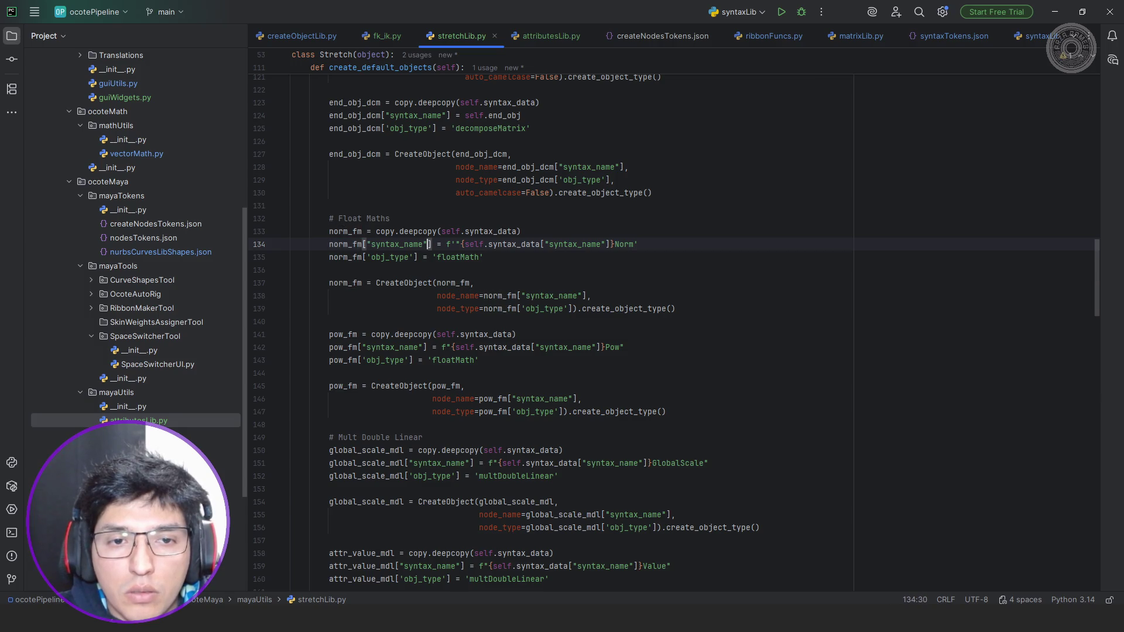
{"action": "key", "text": "Delete"}
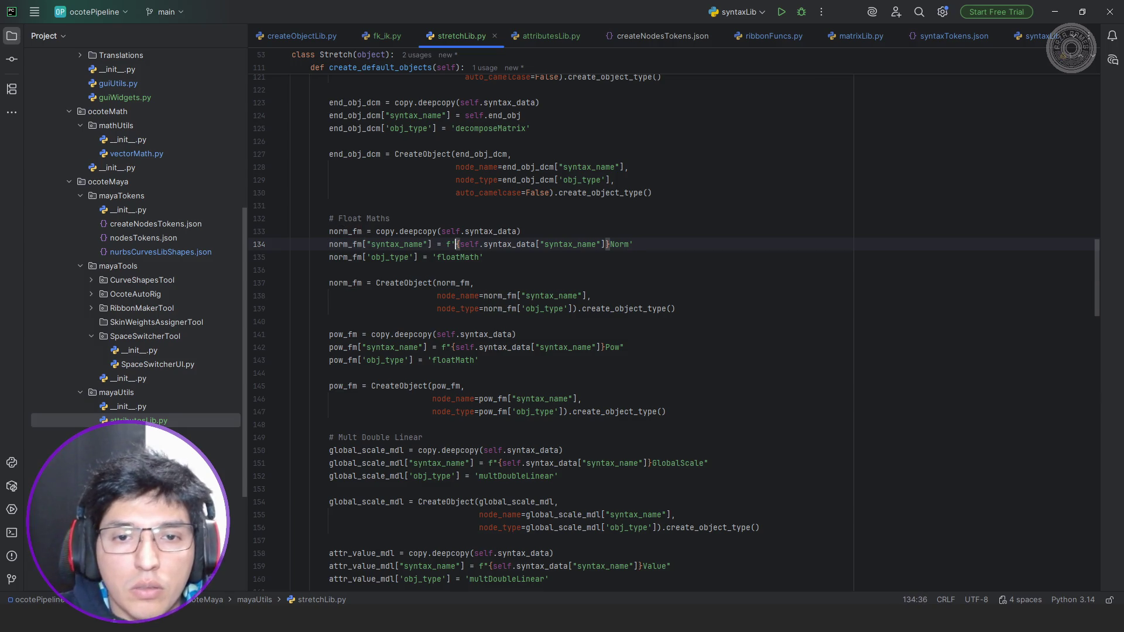
Find the remaining f-strings and single-quote syntax_name on lines 142, 151, 159 and 168, then return to Maya.
{"action": "key", "text": "ctrl+f"}
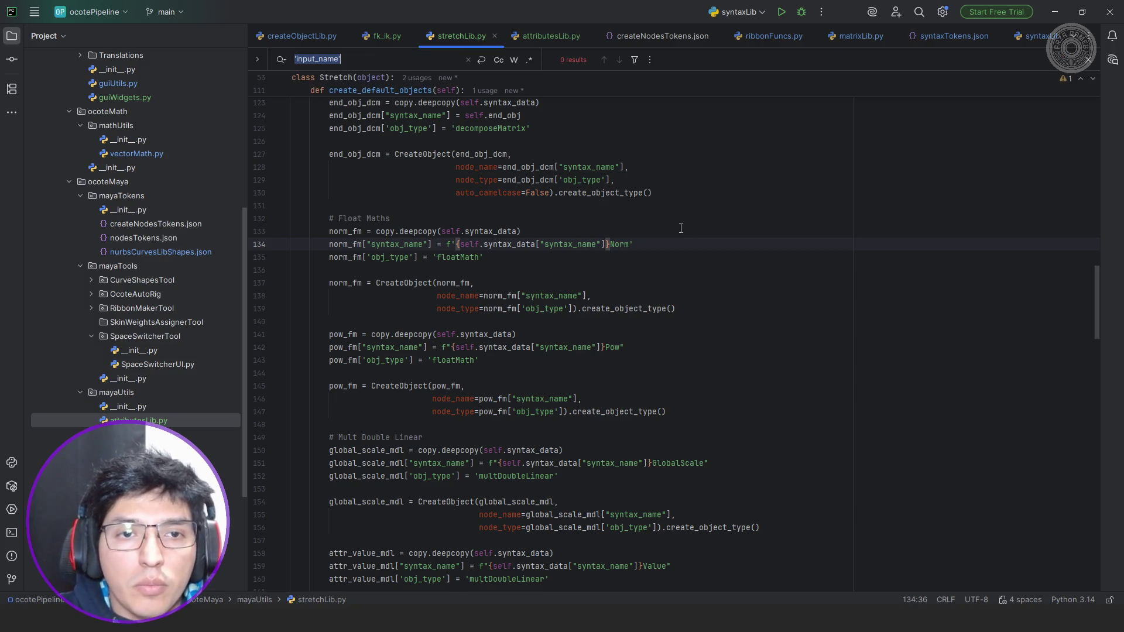
{"action": "type", "text": "f\""}
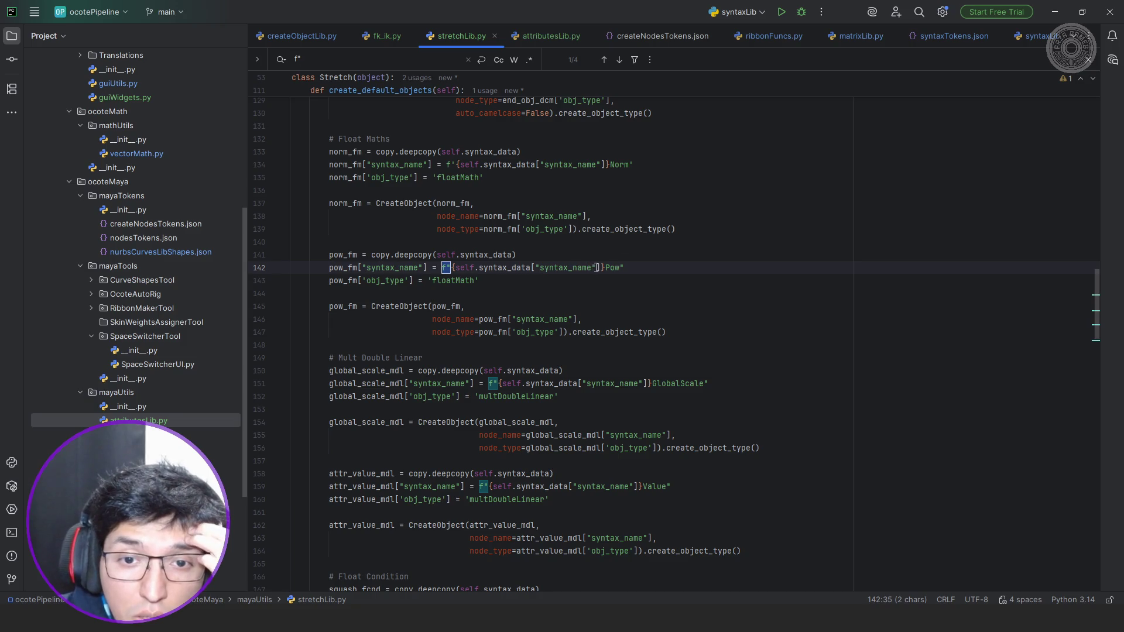
{"action": "left_click_drag", "start_coordinate": [597, 268], "coordinate": [540, 267]}
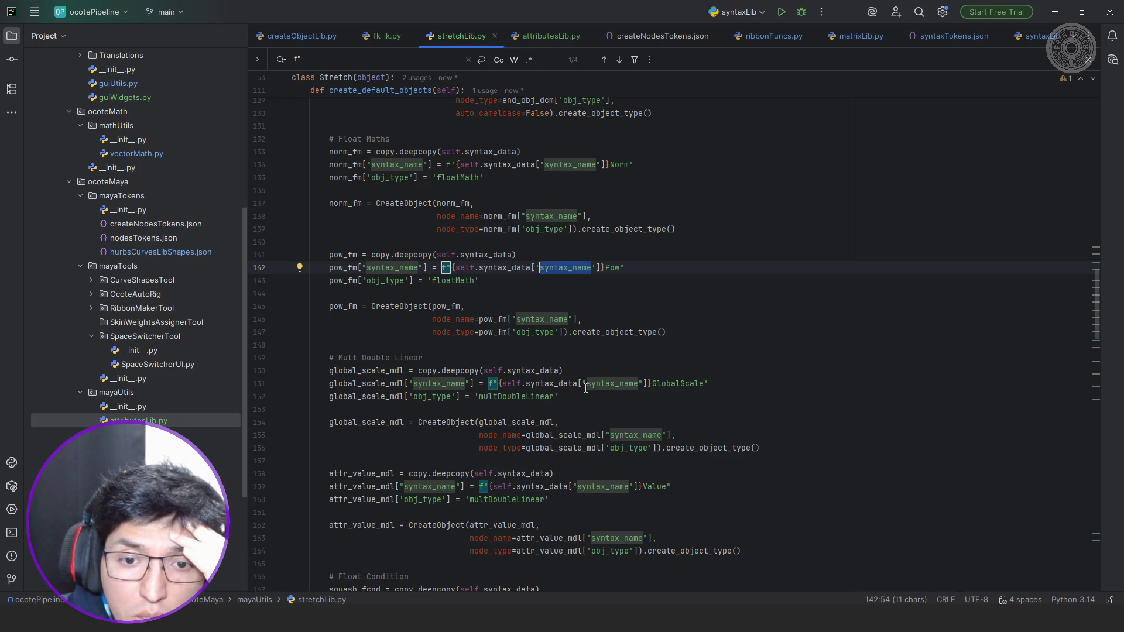
{"action": "left_click_drag", "start_coordinate": [583, 385], "coordinate": [639, 384]}
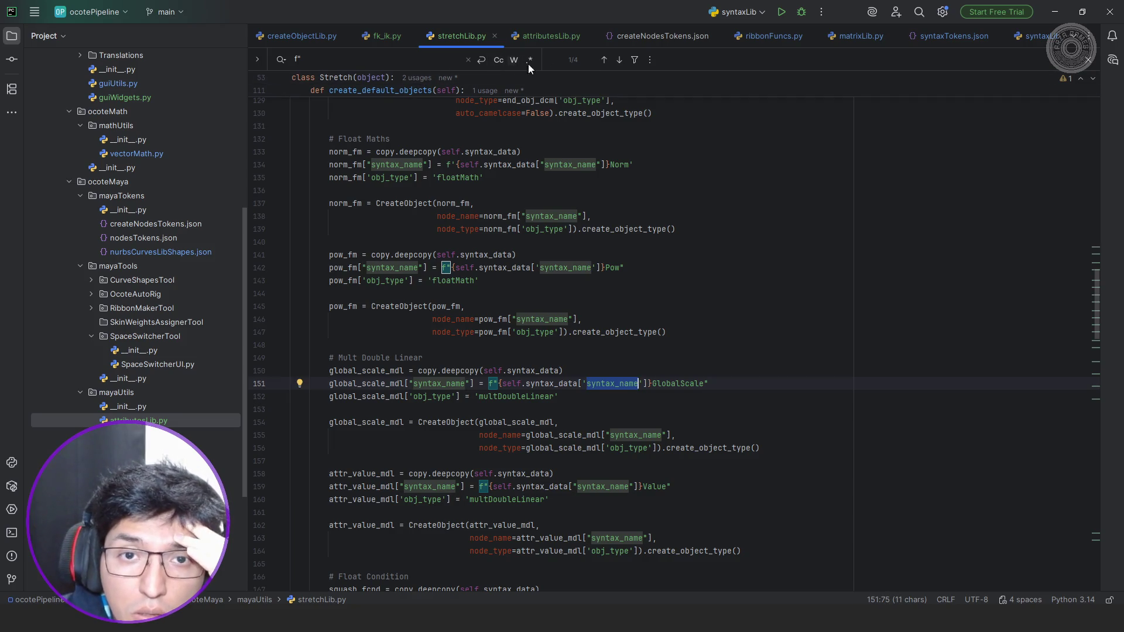
{"action": "left_click", "coordinate": [619, 60]}
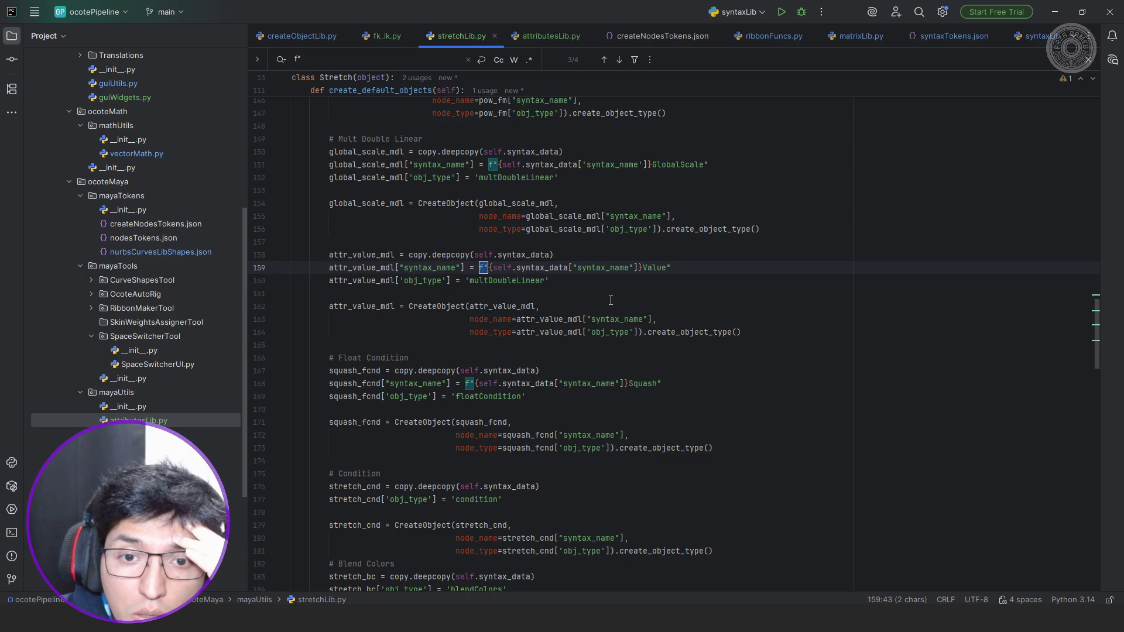
{"action": "left_click_drag", "start_coordinate": [573, 268], "coordinate": [629, 267]}
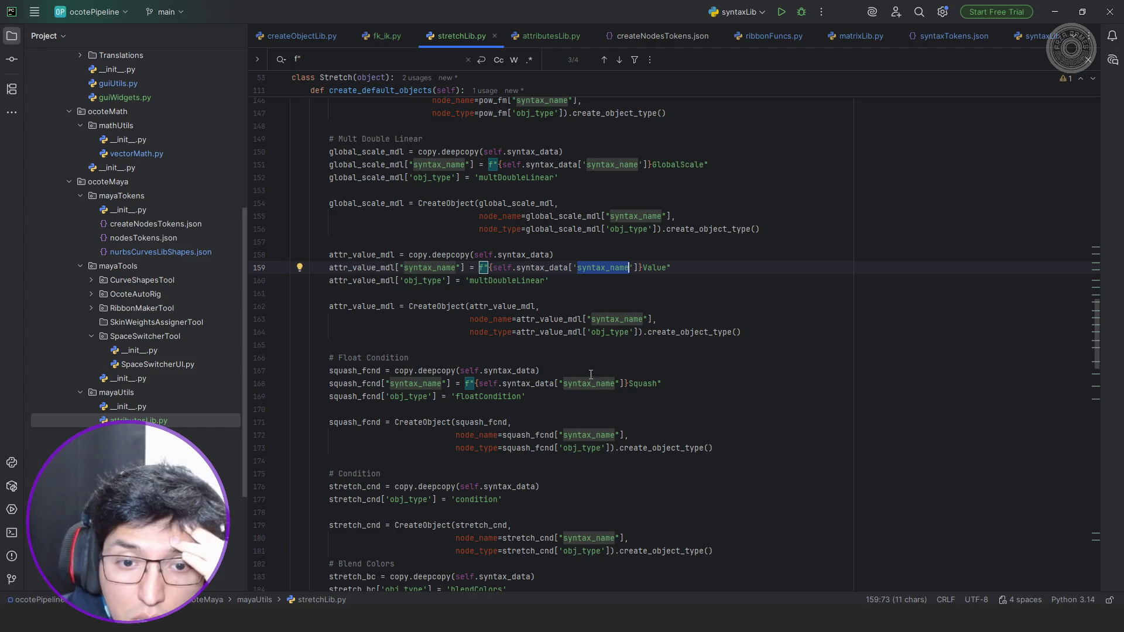
{"action": "left_click_drag", "start_coordinate": [559, 384], "coordinate": [621, 384]}
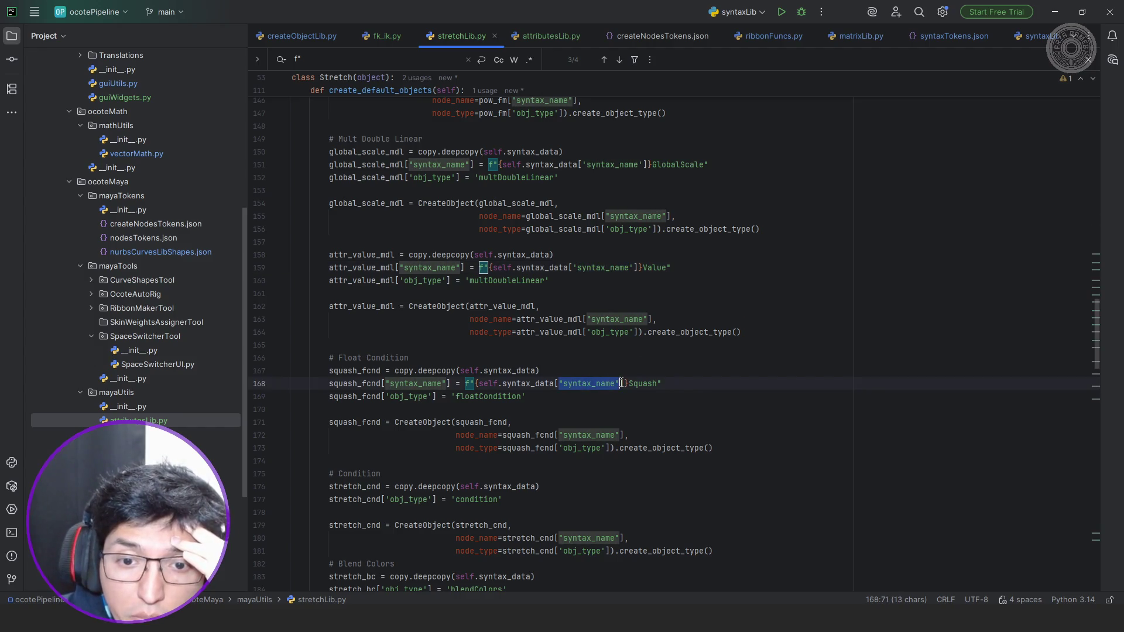
{"action": "type", "text": "'"}
{"action": "key", "text": "Up"}
{"action": "key", "text": "Up"}
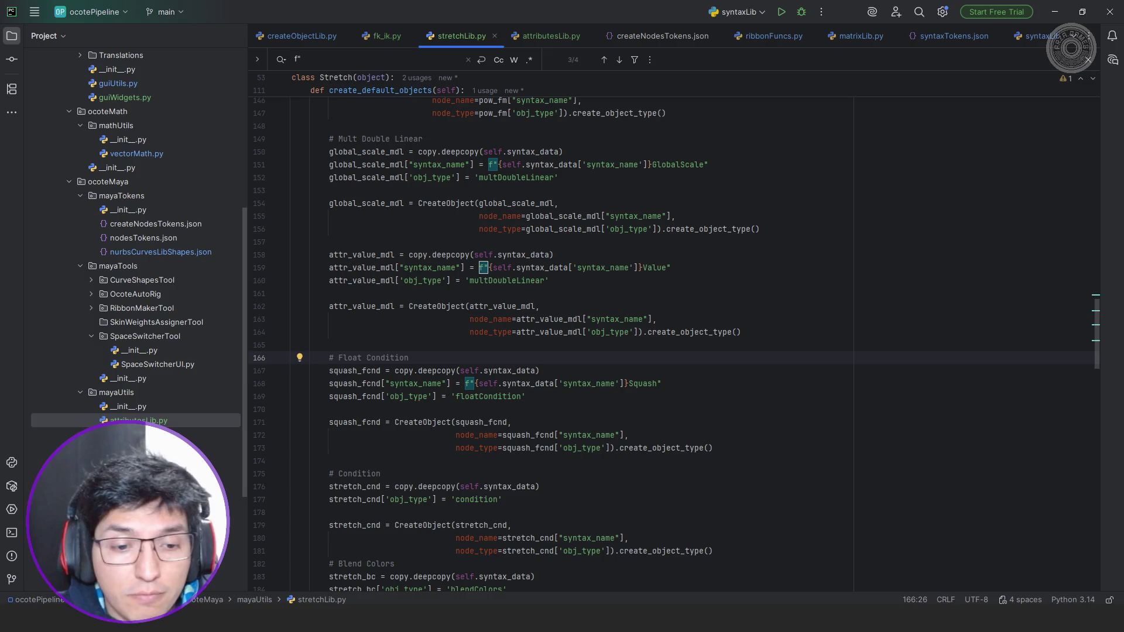
{"action": "key", "text": "alt+Tab"}
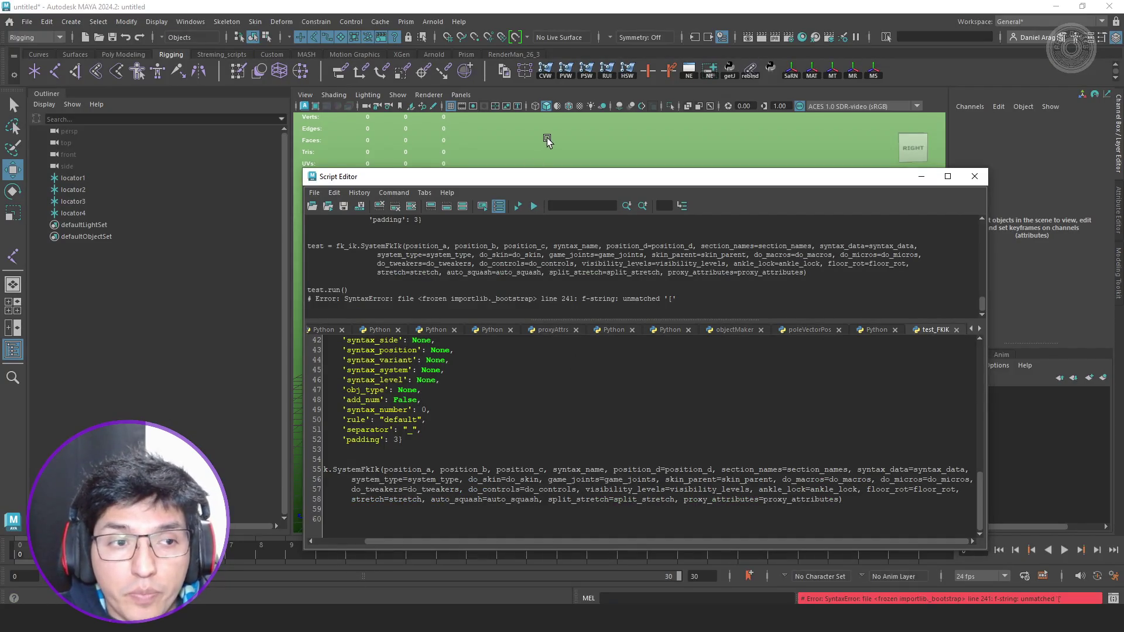
Run the rig script again, then move legEnd_grp to confirm the leg chain stretches.
{"action": "left_click", "coordinate": [518, 207]}
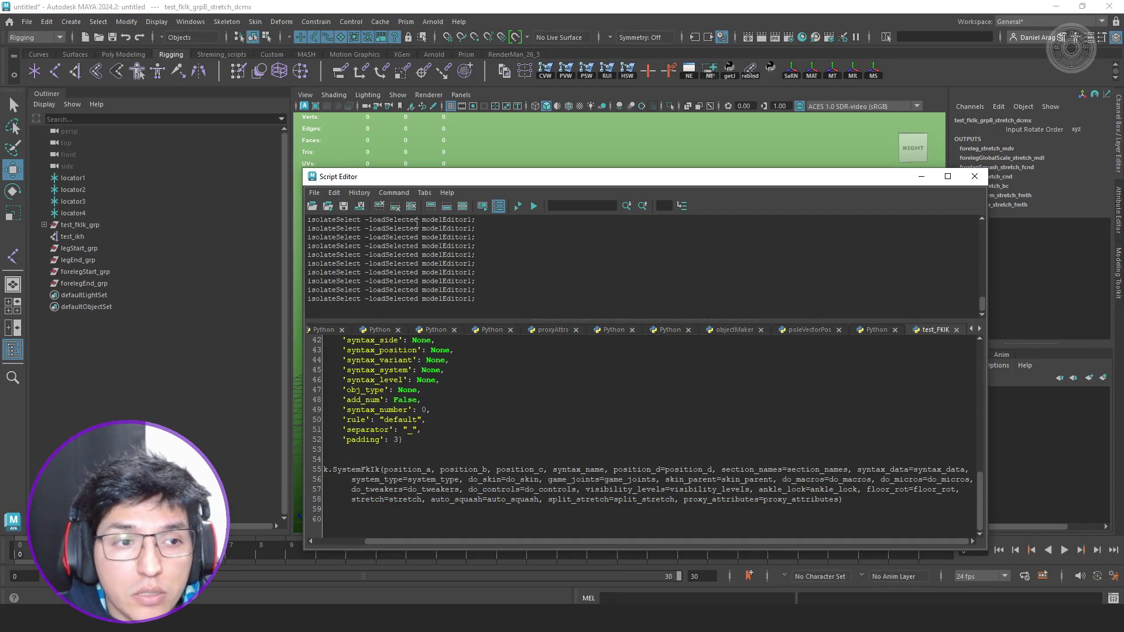
{"action": "left_click_drag", "start_coordinate": [444, 187], "coordinate": [819, 193]}
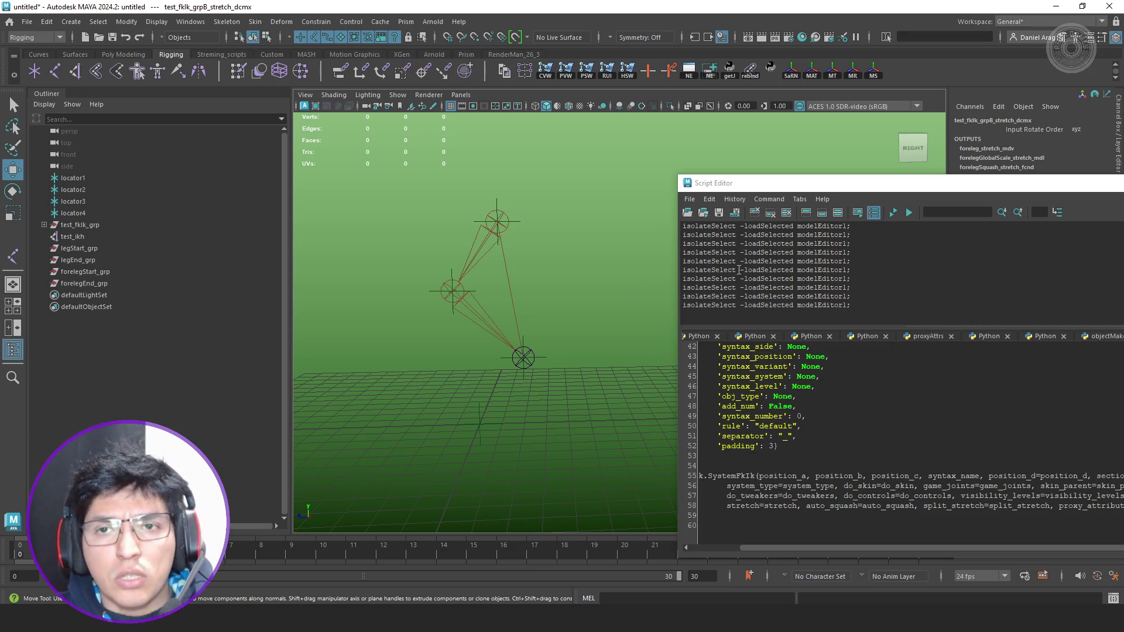
{"action": "left_click", "coordinate": [92, 260]}
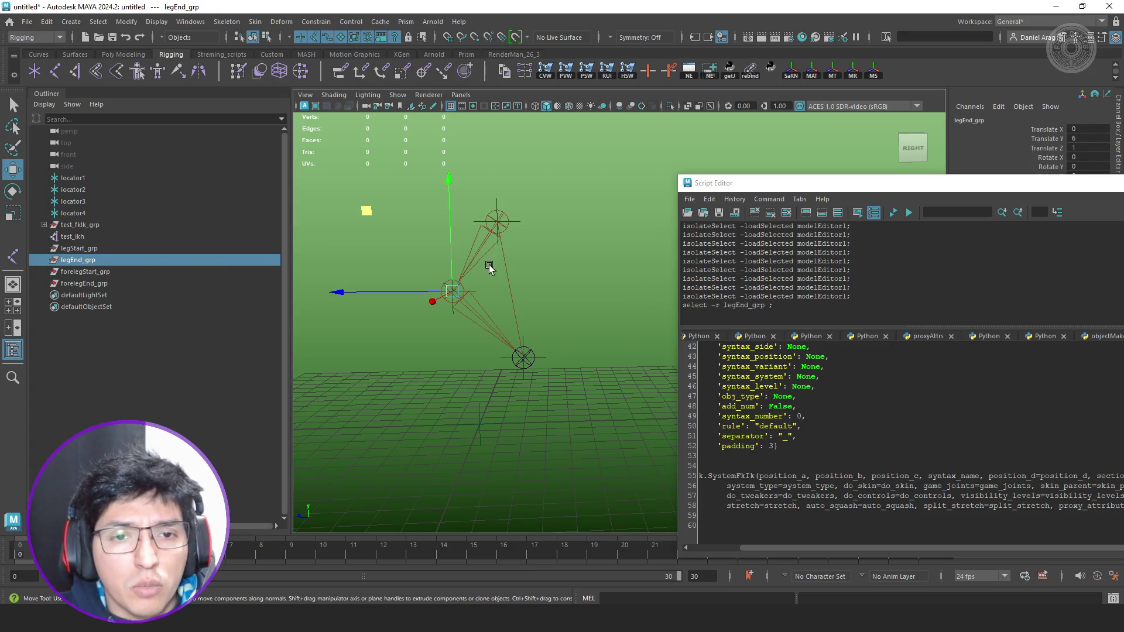
{"action": "mouse_move", "coordinate": [378, 209]}
{"action": "middle_mouse_down"}
{"action": "mouse_move", "coordinate": [396, 216]}
{"action": "mouse_move", "coordinate": [377, 320]}
{"action": "mouse_move", "coordinate": [389, 307]}
{"action": "mouse_move", "coordinate": [382, 297]}
{"action": "mouse_move", "coordinate": [389, 342]}
{"action": "mouse_move", "coordinate": [301, 211]}
{"action": "mouse_move", "coordinate": [326, 258]}
{"action": "mouse_move", "coordinate": [387, 176]}
{"action": "mouse_move", "coordinate": [301, 282]}
{"action": "mouse_move", "coordinate": [411, 171]}
{"action": "mouse_move", "coordinate": [369, 206]}
{"action": "mouse_move", "coordinate": [396, 177]}
{"action": "middle_mouse_up"}
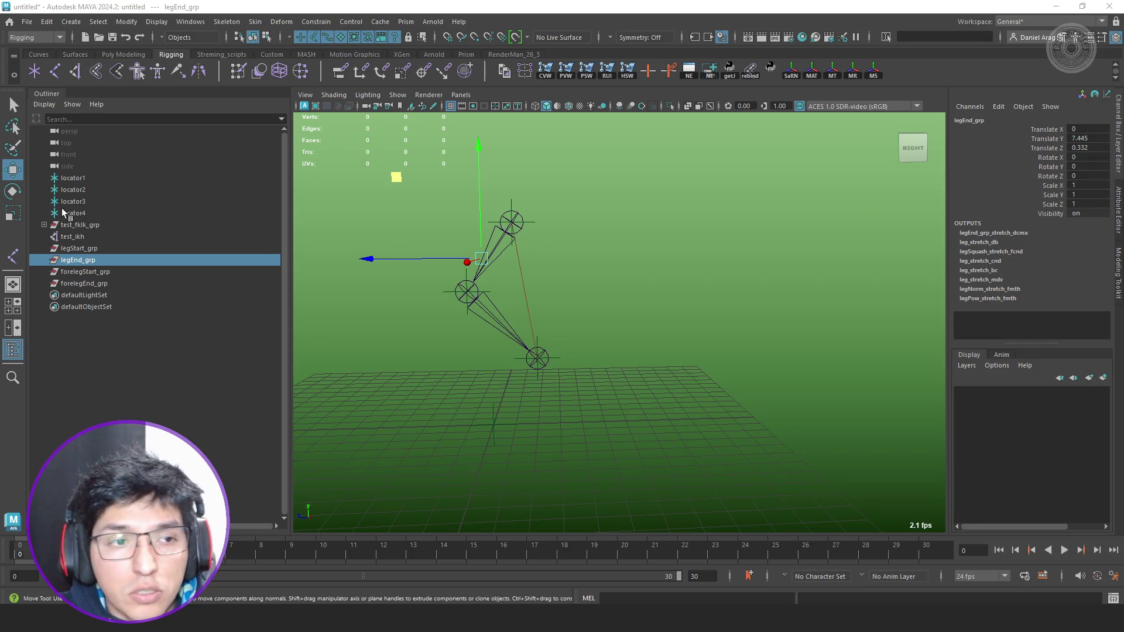
{"action": "left_click", "coordinate": [97, 225]}
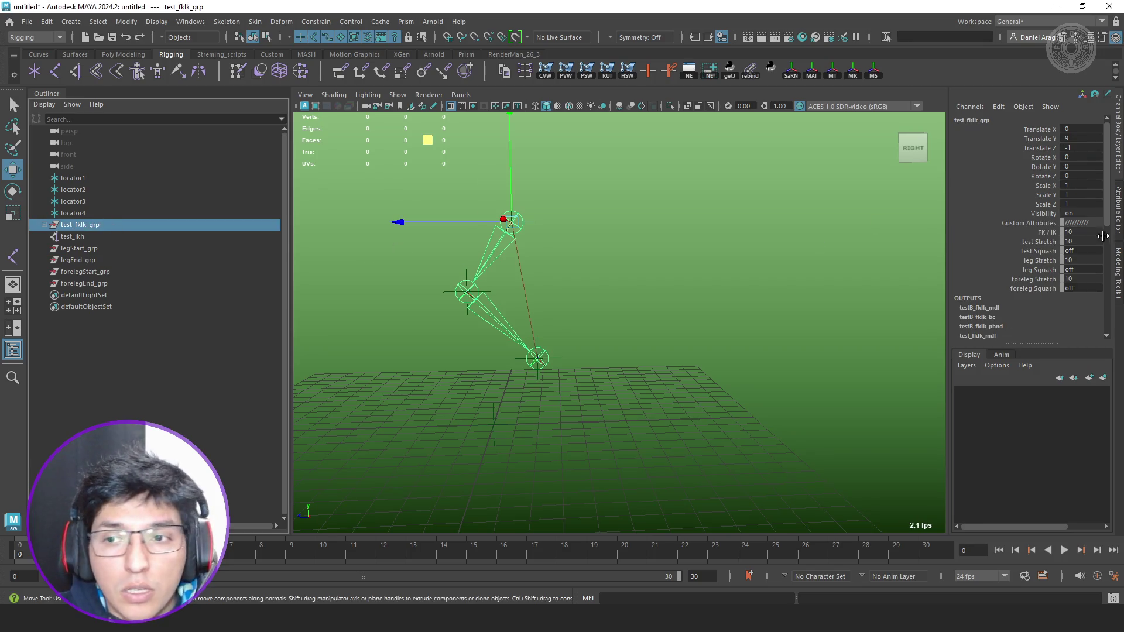
{"action": "left_click", "coordinate": [1041, 270]}
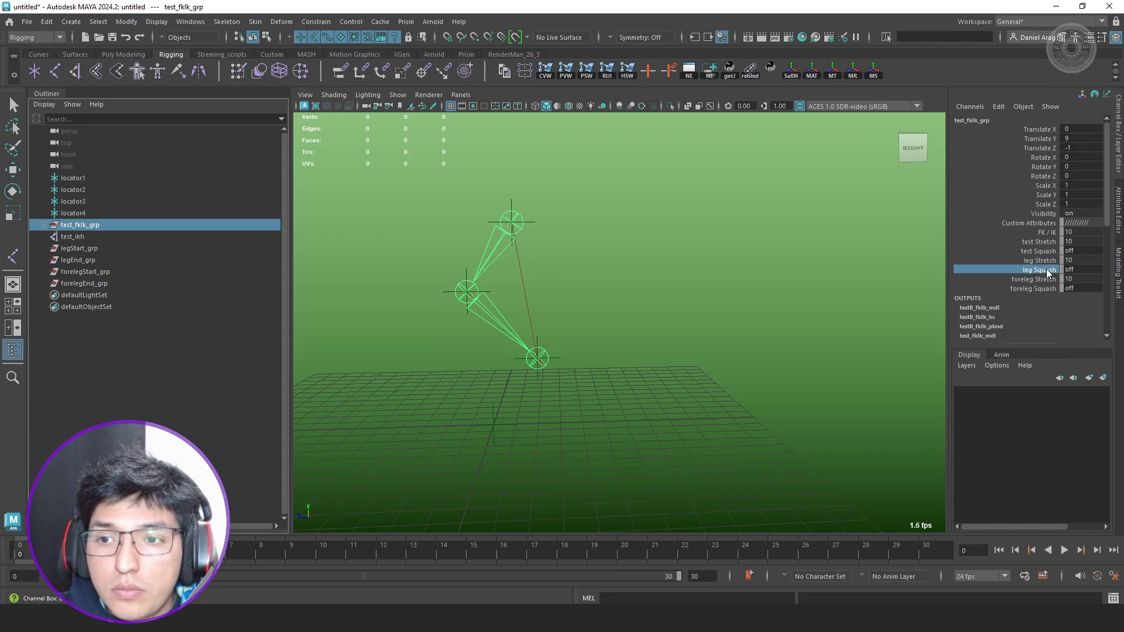
{"action": "mouse_move", "coordinate": [848, 271]}
{"action": "middle_mouse_down"}
{"action": "mouse_move", "coordinate": [892, 263]}
{"action": "mouse_move", "coordinate": [769, 267]}
{"action": "mouse_move", "coordinate": [906, 237]}
{"action": "mouse_move", "coordinate": [678, 255]}
{"action": "middle_mouse_up"}
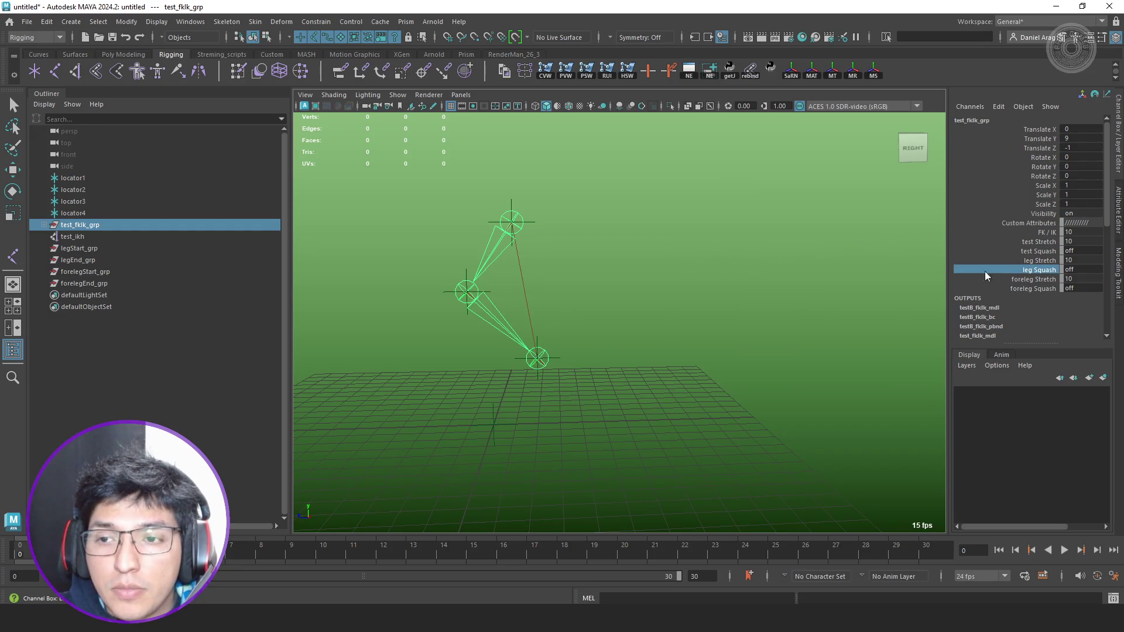
{"action": "left_click", "coordinate": [1036, 288]}
{"action": "mouse_move", "coordinate": [872, 290]}
{"action": "middle_mouse_down"}
{"action": "mouse_move", "coordinate": [816, 277]}
{"action": "mouse_move", "coordinate": [722, 284]}
{"action": "middle_mouse_up"}
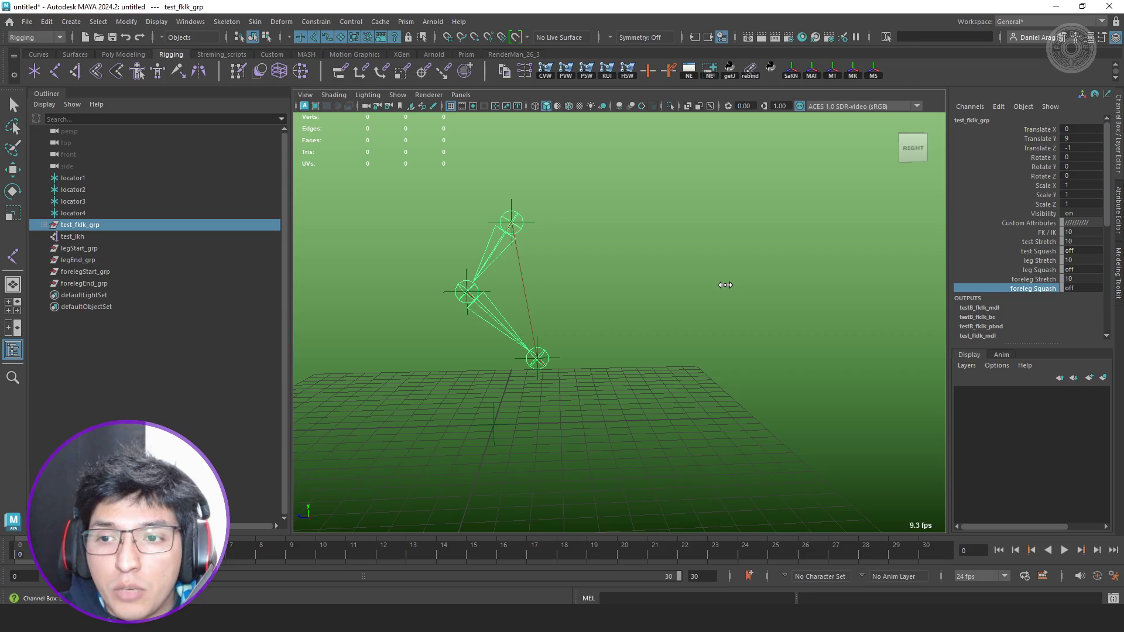
{"action": "left_click", "coordinate": [97, 283]}
{"action": "key", "text": "w"}
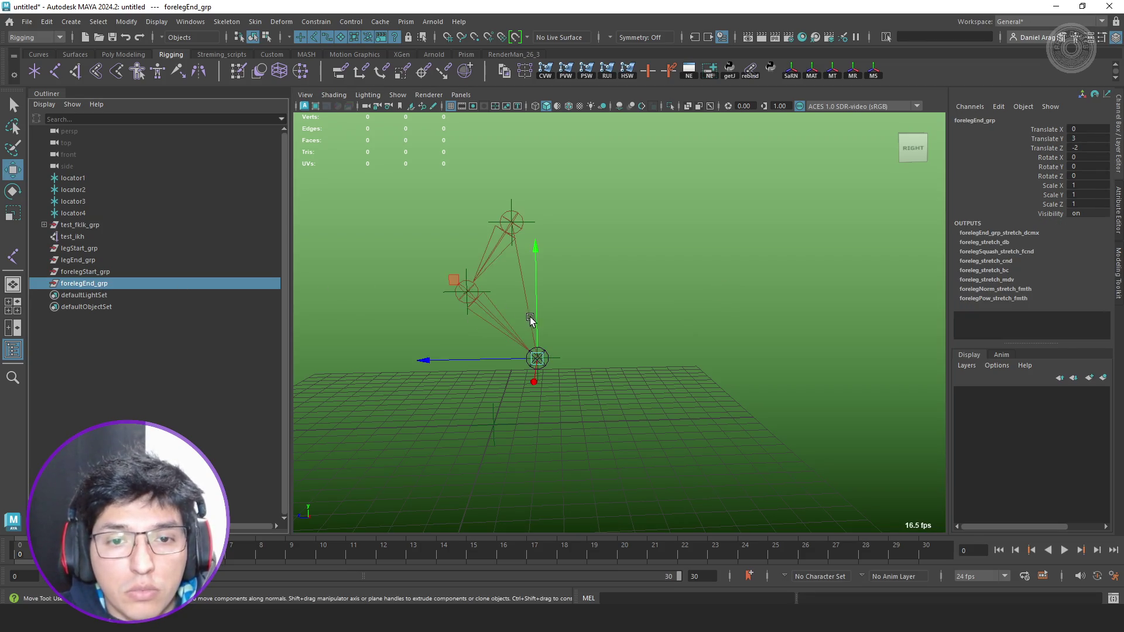
{"action": "mouse_move", "coordinate": [454, 282]}
{"action": "middle_mouse_down"}
{"action": "mouse_move", "coordinate": [527, 345]}
{"action": "mouse_move", "coordinate": [495, 281]}
{"action": "middle_mouse_up"}
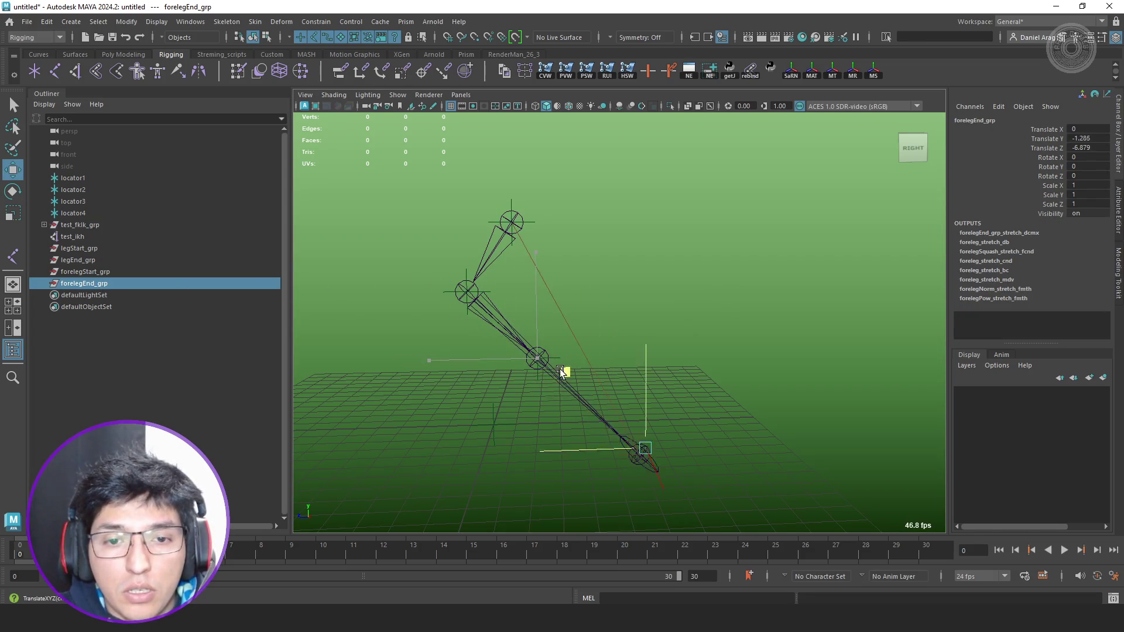
{"action": "left_click", "coordinate": [96, 237]}
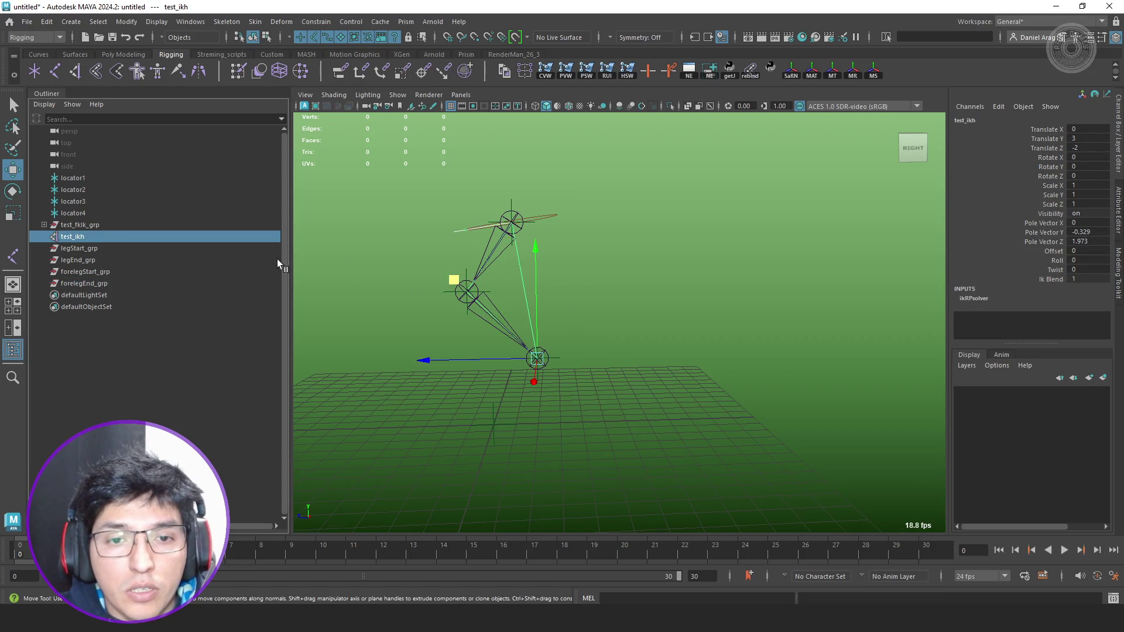
{"action": "mouse_move", "coordinate": [453, 279]}
{"action": "middle_mouse_down"}
{"action": "mouse_move", "coordinate": [443, 308]}
{"action": "mouse_move", "coordinate": [502, 252]}
{"action": "mouse_move", "coordinate": [459, 255]}
{"action": "mouse_move", "coordinate": [404, 293]}
{"action": "mouse_move", "coordinate": [501, 283]}
{"action": "mouse_move", "coordinate": [510, 294]}
{"action": "mouse_move", "coordinate": [492, 282]}
{"action": "middle_mouse_up"}
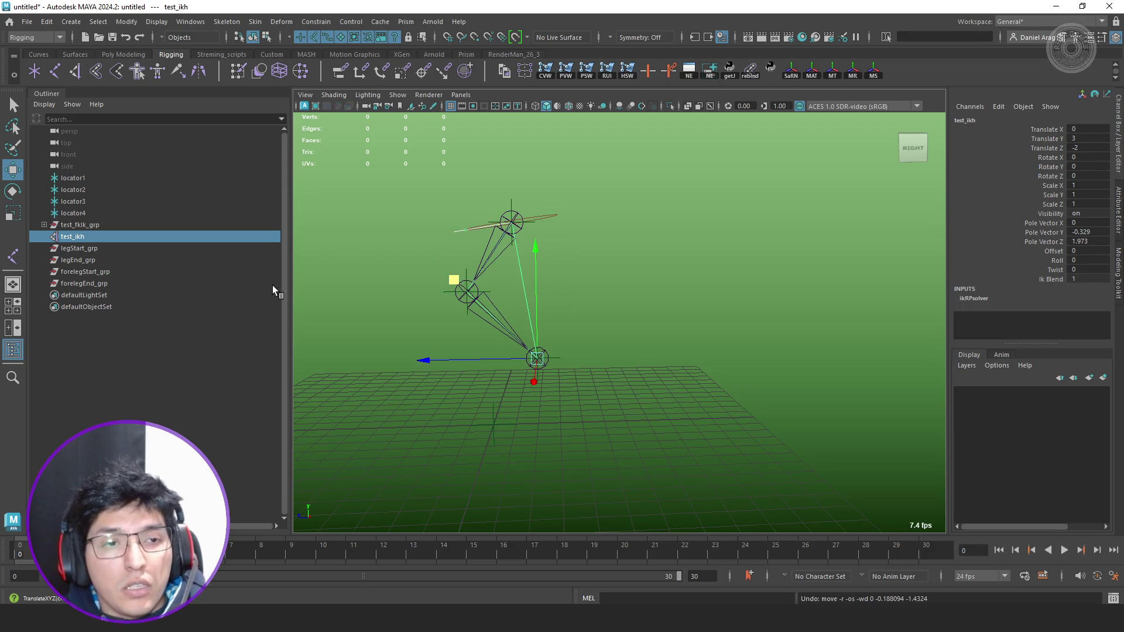
{"action": "left_click", "coordinate": [346, 226]}
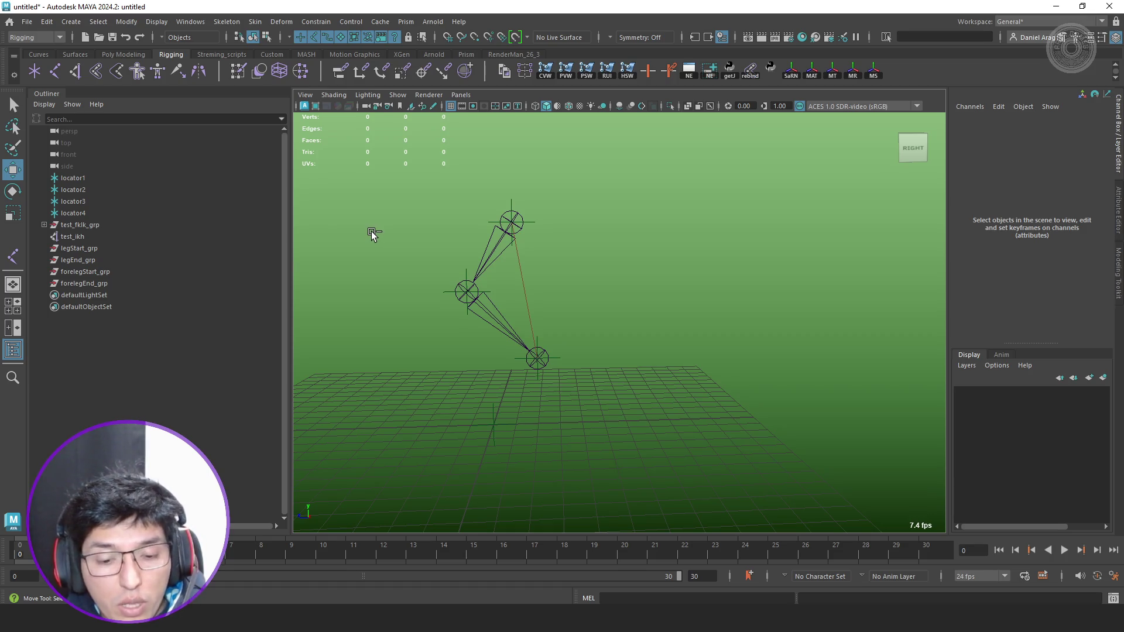
Create empty group null1 and parent forelegEnd_grp under it.
{"action": "key", "text": "ctrl+g"}
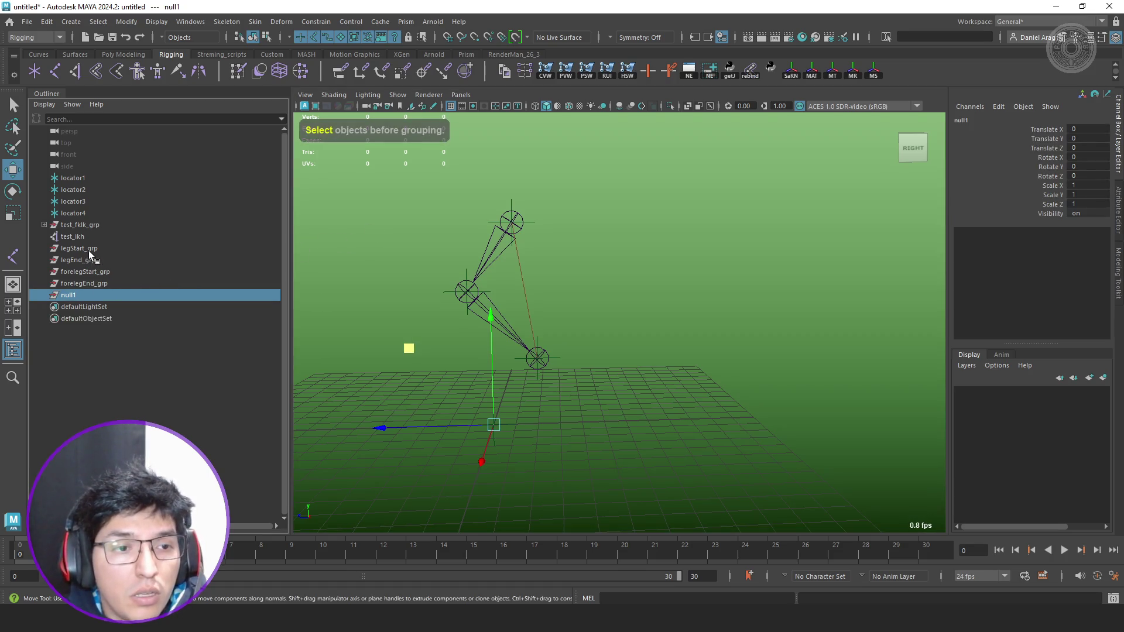
{"action": "left_click", "coordinate": [88, 249]}
{"action": "left_click", "coordinate": [94, 260]}
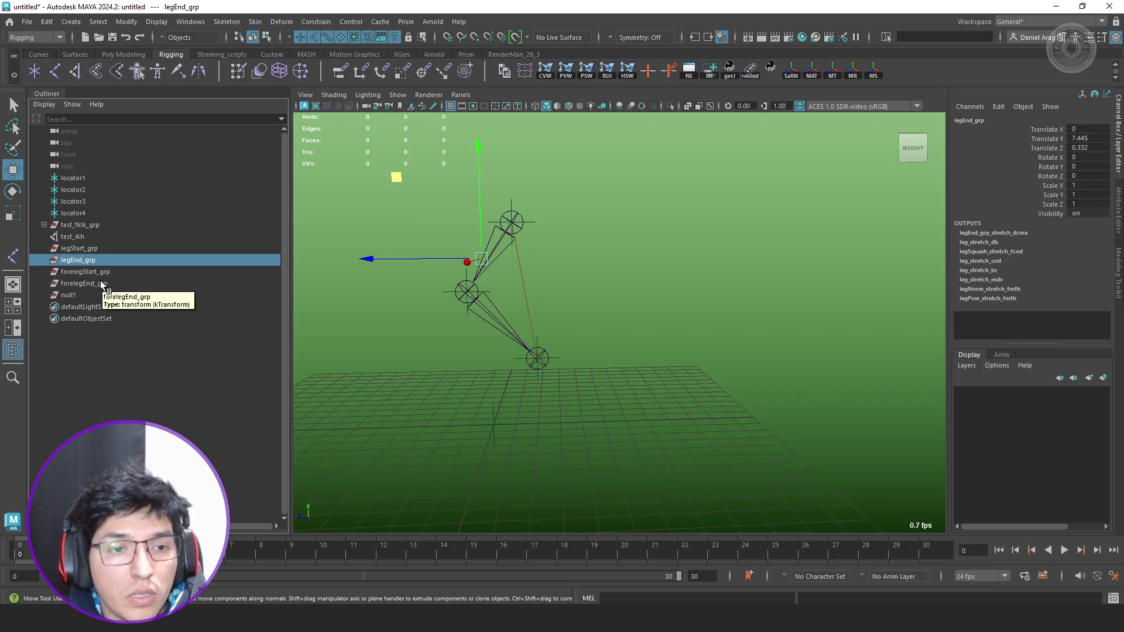
{"action": "left_click", "coordinate": [69, 295]}
{"action": "key", "text": "q"}
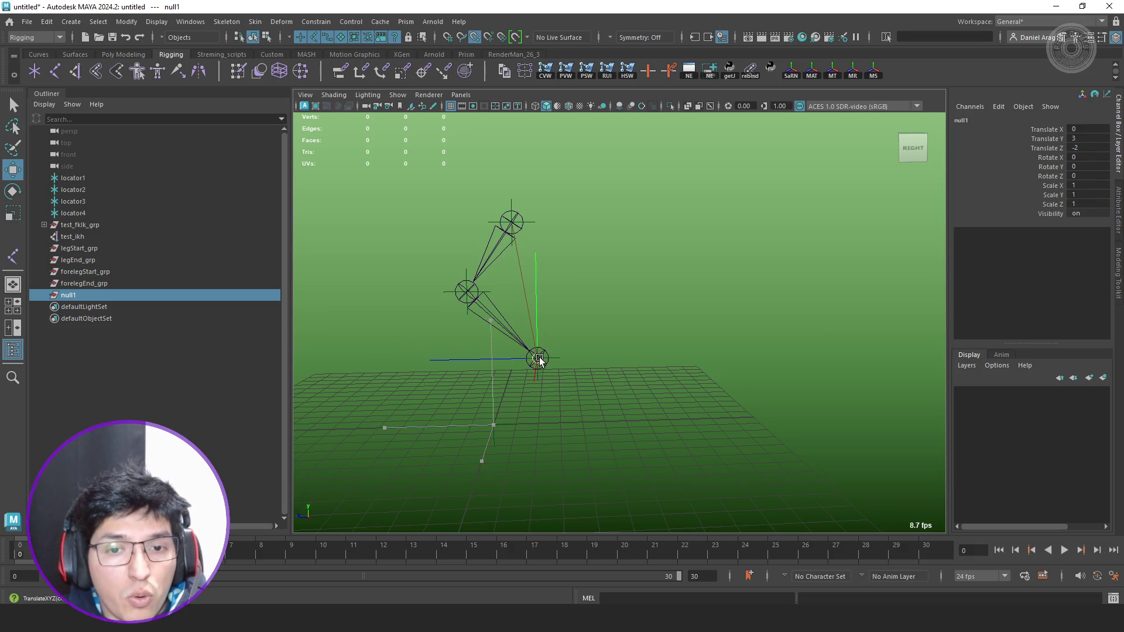
{"action": "left_click", "coordinate": [89, 282]}
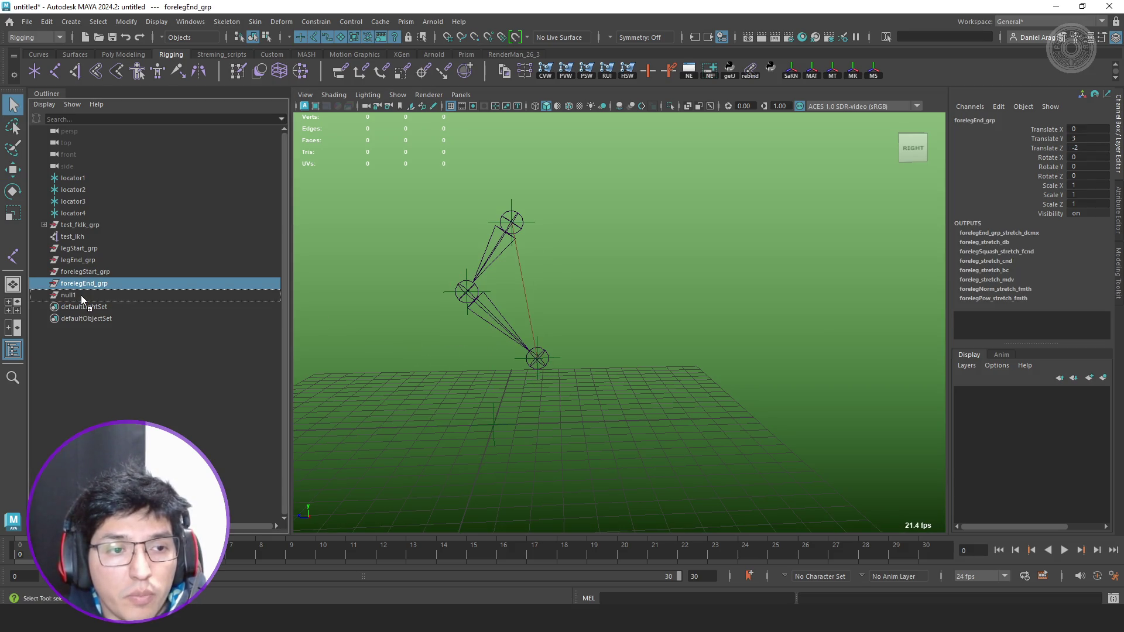
{"action": "middle_click_drag", "start_coordinate": [89, 284], "coordinate": [82, 294]}
{"action": "left_click", "coordinate": [45, 284]}
{"action": "key", "text": "w"}
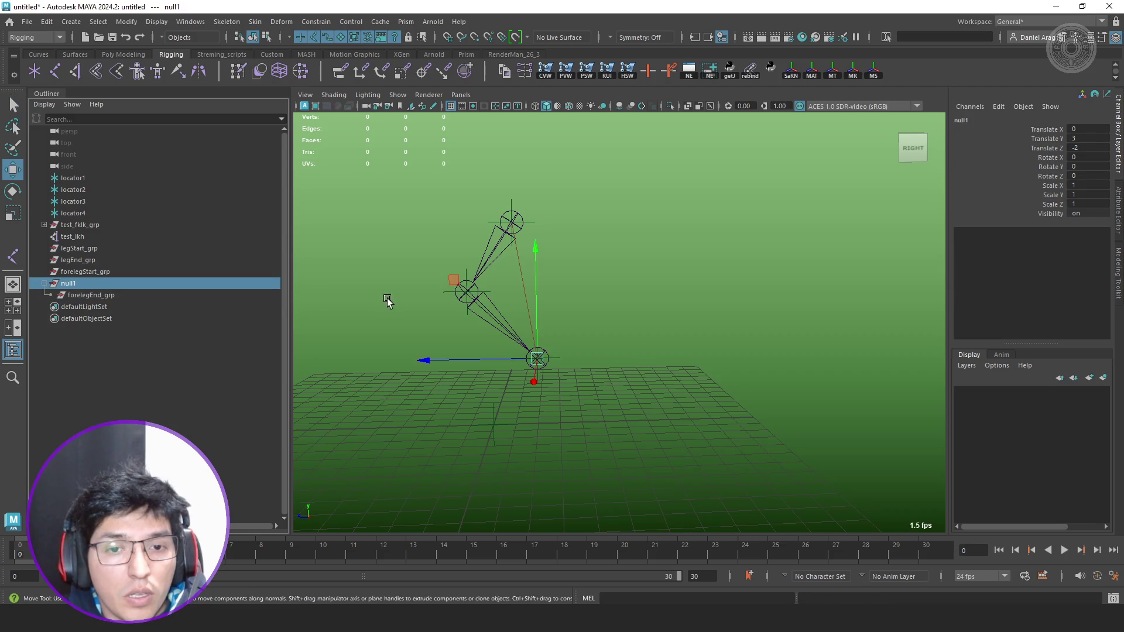
{"action": "left_click", "coordinate": [102, 273]}
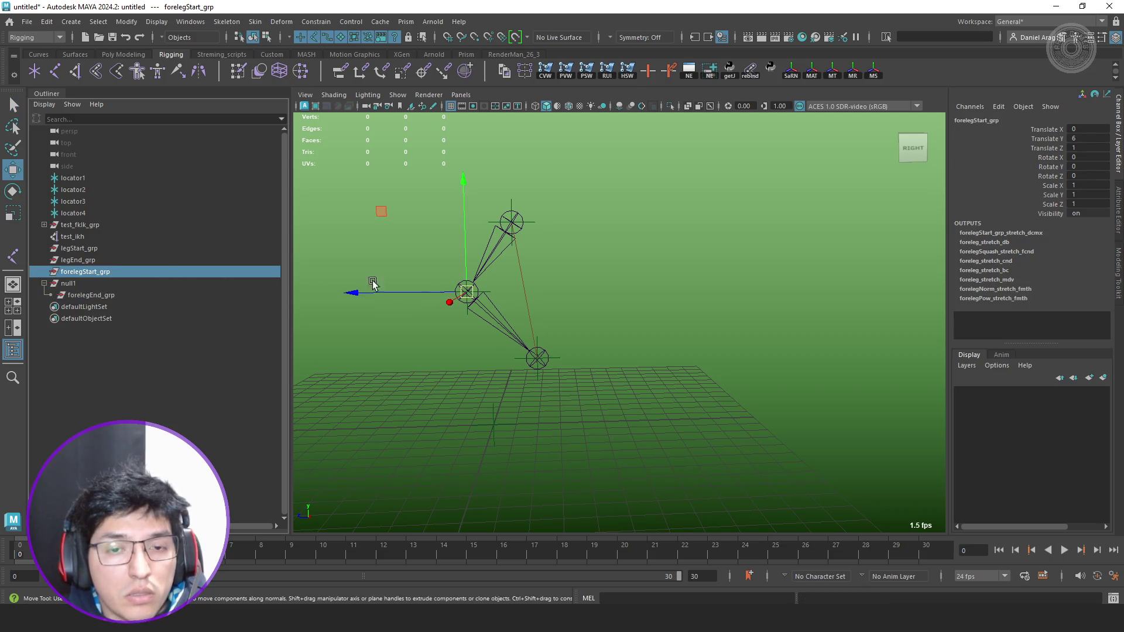
{"action": "left_click", "coordinate": [382, 385]}
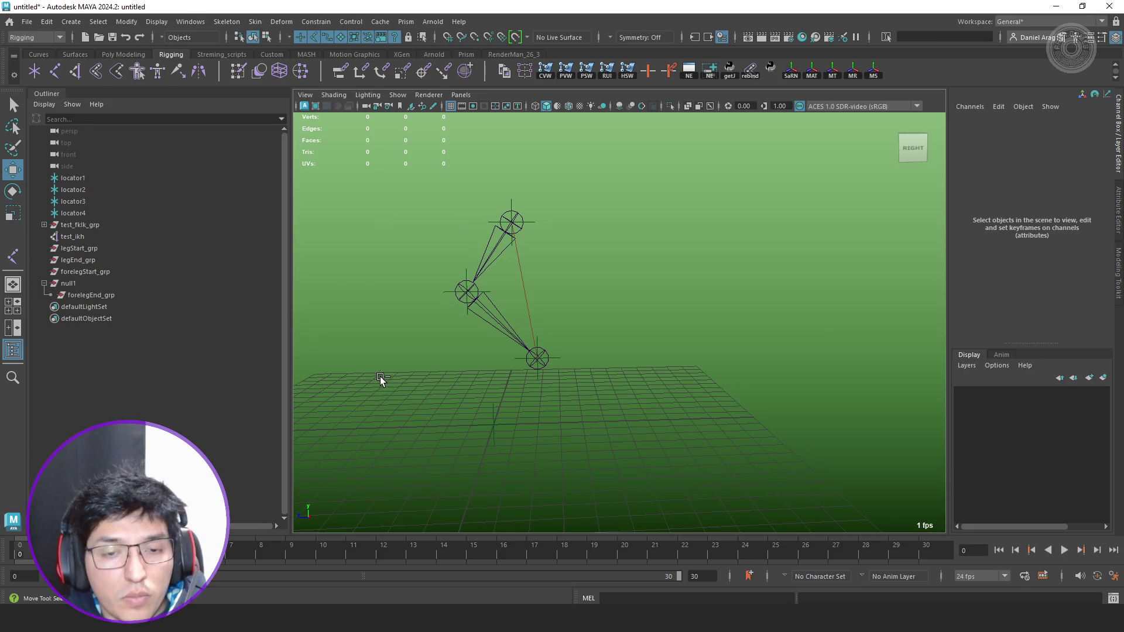
Create null2 at the knee joint and parent forelegStart_grp and legEnd_grp under it.
{"action": "key", "text": "ctrl+g"}
{"action": "middle_click_drag", "start_coordinate": [463, 304], "coordinate": [466, 292]}
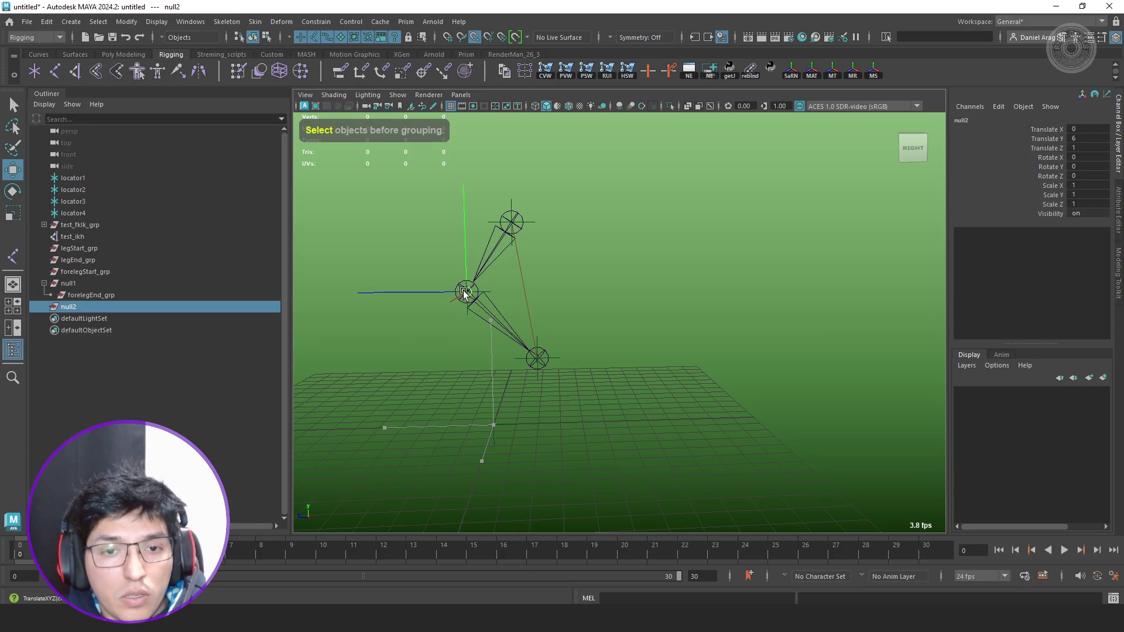
{"action": "left_click", "coordinate": [89, 273]}
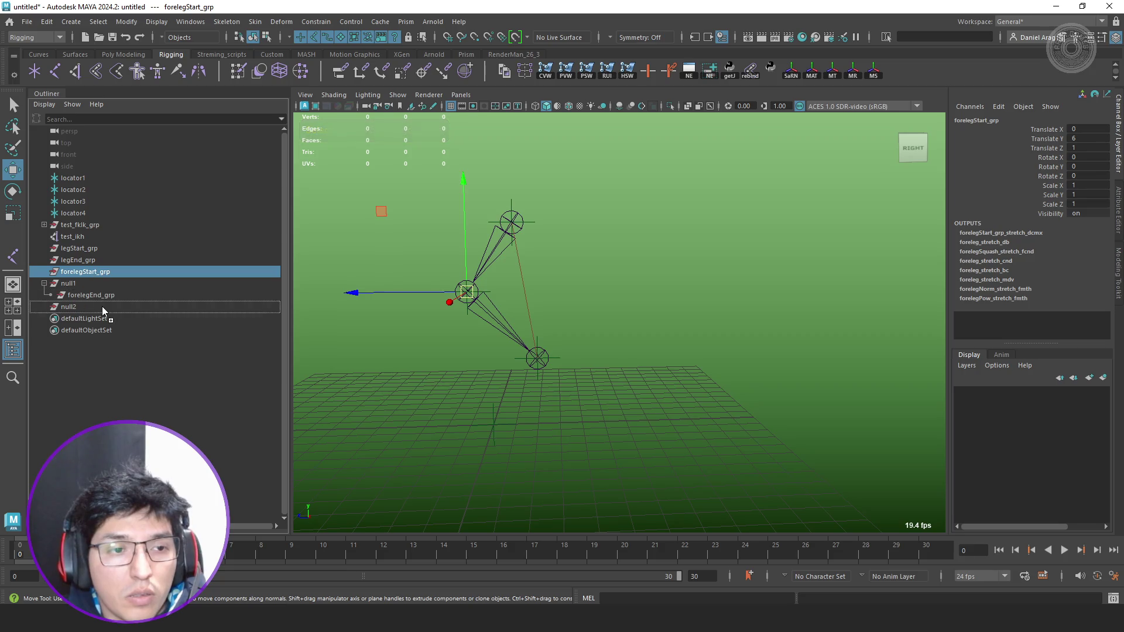
{"action": "middle_click_drag", "start_coordinate": [88, 273], "coordinate": [102, 307]}
{"action": "left_click", "coordinate": [82, 259]}
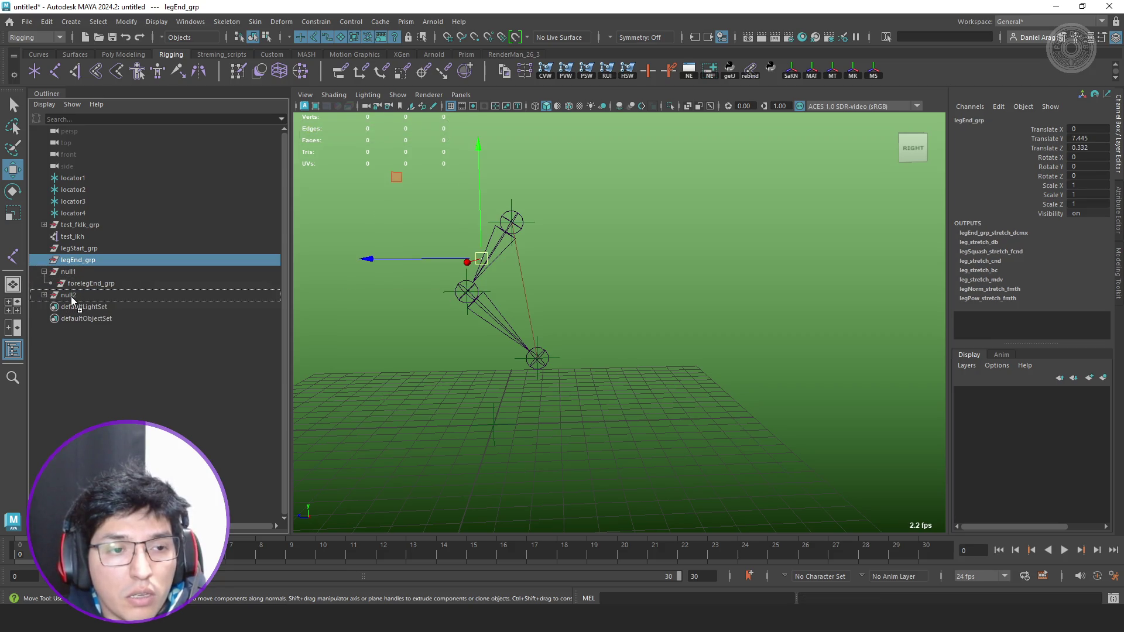
{"action": "middle_click_drag", "start_coordinate": [83, 258], "coordinate": [74, 293]}
{"action": "left_click", "coordinate": [42, 258]}
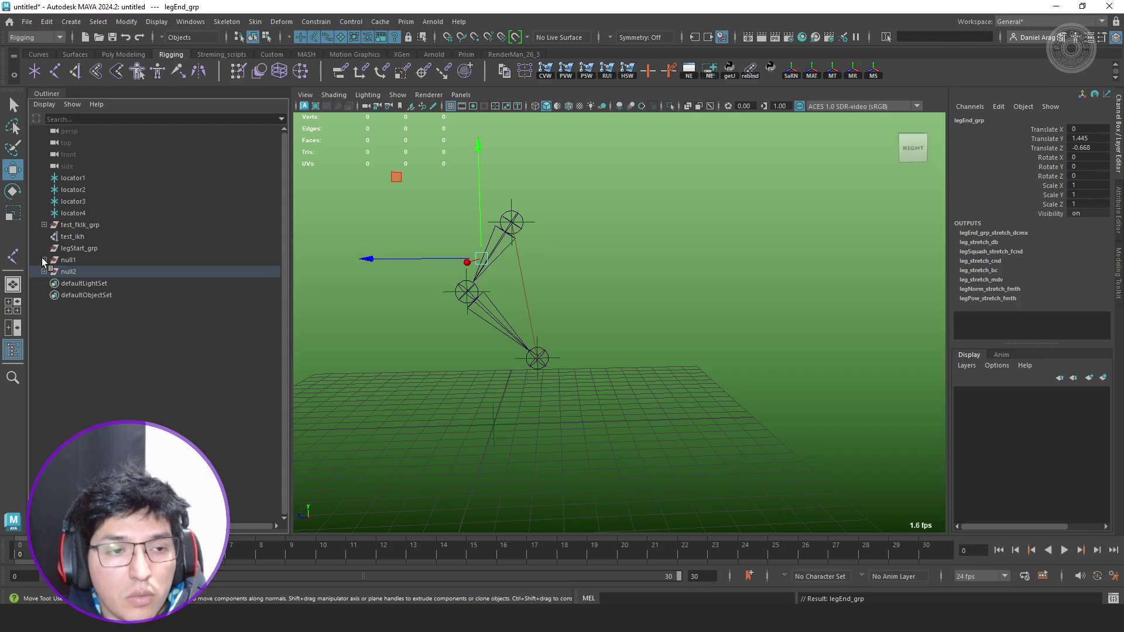
Check the nulls' children and zero legEnd_grp's Translate Y and Z in the Channel Box.
{"action": "left_click", "coordinate": [201, 249]}
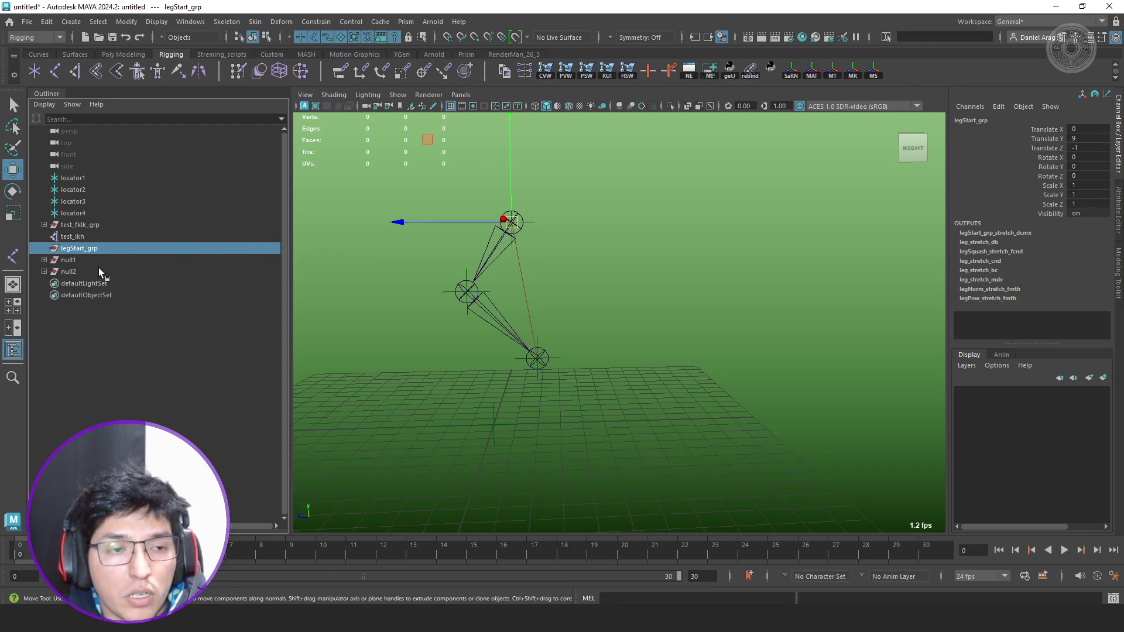
{"action": "left_click", "coordinate": [73, 260]}
{"action": "left_click", "coordinate": [43, 258]}
{"action": "left_click", "coordinate": [80, 269]}
{"action": "left_click", "coordinate": [44, 283]}
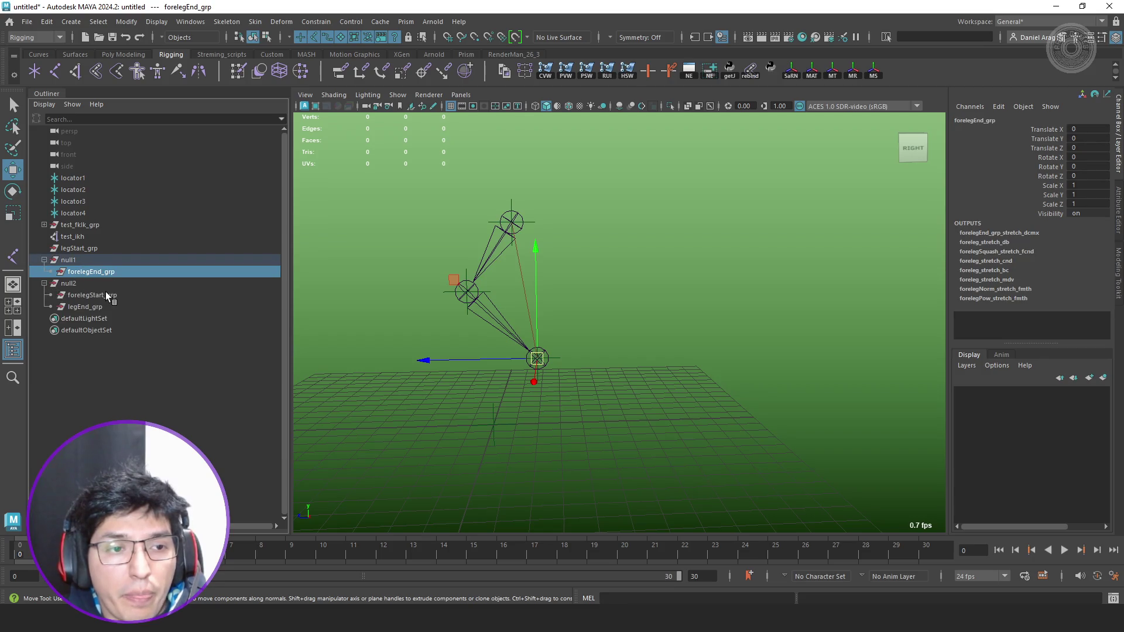
{"action": "left_click", "coordinate": [106, 294]}
{"action": "mouse_move", "coordinate": [509, 264]}
{"action": "left_mouse_down", "text": "alt"}
{"action": "mouse_move", "coordinate": [540, 261]}
{"action": "mouse_move", "coordinate": [476, 287]}
{"action": "left_mouse_up", "text": "alt"}
{"action": "double_click", "coordinate": [1089, 138]}
{"action": "type", "text": "0"}
{"action": "key", "text": "Tab"}
{"action": "type", "text": "0"}
{"action": "key", "text": "Return"}
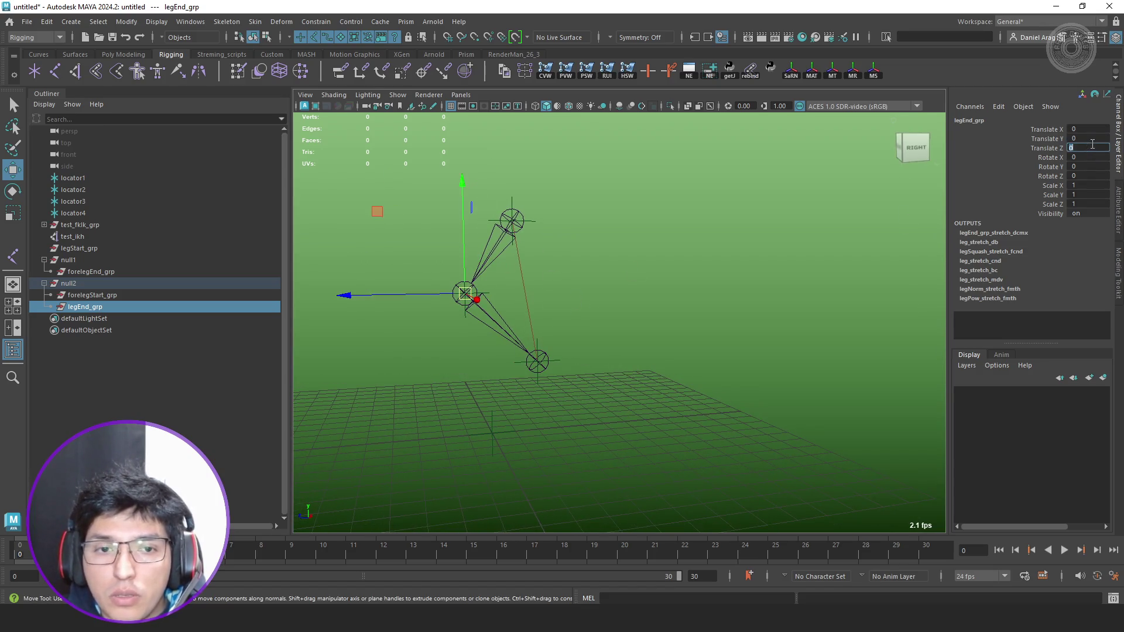
Select null1 then null2 ready for constraining.
{"action": "left_click", "coordinate": [44, 282]}
{"action": "left_click", "coordinate": [69, 282]}
{"action": "left_click", "coordinate": [74, 260]}
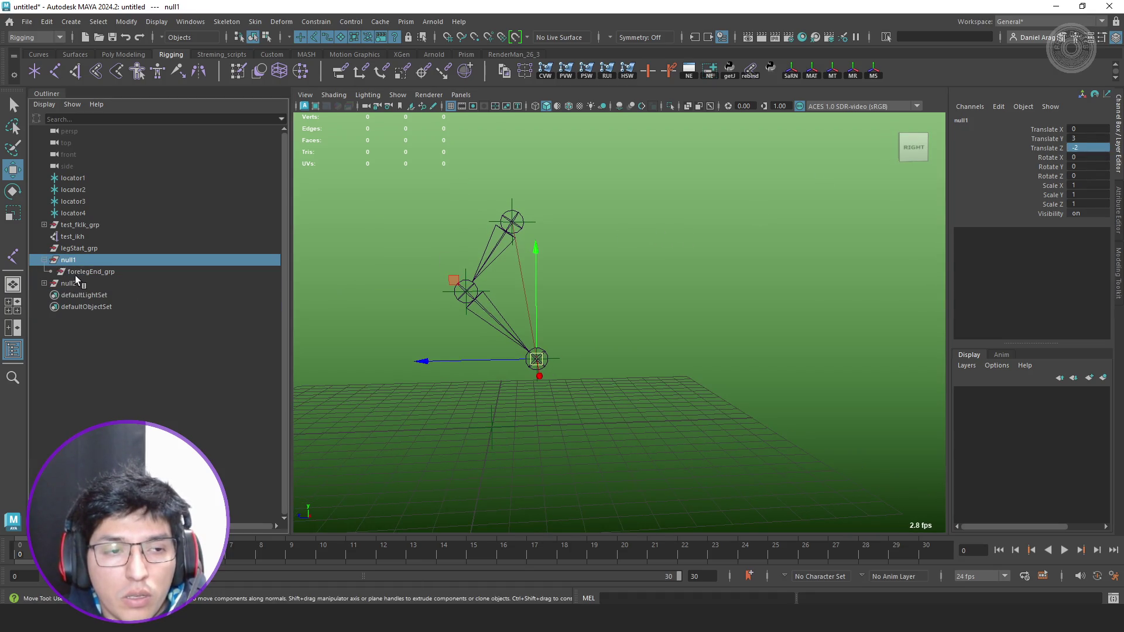
{"action": "left_click", "coordinate": [69, 283], "text": "ctrl"}
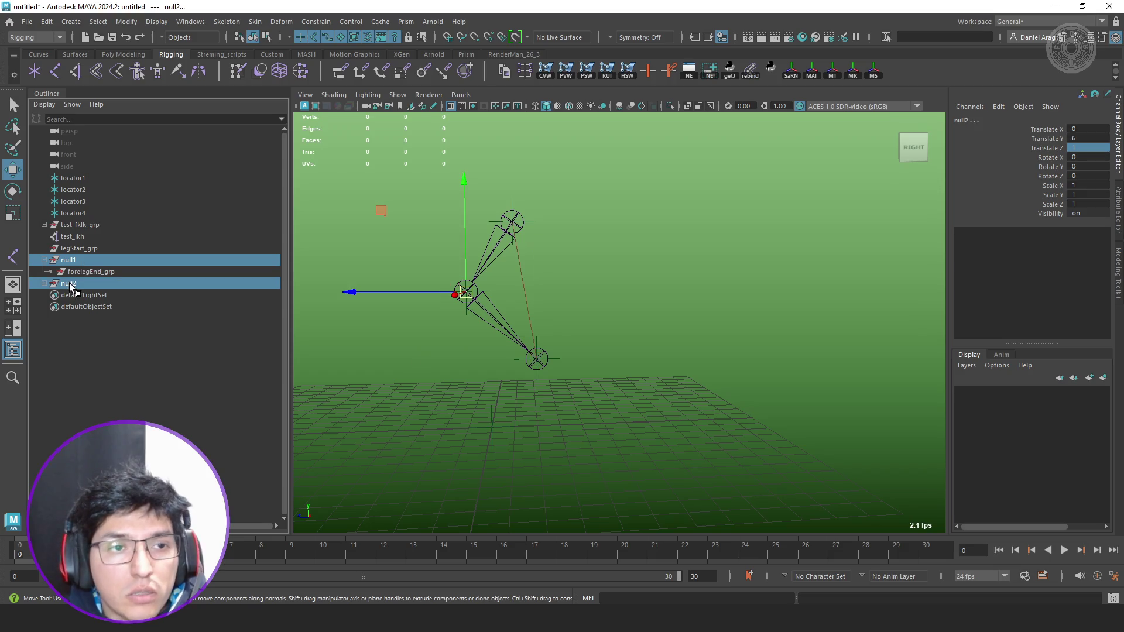
Parent-constrain null2 to null1, test-move null1 and undo the move.
{"action": "double_click", "coordinate": [342, 72]}
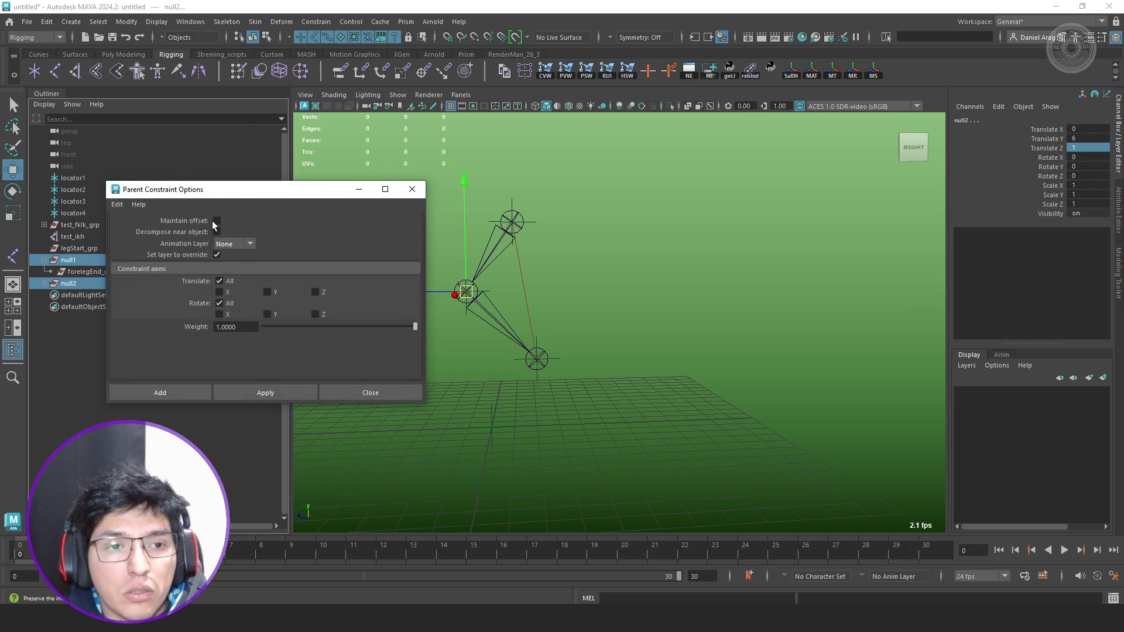
{"action": "left_click", "coordinate": [187, 393]}
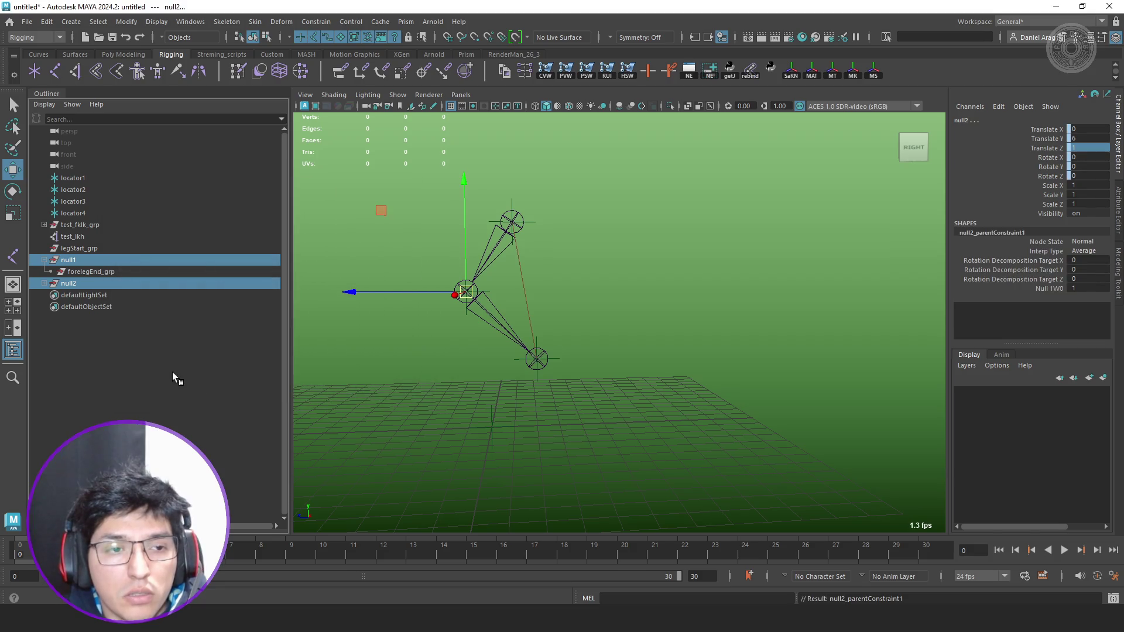
{"action": "left_click", "coordinate": [85, 280]}
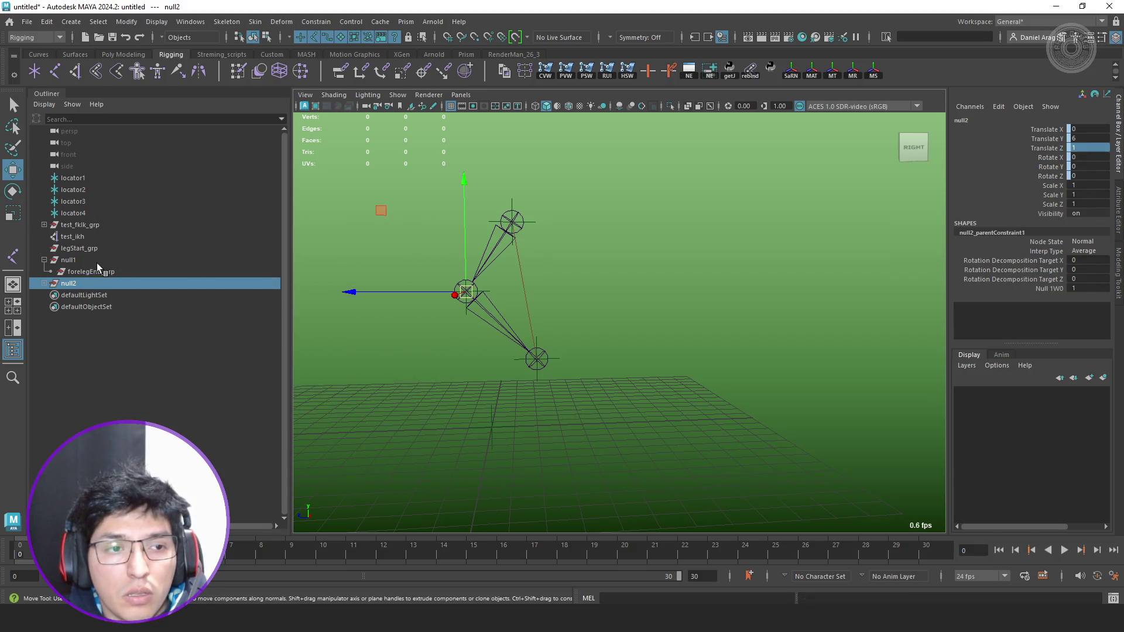
{"action": "left_click", "coordinate": [96, 262]}
{"action": "mouse_move", "coordinate": [463, 278]}
{"action": "middle_mouse_down"}
{"action": "mouse_move", "coordinate": [434, 295]}
{"action": "mouse_move", "coordinate": [472, 284]}
{"action": "mouse_move", "coordinate": [434, 344]}
{"action": "middle_mouse_up"}
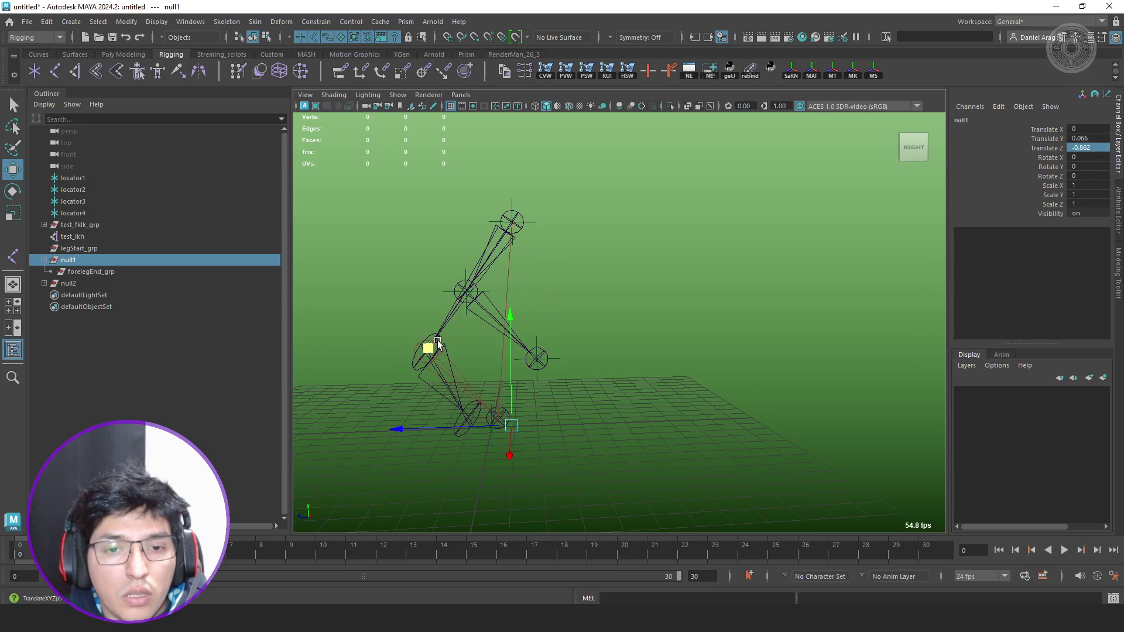
{"action": "key", "text": "ctrl+z"}
Parent test_ikh under null1 and move null1 down to stretch the leg.
{"action": "middle_click_drag", "start_coordinate": [79, 250], "coordinate": [76, 259]}
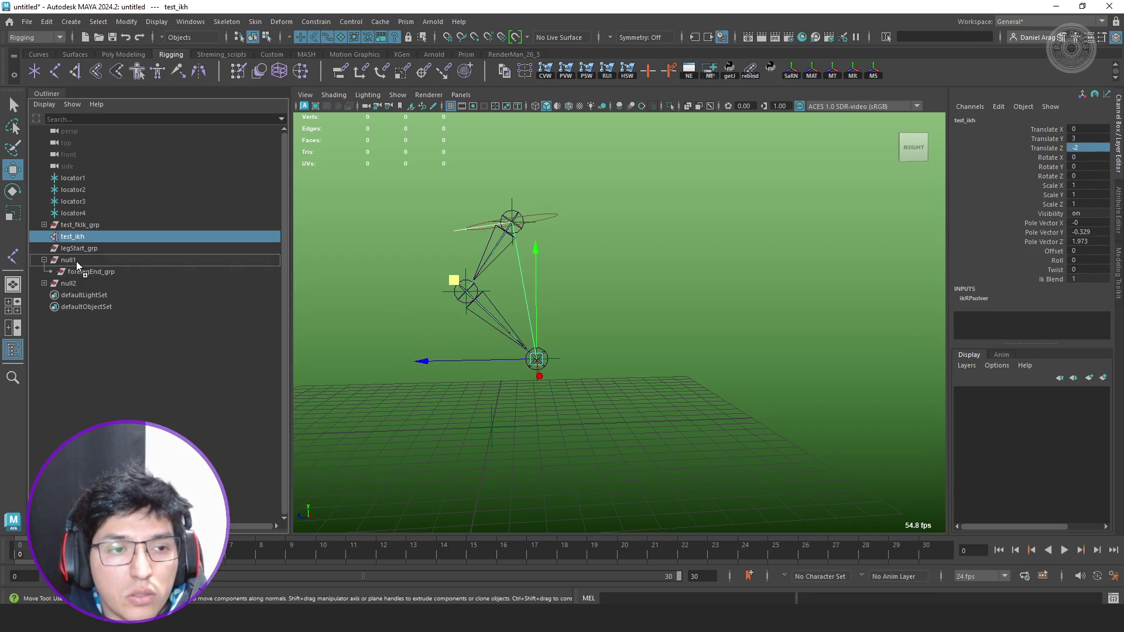
{"action": "left_click", "coordinate": [86, 250]}
{"action": "mouse_move", "coordinate": [457, 282]}
{"action": "middle_mouse_down"}
{"action": "mouse_move", "coordinate": [403, 341]}
{"action": "mouse_move", "coordinate": [333, 319]}
{"action": "mouse_move", "coordinate": [468, 454]}
{"action": "mouse_move", "coordinate": [470, 341]}
{"action": "mouse_move", "coordinate": [466, 373]}
{"action": "middle_mouse_up"}
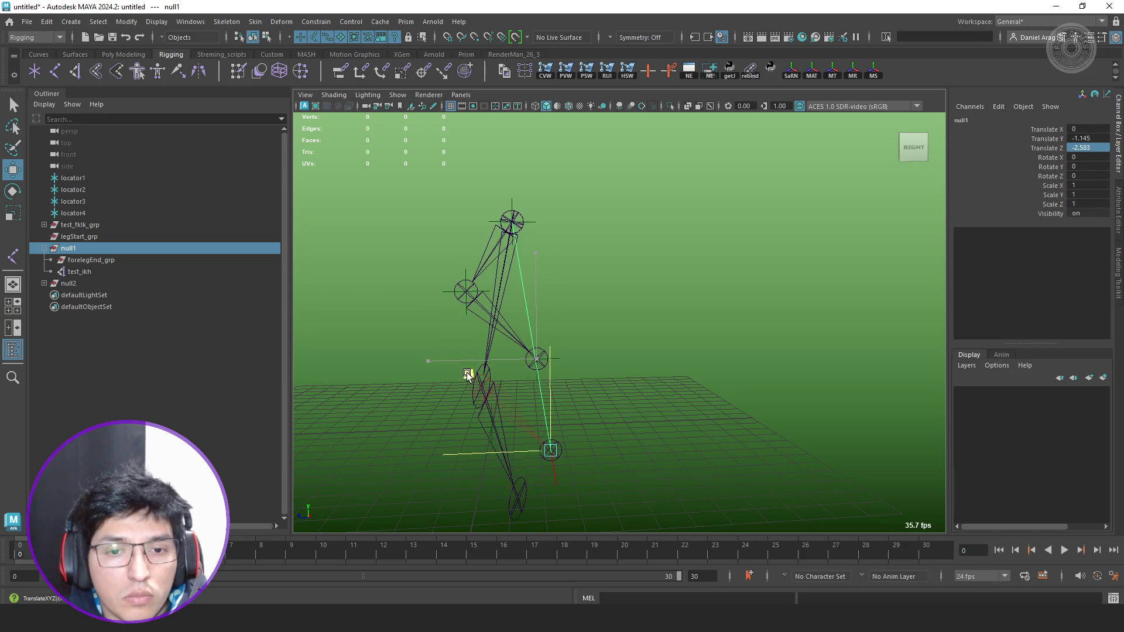
{"action": "middle_click_drag", "start_coordinate": [553, 364], "coordinate": [556, 309], "text": "alt"}
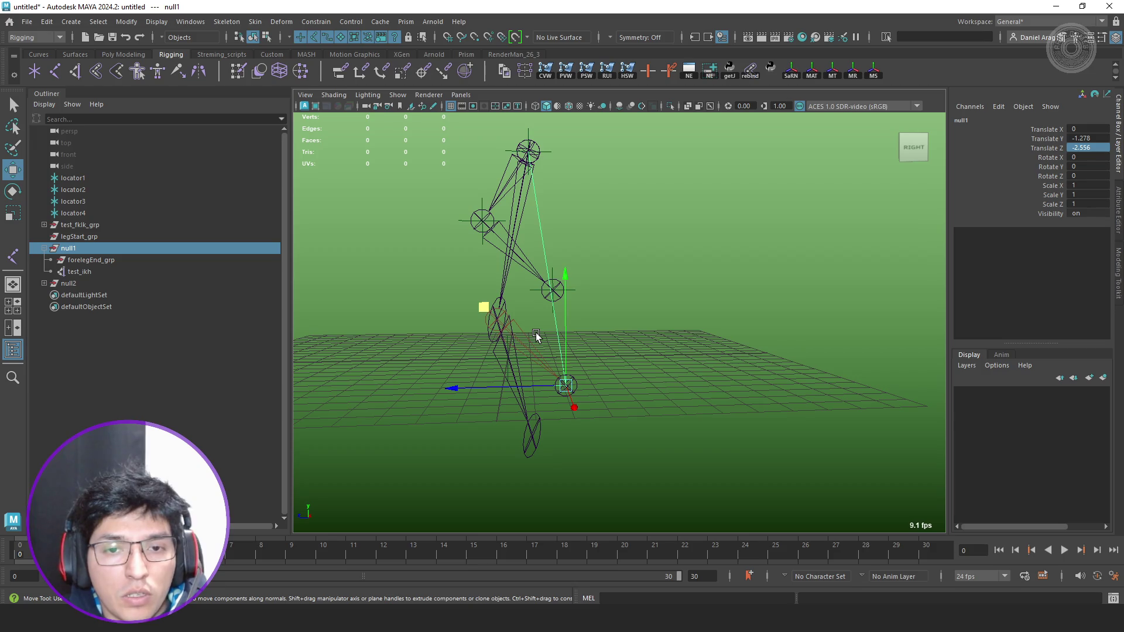
{"action": "left_click", "coordinate": [87, 225]}
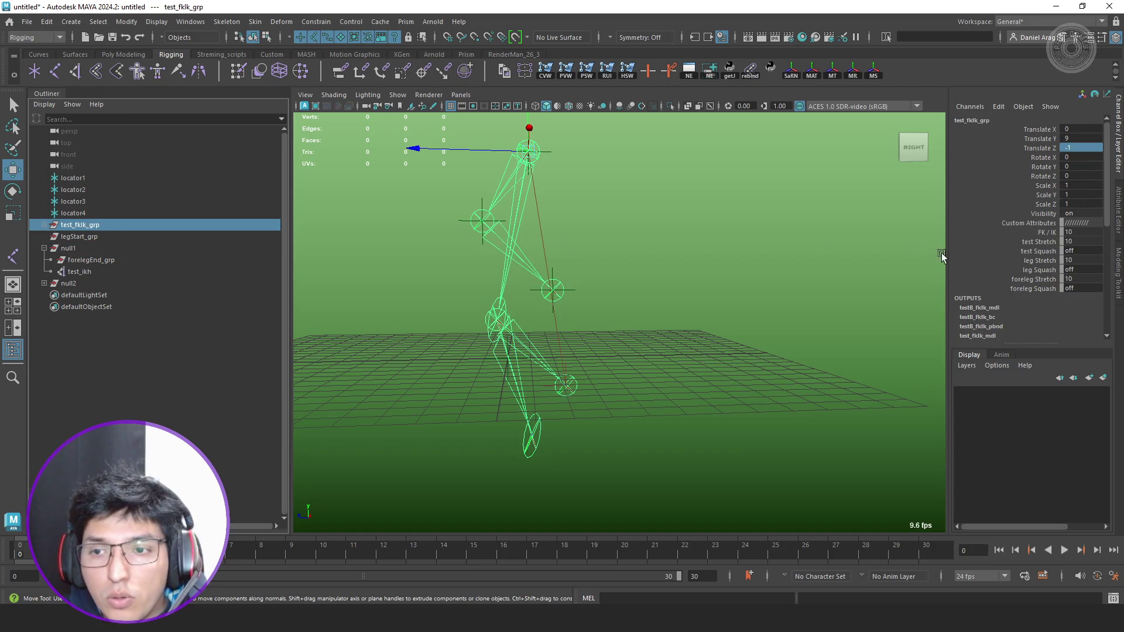
{"action": "left_click", "coordinate": [1050, 280]}
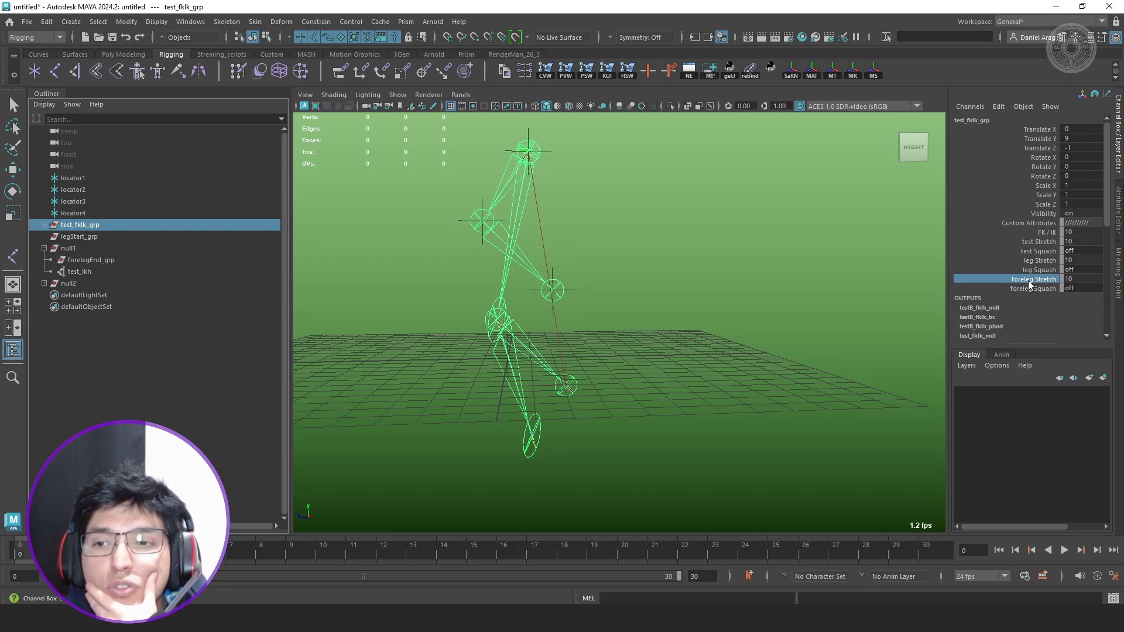
{"action": "mouse_move", "coordinate": [855, 270]}
{"action": "middle_mouse_down"}
{"action": "mouse_move", "coordinate": [752, 276]}
{"action": "mouse_move", "coordinate": [791, 272]}
{"action": "middle_mouse_up"}
{"action": "left_click", "coordinate": [960, 261]}
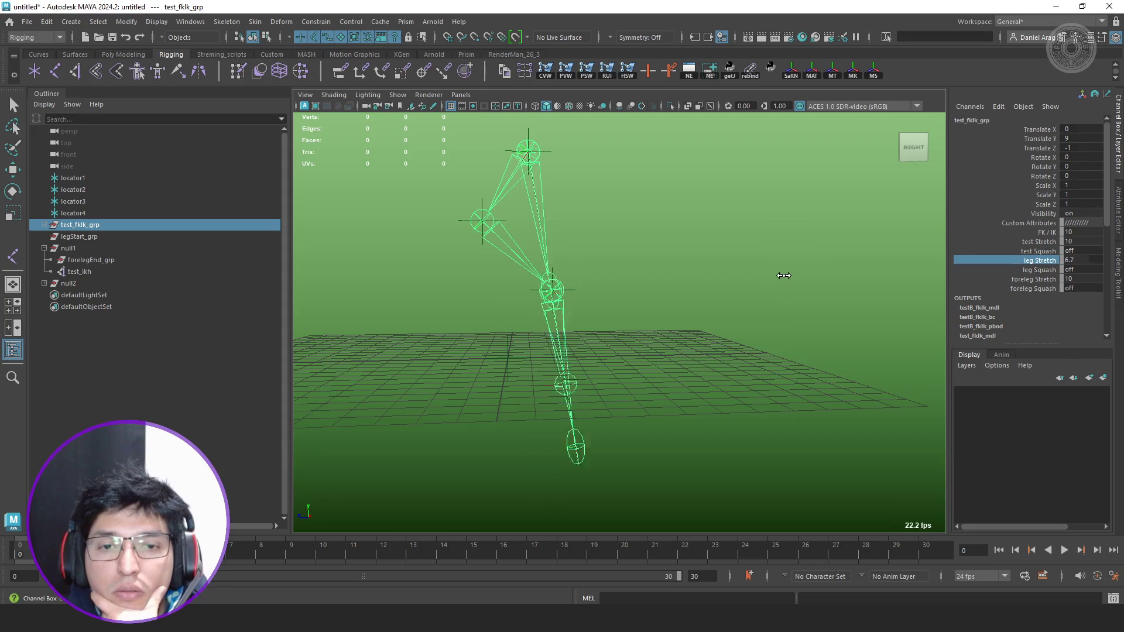
{"action": "mouse_move", "coordinate": [791, 271]}
{"action": "middle_mouse_down"}
{"action": "mouse_move", "coordinate": [742, 279]}
{"action": "mouse_move", "coordinate": [808, 287]}
{"action": "middle_mouse_up"}
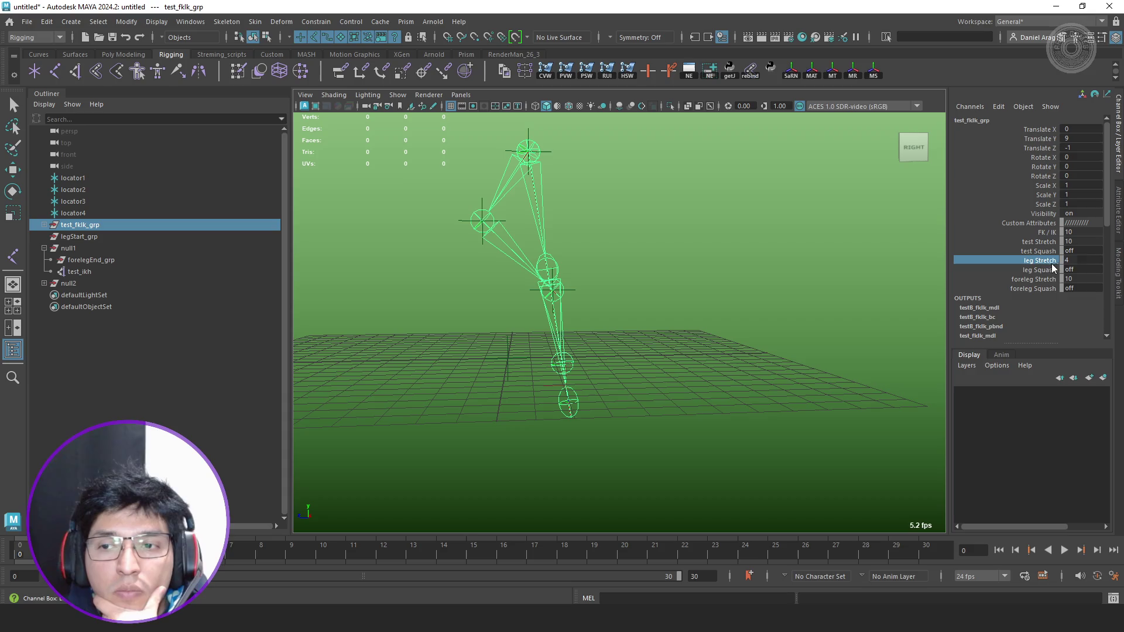
{"action": "double_click", "coordinate": [1088, 262]}
{"action": "type", "text": "10"}
{"action": "key", "text": "Return"}
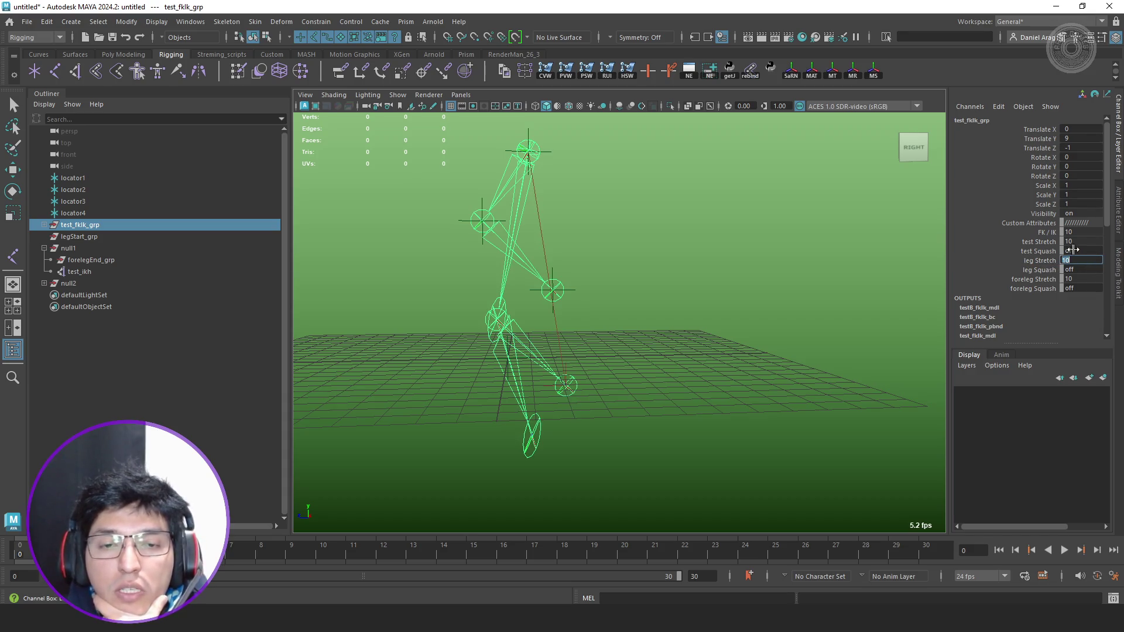
{"action": "left_click", "coordinate": [69, 282]}
{"action": "key", "text": "w"}
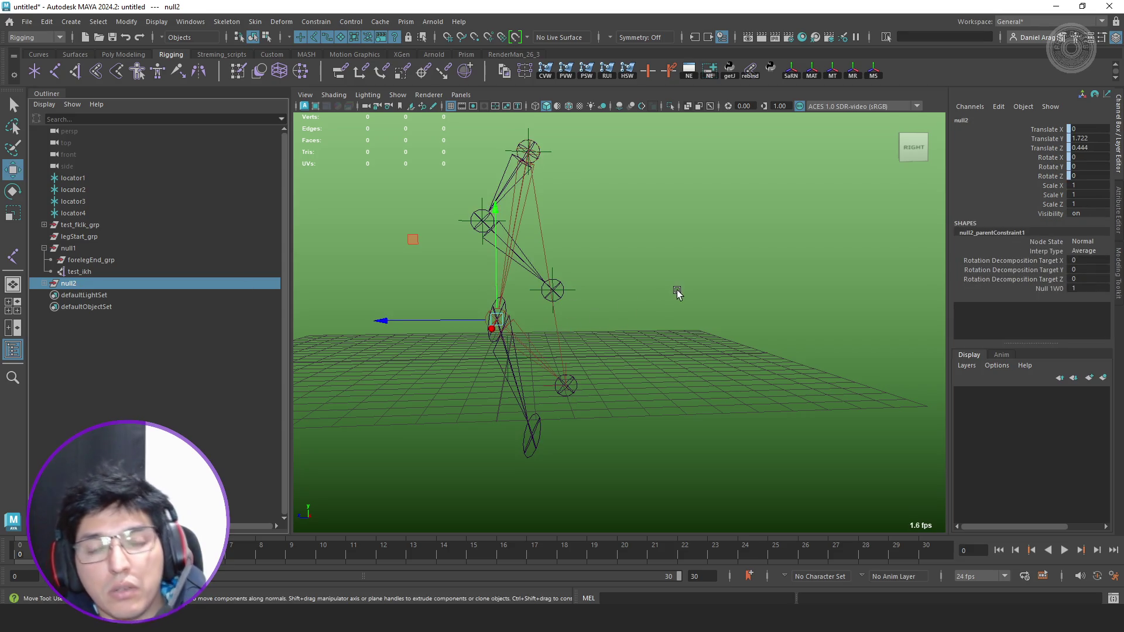
Undo the recent selections and delete null2_parentConstraint1.
{"action": "left_click_drag", "start_coordinate": [678, 290], "coordinate": [635, 305], "text": "alt"}
{"action": "key", "text": "ctrl+z"}
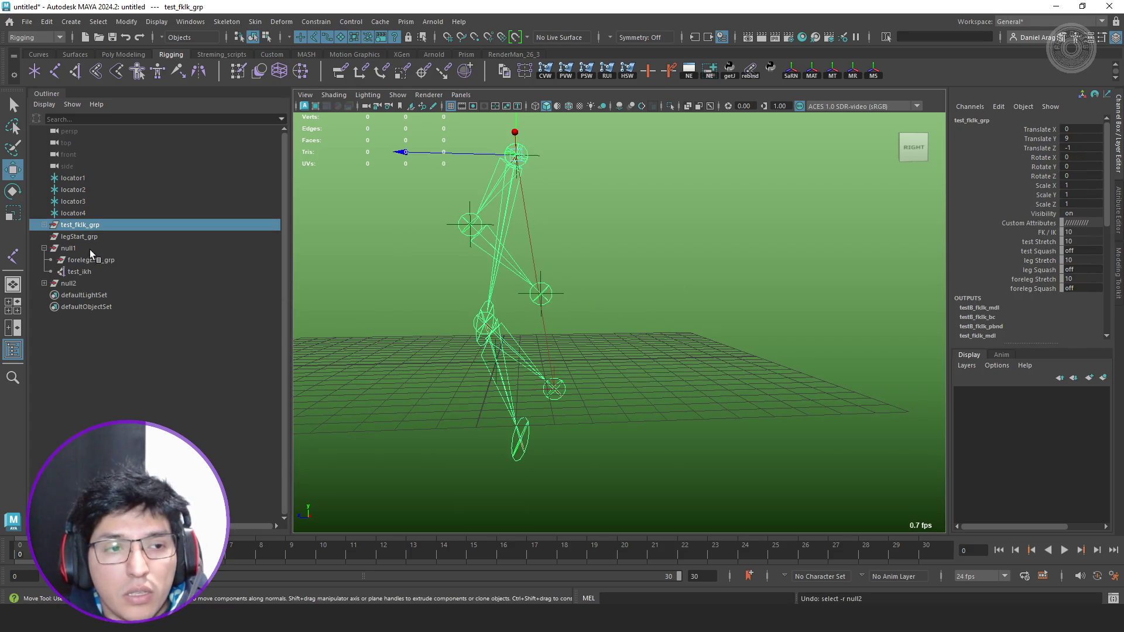
{"action": "left_click", "coordinate": [90, 250]}
{"action": "key", "text": "ctrl+z"}
{"action": "key", "text": "ctrl+z"}
{"action": "key", "text": "ctrl+z"}
{"action": "key", "text": "ctrl+z"}
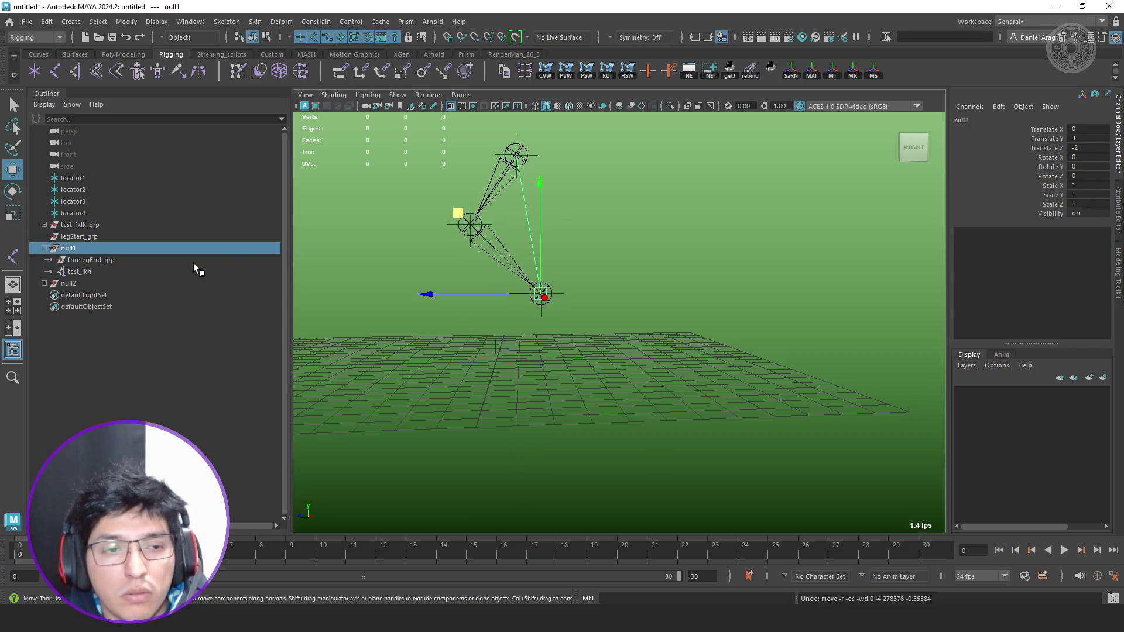
{"action": "left_click", "coordinate": [42, 283]}
{"action": "left_click", "coordinate": [103, 314]}
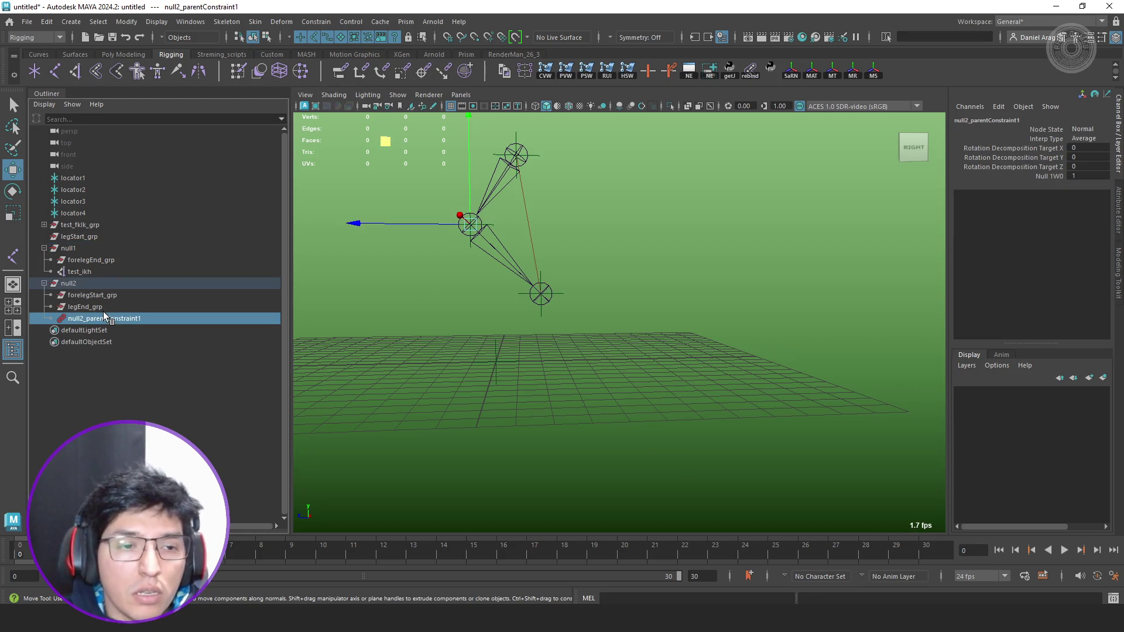
{"action": "key", "text": "Delete"}
Apply a new parent constraint with legStart_grp, null1 and null2 selected.
{"action": "left_click", "coordinate": [91, 240]}
{"action": "left_click", "coordinate": [96, 248], "text": "ctrl"}
{"action": "left_click", "coordinate": [79, 283], "text": "ctrl"}
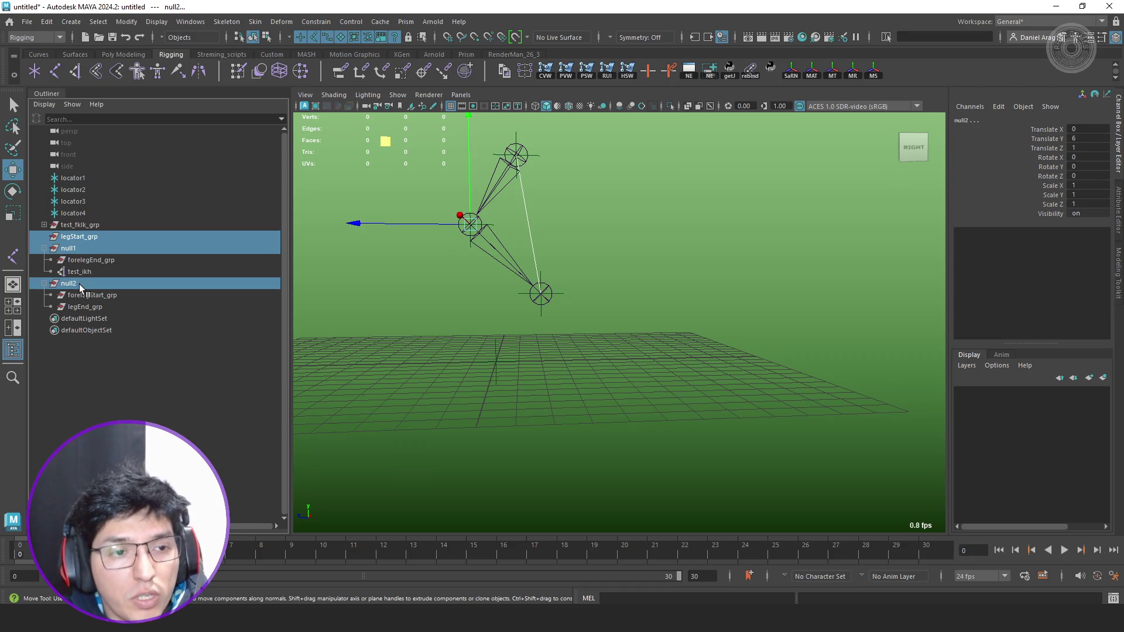
{"action": "left_click", "coordinate": [337, 74]}
Move null1 around the scene to watch the leg stretch, then select the foreleg driver joint.
{"action": "left_click", "coordinate": [91, 250]}
{"action": "left_click_drag", "start_coordinate": [468, 222], "coordinate": [460, 274]}
{"action": "mouse_move", "coordinate": [460, 274]}
{"action": "middle_mouse_down"}
{"action": "mouse_move", "coordinate": [590, 383]}
{"action": "mouse_move", "coordinate": [363, 342]}
{"action": "middle_mouse_up"}
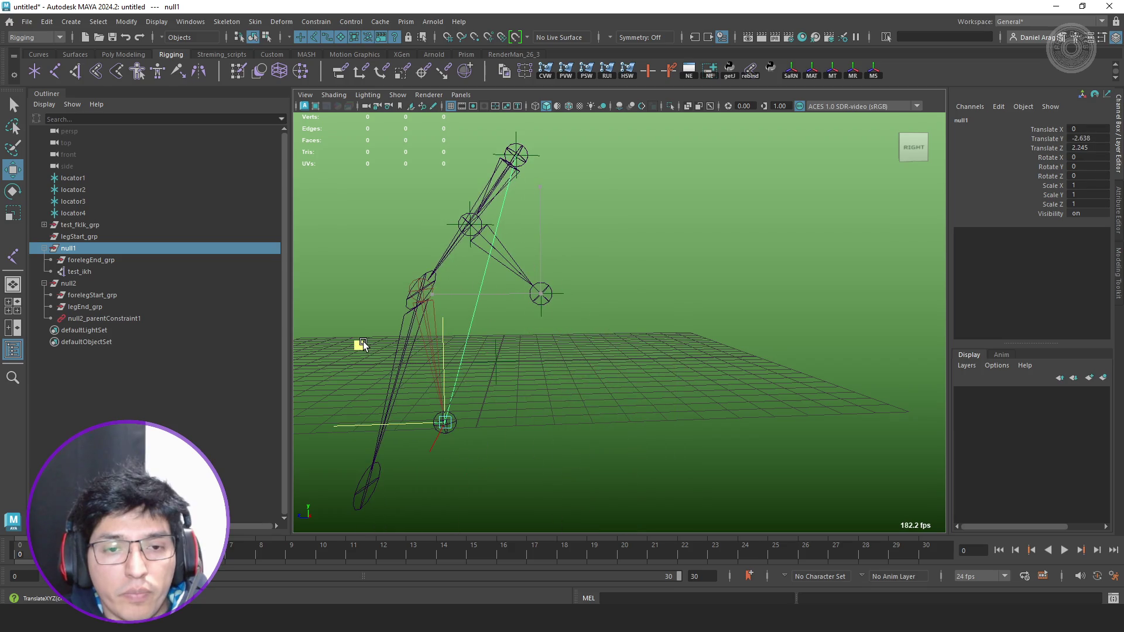
{"action": "left_click_drag", "start_coordinate": [363, 342], "coordinate": [494, 304], "text": "alt"}
{"action": "middle_click_drag", "start_coordinate": [503, 294], "coordinate": [552, 379]}
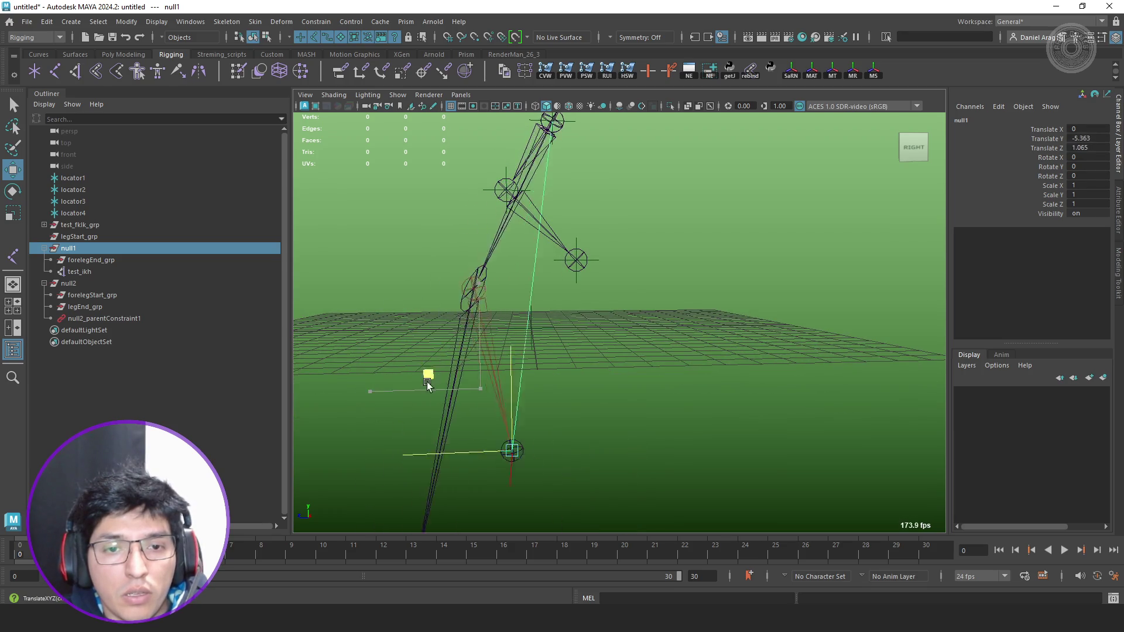
{"action": "left_click_drag", "start_coordinate": [553, 380], "coordinate": [607, 358], "text": "alt"}
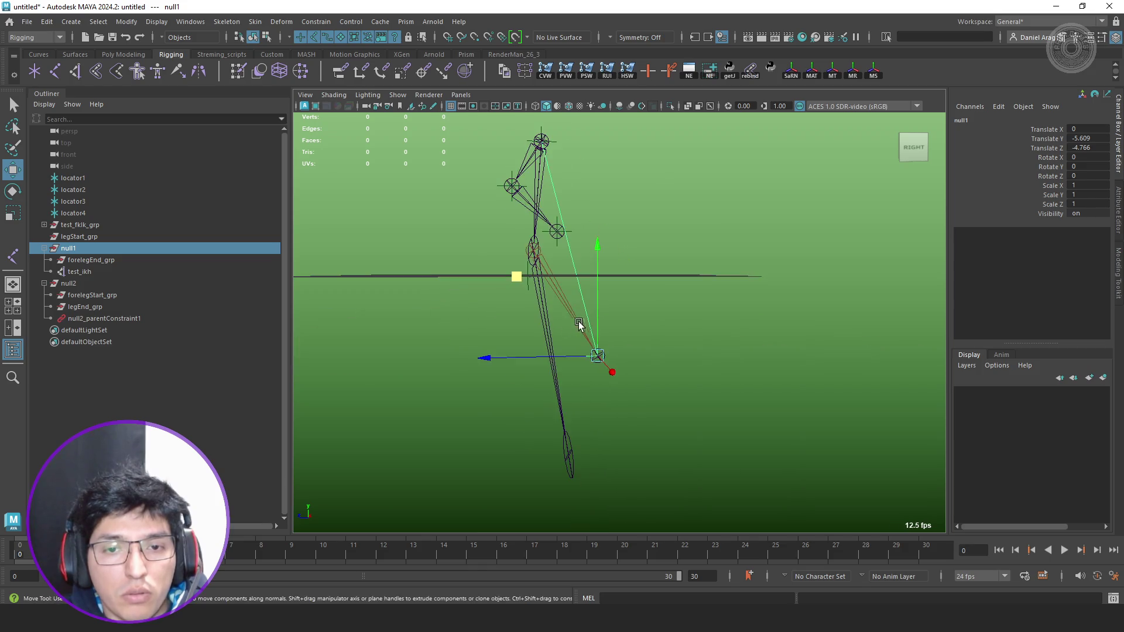
{"action": "key", "text": "q"}
{"action": "left_click", "coordinate": [542, 304]}
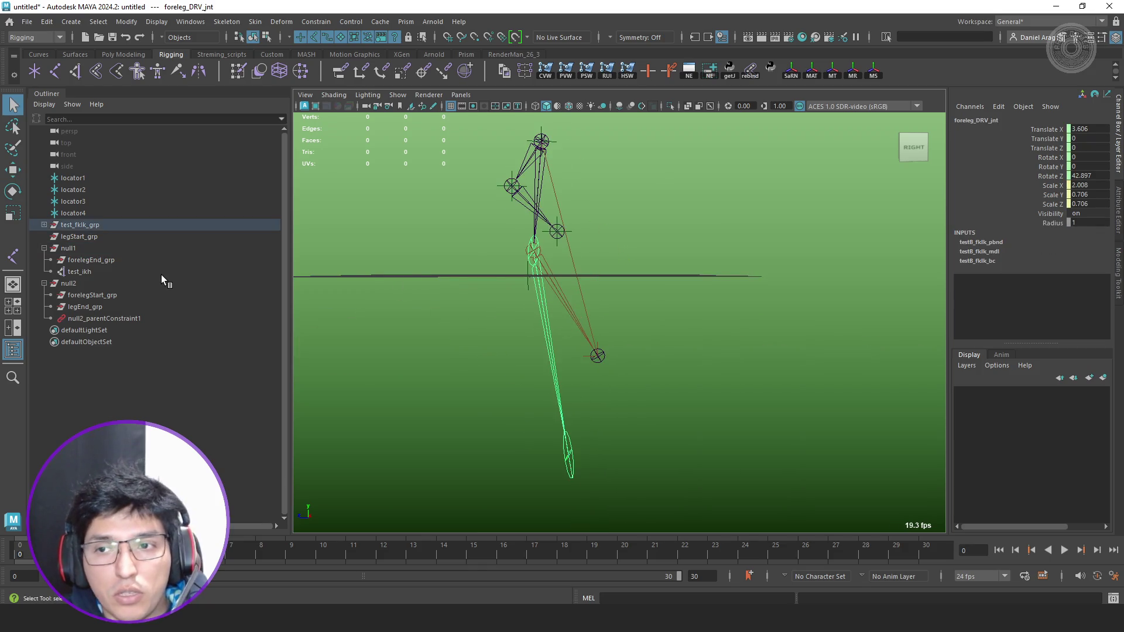
Reveal the driver joint in the Outliner and inspect the IK joint chain and null1.
{"action": "key", "text": "f"}
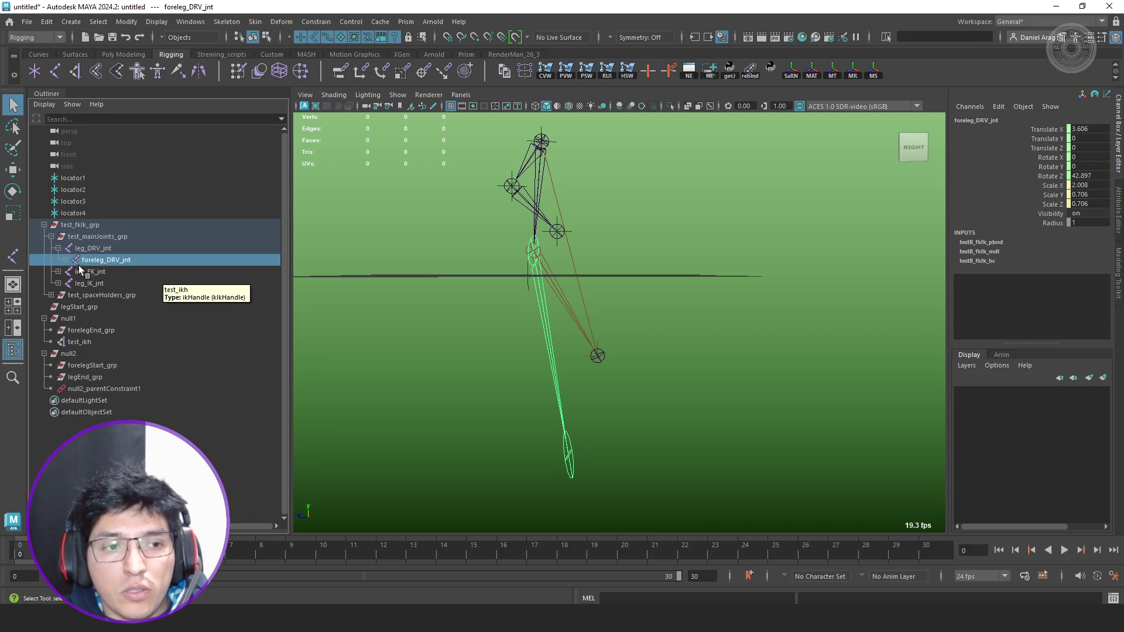
{"action": "left_click", "coordinate": [65, 260]}
{"action": "left_click", "coordinate": [86, 295]}
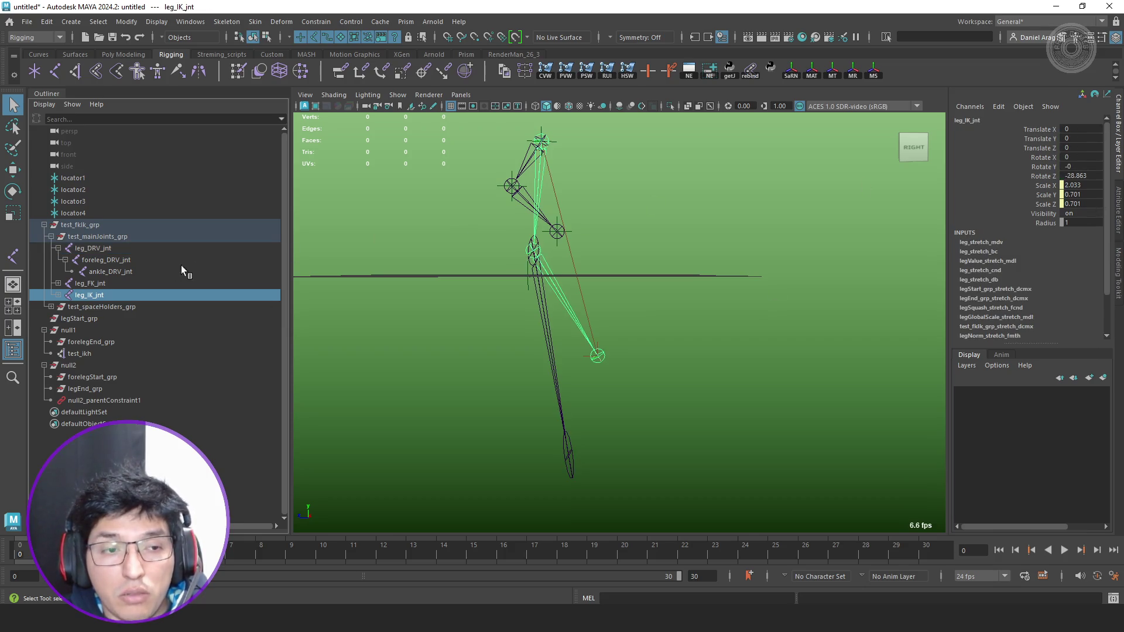
{"action": "left_click", "coordinate": [56, 296]}
{"action": "left_click", "coordinate": [132, 308]}
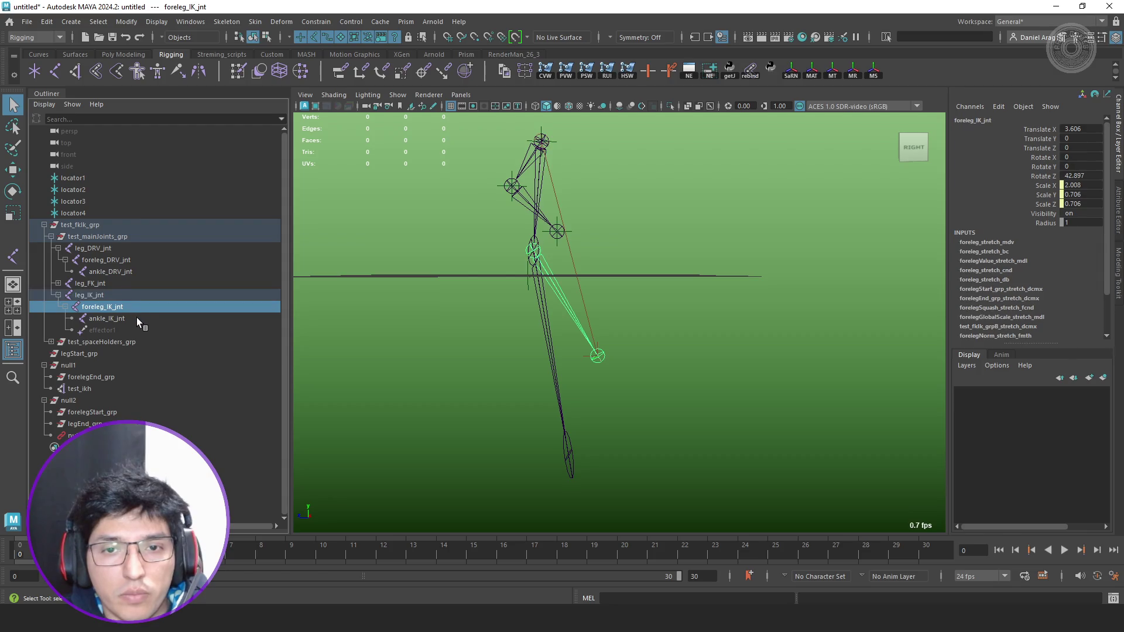
{"action": "left_click", "coordinate": [93, 366]}
{"action": "left_click", "coordinate": [86, 225]}
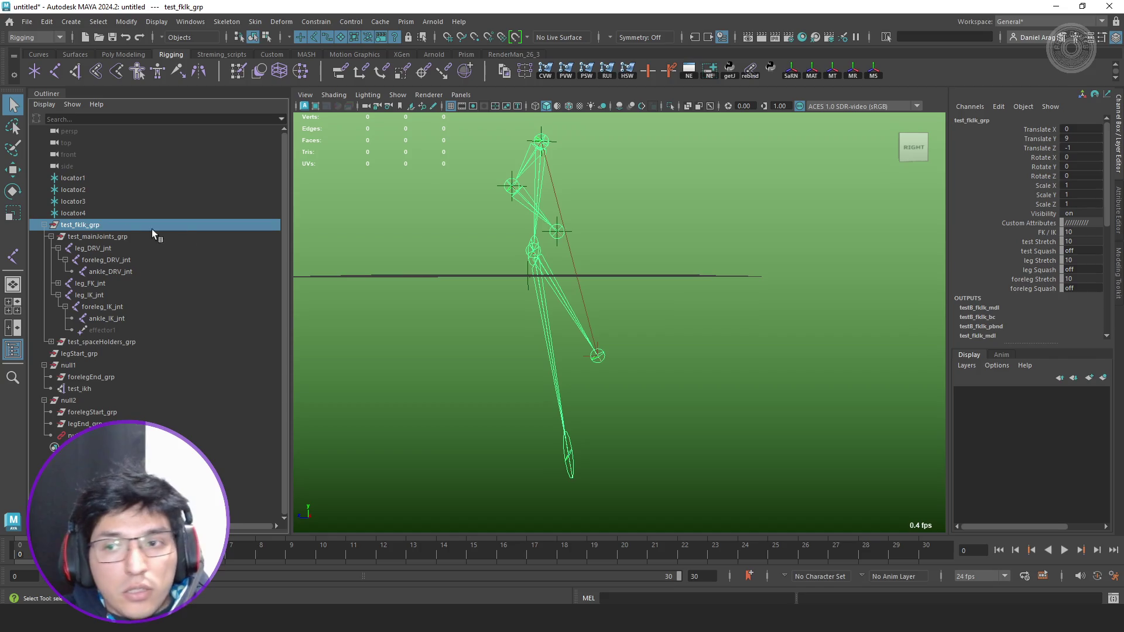
On test_fkIk_grp lower test Stretch to 0 and slide the FK/IK blend value.
{"action": "left_click", "coordinate": [1052, 237]}
{"action": "middle_click_drag", "start_coordinate": [905, 246], "coordinate": [705, 248]}
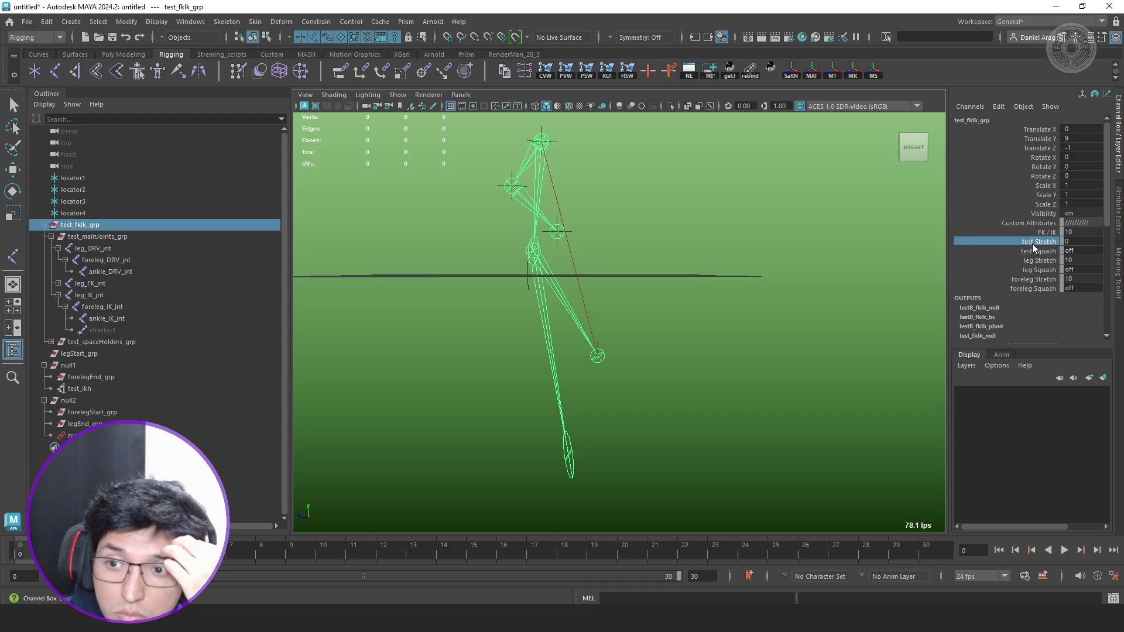
{"action": "left_click", "coordinate": [1052, 233]}
{"action": "mouse_move", "coordinate": [782, 246]}
{"action": "middle_mouse_down"}
{"action": "mouse_move", "coordinate": [766, 245]}
{"action": "mouse_move", "coordinate": [803, 254]}
{"action": "middle_mouse_up"}
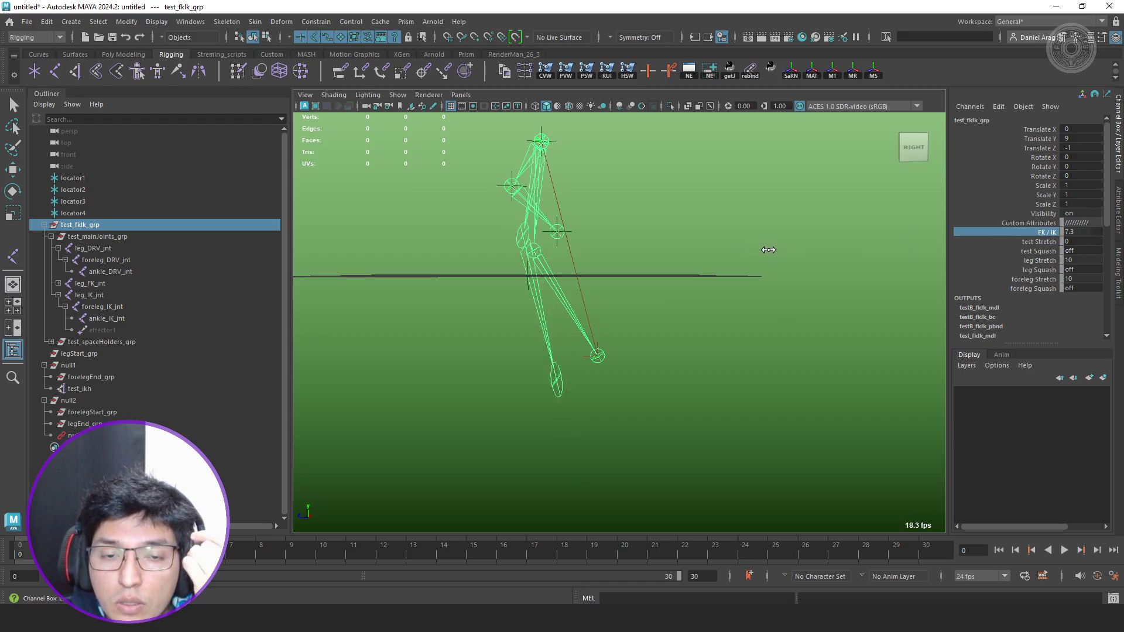
Compare leg_DRV_jnt with leg_IK_jnt and show leg_DRV_jnt in the Node Editor.
{"action": "left_click", "coordinate": [113, 243]}
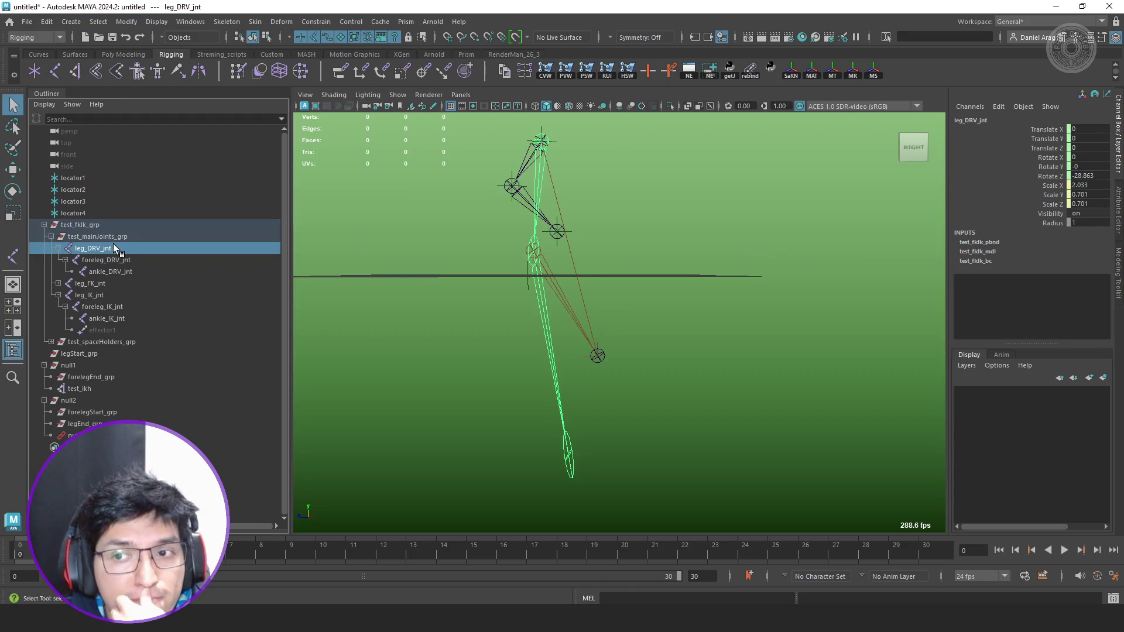
{"action": "left_click", "coordinate": [98, 295]}
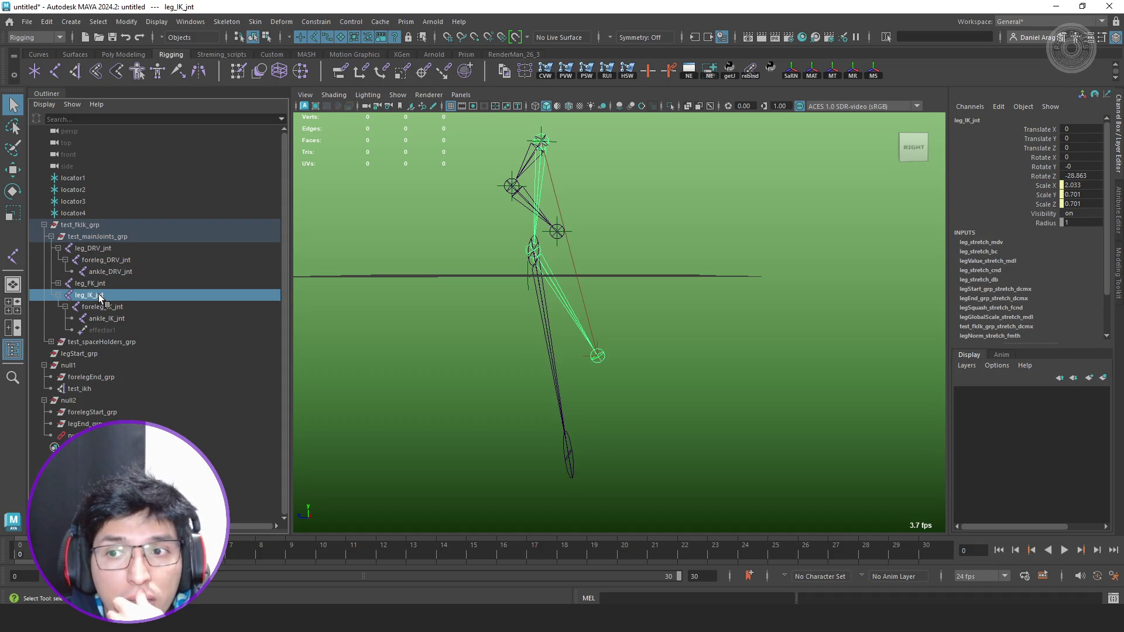
{"action": "left_click", "coordinate": [96, 250]}
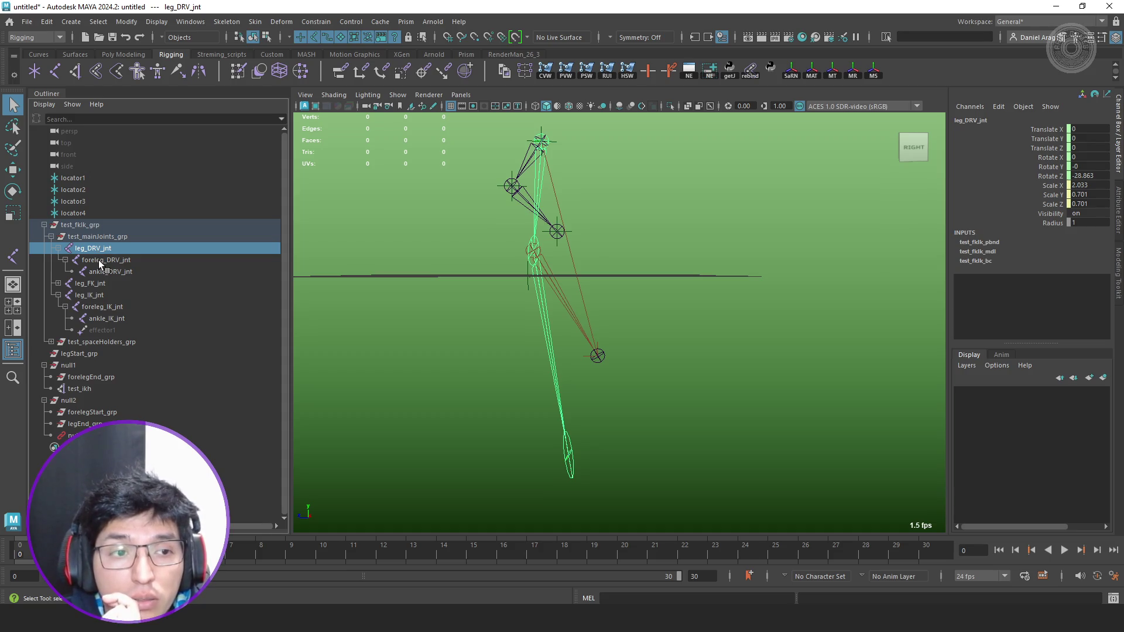
{"action": "left_click", "coordinate": [715, 70]}
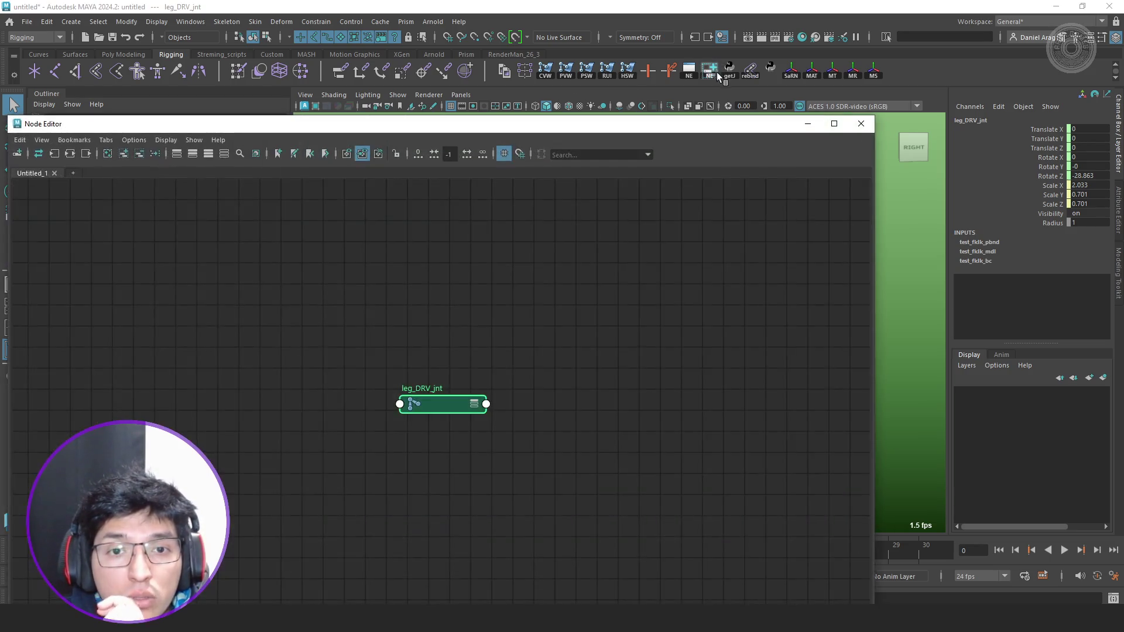
Close the Node Editor and compare foreleg_DRV_jnt's values with foreleg_IK_jnt's.
{"action": "left_click", "coordinate": [861, 123]}
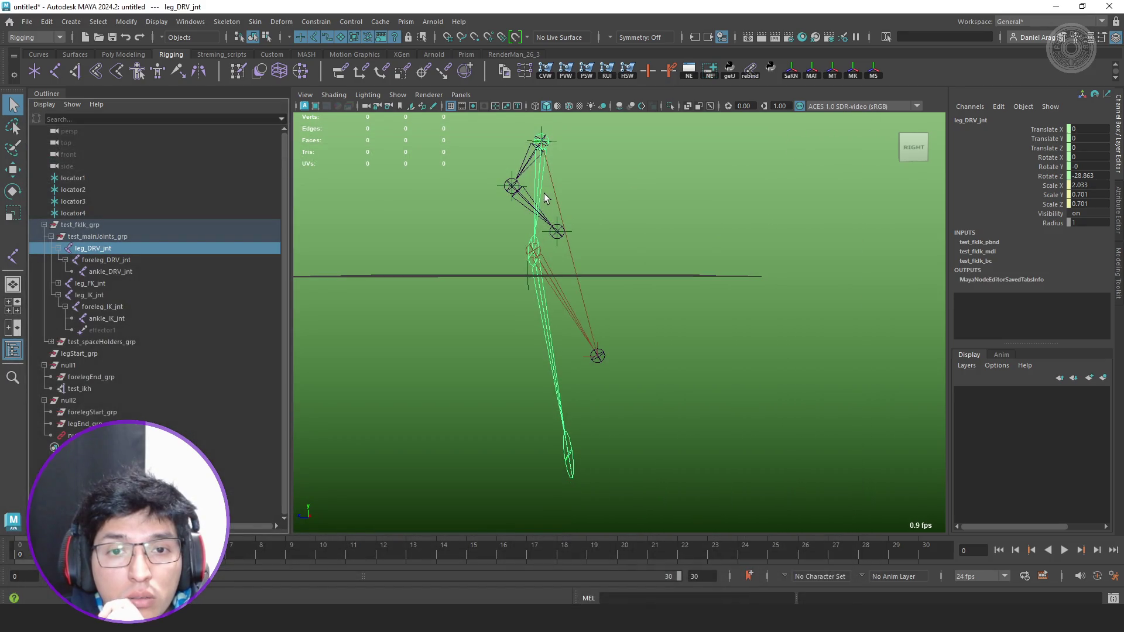
{"action": "left_click", "coordinate": [119, 260]}
{"action": "left_click", "coordinate": [113, 307]}
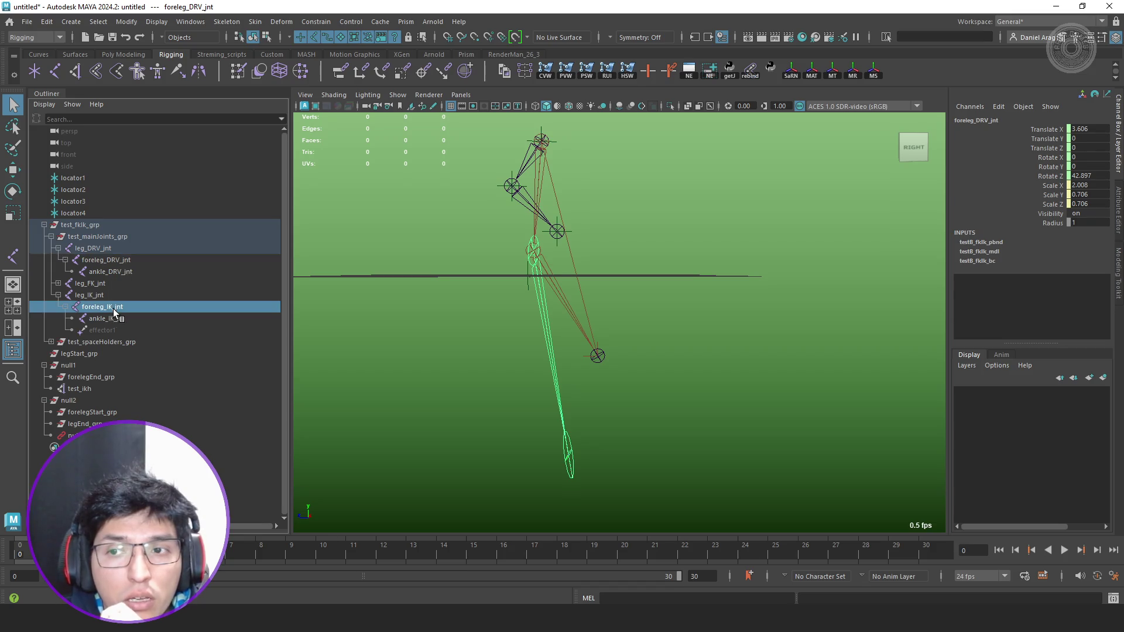
{"action": "left_click", "coordinate": [114, 260]}
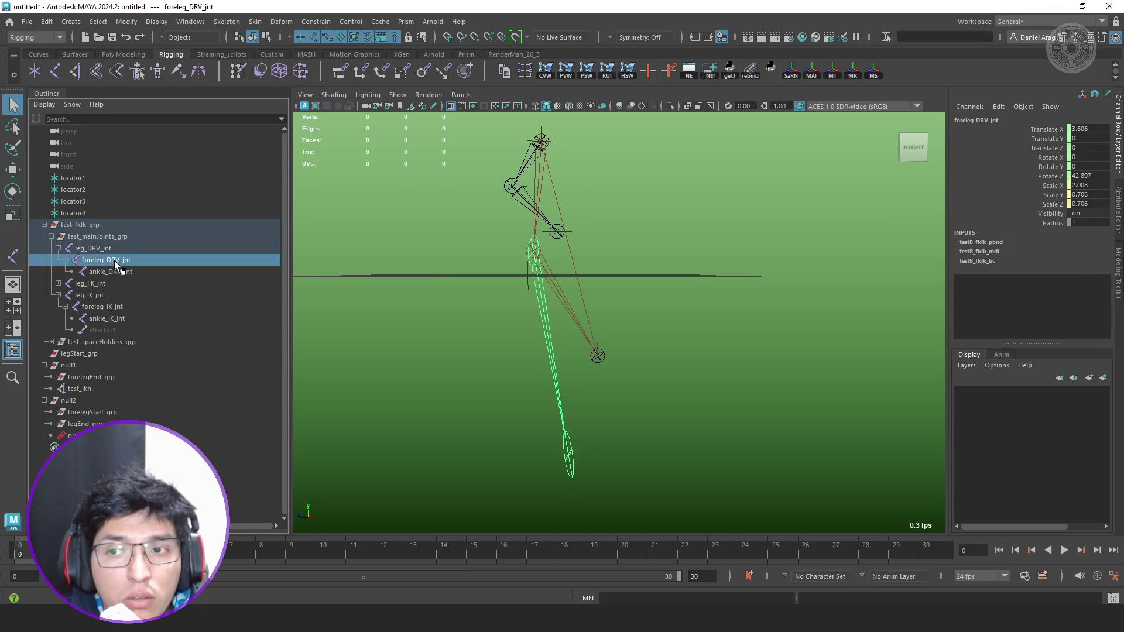
Compare ankle_DRV_jnt with ankle_IK_jnt, then show foreleg_DRV_jnt in the Attribute Editor.
{"action": "left_click", "coordinate": [119, 271]}
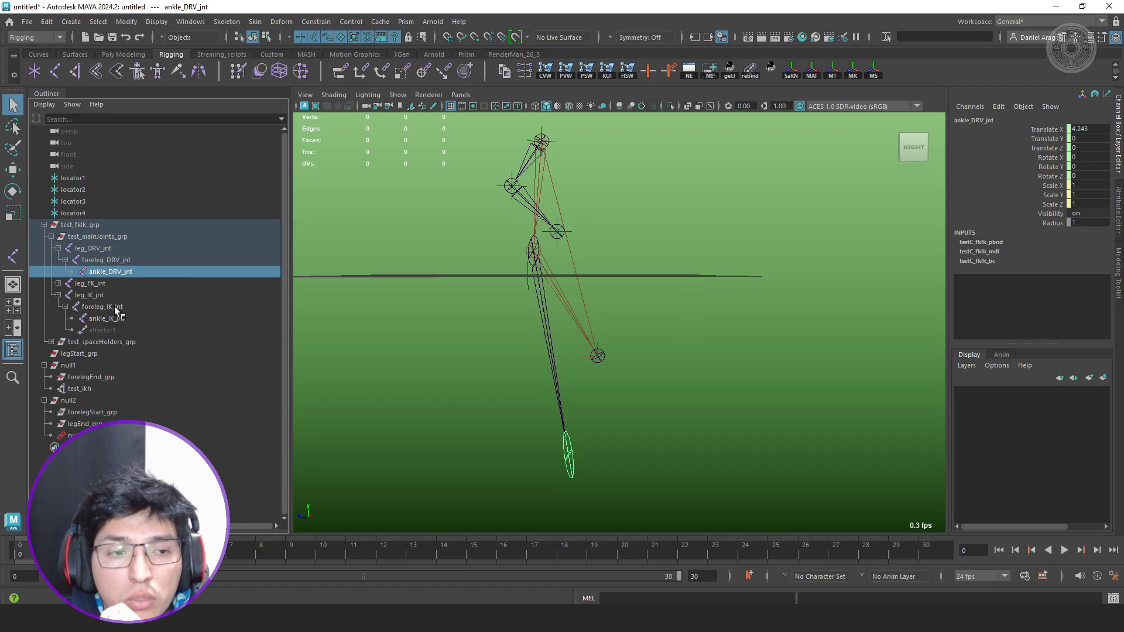
{"action": "left_click", "coordinate": [115, 318]}
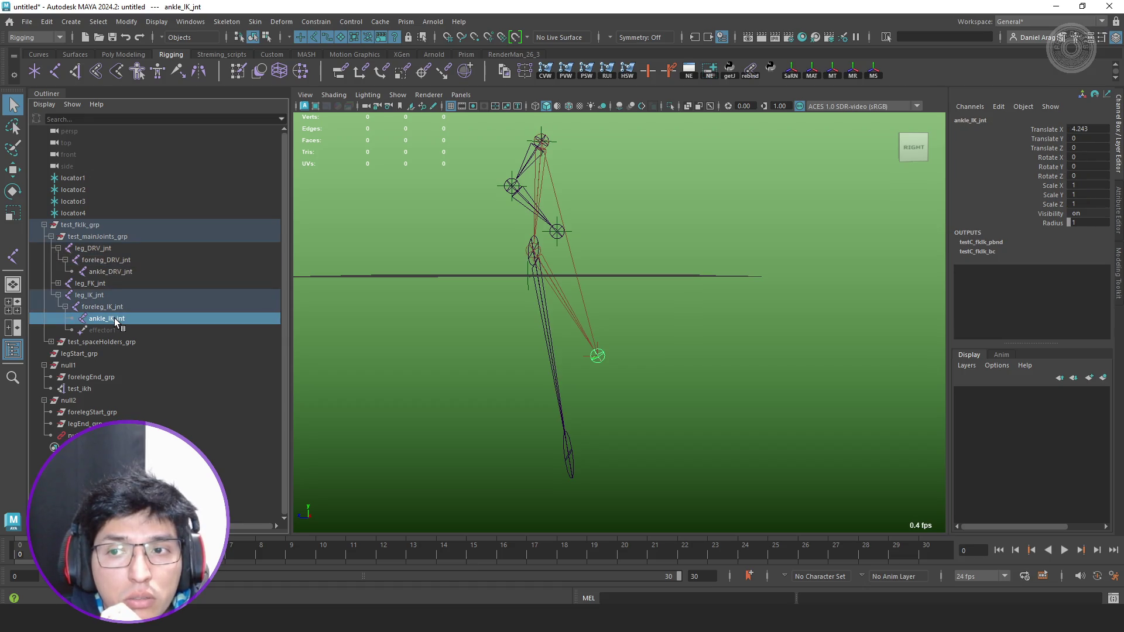
{"action": "left_click", "coordinate": [119, 270]}
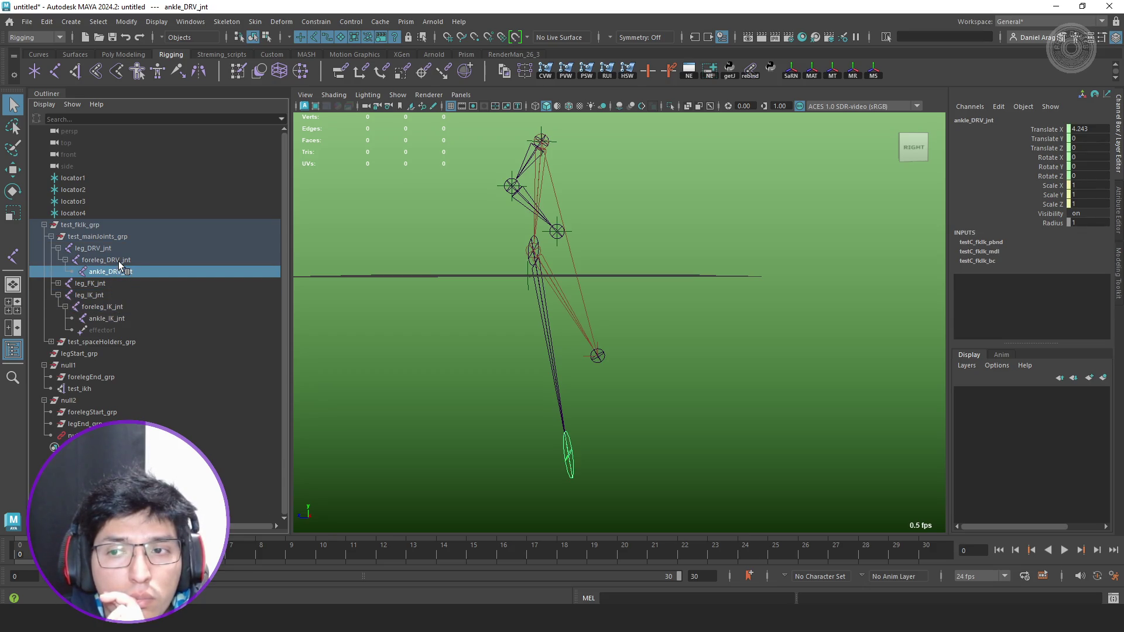
{"action": "left_click", "coordinate": [119, 261]}
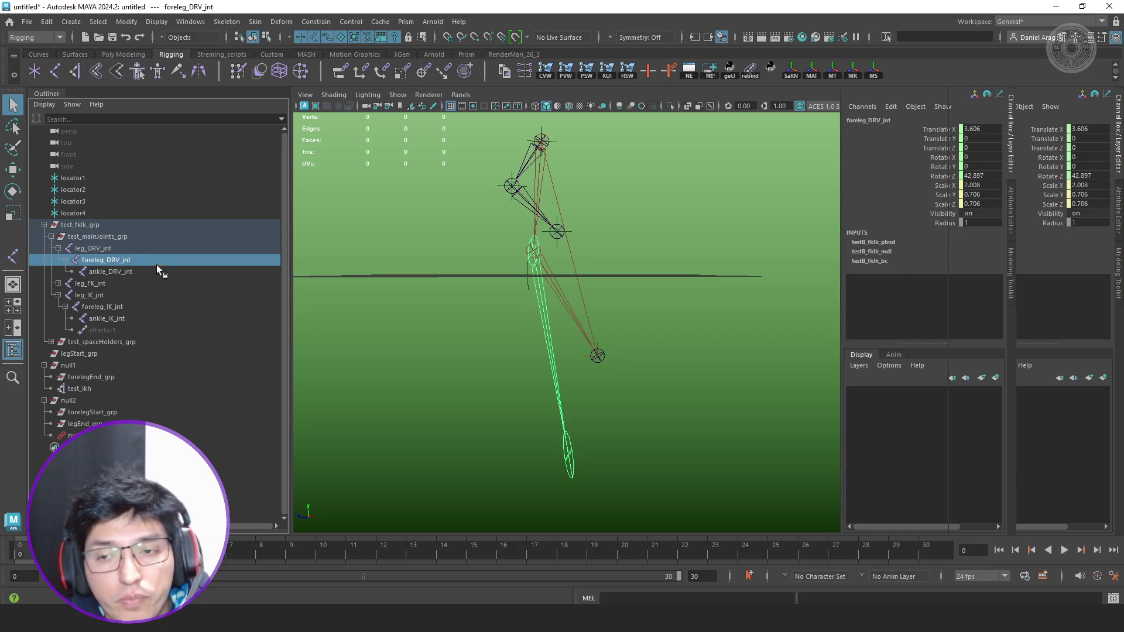
{"action": "key", "text": "ctrl+a"}
Check ankle_DRV_jnt's attributes and enable segmentScaleCompensate on foreleg_DRV_jnt.
{"action": "left_click", "coordinate": [984, 376]}
{"action": "left_click", "coordinate": [136, 273]}
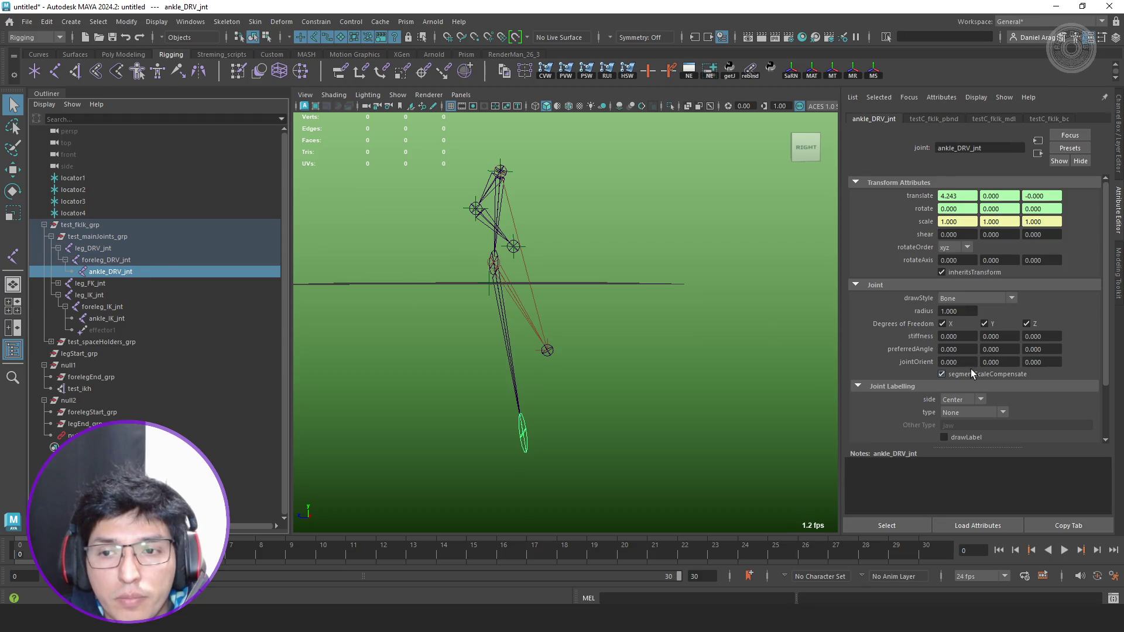
{"action": "left_click", "coordinate": [114, 260]}
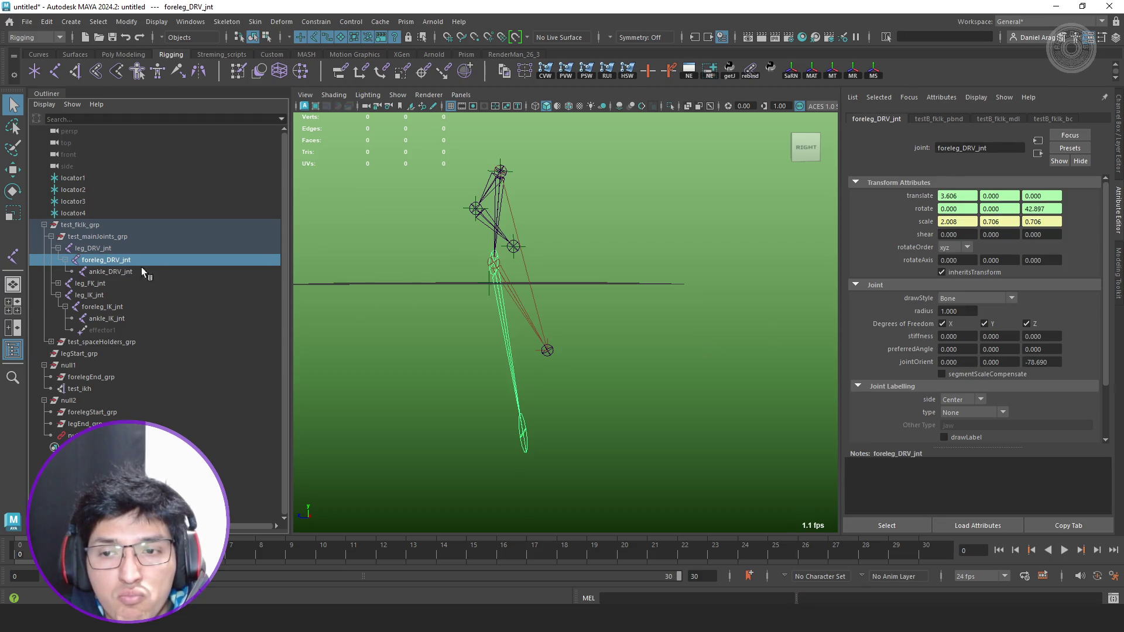
{"action": "left_click", "coordinate": [975, 373]}
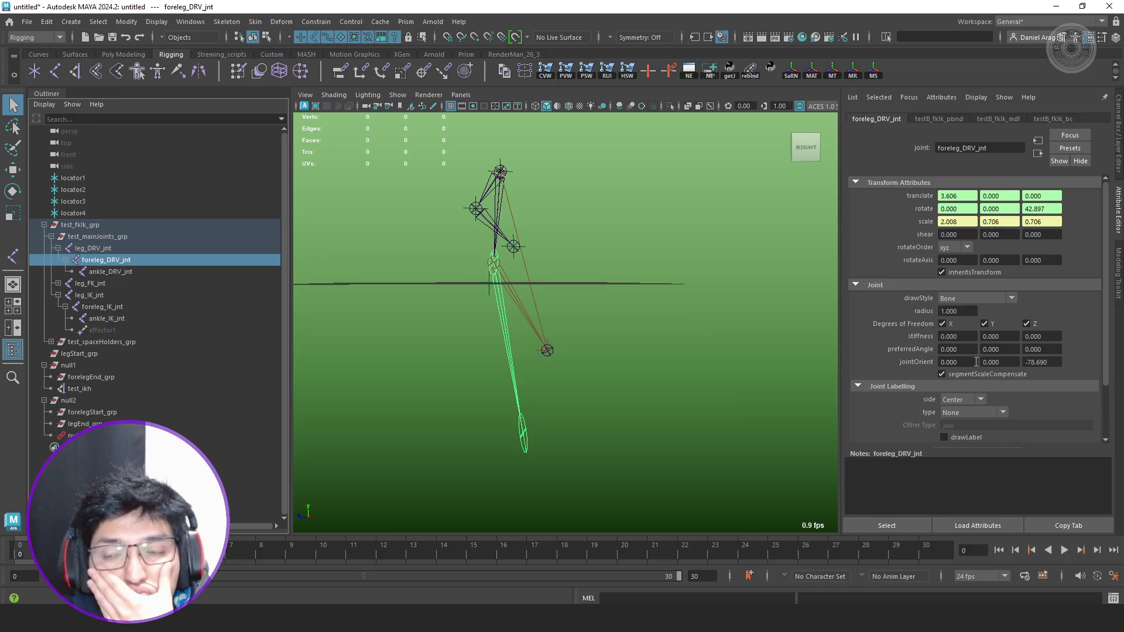
Review leg_DRV, leg_FK and leg_IK joint attributes and copy leg_IK_jnt's tab.
{"action": "left_click", "coordinate": [106, 248]}
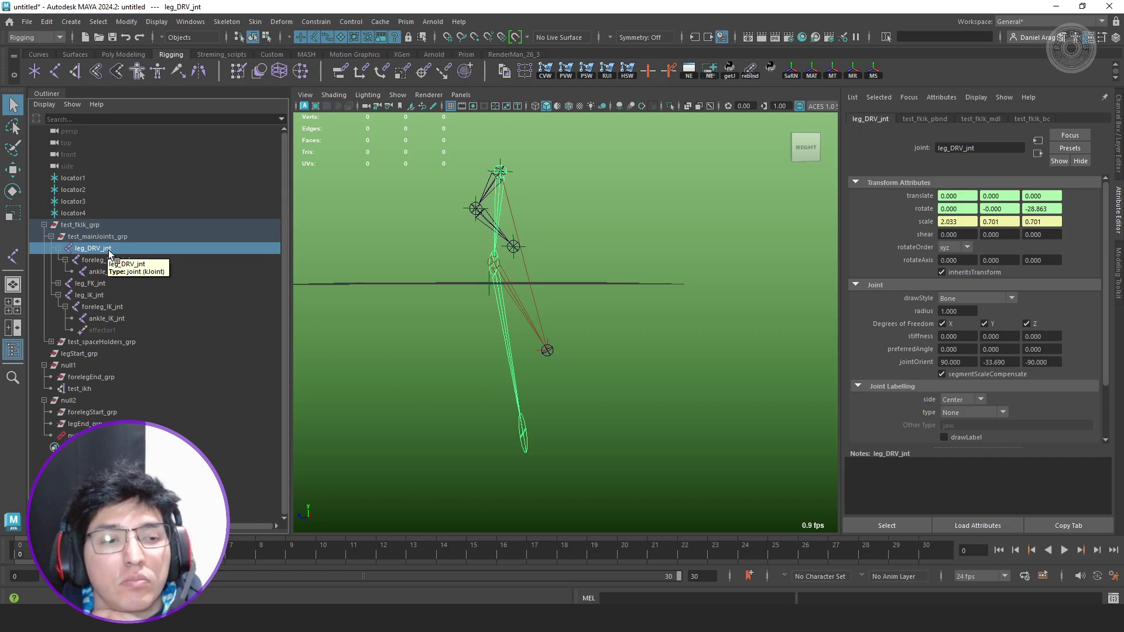
{"action": "left_click", "coordinate": [101, 283]}
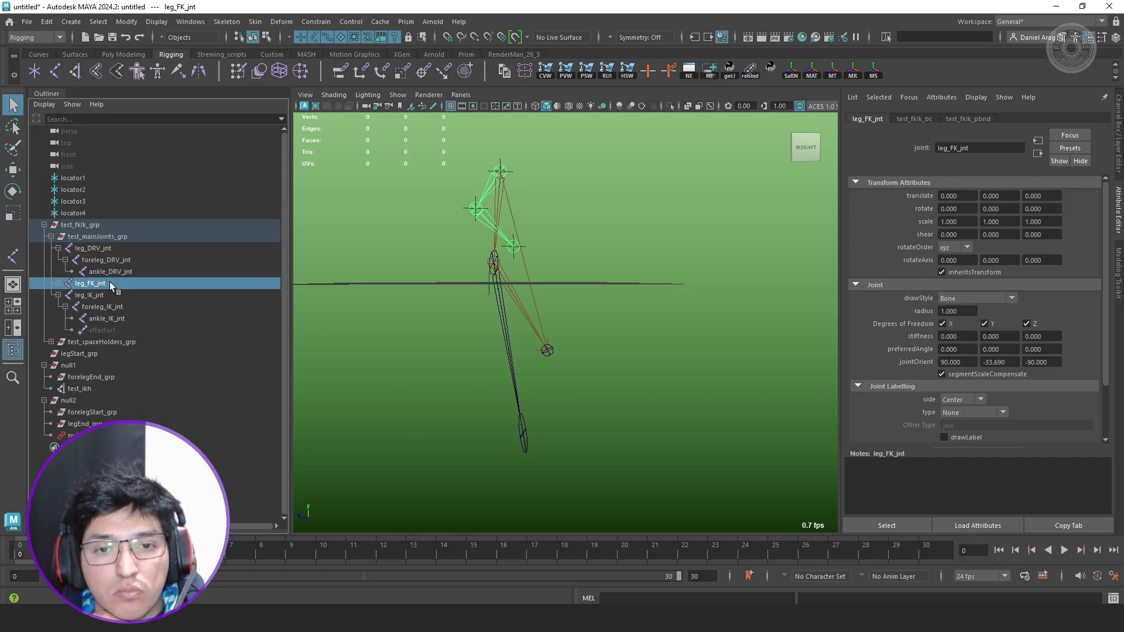
{"action": "left_click", "coordinate": [114, 294]}
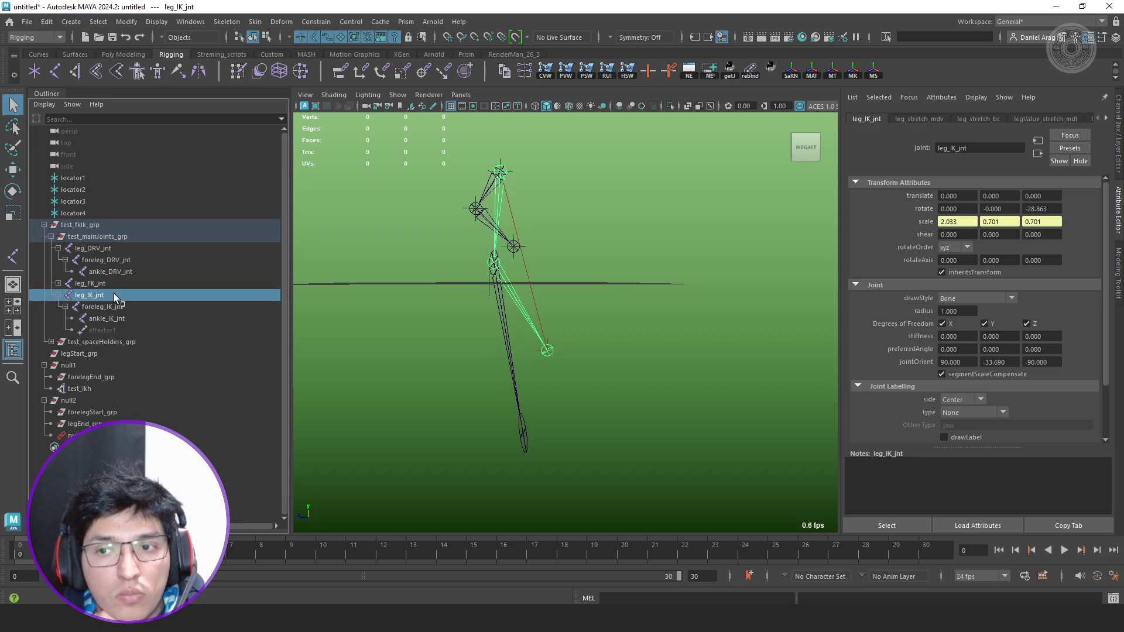
{"action": "left_click", "coordinate": [1028, 525]}
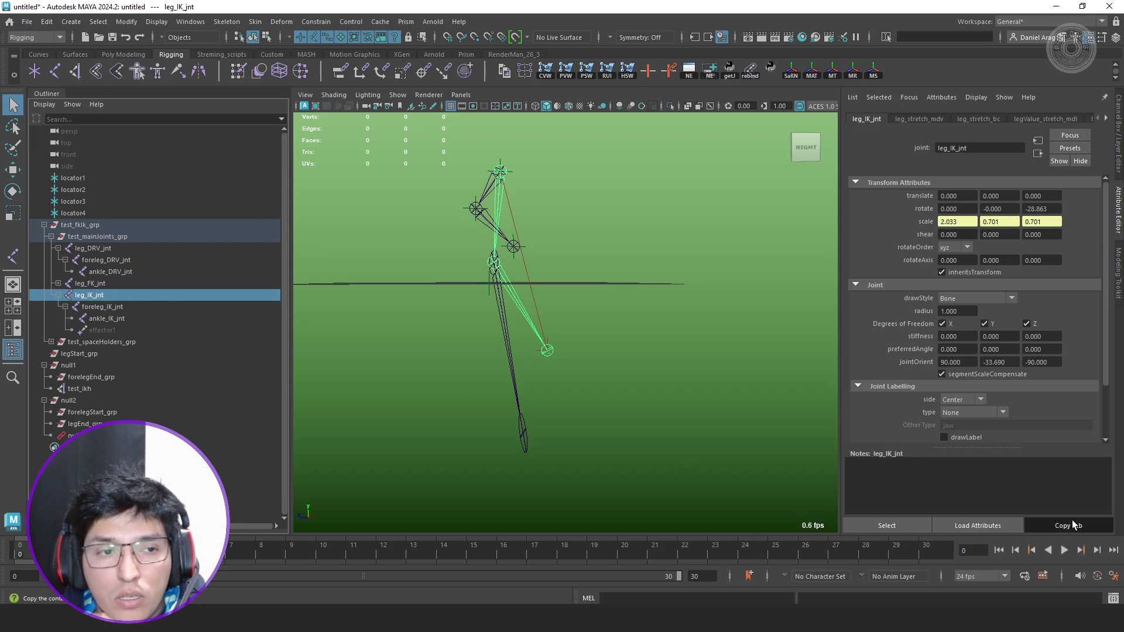
Arrange the leg_IK_jnt and foreleg_IK_jnt attribute copies and show leg_DRV_jnt's attributes beside them.
{"action": "left_click_drag", "start_coordinate": [268, 366], "coordinate": [452, 199]}
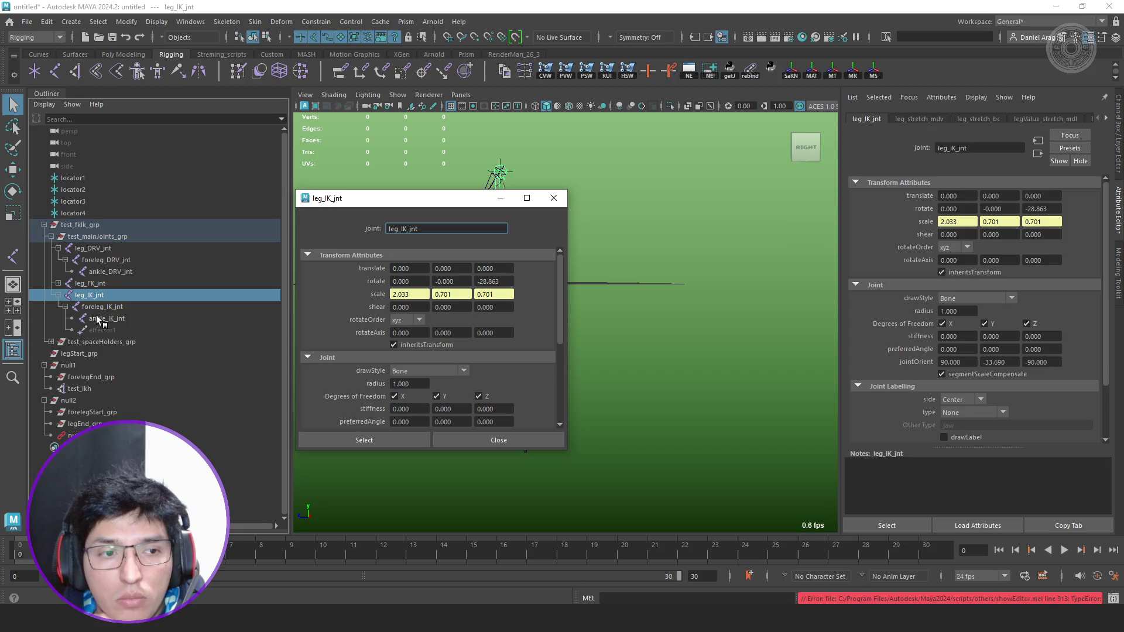
{"action": "key", "text": "Down"}
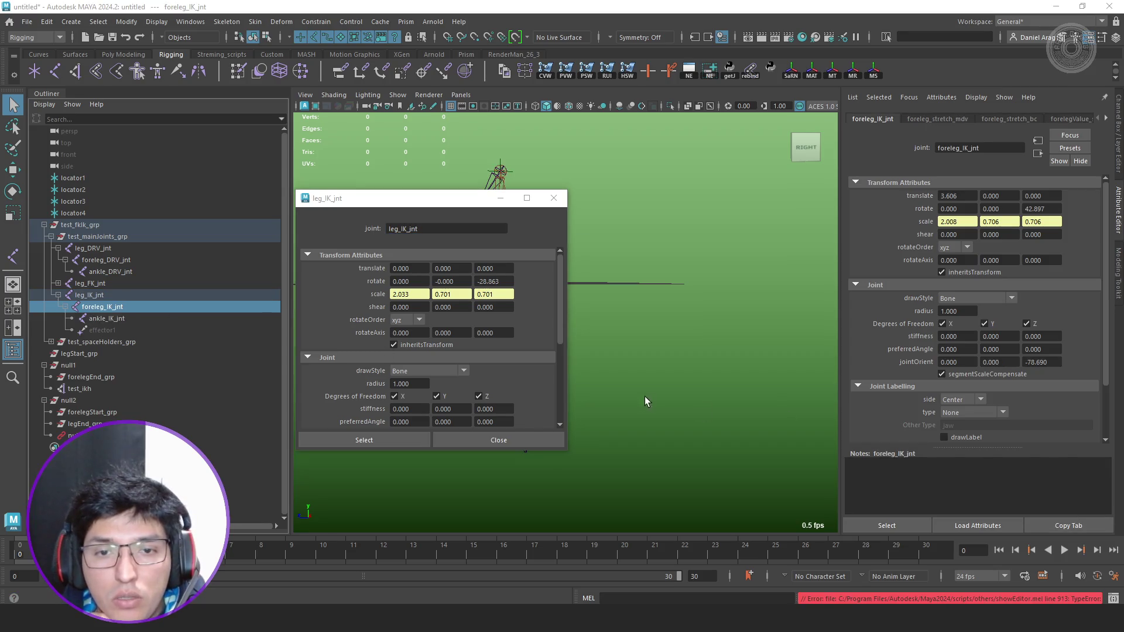
{"action": "mouse_move", "coordinate": [668, 151]}
{"action": "left_mouse_down"}
{"action": "mouse_move", "coordinate": [673, 337]}
{"action": "mouse_move", "coordinate": [433, 326]}
{"action": "left_mouse_up"}
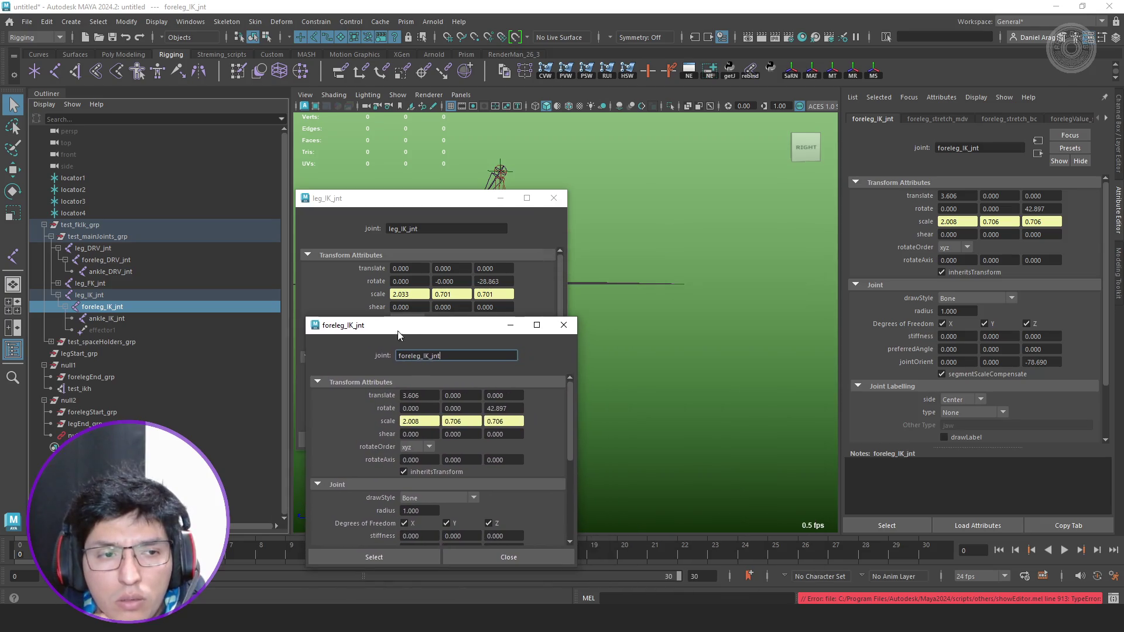
{"action": "left_click", "coordinate": [111, 250]}
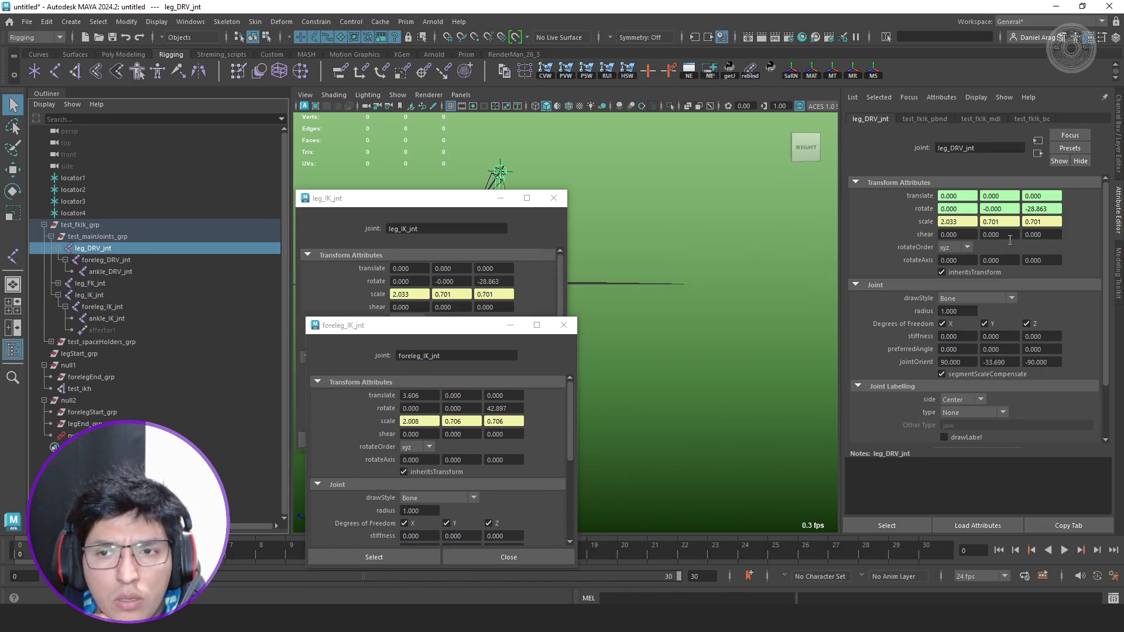
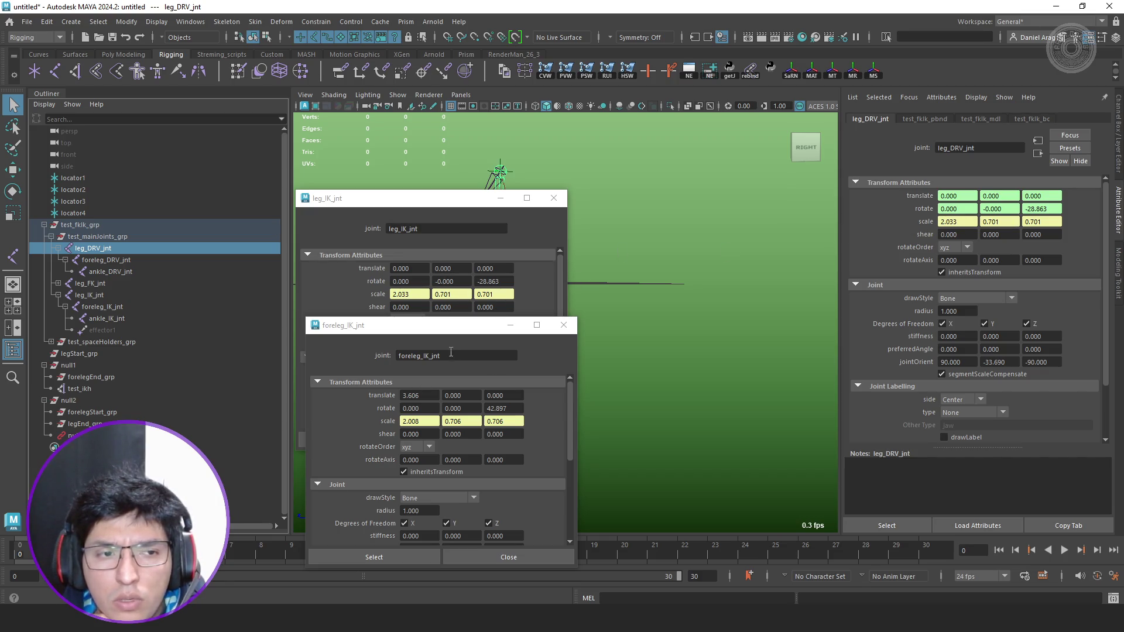
Compare foreleg_DRV_jnt values, then close the leg_IK_jnt and foreleg_IK_jnt attribute windows.
{"action": "left_click", "coordinate": [146, 261]}
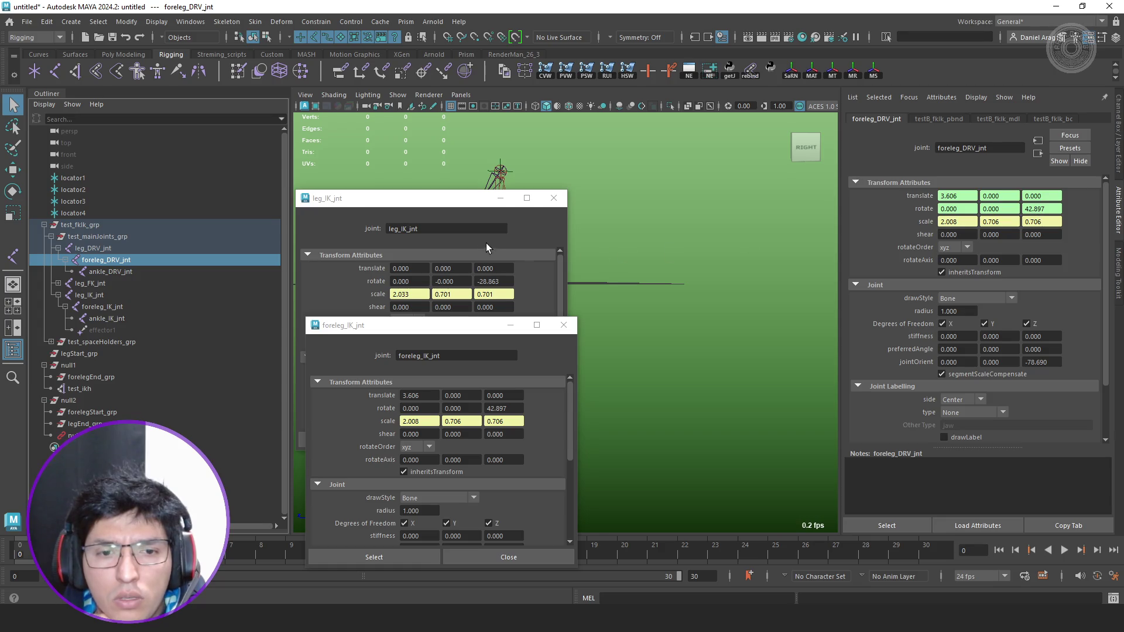
{"action": "left_click_drag", "start_coordinate": [456, 199], "coordinate": [484, 118]}
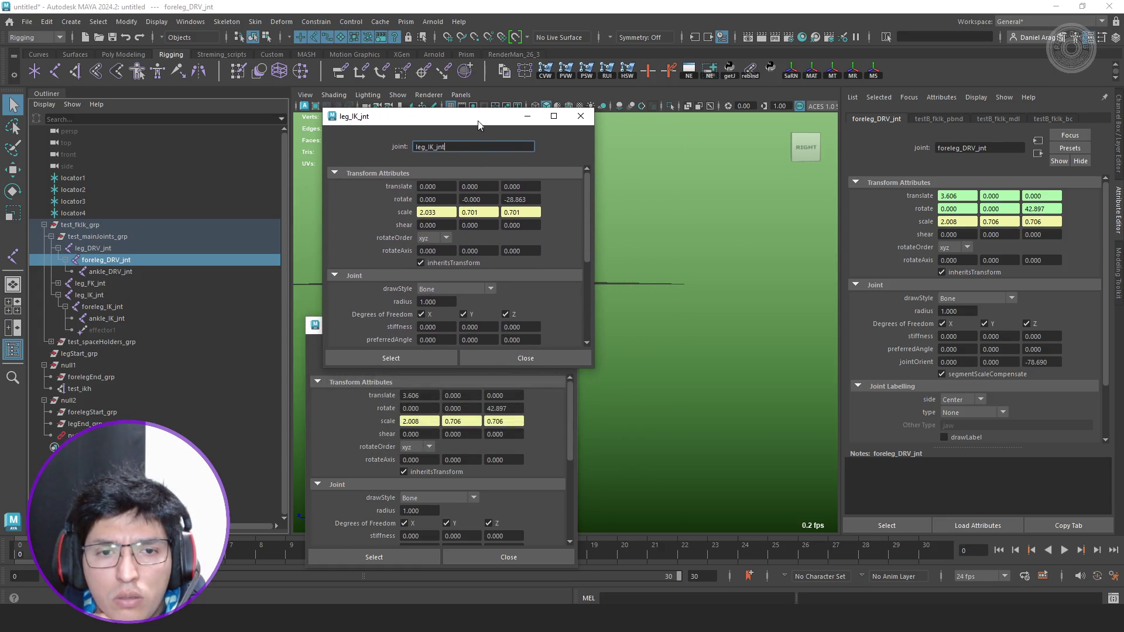
{"action": "scroll", "coordinate": [384, 238], "scroll_direction": "down", "scroll_amount": 2}
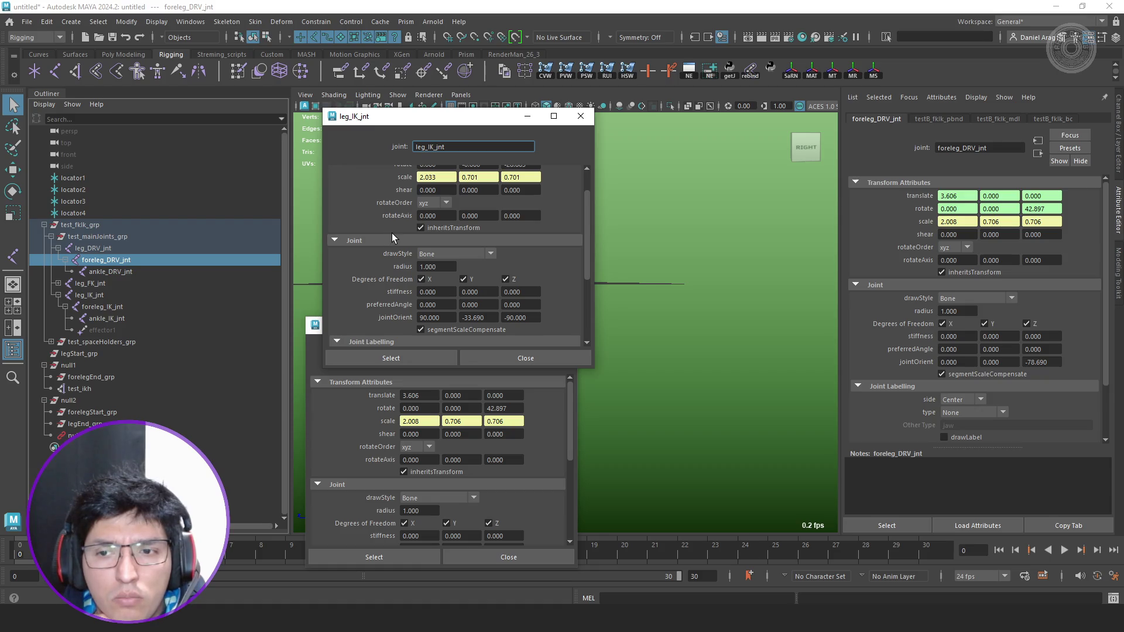
{"action": "scroll", "coordinate": [361, 429], "scroll_direction": "down", "scroll_amount": 2}
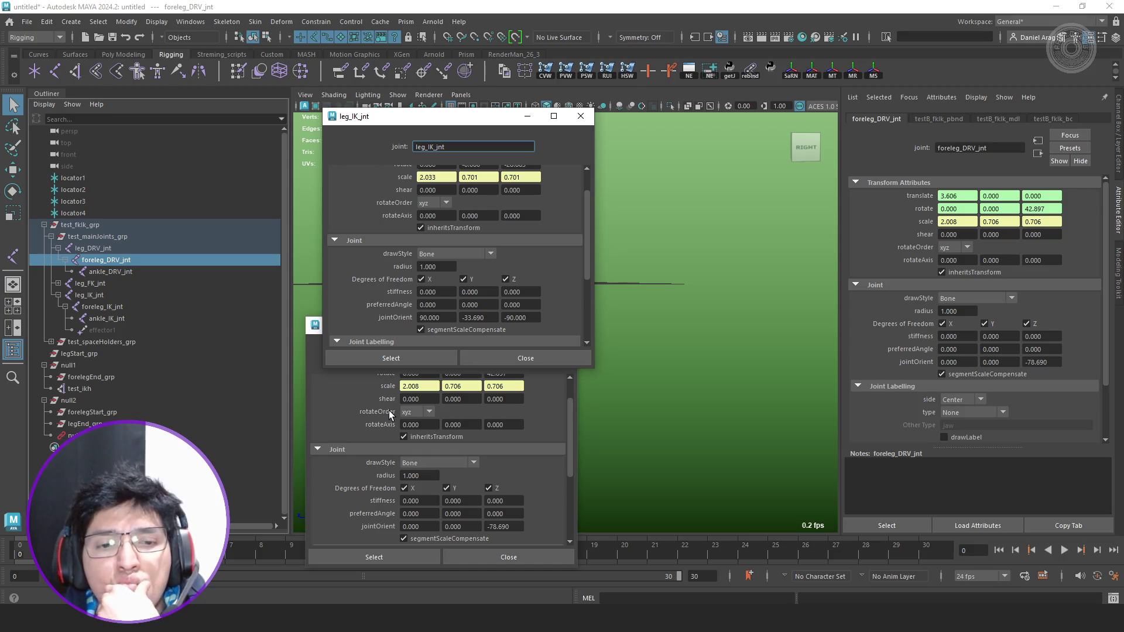
{"action": "left_click", "coordinate": [579, 117]}
{"action": "left_click", "coordinate": [563, 325]}
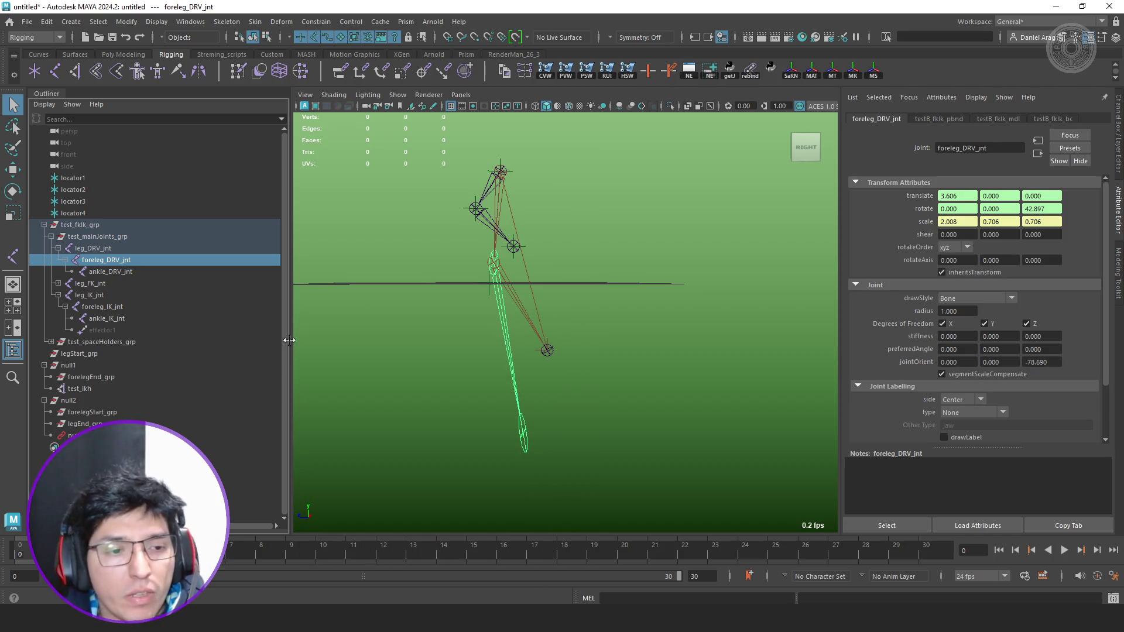
Move null1 downward with the Move tool so the IK leg stretches.
{"action": "left_click", "coordinate": [92, 367]}
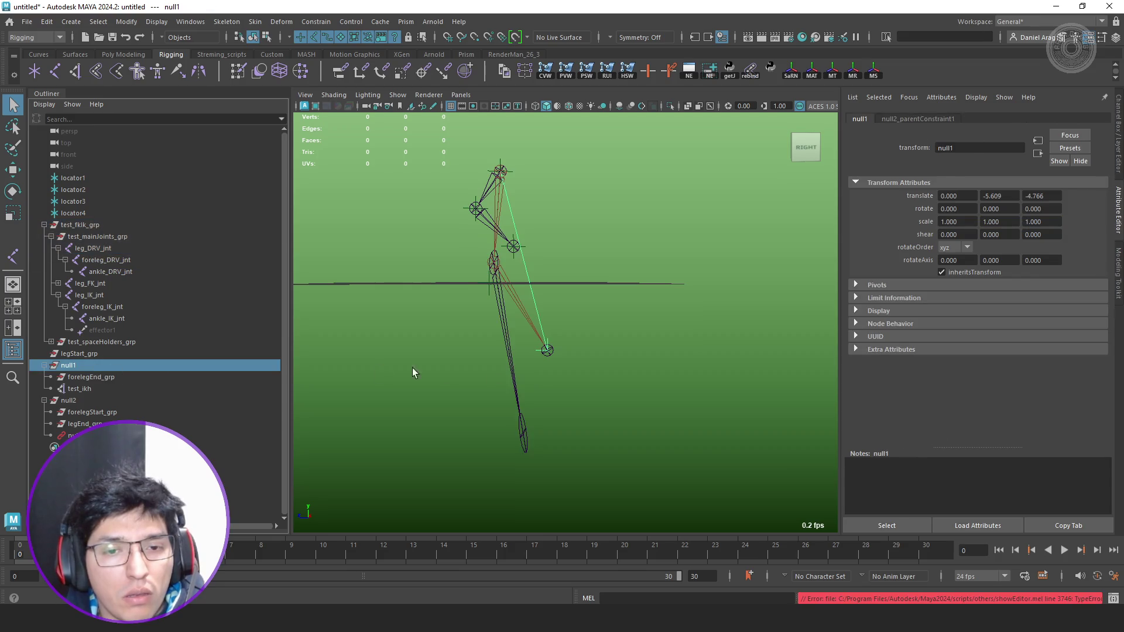
{"action": "key", "text": "w"}
{"action": "key", "text": "ctrl+z"}
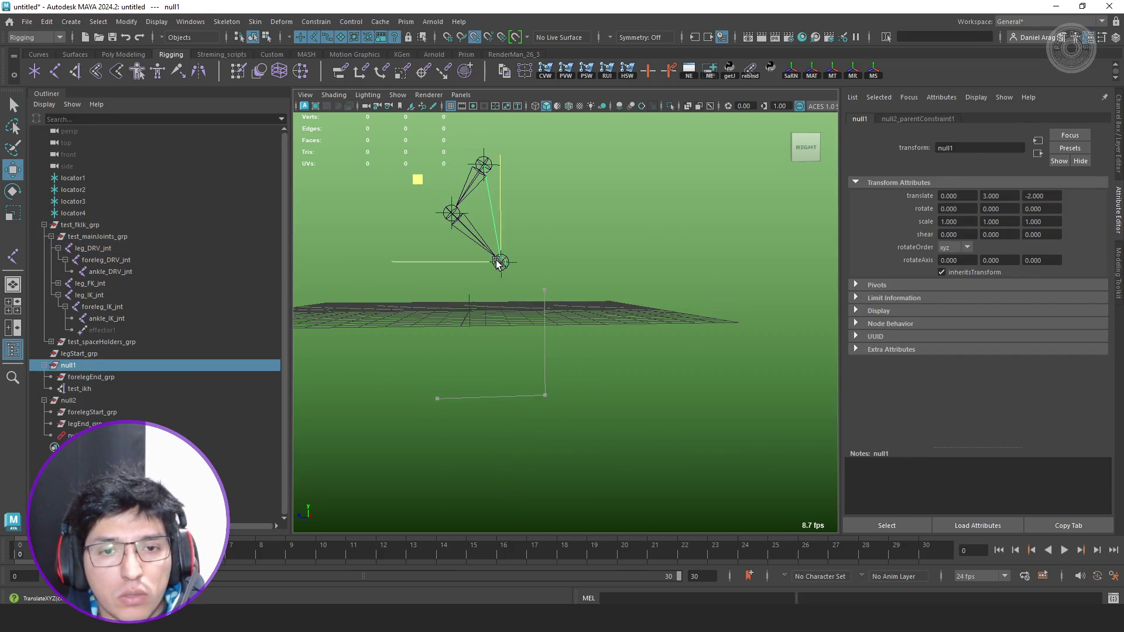
{"action": "mouse_move", "coordinate": [496, 268]}
{"action": "left_mouse_down", "text": "alt"}
{"action": "mouse_move", "coordinate": [515, 231]}
{"action": "mouse_move", "coordinate": [514, 373]}
{"action": "left_mouse_up", "text": "alt"}
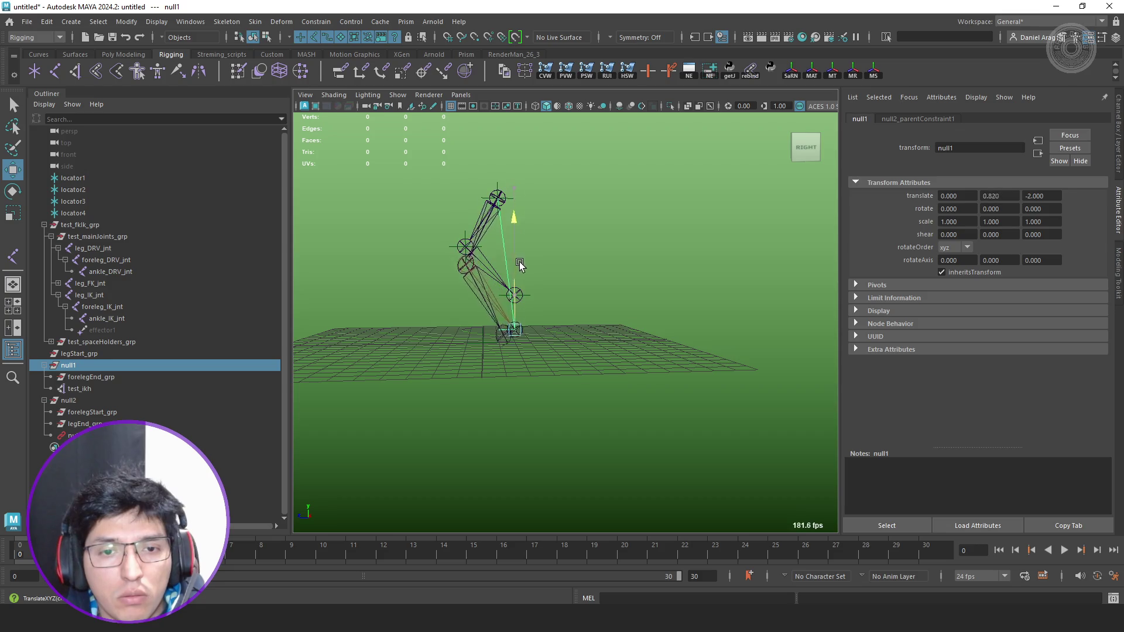
Graph foreleg_DRV_jnt's input and output connections in the Node Editor with the node expanded.
{"action": "left_click", "coordinate": [467, 368]}
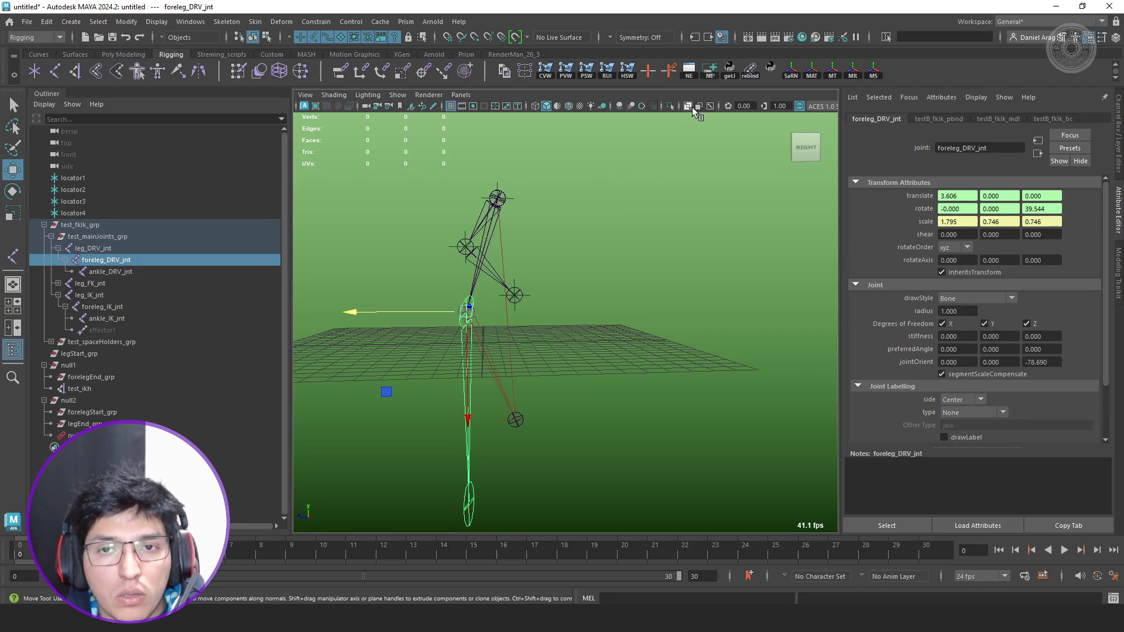
{"action": "left_click", "coordinate": [710, 74]}
{"action": "left_click", "coordinate": [139, 154]}
{"action": "scroll", "coordinate": [372, 261], "scroll_direction": "up", "scroll_amount": 3}
{"action": "key", "text": "3"}
{"action": "left_click_drag", "start_coordinate": [679, 393], "coordinate": [762, 340]}
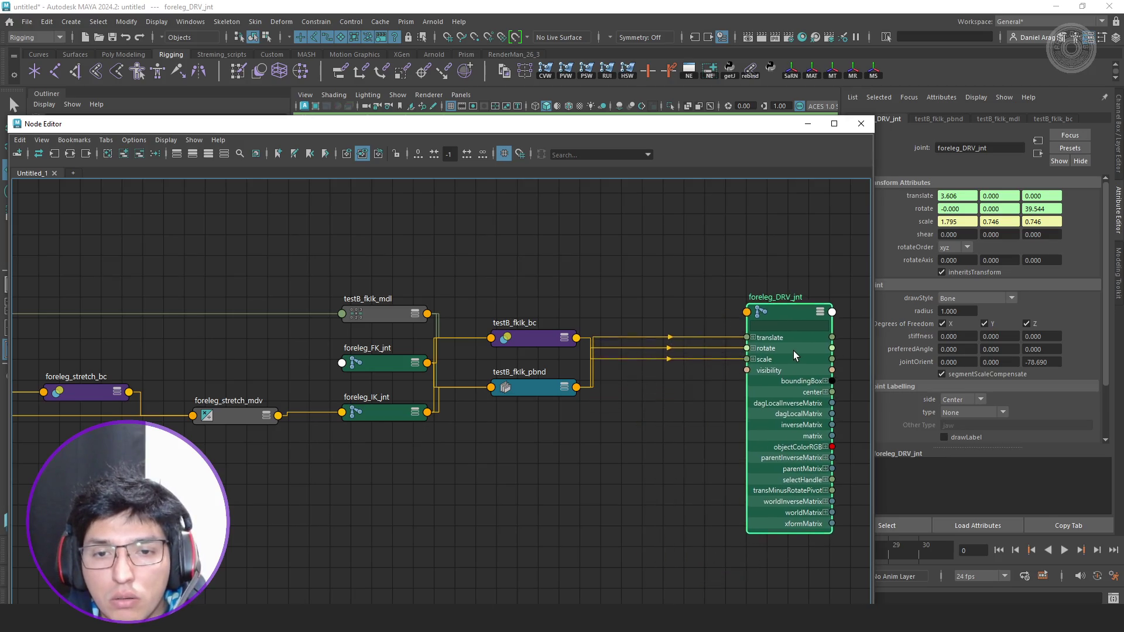
Inspect testB_fkIk_pbnd and testB_fkIk_bc, then place testB_fkIk_bc above testB_fkIk_mdl.
{"action": "left_click", "coordinate": [554, 387]}
{"action": "middle_click_drag", "start_coordinate": [633, 304], "coordinate": [664, 295]}
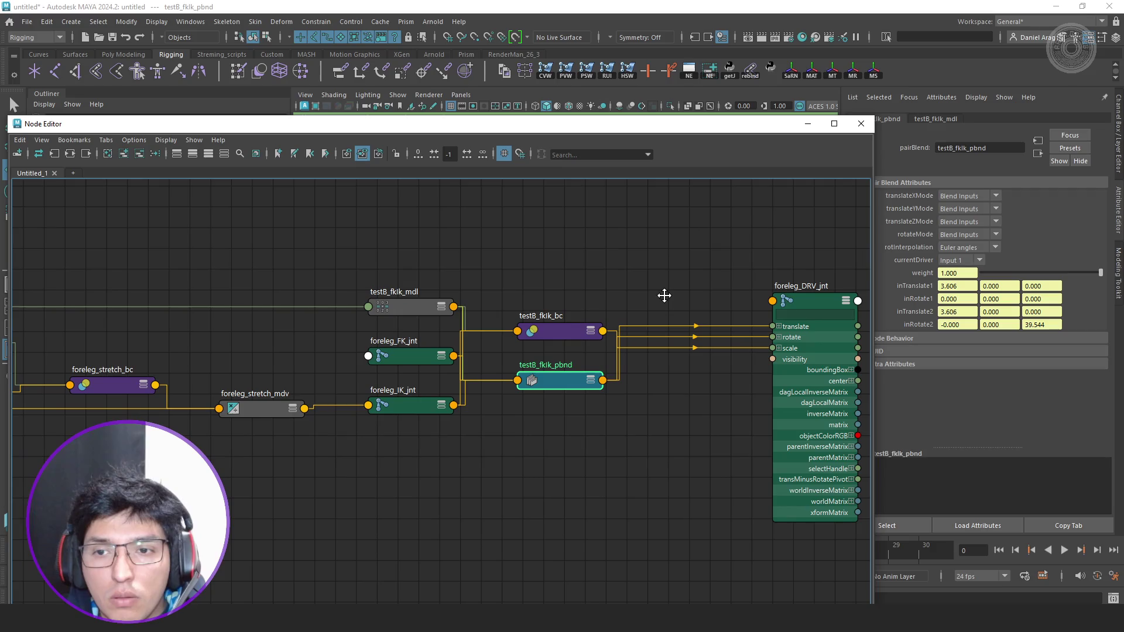
{"action": "left_click", "coordinate": [564, 333]}
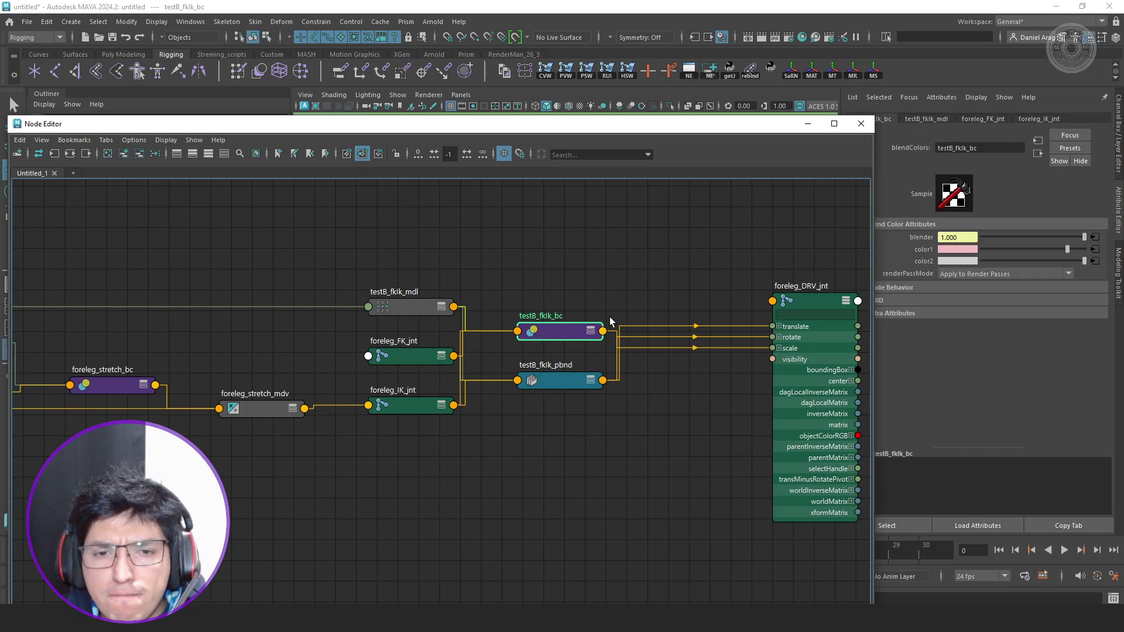
{"action": "key", "text": "ctrl+a"}
{"action": "key", "text": "Return"}
{"action": "left_click_drag", "start_coordinate": [524, 331], "coordinate": [600, 245]}
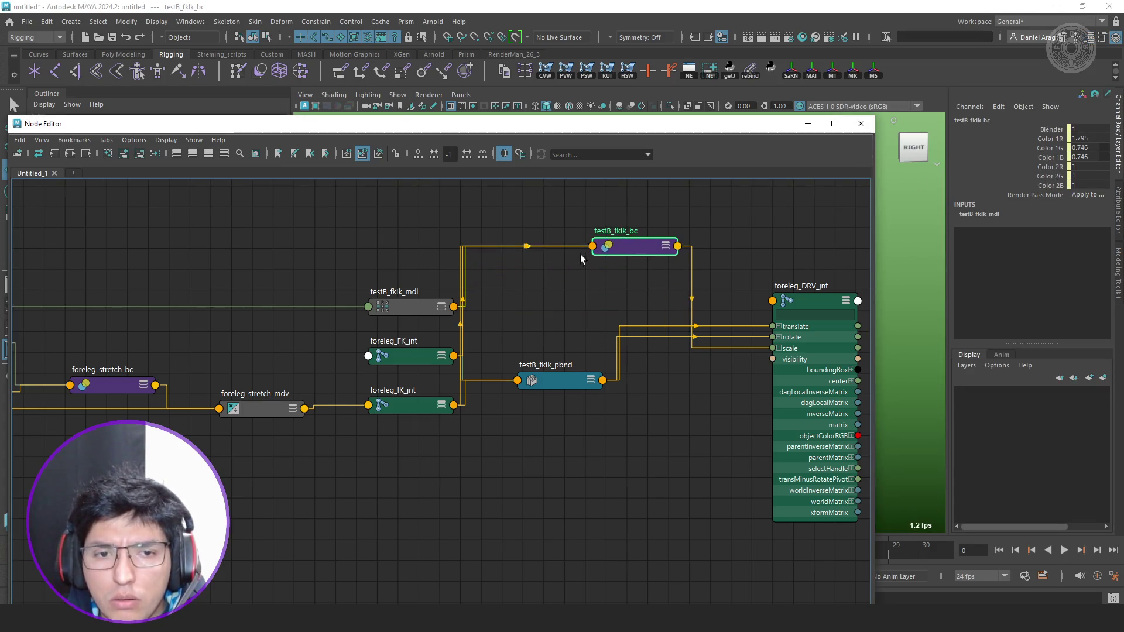
{"action": "middle_click_drag", "start_coordinate": [518, 332], "coordinate": [598, 341]}
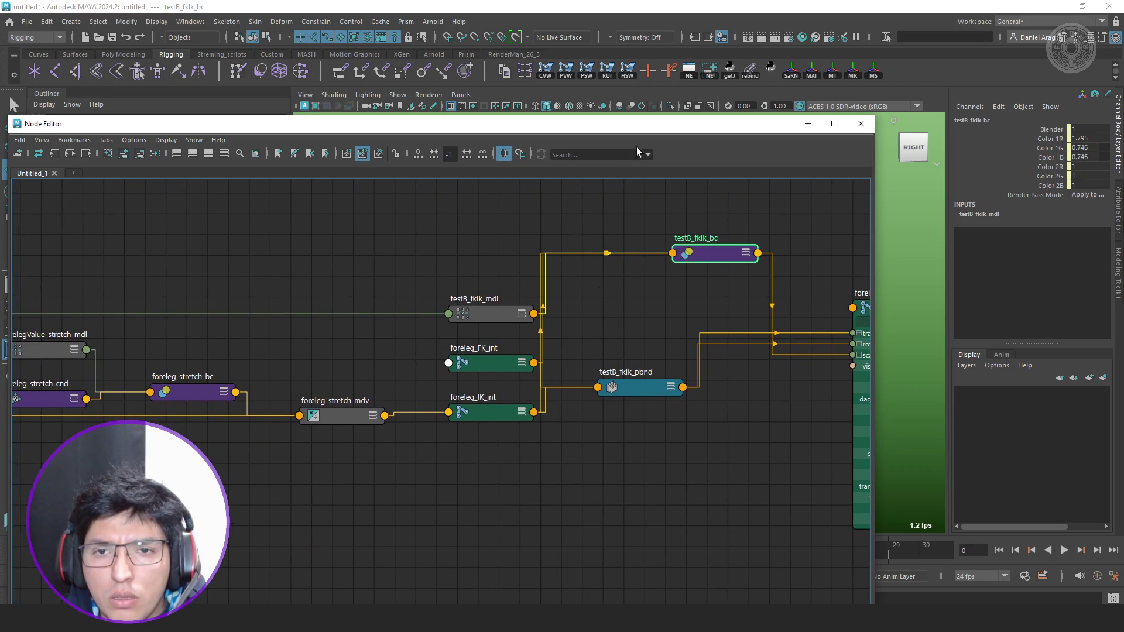
{"action": "middle_click_drag", "start_coordinate": [730, 271], "coordinate": [447, 289]}
Step through foreleg_DRV_jnt, testB_fkIk_bc and foreleg_IK_jnt with the Node Editor lowered over the scene.
{"action": "left_click", "coordinate": [623, 382]}
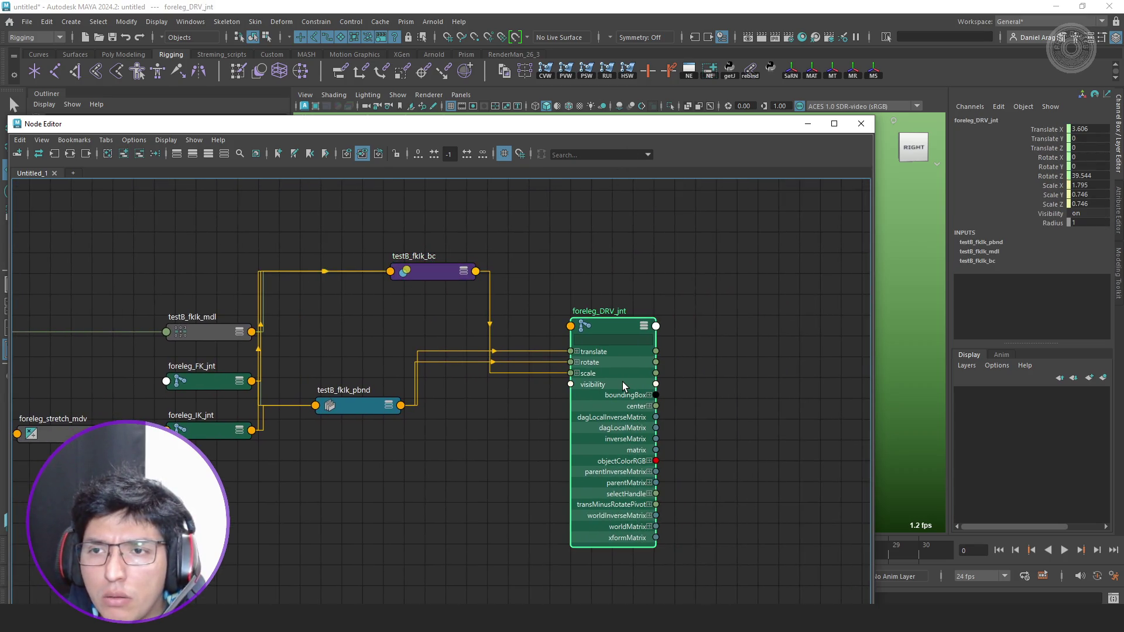
{"action": "left_click", "coordinate": [426, 271]}
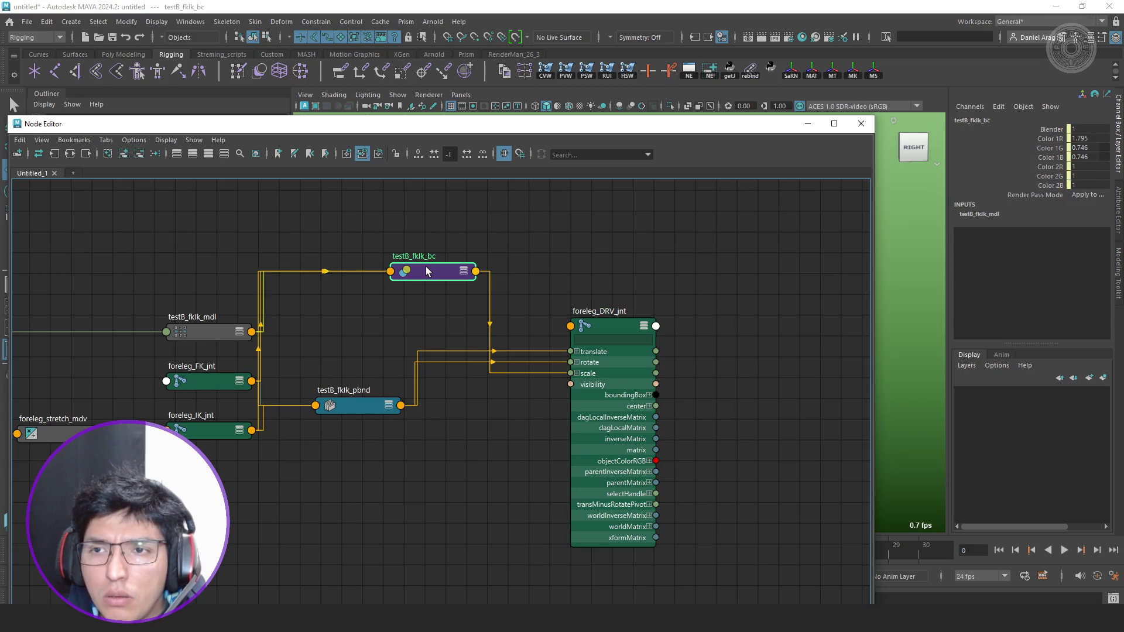
{"action": "mouse_move", "coordinate": [557, 124]}
{"action": "left_mouse_down"}
{"action": "mouse_move", "coordinate": [756, 375]}
{"action": "mouse_move", "coordinate": [763, 250]}
{"action": "left_mouse_up"}
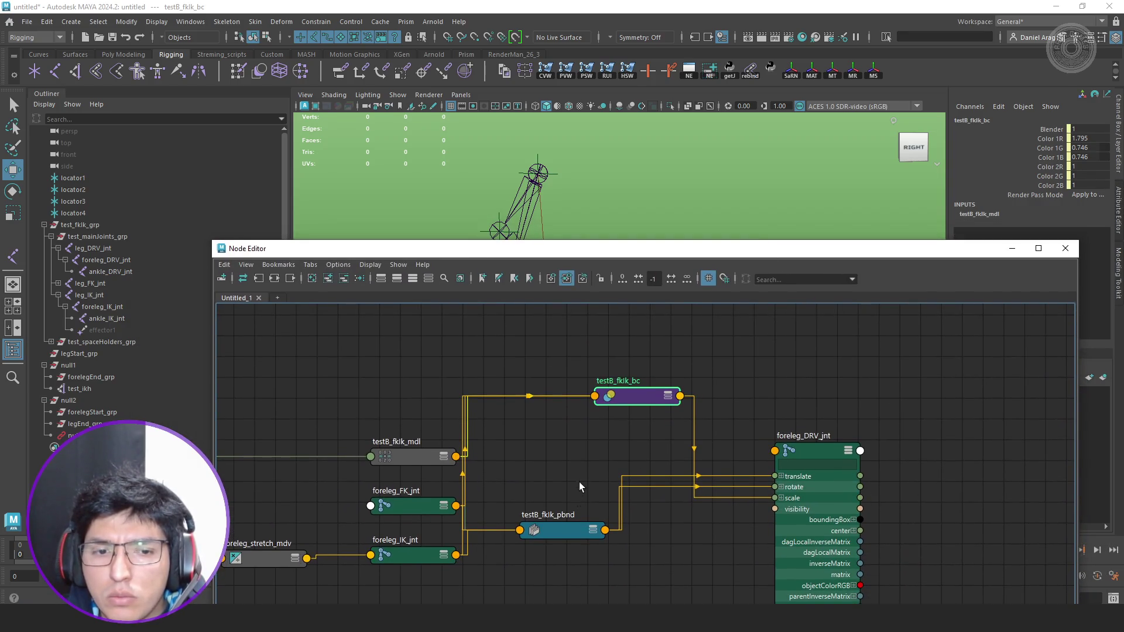
{"action": "middle_click_drag", "start_coordinate": [578, 482], "coordinate": [637, 448]}
{"action": "left_click", "coordinate": [470, 525]}
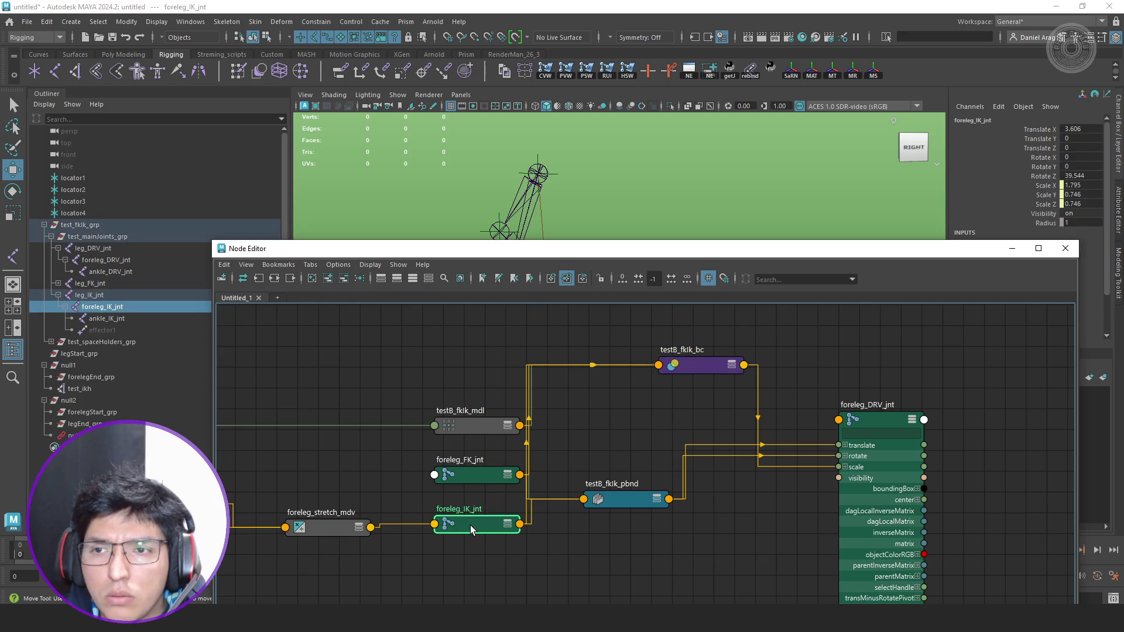
{"action": "left_click", "coordinate": [135, 260]}
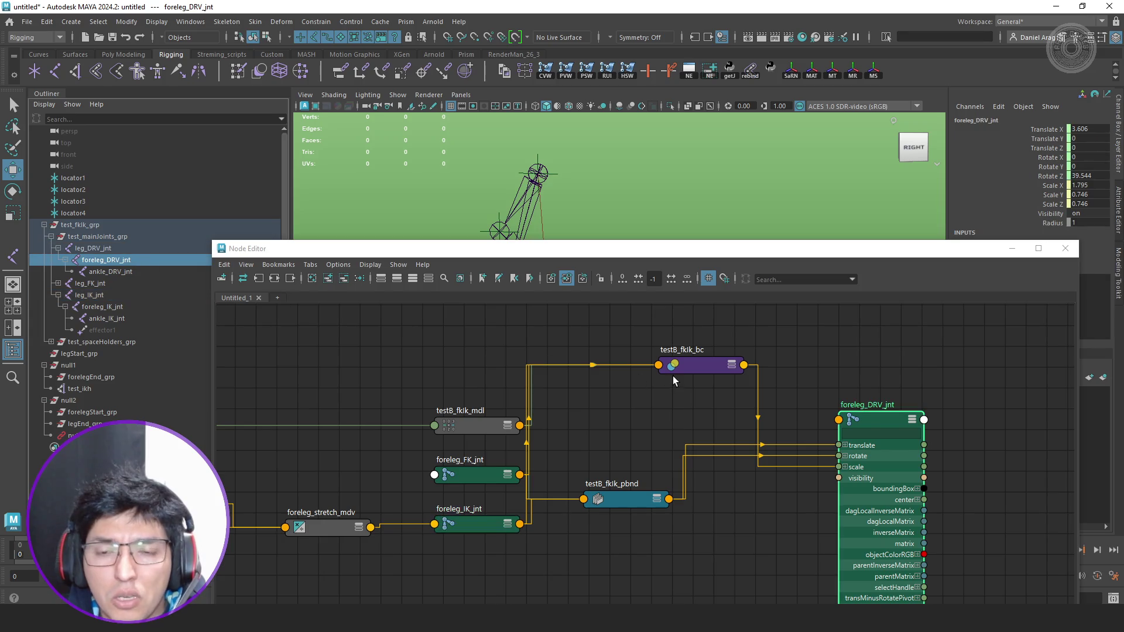
{"action": "left_click", "coordinate": [694, 366]}
Move testB_fkIk_mdl up and left and show its full multiplier attributes.
{"action": "middle_click_drag", "start_coordinate": [630, 457], "coordinate": [746, 438], "text": "alt"}
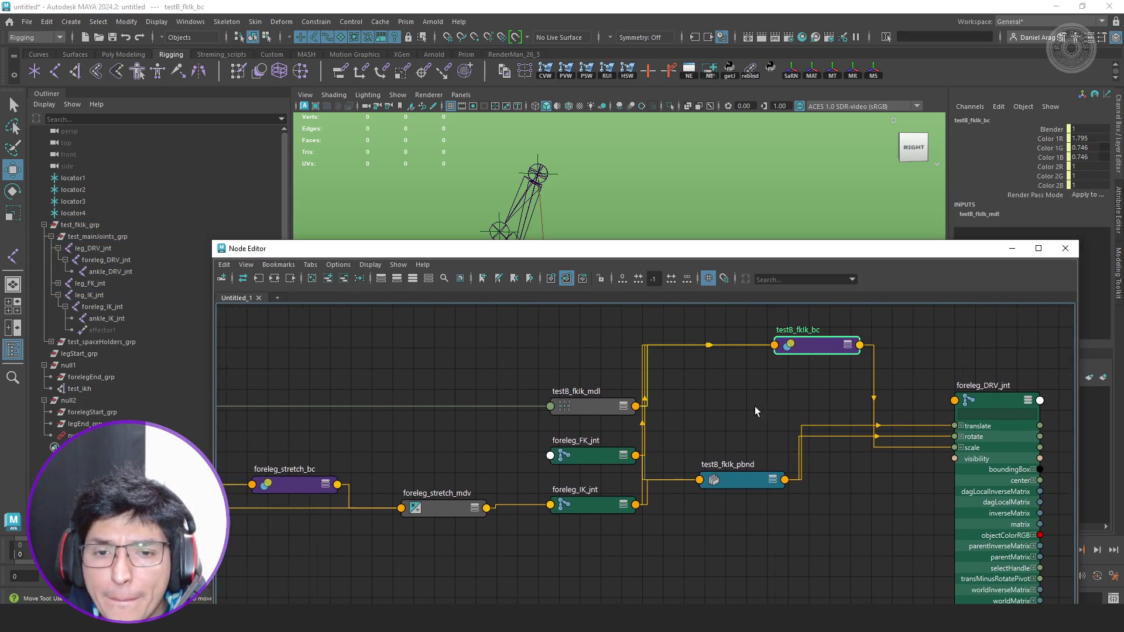
{"action": "left_click_drag", "start_coordinate": [592, 401], "coordinate": [535, 369]}
{"action": "double_click", "coordinate": [535, 366]}
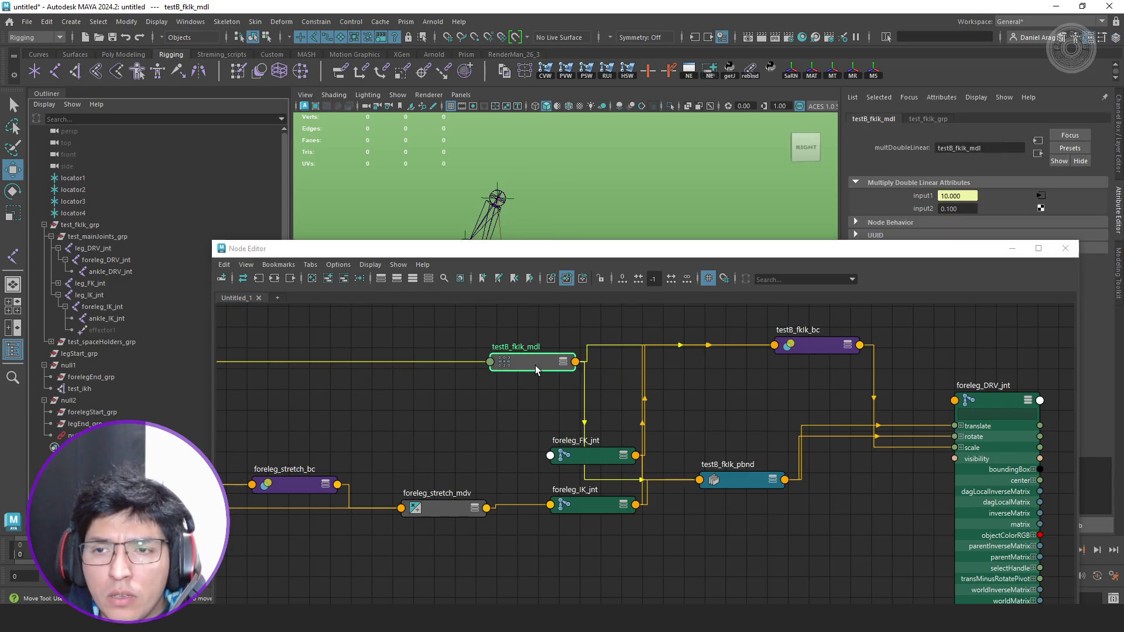
{"action": "scroll", "coordinate": [561, 388], "scroll_direction": "down", "scroll_amount": 2}
{"action": "scroll", "coordinate": [763, 403], "scroll_direction": "down", "scroll_amount": 2}
{"action": "scroll", "coordinate": [683, 396], "scroll_direction": "down", "scroll_amount": 2}
{"action": "scroll", "coordinate": [726, 417], "scroll_direction": "down", "scroll_amount": 1}
{"action": "scroll", "coordinate": [730, 417], "scroll_direction": "up", "scroll_amount": 3}
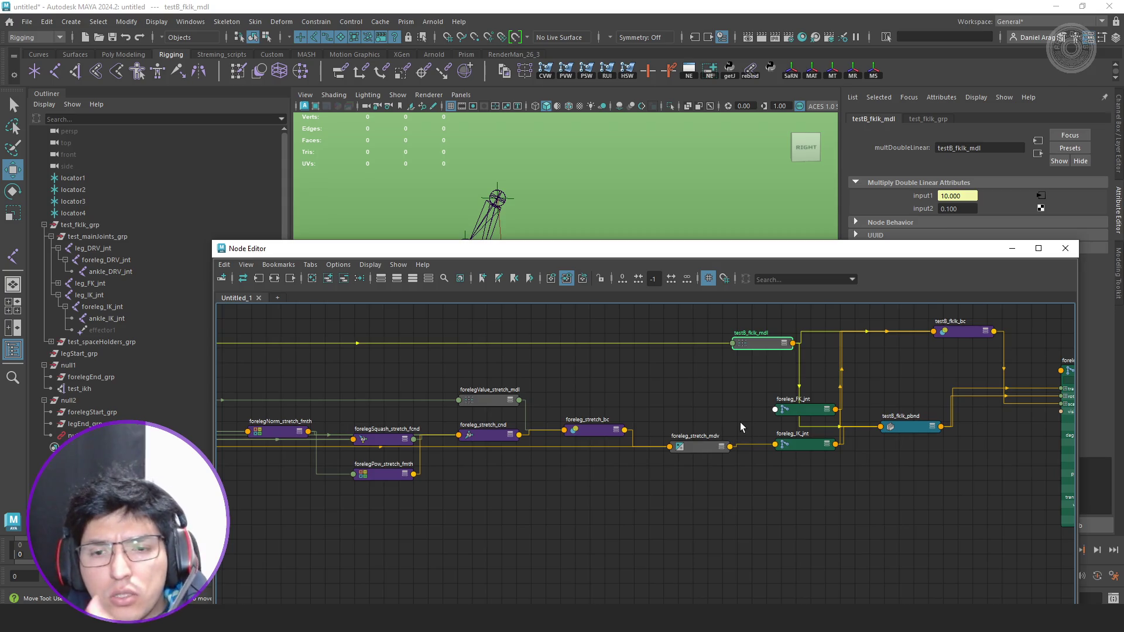
{"action": "scroll", "coordinate": [740, 419], "scroll_direction": "up", "scroll_amount": 1}
Inspect foreleg_stretch_mdv, _bc, _cnd, forelegValue_stretch_mdl and forelegSquash_stretch_fcnd in turn.
{"action": "left_click", "coordinate": [691, 453]}
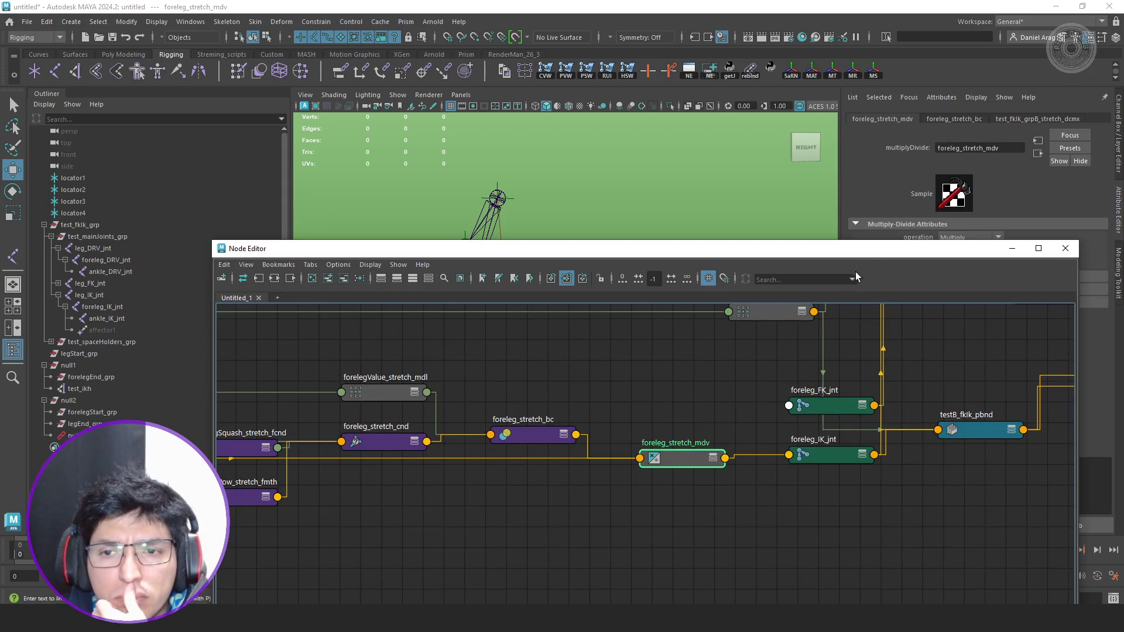
{"action": "left_click_drag", "start_coordinate": [856, 249], "coordinate": [644, 255]}
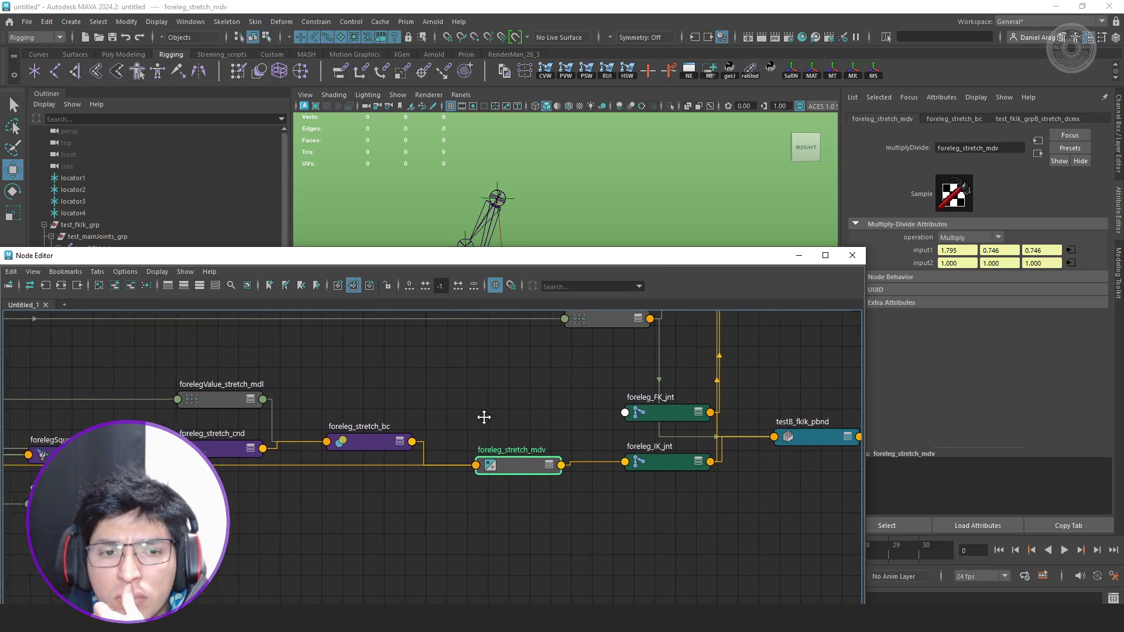
{"action": "middle_click_drag", "start_coordinate": [470, 417], "coordinate": [659, 423], "text": "alt"}
{"action": "left_click", "coordinate": [590, 432]}
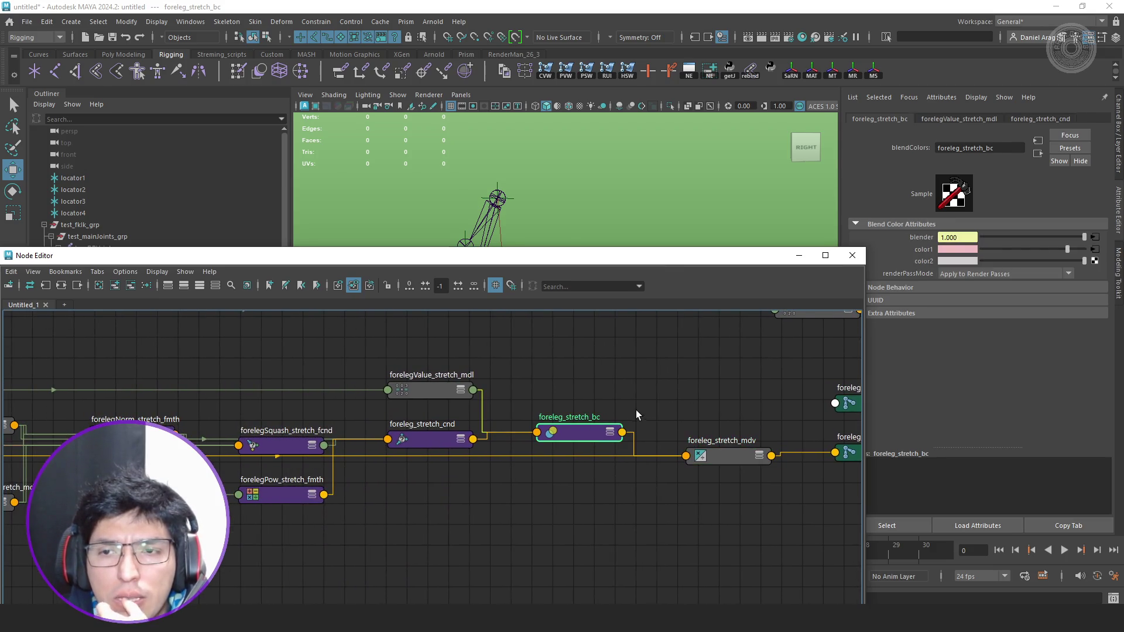
{"action": "left_click", "coordinate": [424, 441]}
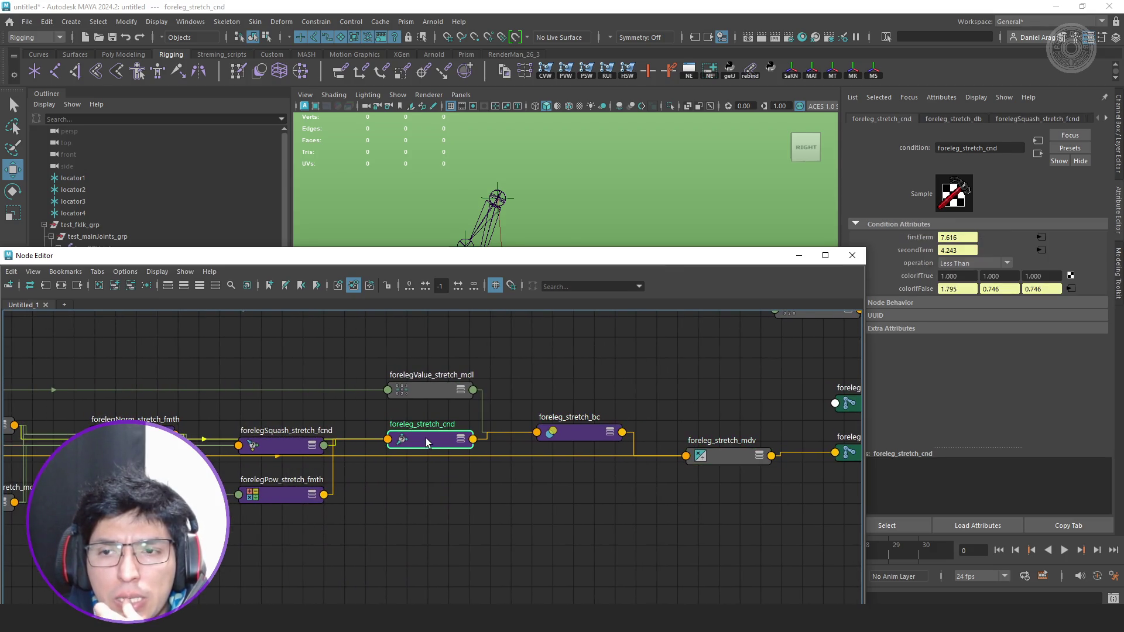
{"action": "left_click", "coordinate": [451, 399]}
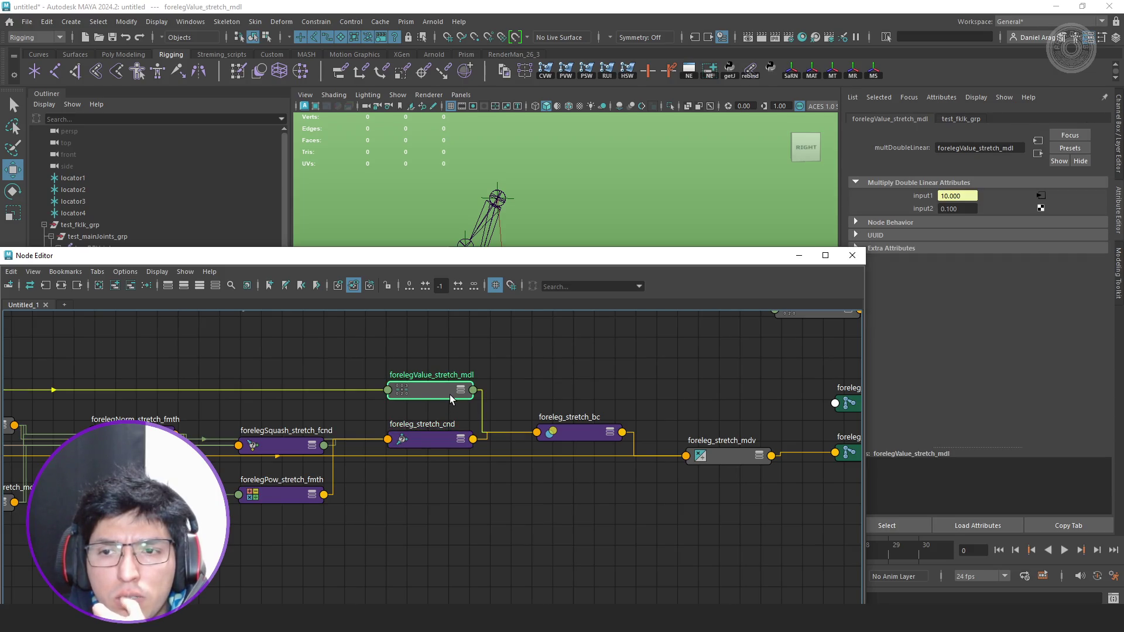
{"action": "middle_click_drag", "start_coordinate": [345, 383], "coordinate": [535, 386], "text": "alt"}
{"action": "scroll", "coordinate": [527, 474], "scroll_direction": "up", "scroll_amount": 3}
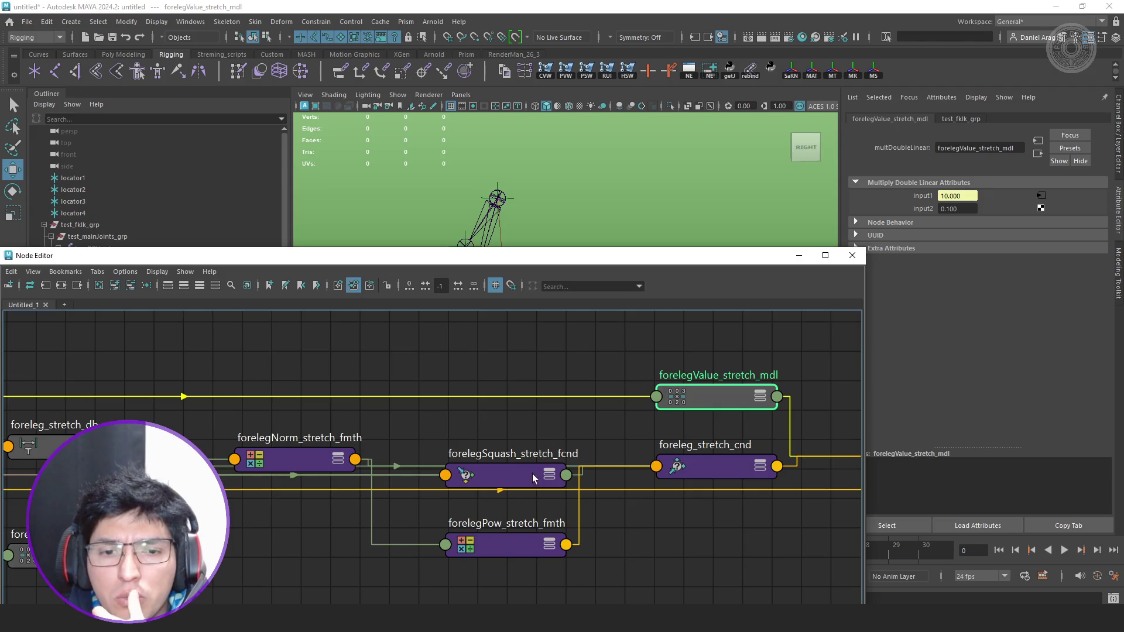
{"action": "left_click", "coordinate": [524, 482]}
{"action": "scroll", "coordinate": [538, 446], "scroll_direction": "down", "scroll_amount": 2}
Move forelegNorm_stretch_fmth and forelegGlobalScale_stretch_mdl lower in the stretch graph.
{"action": "left_click_drag", "start_coordinate": [389, 463], "coordinate": [385, 559]}
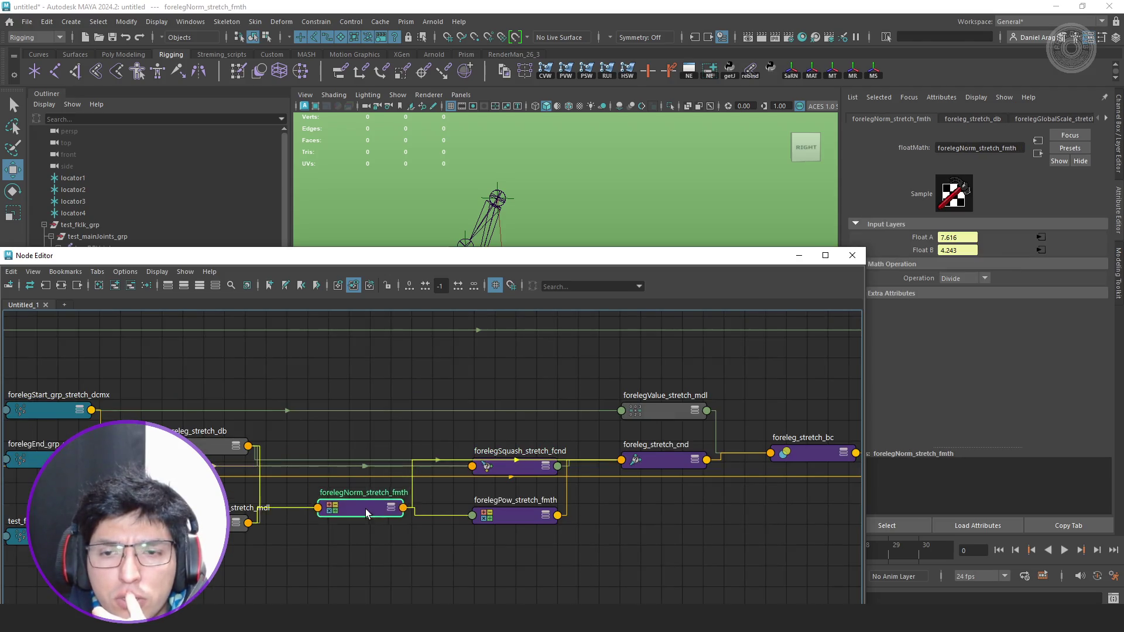
{"action": "middle_click_drag", "start_coordinate": [384, 560], "coordinate": [525, 522], "text": "alt"}
{"action": "left_click", "coordinate": [671, 482]}
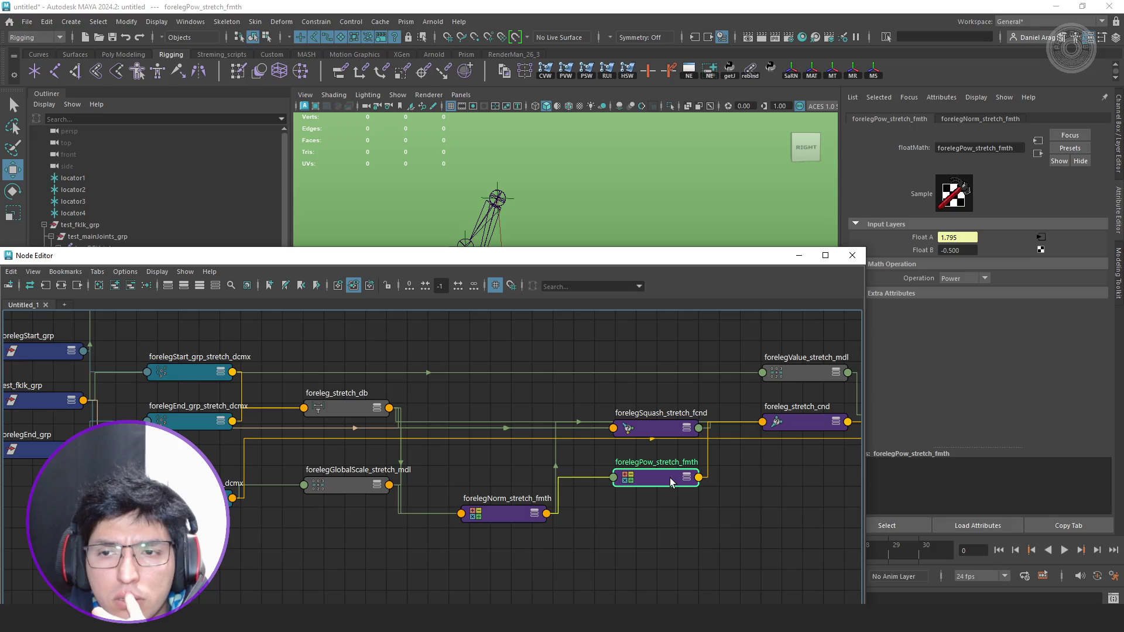
{"action": "middle_click_drag", "start_coordinate": [471, 475], "coordinate": [627, 457], "text": "alt"}
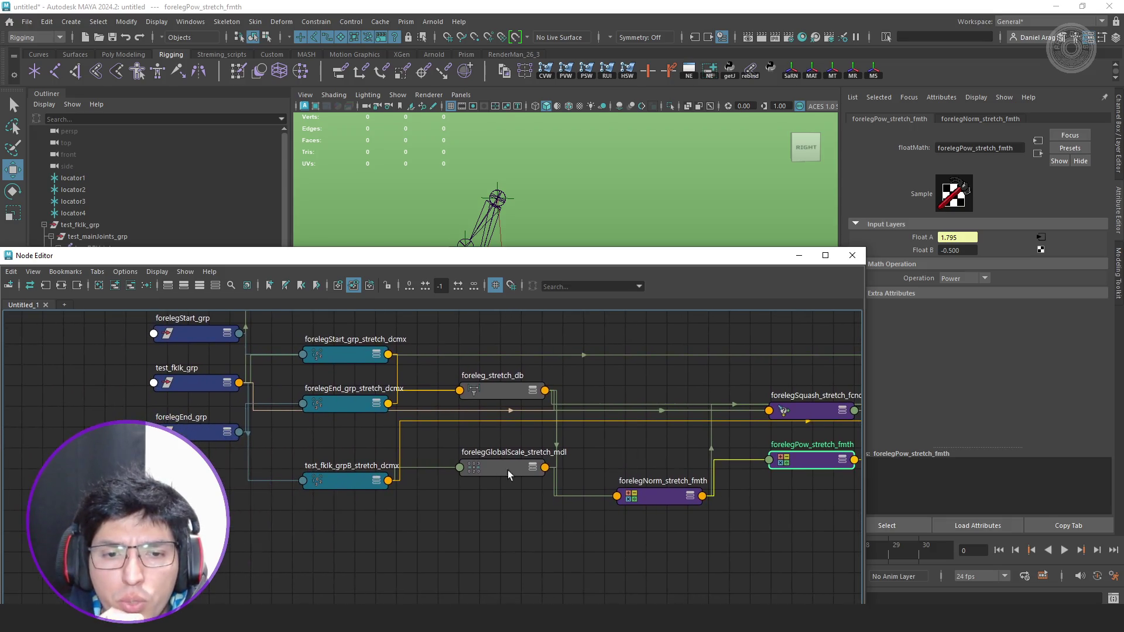
{"action": "mouse_move", "coordinate": [495, 465]}
{"action": "left_mouse_down"}
{"action": "mouse_move", "coordinate": [478, 503]}
{"action": "mouse_move", "coordinate": [487, 472]}
{"action": "left_mouse_up"}
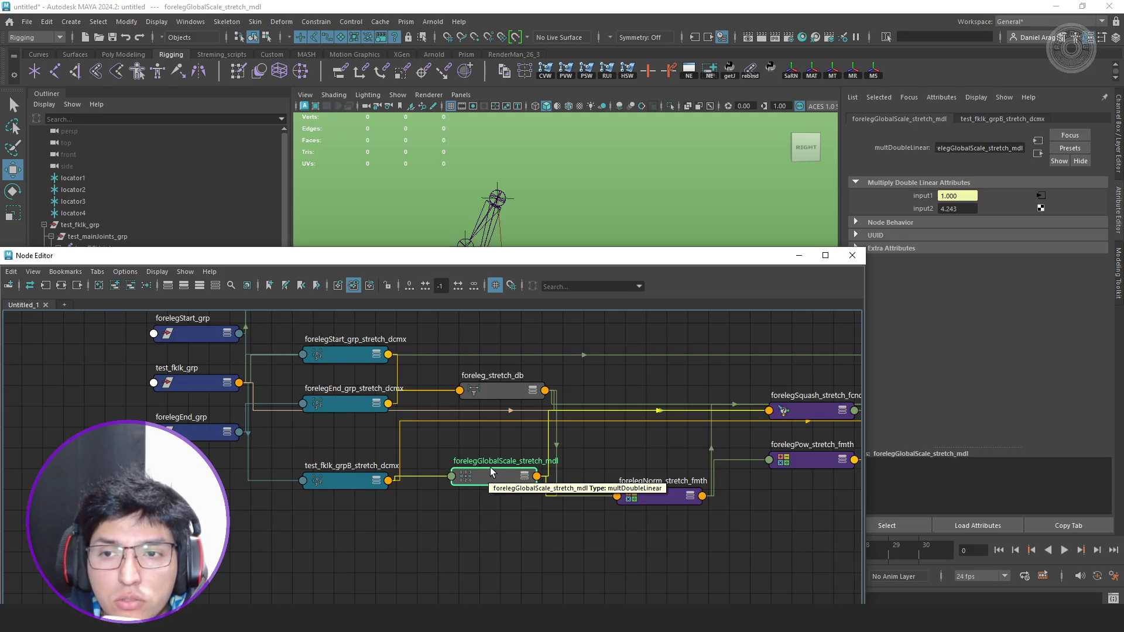
{"action": "left_click_drag", "start_coordinate": [491, 467], "coordinate": [489, 510]}
{"action": "middle_click_drag", "start_coordinate": [490, 488], "coordinate": [528, 458], "text": "alt"}
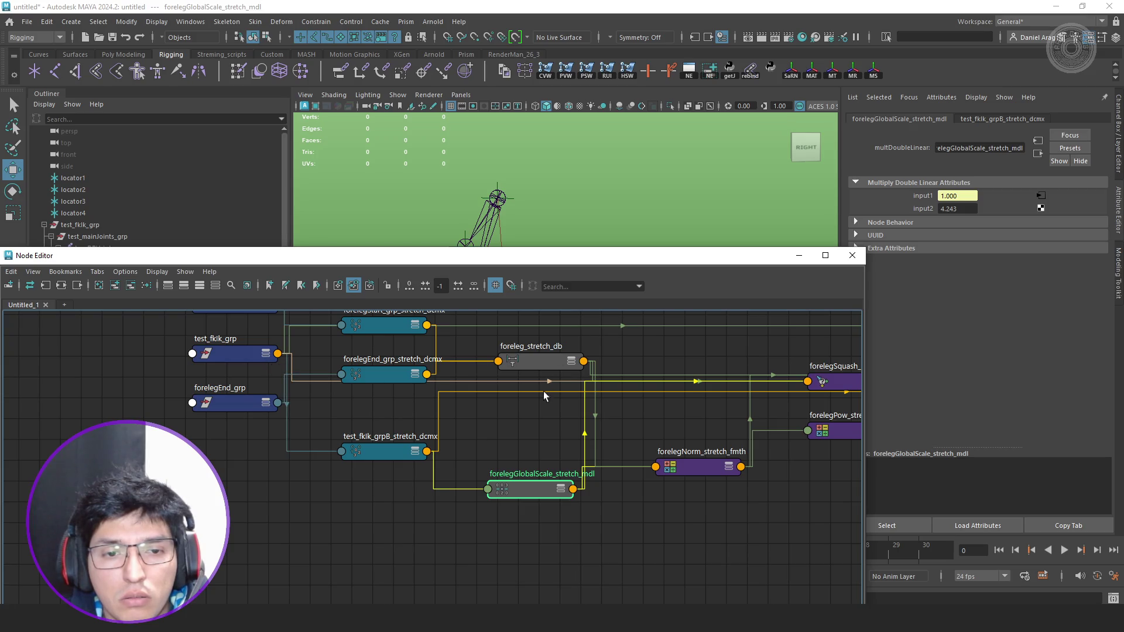
{"action": "scroll", "coordinate": [546, 390], "scroll_direction": "down", "scroll_amount": 3}
{"action": "scroll", "coordinate": [527, 456], "scroll_direction": "down", "scroll_amount": 3}
{"action": "scroll", "coordinate": [513, 488], "scroll_direction": "down", "scroll_amount": 2}
Show foreleg_stretch_mdv's multiply values of 1.795, 0.746, 0.746.
{"action": "middle_click_drag", "start_coordinate": [499, 473], "coordinate": [284, 427], "text": "alt"}
{"action": "scroll", "coordinate": [283, 427], "scroll_direction": "up", "scroll_amount": 4}
{"action": "scroll", "coordinate": [286, 421], "scroll_direction": "up", "scroll_amount": 3}
{"action": "left_click", "coordinate": [523, 416]}
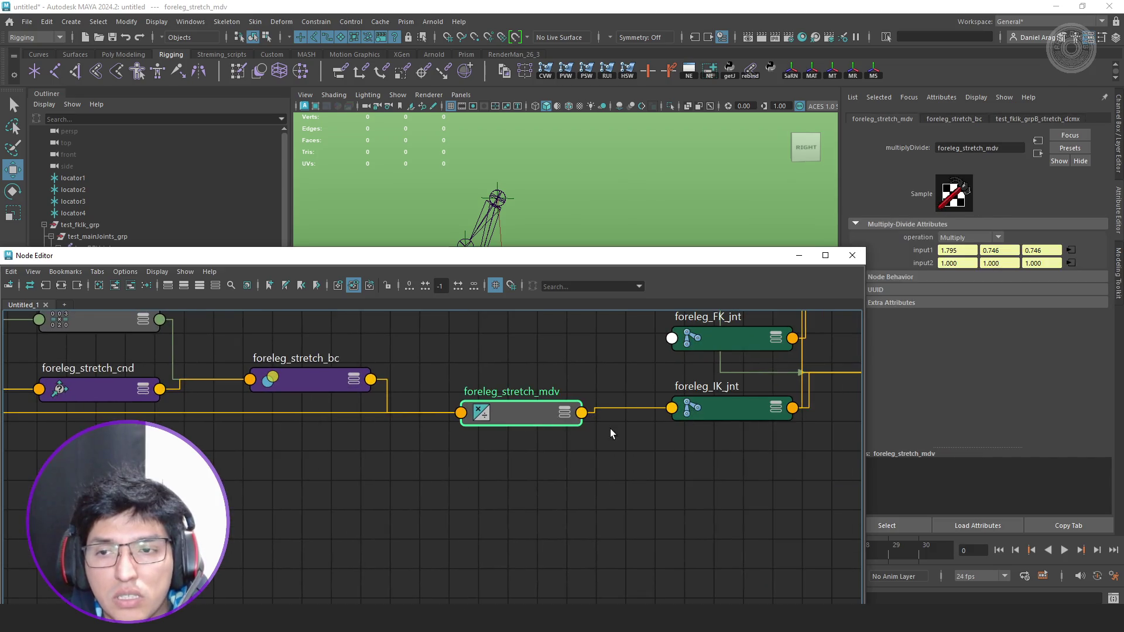
Inspect foreleg_IK_jnt, then expand the FK/IK blendColors node feeding foreleg_DRV_jnt.
{"action": "middle_click_drag", "start_coordinate": [609, 428], "coordinate": [455, 451], "text": "alt"}
{"action": "left_click", "coordinate": [641, 422]}
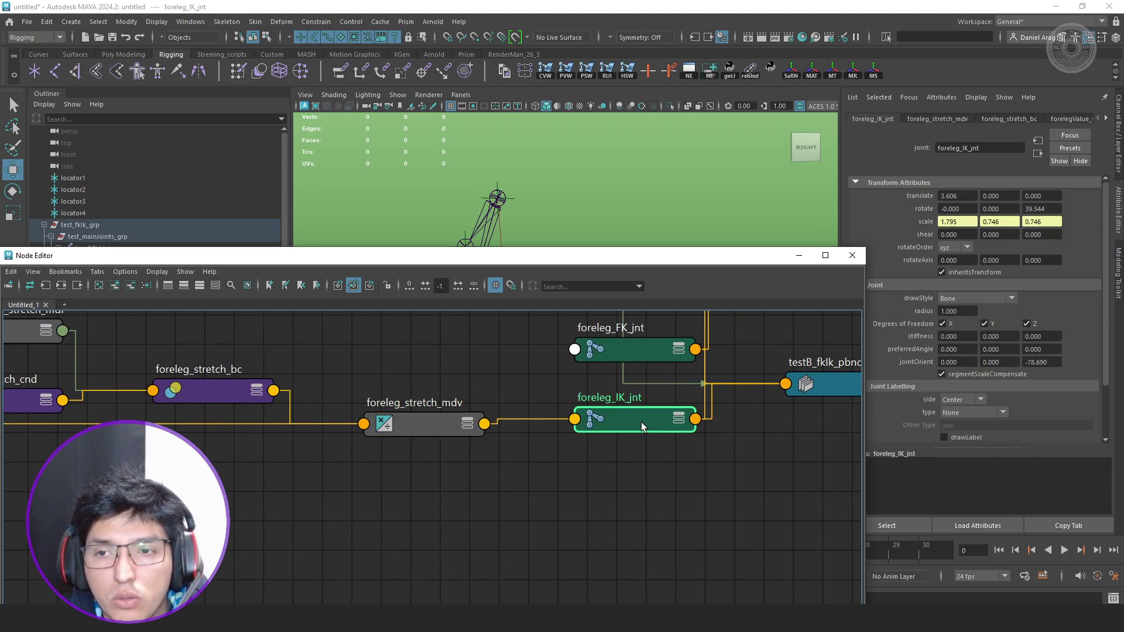
{"action": "left_click_drag", "start_coordinate": [607, 260], "coordinate": [764, 383]}
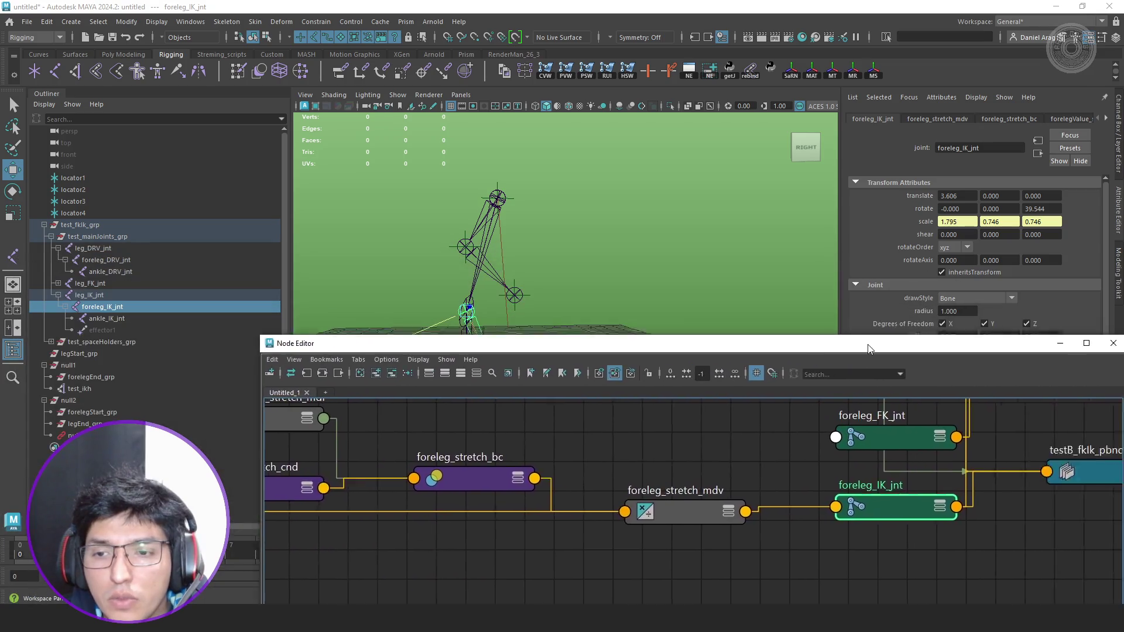
{"action": "scroll", "coordinate": [729, 501], "scroll_direction": "down", "scroll_amount": 3}
{"action": "scroll", "coordinate": [729, 500], "scroll_direction": "up", "scroll_amount": 2}
{"action": "mouse_move", "coordinate": [729, 501]}
{"action": "middle_mouse_down", "text": "alt"}
{"action": "mouse_move", "coordinate": [713, 497]}
{"action": "mouse_move", "coordinate": [677, 585]}
{"action": "middle_mouse_up", "text": "alt"}
{"action": "left_click", "coordinate": [689, 511]}
{"action": "key", "text": "3"}
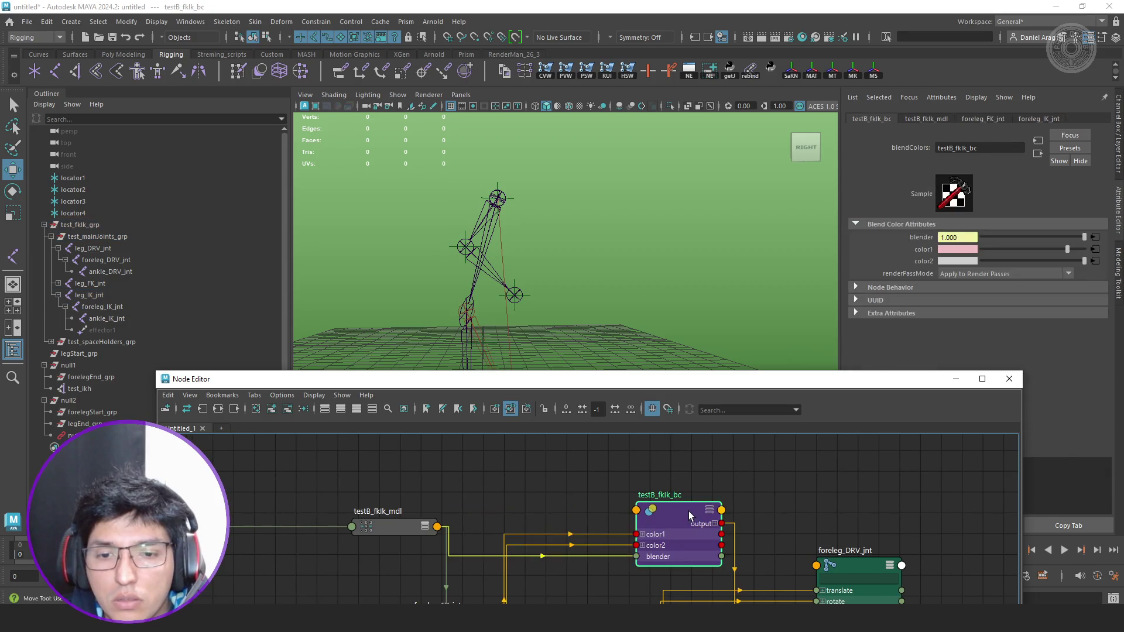
Show foreleg_DRV_jnt's blended scale 1.795, 0.746, 0.746 with the Node Editor lowered.
{"action": "middle_click_drag", "start_coordinate": [835, 605], "coordinate": [731, 495], "text": "alt"}
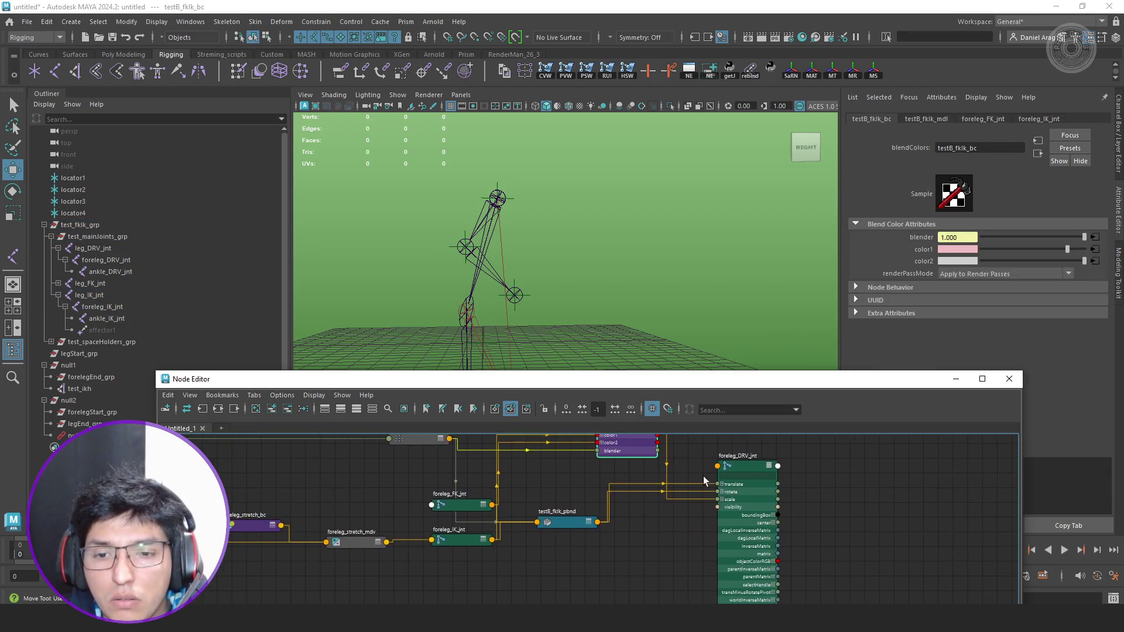
{"action": "left_click_drag", "start_coordinate": [543, 535], "coordinate": [561, 495]}
{"action": "left_click", "coordinate": [751, 503]}
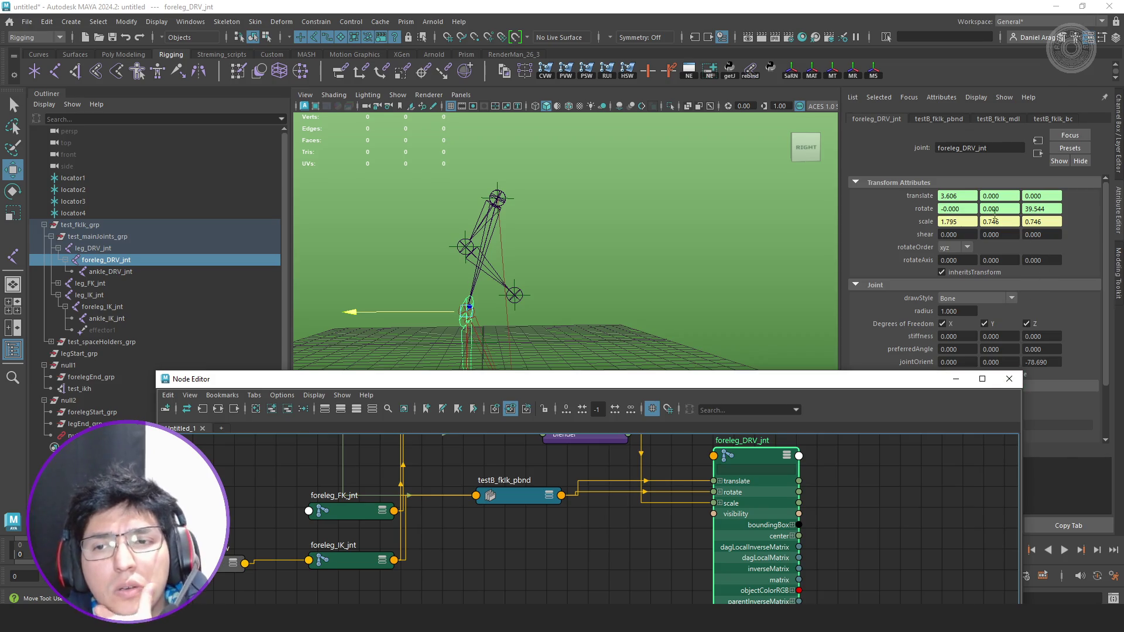
{"action": "left_click_drag", "start_coordinate": [841, 383], "coordinate": [854, 500]}
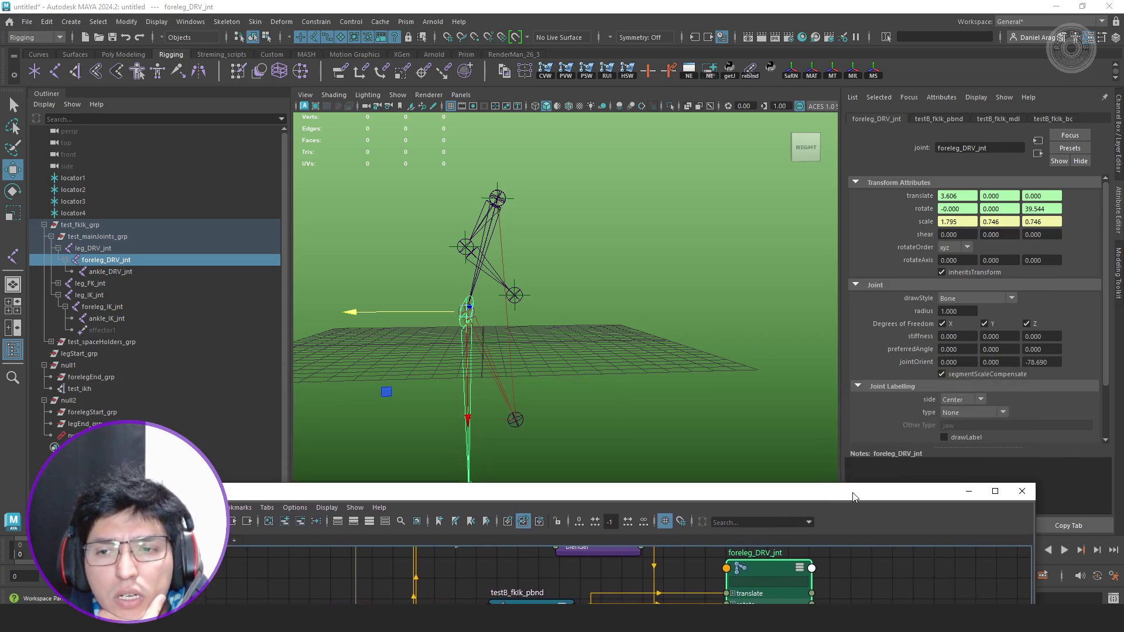
Compare values across the foreleg, ankle and leg IK/DRV joints and the legEnd and forelegStart groups.
{"action": "left_click", "coordinate": [120, 307]}
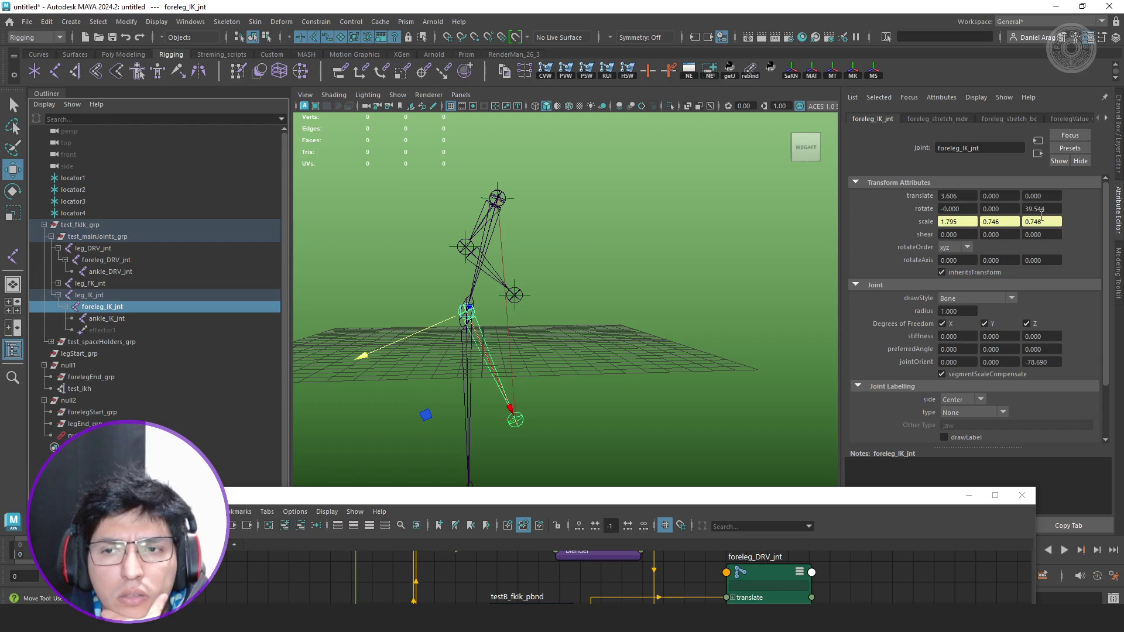
{"action": "left_click", "coordinate": [127, 260]}
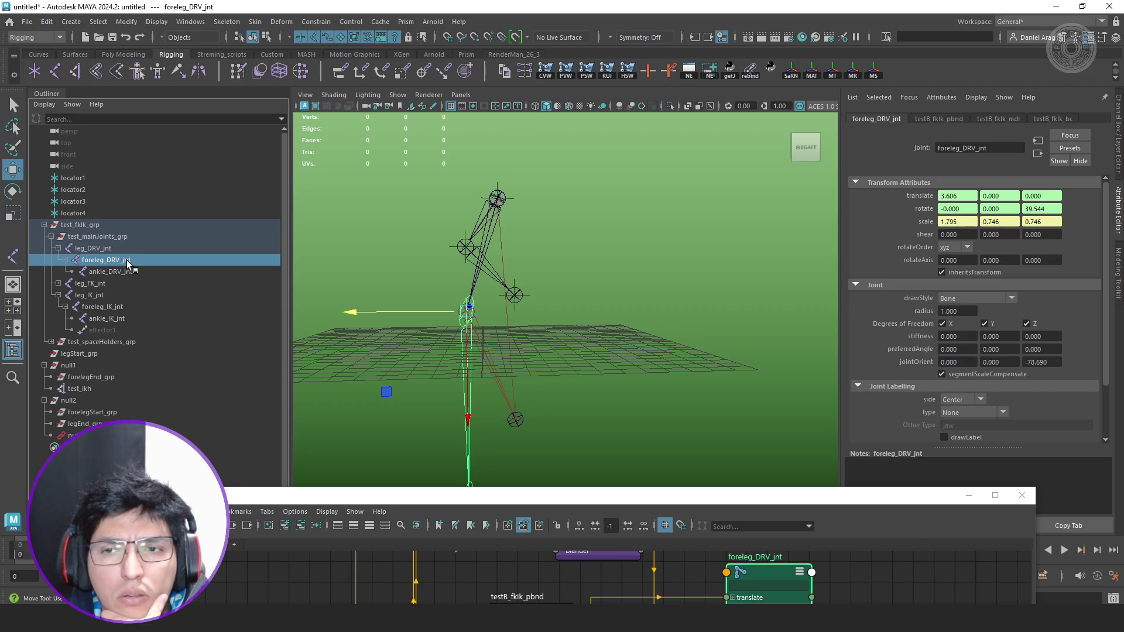
{"action": "left_click", "coordinate": [112, 309]}
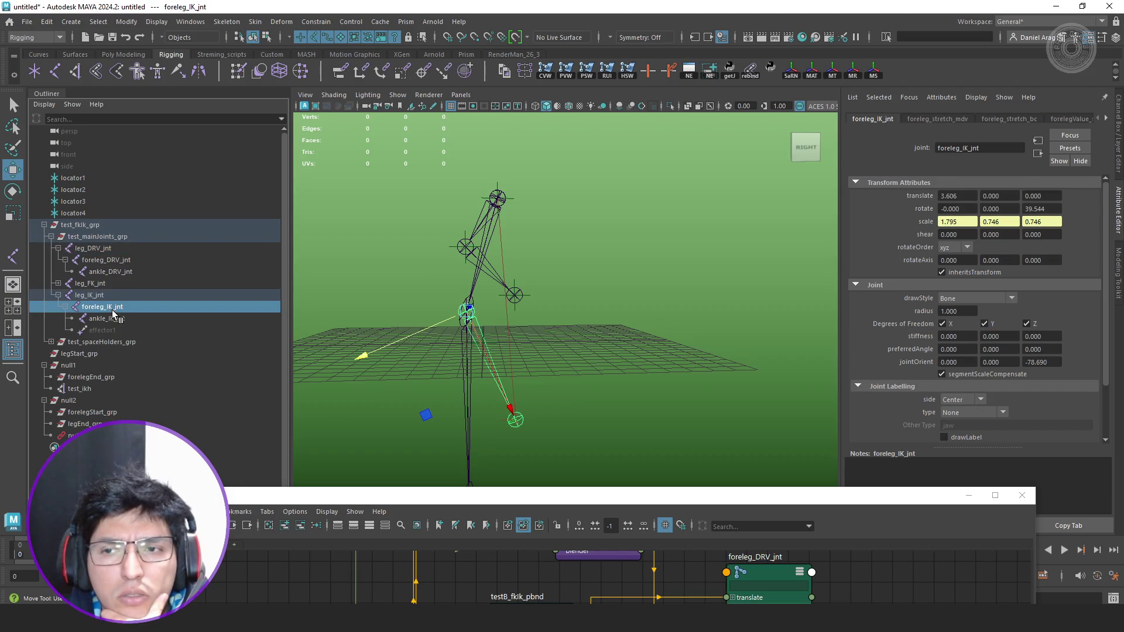
{"action": "left_click", "coordinate": [120, 320]}
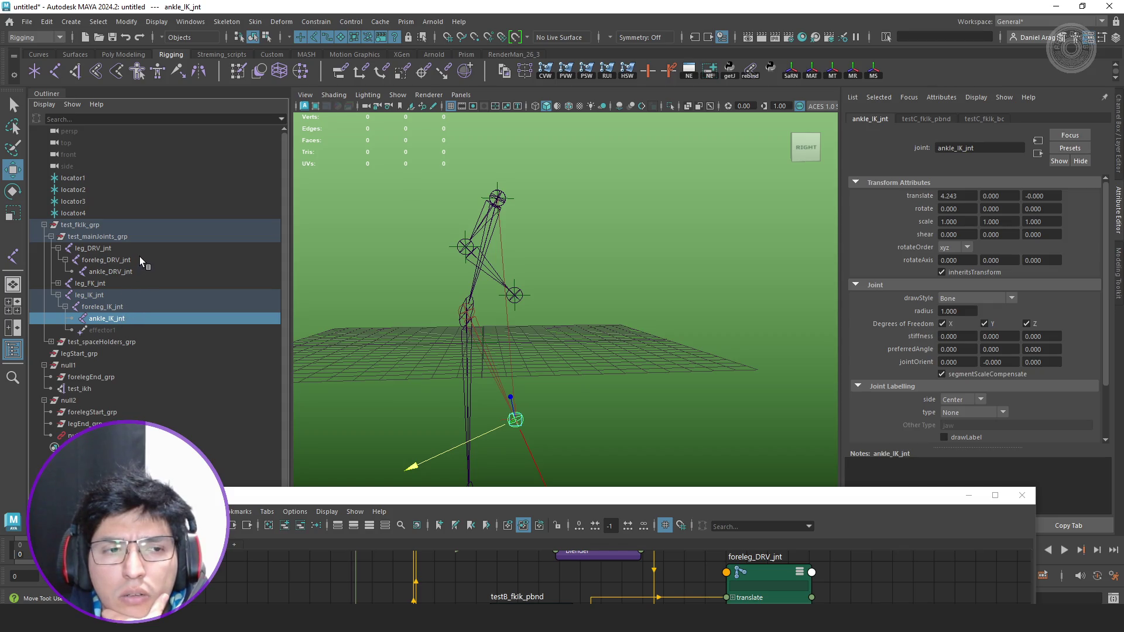
{"action": "left_click", "coordinate": [130, 271]}
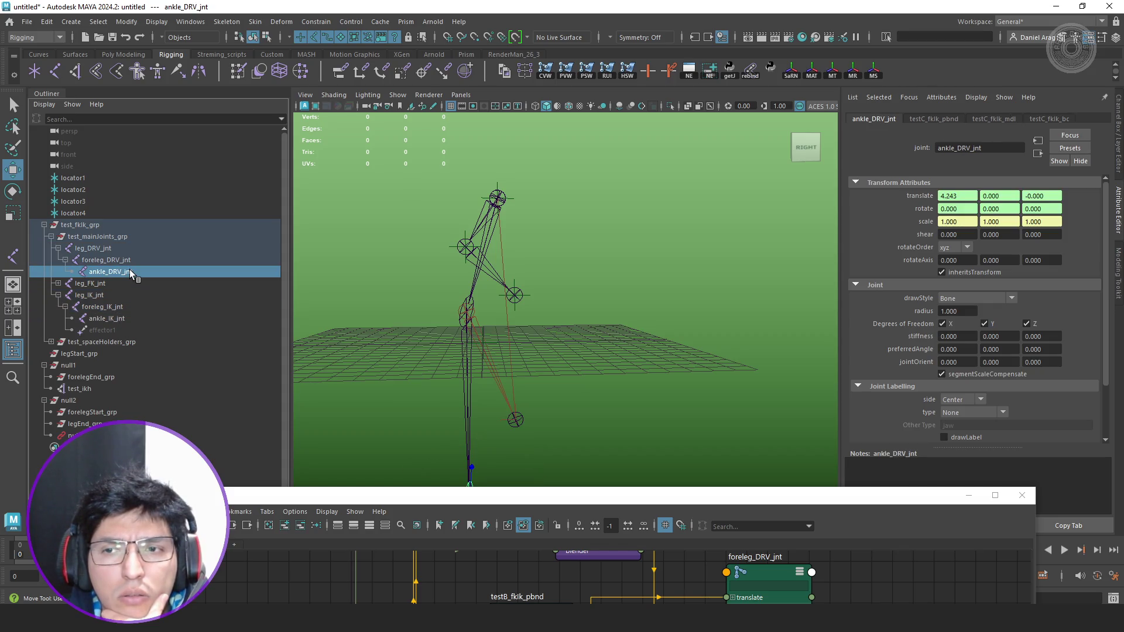
{"action": "left_click", "coordinate": [116, 298]}
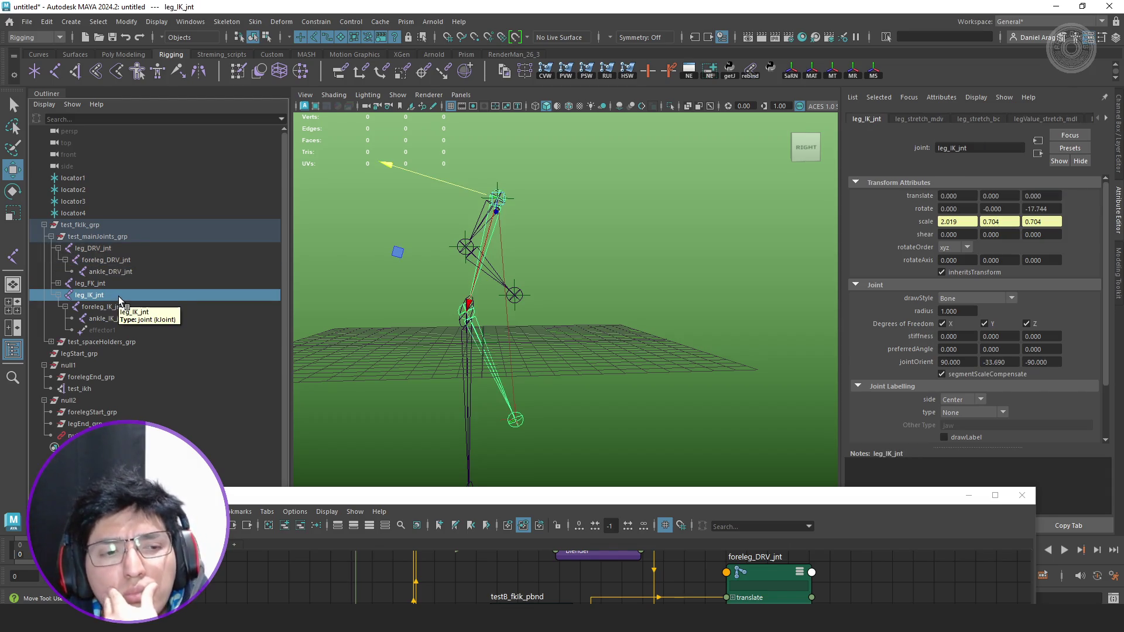
{"action": "left_click", "coordinate": [99, 423]}
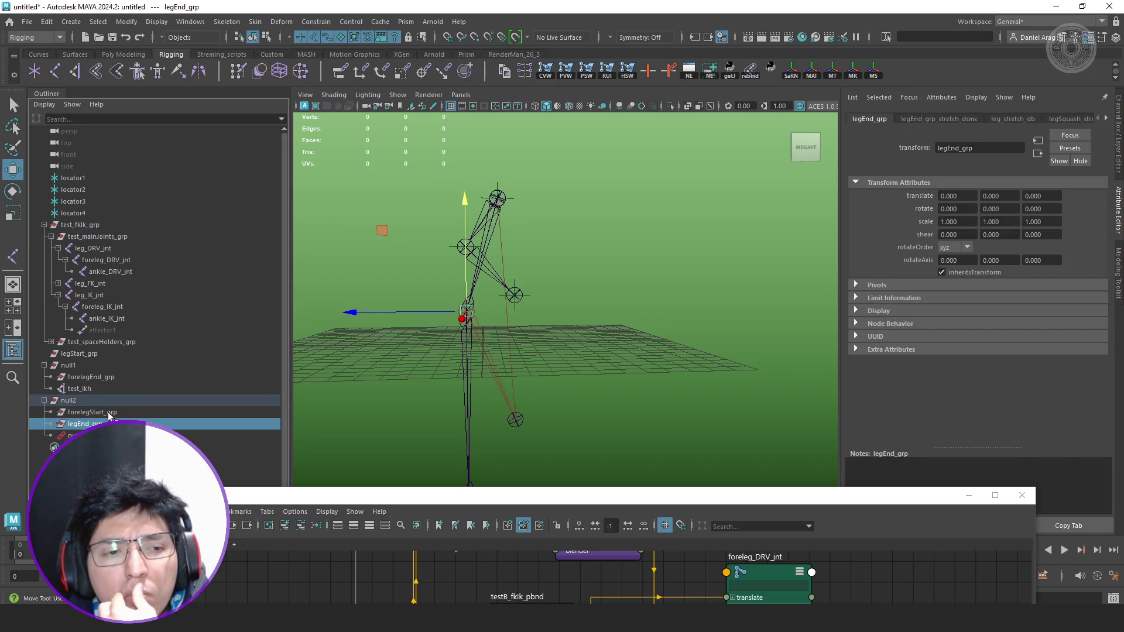
{"action": "left_click", "coordinate": [109, 413]}
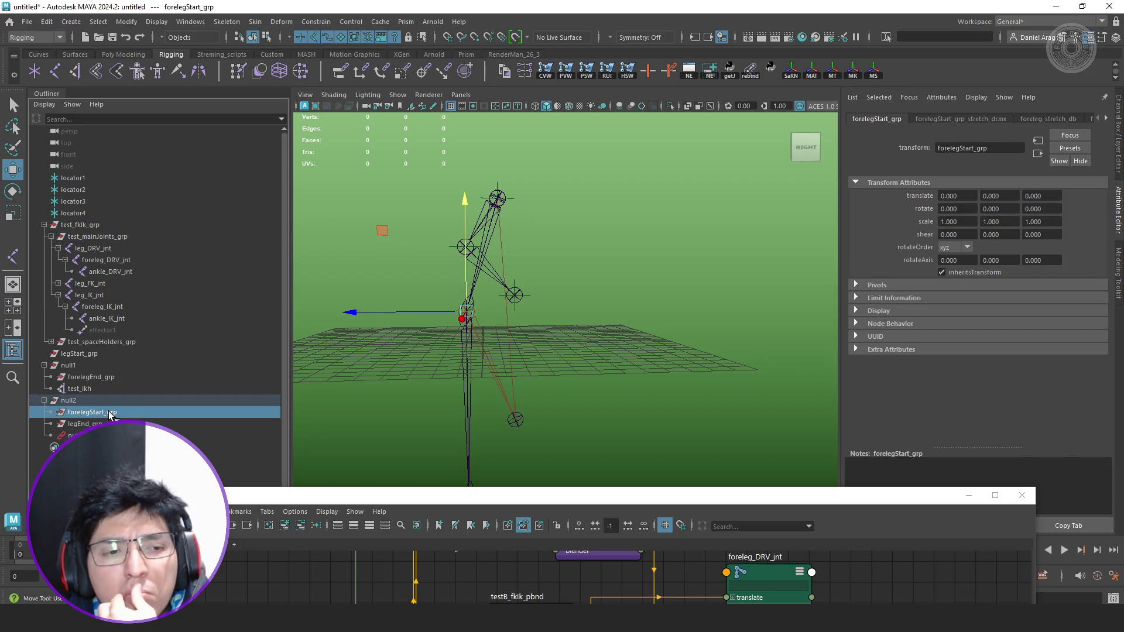
{"action": "left_click", "coordinate": [100, 297]}
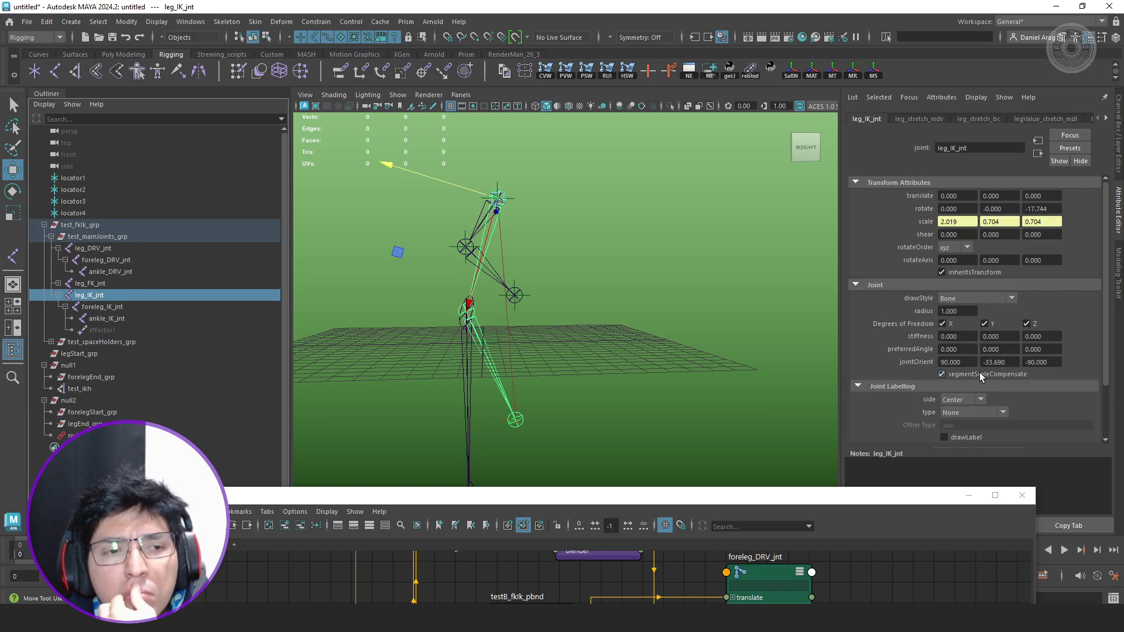
{"action": "left_click", "coordinate": [147, 307]}
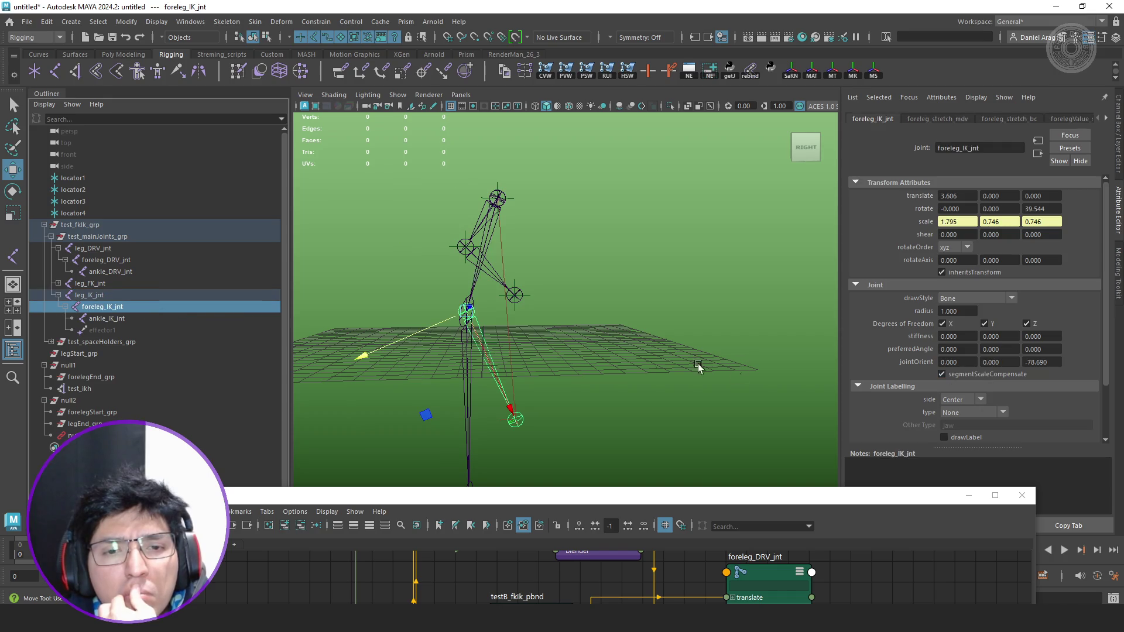
Toggle segment scale compensation on foreleg_IK_jnt and ankle_IK_jnt to compare the results.
{"action": "left_click", "coordinate": [942, 374]}
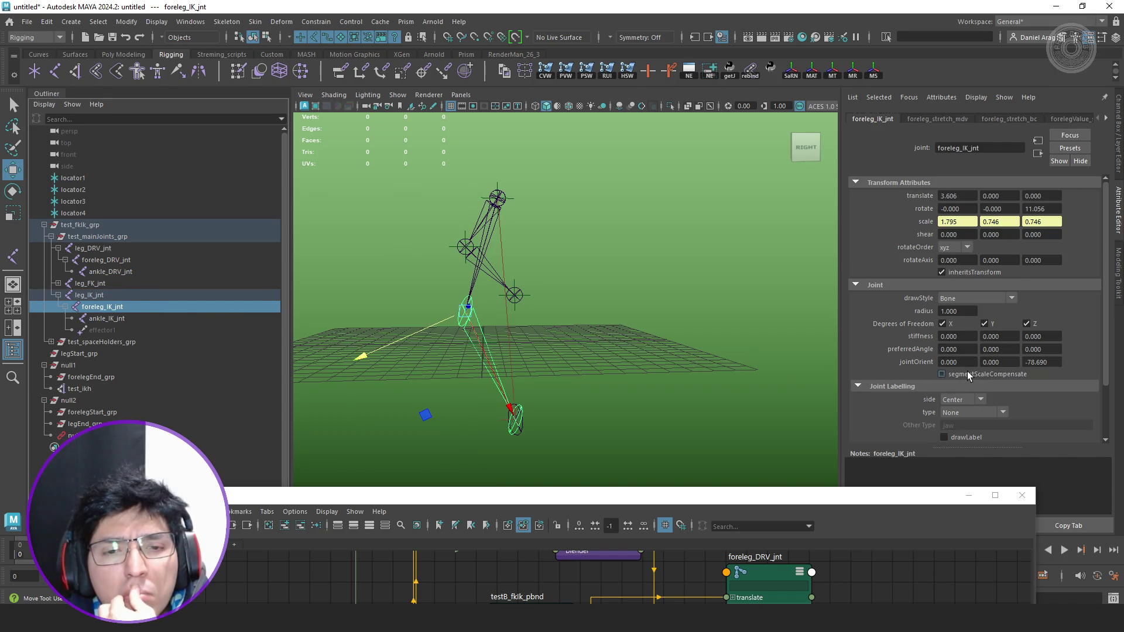
{"action": "left_click", "coordinate": [969, 376]}
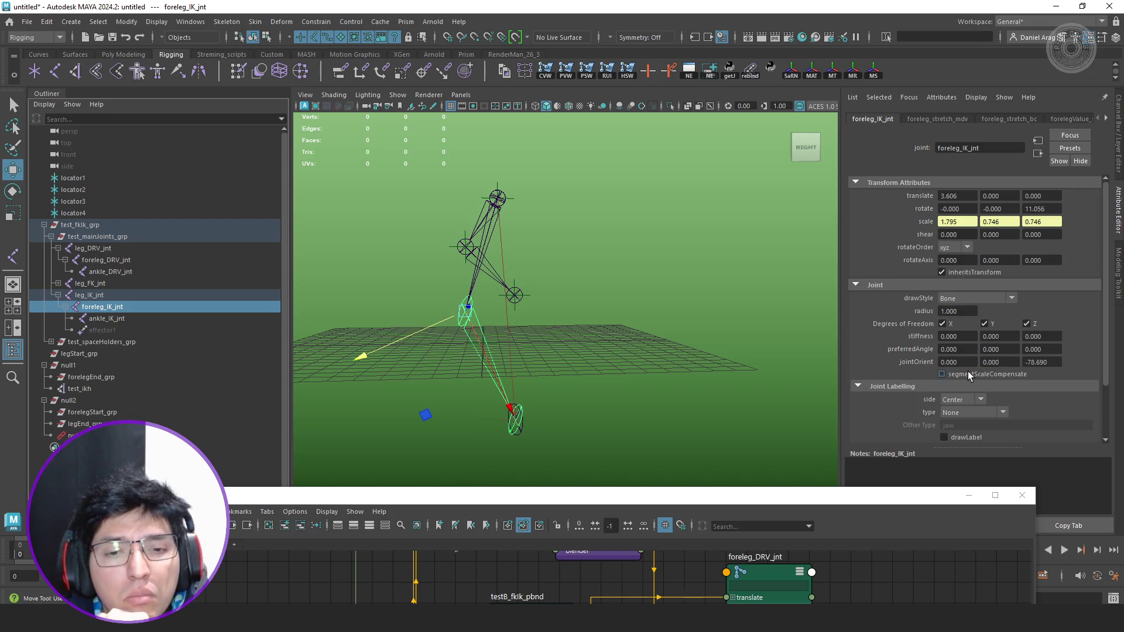
{"action": "left_click", "coordinate": [121, 318]}
{"action": "left_click", "coordinate": [1010, 374]}
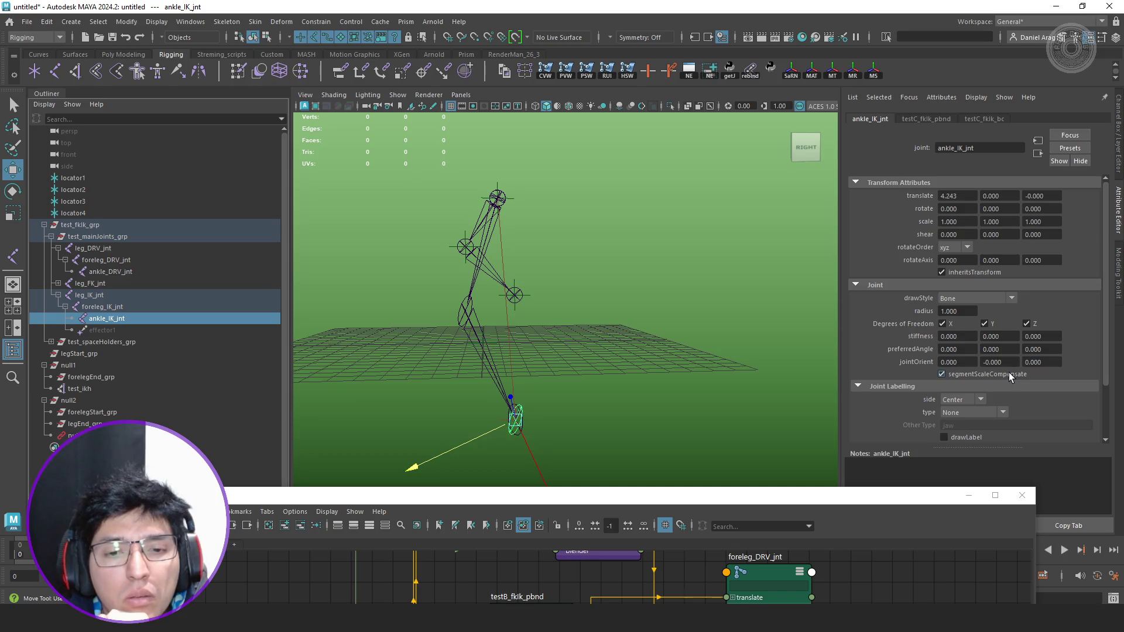
{"action": "left_click", "coordinate": [111, 308]}
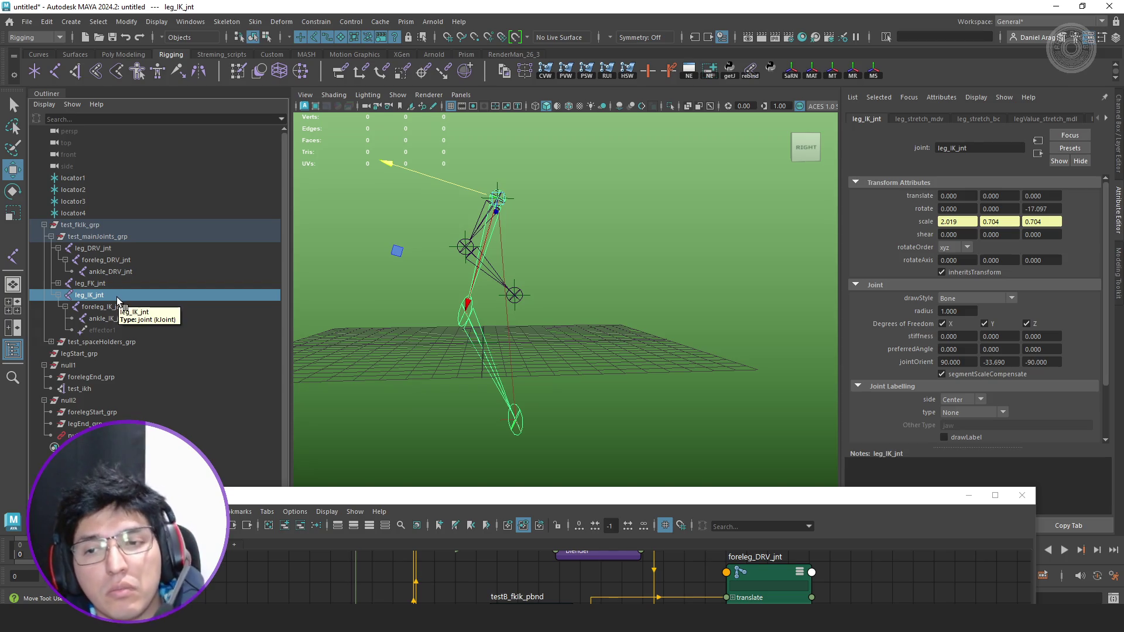
{"action": "left_click", "coordinate": [134, 302]}
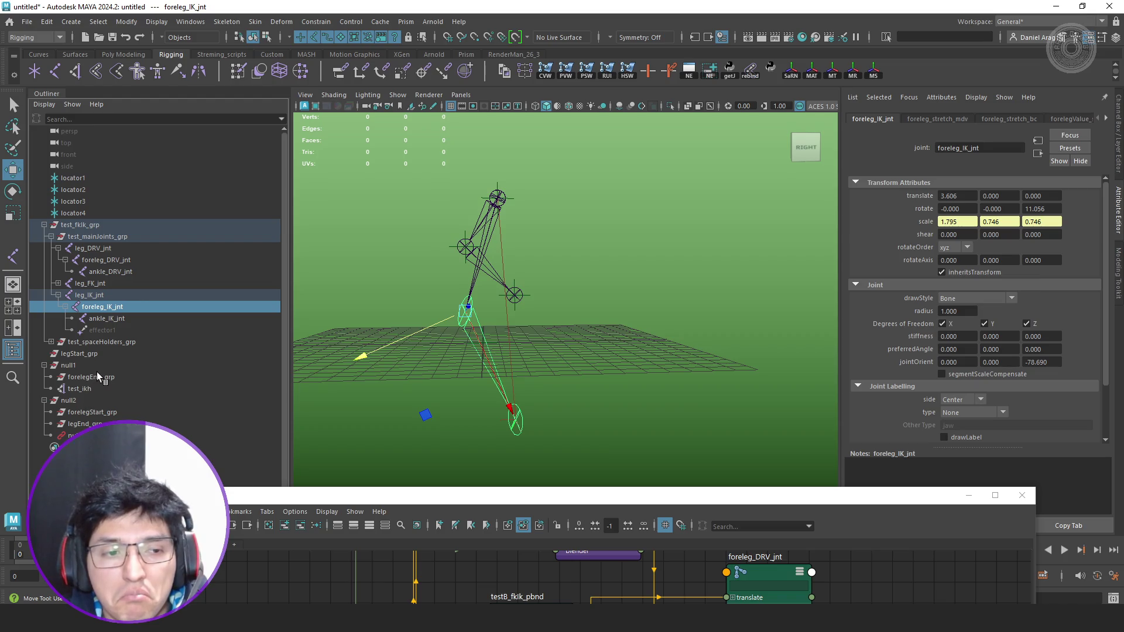
Raise null1 to about 0, 1.910, -0.694 so the IK leg stretches.
{"action": "left_click", "coordinate": [81, 367]}
{"action": "mouse_move", "coordinate": [438, 340]}
{"action": "middle_mouse_down"}
{"action": "mouse_move", "coordinate": [473, 185]}
{"action": "mouse_move", "coordinate": [456, 308]}
{"action": "mouse_move", "coordinate": [425, 249]}
{"action": "mouse_move", "coordinate": [441, 256]}
{"action": "mouse_move", "coordinate": [432, 203]}
{"action": "mouse_move", "coordinate": [409, 240]}
{"action": "middle_mouse_up"}
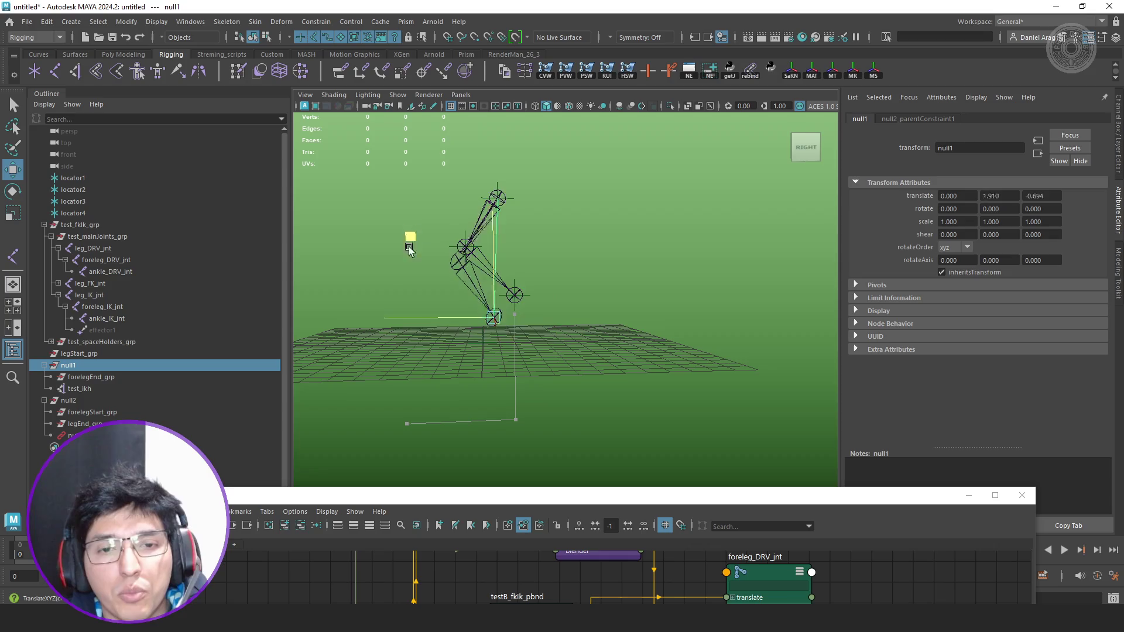
Settle null1 at 0, 3, -2 and raise the Node Editor back over the viewport.
{"action": "middle_click_drag", "start_coordinate": [409, 240], "coordinate": [445, 213]}
{"action": "scroll", "coordinate": [591, 271], "scroll_direction": "up", "scroll_amount": 3}
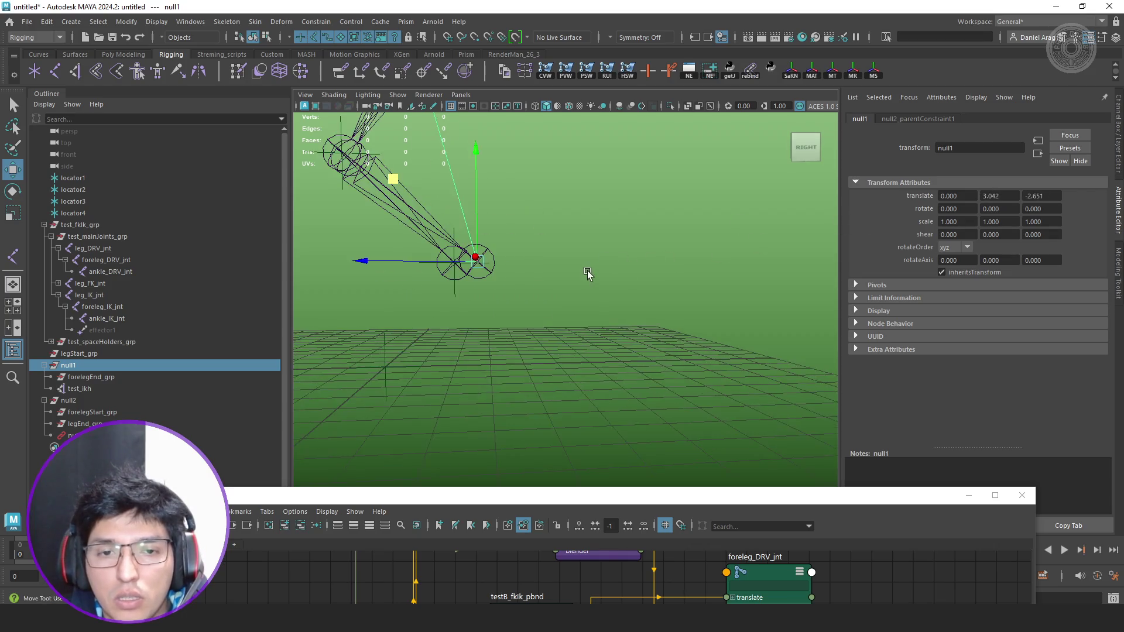
{"action": "scroll", "coordinate": [590, 270], "scroll_direction": "down", "scroll_amount": 1}
{"action": "middle_click_drag", "start_coordinate": [590, 270], "coordinate": [534, 324]}
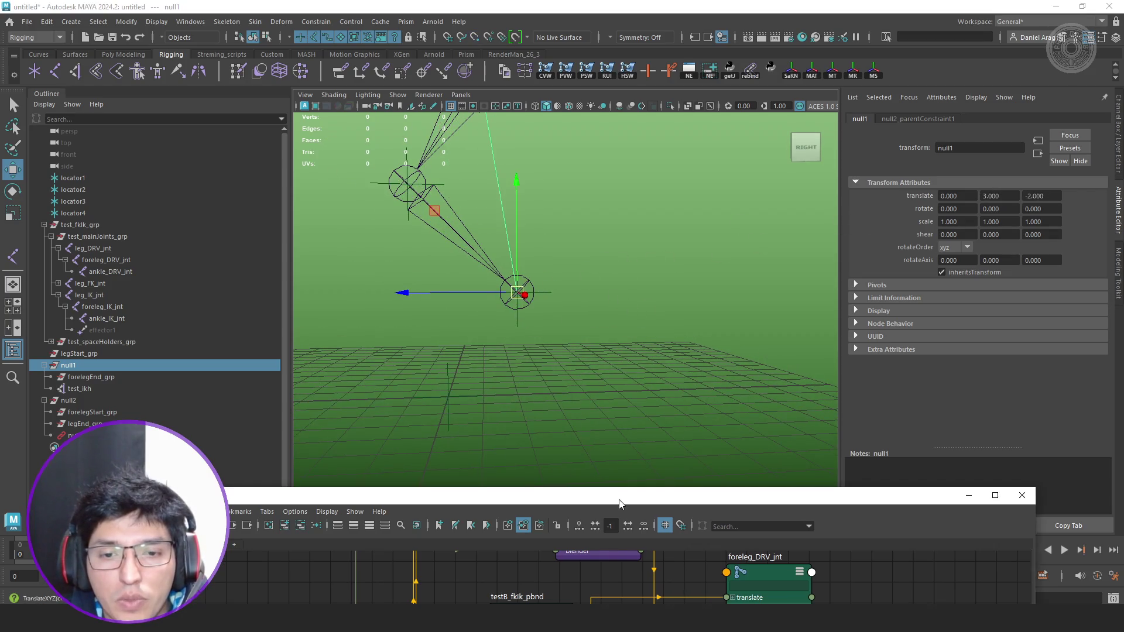
{"action": "left_click_drag", "start_coordinate": [619, 503], "coordinate": [620, 205]}
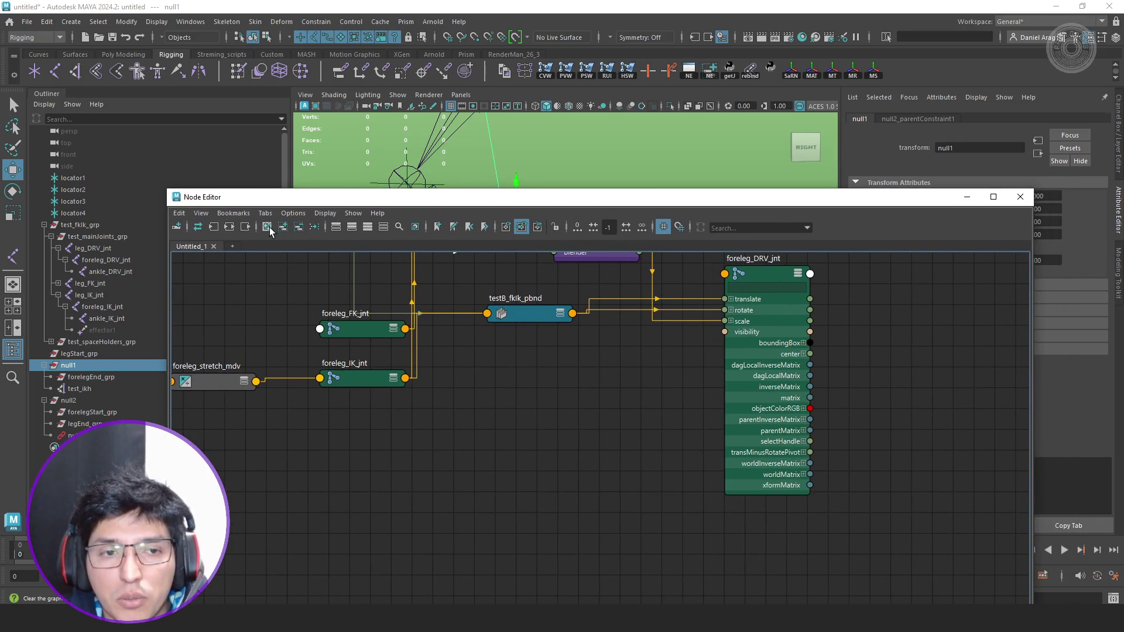
{"action": "left_click", "coordinate": [368, 148]}
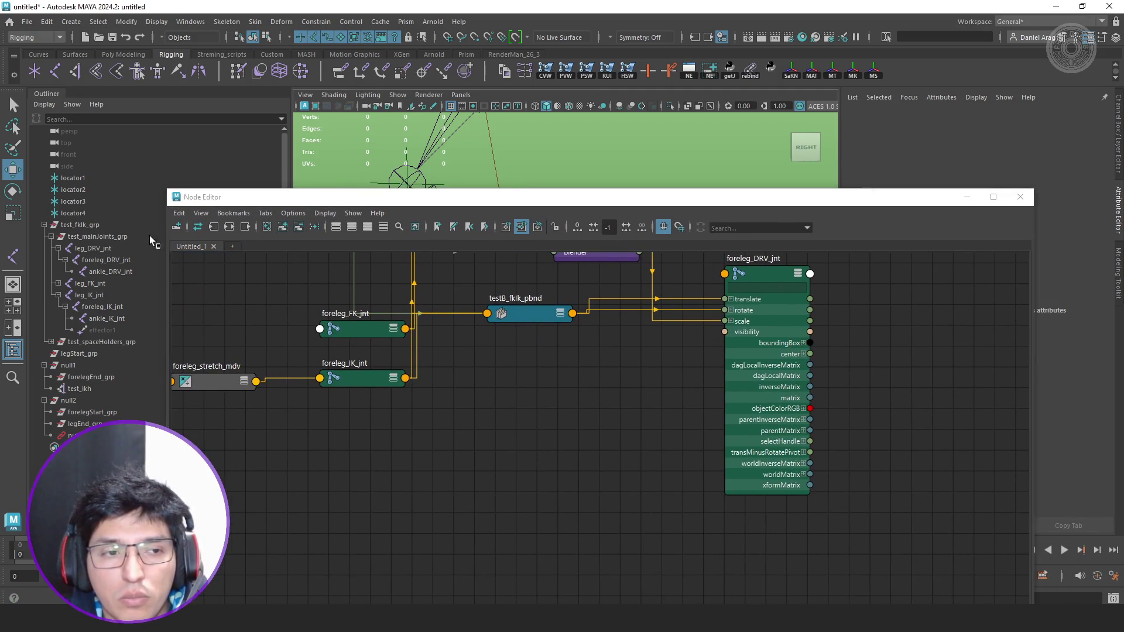
Collapse test_fklk_grp and delete the generated rig groups and nulls.
{"action": "left_click", "coordinate": [43, 225]}
{"action": "left_click", "coordinate": [88, 225]}
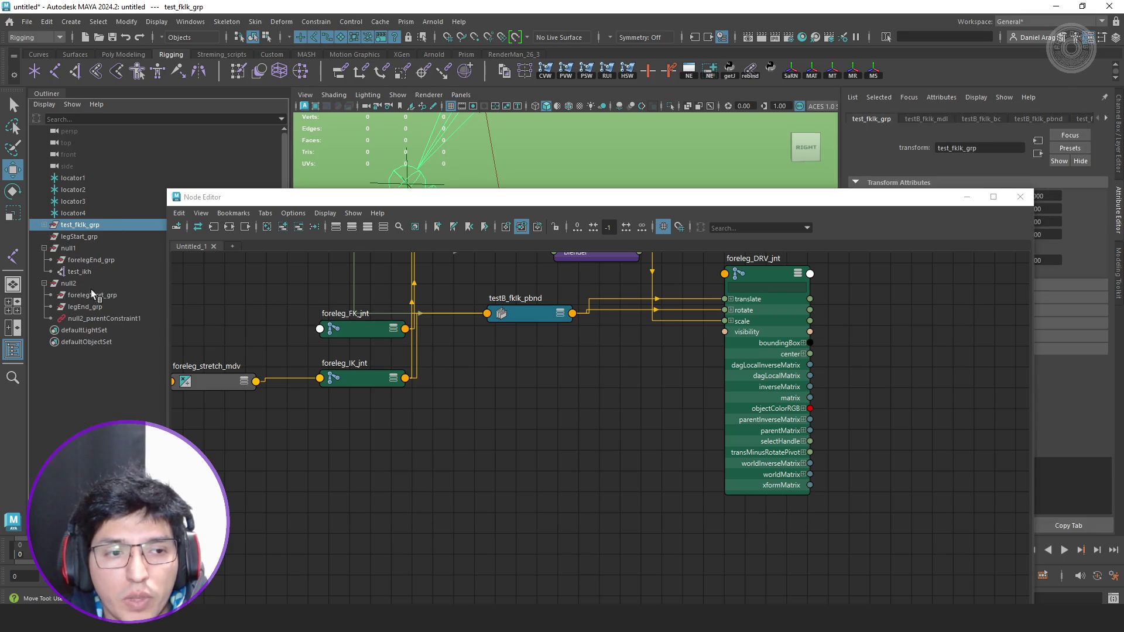
{"action": "left_click", "coordinate": [93, 308], "text": "shift"}
{"action": "key", "text": "Delete"}
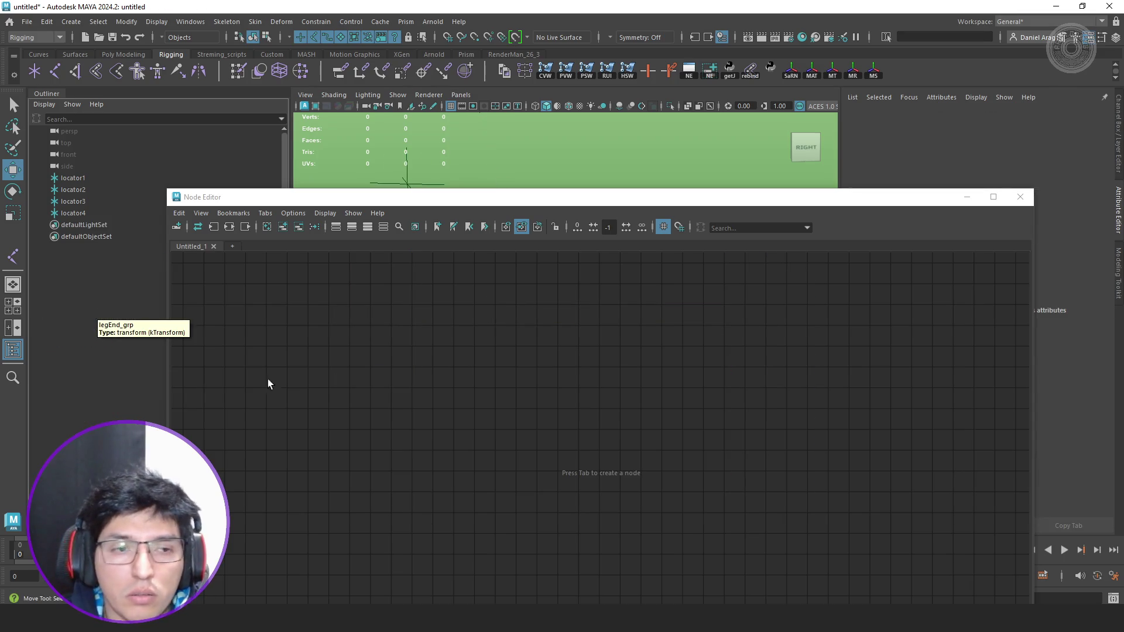
Rerun the test script from the Script Editor, then close the script window.
{"action": "left_click", "coordinate": [1020, 196]}
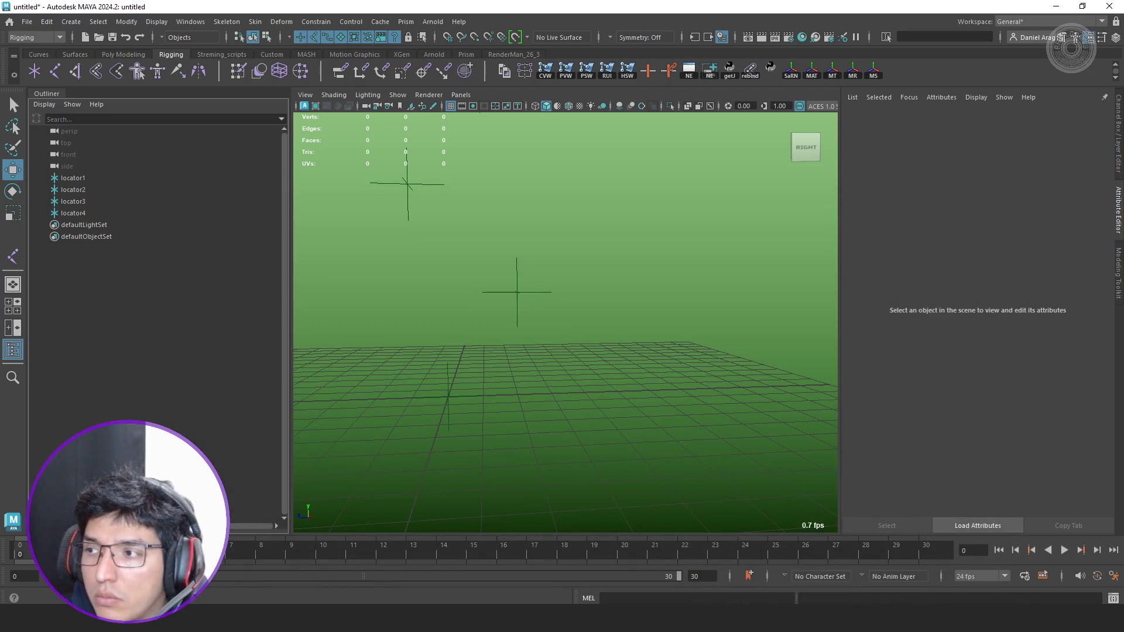
{"action": "left_click", "coordinate": [1113, 598]}
{"action": "left_click_drag", "start_coordinate": [672, 133], "coordinate": [728, 150]}
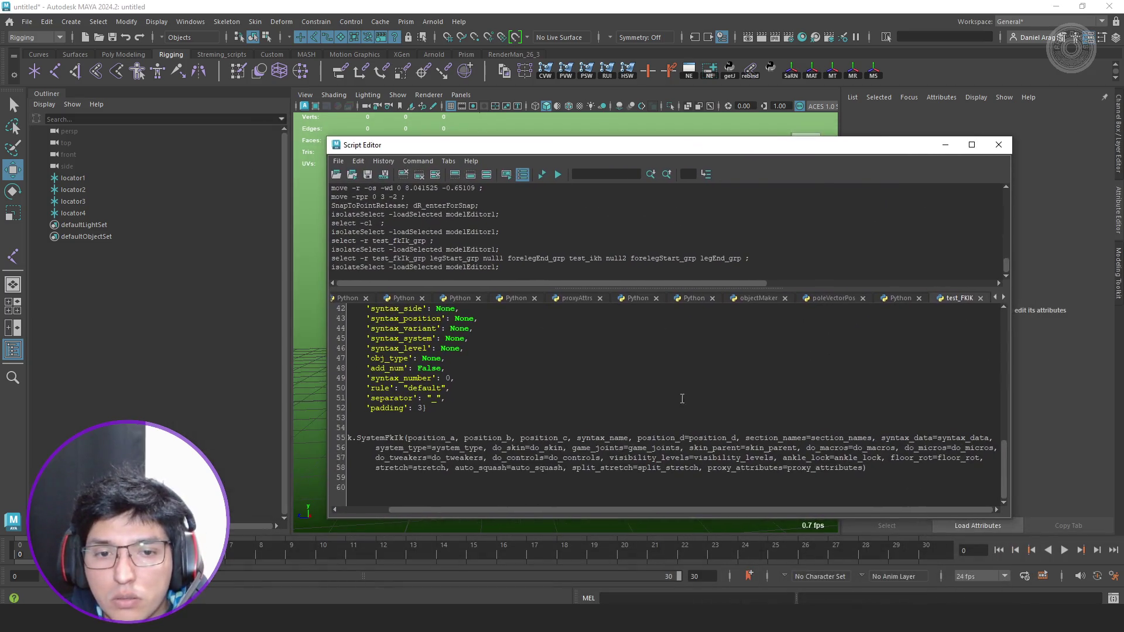
{"action": "left_click", "coordinate": [542, 175]}
{"action": "left_click_drag", "start_coordinate": [682, 283], "coordinate": [938, 298]}
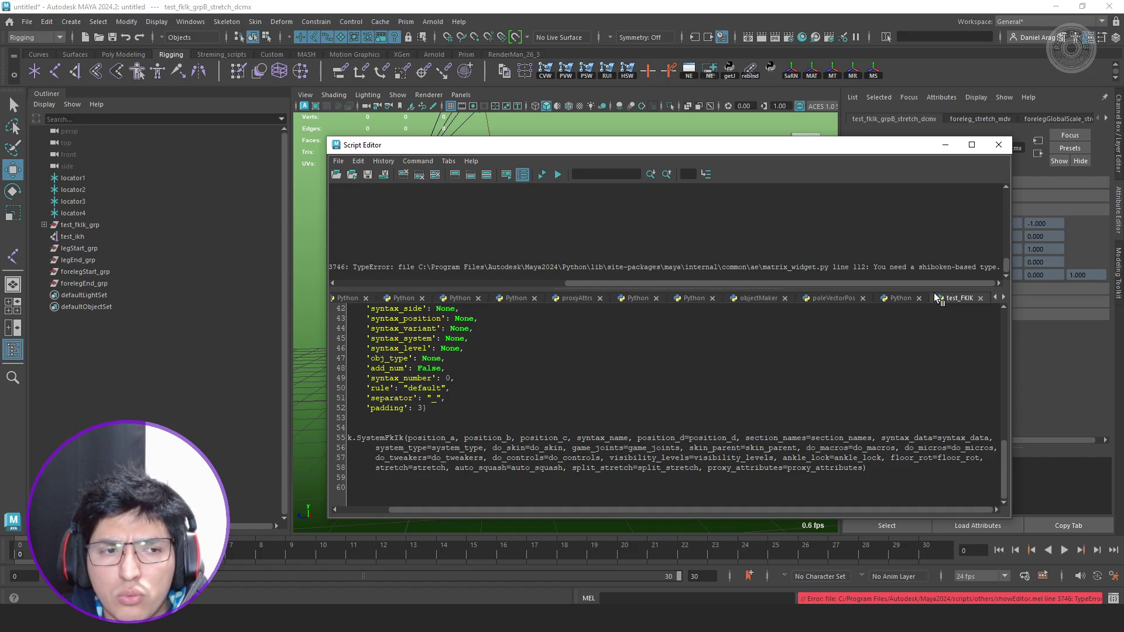
{"action": "key", "text": "ctrl+Return"}
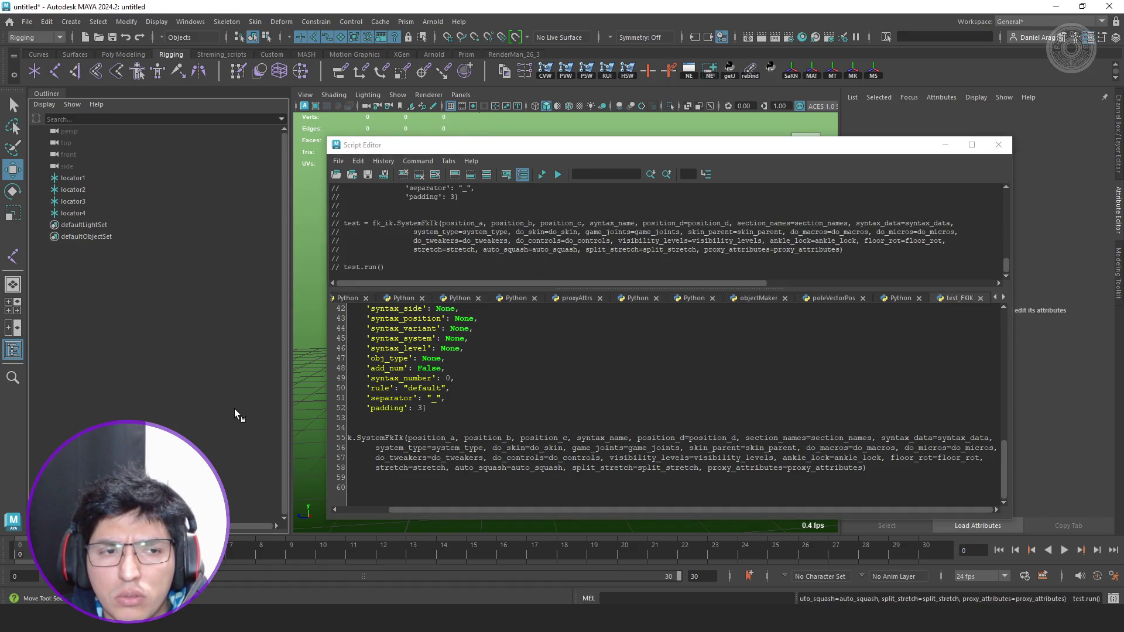
{"action": "left_click", "coordinate": [657, 438]}
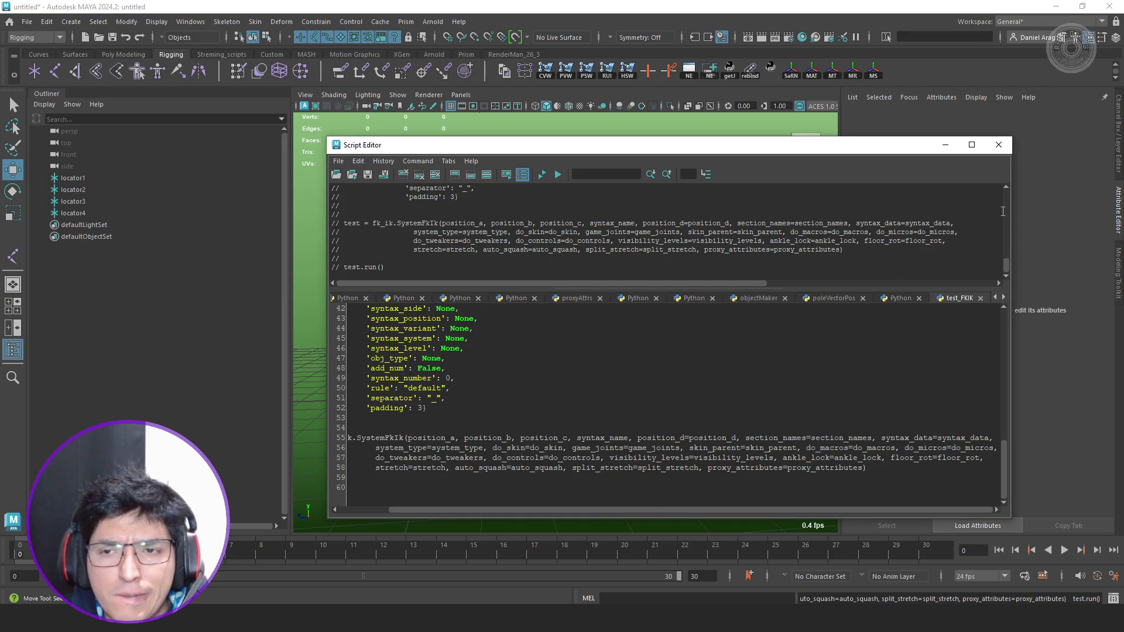
{"action": "left_click", "coordinate": [999, 145]}
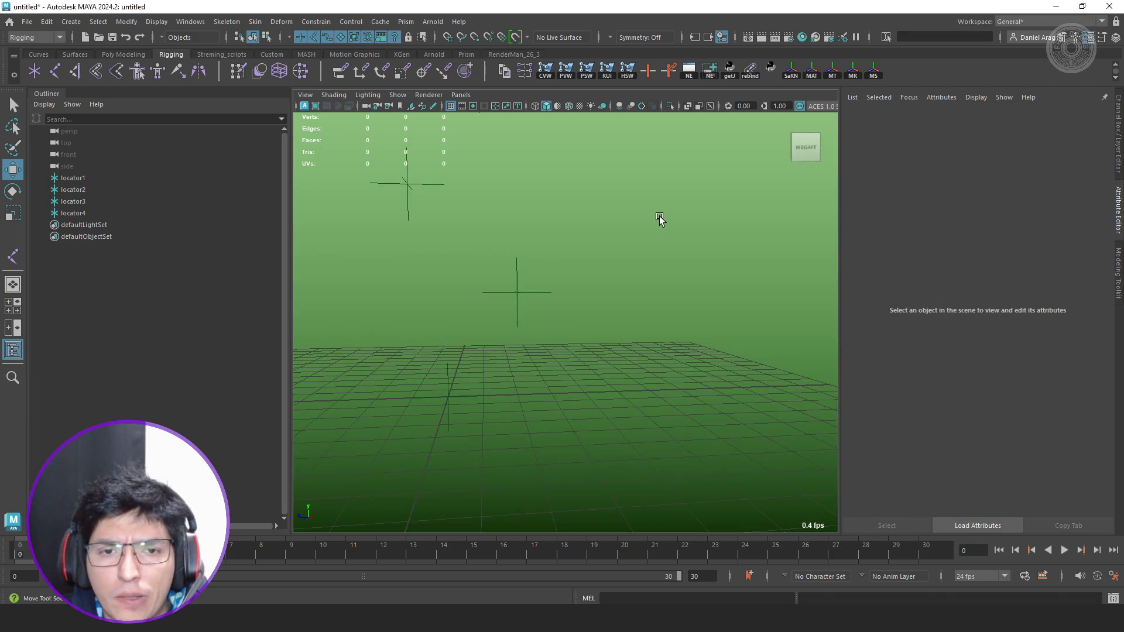
Orbit over the locators, then quit Maya without saving the scene.
{"action": "left_click_drag", "start_coordinate": [558, 182], "coordinate": [636, 246], "text": "alt"}
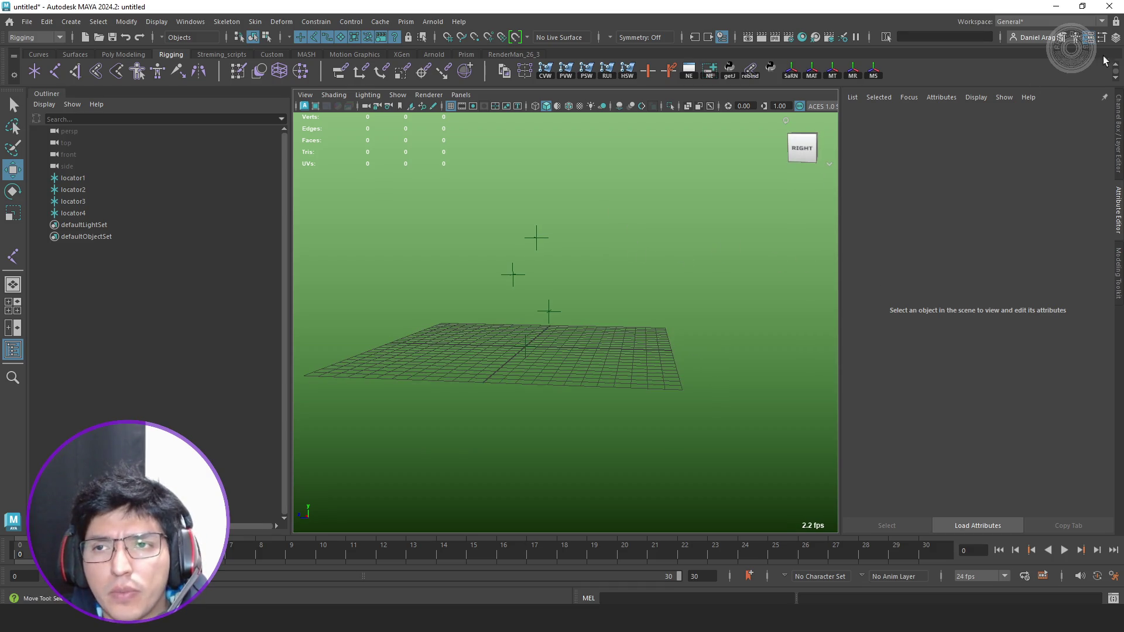
{"action": "left_click", "coordinate": [1110, 10]}
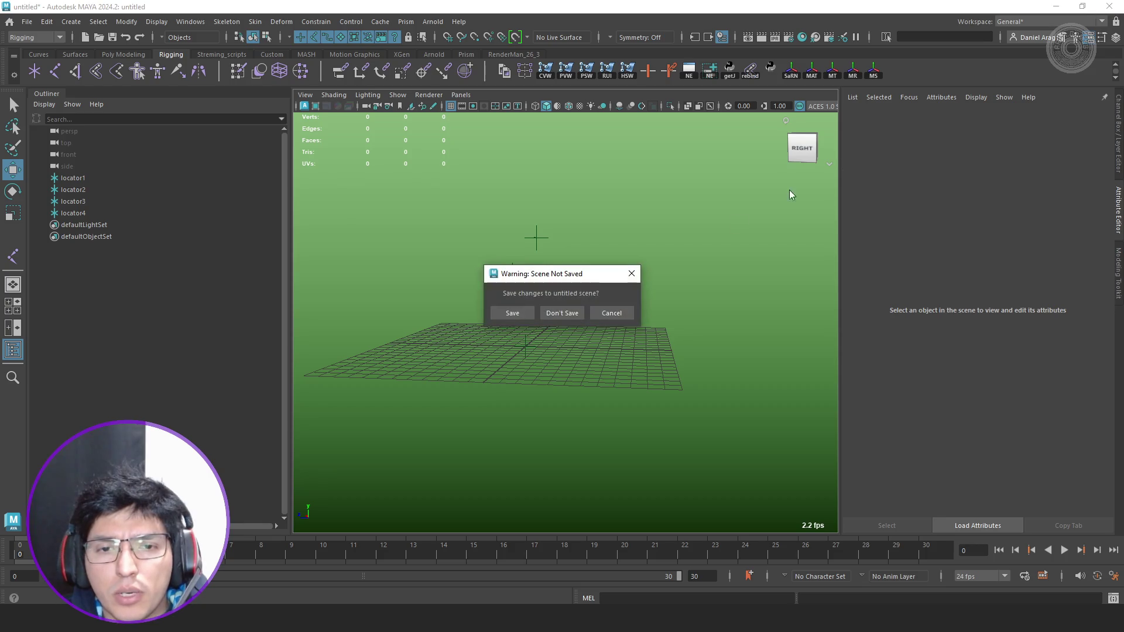
{"action": "left_click", "coordinate": [567, 313]}
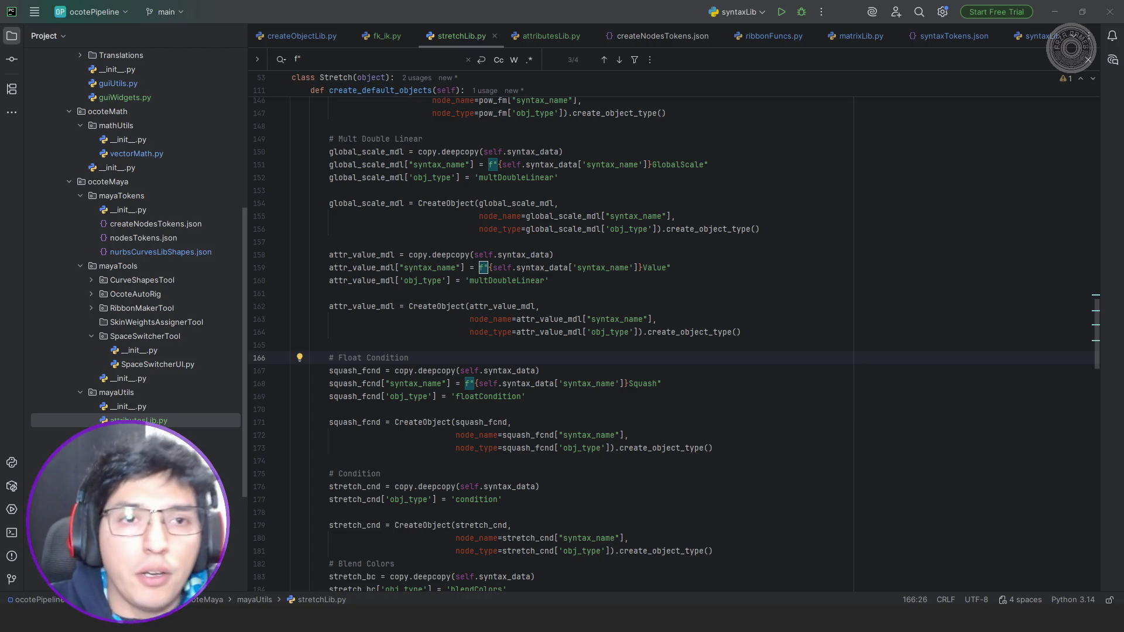
Switch to fk_ik.py and fold the fk_ik, stretch and squash attribute dictionaries.
{"action": "left_click", "coordinate": [390, 40]}
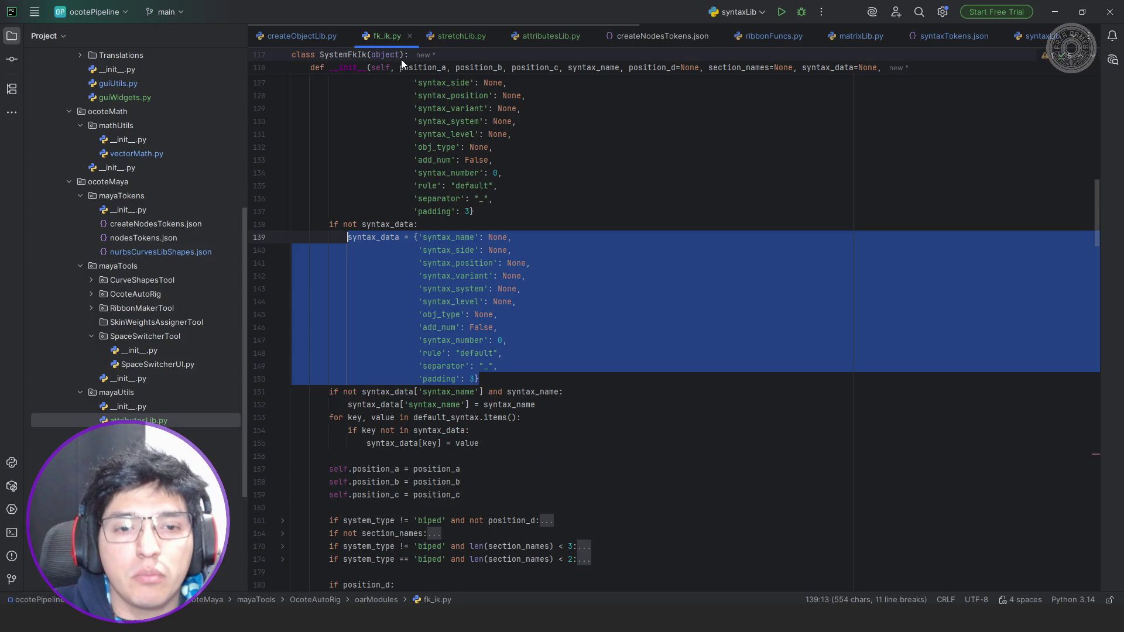
{"action": "key", "text": "Escape"}
{"action": "scroll", "coordinate": [580, 230], "scroll_direction": "up", "scroll_amount": 5}
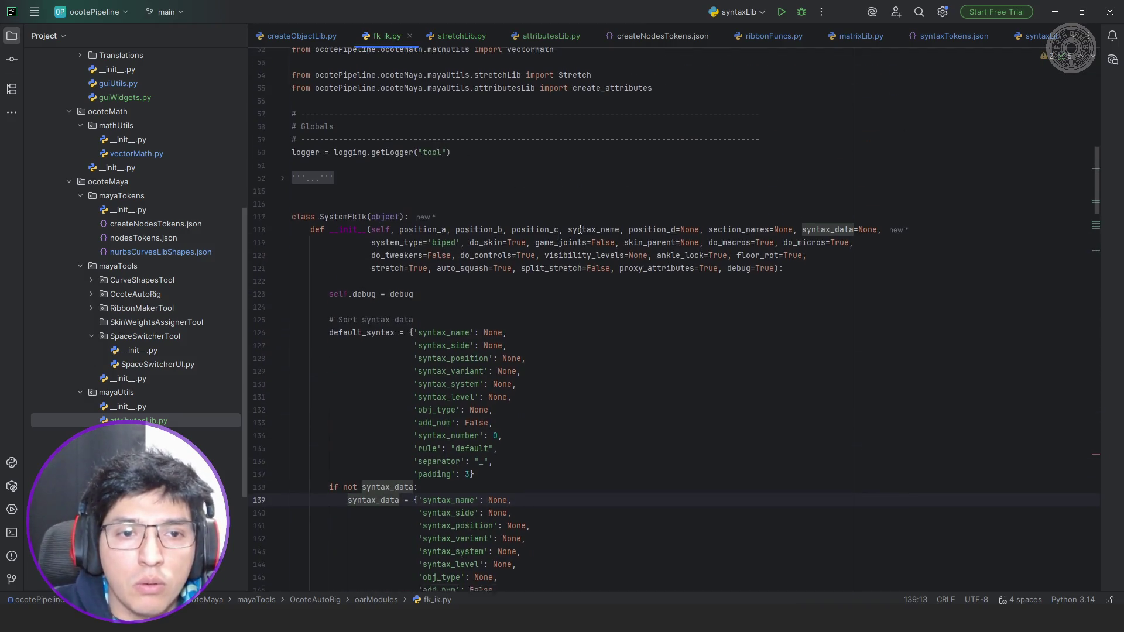
{"action": "scroll", "coordinate": [580, 229], "scroll_direction": "down", "scroll_amount": 15}
{"action": "scroll", "coordinate": [562, 224], "scroll_direction": "down", "scroll_amount": 2}
{"action": "scroll", "coordinate": [545, 218], "scroll_direction": "down", "scroll_amount": 2}
{"action": "scroll", "coordinate": [517, 208], "scroll_direction": "down", "scroll_amount": 10}
{"action": "scroll", "coordinate": [517, 208], "scroll_direction": "down", "scroll_amount": 9}
{"action": "scroll", "coordinate": [491, 202], "scroll_direction": "down", "scroll_amount": 12}
{"action": "scroll", "coordinate": [440, 198], "scroll_direction": "up", "scroll_amount": 4}
{"action": "scroll", "coordinate": [335, 197], "scroll_direction": "up", "scroll_amount": 1}
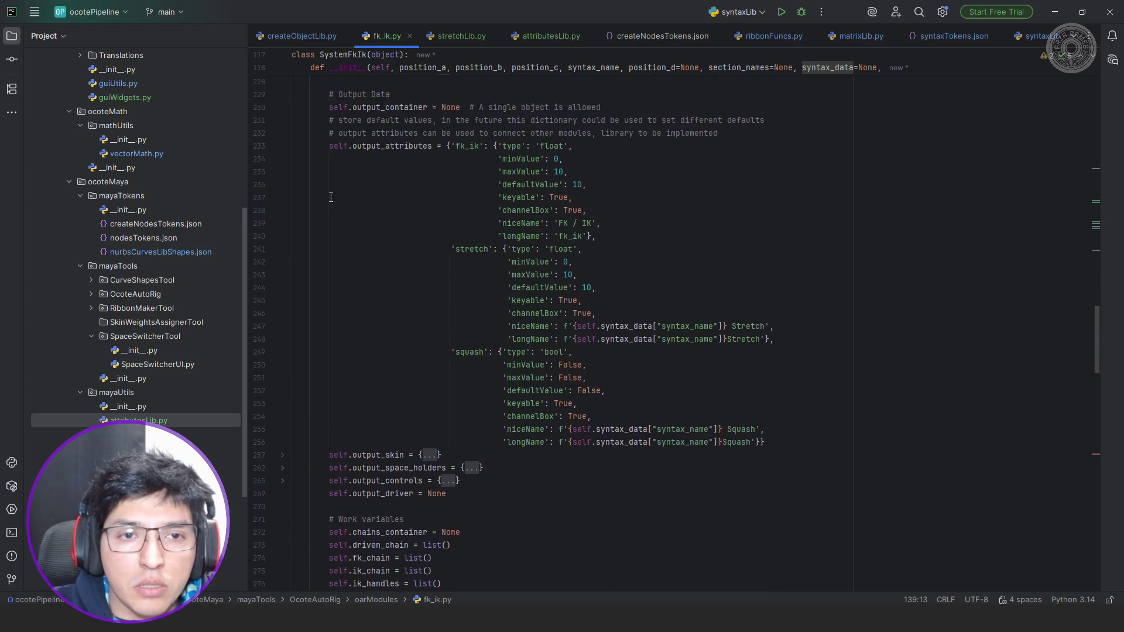
{"action": "scroll", "coordinate": [334, 197], "scroll_direction": "up", "scroll_amount": 1}
{"action": "left_click", "coordinate": [282, 186]}
{"action": "scroll", "coordinate": [280, 176], "scroll_direction": "down", "scroll_amount": 3}
{"action": "scroll", "coordinate": [268, 132], "scroll_direction": "up", "scroll_amount": 1}
{"action": "left_click", "coordinate": [281, 121]}
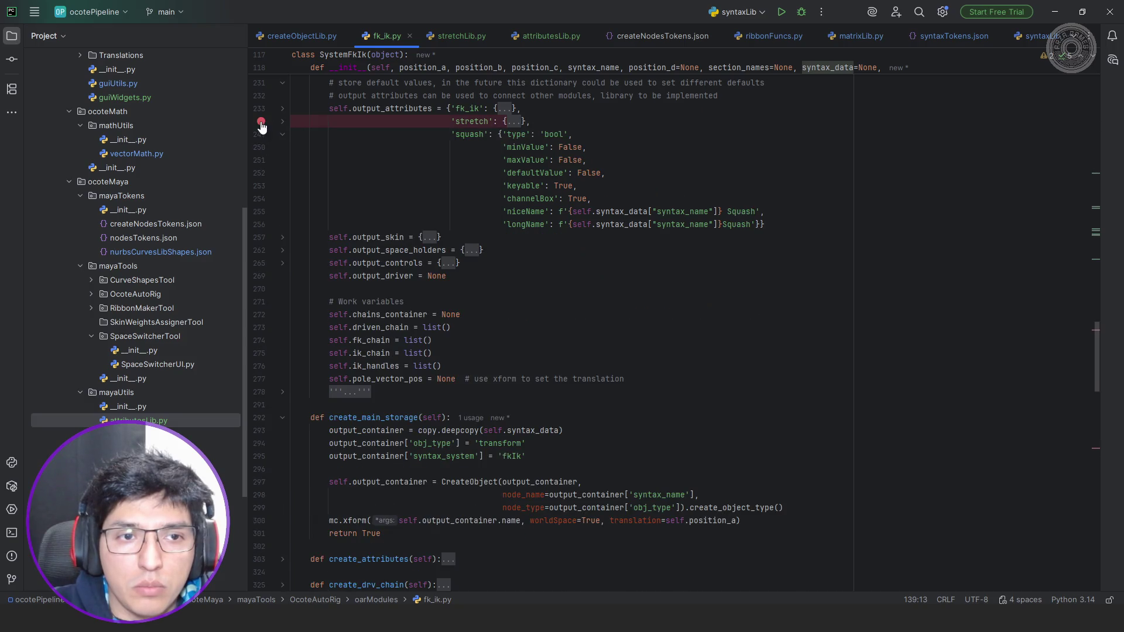
{"action": "left_click", "coordinate": [282, 134]}
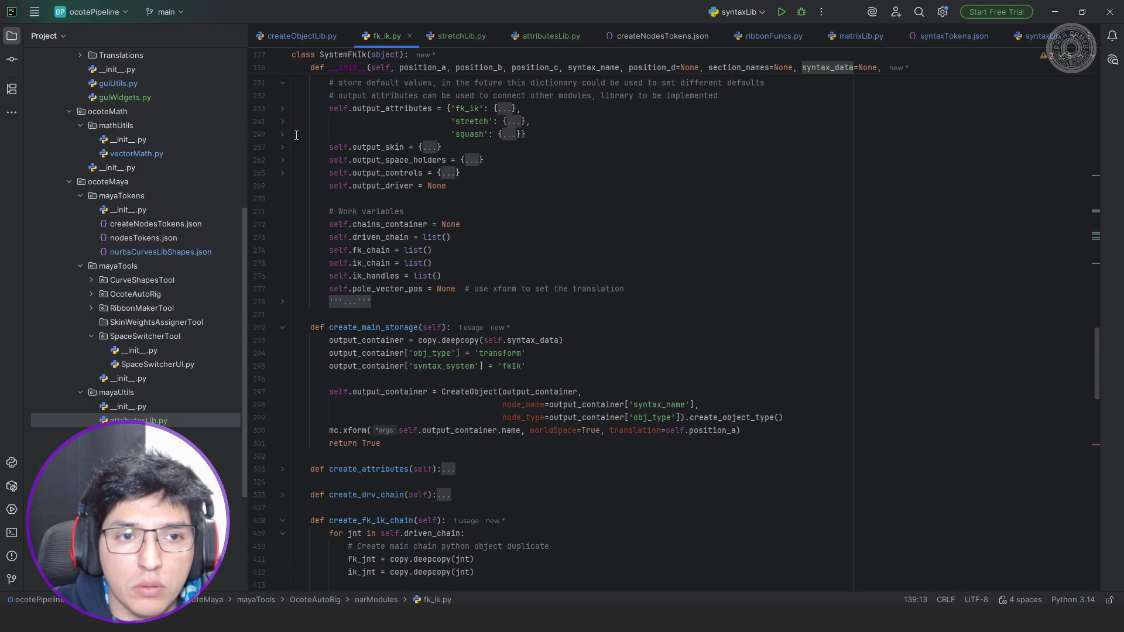
{"action": "scroll", "coordinate": [539, 181], "scroll_direction": "down", "scroll_amount": 4}
{"action": "scroll", "coordinate": [539, 181], "scroll_direction": "down", "scroll_amount": 4}
{"action": "scroll", "coordinate": [540, 180], "scroll_direction": "down", "scroll_amount": 4}
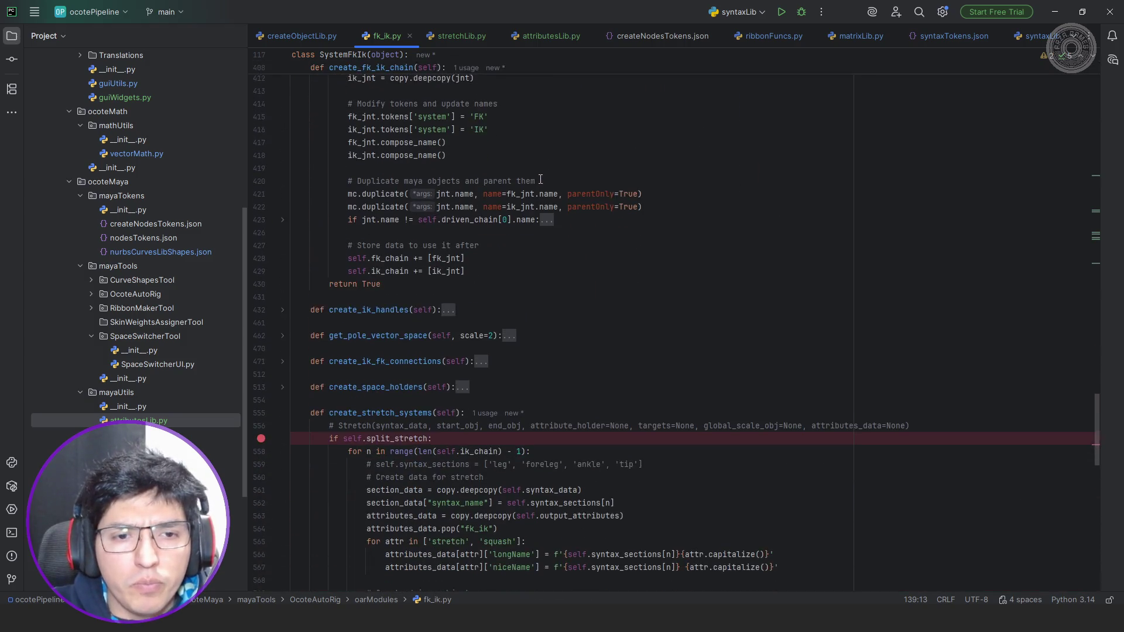
{"action": "scroll", "coordinate": [541, 179], "scroll_direction": "down", "scroll_amount": 3}
{"action": "scroll", "coordinate": [540, 179], "scroll_direction": "down", "scroll_amount": 3}
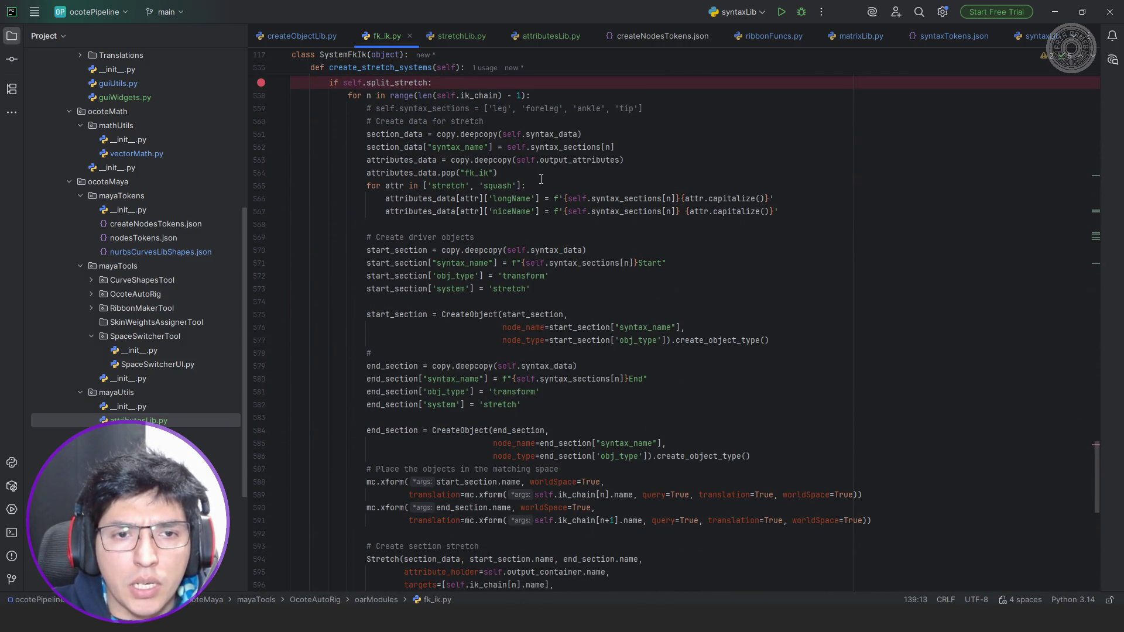
{"action": "scroll", "coordinate": [540, 179], "scroll_direction": "up", "scroll_amount": 3}
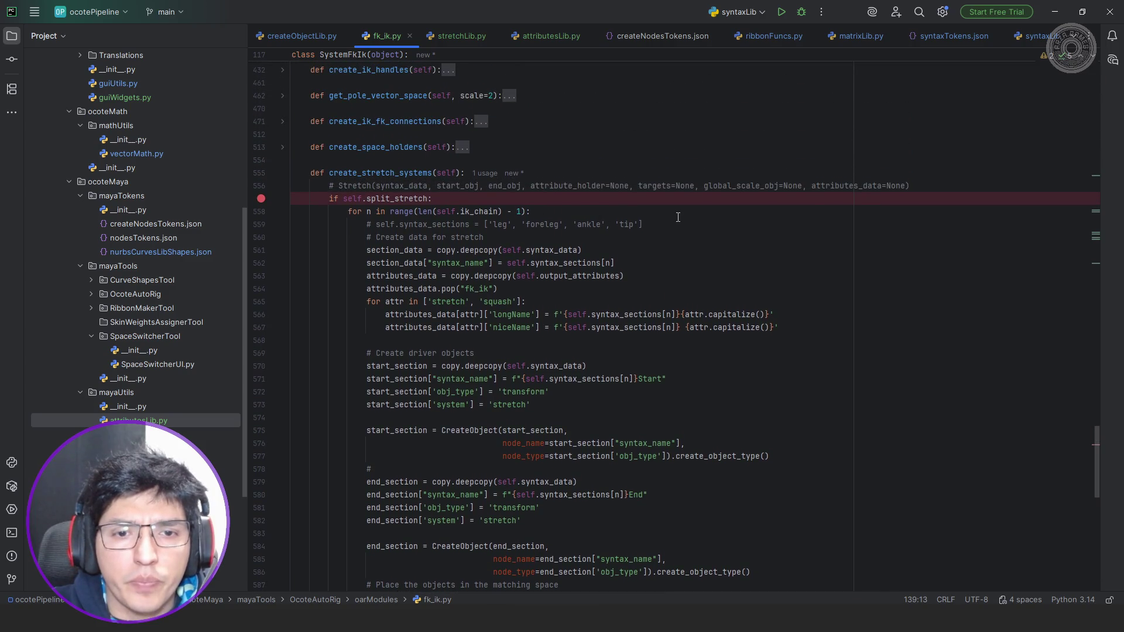
{"action": "scroll", "coordinate": [684, 217], "scroll_direction": "down", "scroll_amount": 1}
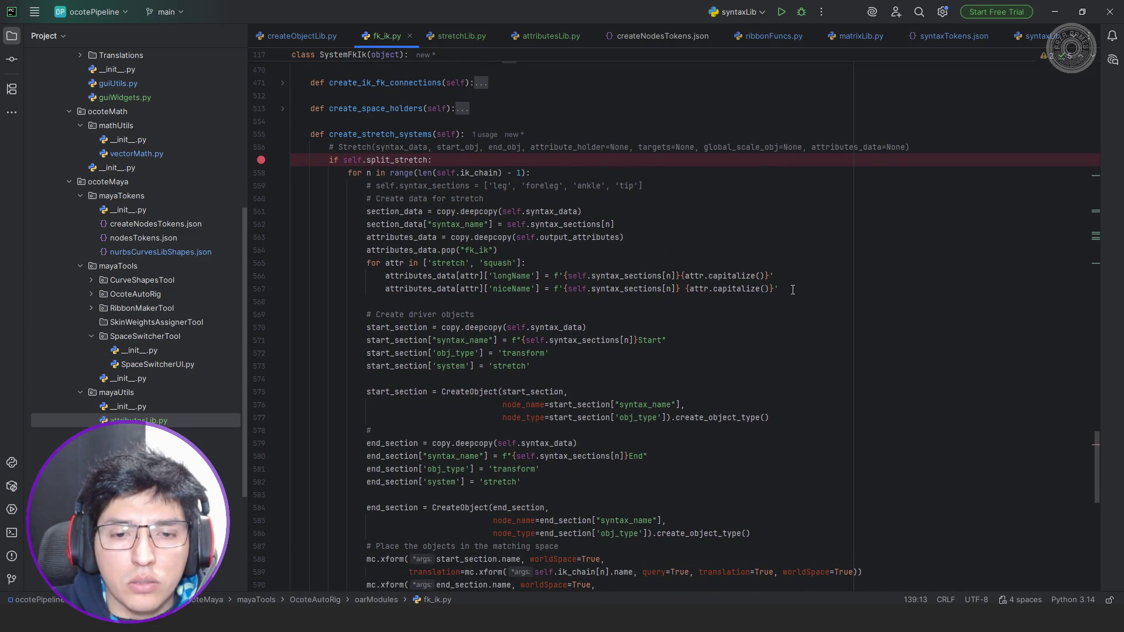
{"action": "scroll", "coordinate": [793, 288], "scroll_direction": "down", "scroll_amount": 2}
{"action": "mouse_move", "coordinate": [770, 340]}
{"action": "left_mouse_down"}
{"action": "mouse_move", "coordinate": [370, 263]}
{"action": "mouse_move", "coordinate": [363, 249]}
{"action": "left_mouse_up"}
{"action": "key", "text": "ctrl+c"}
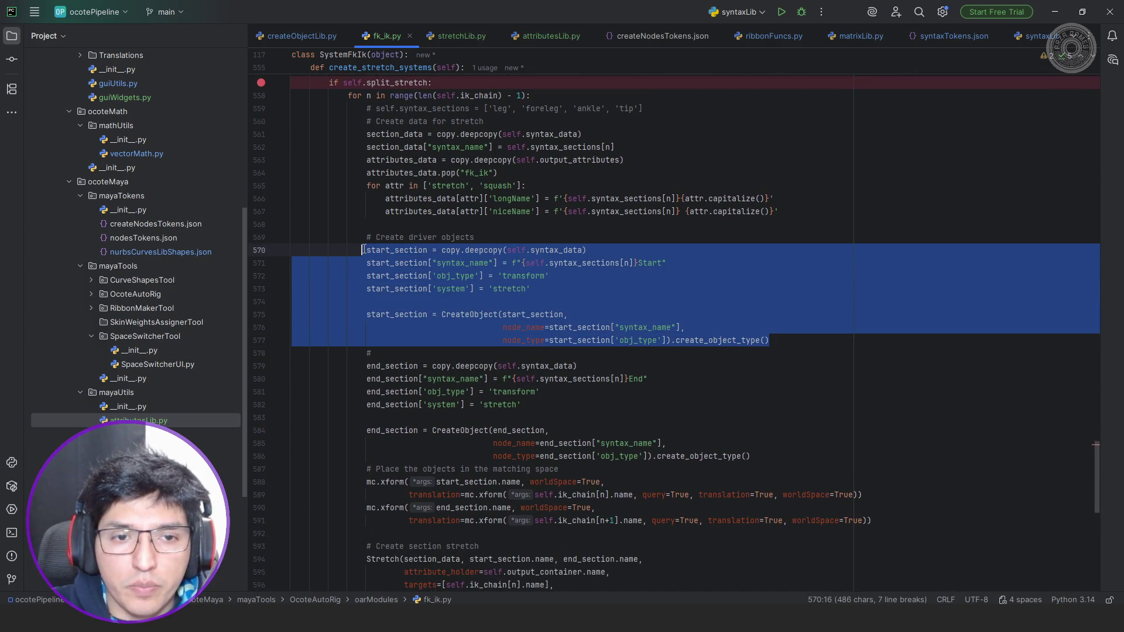
{"action": "scroll", "coordinate": [539, 243], "scroll_direction": "up", "scroll_amount": 2}
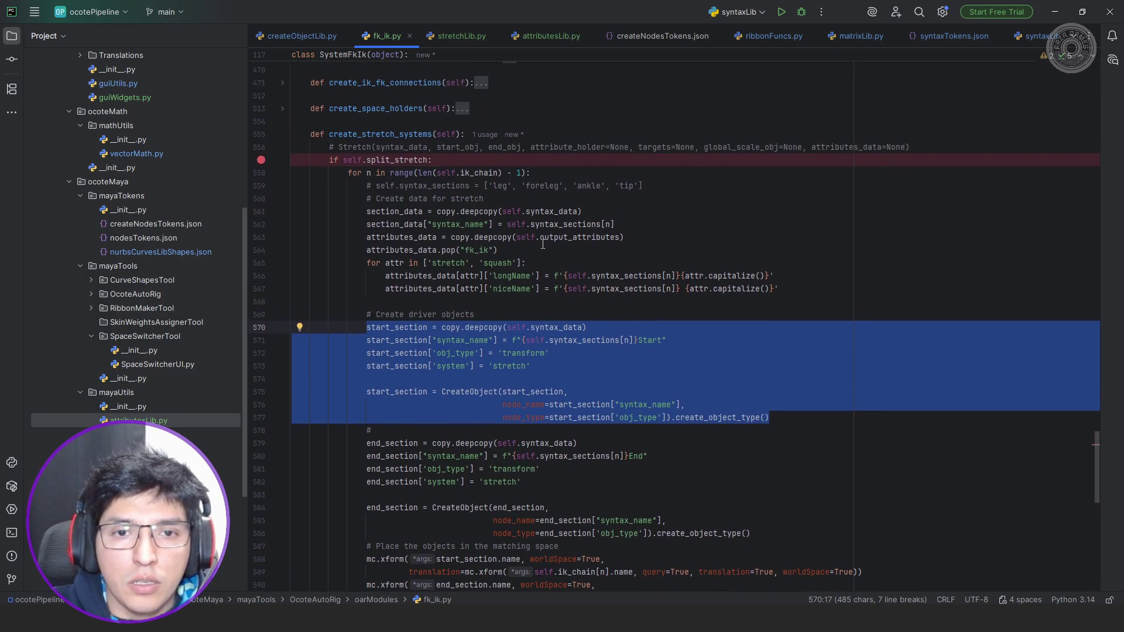
Paste the start_section copy block below the Stretch signature comment instead of the sections comment.
{"action": "left_click", "coordinate": [665, 186]}
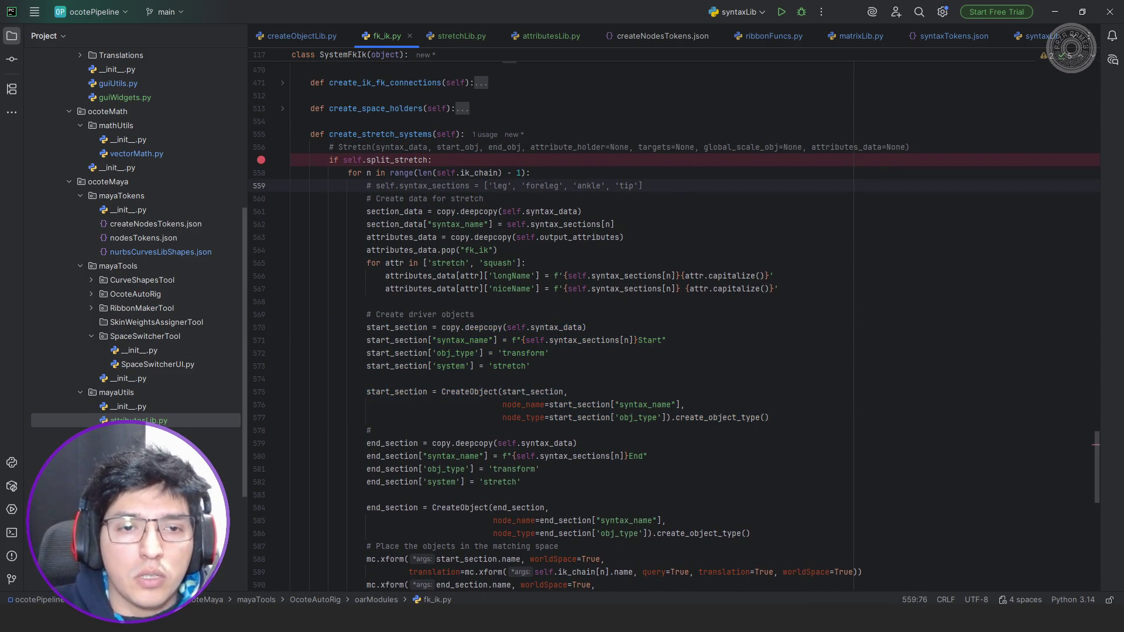
{"action": "key", "text": "Return"}
{"action": "key", "text": "Return"}
{"action": "type", "text": "# Create main stora"}
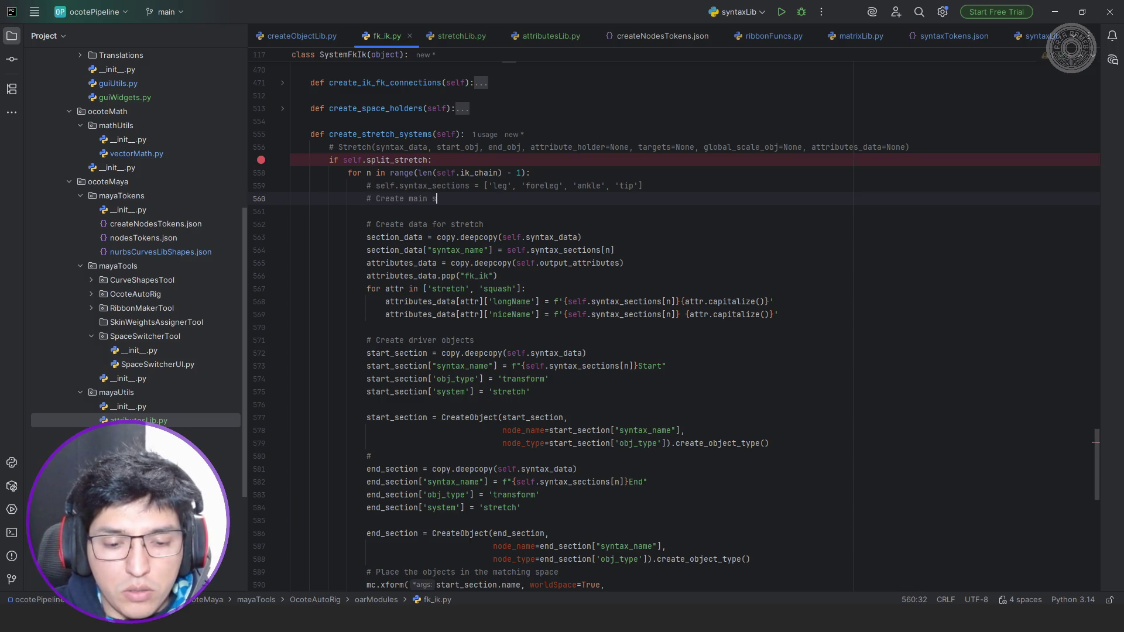
{"action": "type", "text": "ge for str"}
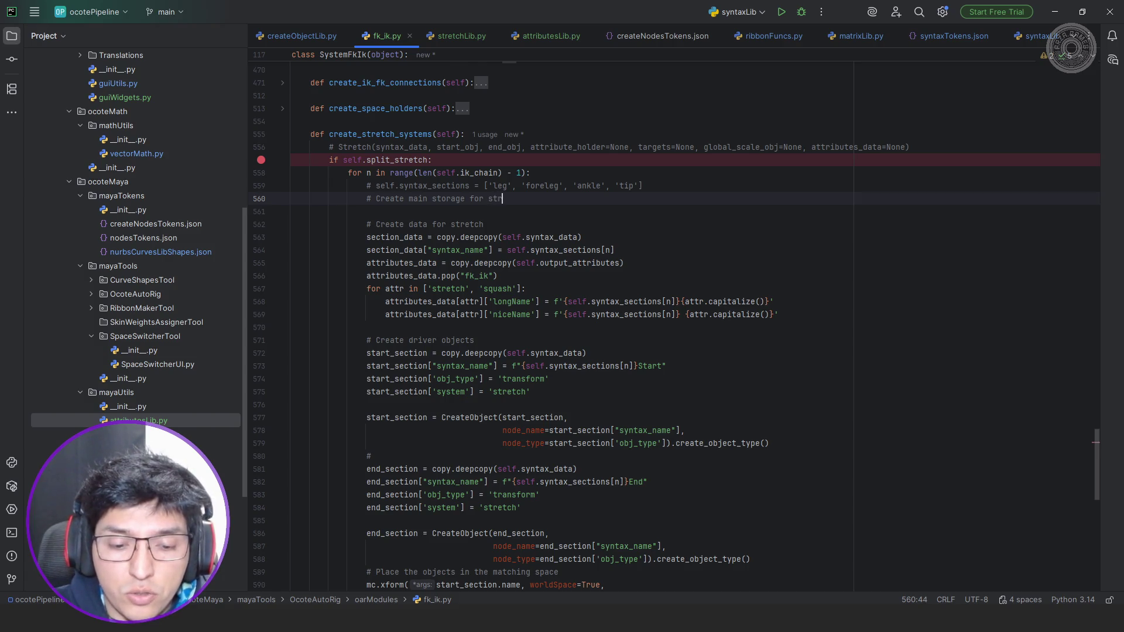
{"action": "type", "text": "etchPoint"}
{"action": "key", "text": "Return"}
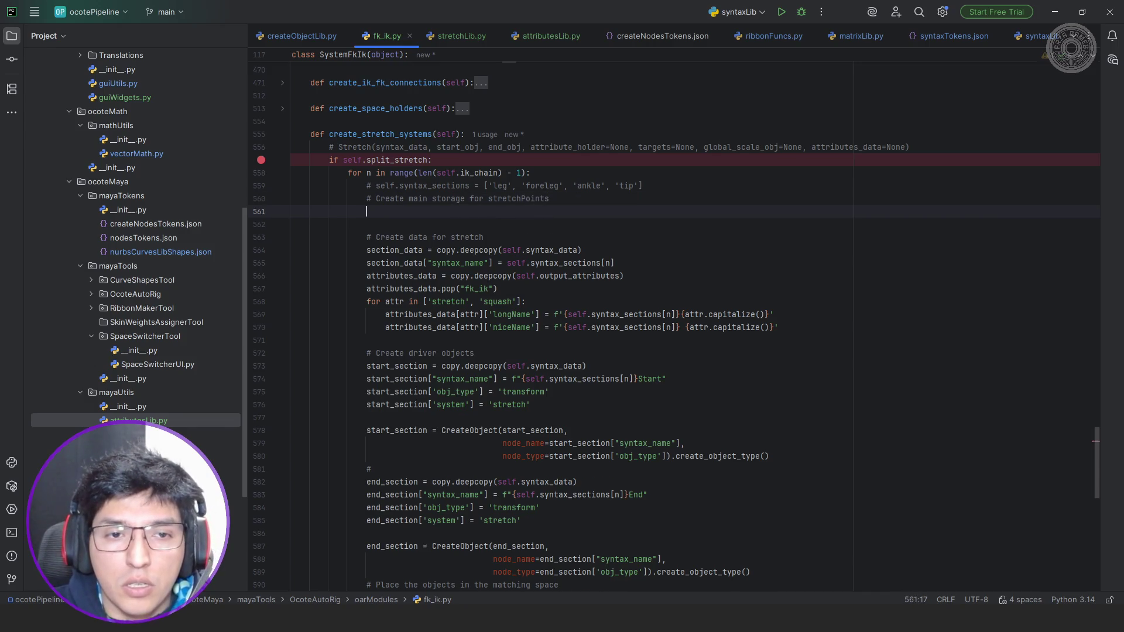
{"action": "key", "text": "ctrl+v"}
{"action": "key", "text": "shift+Up"}
{"action": "key", "text": "shift+Up"}
{"action": "key", "text": "shift+Up"}
{"action": "key", "text": "shift+Up"}
{"action": "key", "text": "shift+Up"}
{"action": "key", "text": "shift+Up"}
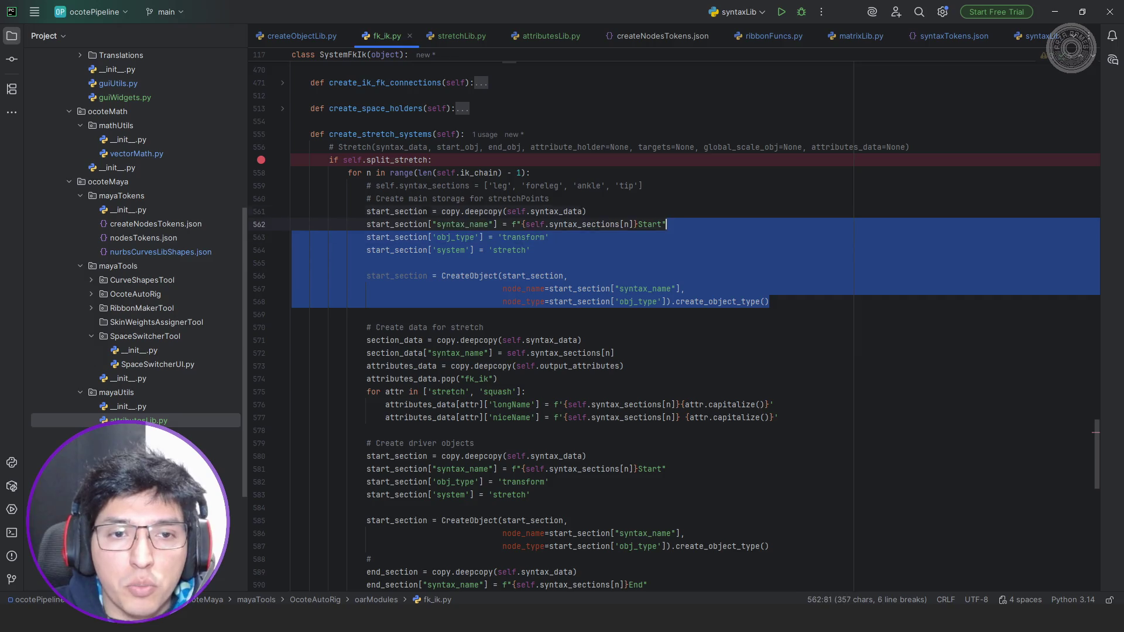
{"action": "key", "text": "shift+Up"}
{"action": "key", "text": "shift+Up"}
{"action": "key", "text": "shift+Home"}
{"action": "key", "text": "ctrl+c"}
{"action": "key", "text": "BackSpace"}
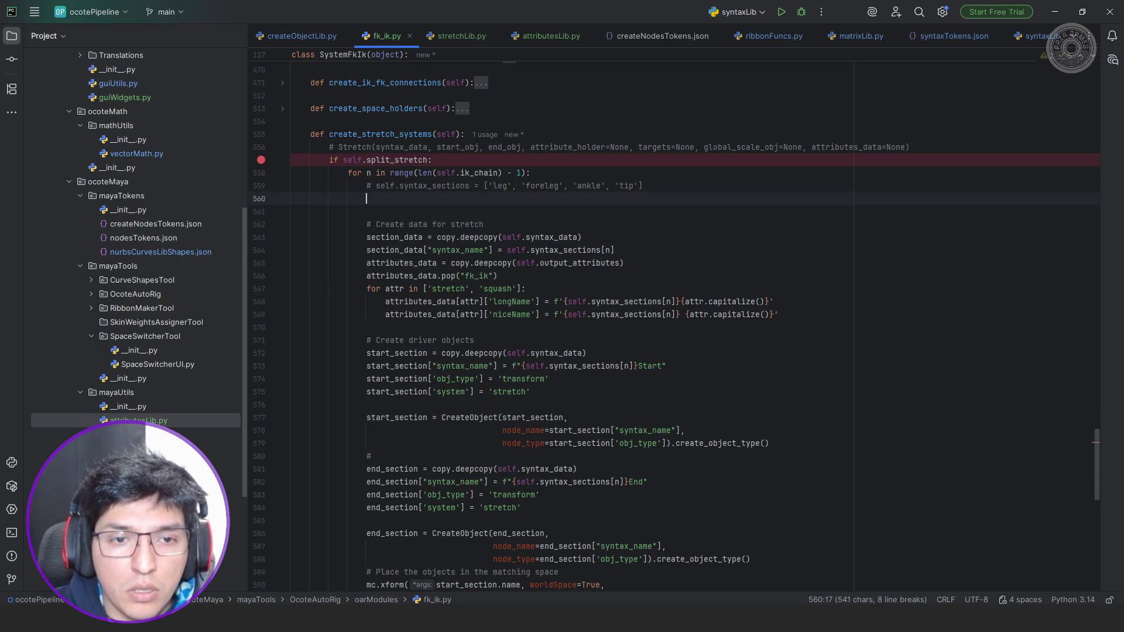
{"action": "key", "text": "BackSpace"}
{"action": "left_click", "coordinate": [640, 147]}
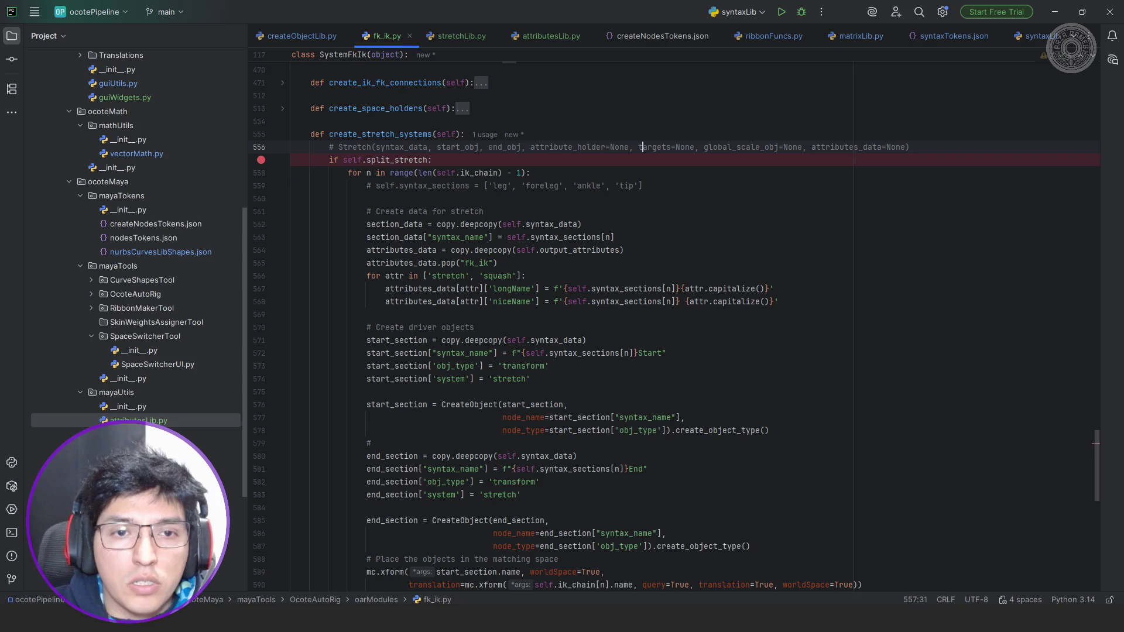
{"action": "key", "text": "Return"}
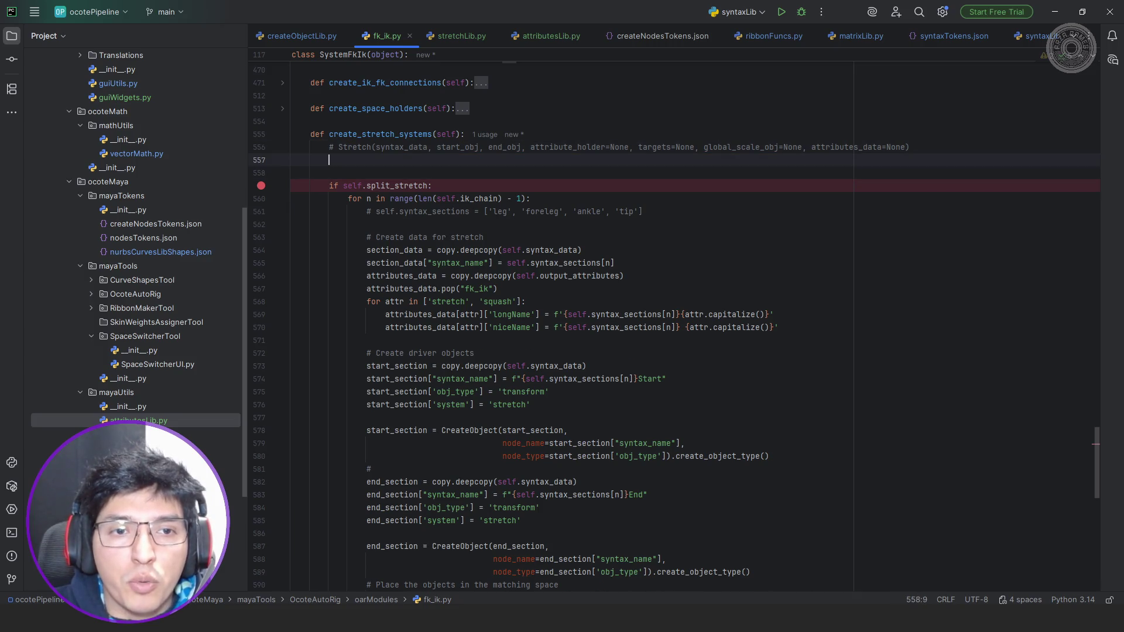
{"action": "key", "text": "ctrl+v"}
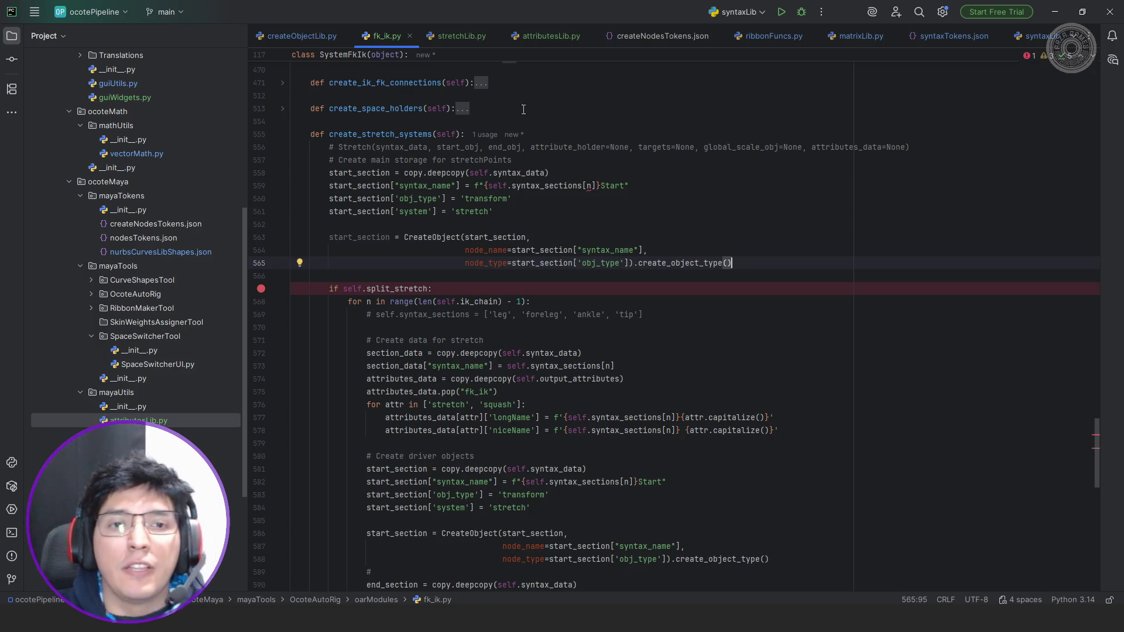
Rename the pasted start_section variable to storage_stretch on line 559.
{"action": "double_click", "coordinate": [373, 172]}
{"action": "mouse_move", "coordinate": [542, 185]}
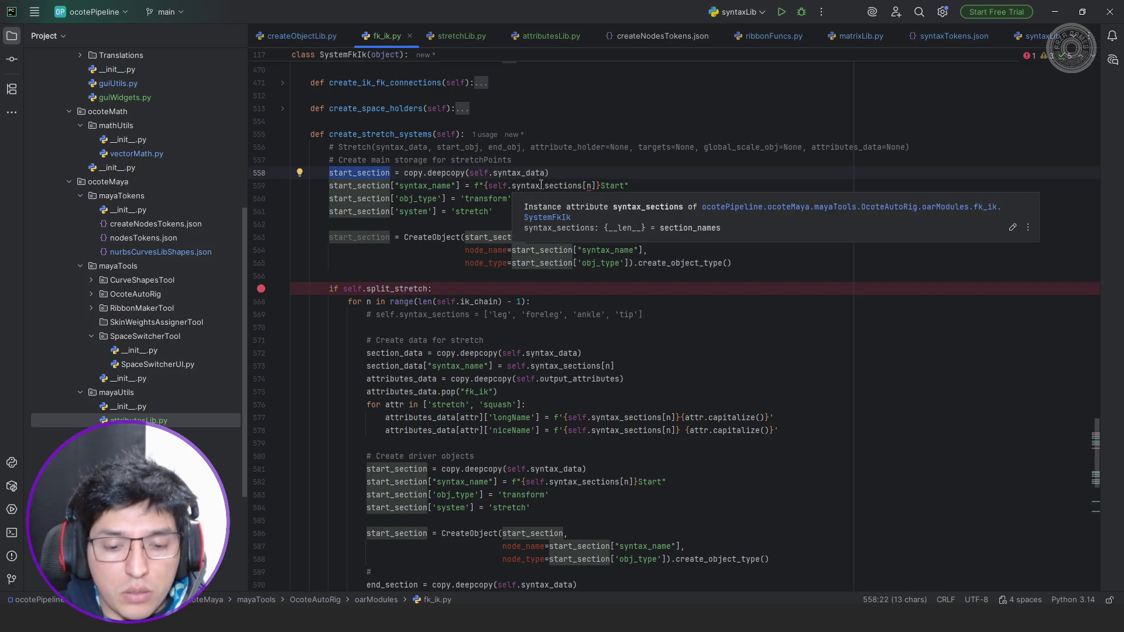
{"action": "type", "text": "storage_s"}
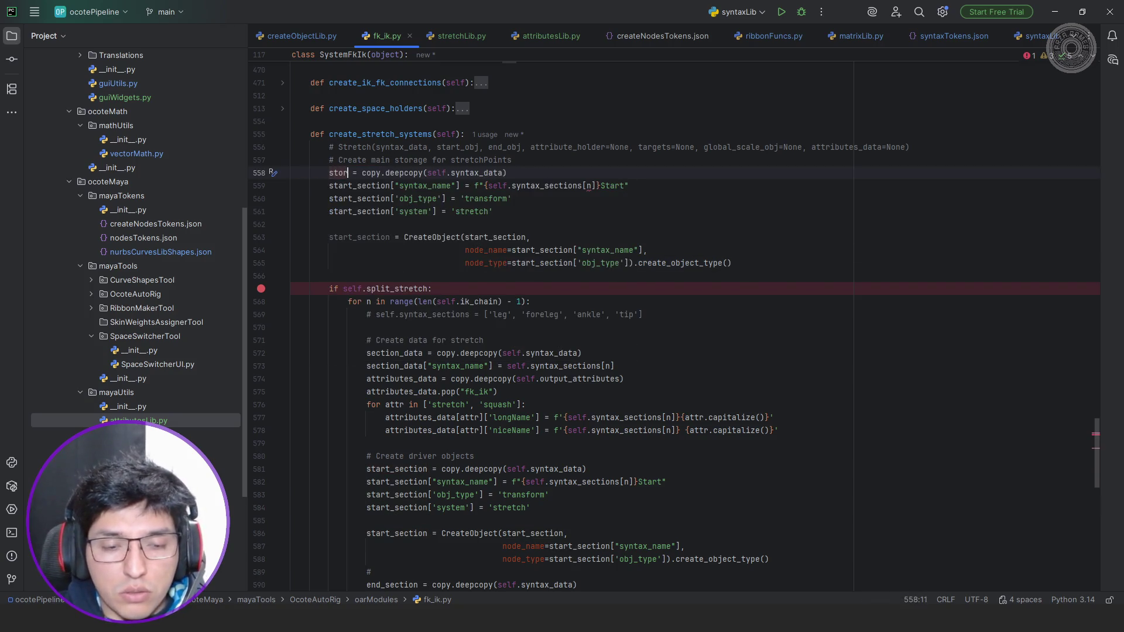
{"action": "type", "text": "tretch"}
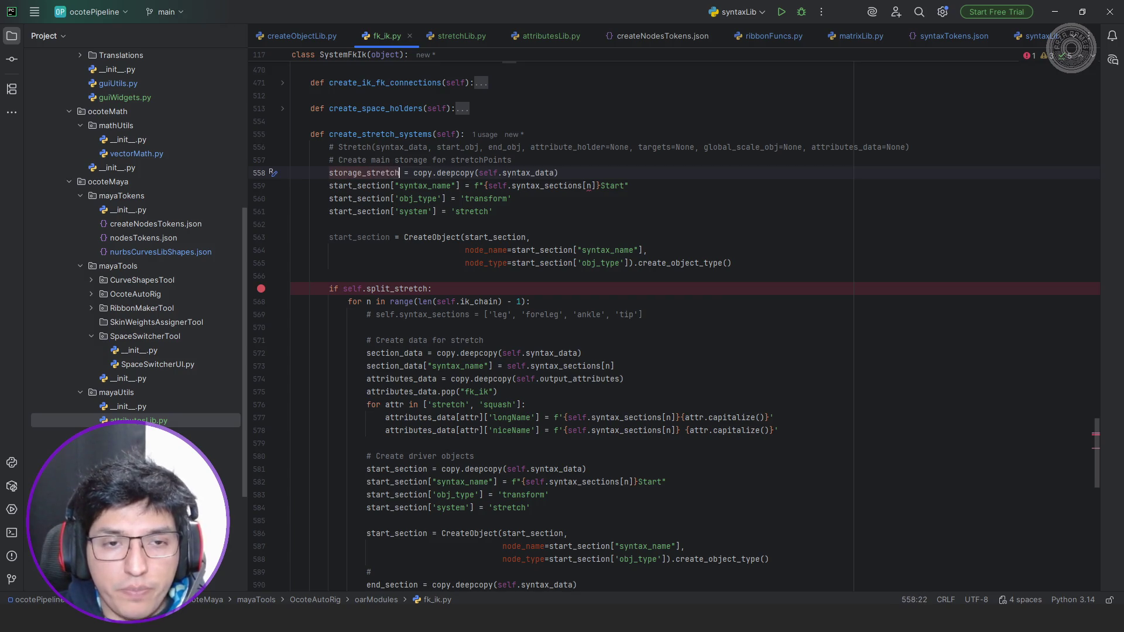
{"action": "key", "text": "ctrl+w"}
{"action": "key", "text": "ctrl+c"}
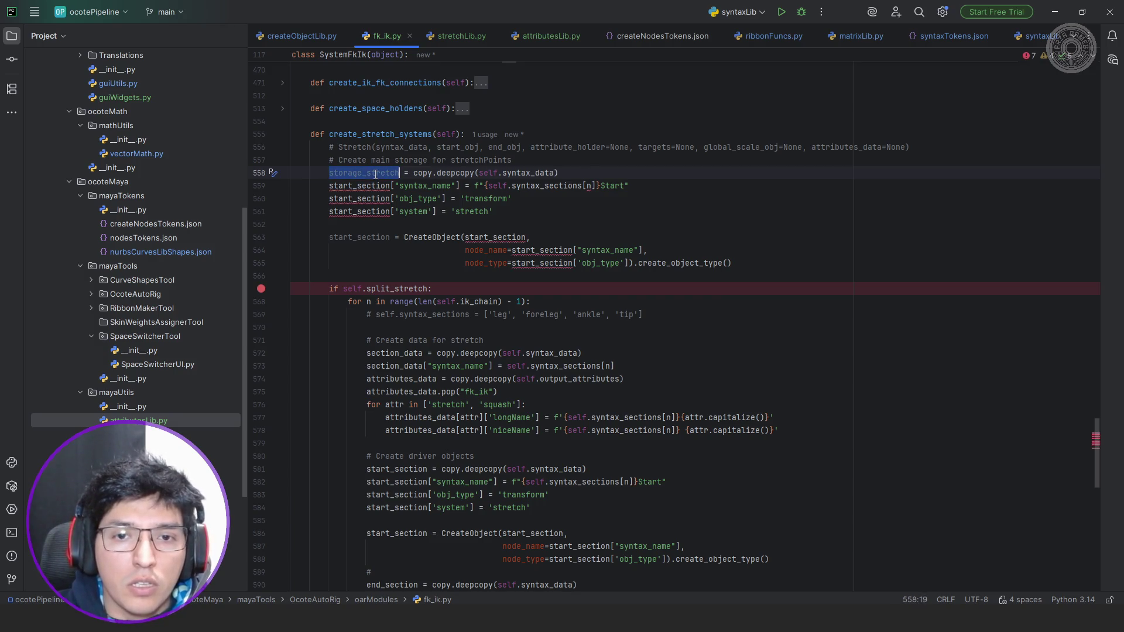
{"action": "double_click", "coordinate": [359, 186]}
{"action": "key", "text": "ctrl+v"}
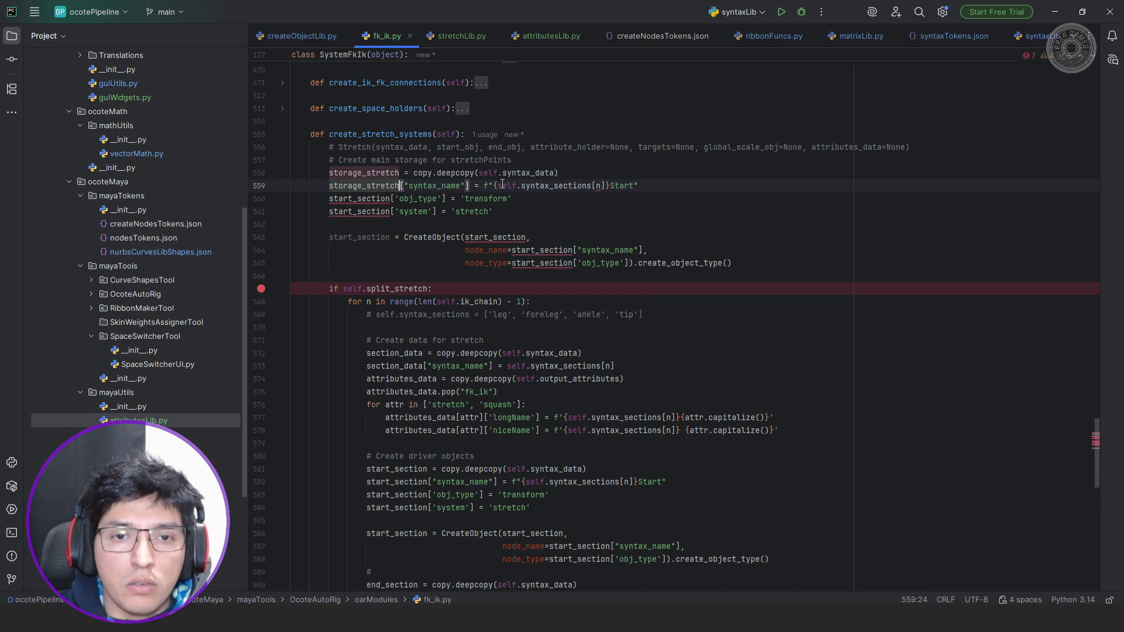
Change line 559's key to "syntax_system" with value 'StretchStorage' instead of the f-string.
{"action": "double_click", "coordinate": [571, 186]}
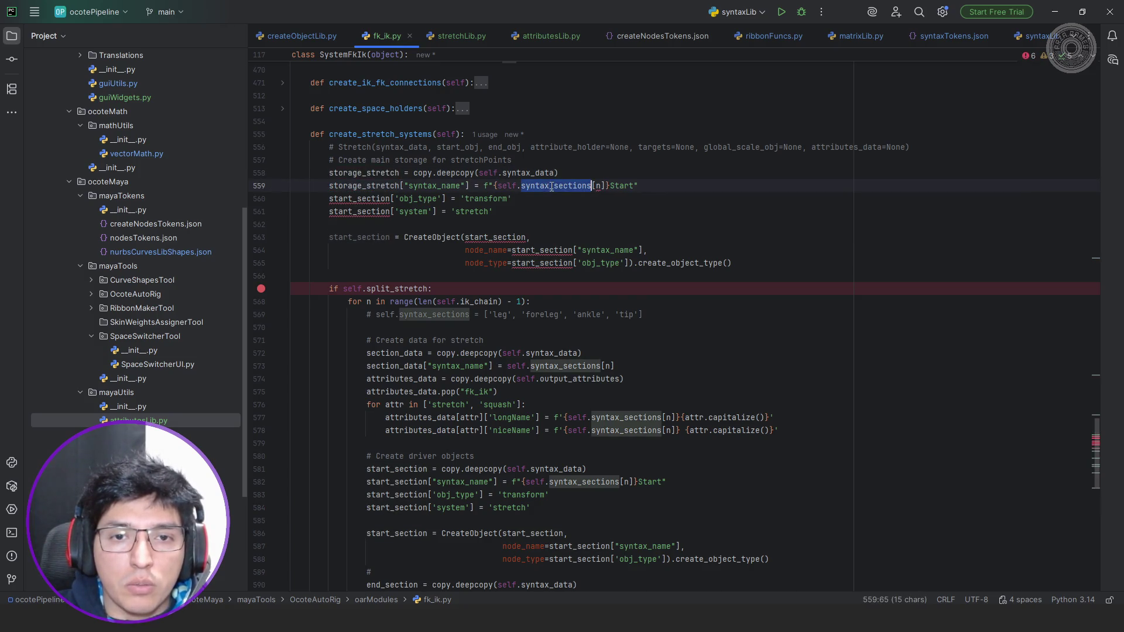
{"action": "type", "text": "syntax_data["}
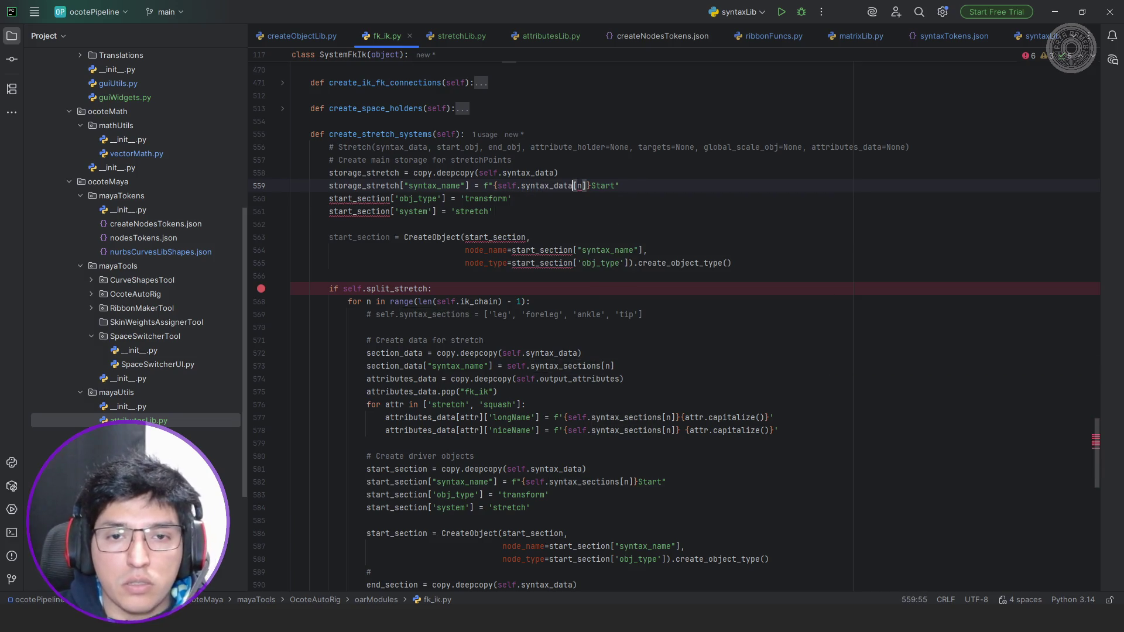
{"action": "type", "text": "\"synt"}
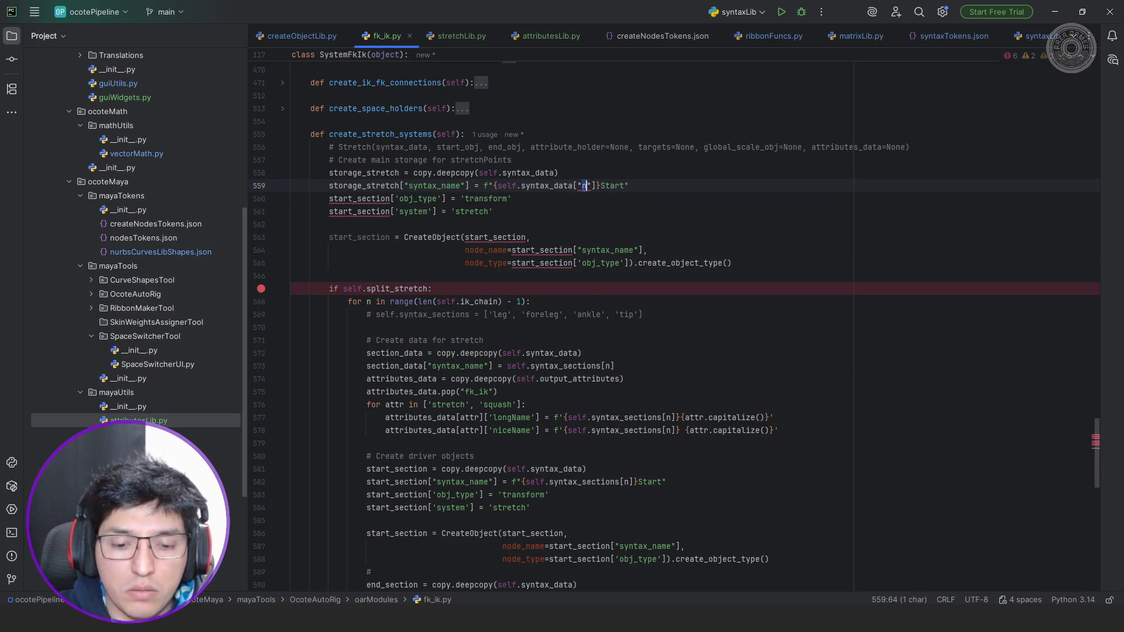
{"action": "type", "text": "ax_name"}
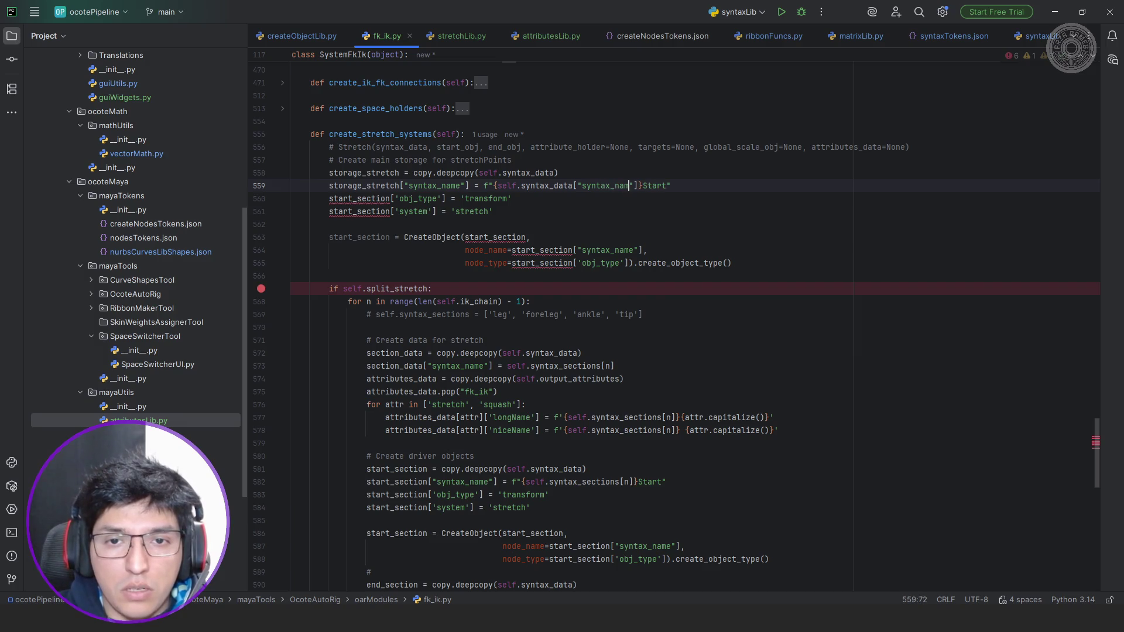
{"action": "type", "text": "\""}
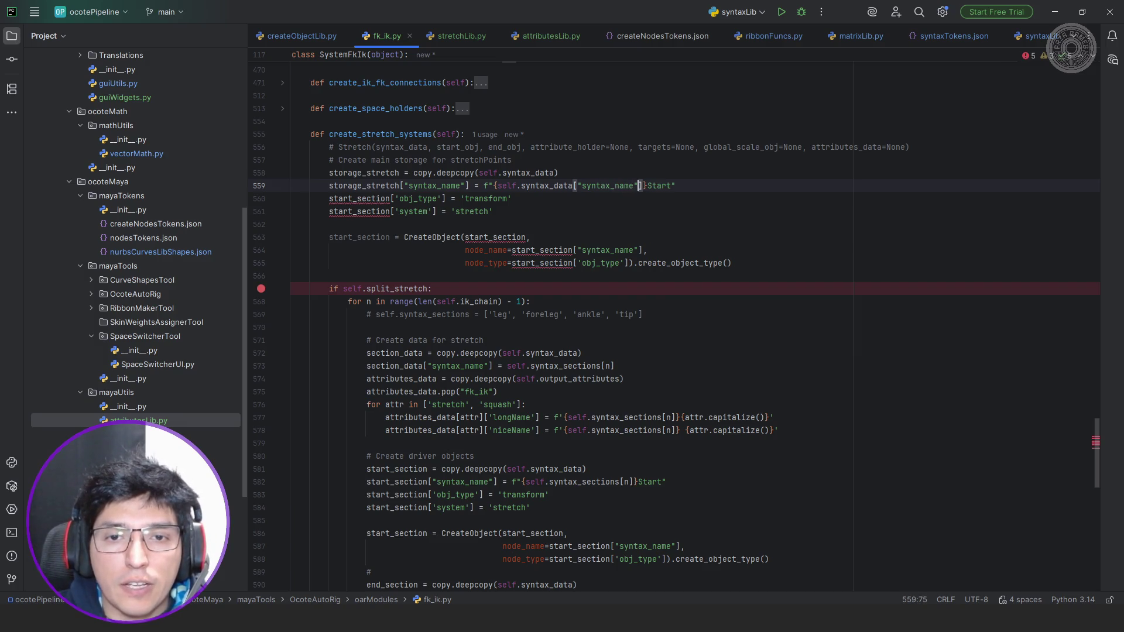
{"action": "key", "text": "Left"}
{"action": "key", "text": "ctrl+Left"}
{"action": "key", "text": "ctrl+Left"}
{"action": "key", "text": "ctrl+Left"}
{"action": "key", "text": "ctrl+Left"}
{"action": "key", "text": "ctrl+Left"}
{"action": "key", "text": "ctrl+Left"}
{"action": "key", "text": "Right"}
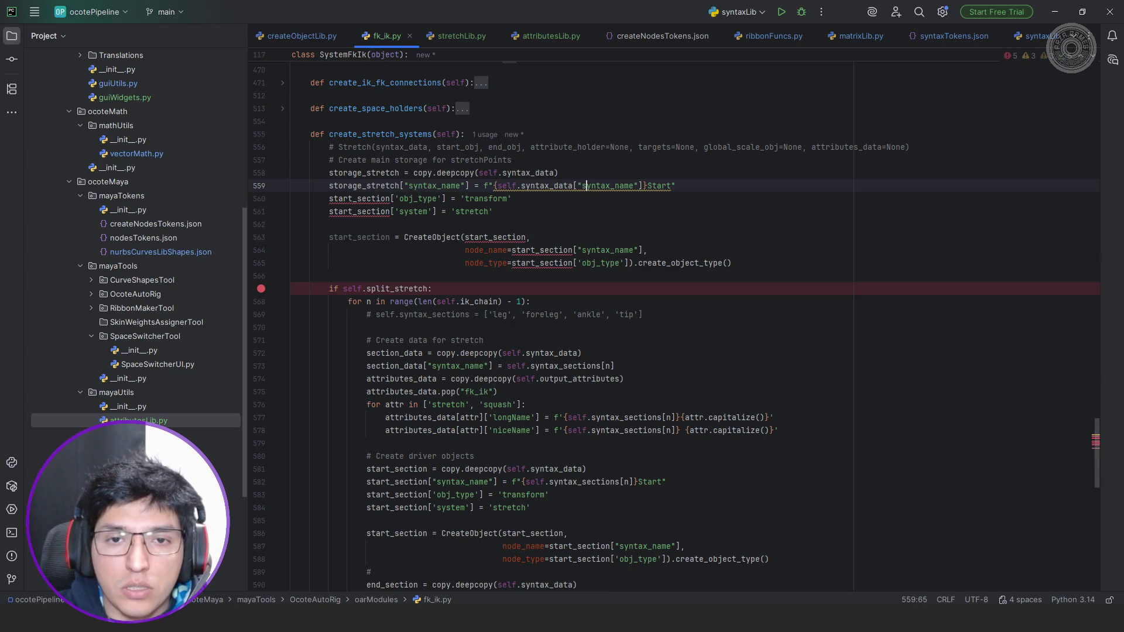
{"action": "key", "text": "ctrl+w"}
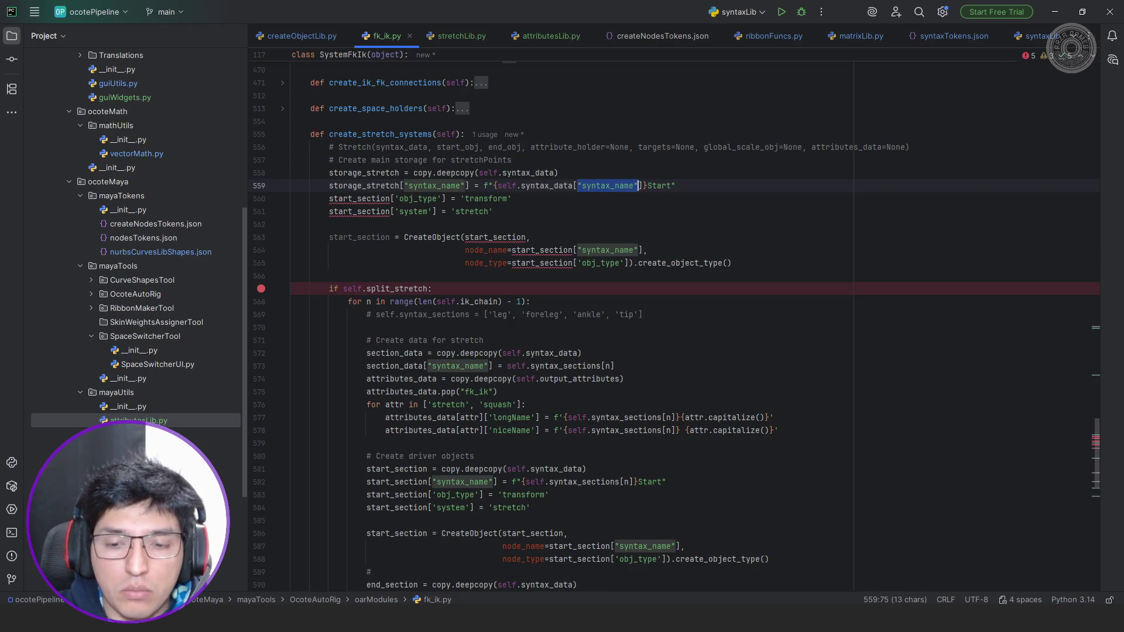
{"action": "type", "text": "'"}
{"action": "key", "text": "Right"}
{"action": "key", "text": "ctrl+shift+Right"}
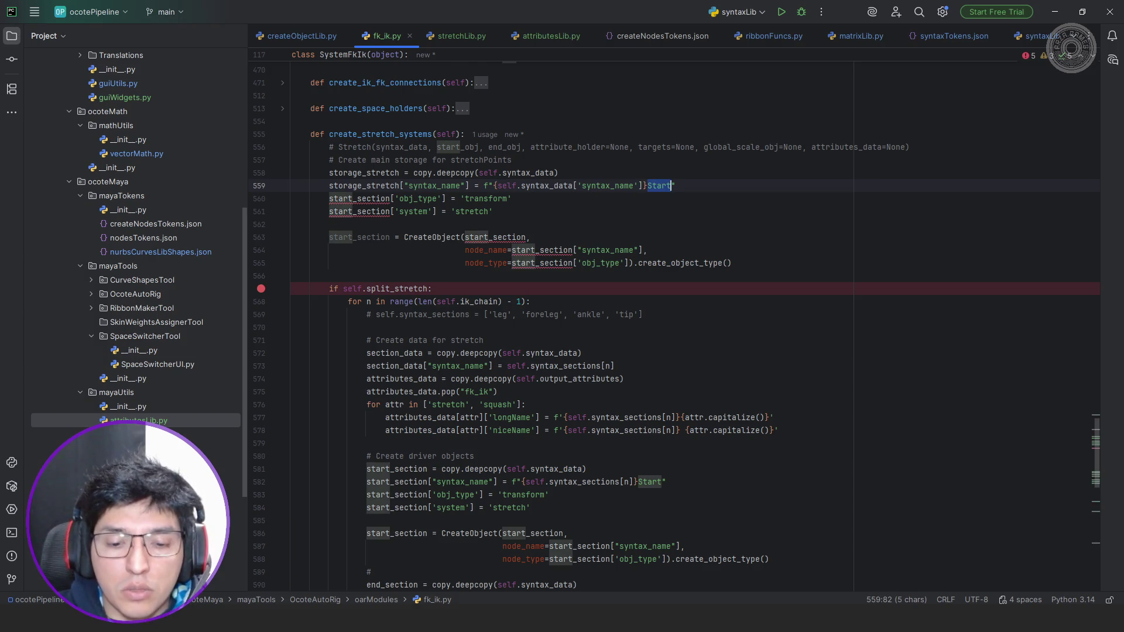
{"action": "type", "text": "StretchStorage"}
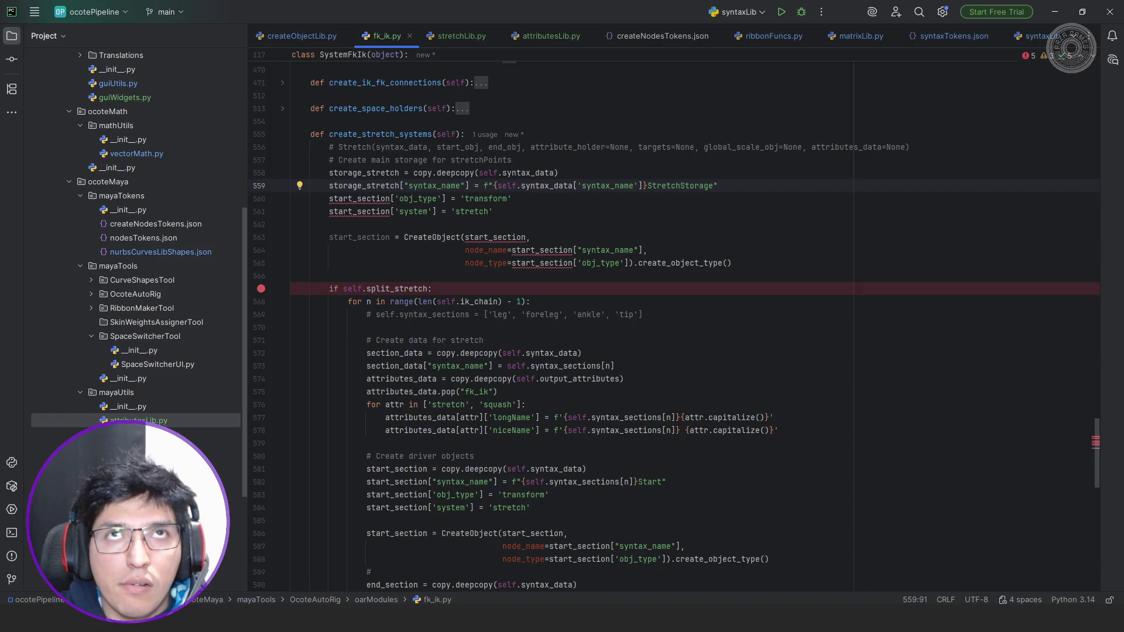
{"action": "key", "text": "ctrl+shift+Left"}
{"action": "key", "text": "BackSpace"}
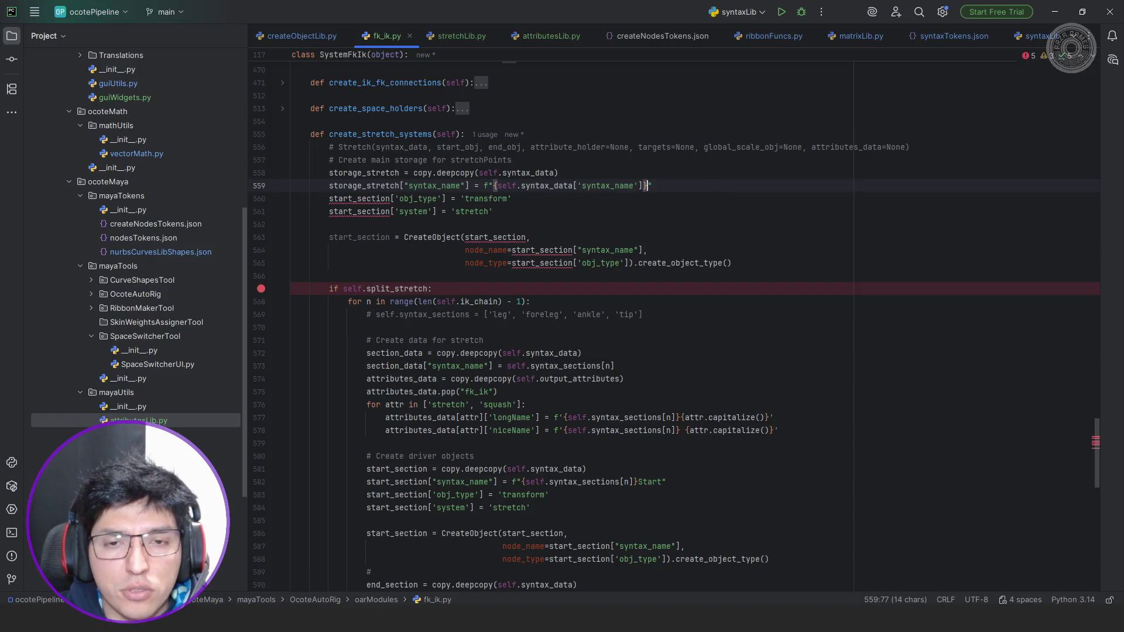
{"action": "left_click", "coordinate": [428, 185]}
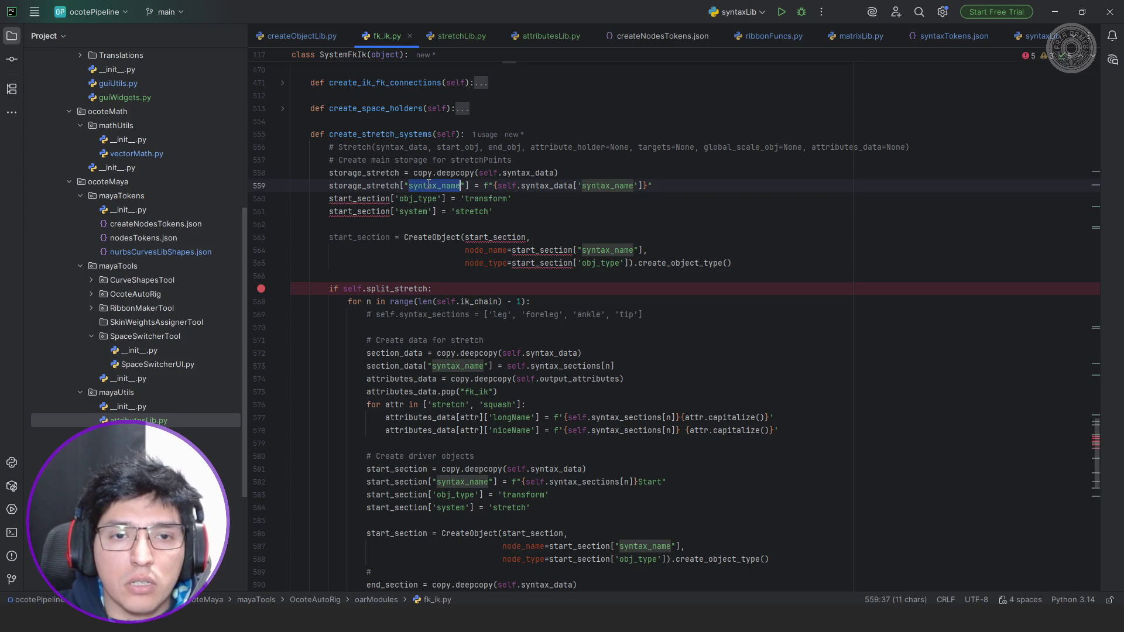
{"action": "key", "text": "Delete"}
{"action": "key", "text": "Delete"}
{"action": "key", "text": "Delete"}
{"action": "type", "text": "ntax_syste"}
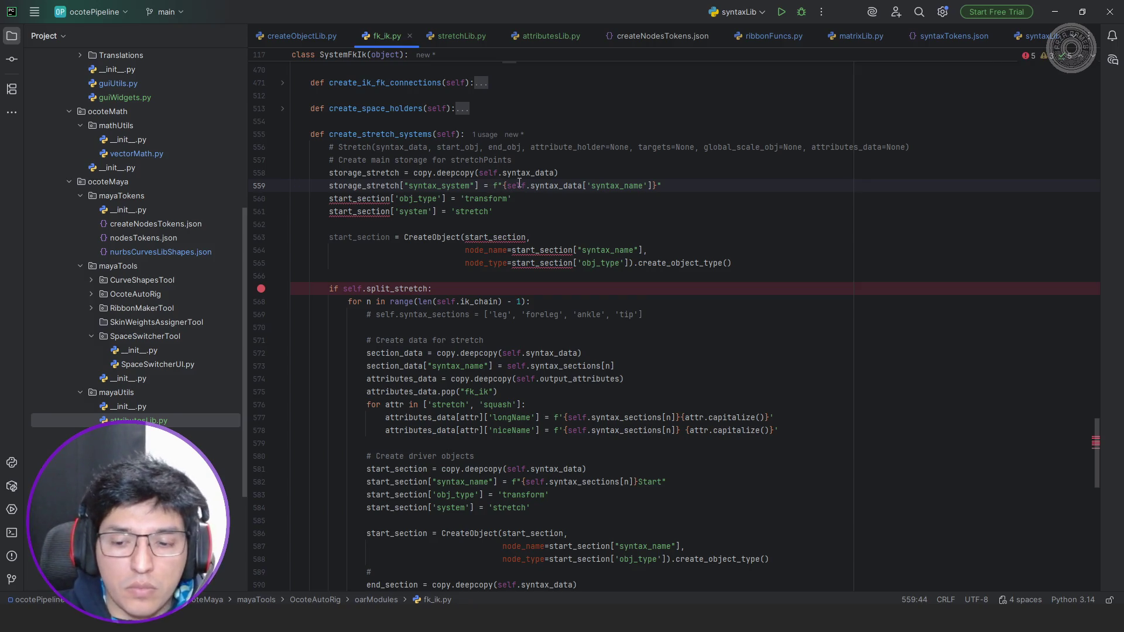
{"action": "key", "text": "shift+End"}
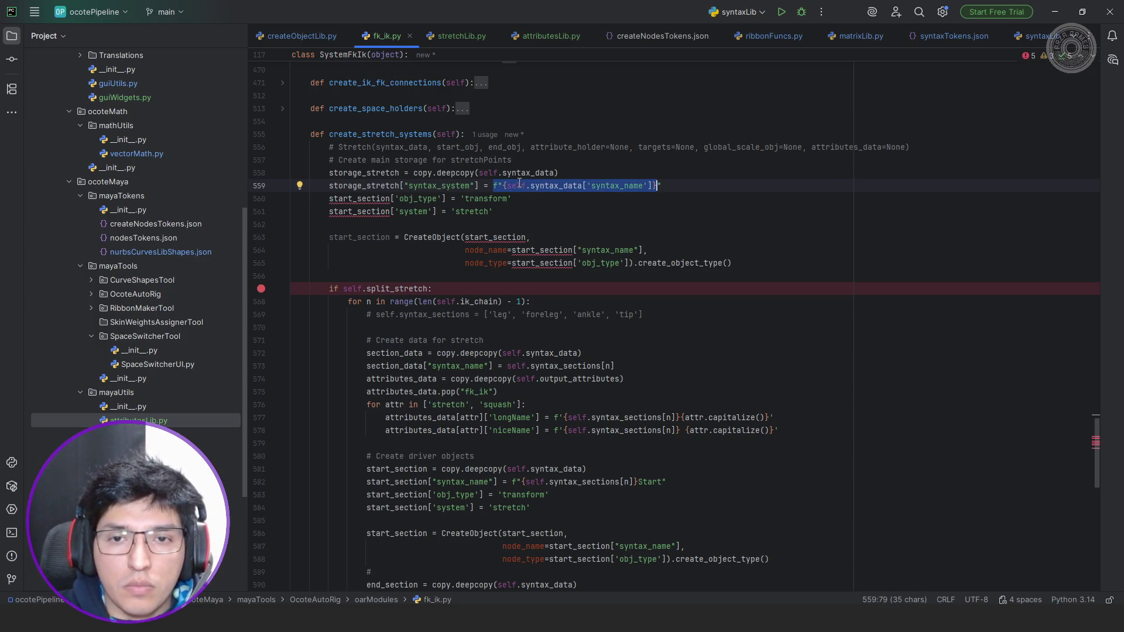
{"action": "type", "text": "'StretchStorage"}
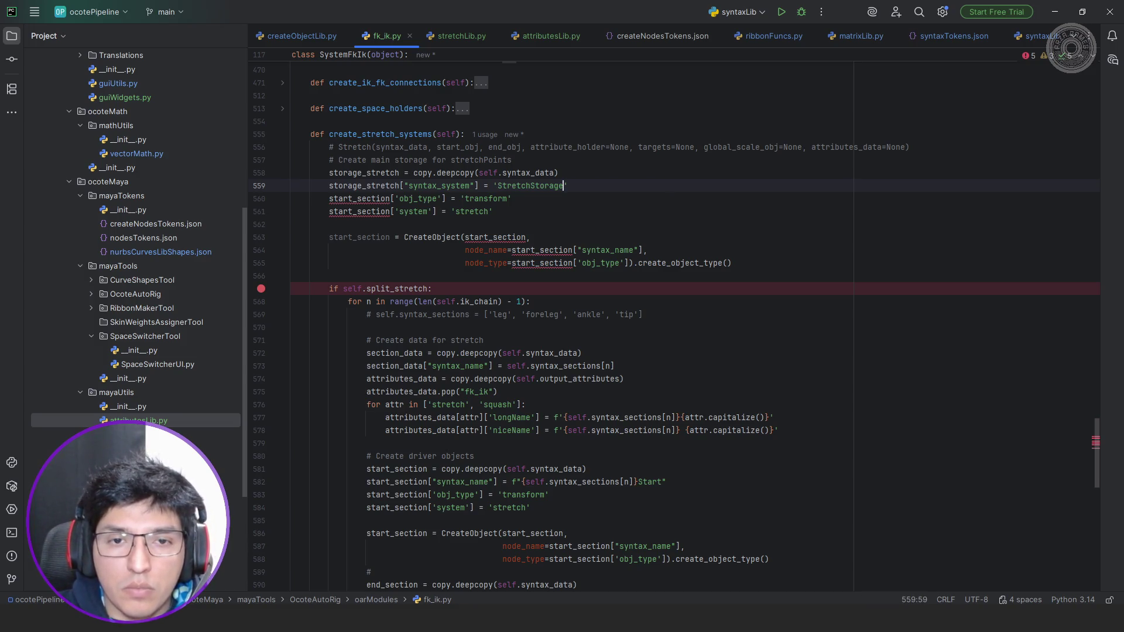
{"action": "key", "text": "Down"}
{"action": "key", "text": "Down"}
{"action": "key", "text": "shift+Home"}
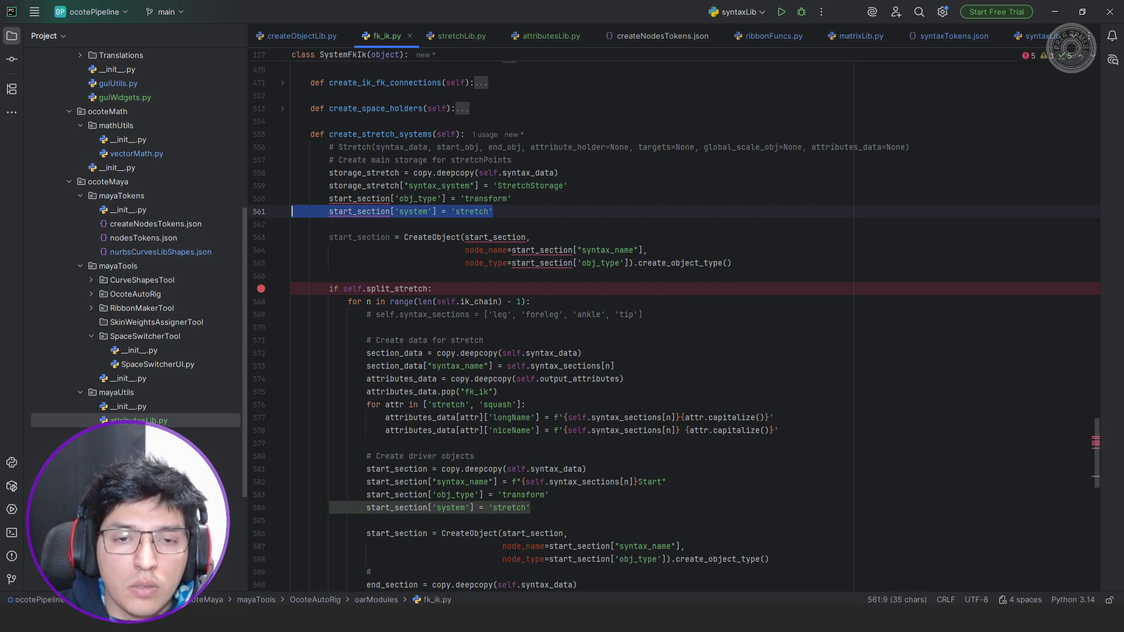
Remove the storage object's system line and rename its start_section uses to storage_stretch.
{"action": "key", "text": "BackSpace"}
{"action": "key", "text": "BackSpace"}
{"action": "key", "text": "Home"}
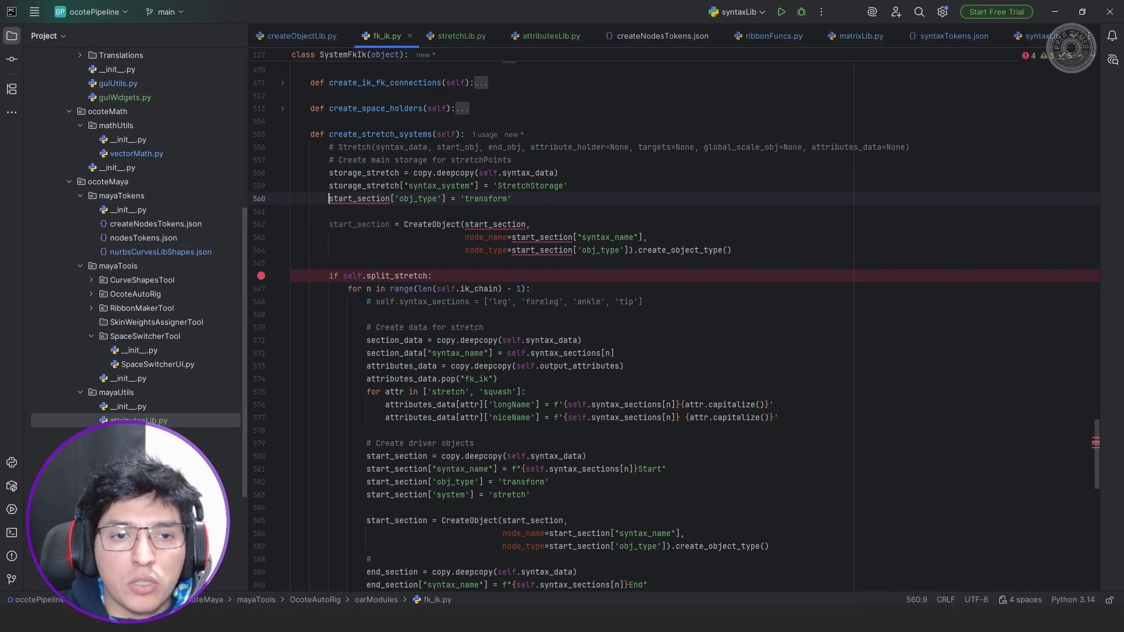
{"action": "double_click", "coordinate": [367, 201]}
{"action": "type", "text": "storage_stretch"}
{"action": "double_click", "coordinate": [360, 200]}
{"action": "double_click", "coordinate": [490, 225]}
{"action": "type", "text": "storage_stretch"}
{"action": "double_click", "coordinate": [538, 237]}
{"action": "type", "text": "storage_stretch"}
{"action": "key", "text": "ctrl+v"}
{"action": "double_click", "coordinate": [360, 225]}
{"action": "type", "text": "storage_stretch"}
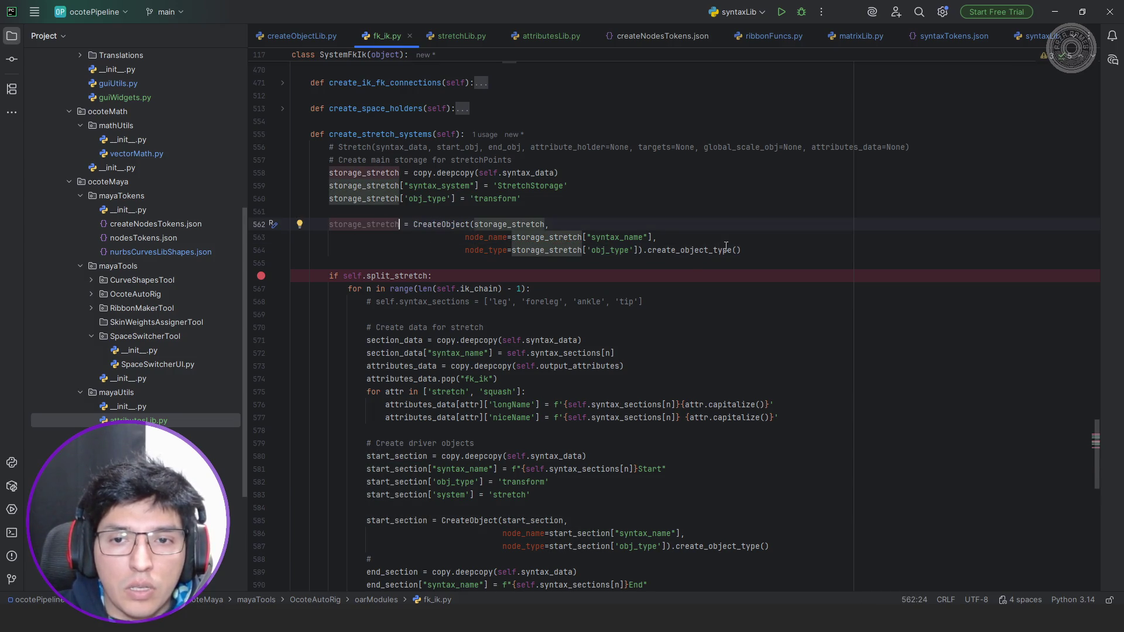
Pass parent=self.output_container.name into the storage_stretch create_object_type call.
{"action": "left_click", "coordinate": [739, 250]}
{"action": "type", "text": "parent="}
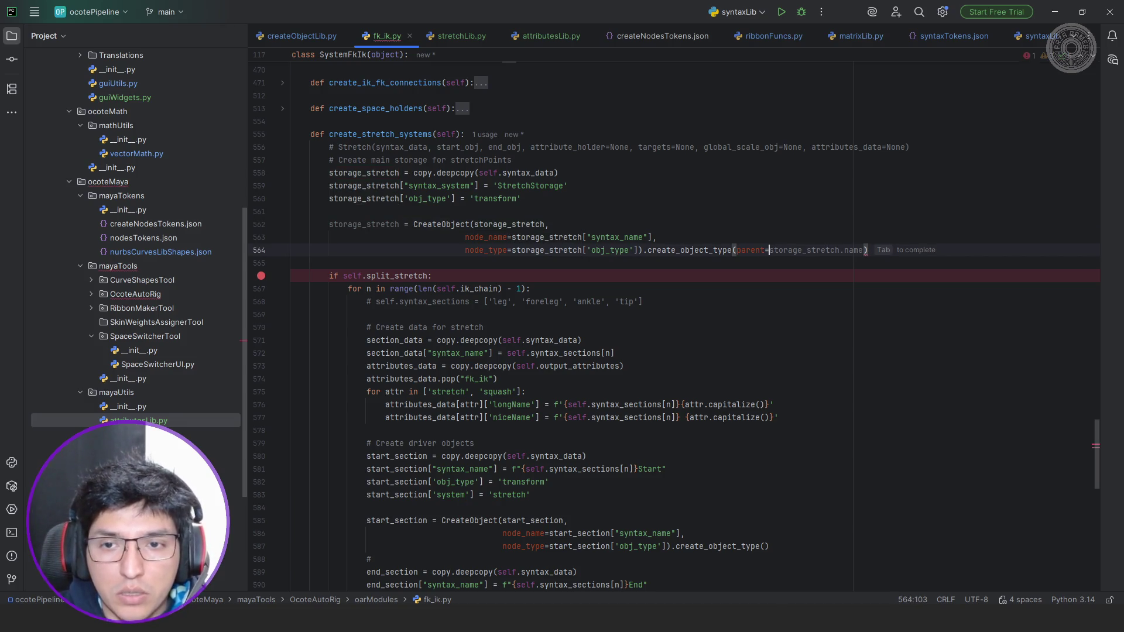
{"action": "type", "text": "self."}
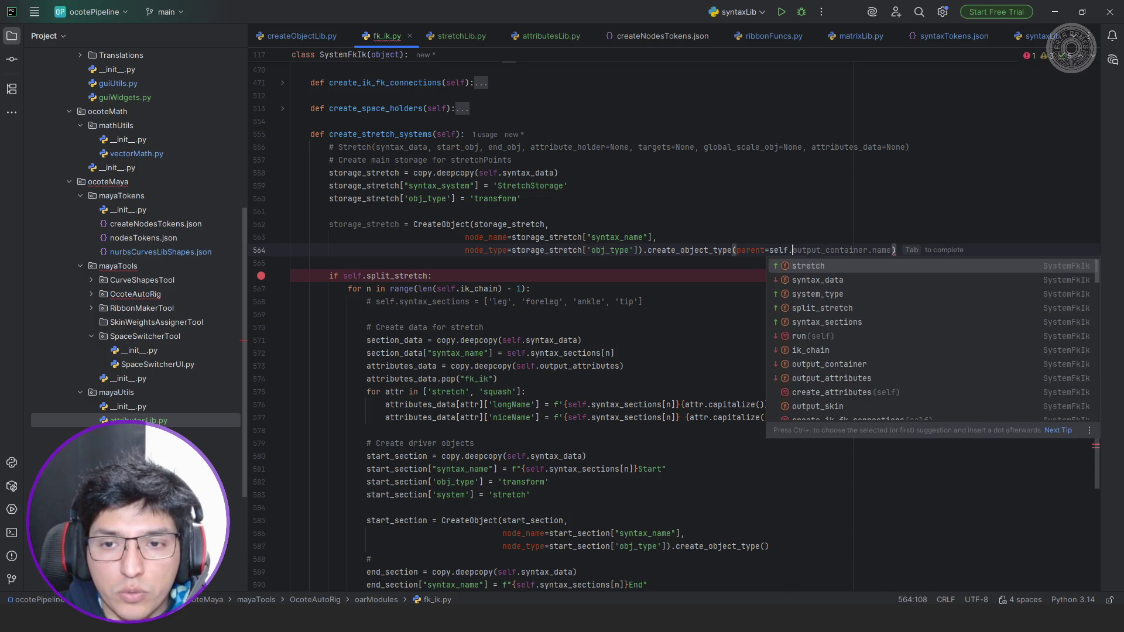
{"action": "type", "text": "out"}
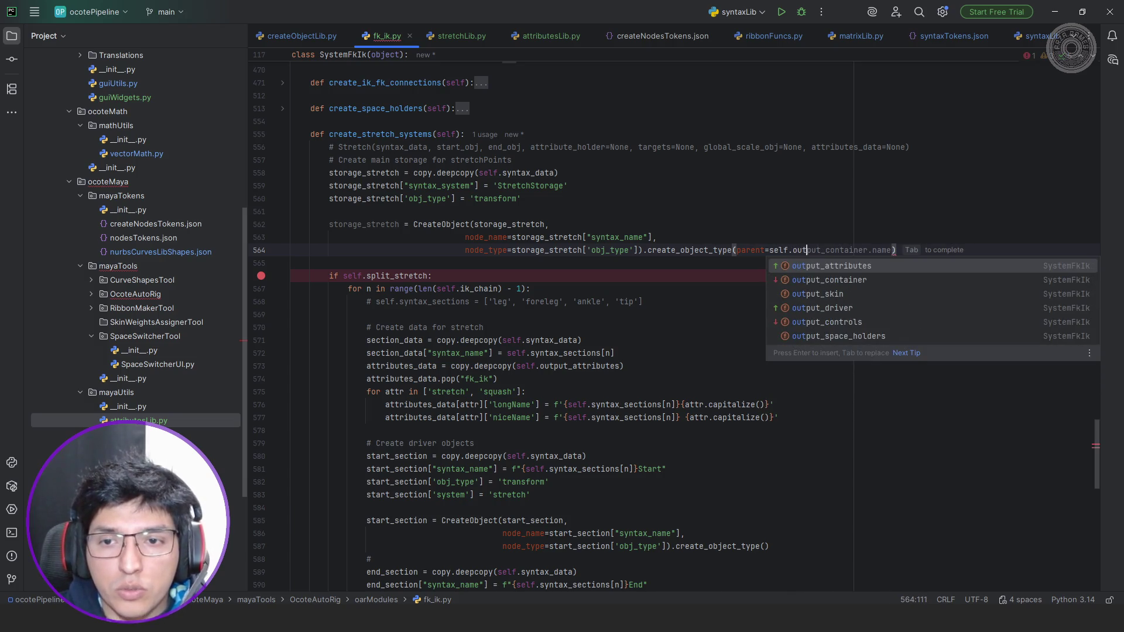
{"action": "key", "text": "Return"}
{"action": "type", "text": ".name"}
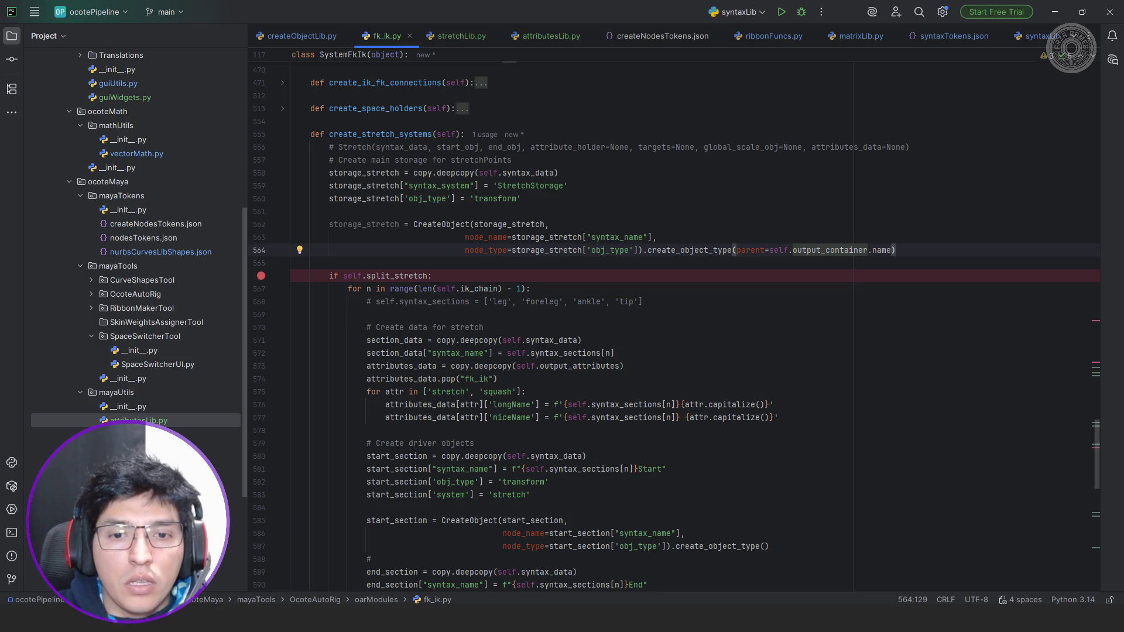
{"action": "double_click", "coordinate": [364, 224]}
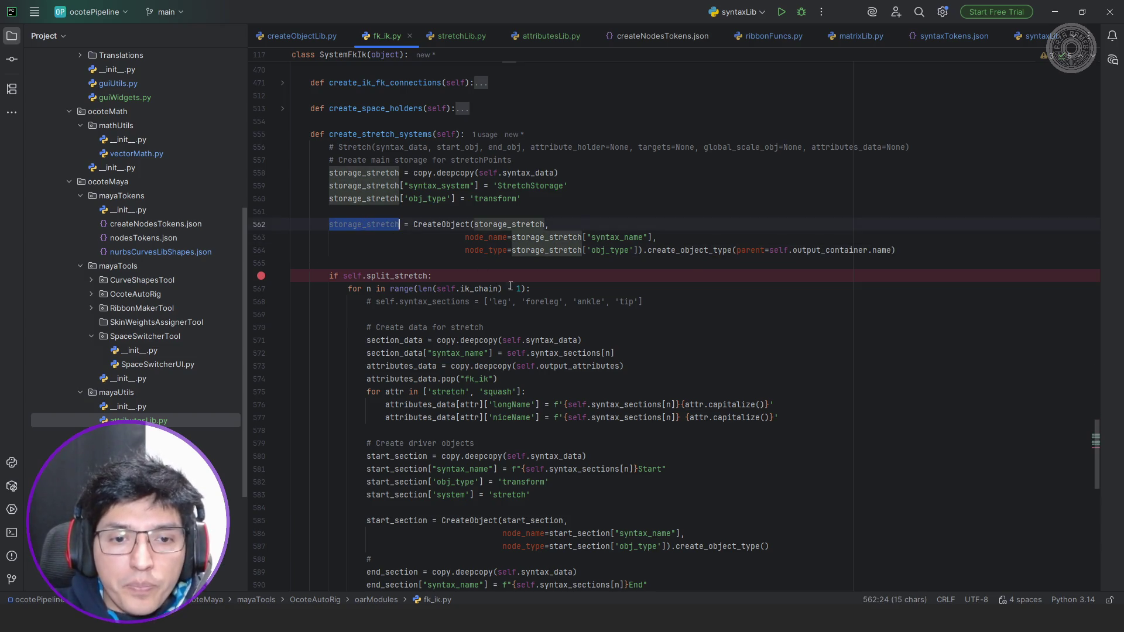
{"action": "scroll", "coordinate": [502, 277], "scroll_direction": "down", "scroll_amount": 3}
{"action": "scroll", "coordinate": [622, 329], "scroll_direction": "down", "scroll_amount": 2}
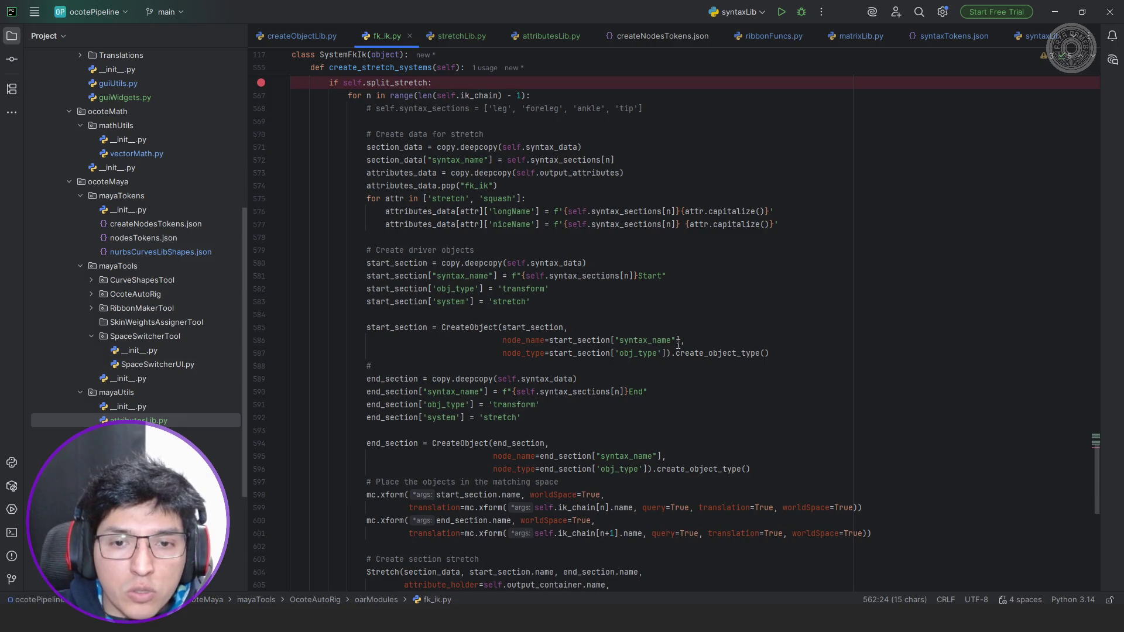
Add parent=storage_stretch.name to the start and end section create_object_type calls, then switch to Maya.
{"action": "left_click", "coordinate": [763, 354]}
{"action": "type", "text": "parent=storage_stretch"}
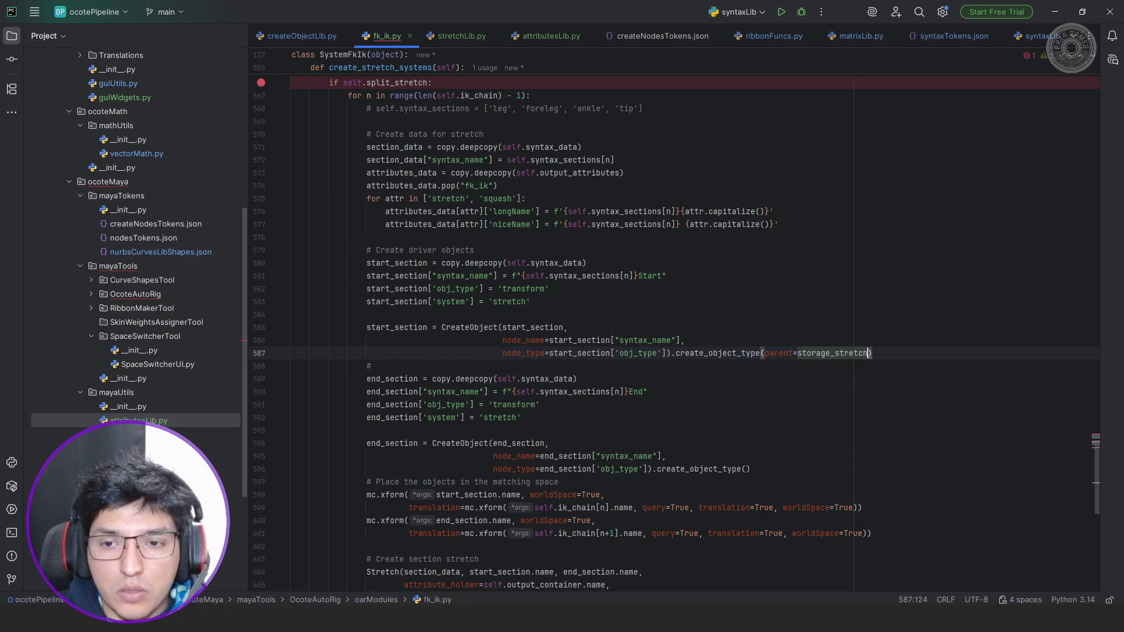
{"action": "type", "text": ".name"}
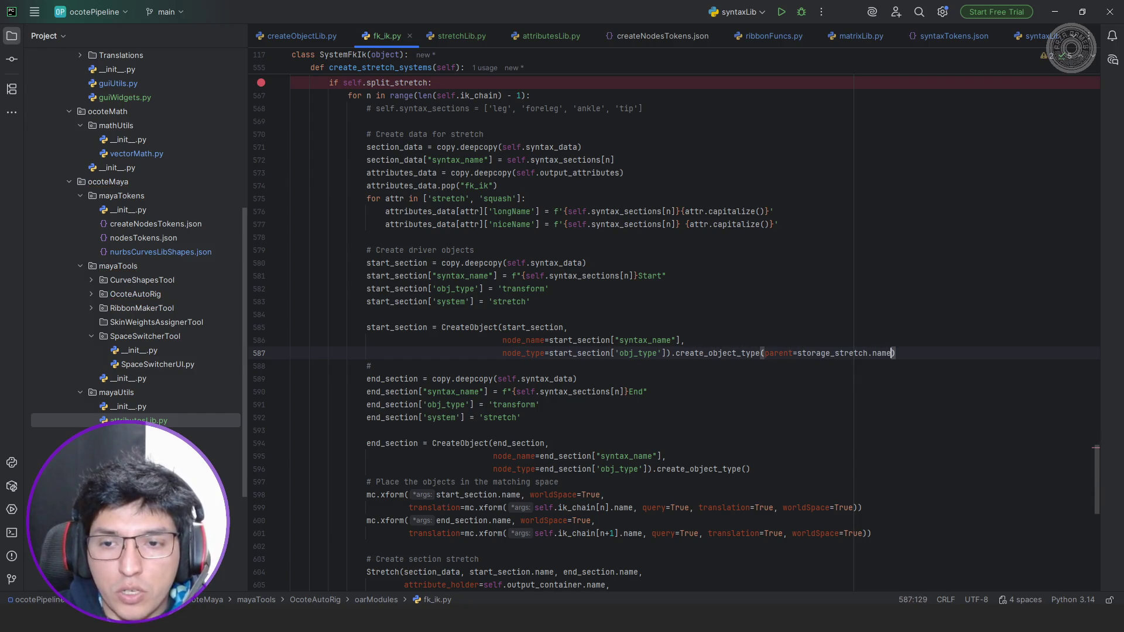
{"action": "key", "text": "ctrl+shift+Left"}
{"action": "key", "text": "ctrl+shift+Left"}
{"action": "key", "text": "ctrl+shift+Left"}
{"action": "key", "text": "ctrl+shift+Left"}
{"action": "key", "text": "ctrl+shift+Left"}
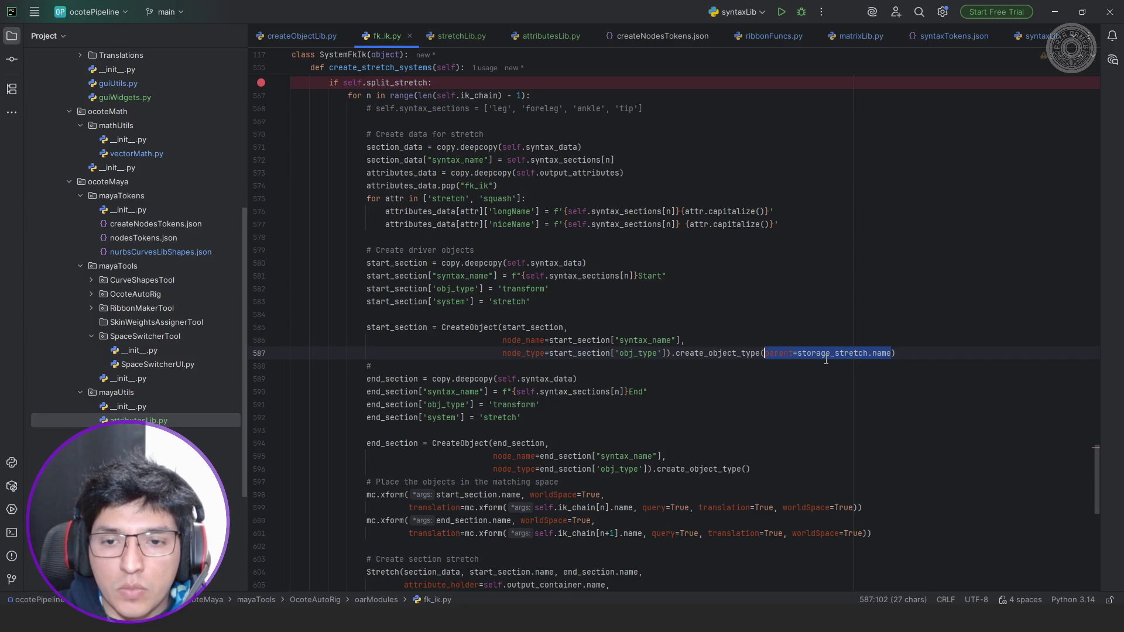
{"action": "key", "text": "ctrl+c"}
{"action": "left_click", "coordinate": [748, 468]}
{"action": "key", "text": "ctrl+v"}
{"action": "scroll", "coordinate": [842, 404], "scroll_direction": "down", "scroll_amount": 3}
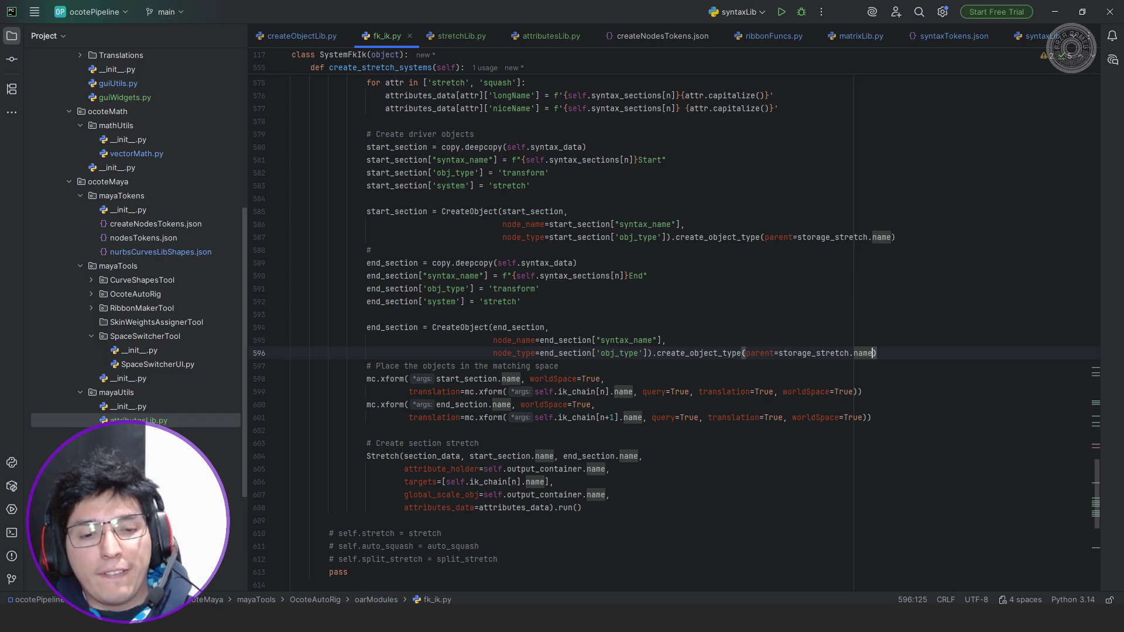
{"action": "left_click", "coordinate": [398, 598]}
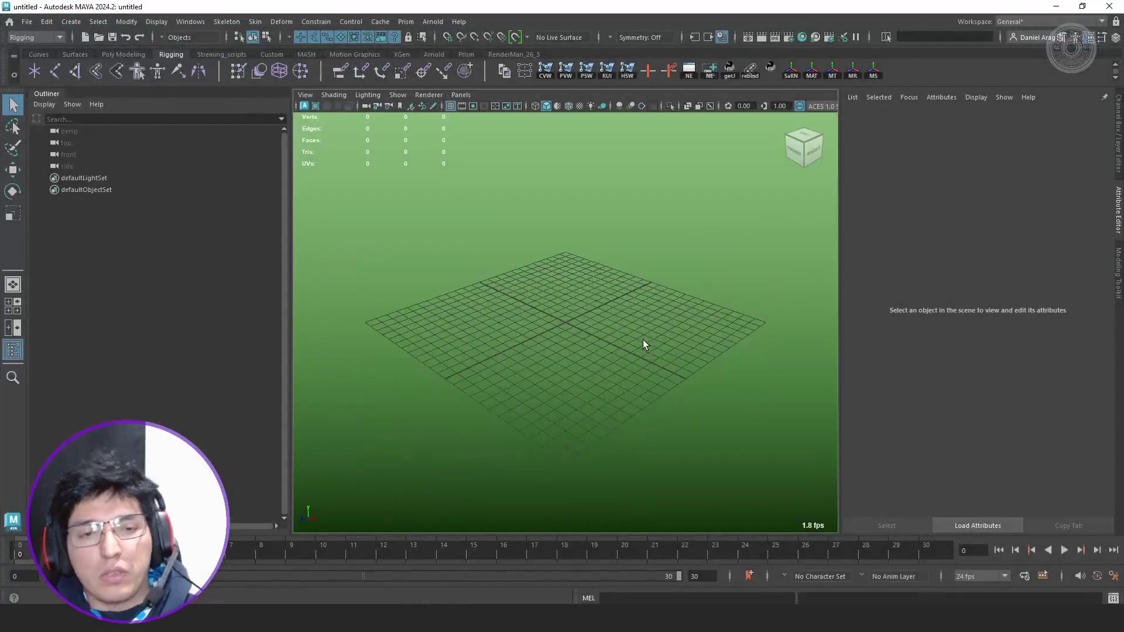
In the side view, create a locator and duplicate it into four leg guides placed progressively lower.
{"action": "mouse_move", "coordinate": [643, 340]}
{"action": "left_mouse_down", "text": "alt"}
{"action": "mouse_move", "coordinate": [642, 366]}
{"action": "mouse_move", "coordinate": [578, 335]}
{"action": "left_mouse_up", "text": "alt"}
{"action": "key", "text": "space"}
{"action": "key", "text": "space"}
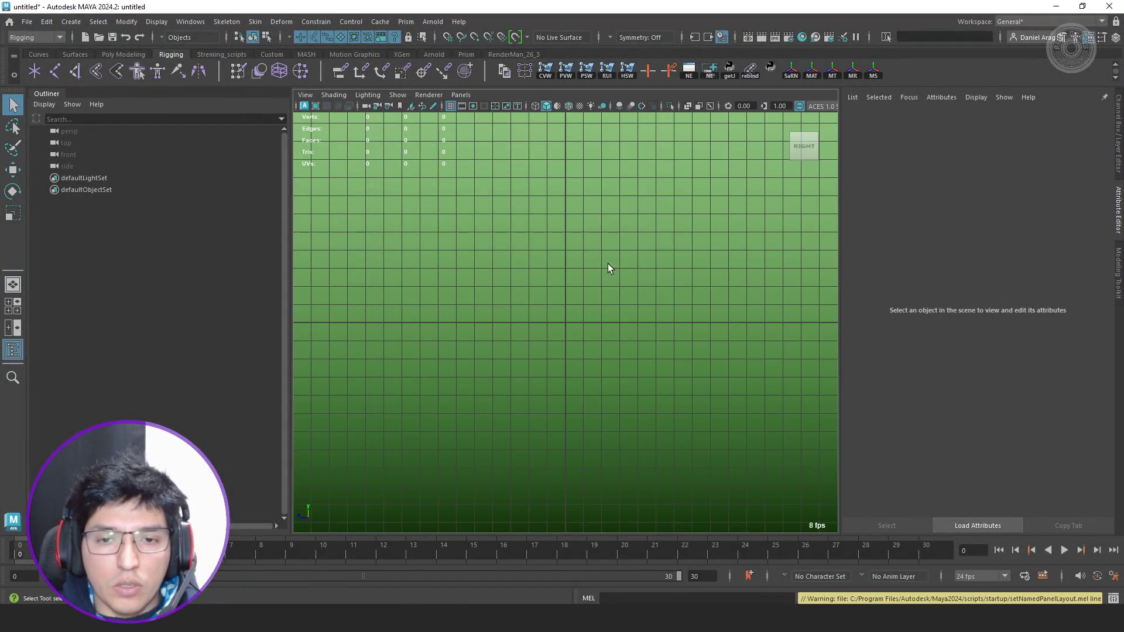
{"action": "left_click", "coordinate": [35, 70]}
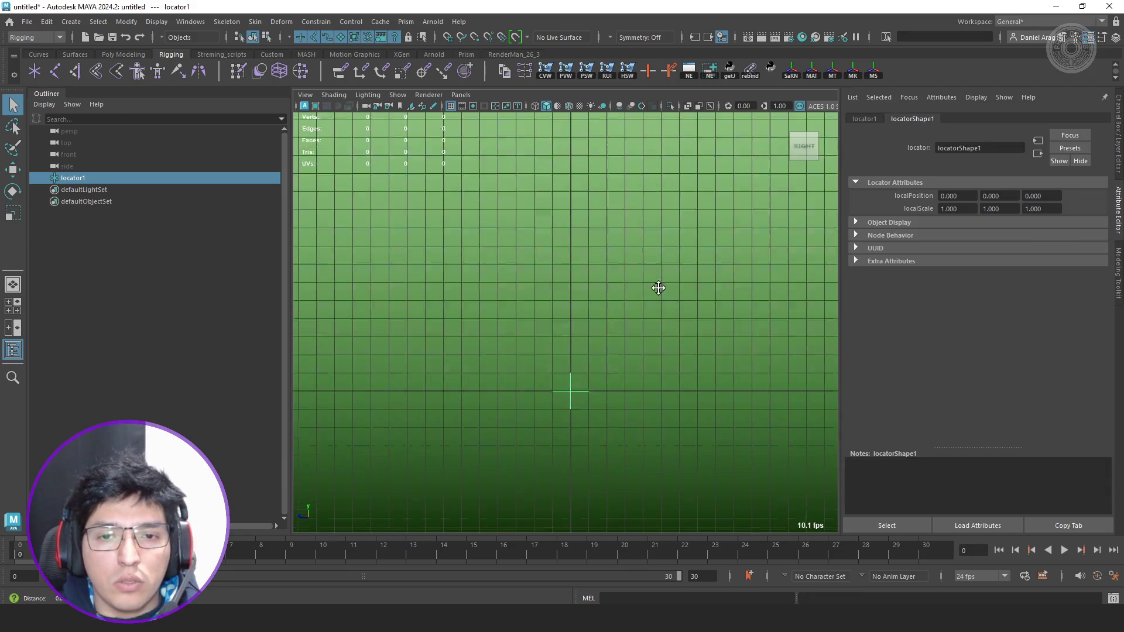
{"action": "key", "text": "w"}
{"action": "mouse_move", "coordinate": [557, 454]}
{"action": "left_mouse_down"}
{"action": "mouse_move", "coordinate": [594, 240]}
{"action": "mouse_move", "coordinate": [535, 330]}
{"action": "left_mouse_up"}
{"action": "key", "text": "ctrl+d"}
{"action": "key", "text": "ctrl+d"}
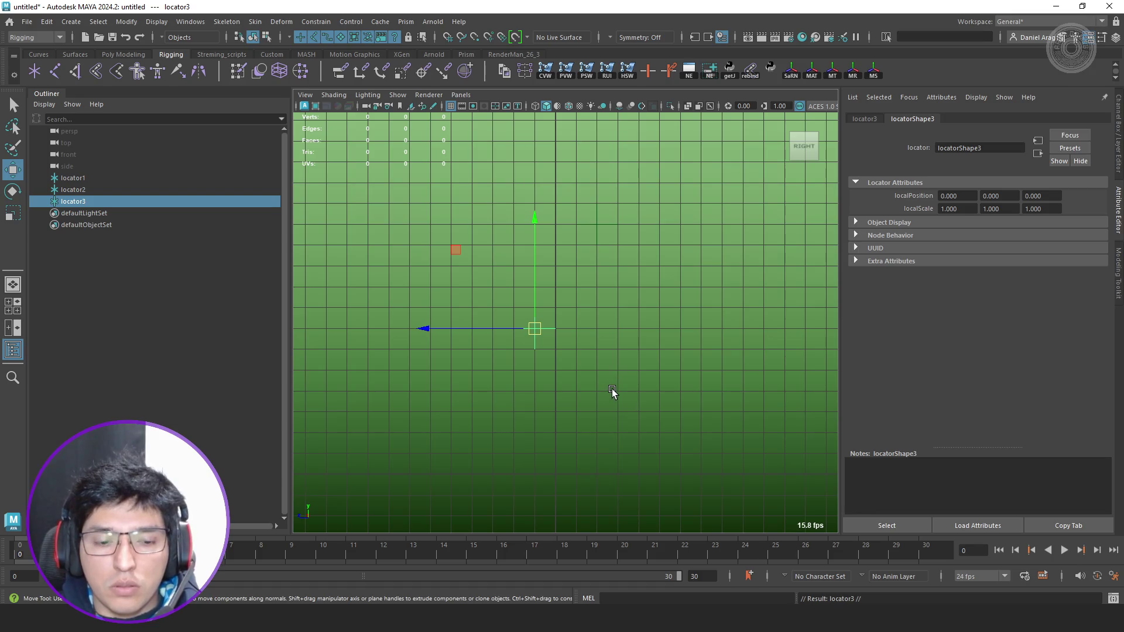
{"action": "middle_click_drag", "start_coordinate": [593, 385], "coordinate": [634, 401]}
{"action": "key", "text": "ctrl+d"}
{"action": "left_click_drag", "start_coordinate": [638, 392], "coordinate": [595, 475]}
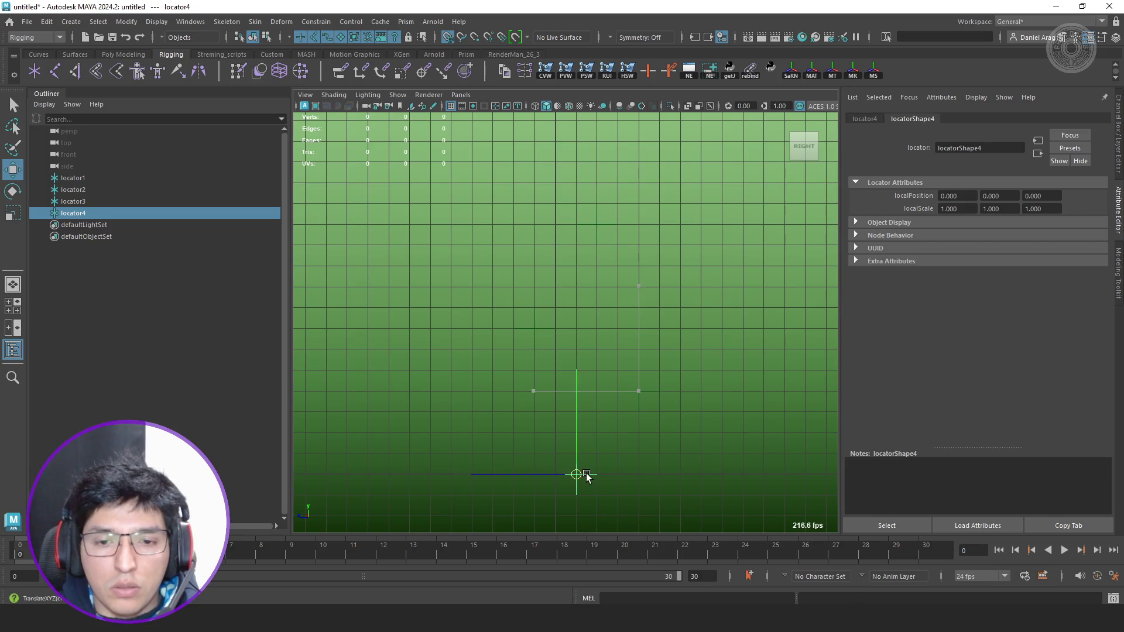
Return to the perspective view, check the four locators, and bring up the Script Editor.
{"action": "left_click", "coordinate": [672, 306]}
{"action": "key", "text": "space"}
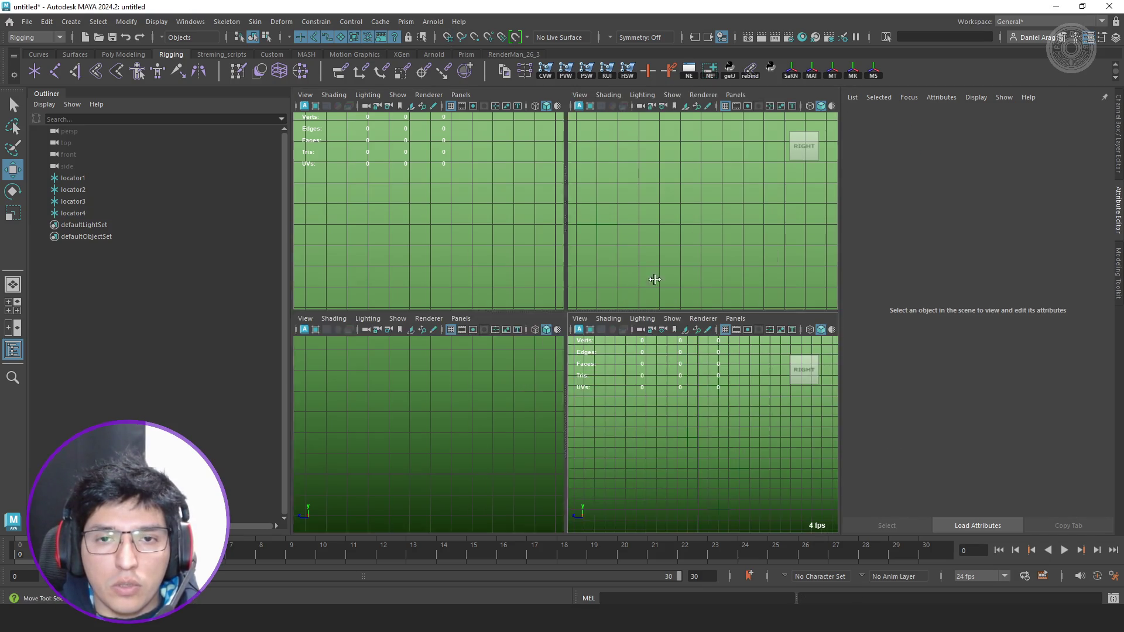
{"action": "key", "text": "space"}
{"action": "left_click_drag", "start_coordinate": [663, 145], "coordinate": [553, 272]}
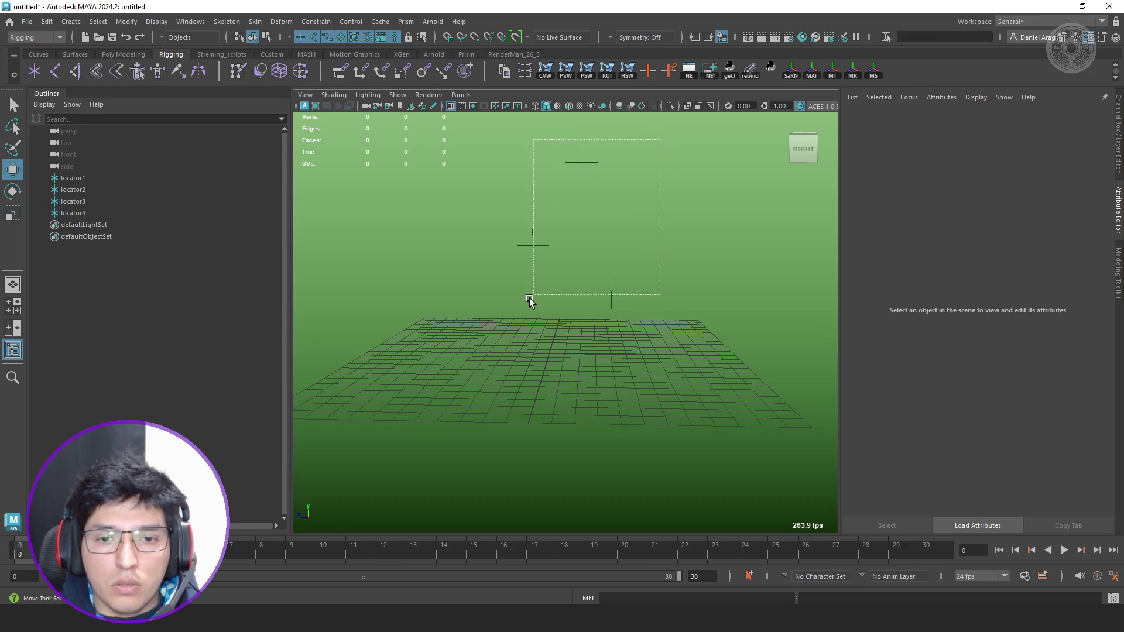
{"action": "middle_click_drag", "start_coordinate": [553, 272], "coordinate": [621, 371], "text": "alt"}
{"action": "left_click", "coordinate": [718, 239]}
{"action": "left_click_drag", "start_coordinate": [718, 240], "coordinate": [685, 337], "text": "alt"}
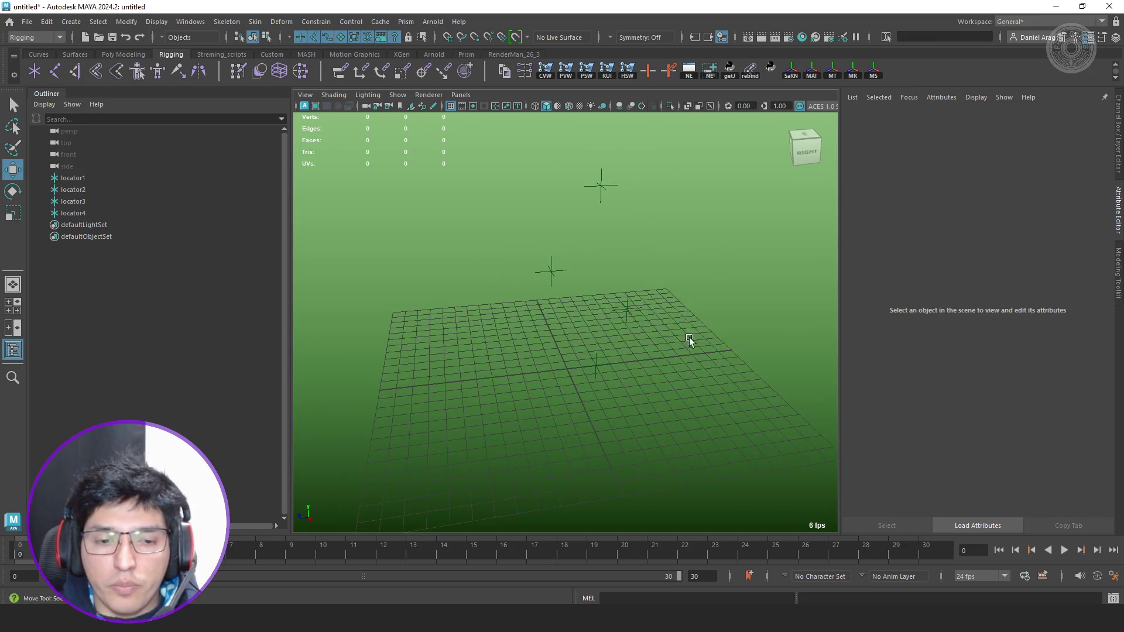
{"action": "left_click", "coordinate": [1114, 598]}
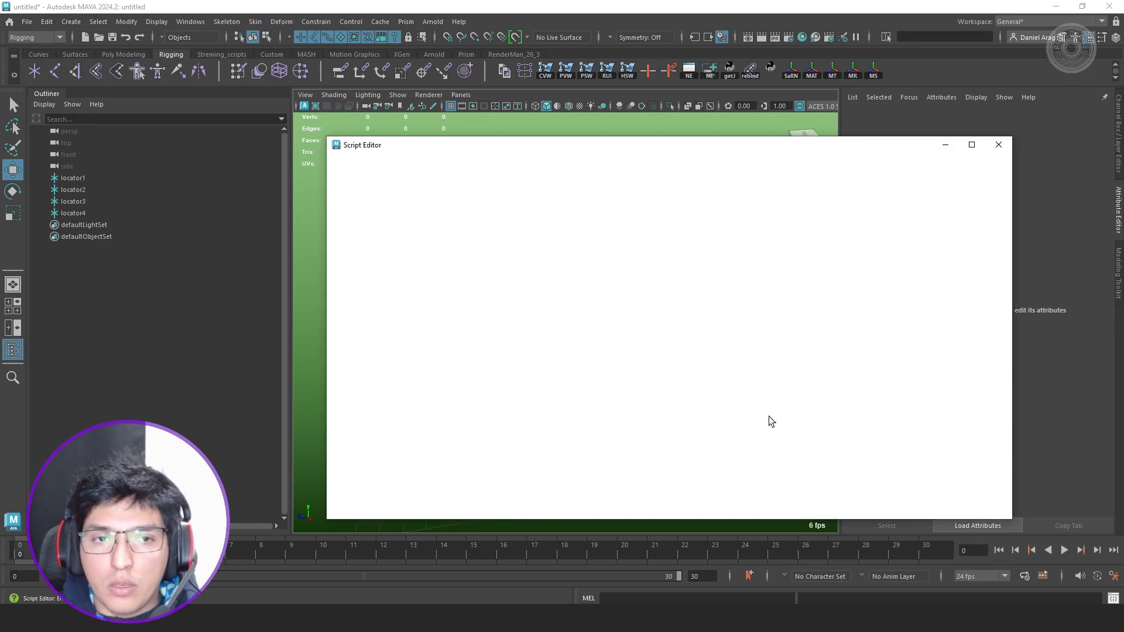
{"action": "scroll", "coordinate": [703, 422], "scroll_direction": "down", "scroll_amount": 5}
{"action": "scroll", "coordinate": [664, 398], "scroll_direction": "down", "scroll_amount": 2}
{"action": "scroll", "coordinate": [664, 399], "scroll_direction": "down", "scroll_amount": 8}
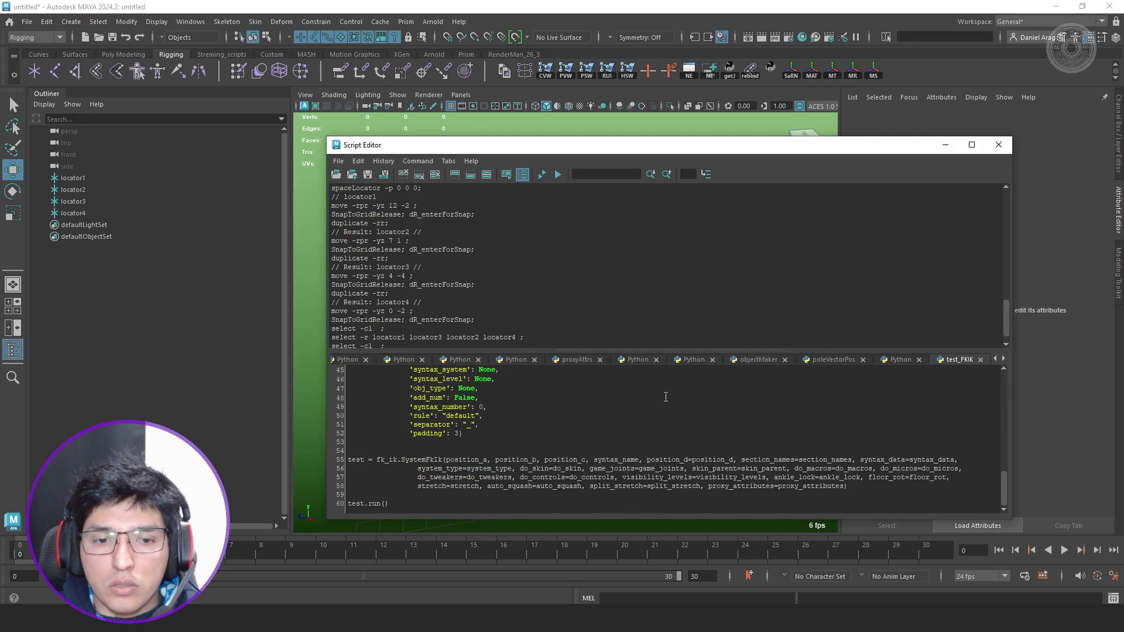
Execute test.run() to build the FK/IK leg rig and uncover it in the viewport.
{"action": "left_click", "coordinate": [544, 175]}
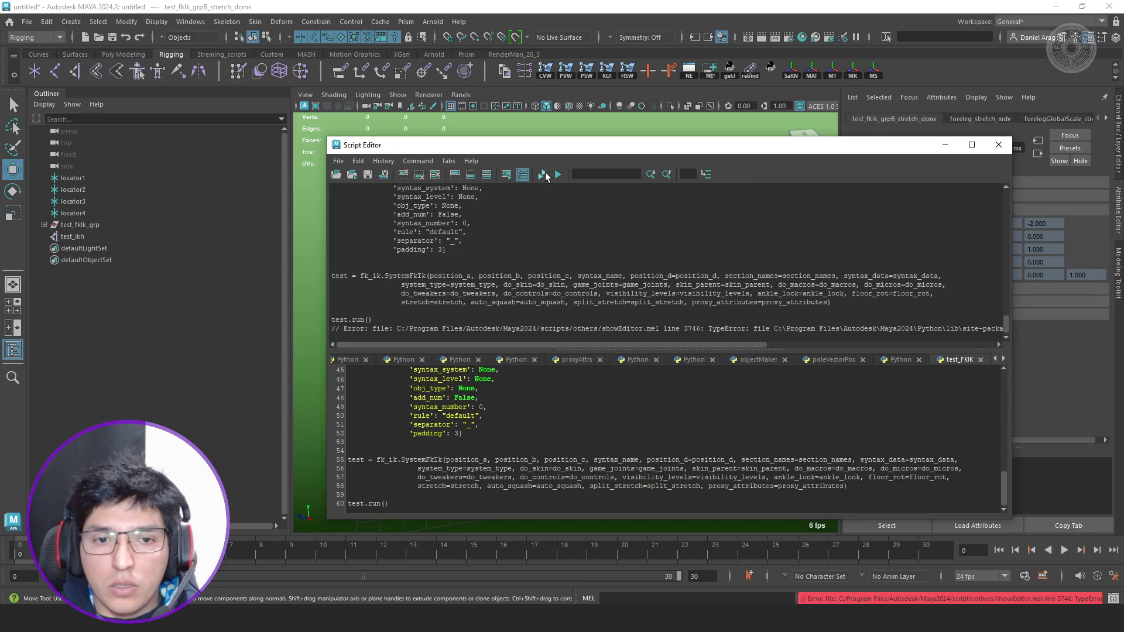
{"action": "mouse_move", "coordinate": [644, 343]}
{"action": "left_mouse_down"}
{"action": "mouse_move", "coordinate": [891, 356]}
{"action": "mouse_move", "coordinate": [574, 342]}
{"action": "left_mouse_up"}
{"action": "left_click_drag", "start_coordinate": [478, 150], "coordinate": [402, 427]}
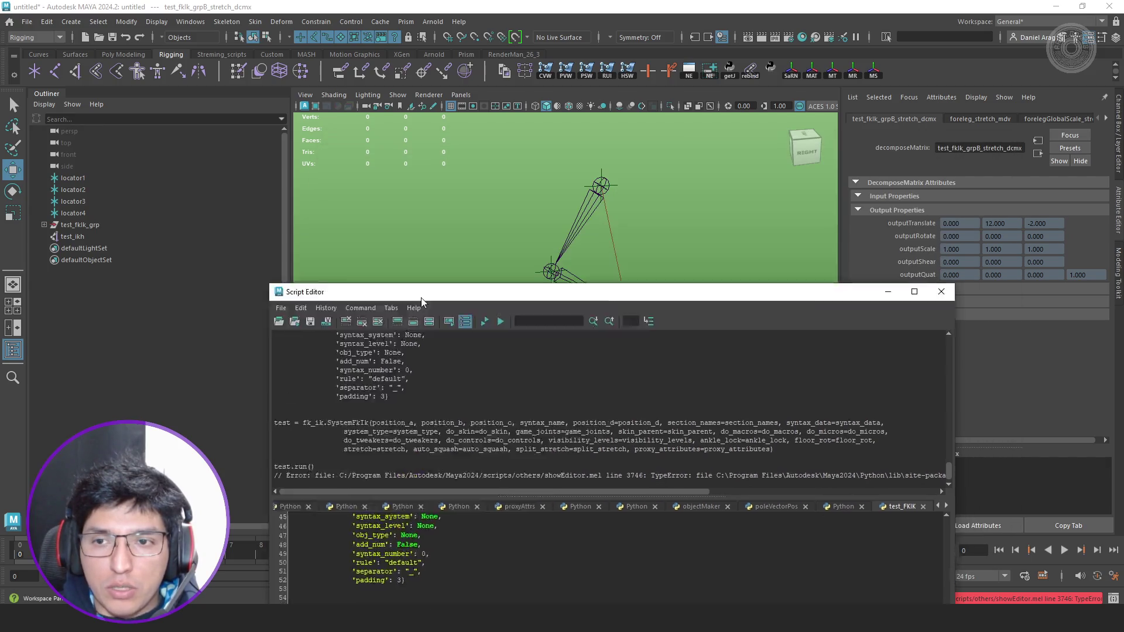
{"action": "left_click_drag", "start_coordinate": [546, 305], "coordinate": [630, 279], "text": "alt"}
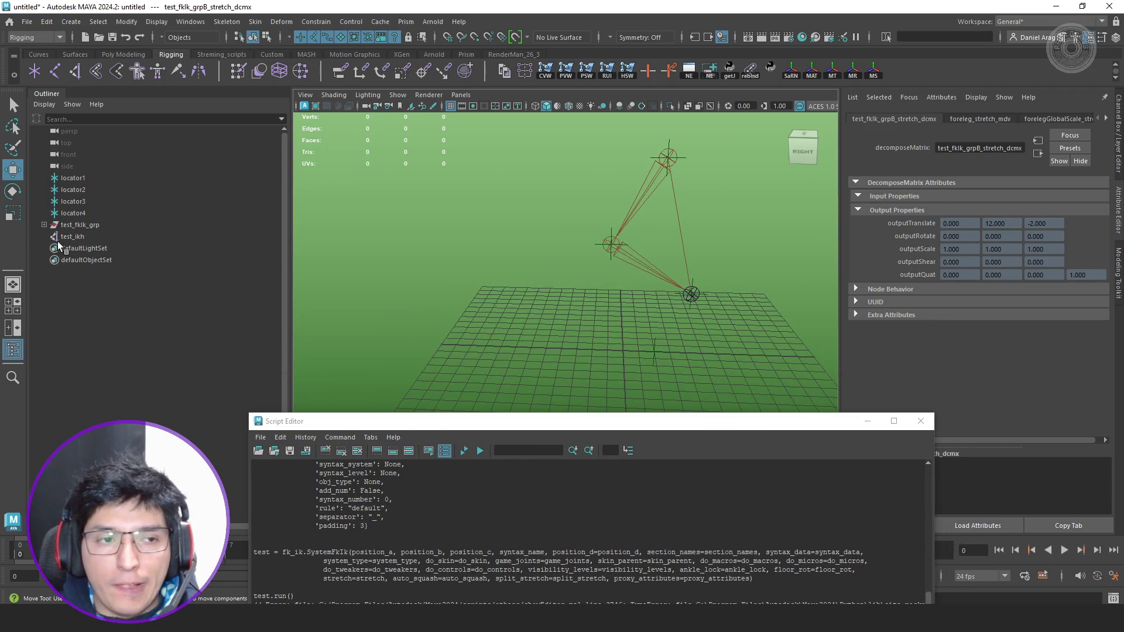
Expand test_fklk_grp and test_StretchStorage_grp in the Outliner and select the IK handle test_ikh.
{"action": "left_click", "coordinate": [44, 224]}
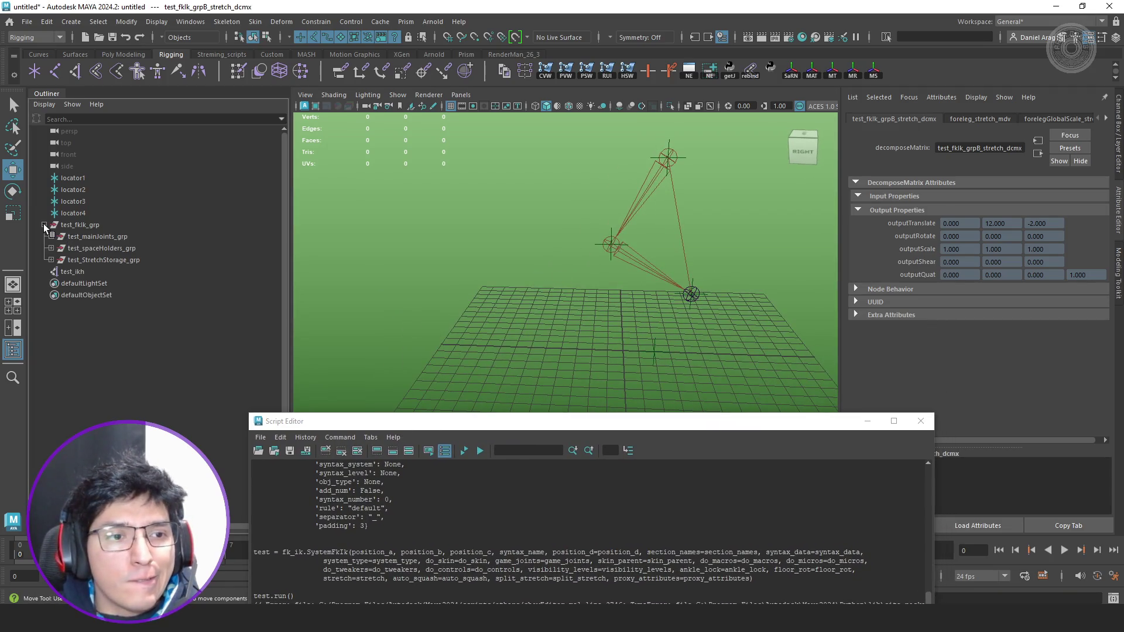
{"action": "left_click", "coordinate": [48, 259]}
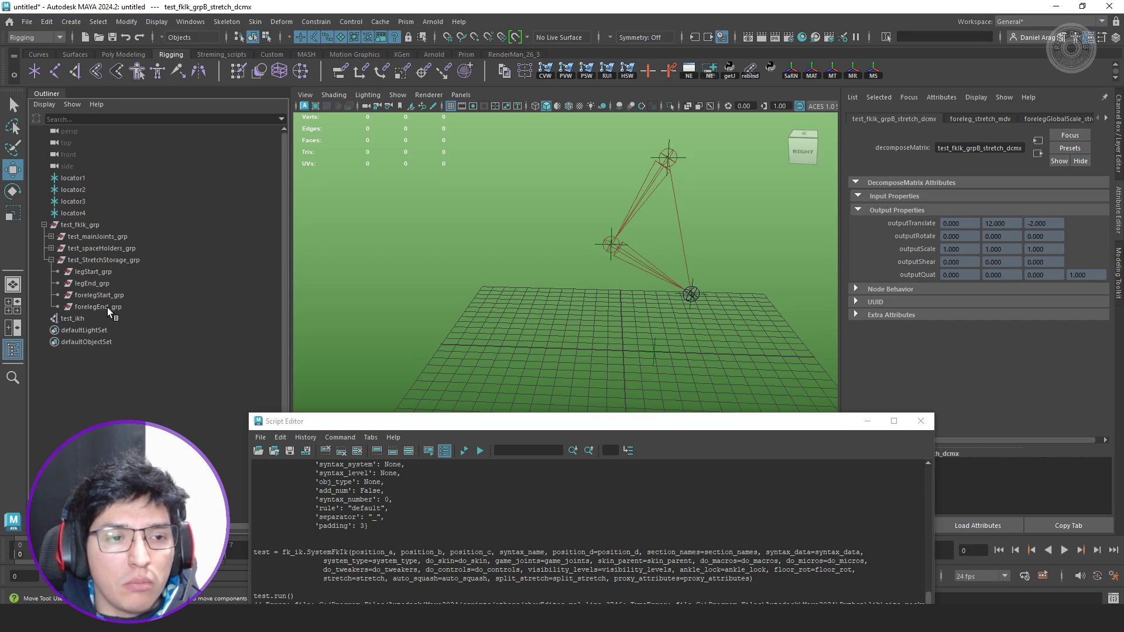
{"action": "mouse_move", "coordinate": [370, 263]}
{"action": "left_mouse_down", "text": "alt"}
{"action": "mouse_move", "coordinate": [476, 261]}
{"action": "mouse_move", "coordinate": [454, 284]}
{"action": "mouse_move", "coordinate": [534, 280]}
{"action": "left_mouse_up", "text": "alt"}
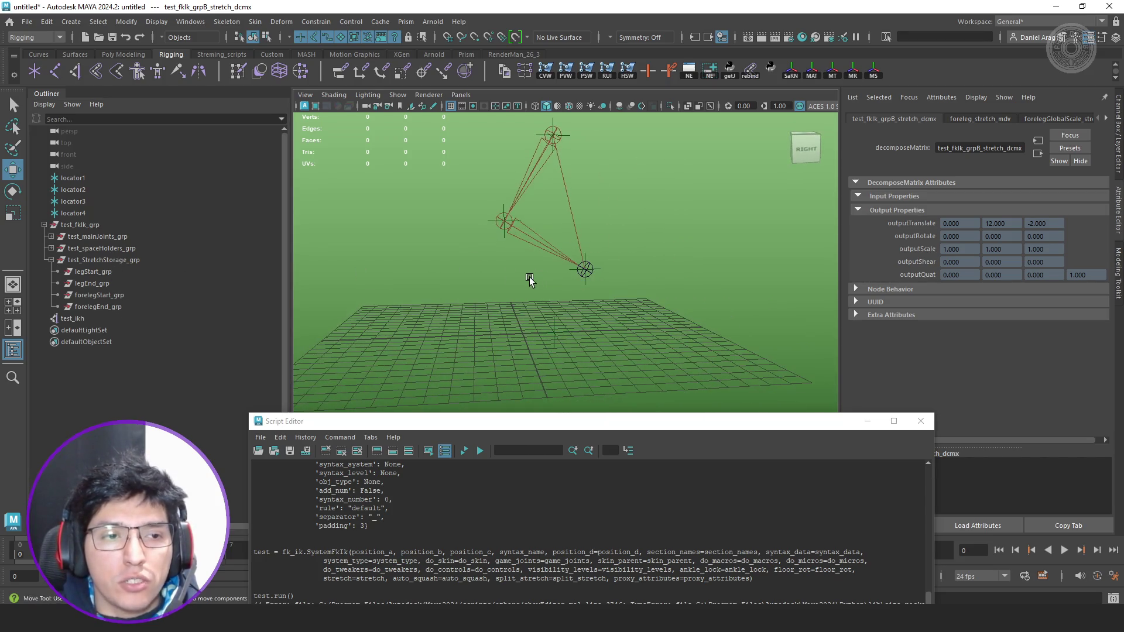
{"action": "left_click", "coordinate": [90, 318]}
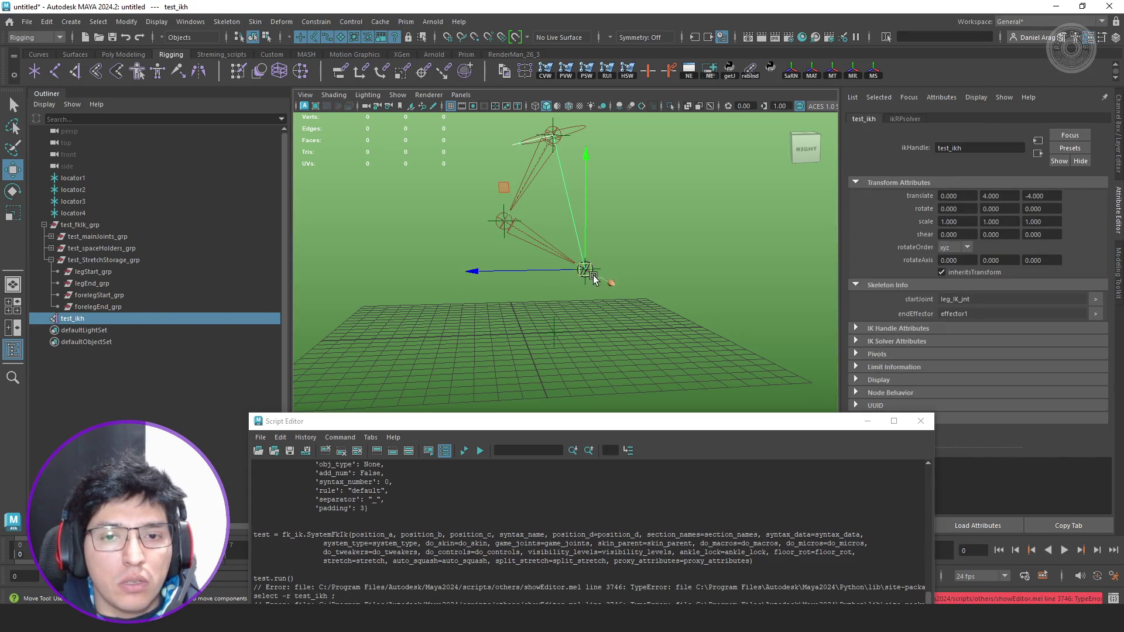
{"action": "left_click_drag", "start_coordinate": [656, 291], "coordinate": [650, 291], "text": "alt"}
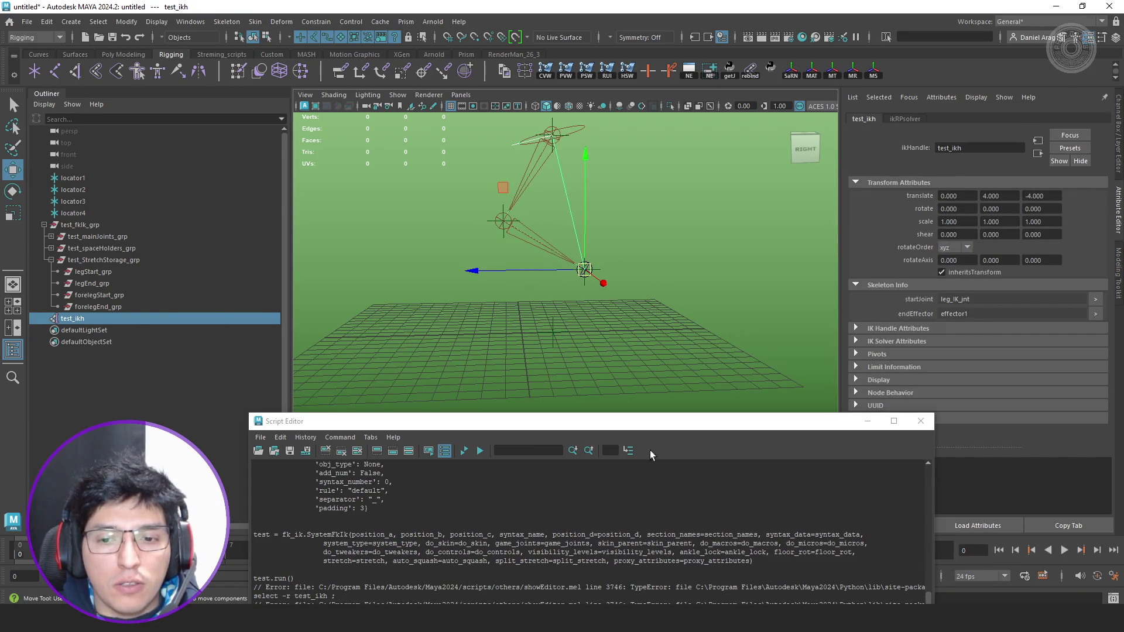
{"action": "scroll", "coordinate": [710, 511], "scroll_direction": "down", "scroll_amount": 1}
Move the Script Editor aside and drag test_ikh downward to bend the leg, undoing and re-posing once.
{"action": "left_click_drag", "start_coordinate": [507, 420], "coordinate": [469, 311]}
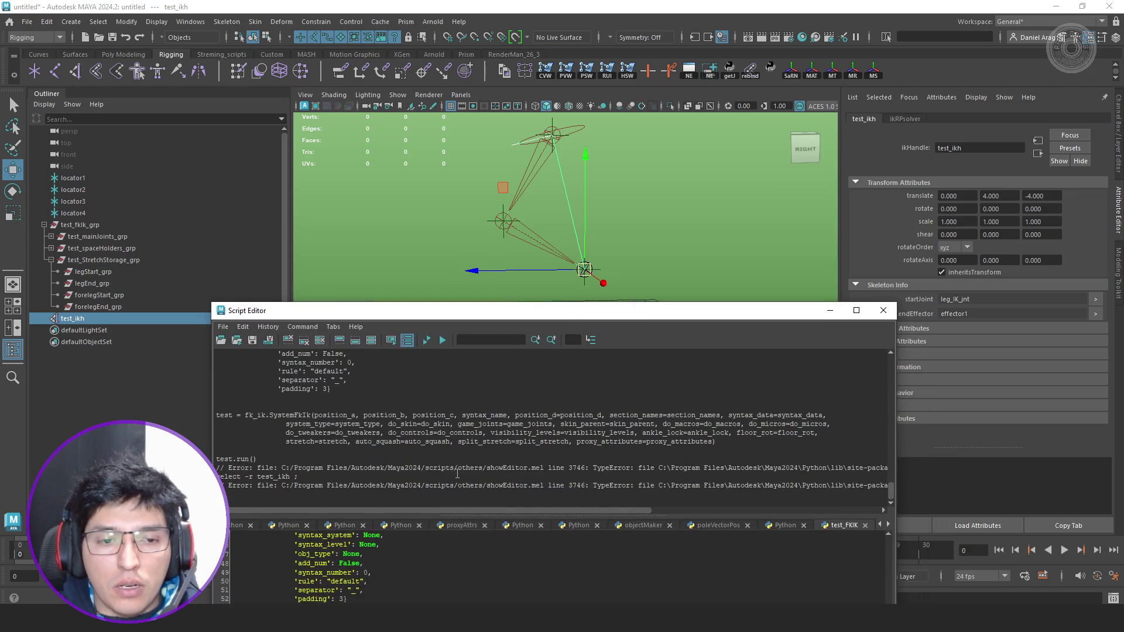
{"action": "mouse_move", "coordinate": [521, 510]}
{"action": "left_mouse_down"}
{"action": "mouse_move", "coordinate": [755, 515]}
{"action": "mouse_move", "coordinate": [579, 508]}
{"action": "left_mouse_up"}
{"action": "left_click_drag", "start_coordinate": [704, 311], "coordinate": [651, 517]}
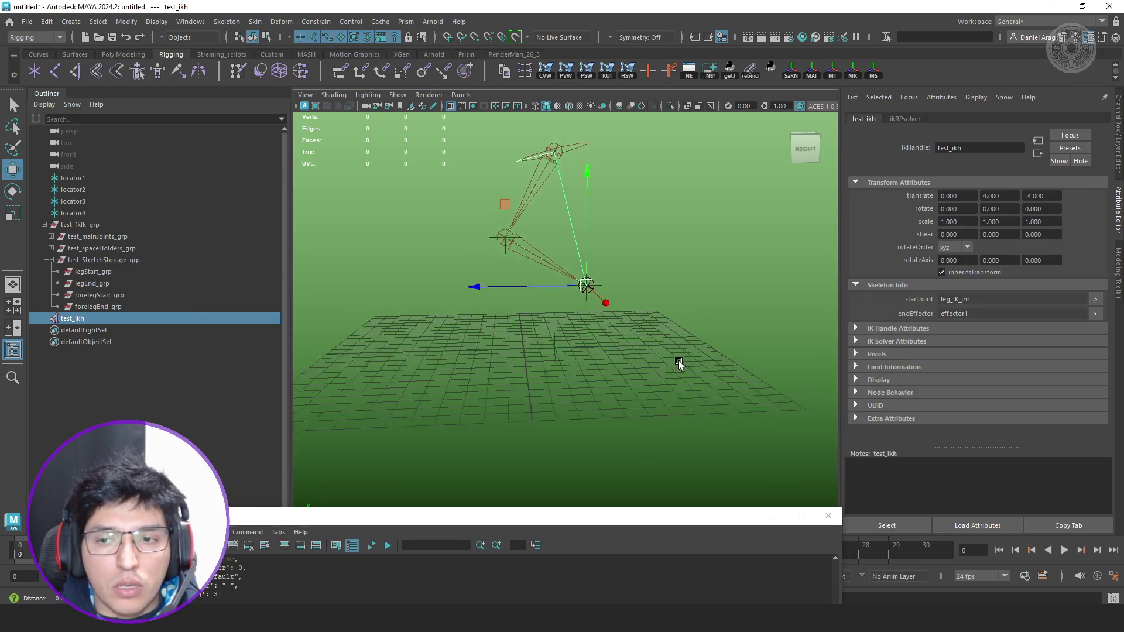
{"action": "left_click_drag", "start_coordinate": [678, 358], "coordinate": [693, 395], "text": "alt"}
{"action": "mouse_move", "coordinate": [517, 242]}
{"action": "middle_mouse_down"}
{"action": "mouse_move", "coordinate": [511, 282]}
{"action": "mouse_move", "coordinate": [478, 271]}
{"action": "mouse_move", "coordinate": [527, 322]}
{"action": "mouse_move", "coordinate": [515, 281]}
{"action": "mouse_move", "coordinate": [479, 303]}
{"action": "mouse_move", "coordinate": [492, 294]}
{"action": "middle_mouse_up"}
{"action": "mouse_move", "coordinate": [660, 315]}
{"action": "left_mouse_down", "text": "alt"}
{"action": "mouse_move", "coordinate": [730, 341]}
{"action": "mouse_move", "coordinate": [624, 344]}
{"action": "mouse_move", "coordinate": [663, 355]}
{"action": "left_mouse_up", "text": "alt"}
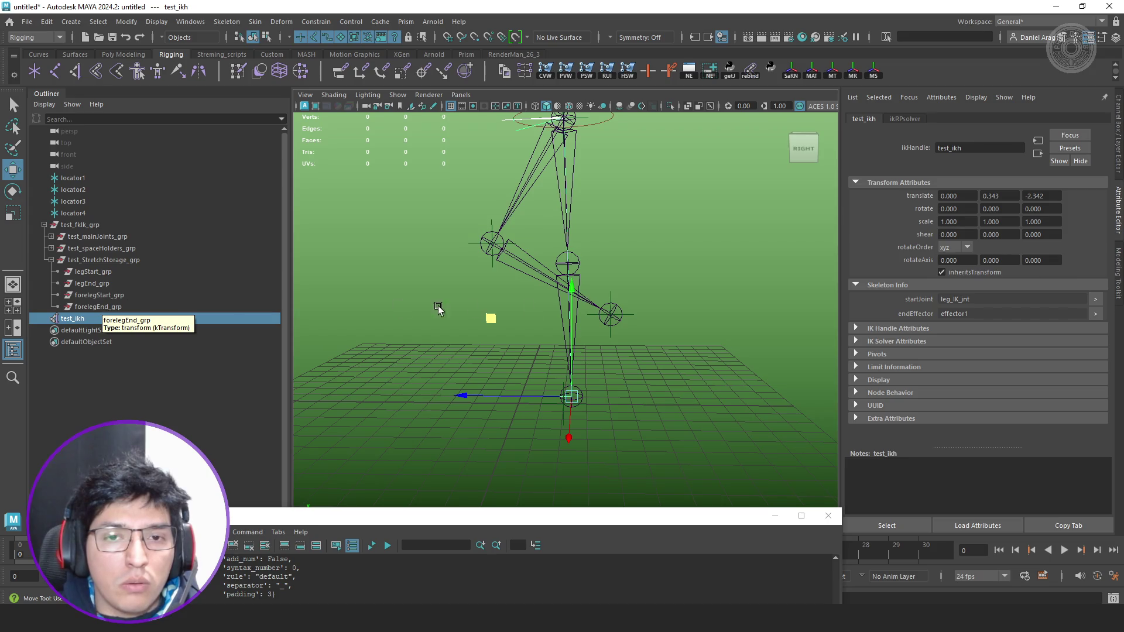
{"action": "scroll", "coordinate": [582, 335], "scroll_direction": "up", "scroll_amount": 1}
{"action": "key", "text": "ctrl+z"}
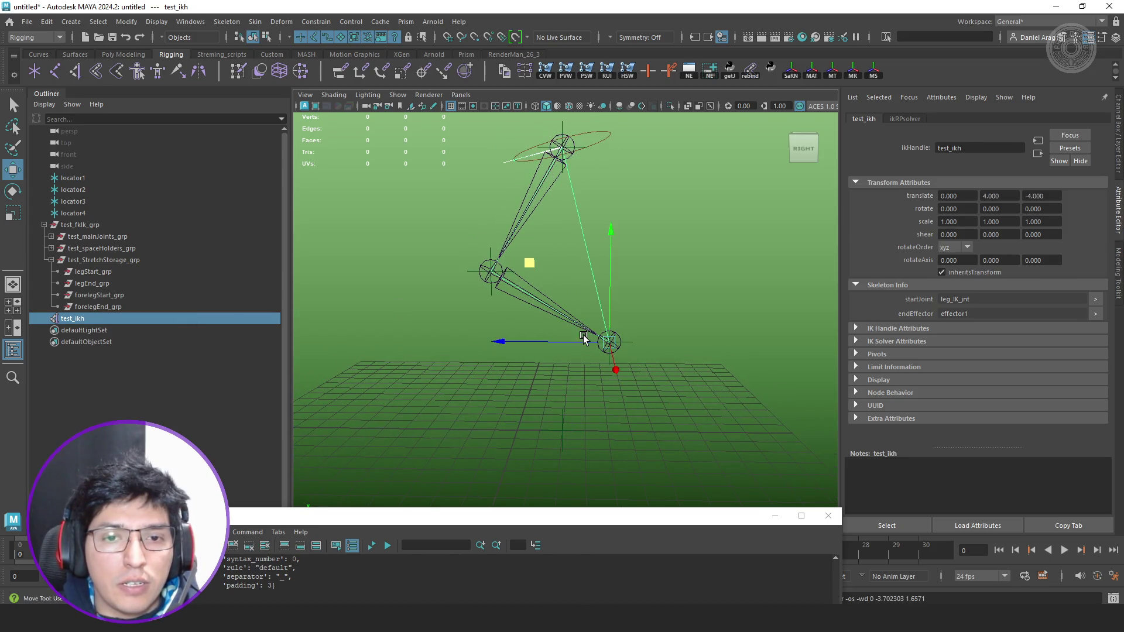
{"action": "mouse_move", "coordinate": [531, 260]}
{"action": "middle_mouse_down"}
{"action": "mouse_move", "coordinate": [519, 325]}
{"action": "mouse_move", "coordinate": [490, 350]}
{"action": "middle_mouse_up"}
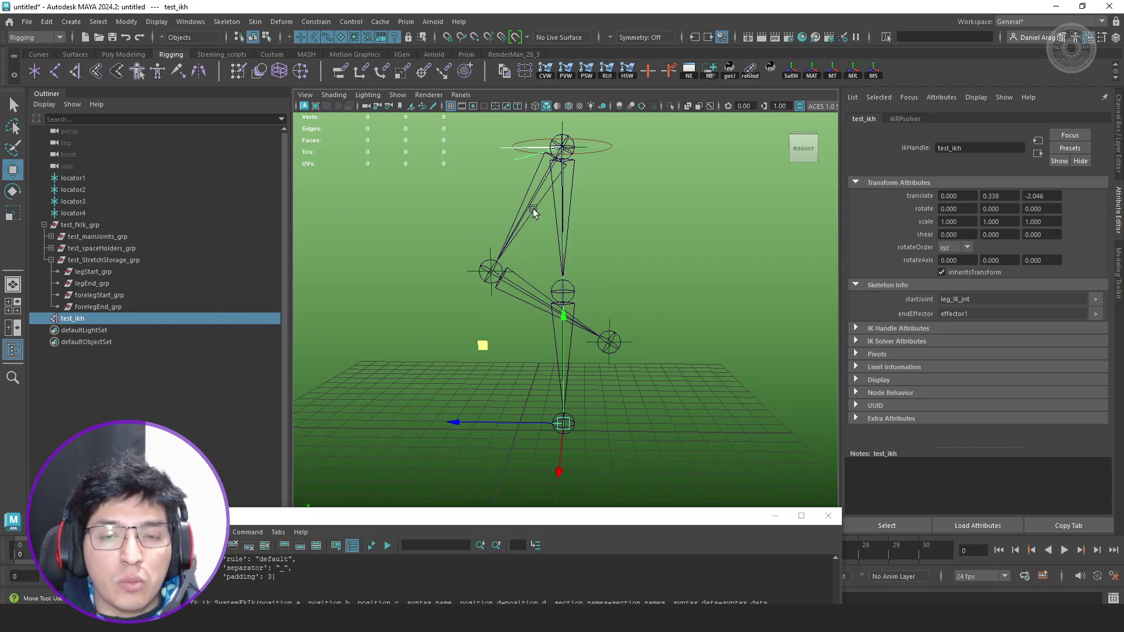
Select the four stretch storage groups and graph their input/output connections in a maximized Node Editor.
{"action": "left_click", "coordinate": [95, 283]}
{"action": "left_click", "coordinate": [114, 294], "text": "shift"}
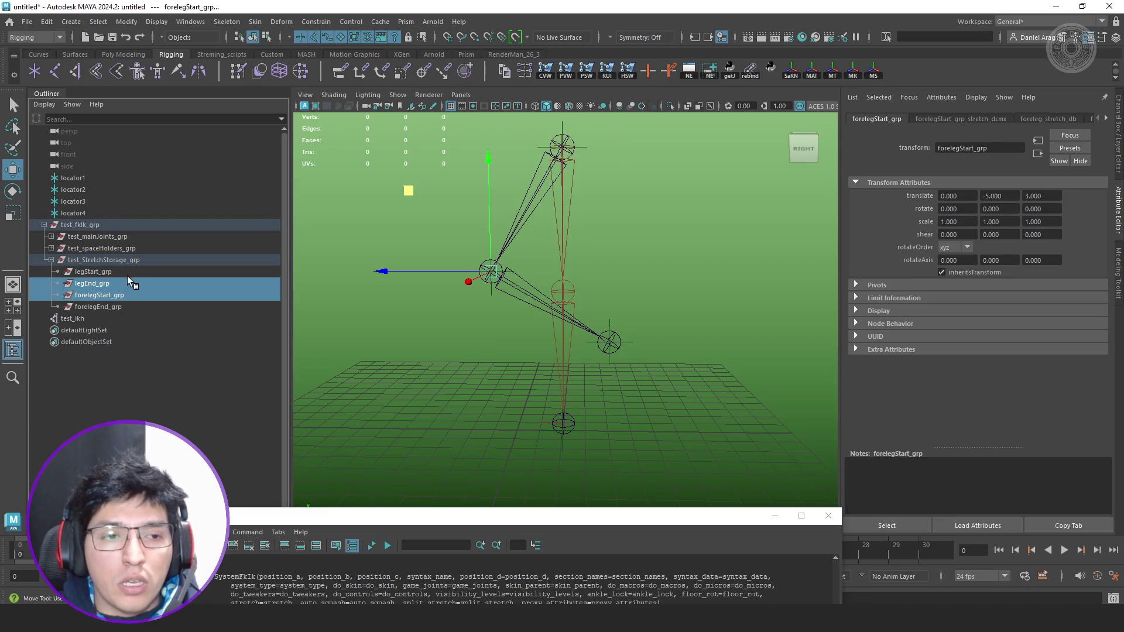
{"action": "left_click", "coordinate": [93, 272]}
{"action": "left_click", "coordinate": [121, 306], "text": "shift"}
{"action": "left_click", "coordinate": [710, 74]}
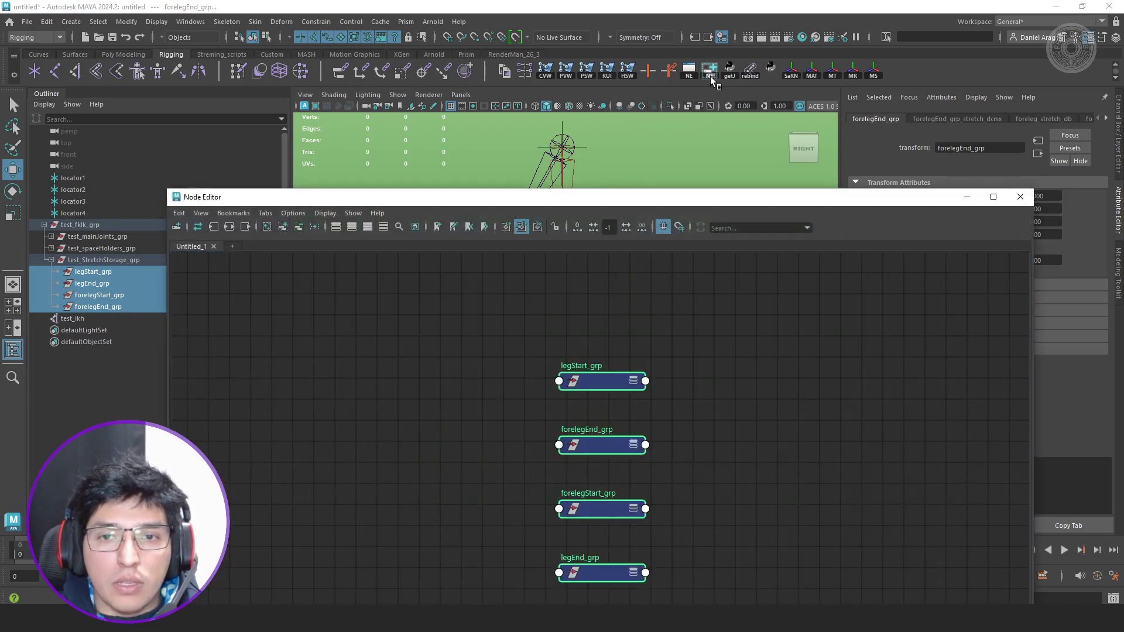
{"action": "left_click", "coordinate": [229, 227]}
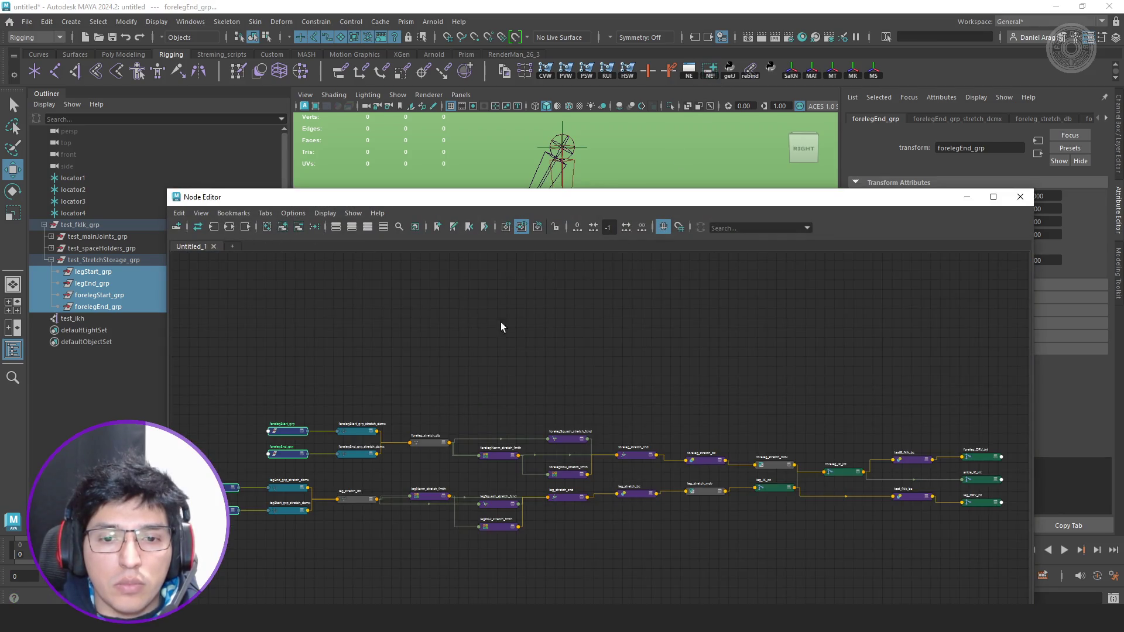
{"action": "left_click", "coordinate": [994, 196]}
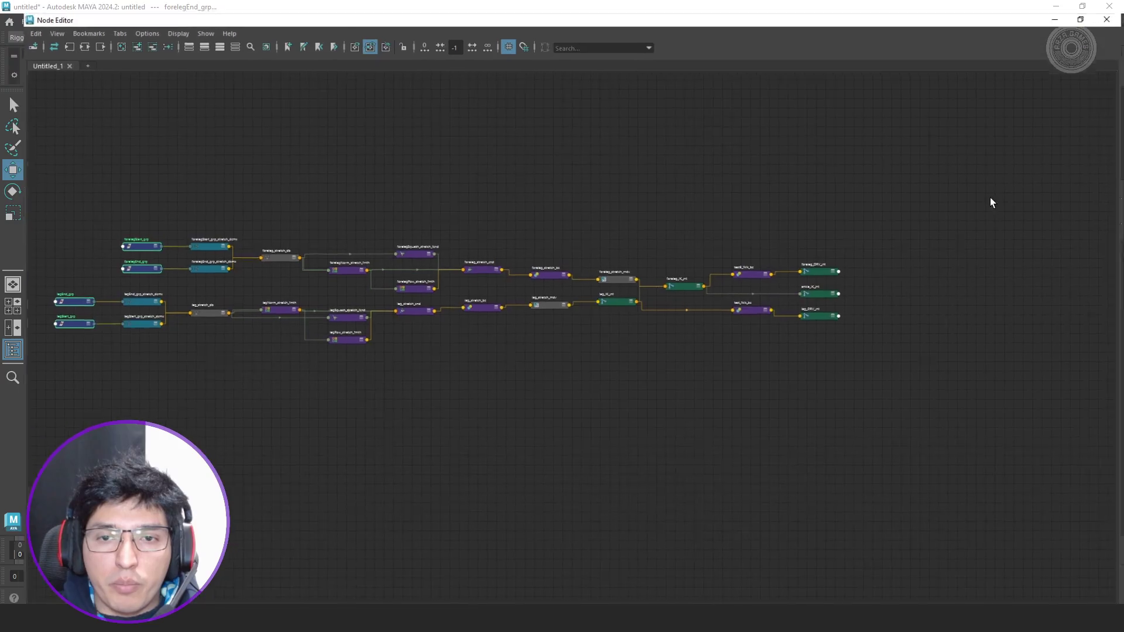
{"action": "scroll", "coordinate": [639, 241], "scroll_direction": "up", "scroll_amount": 3}
{"action": "scroll", "coordinate": [639, 242], "scroll_direction": "up", "scroll_amount": 2}
{"action": "scroll", "coordinate": [629, 268], "scroll_direction": "up", "scroll_amount": 2}
{"action": "scroll", "coordinate": [628, 267], "scroll_direction": "down", "scroll_amount": 4}
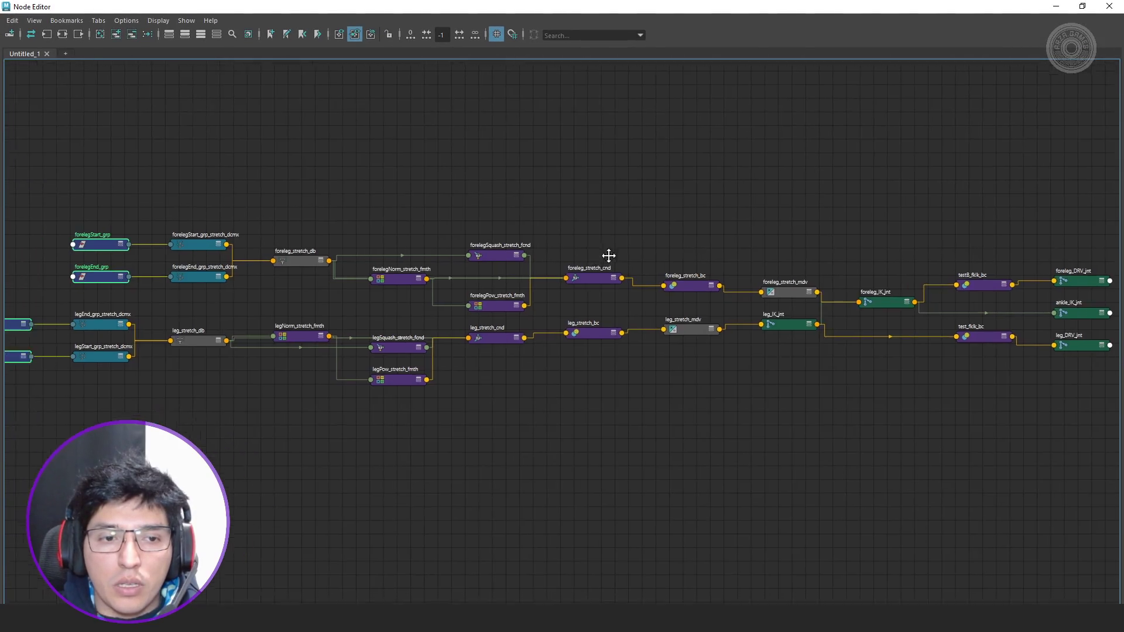
{"action": "scroll", "coordinate": [275, 305], "scroll_direction": "up", "scroll_amount": 4}
Inspect the leg_stretch_db and legNorm_stretch_fmth nodes, then move the Node Editor off the rig.
{"action": "left_click", "coordinate": [431, 407]}
{"action": "left_click_drag", "start_coordinate": [471, 370], "coordinate": [465, 451]}
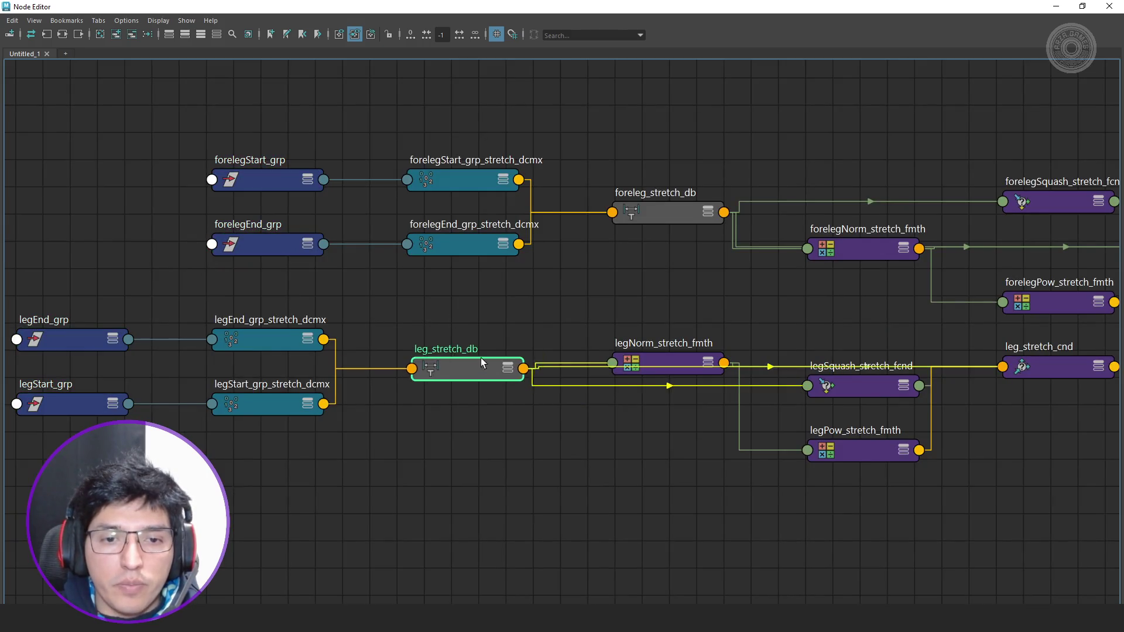
{"action": "key", "text": "2"}
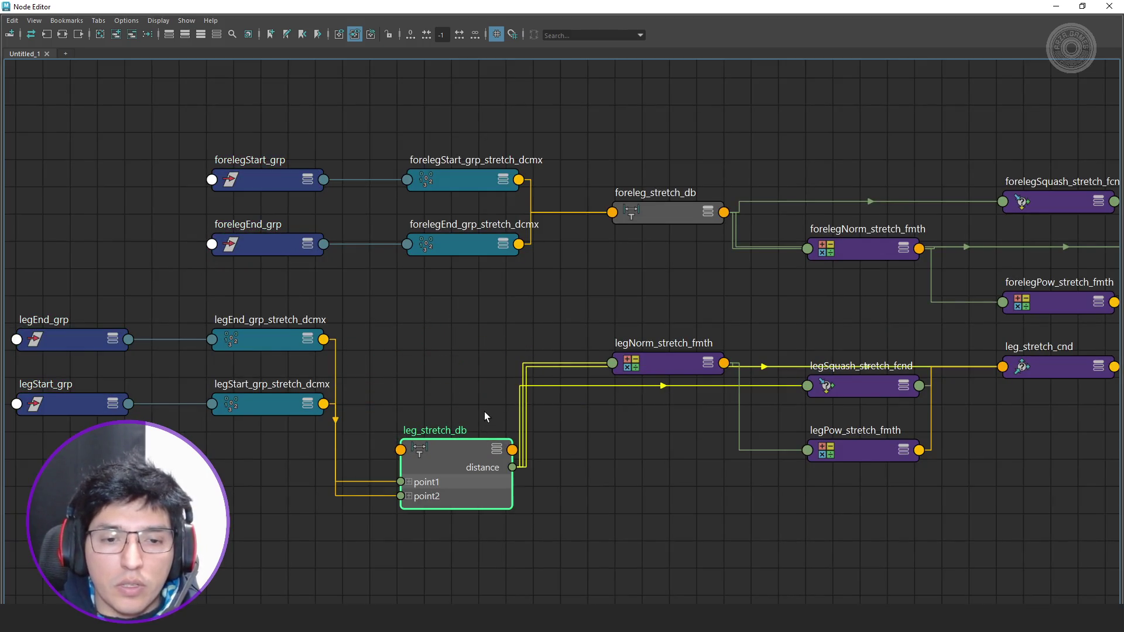
{"action": "double_click", "coordinate": [811, 10]}
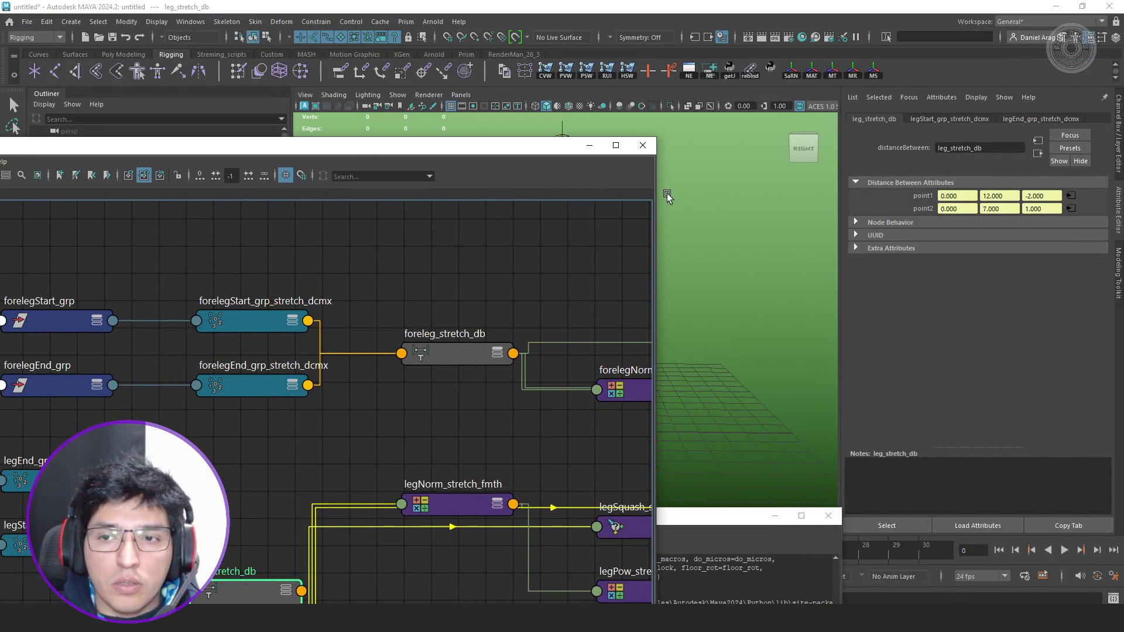
{"action": "left_click", "coordinate": [776, 258]}
{"action": "left_click", "coordinate": [445, 505]}
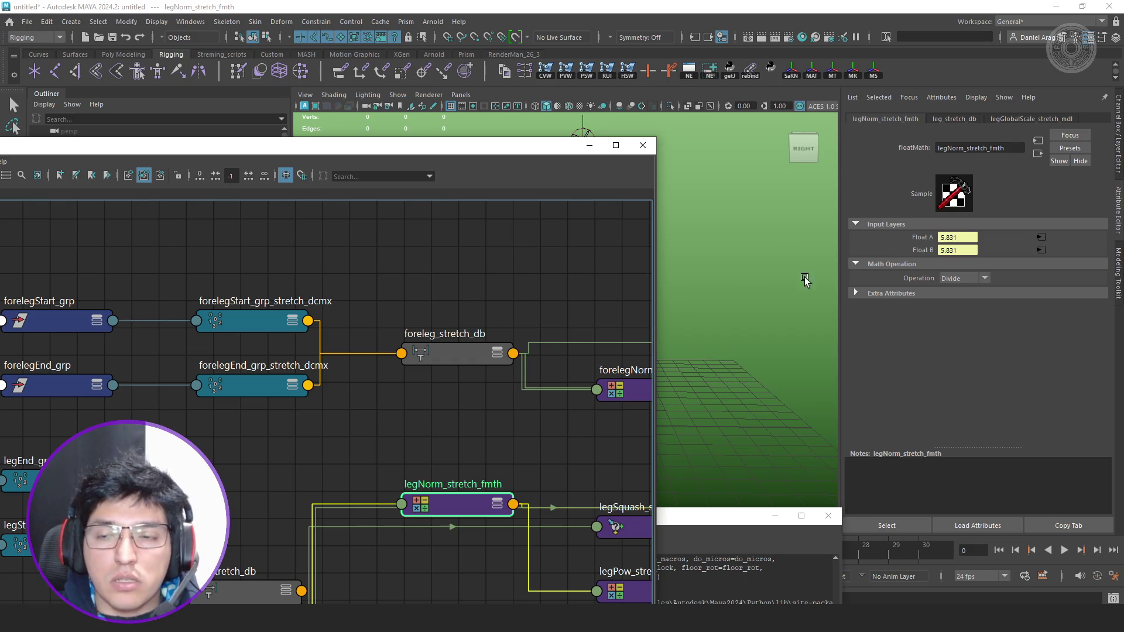
{"action": "left_click_drag", "start_coordinate": [517, 148], "coordinate": [345, 410]}
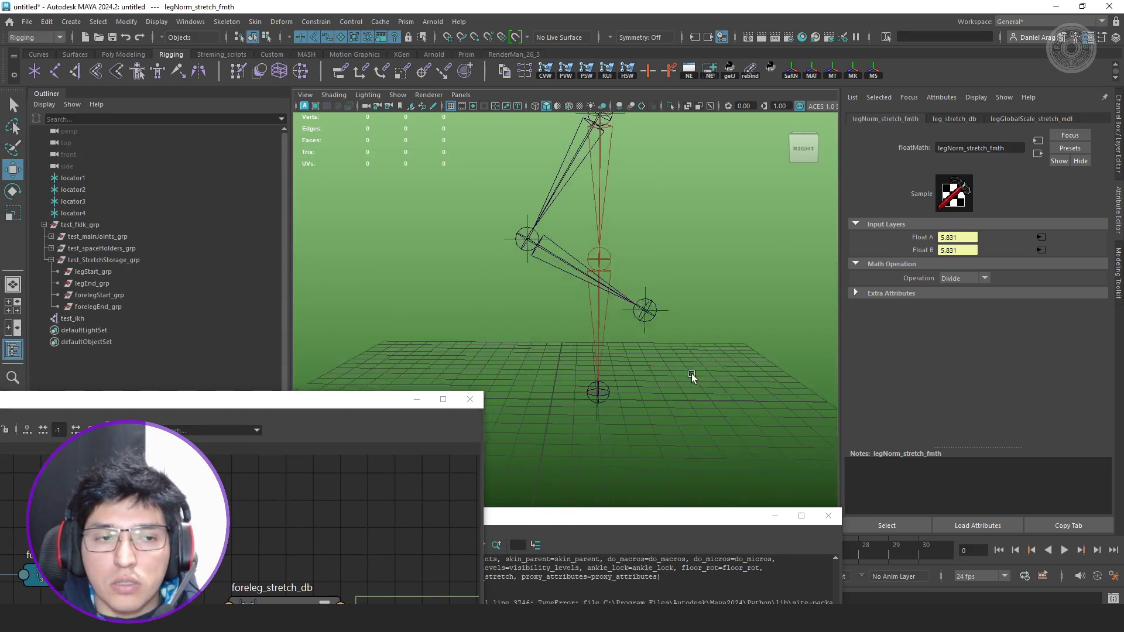
Inspect forelegEnd_grp and the leg start/end groups while orbiting around the rig.
{"action": "left_click_drag", "start_coordinate": [690, 381], "coordinate": [211, 317], "text": "alt"}
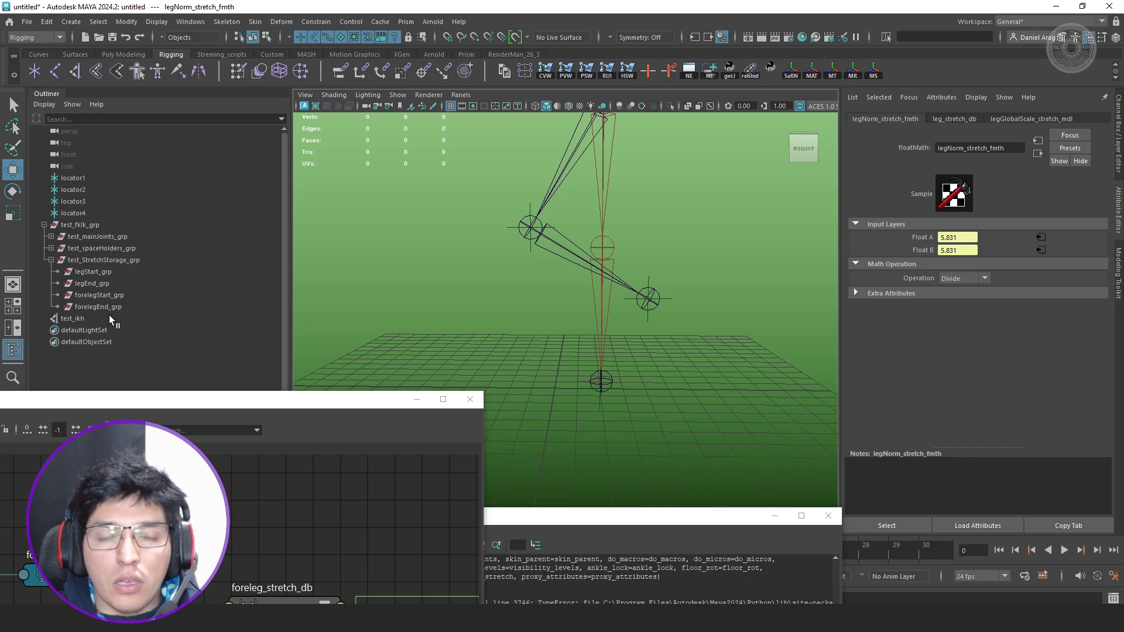
{"action": "left_click", "coordinate": [123, 306]}
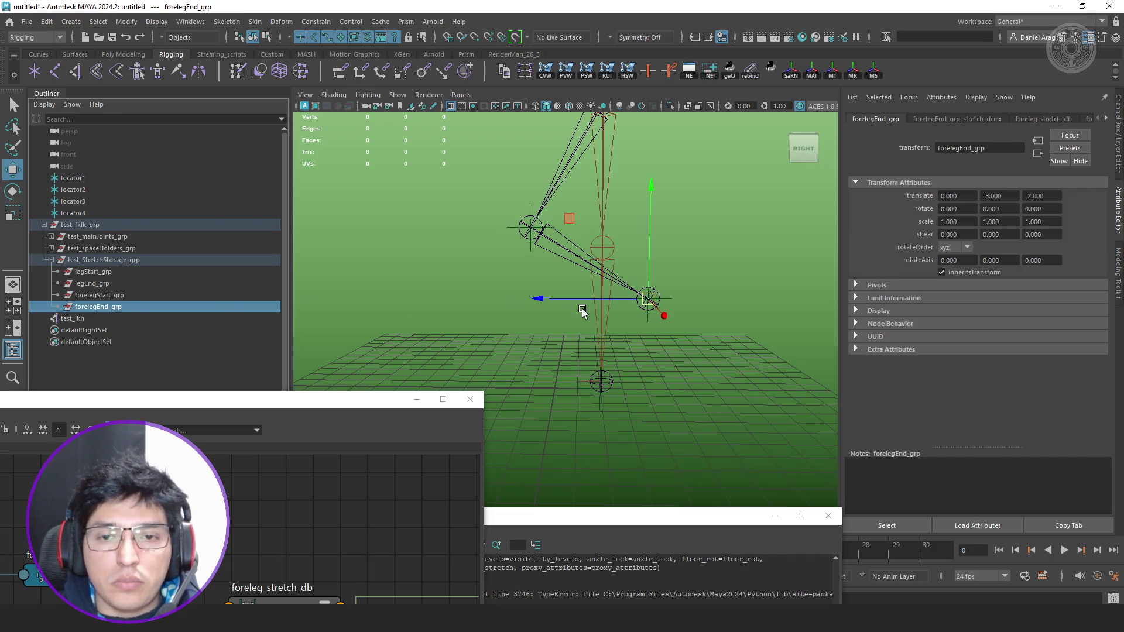
{"action": "middle_click_drag", "start_coordinate": [700, 296], "coordinate": [698, 321], "text": "alt"}
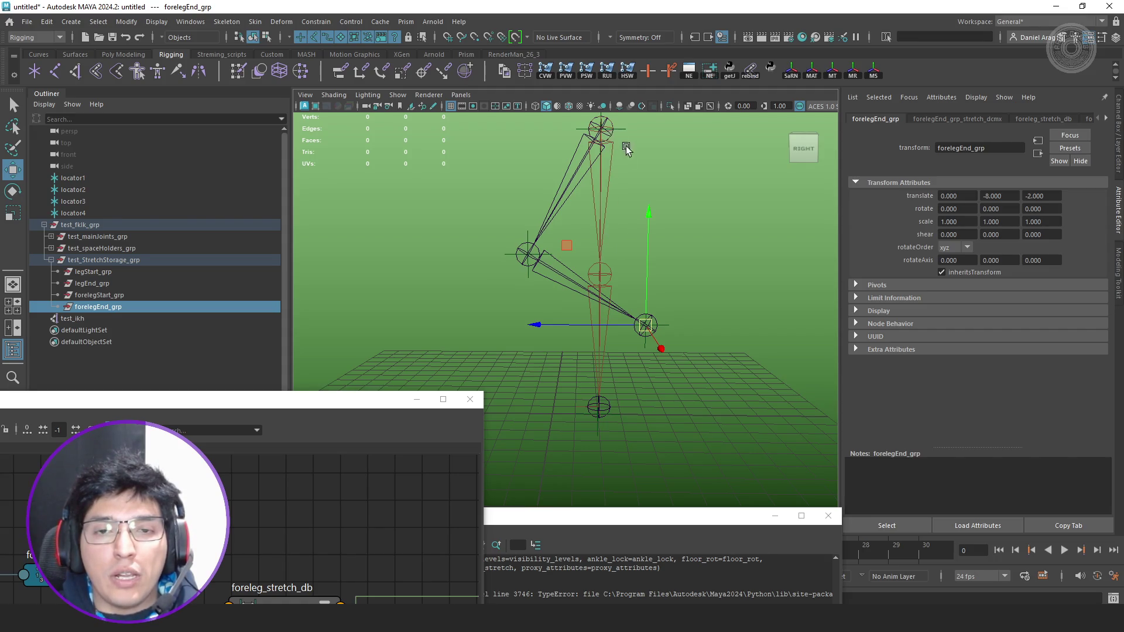
{"action": "middle_click_drag", "start_coordinate": [624, 146], "coordinate": [593, 163], "text": "alt"}
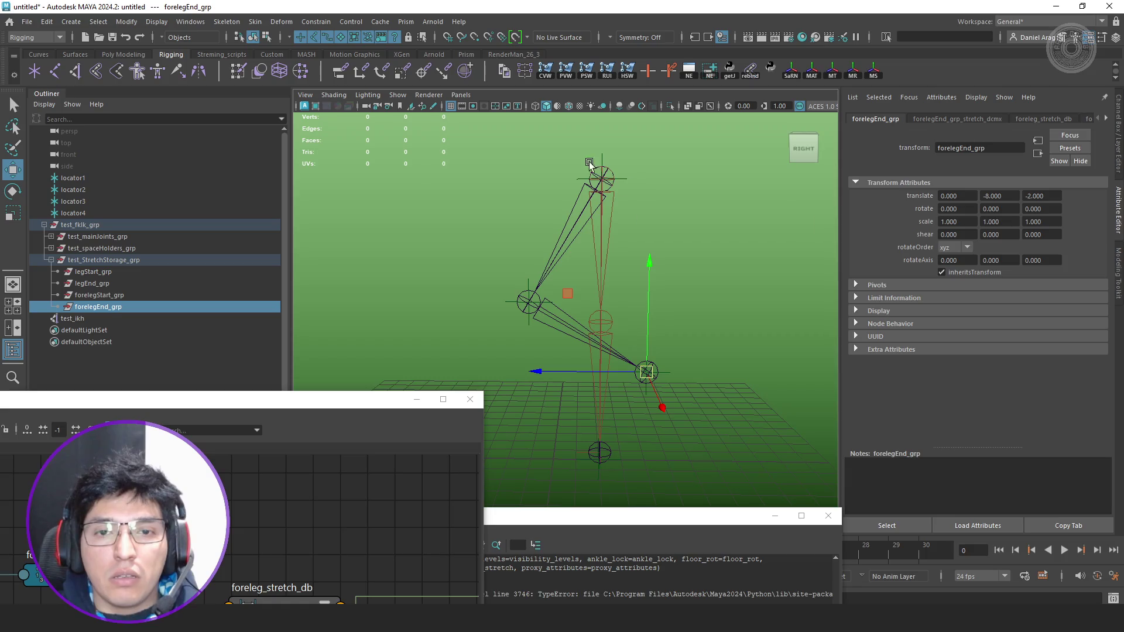
{"action": "left_click_drag", "start_coordinate": [639, 231], "coordinate": [647, 183], "text": "alt"}
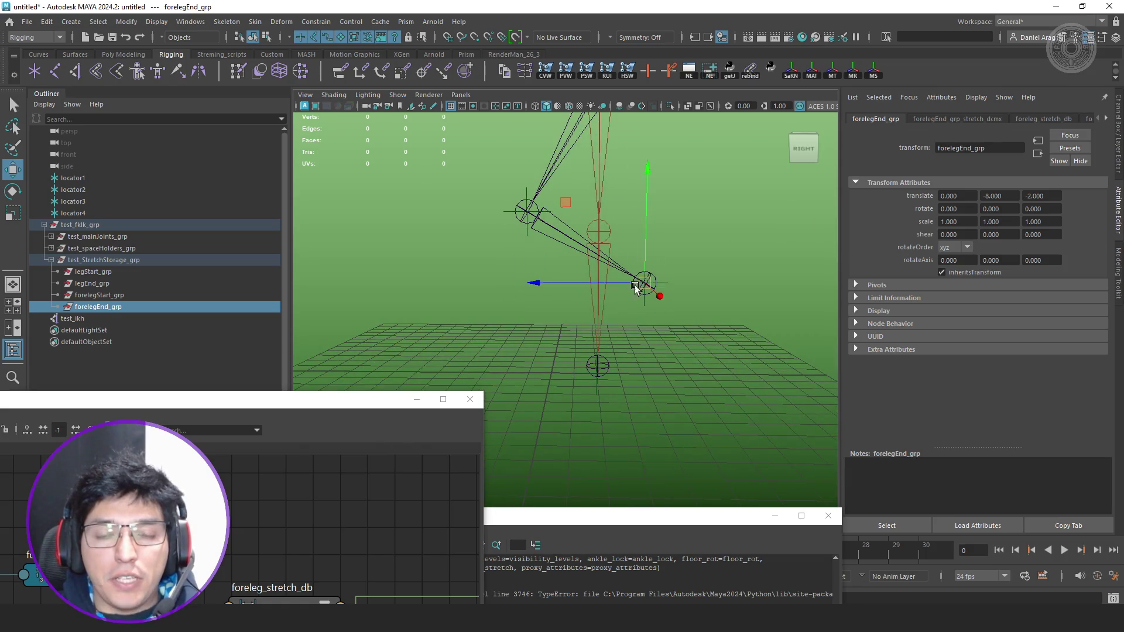
{"action": "mouse_move", "coordinate": [604, 328]}
{"action": "left_mouse_down", "text": "alt"}
{"action": "mouse_move", "coordinate": [621, 318]}
{"action": "mouse_move", "coordinate": [664, 348]}
{"action": "left_mouse_up", "text": "alt"}
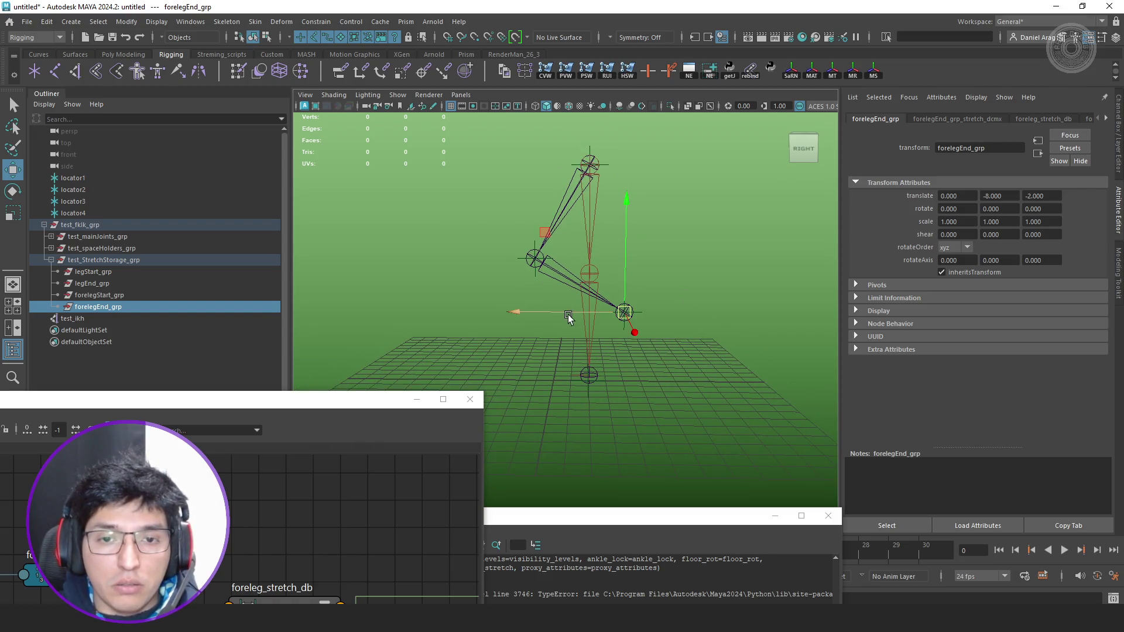
{"action": "left_click", "coordinate": [660, 328]}
{"action": "key", "text": "ctrl+z"}
{"action": "key", "text": "ctrl+z"}
{"action": "key", "text": "ctrl+z"}
{"action": "key", "text": "ctrl+z"}
{"action": "key", "text": "ctrl+z"}
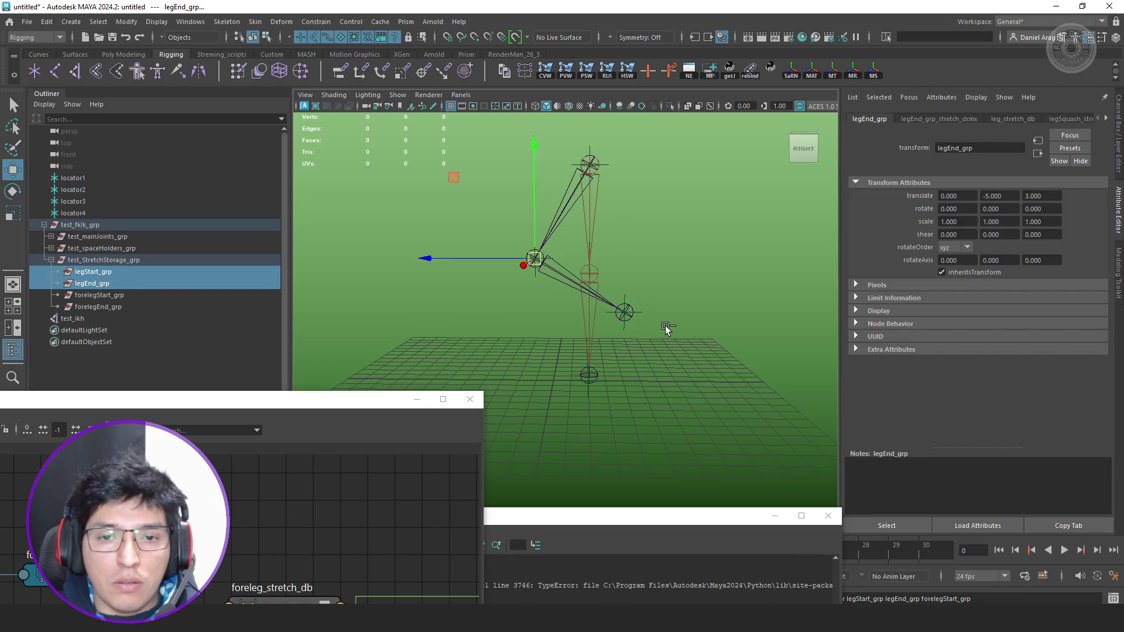
{"action": "key", "text": "ctrl+z"}
{"action": "key", "text": "ctrl+z"}
{"action": "key", "text": "ctrl+z"}
{"action": "key", "text": "ctrl+z"}
{"action": "key", "text": "ctrl+z"}
{"action": "key", "text": "ctrl+z"}
{"action": "key", "text": "ctrl+z"}
{"action": "key", "text": "ctrl+z"}
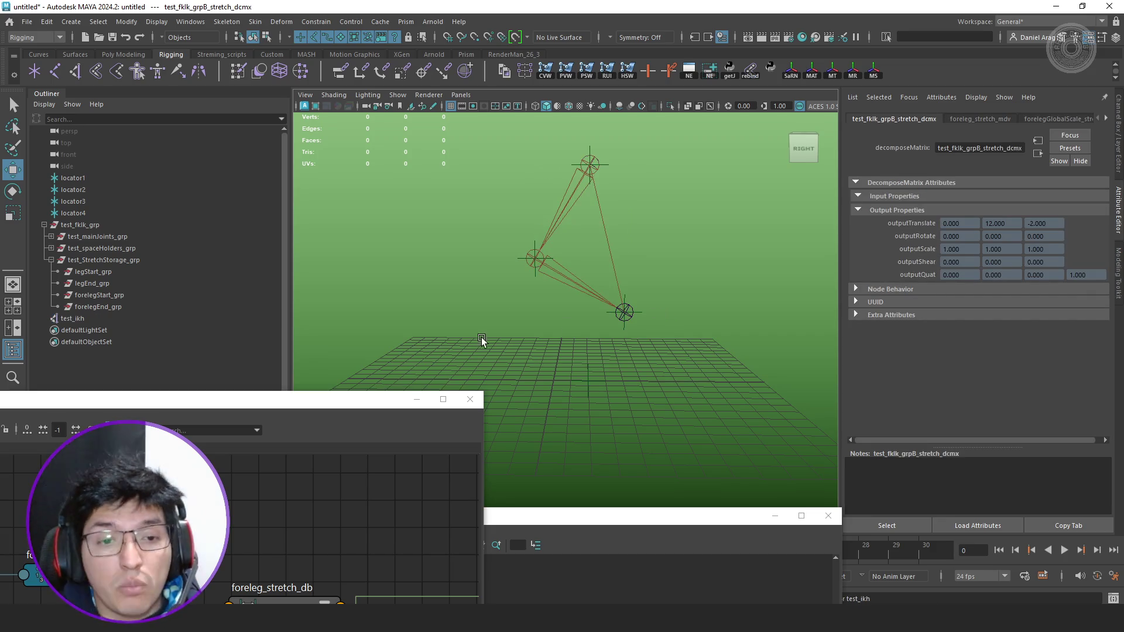
Rerun test.run() to clear the test rig and its nodes, close the Node Editor, and switch to PyCharm.
{"action": "key", "text": "alt+Tab"}
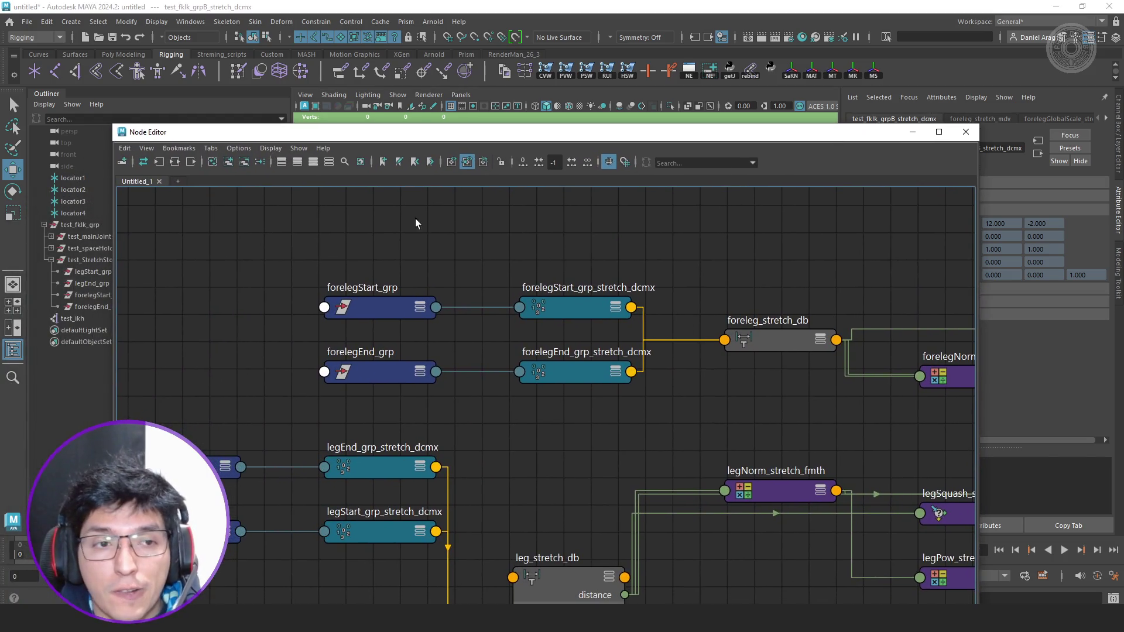
{"action": "left_click", "coordinate": [99, 423]}
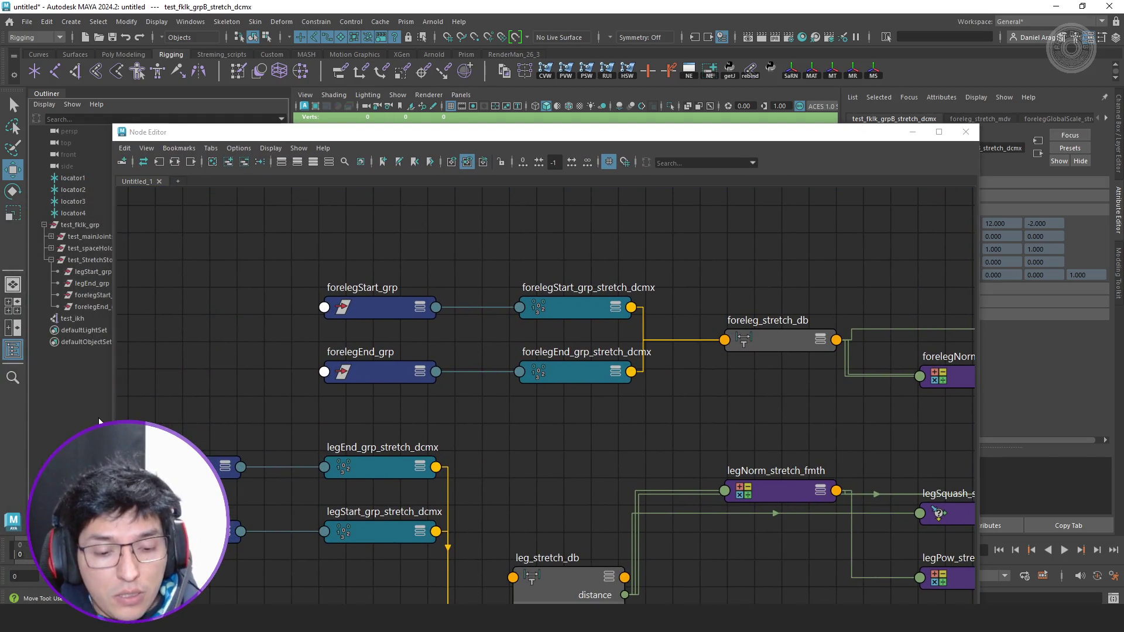
{"action": "left_click", "coordinate": [750, 71]}
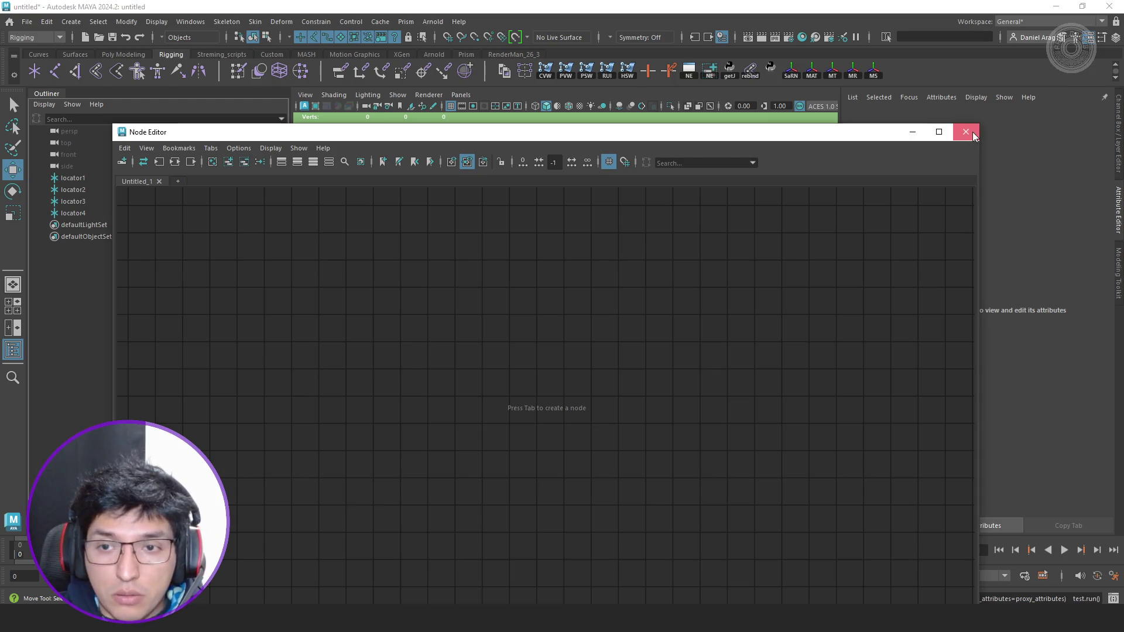
{"action": "left_click", "coordinate": [966, 132]}
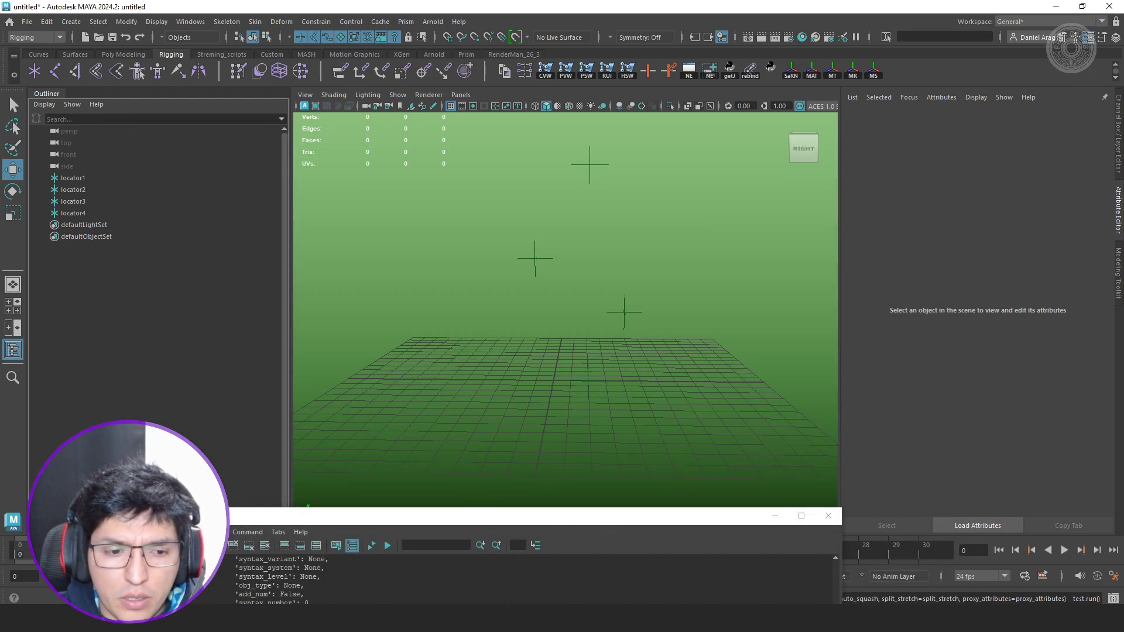
{"action": "key", "text": "alt+Tab"}
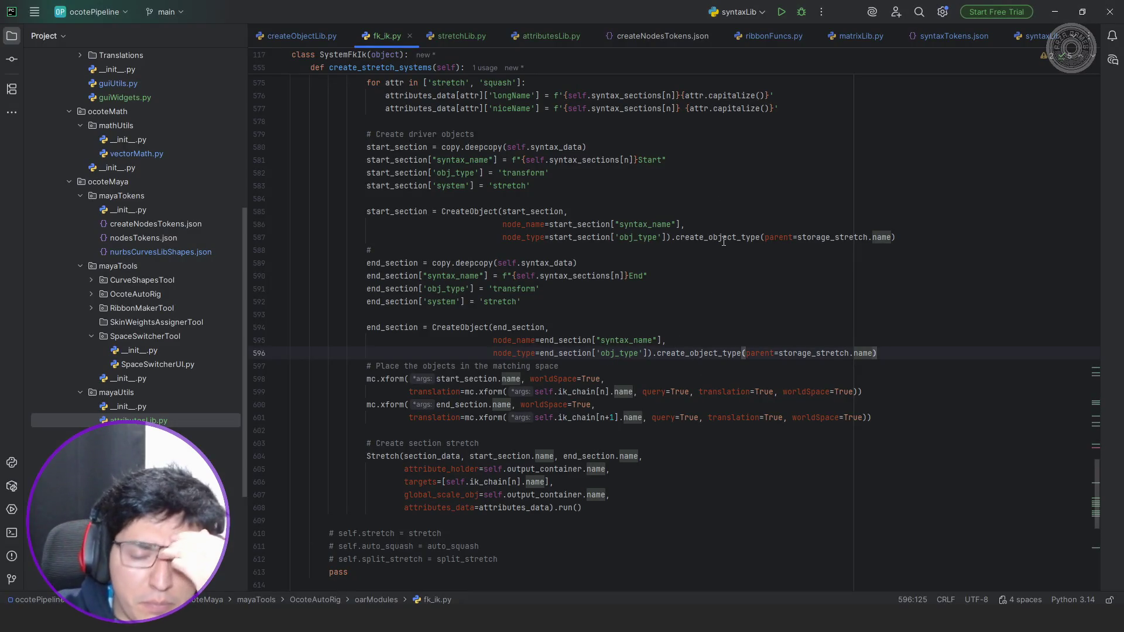
{"action": "mouse_move", "coordinate": [719, 237]}
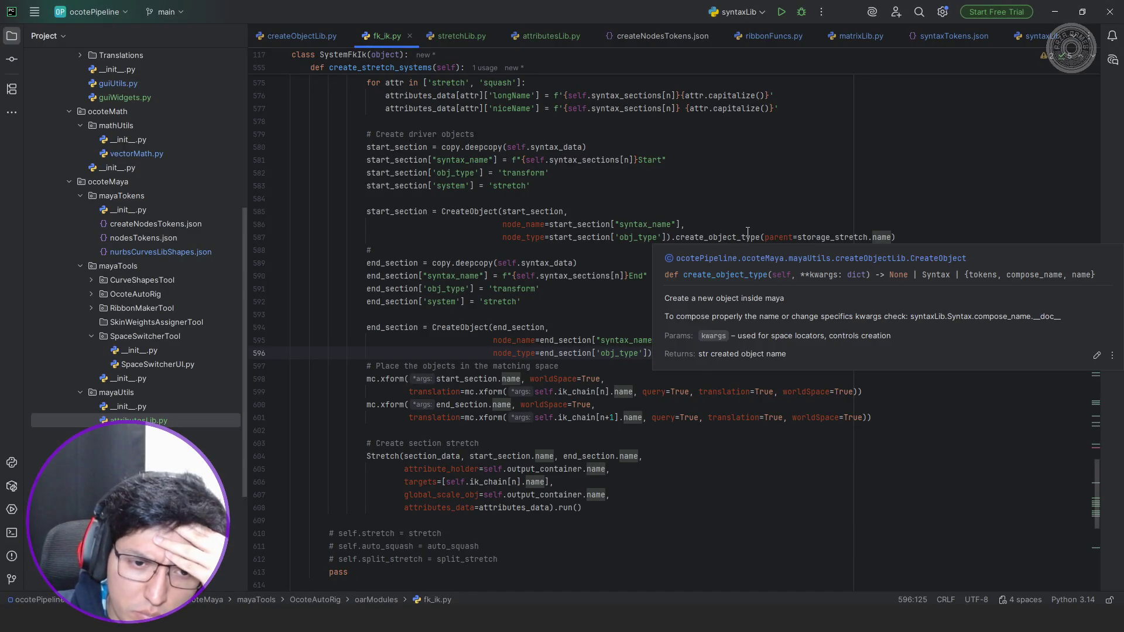
{"action": "scroll", "coordinate": [703, 238], "scroll_direction": "up", "scroll_amount": 5}
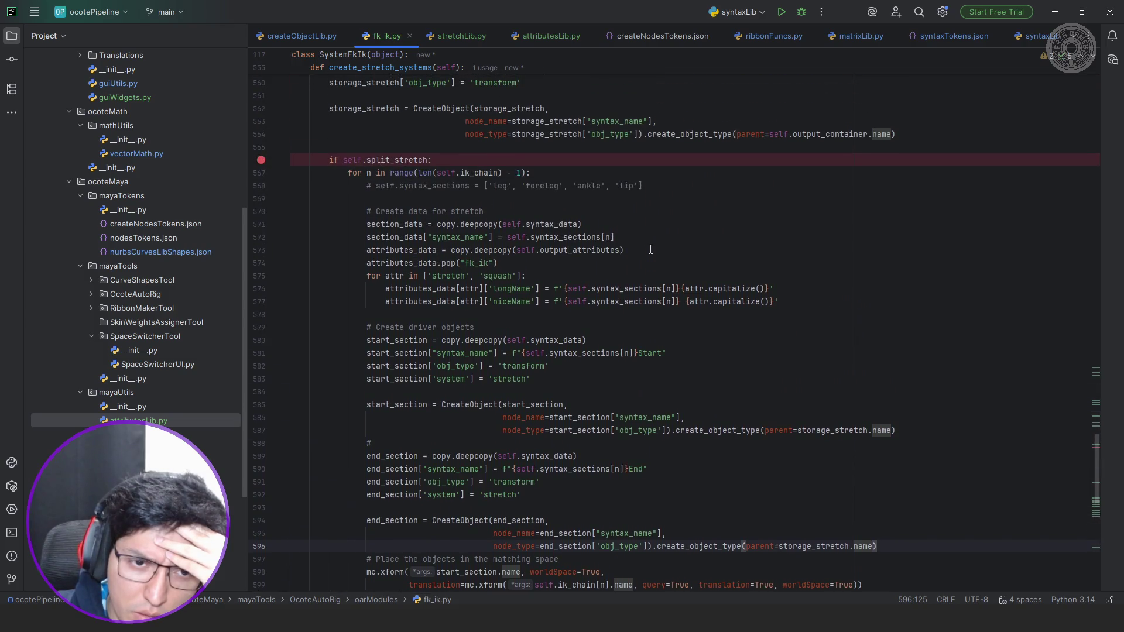
{"action": "scroll", "coordinate": [650, 250], "scroll_direction": "up", "scroll_amount": 3}
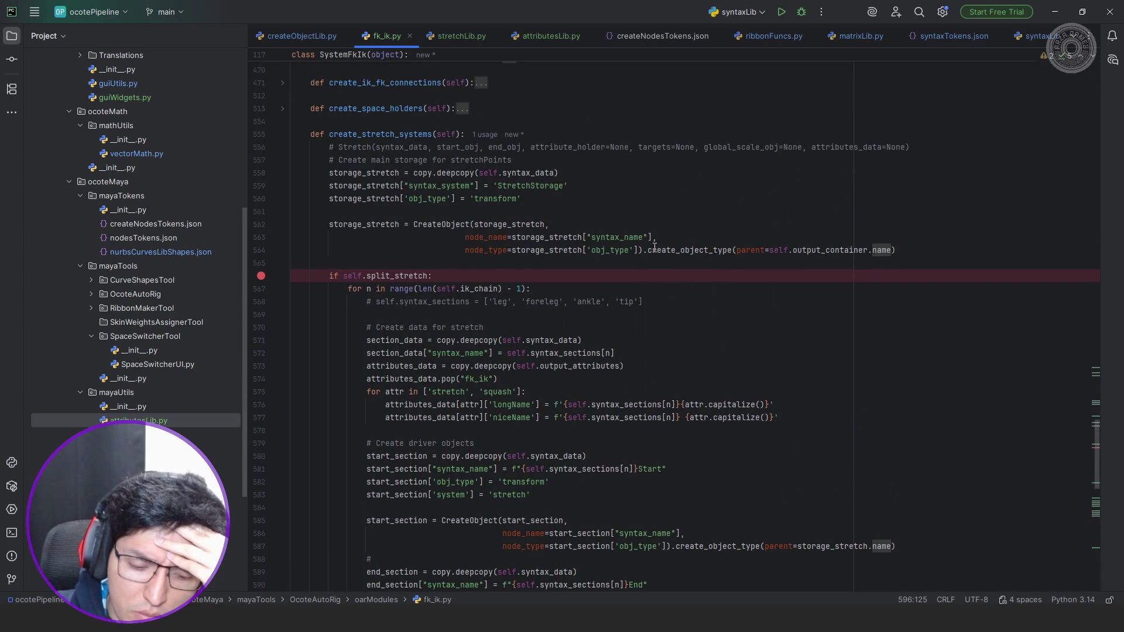
{"action": "mouse_move", "coordinate": [689, 251]}
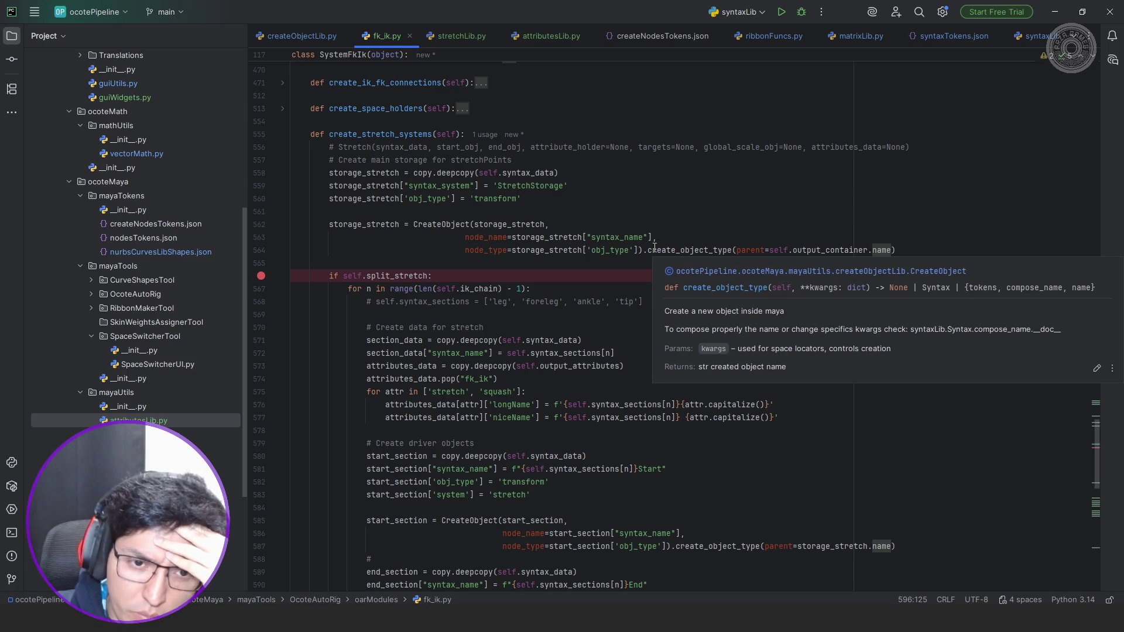
{"action": "left_click", "coordinate": [922, 242]}
{"action": "left_click", "coordinate": [924, 249]}
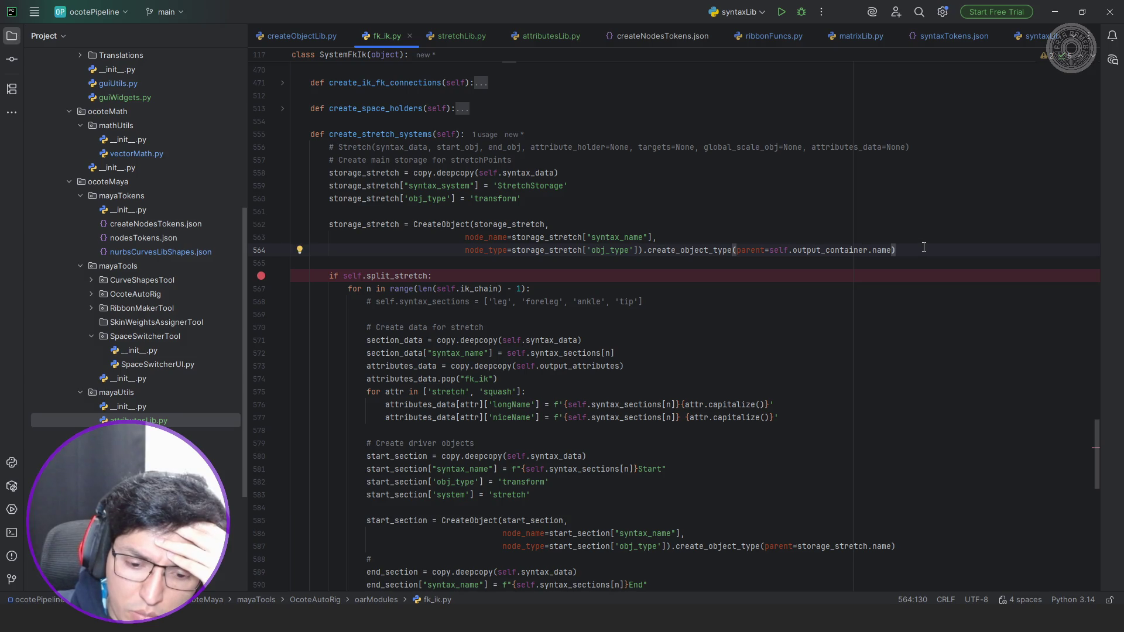
{"action": "scroll", "coordinate": [924, 248], "scroll_direction": "down", "scroll_amount": 1}
{"action": "scroll", "coordinate": [924, 248], "scroll_direction": "down", "scroll_amount": 4}
{"action": "scroll", "coordinate": [925, 248], "scroll_direction": "down", "scroll_amount": 5}
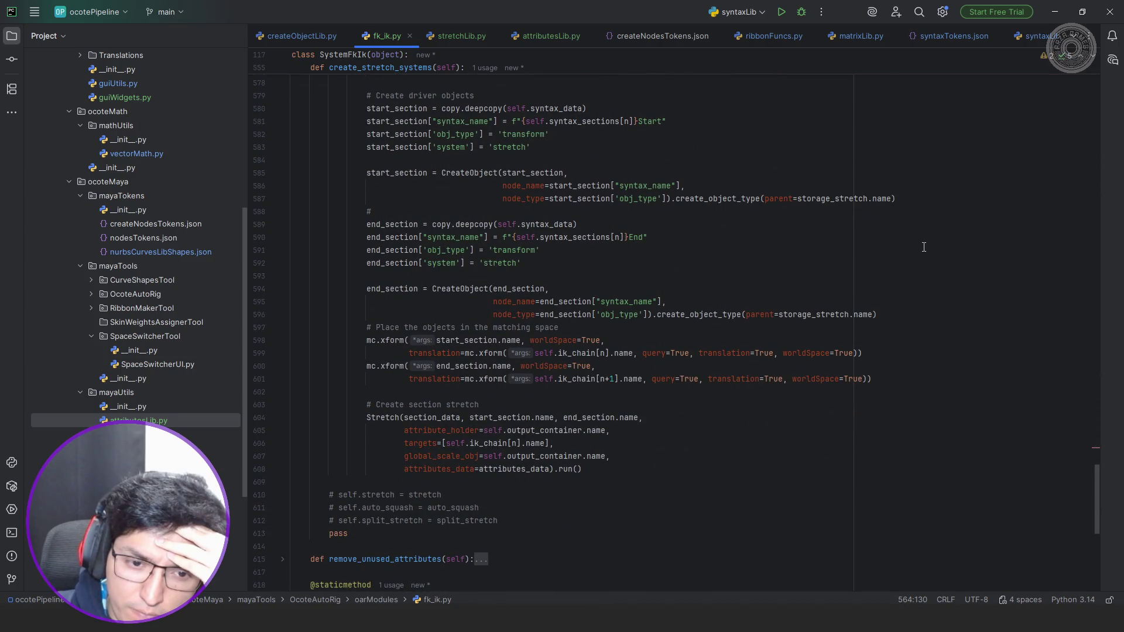
{"action": "scroll", "coordinate": [925, 247], "scroll_direction": "up", "scroll_amount": 1}
{"action": "scroll", "coordinate": [924, 246], "scroll_direction": "up", "scroll_amount": 2}
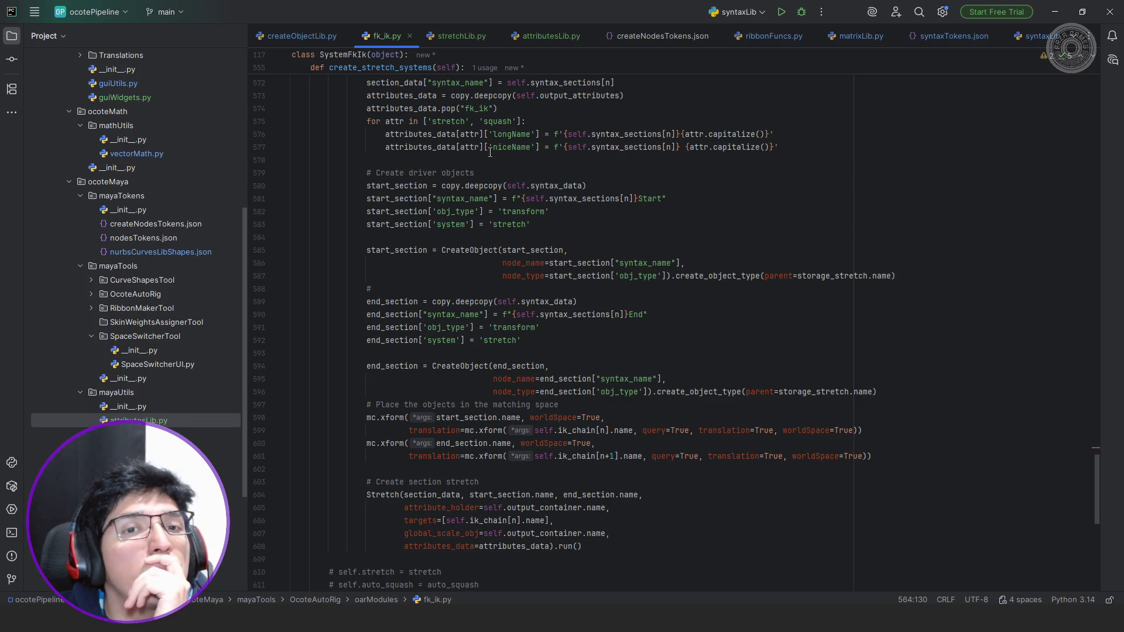
{"action": "left_click", "coordinate": [476, 36]}
{"action": "scroll", "coordinate": [610, 240], "scroll_direction": "up", "scroll_amount": 1}
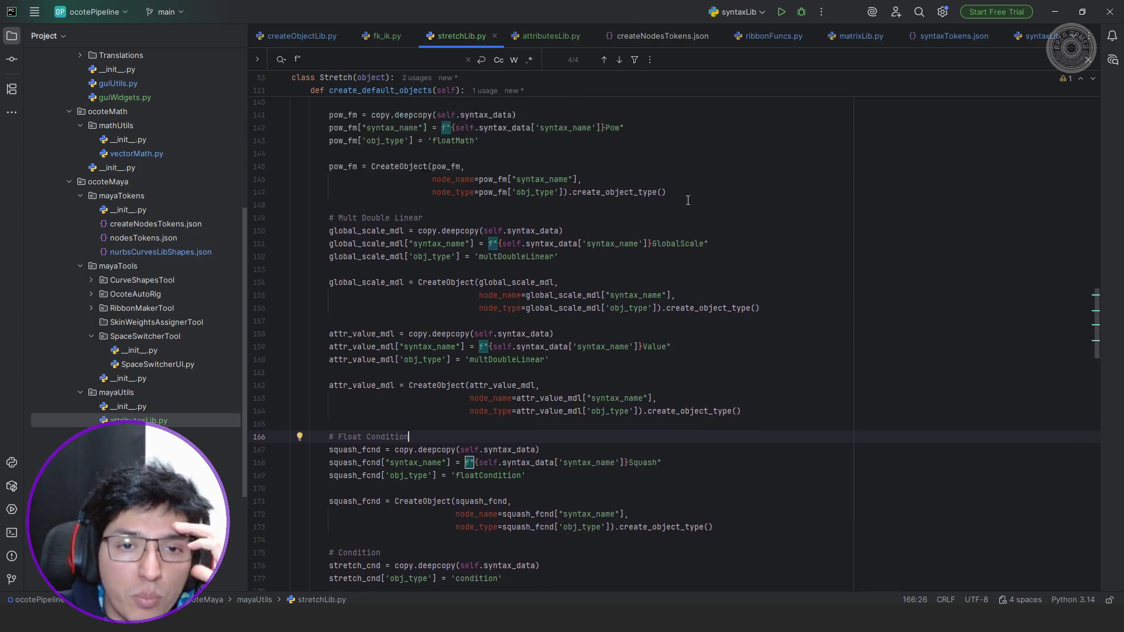
{"action": "scroll", "coordinate": [611, 241], "scroll_direction": "up", "scroll_amount": 4}
{"action": "scroll", "coordinate": [611, 241], "scroll_direction": "up", "scroll_amount": 3}
{"action": "scroll", "coordinate": [611, 240], "scroll_direction": "up", "scroll_amount": 2}
{"action": "scroll", "coordinate": [612, 232], "scroll_direction": "up", "scroll_amount": 5}
{"action": "scroll", "coordinate": [615, 224], "scroll_direction": "up", "scroll_amount": 2}
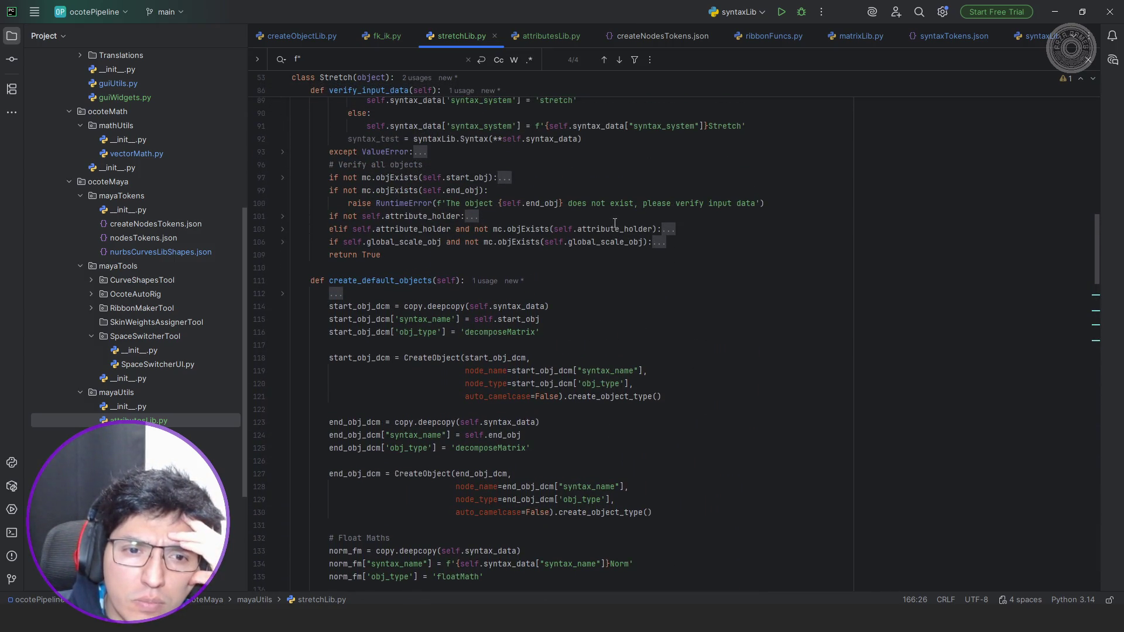
Fold every Stretch class method in stretchLib.py and review the attribute_holder and targets parameters.
{"action": "left_click", "coordinate": [282, 281]}
{"action": "left_click", "coordinate": [282, 307]}
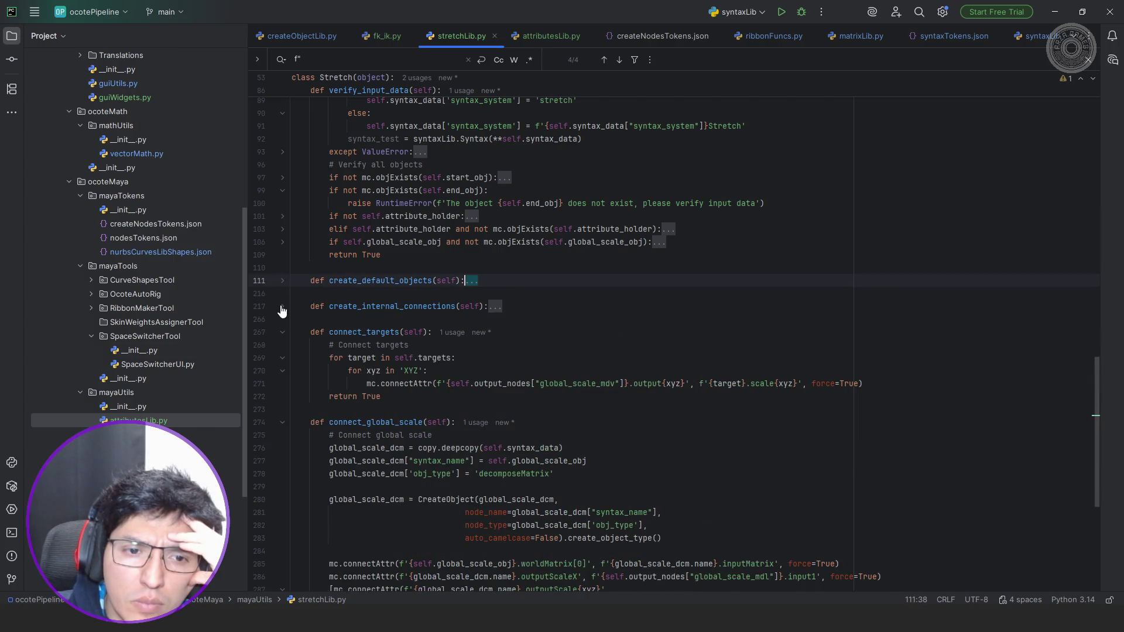
{"action": "left_click", "coordinate": [283, 335]}
{"action": "left_click", "coordinate": [284, 359]}
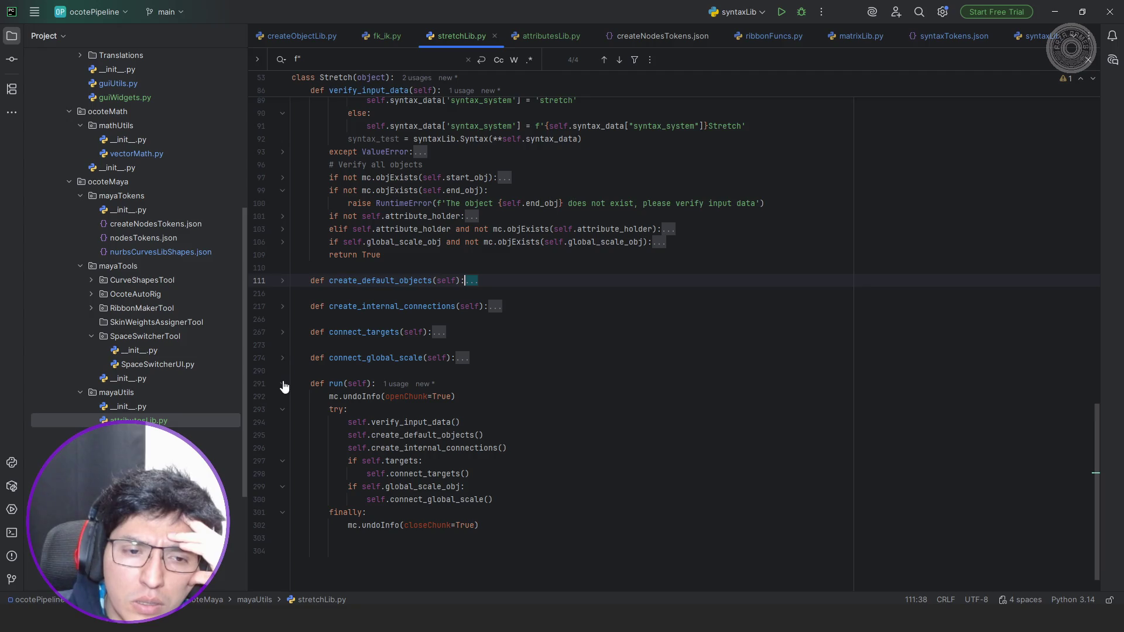
{"action": "scroll", "coordinate": [283, 387], "scroll_direction": "up", "scroll_amount": 3}
{"action": "scroll", "coordinate": [291, 371], "scroll_direction": "up", "scroll_amount": 4}
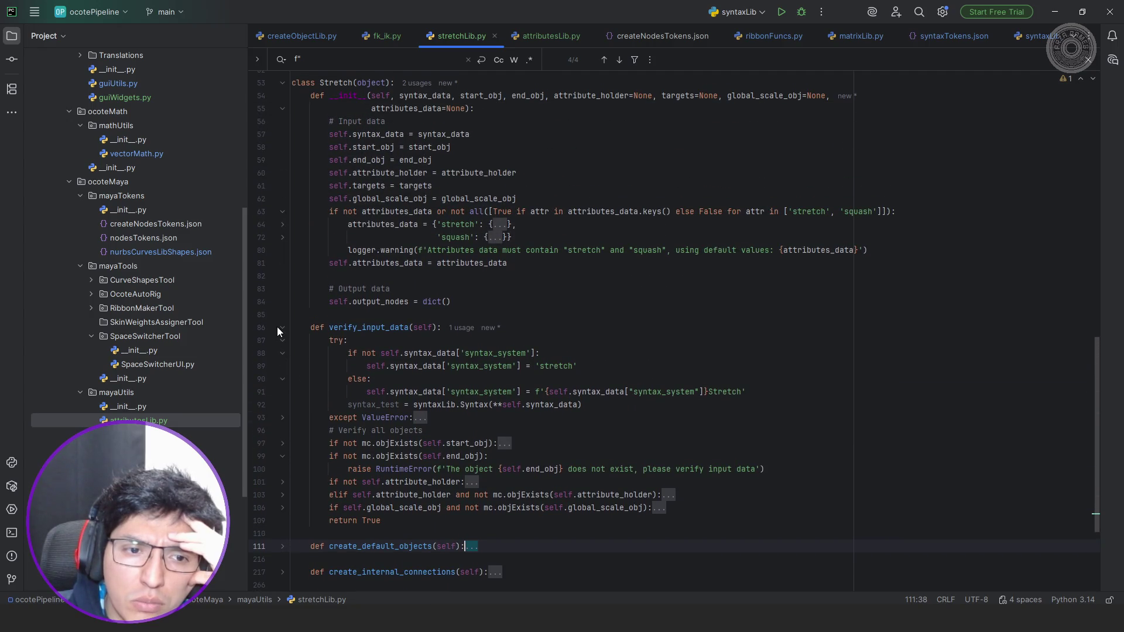
{"action": "left_click", "coordinate": [281, 327]}
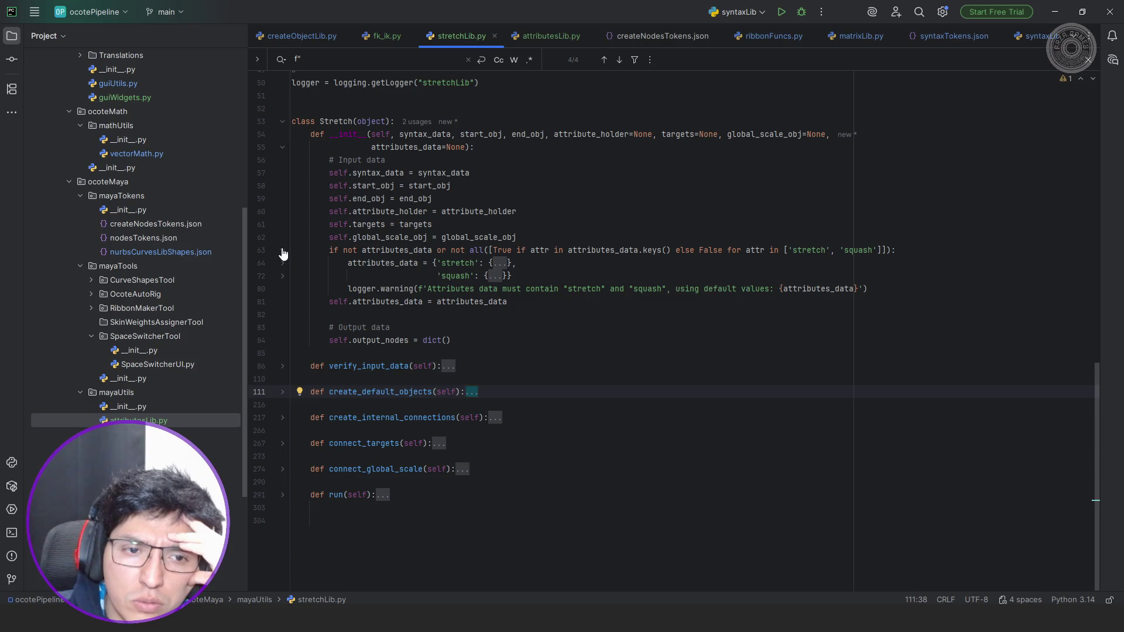
{"action": "left_click", "coordinate": [283, 147]}
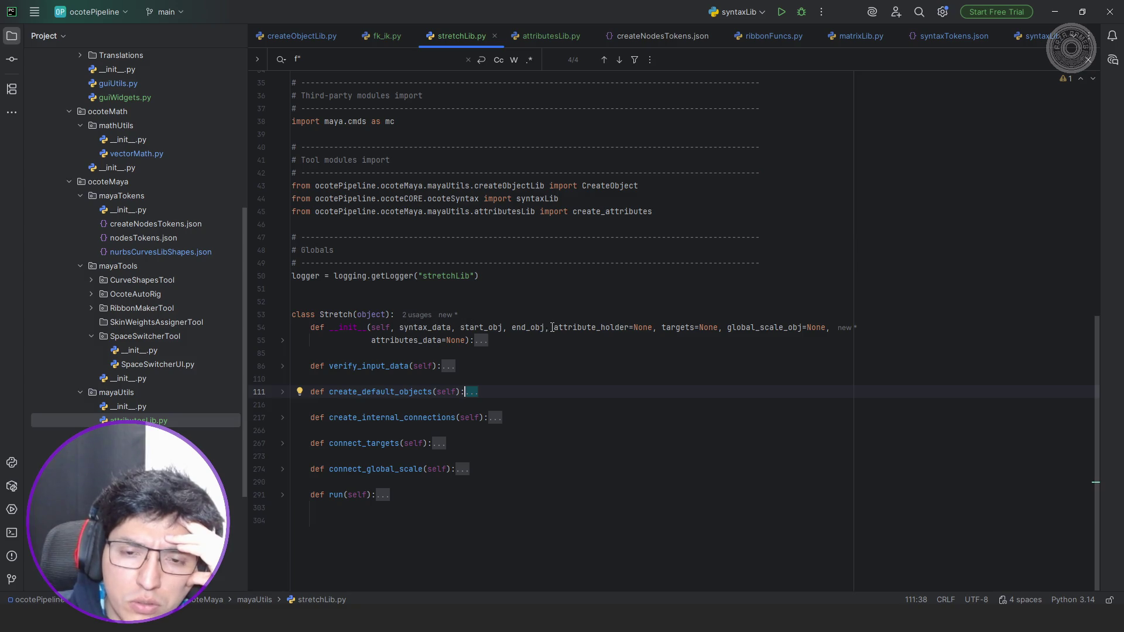
{"action": "left_click_drag", "start_coordinate": [552, 326], "coordinate": [645, 329]}
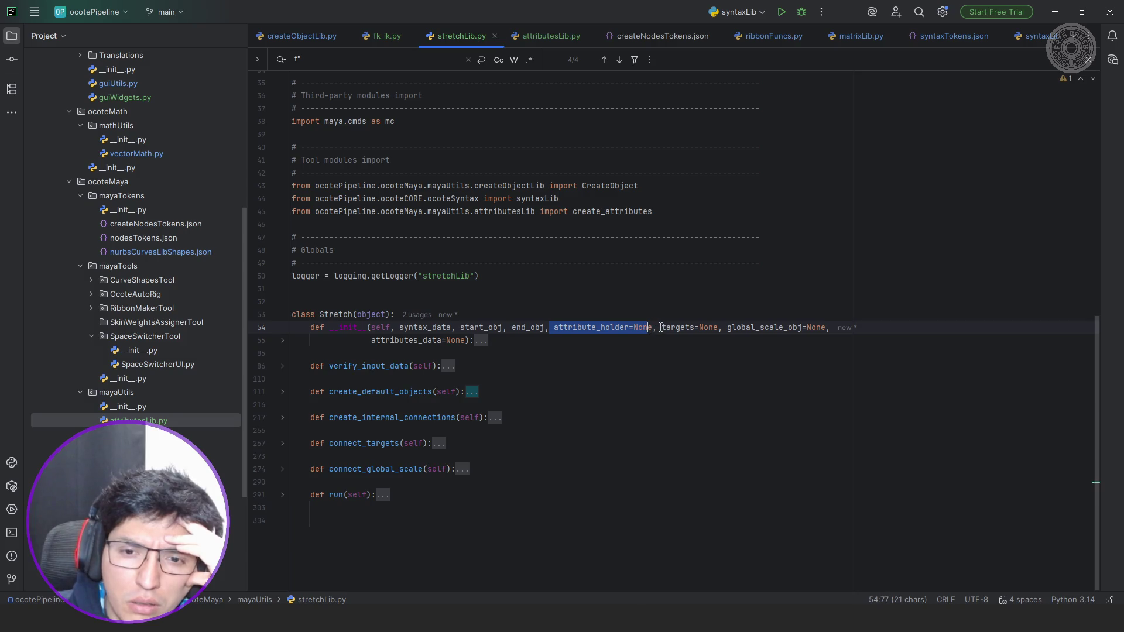
{"action": "double_click", "coordinate": [668, 327]}
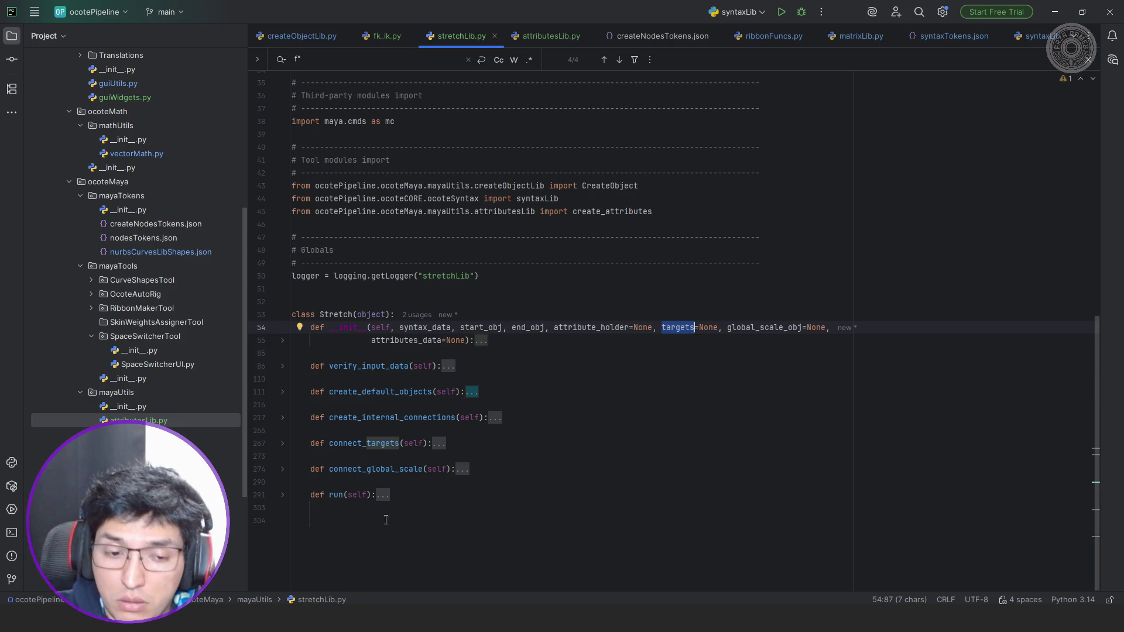
Close Maya's Script Editor and return to the fk_ik.py tab in PyCharm.
{"action": "key", "text": "alt+Tab"}
{"action": "left_click", "coordinate": [827, 516]}
{"action": "key", "text": "alt+Tab"}
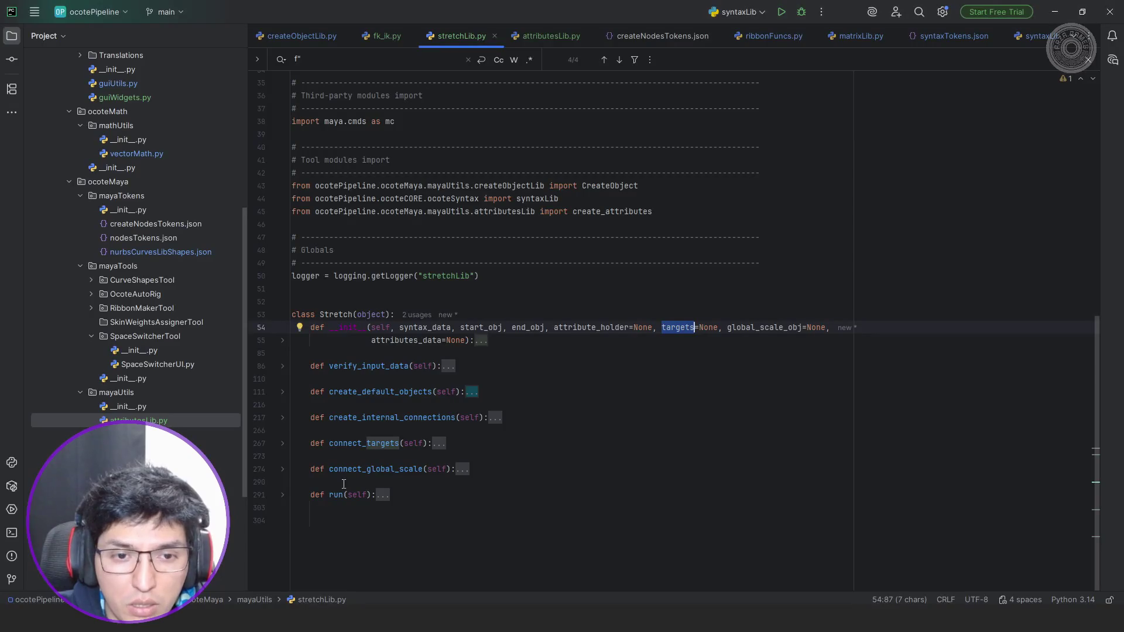
{"action": "left_click", "coordinate": [389, 34]}
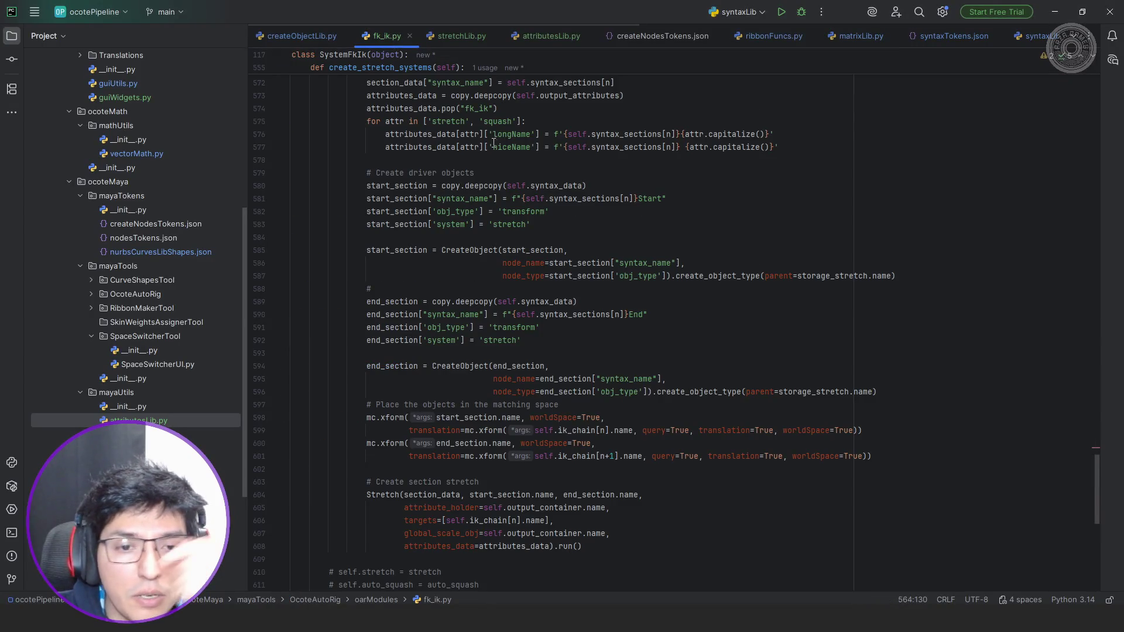
{"action": "scroll", "coordinate": [510, 151], "scroll_direction": "up", "scroll_amount": 7}
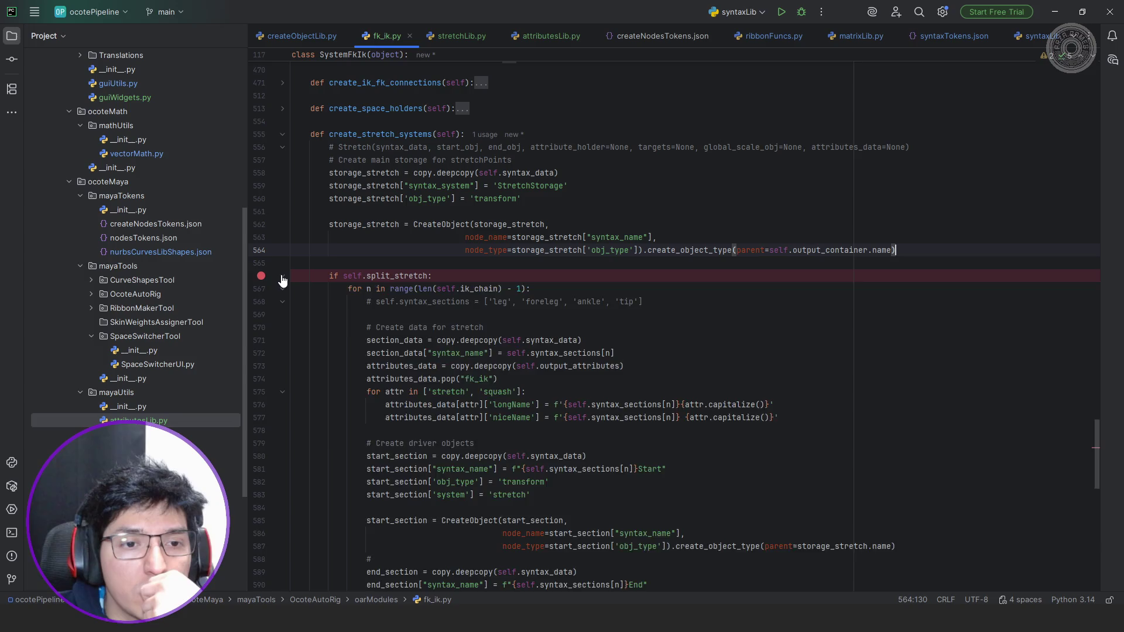
Comment out the whole if self.split_stretch block with Ctrl+/ and collapse it.
{"action": "left_click", "coordinate": [282, 278]}
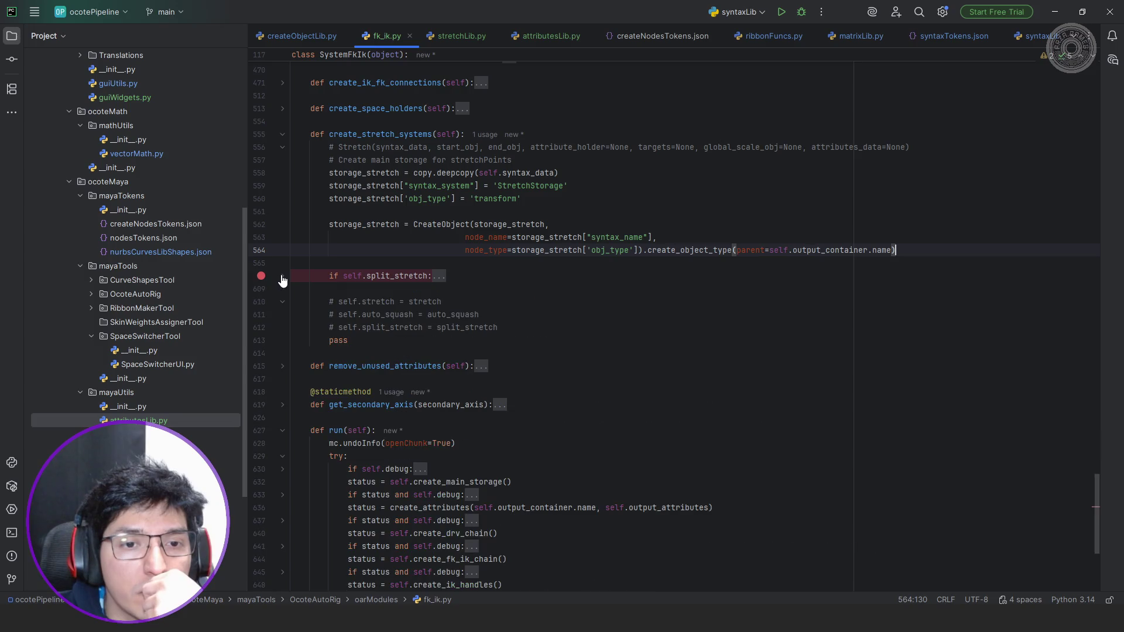
{"action": "left_click", "coordinate": [436, 276]}
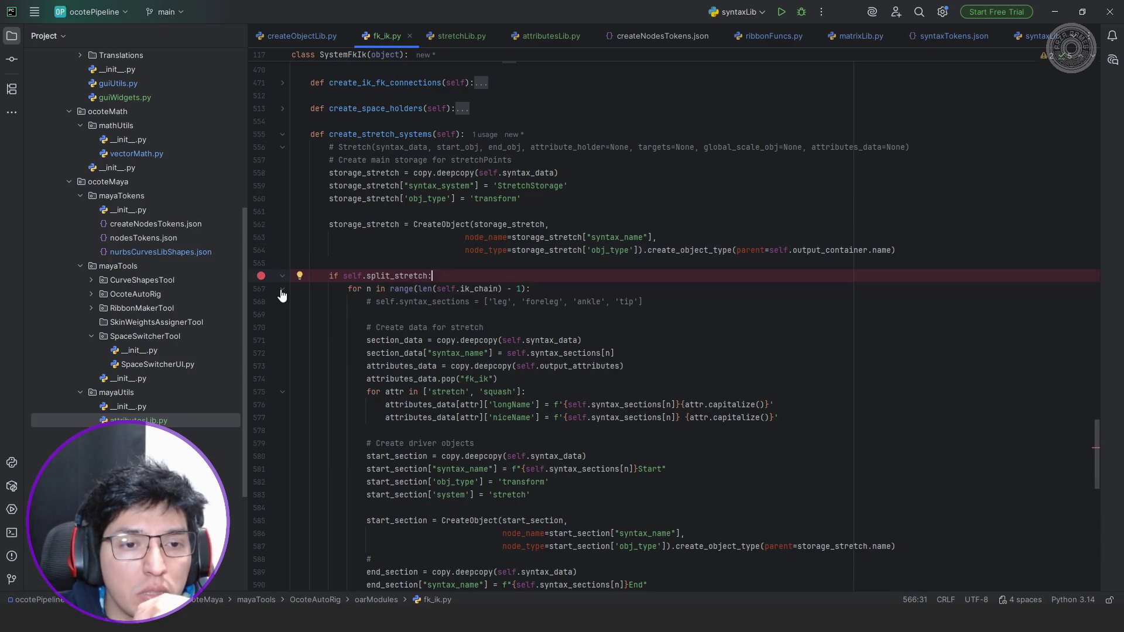
{"action": "left_click", "coordinate": [282, 288]}
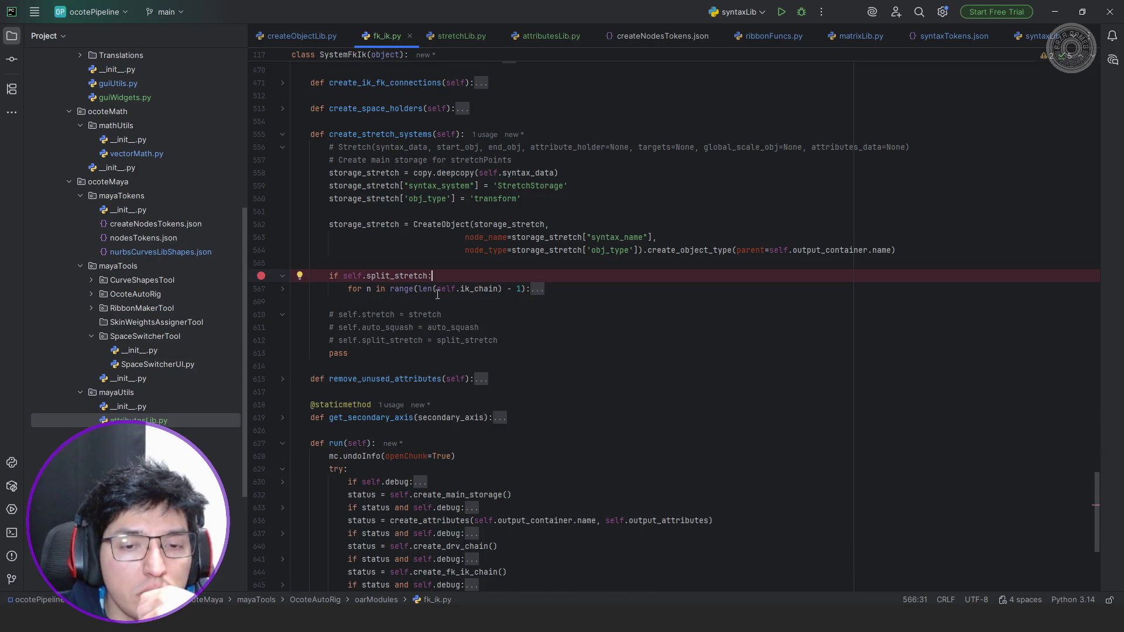
{"action": "left_click_drag", "start_coordinate": [560, 287], "coordinate": [331, 283]}
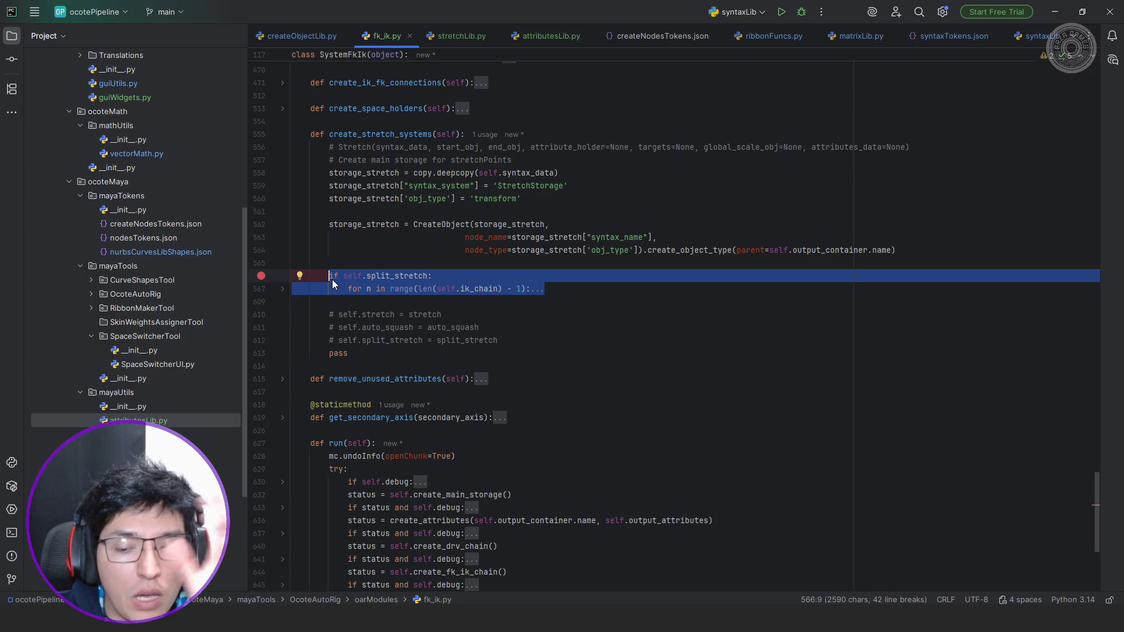
{"action": "key", "text": "Delete"}
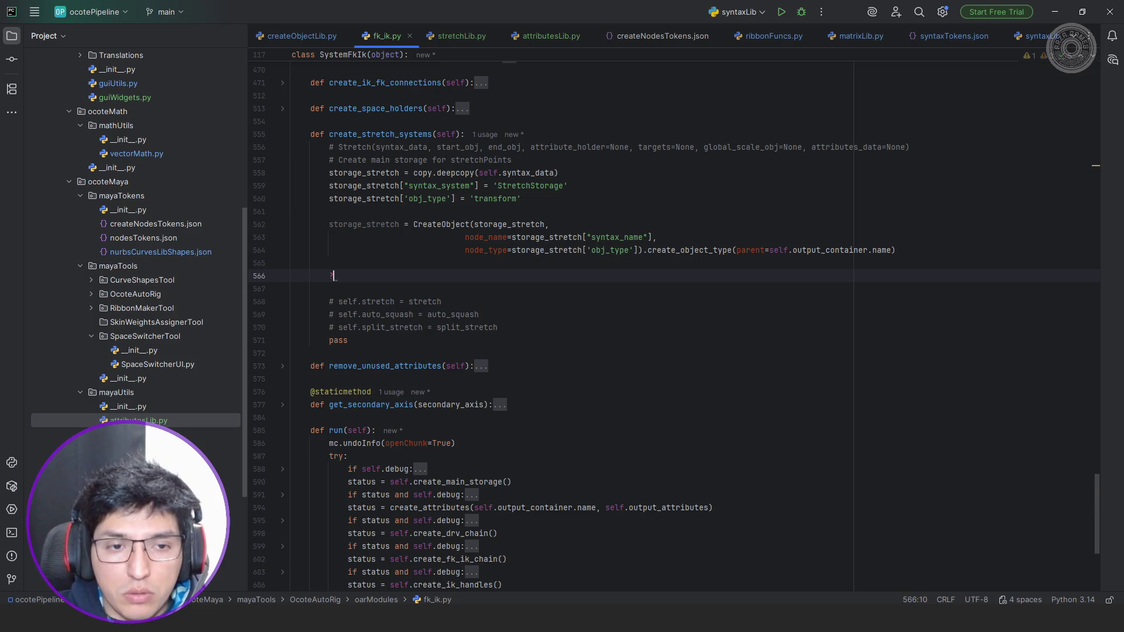
{"action": "key", "text": "ctrl+z"}
{"action": "key", "text": "ctrl+slash"}
{"action": "key", "text": "Up"}
{"action": "left_click", "coordinate": [284, 276]}
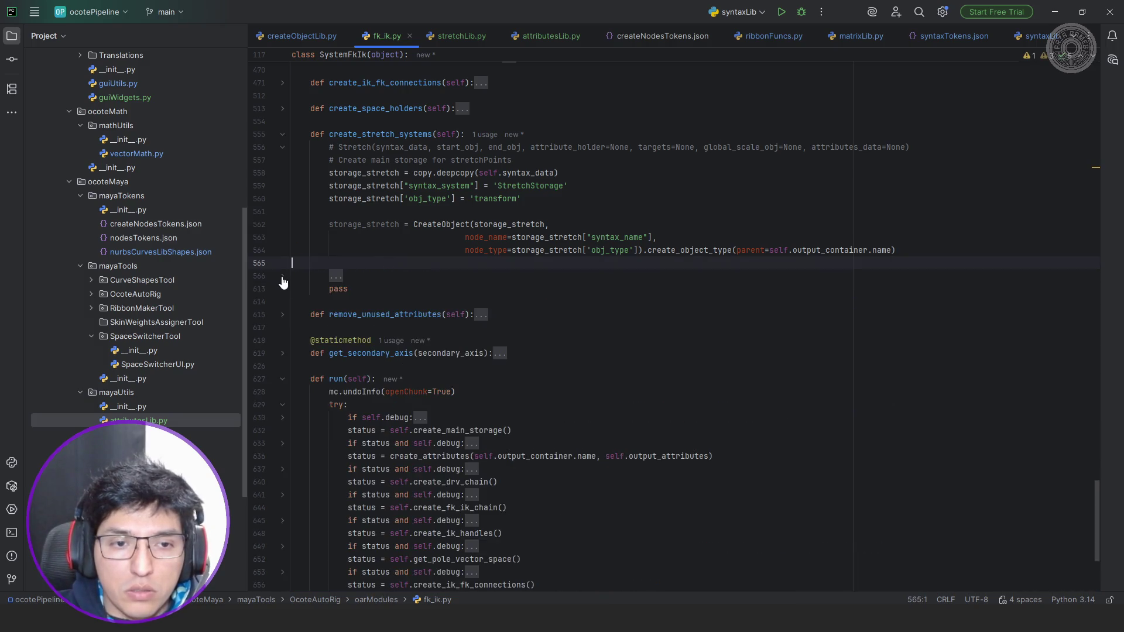
Copy the storage-creation lines 558-564 and paste them under a new 'Create main stretch objects' comment.
{"action": "left_click", "coordinate": [918, 249]}
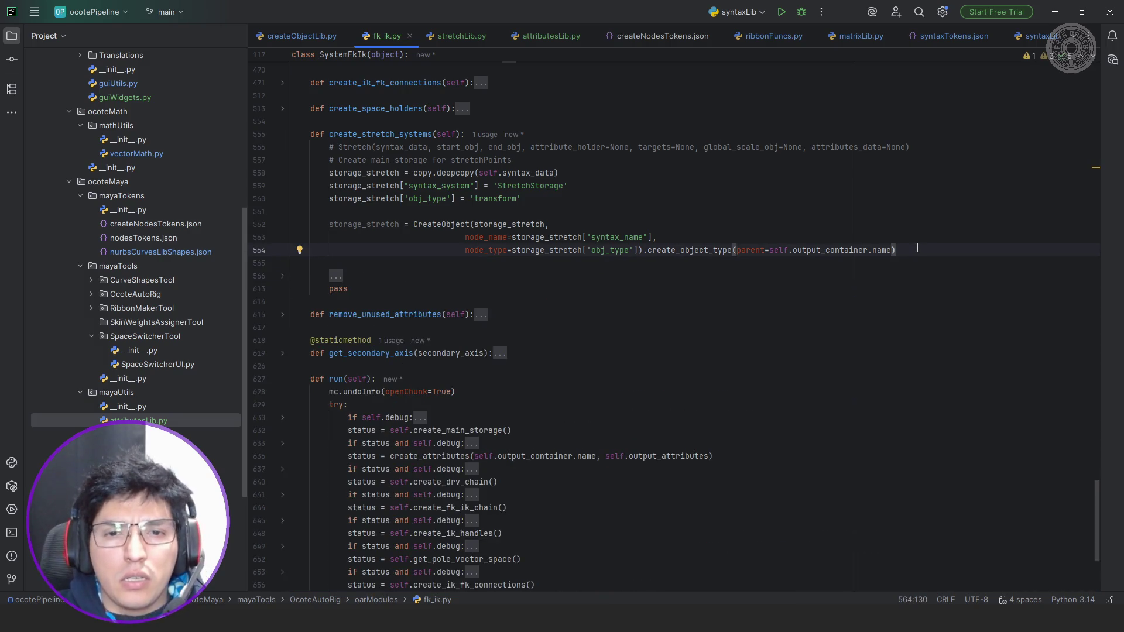
{"action": "key", "text": "shift+Up"}
{"action": "key", "text": "shift+Up"}
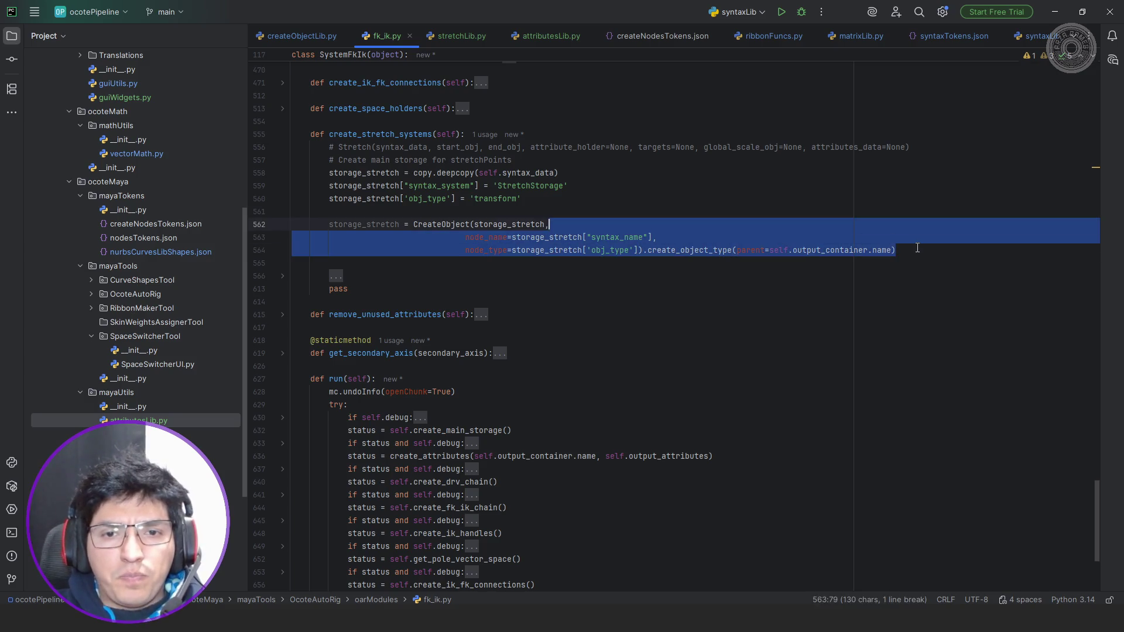
{"action": "key", "text": "shift+Up"}
{"action": "key", "text": "shift+Up"}
{"action": "key", "text": "shift+Up"}
{"action": "key", "text": "shift+Up"}
{"action": "key", "text": "Down"}
{"action": "key", "text": "Down"}
{"action": "key", "text": "Down"}
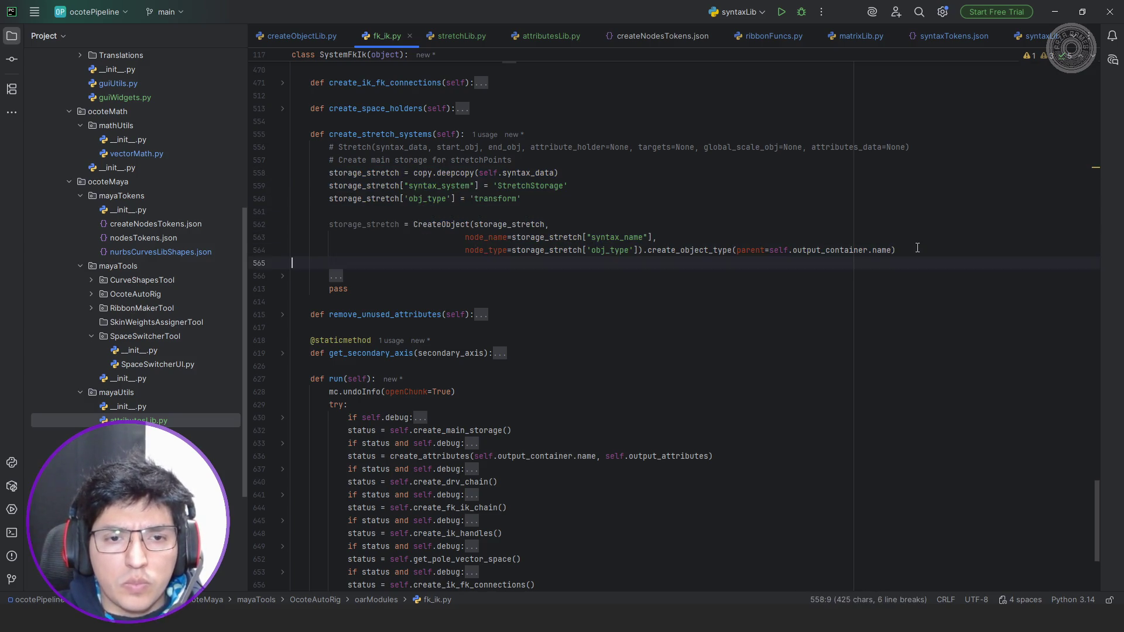
{"action": "key", "text": "Return"}
{"action": "key", "text": "Return"}
{"action": "key", "text": "Up"}
{"action": "type", "text": "# Create"}
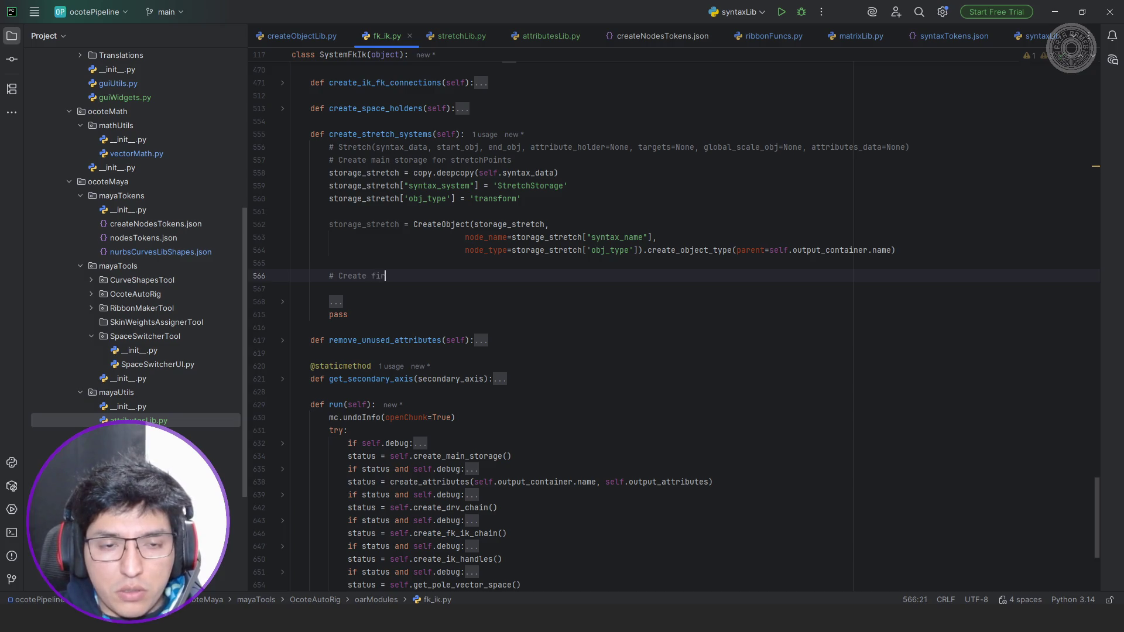
{"action": "key", "text": "BackSpace"}
{"action": "key", "text": "BackSpace"}
{"action": "type", "text": "in stret"}
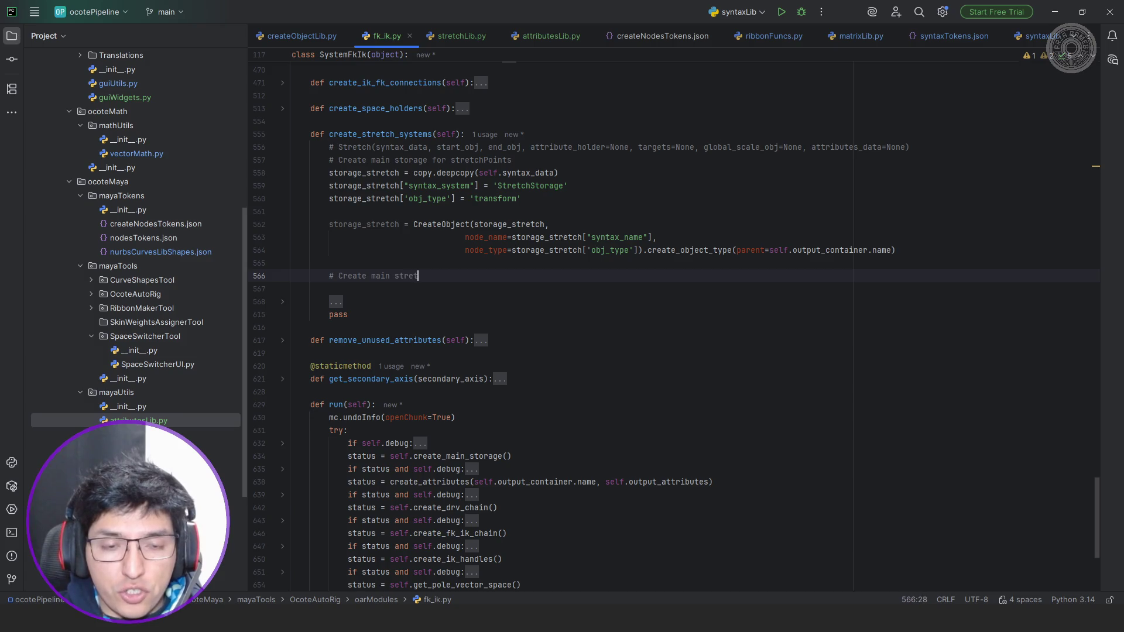
{"action": "type", "text": "ch objects"}
{"action": "key", "text": "Return"}
{"action": "type", "text": "storage_stretch = copy.deepcopy(self.syntax_data)         storage_stretch[\"syntax_system\"] = 'StretchStorage'         storage_stretch['obj_type'] = 'transform'          storage_stretch = CreateObject(storage_stretch,                                        node_name=storage_stretch[\"syntax_name\"],                                        node_type=storage_stretch['obj_type']).create_object_type(             parent=self.output_container.name)"}
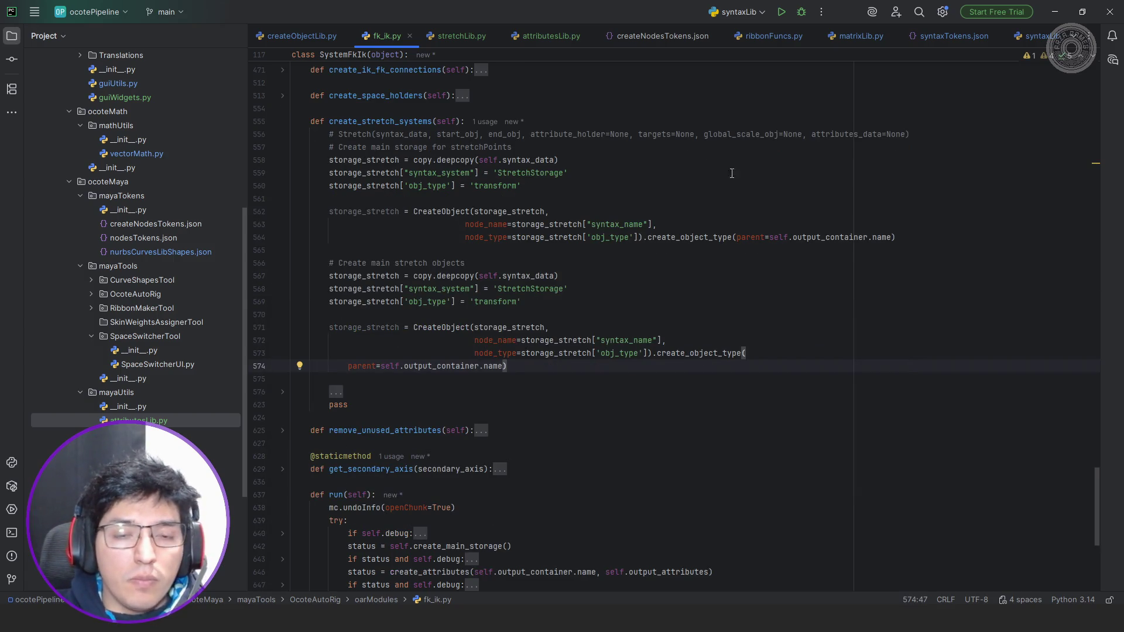
Rename the pasted block's variable to start_stretch and its system string to 'startStretch'.
{"action": "double_click", "coordinate": [360, 277]}
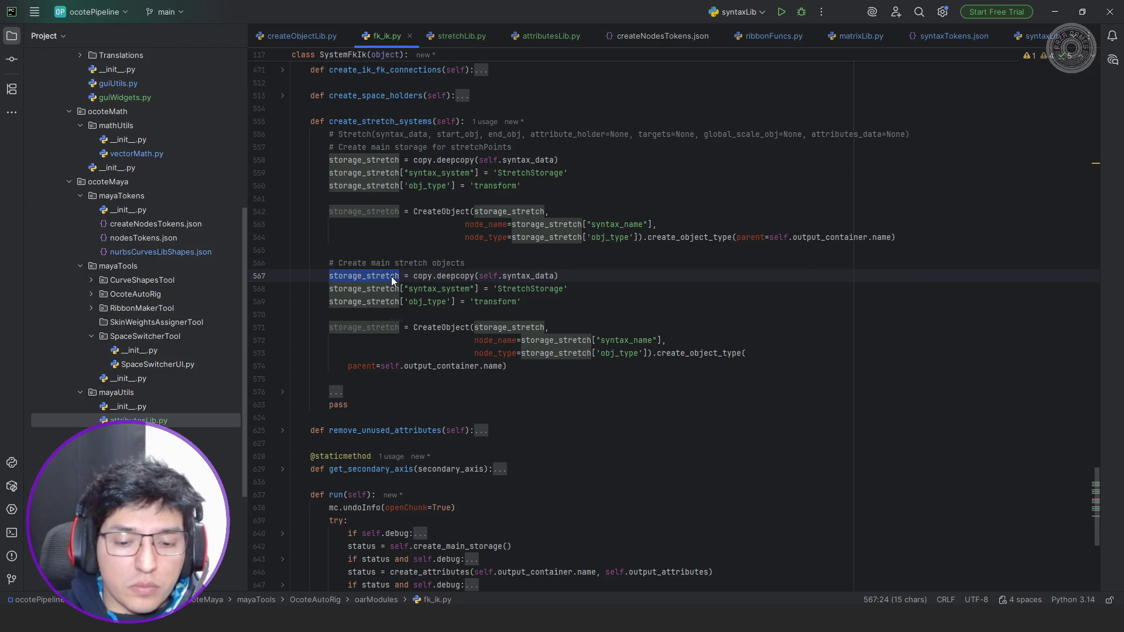
{"action": "type", "text": "start"}
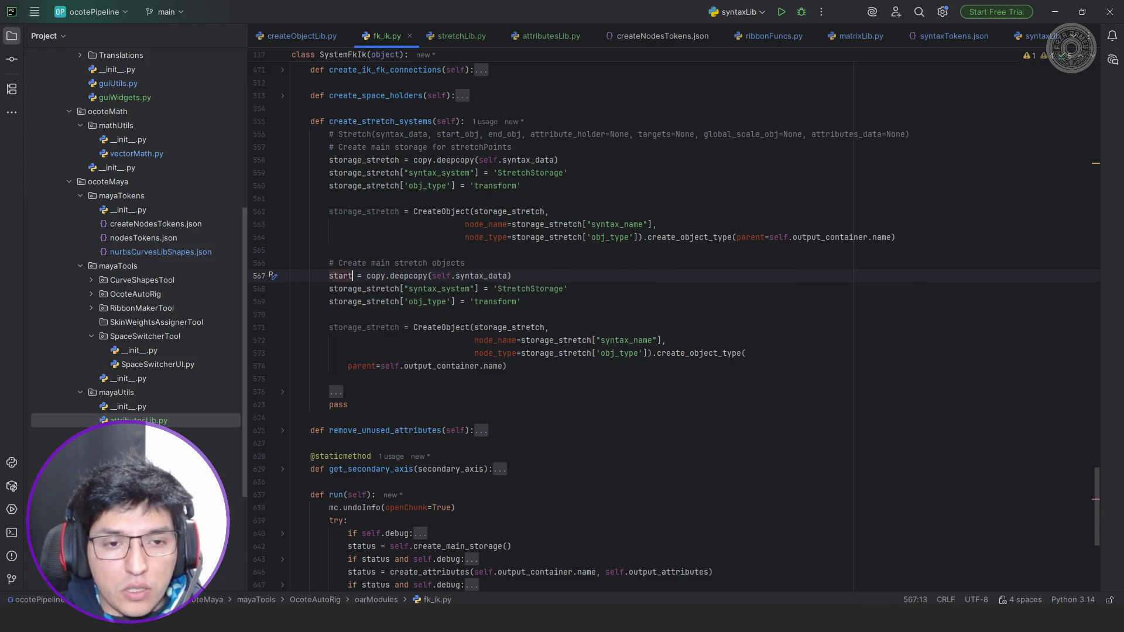
{"action": "type", "text": "_stret"}
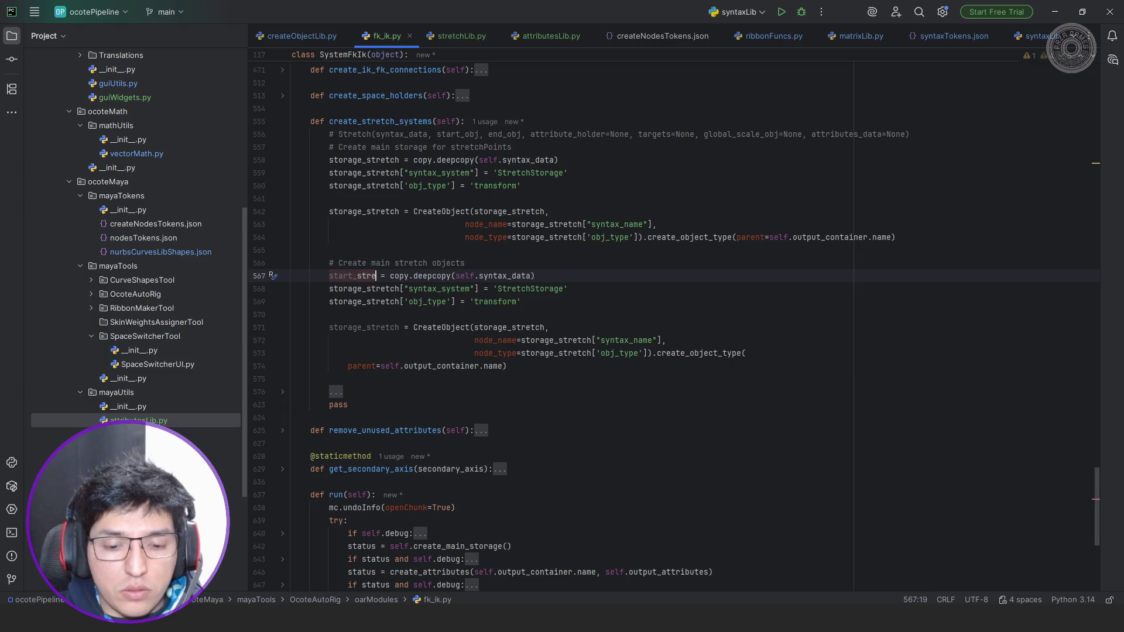
{"action": "type", "text": "ch"}
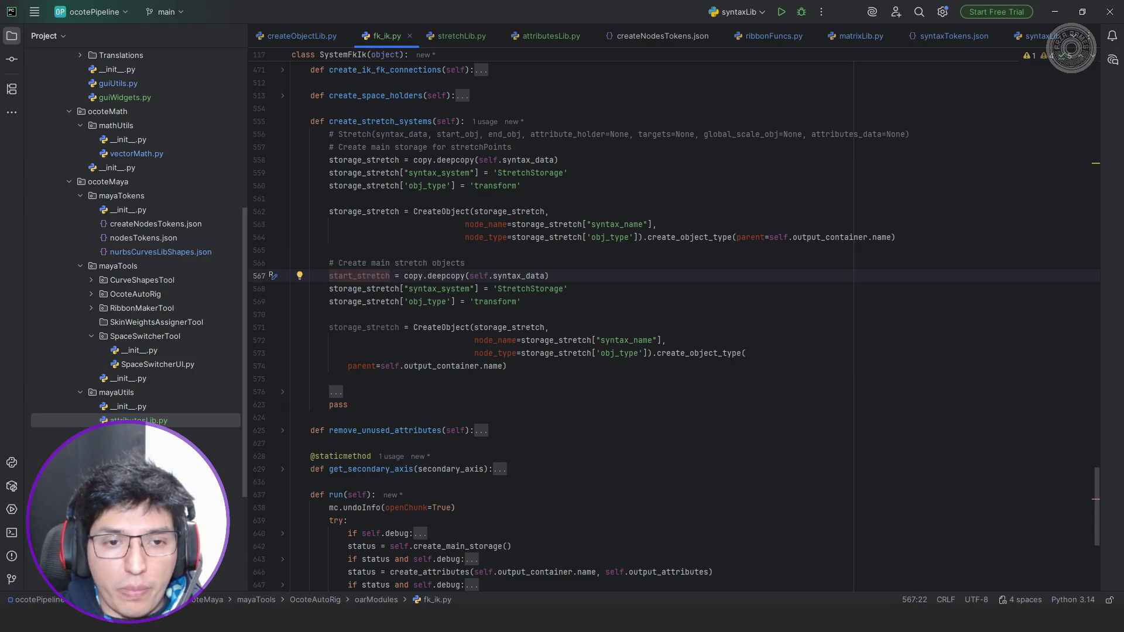
{"action": "double_click", "coordinate": [372, 275]}
{"action": "key", "text": "ctrl+c"}
{"action": "key", "text": "ctrl+v"}
{"action": "double_click", "coordinate": [374, 302]}
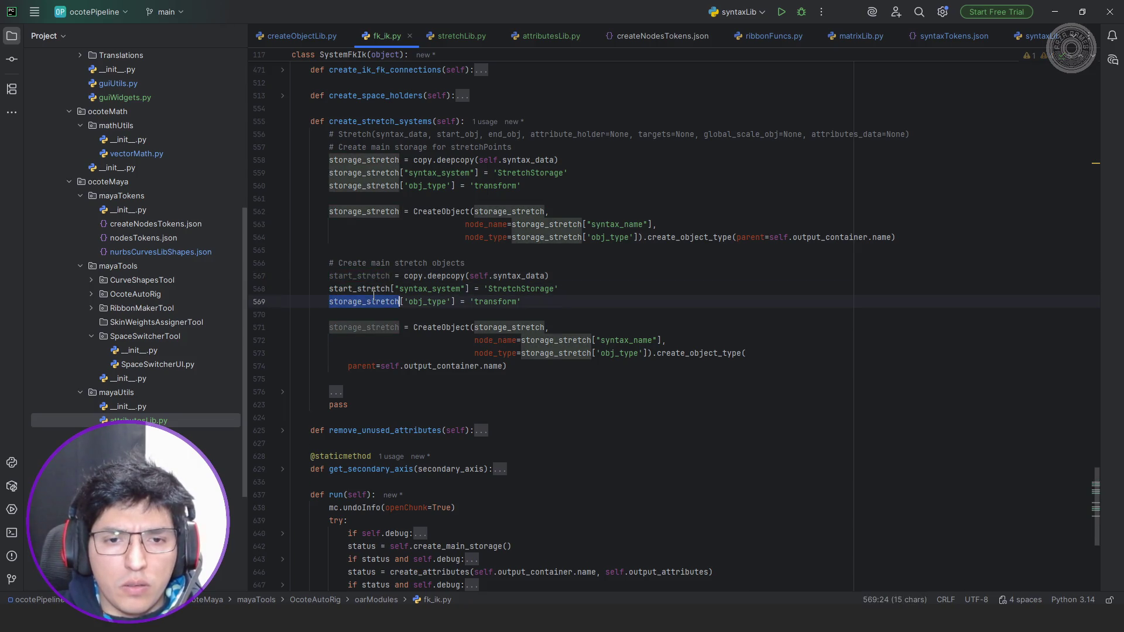
{"action": "key", "text": "ctrl+v"}
{"action": "double_click", "coordinate": [522, 288]}
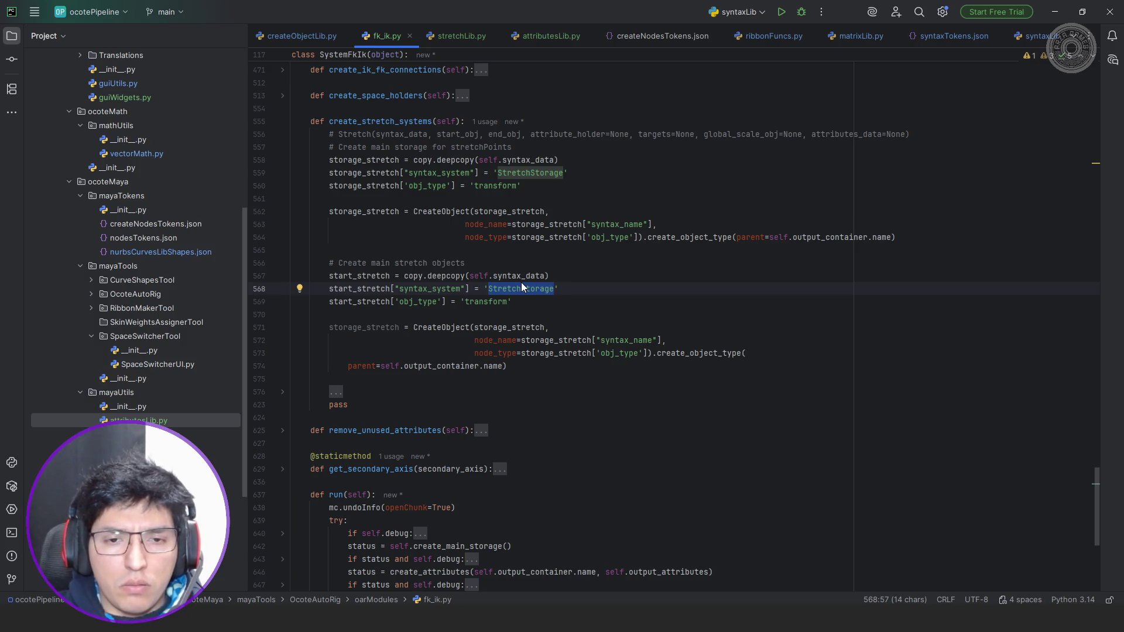
{"action": "key", "text": "ctrl+v"}
{"action": "key", "text": "Left"}
{"action": "key", "text": "Left"}
{"action": "key", "text": "Left"}
{"action": "key", "text": "BackSpace"}
{"action": "key", "text": "BackSpace"}
{"action": "type", "text": "S"}
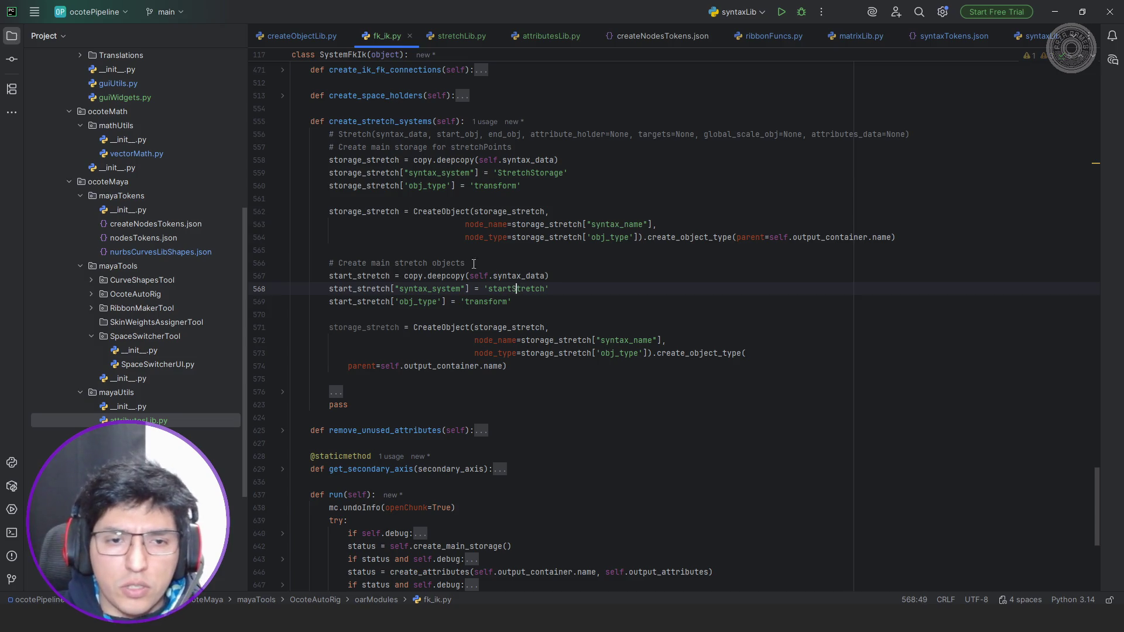
Replace the remaining storage_stretch references in the block with start_stretch.
{"action": "double_click", "coordinate": [516, 327]}
{"action": "key", "text": "ctrl+v"}
{"action": "double_click", "coordinate": [571, 340]}
{"action": "key", "text": "ctrl+v"}
{"action": "double_click", "coordinate": [575, 353]}
{"action": "key", "text": "ctrl+v"}
{"action": "double_click", "coordinate": [364, 327]}
{"action": "key", "text": "ctrl+v"}
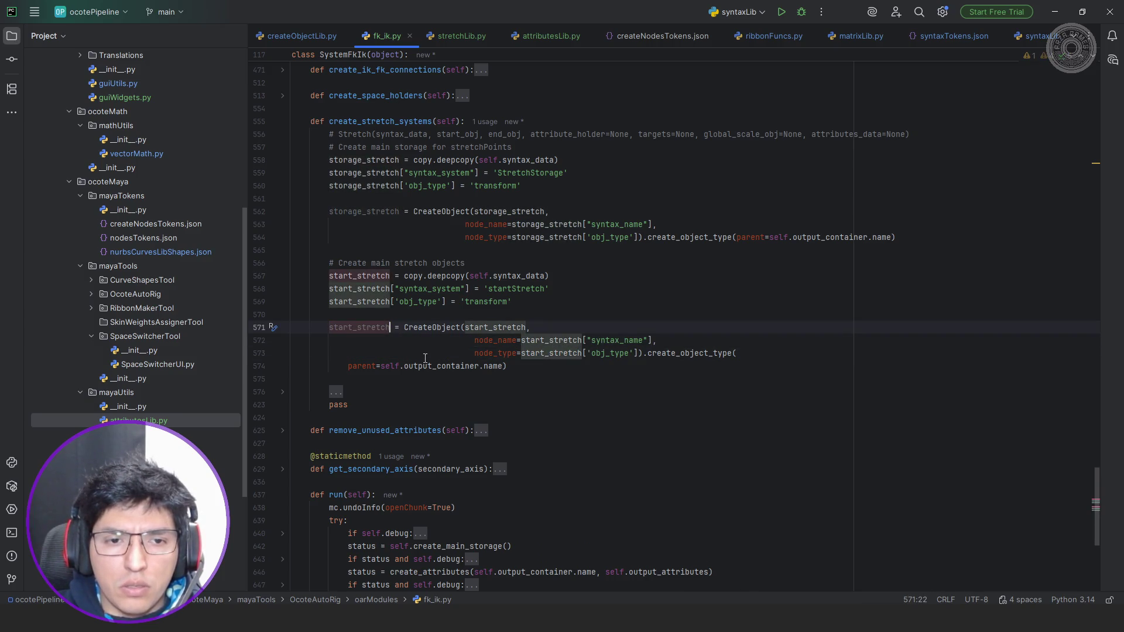
Set the start_stretch parent to storage_stretch.name instead of the output container and tidy the line.
{"action": "double_click", "coordinate": [371, 211]}
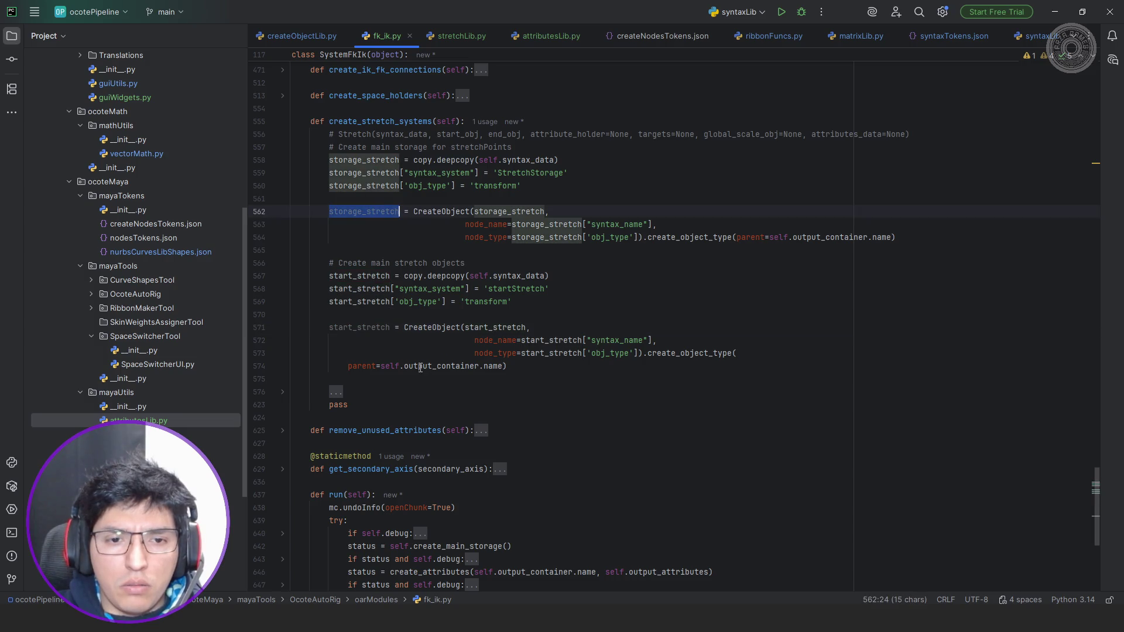
{"action": "left_click_drag", "start_coordinate": [382, 366], "coordinate": [479, 365]}
{"action": "key", "text": "ctrl+v"}
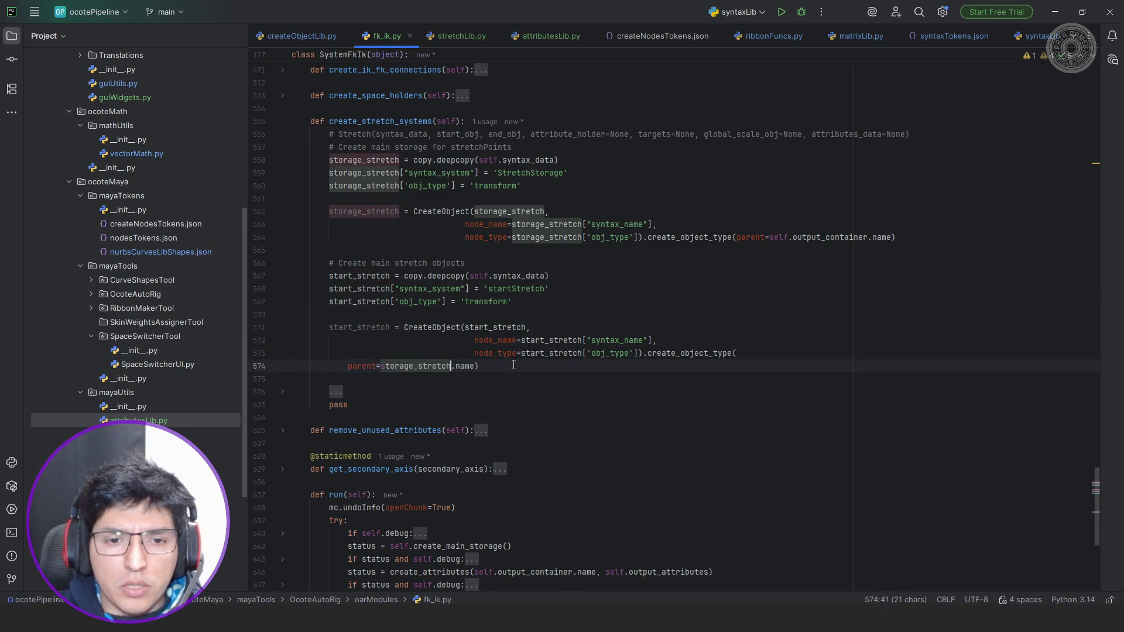
{"action": "key", "text": "Home"}
{"action": "key", "text": "shift+Home"}
{"action": "key", "text": "BackSpace"}
{"action": "key", "text": "BackSpace"}
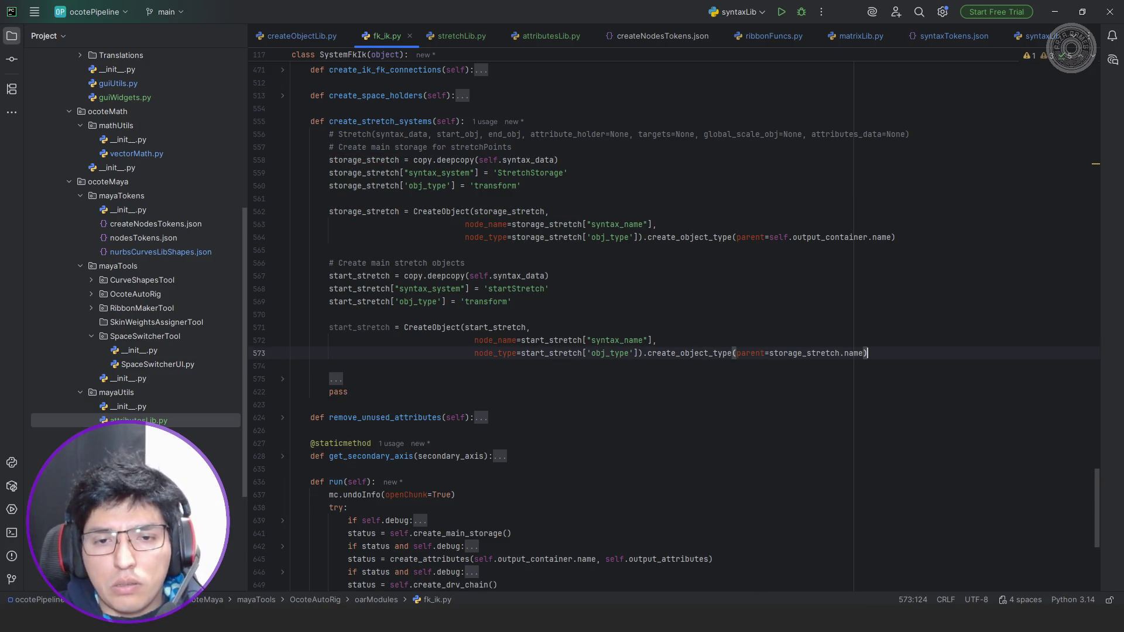
{"action": "mouse_move", "coordinate": [868, 354]}
{"action": "left_mouse_down"}
{"action": "mouse_move", "coordinate": [474, 353]}
{"action": "mouse_move", "coordinate": [474, 327]}
{"action": "mouse_move", "coordinate": [329, 277]}
{"action": "left_mouse_up"}
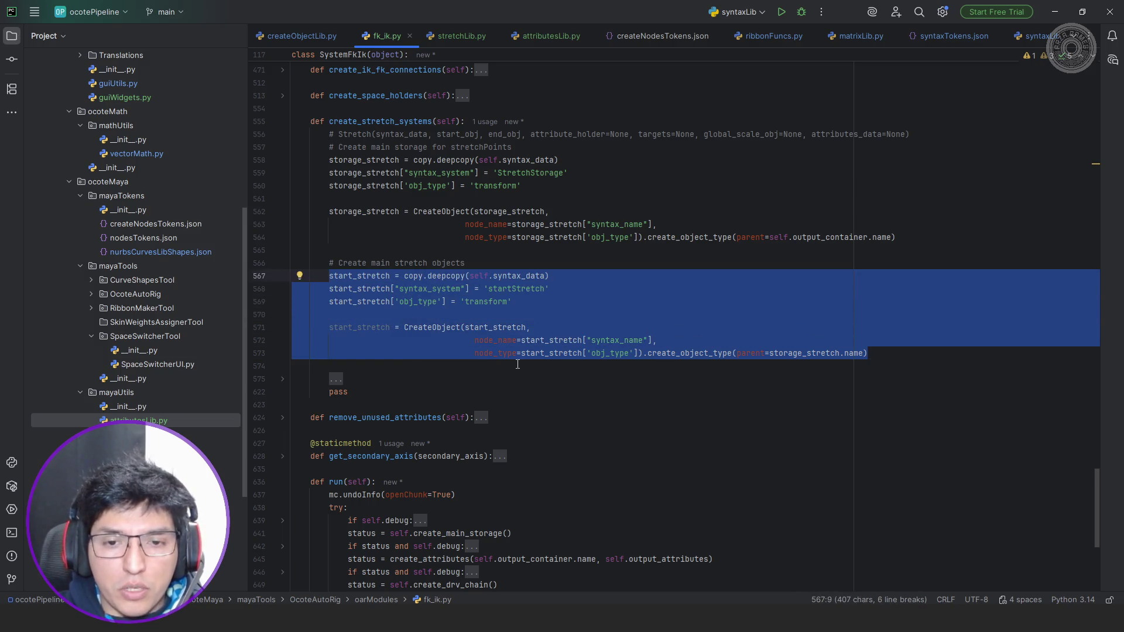
Paste a copy of the start_stretch block and rename its first lines to end_stretch.
{"action": "left_click", "coordinate": [517, 364]}
{"action": "key", "text": "ctrl+v"}
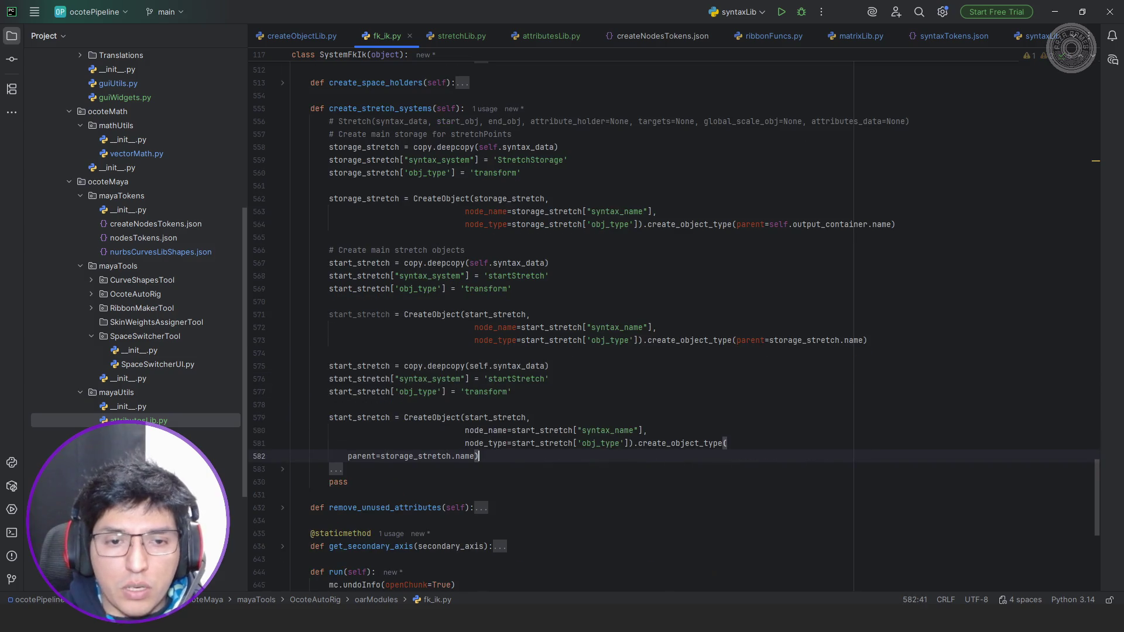
{"action": "left_click_drag", "start_coordinate": [329, 365], "coordinate": [355, 365]}
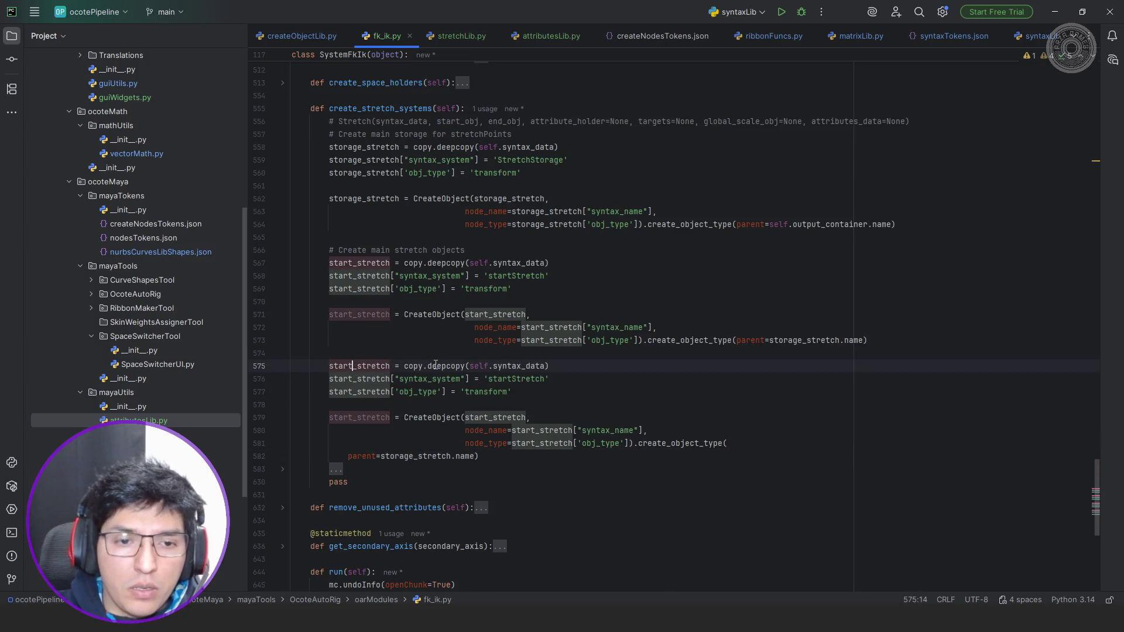
{"action": "type", "text": "endd"}
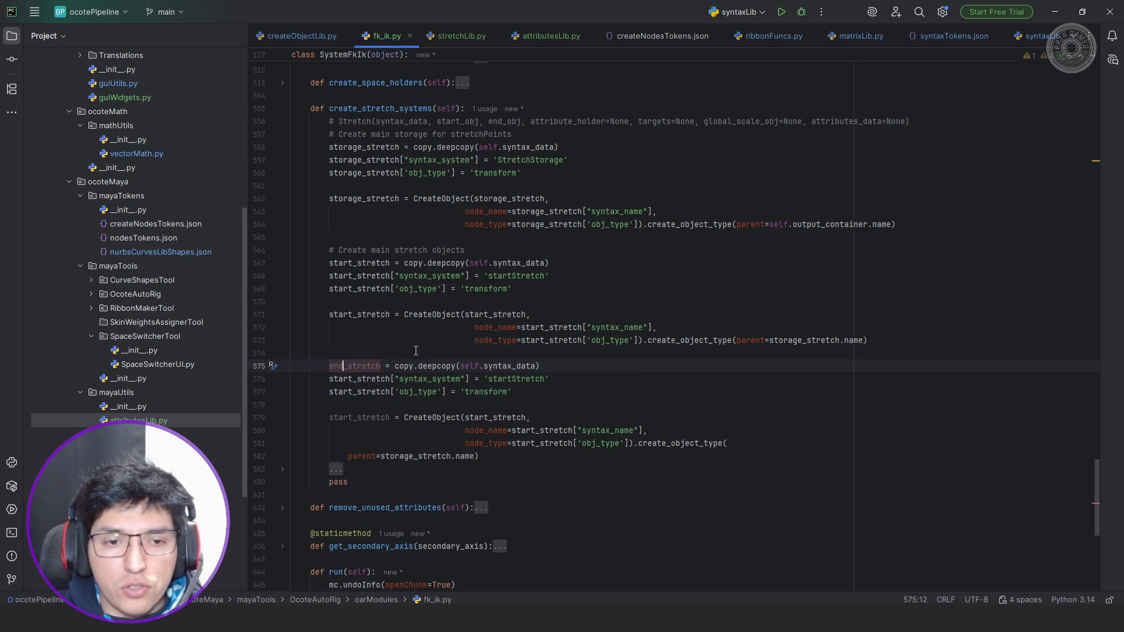
{"action": "double_click", "coordinate": [357, 366]}
{"action": "key", "text": "ctrl+c"}
{"action": "key", "text": "ctrl+v"}
{"action": "key", "text": "End"}
{"action": "key", "text": "Left"}
{"action": "key", "text": "ctrl+shift+Left"}
{"action": "key", "text": "ctrl+v"}
Rename the remaining start_stretch references in the copied block to end_stretch.
{"action": "double_click", "coordinate": [390, 393]}
{"action": "key", "text": "ctrl+v"}
{"action": "double_click", "coordinate": [358, 417]}
{"action": "key", "text": "ctrl+v"}
{"action": "left_click", "coordinate": [497, 418]}
{"action": "double_click", "coordinate": [497, 419]}
{"action": "key", "text": "ctrl+v"}
{"action": "double_click", "coordinate": [540, 431]}
{"action": "key", "text": "ctrl+v"}
{"action": "key", "text": "ctrl+v"}
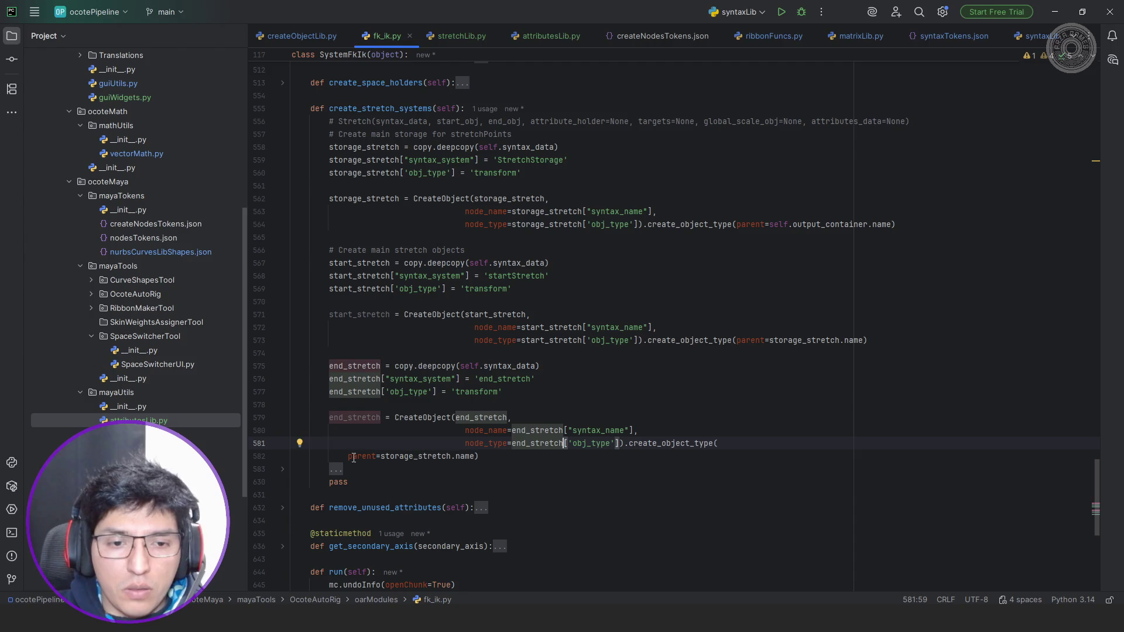
Join the parent argument back onto the previous line of the end_stretch call.
{"action": "left_click", "coordinate": [348, 457]}
{"action": "key", "text": "shift+Home"}
{"action": "key", "text": "BackSpace"}
{"action": "key", "text": "BackSpace"}
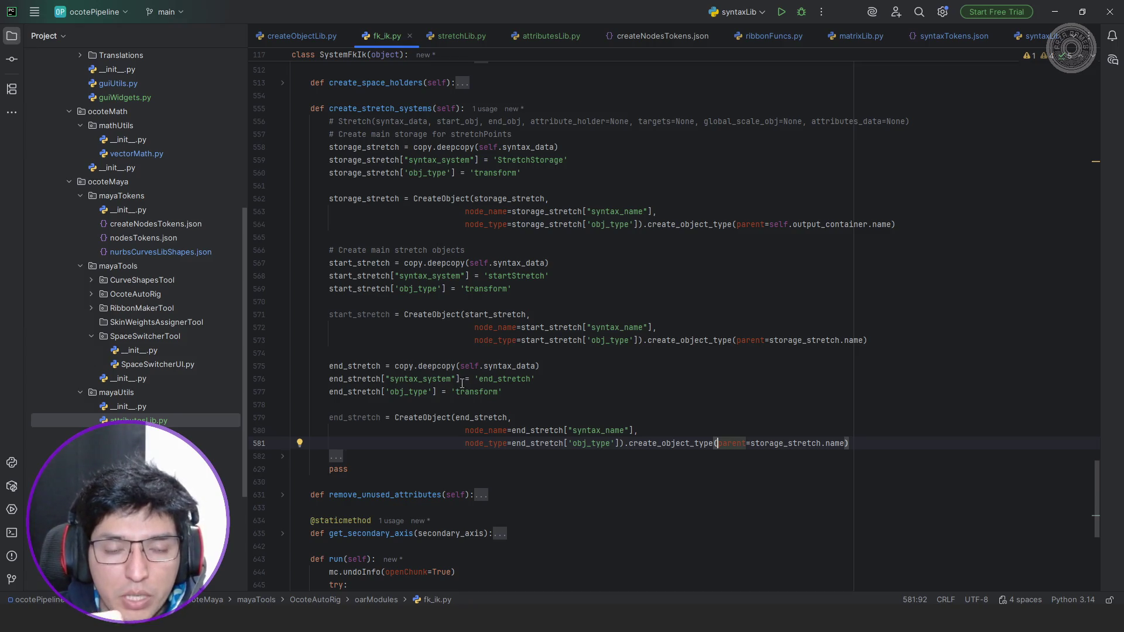
{"action": "scroll", "coordinate": [480, 369], "scroll_direction": "down", "scroll_amount": 1}
{"action": "scroll", "coordinate": [590, 338], "scroll_direction": "down", "scroll_amount": 1}
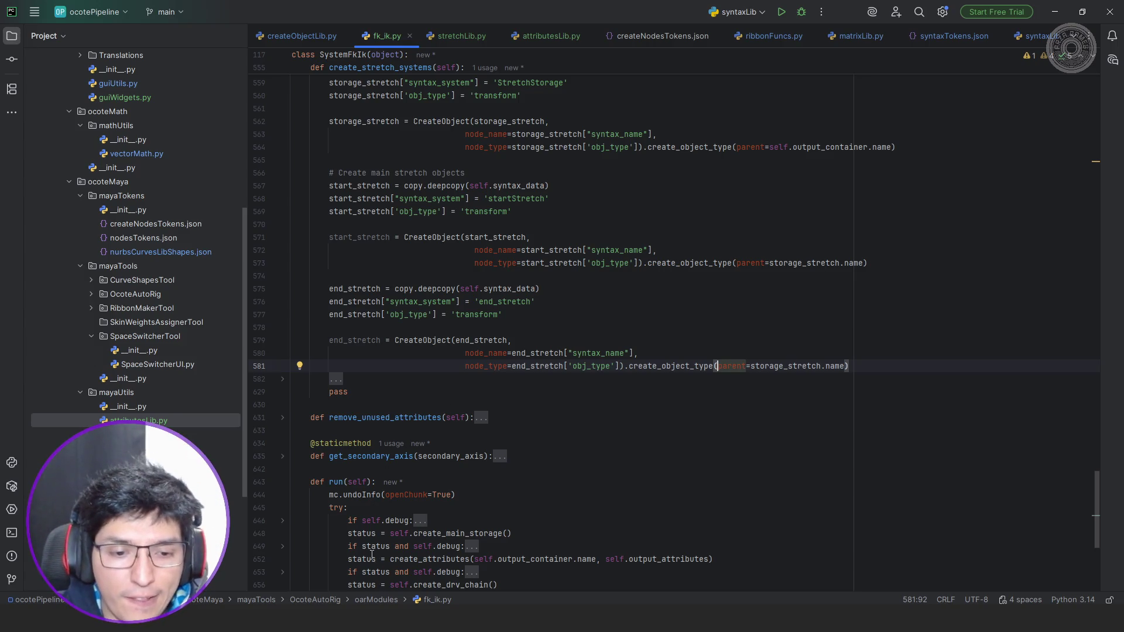
{"action": "mouse_move", "coordinate": [385, 601]}
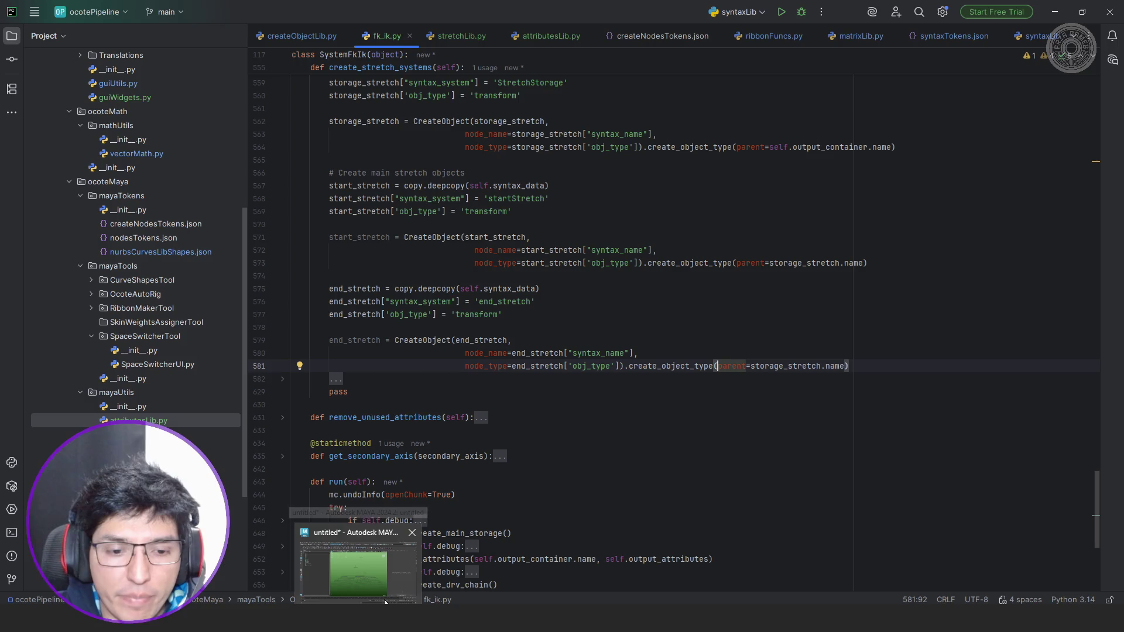
{"action": "left_click", "coordinate": [461, 35]}
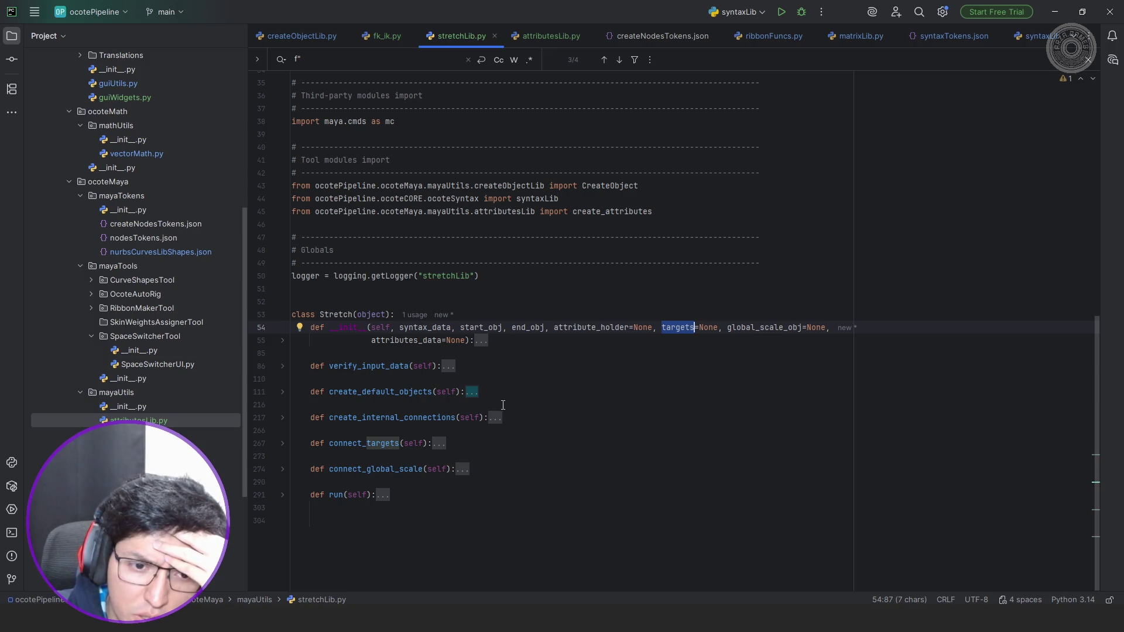
Unfold run() and add a '# get max distance' comment after create_default_objects().
{"action": "left_click", "coordinate": [382, 495]}
{"action": "scroll", "coordinate": [521, 404], "scroll_direction": "down", "scroll_amount": 3}
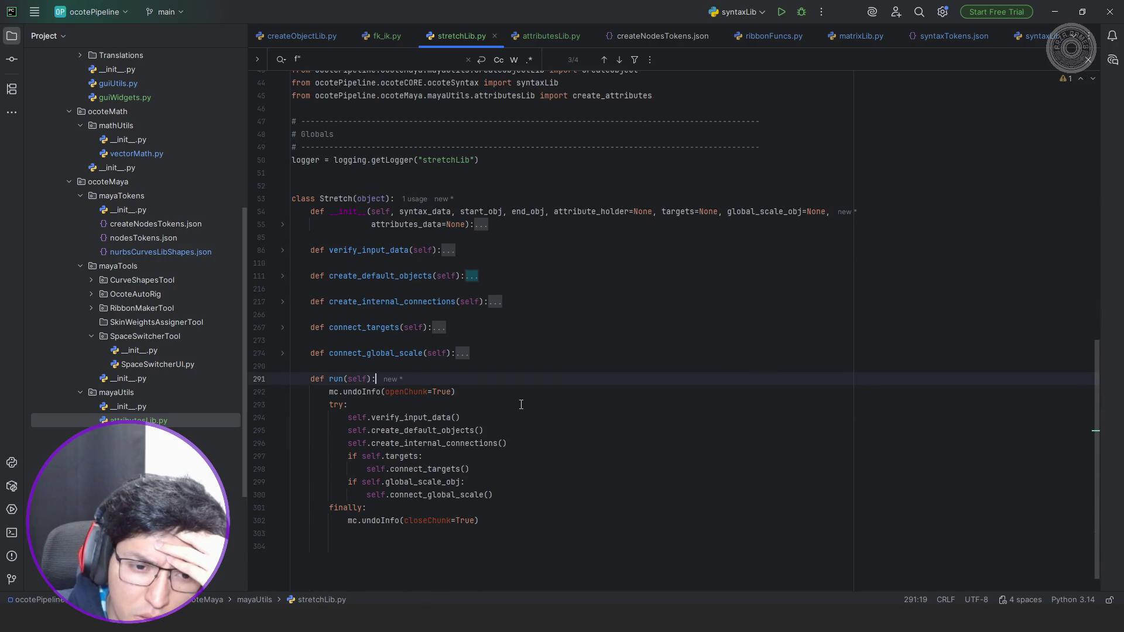
{"action": "double_click", "coordinate": [445, 470]}
{"action": "double_click", "coordinate": [468, 443]}
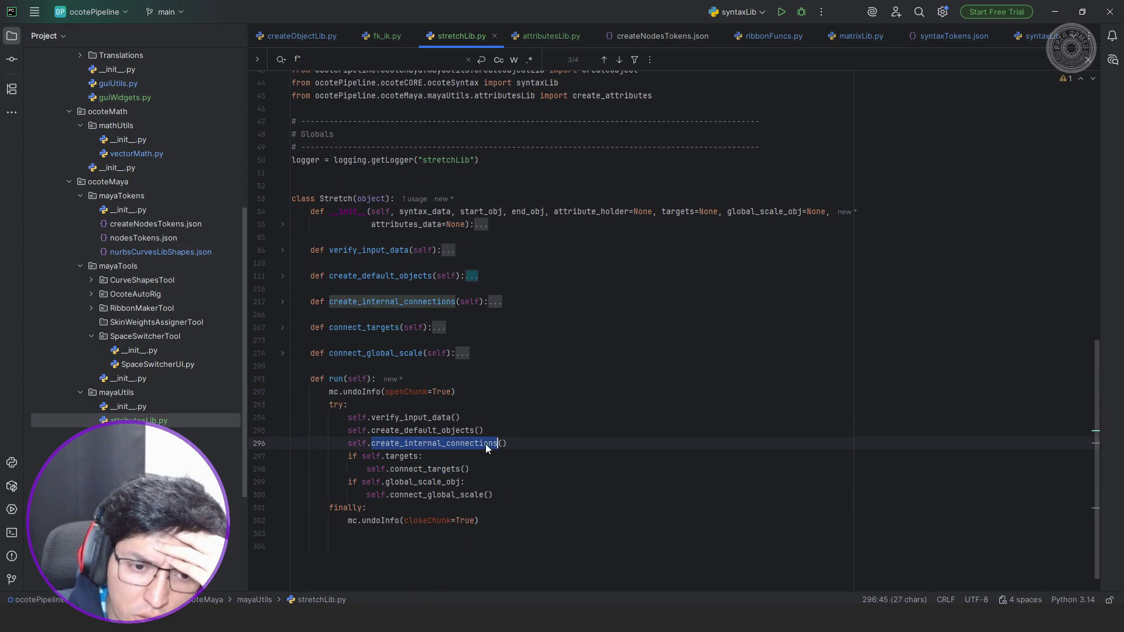
{"action": "left_click", "coordinate": [497, 429]}
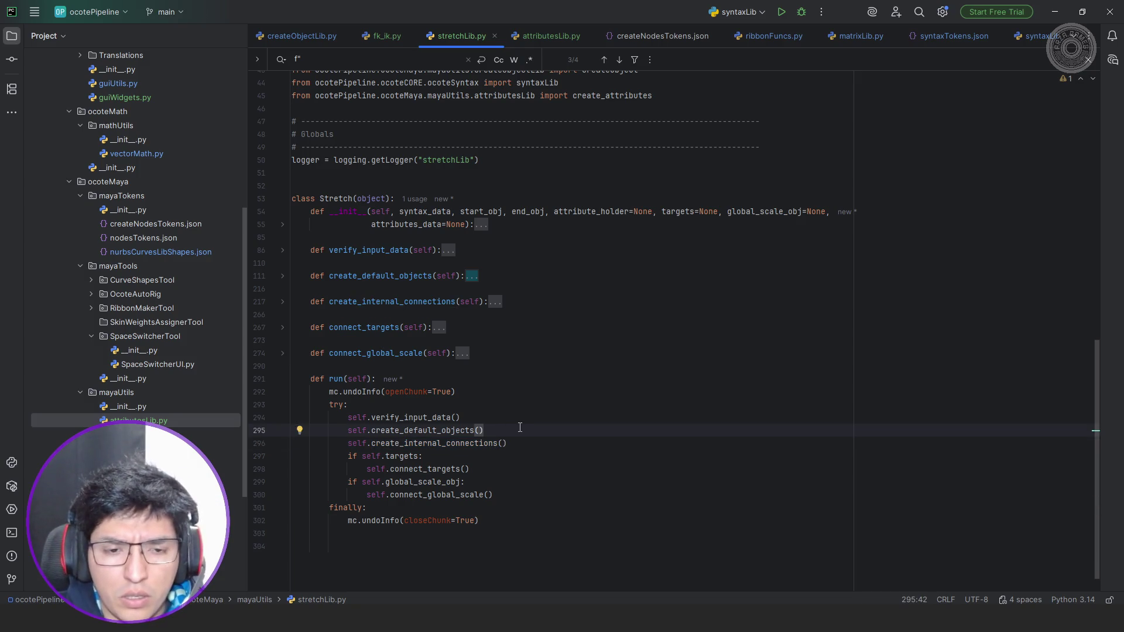
{"action": "key", "text": "Return"}
{"action": "type", "text": "# get max distance bet"}
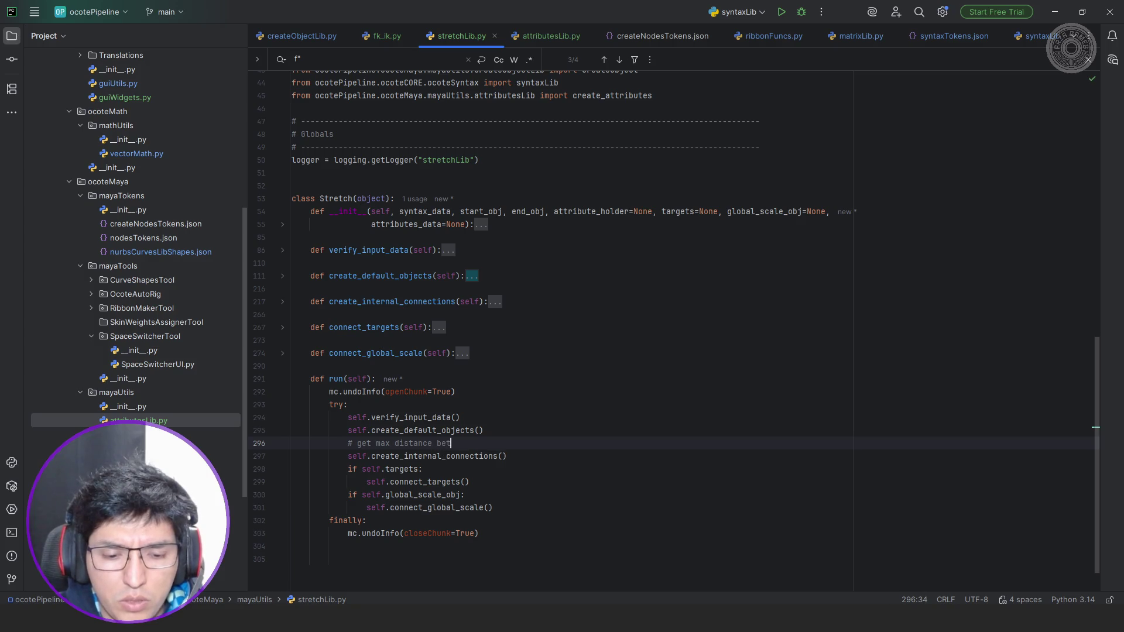
{"action": "type", "text": "ween"}
{"action": "key", "text": "BackSpace"}
{"action": "key", "text": "BackSpace"}
{"action": "key", "text": "BackSpace"}
{"action": "key", "text": "BackSpace"}
{"action": "key", "text": "BackSpace"}
{"action": "key", "text": "BackSpace"}
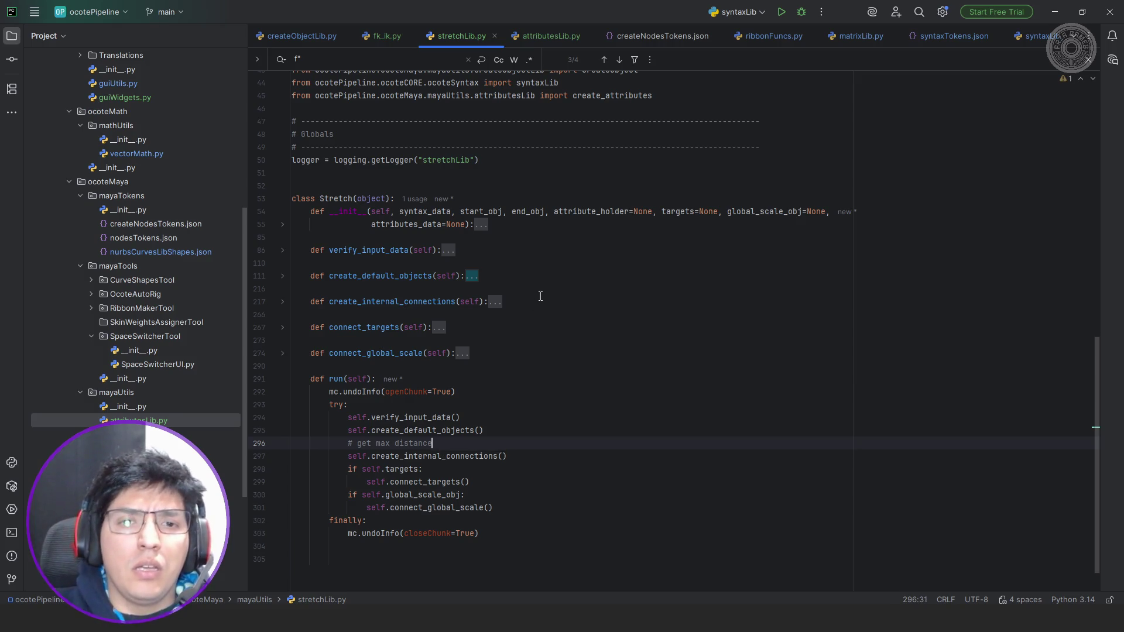
Add max_stretch_distance=0 to the Stretch constructor and unfold create_internal_connections, then go to Maya.
{"action": "left_click", "coordinate": [470, 226]}
{"action": "type", "text": ", max_stretch_dista"}
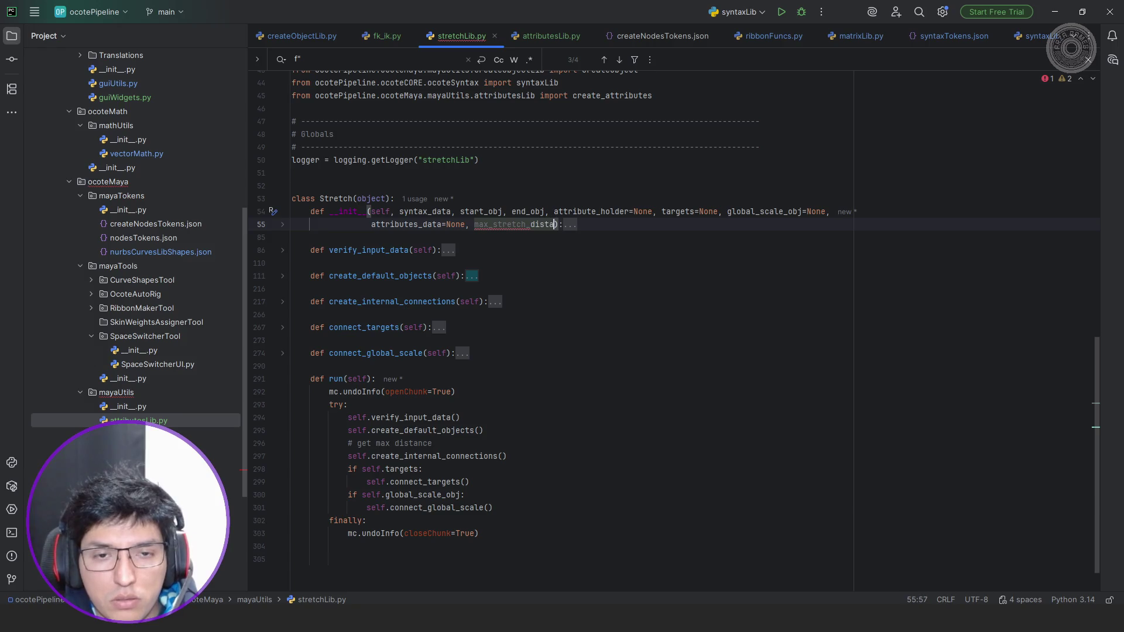
{"action": "type", "text": "=0"}
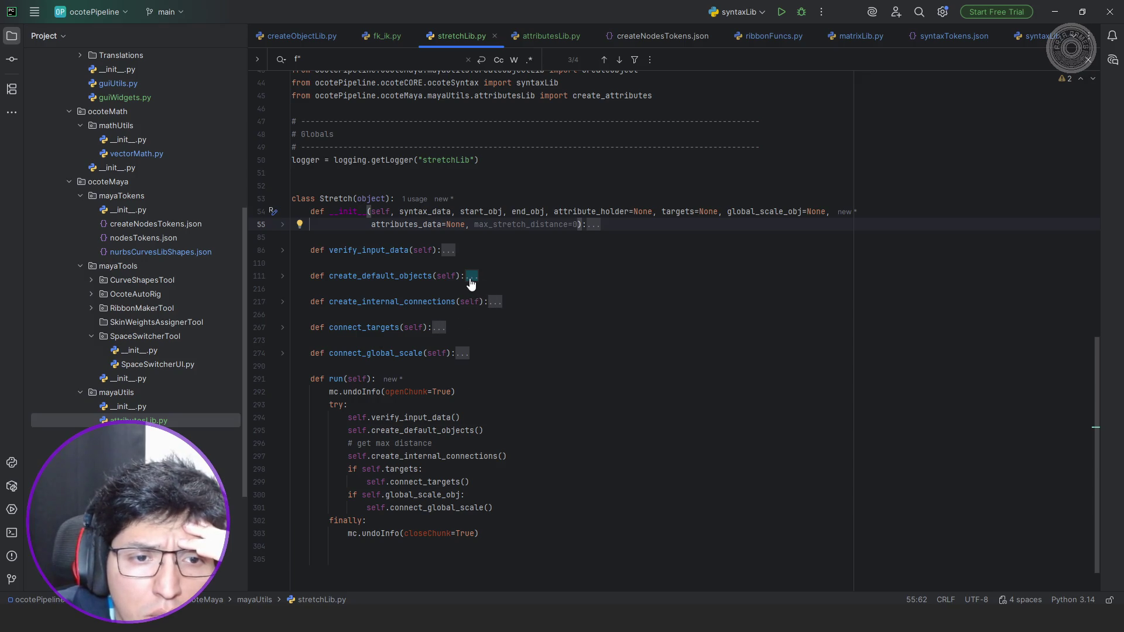
{"action": "left_click", "coordinate": [496, 301]}
{"action": "scroll", "coordinate": [497, 301], "scroll_direction": "down", "scroll_amount": 2}
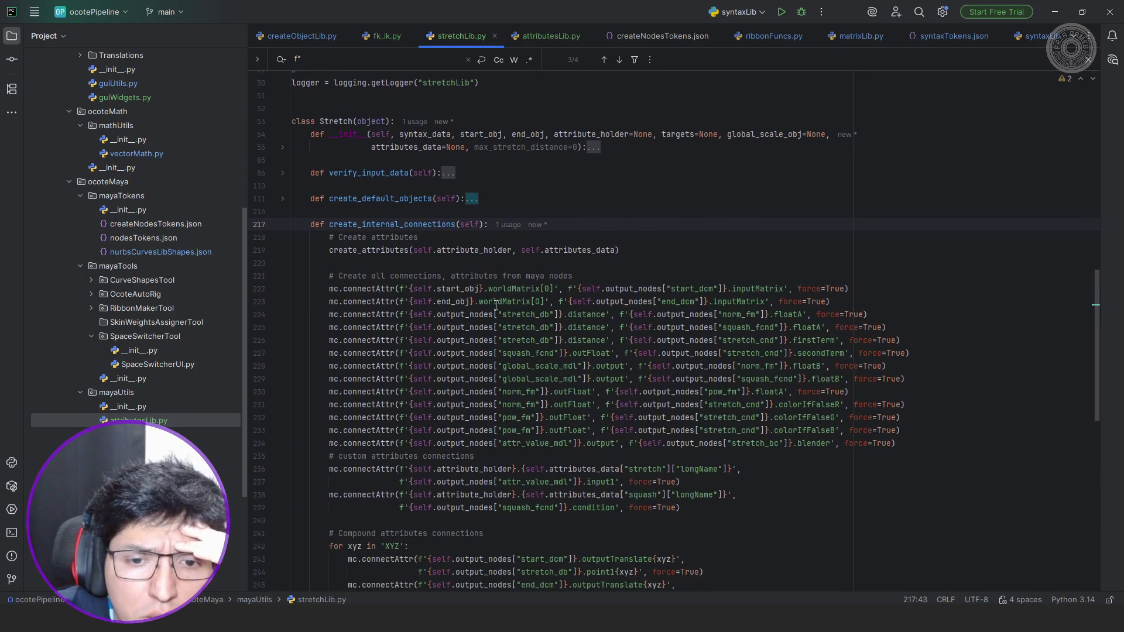
{"action": "scroll", "coordinate": [497, 304], "scroll_direction": "down", "scroll_amount": 1}
{"action": "scroll", "coordinate": [497, 306], "scroll_direction": "down", "scroll_amount": 1}
{"action": "scroll", "coordinate": [497, 306], "scroll_direction": "down", "scroll_amount": 2}
{"action": "scroll", "coordinate": [497, 306], "scroll_direction": "down", "scroll_amount": 1}
{"action": "scroll", "coordinate": [497, 305], "scroll_direction": "down", "scroll_amount": 1}
{"action": "scroll", "coordinate": [497, 305], "scroll_direction": "down", "scroll_amount": 2}
{"action": "scroll", "coordinate": [497, 305], "scroll_direction": "down", "scroll_amount": 1}
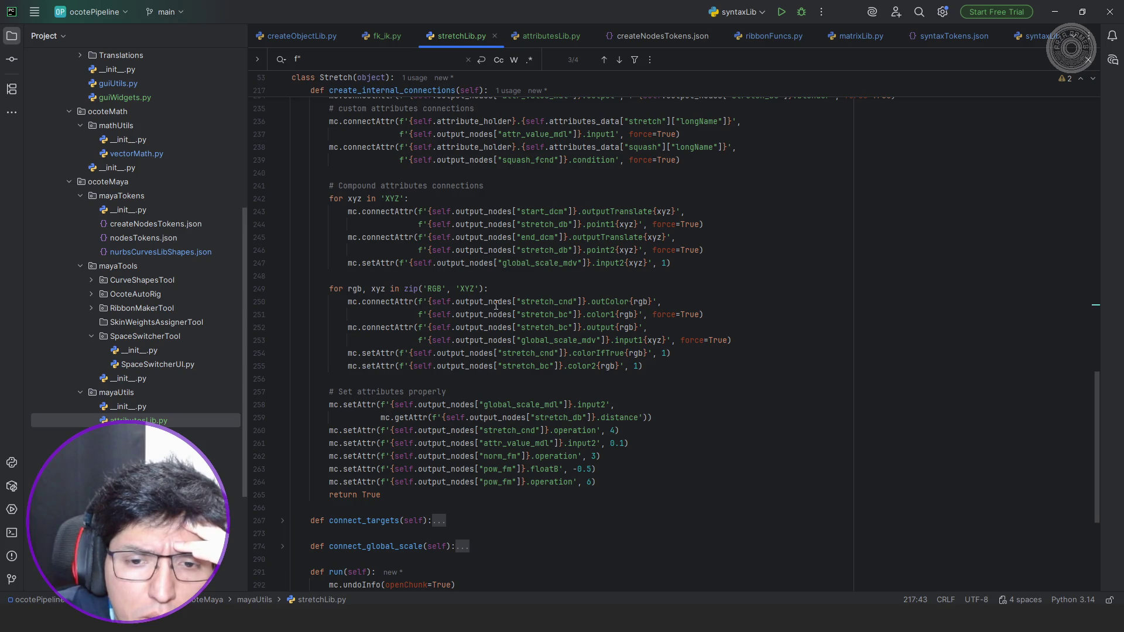
{"action": "key", "text": "alt+Tab"}
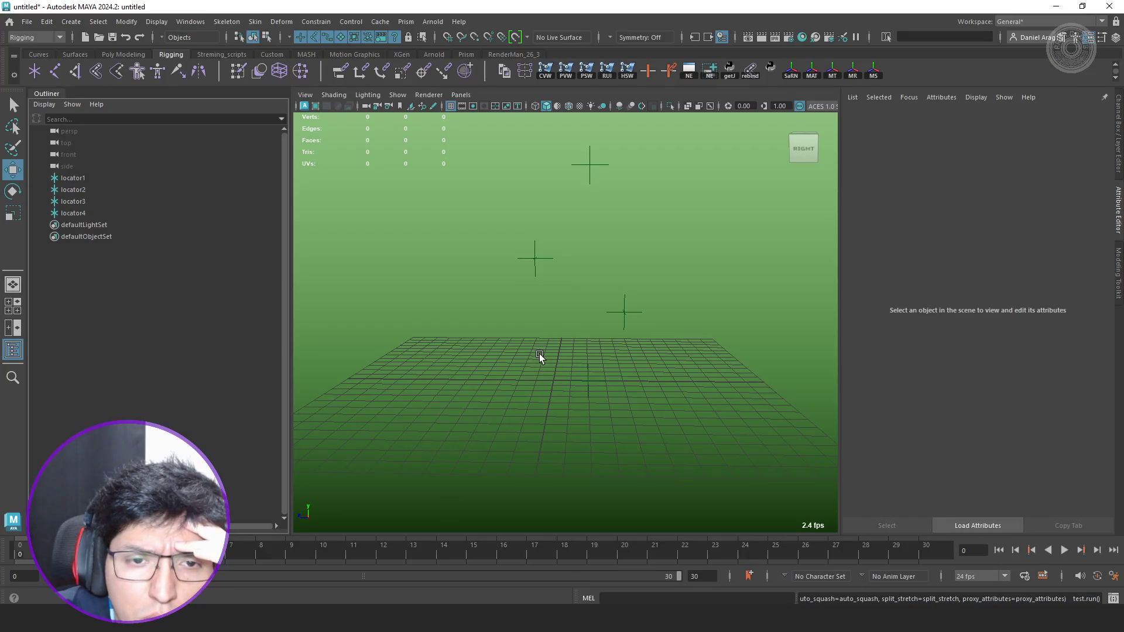
Bring up the Script Editor with the FK/IK test script in full view.
{"action": "left_click", "coordinate": [1112, 598]}
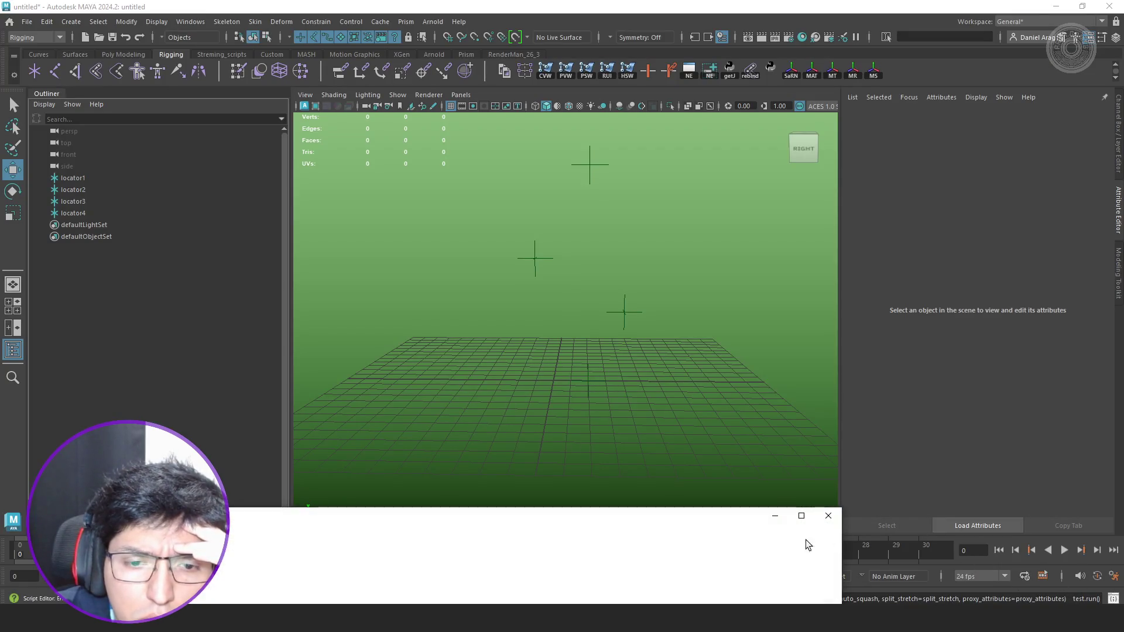
{"action": "left_click_drag", "start_coordinate": [667, 523], "coordinate": [856, 201]}
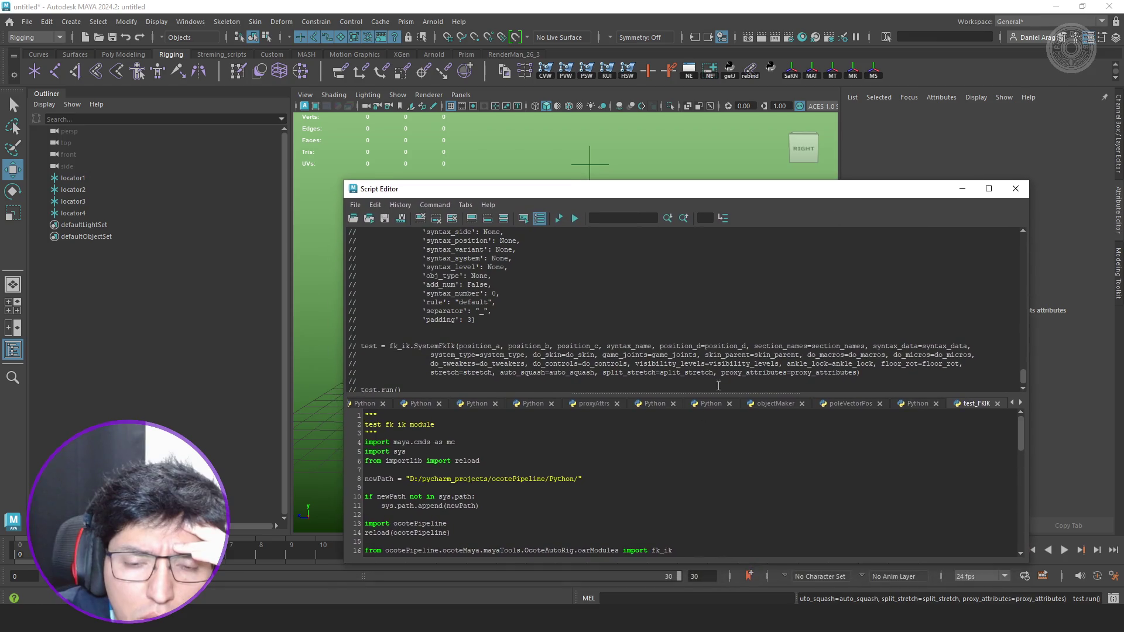
{"action": "scroll", "coordinate": [690, 452], "scroll_direction": "down", "scroll_amount": 5}
{"action": "scroll", "coordinate": [693, 454], "scroll_direction": "down", "scroll_amount": 3}
{"action": "left_click", "coordinate": [145, 357]}
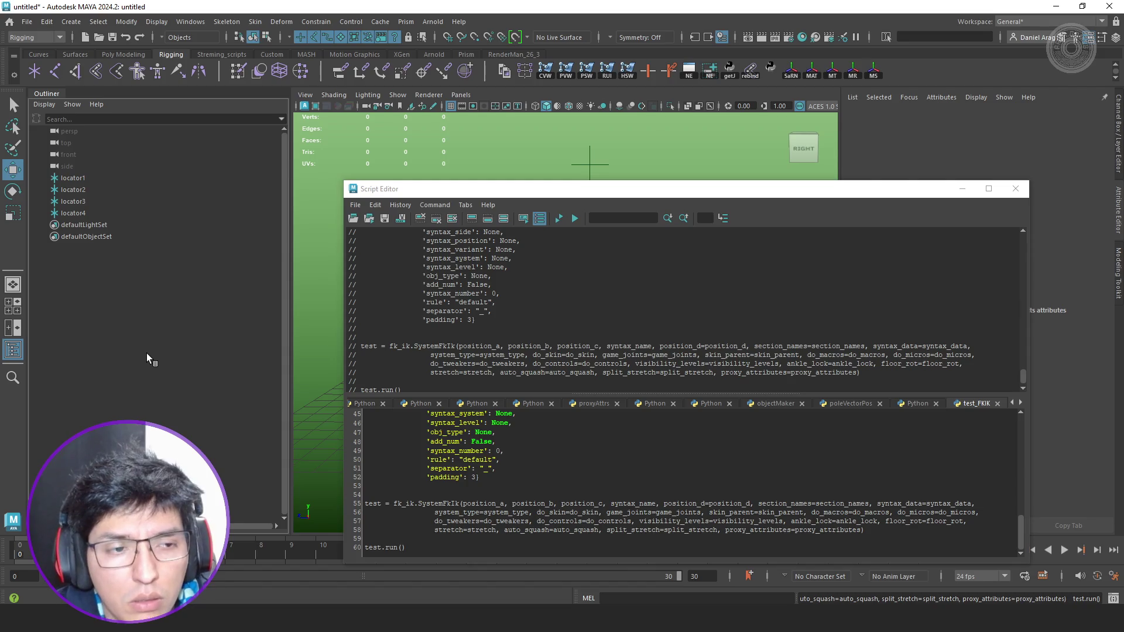
Undo the recent selection changes, clear the selection and return to PyCharm.
{"action": "key", "text": "shift+z"}
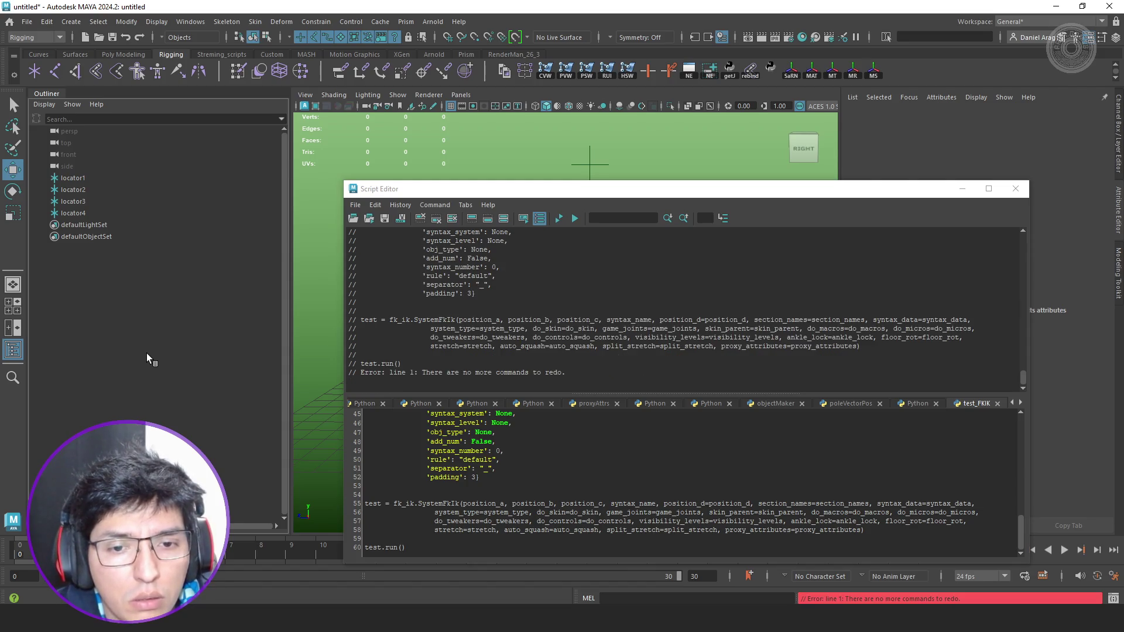
{"action": "key", "text": "z"}
{"action": "key", "text": "z"}
{"action": "key", "text": "z"}
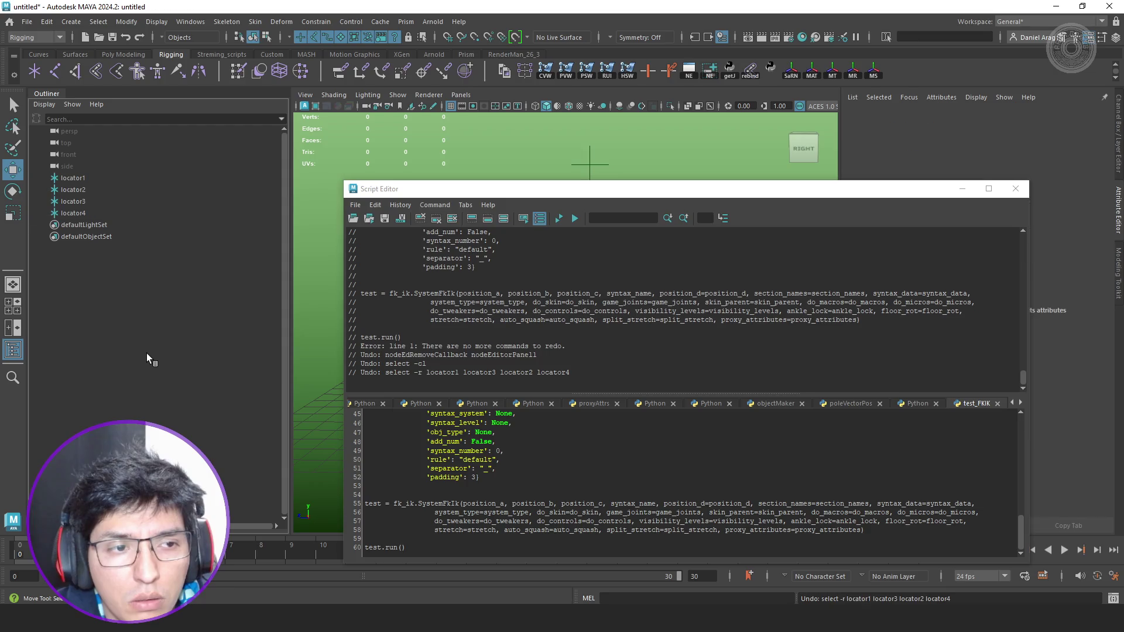
{"action": "key", "text": "z"}
{"action": "left_click", "coordinate": [150, 354]}
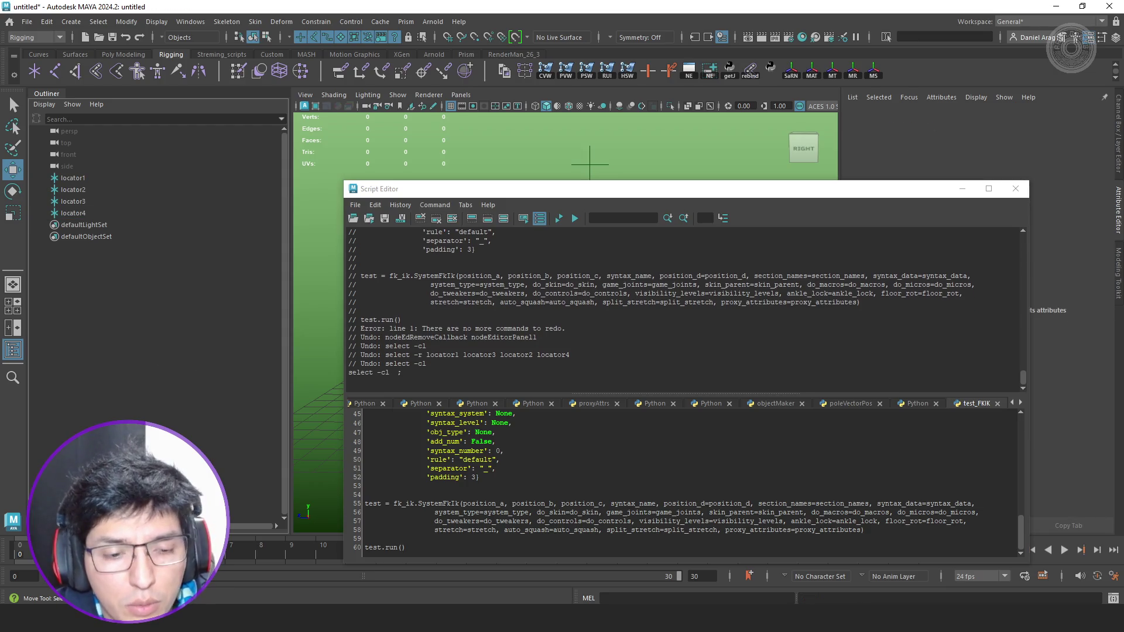
{"action": "key", "text": "alt+Tab"}
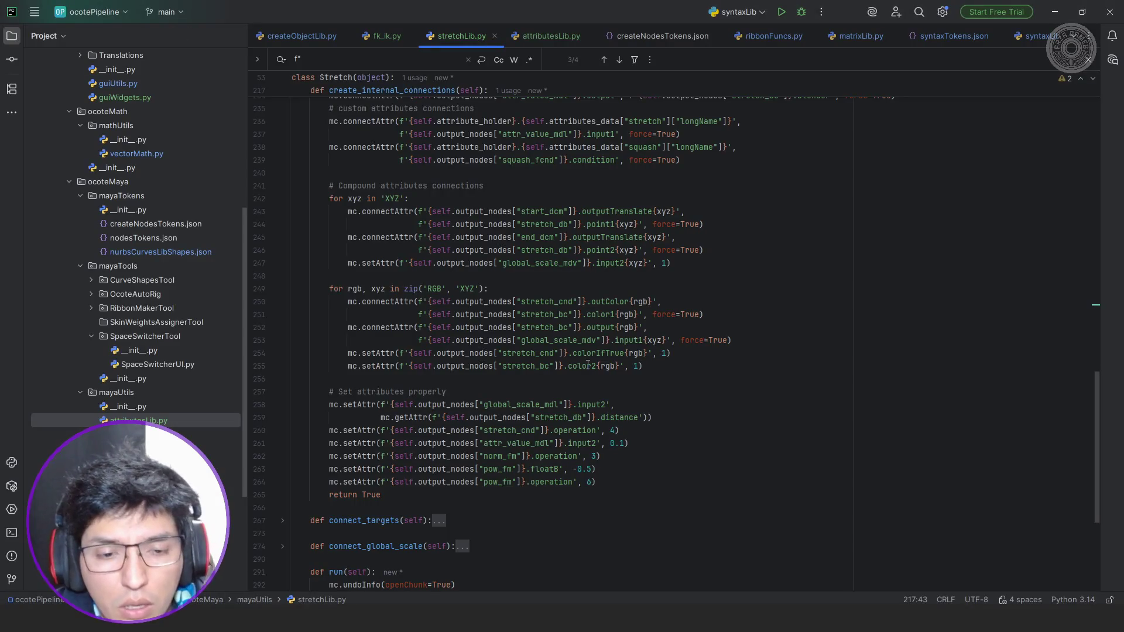
{"action": "scroll", "coordinate": [570, 319], "scroll_direction": "down", "scroll_amount": 4}
Uncomment the split-section stretch block in fk_ik.py's create_stretch_systems and go back to Maya.
{"action": "left_click", "coordinate": [386, 36]}
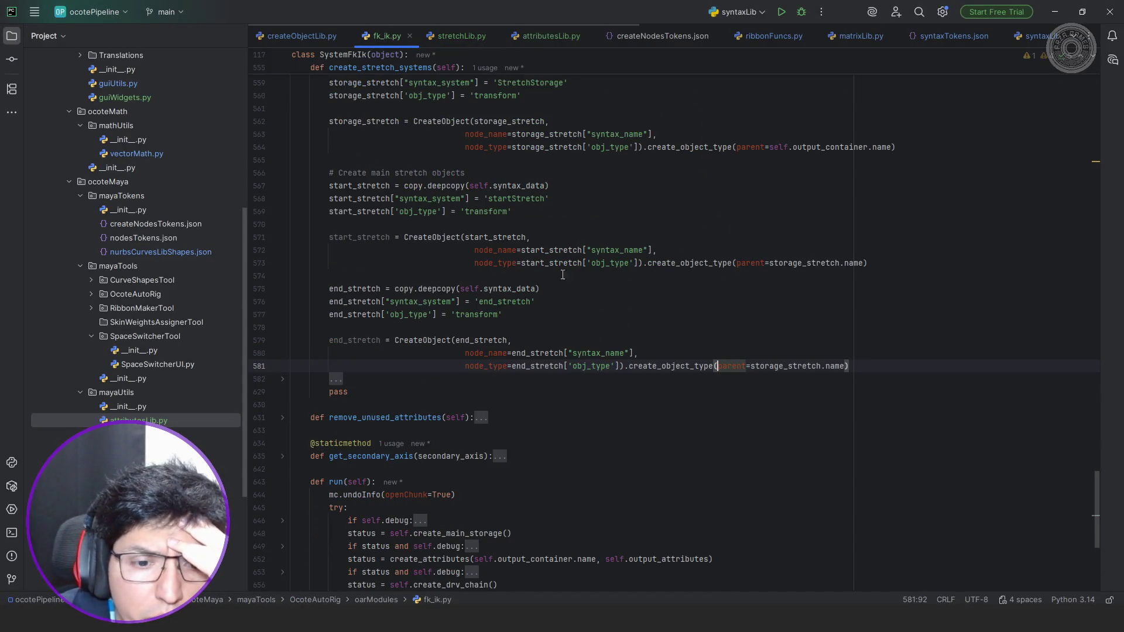
{"action": "scroll", "coordinate": [579, 274], "scroll_direction": "down", "scroll_amount": 4}
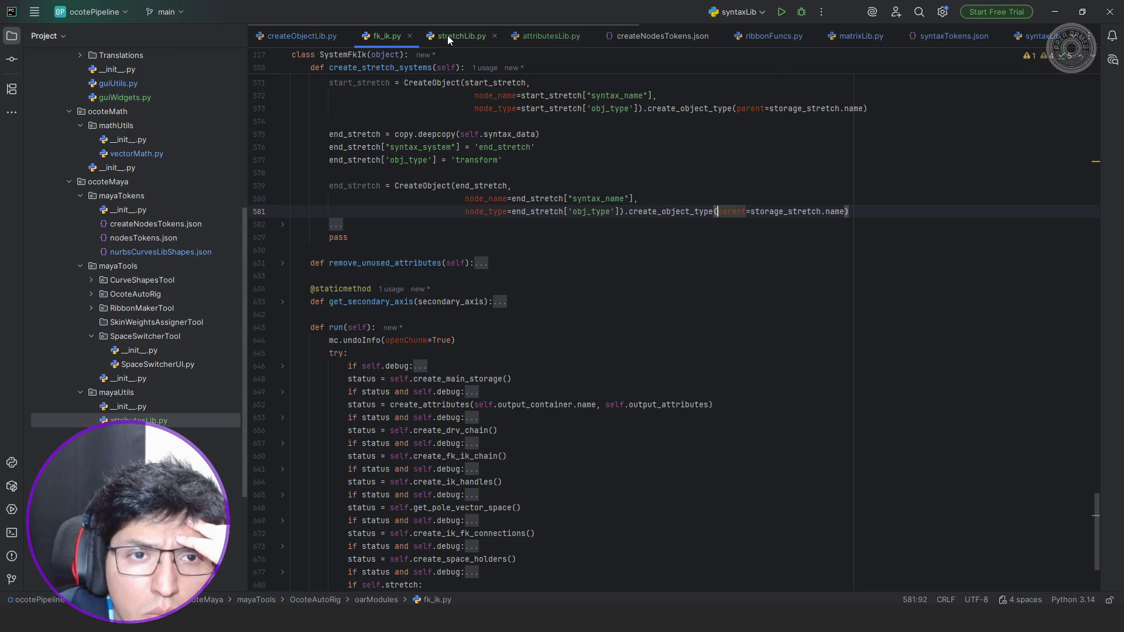
{"action": "scroll", "coordinate": [501, 213], "scroll_direction": "down", "scroll_amount": 4}
{"action": "scroll", "coordinate": [518, 234], "scroll_direction": "up", "scroll_amount": 5}
{"action": "scroll", "coordinate": [529, 250], "scroll_direction": "up", "scroll_amount": 2}
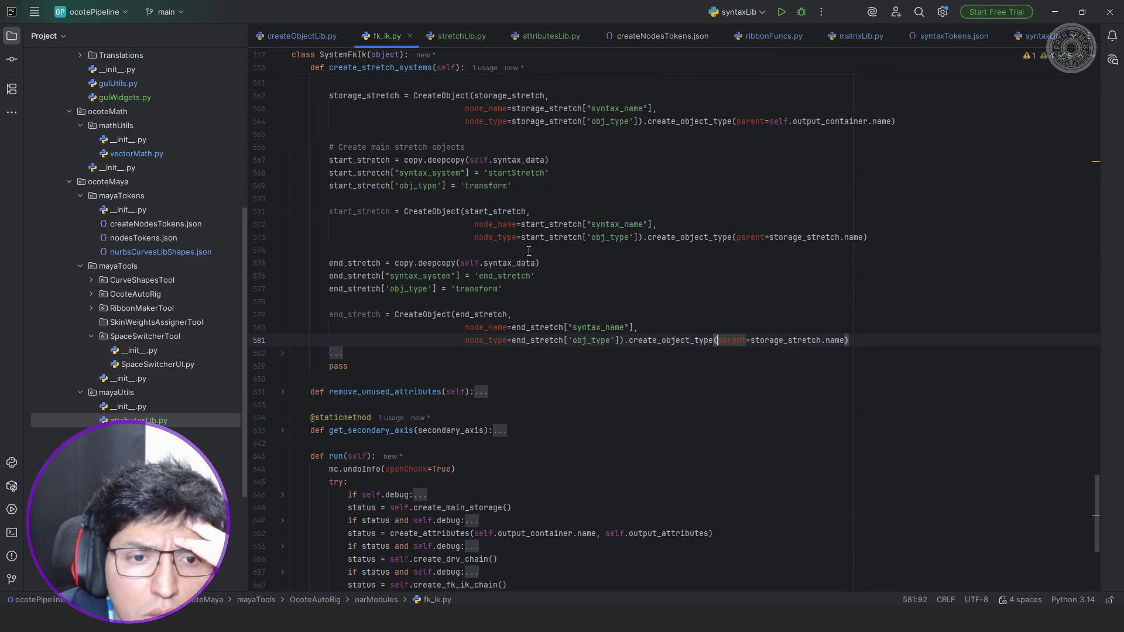
{"action": "left_click", "coordinate": [334, 353]}
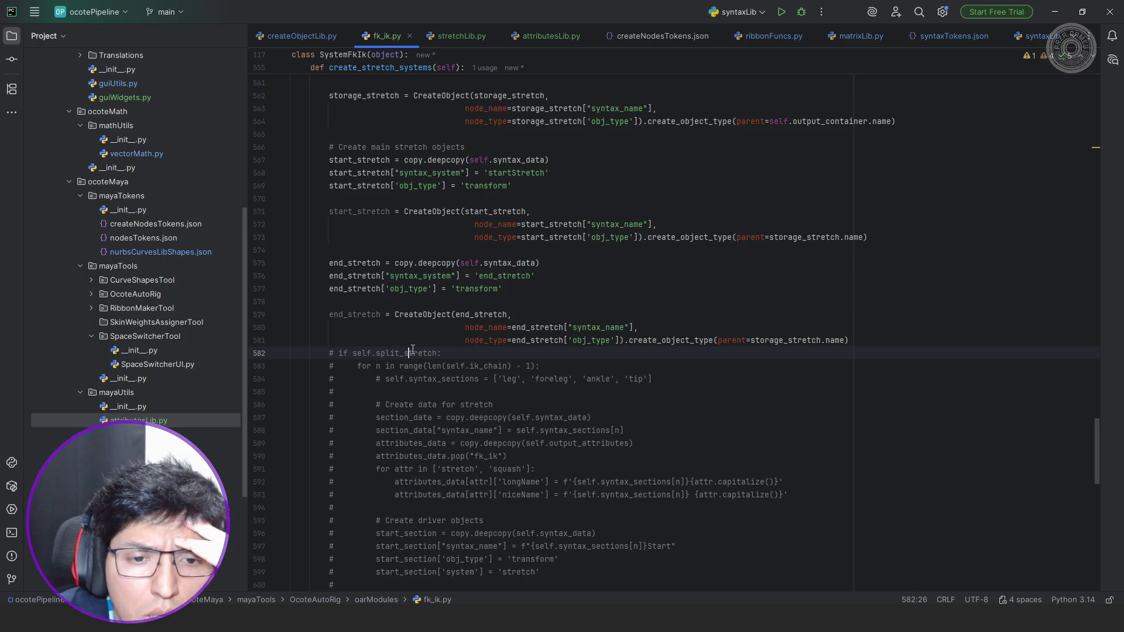
{"action": "scroll", "coordinate": [411, 352], "scroll_direction": "down", "scroll_amount": 2}
{"action": "scroll", "coordinate": [412, 350], "scroll_direction": "down", "scroll_amount": 4}
{"action": "scroll", "coordinate": [413, 349], "scroll_direction": "down", "scroll_amount": 3}
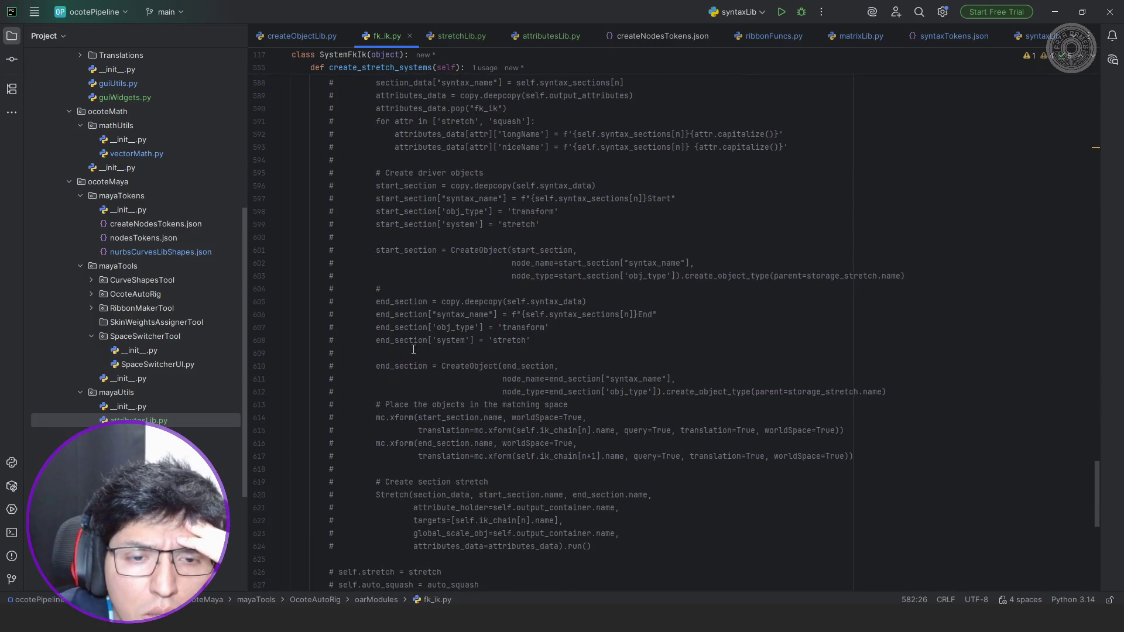
{"action": "scroll", "coordinate": [487, 396], "scroll_direction": "down", "scroll_amount": 4}
{"action": "left_click", "coordinate": [488, 397], "text": "shift"}
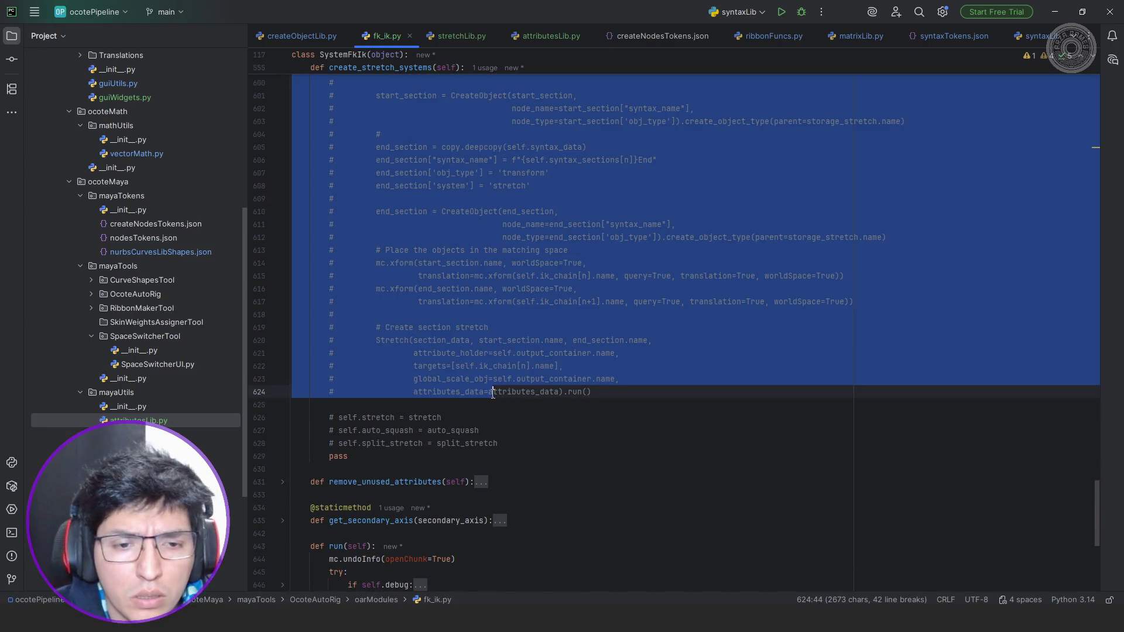
{"action": "key", "text": "ctrl+slash"}
{"action": "left_click", "coordinate": [606, 373]}
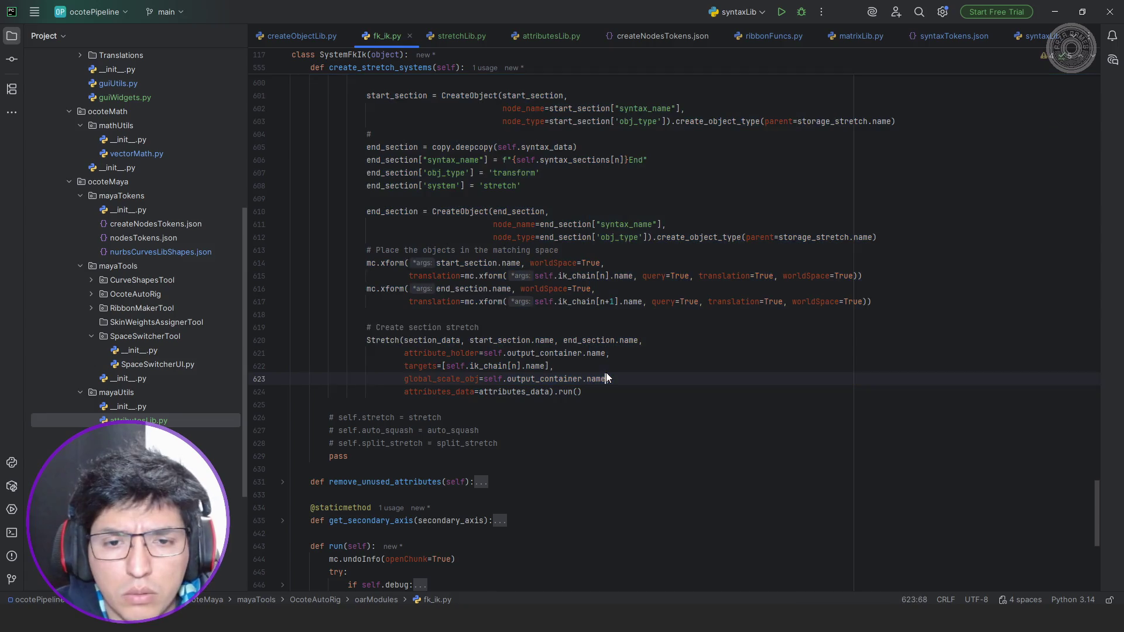
{"action": "scroll", "coordinate": [606, 372], "scroll_direction": "up", "scroll_amount": 2}
{"action": "key", "text": "alt+Tab"}
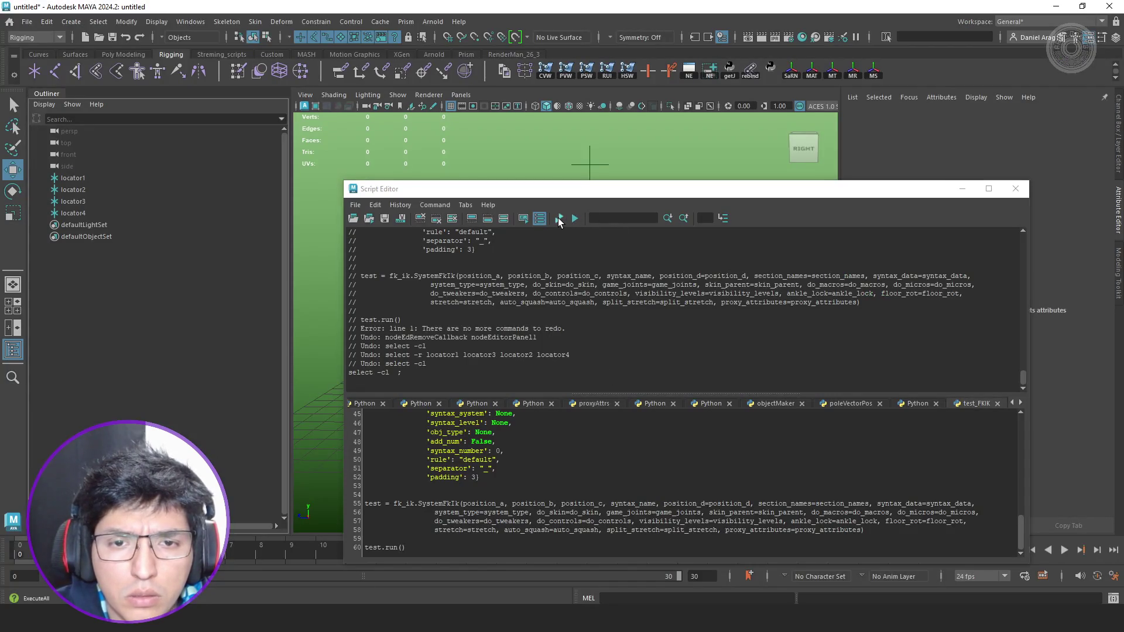
Run the FK/IK test script to rebuild the rig and tuck the Script Editor away.
{"action": "left_click", "coordinate": [559, 219]}
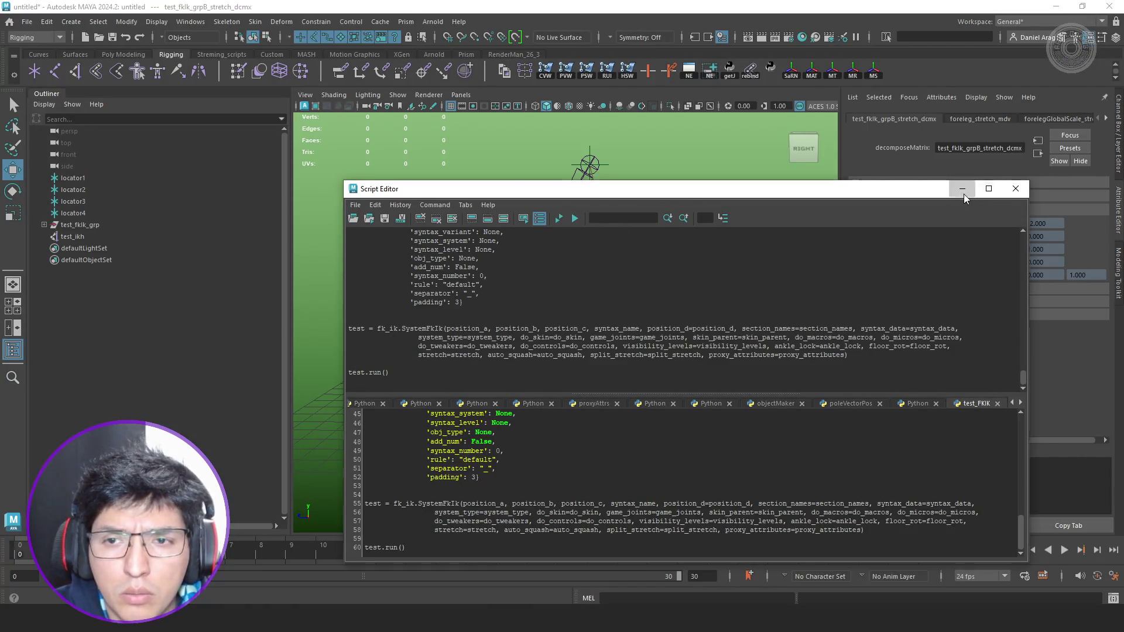
{"action": "left_click", "coordinate": [961, 188]}
{"action": "middle_click_drag", "start_coordinate": [710, 234], "coordinate": [647, 354], "text": "alt"}
{"action": "scroll", "coordinate": [647, 354], "scroll_direction": "up", "scroll_amount": 2}
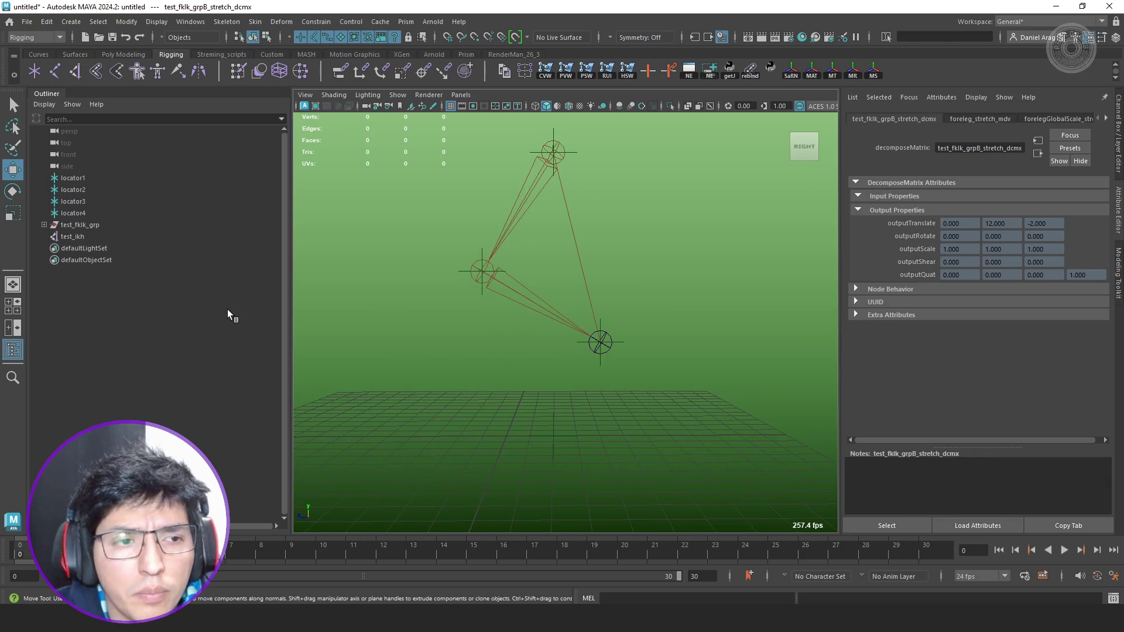
Inspect test_end_stretch_grp and test_startStretch_grp under test_StretchStorage_grp for zero transforms, then go to the code.
{"action": "left_click", "coordinate": [44, 225]}
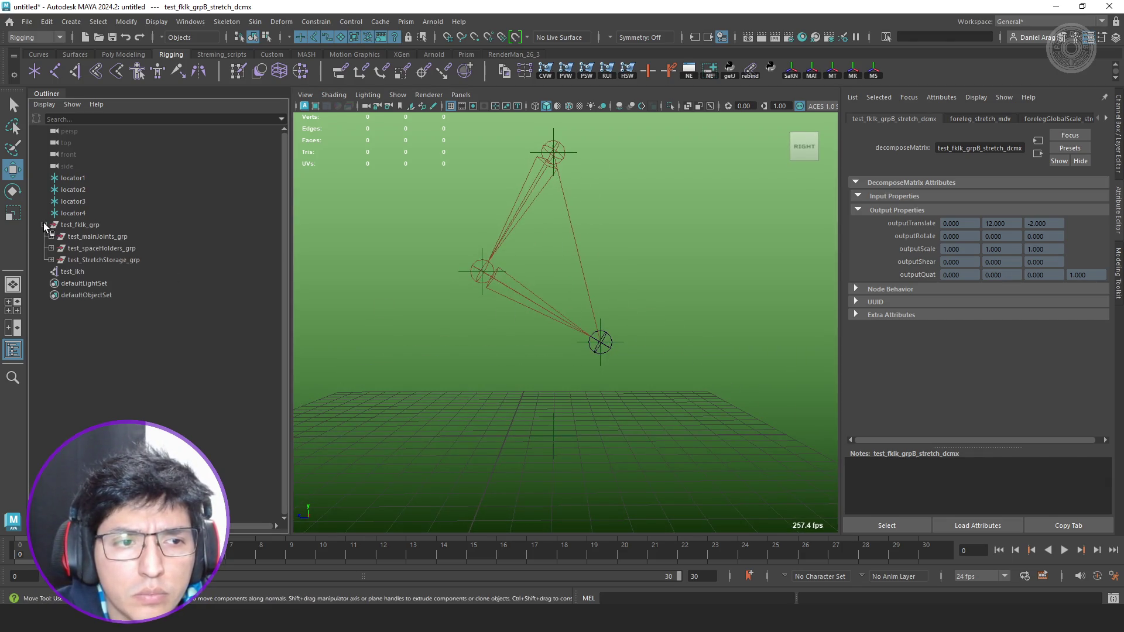
{"action": "left_click", "coordinate": [51, 260]}
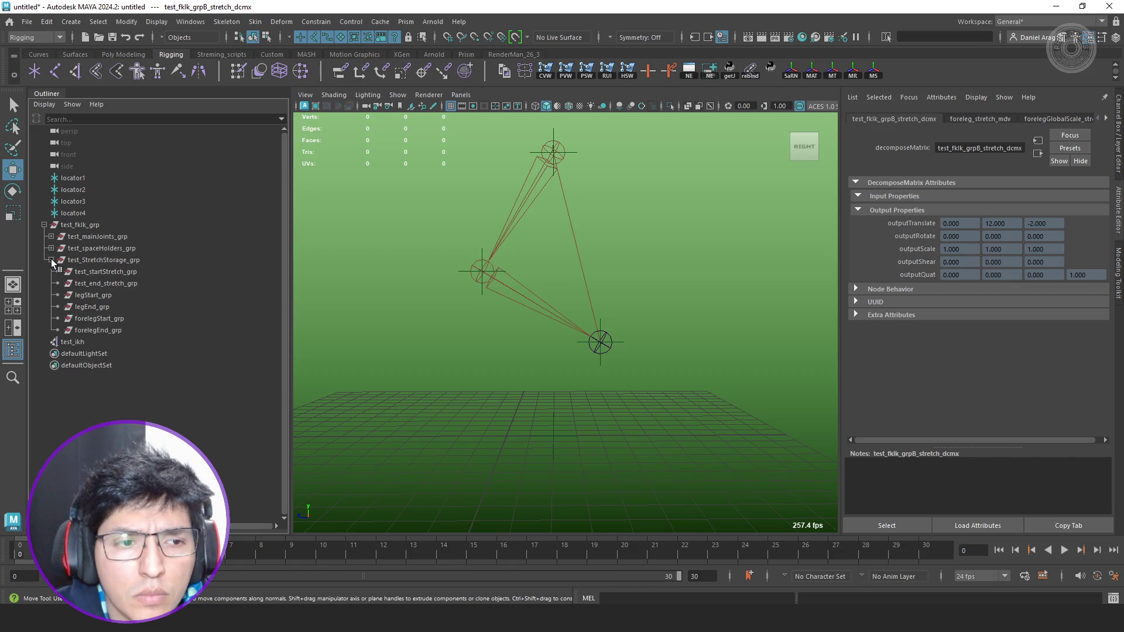
{"action": "left_click", "coordinate": [120, 307]}
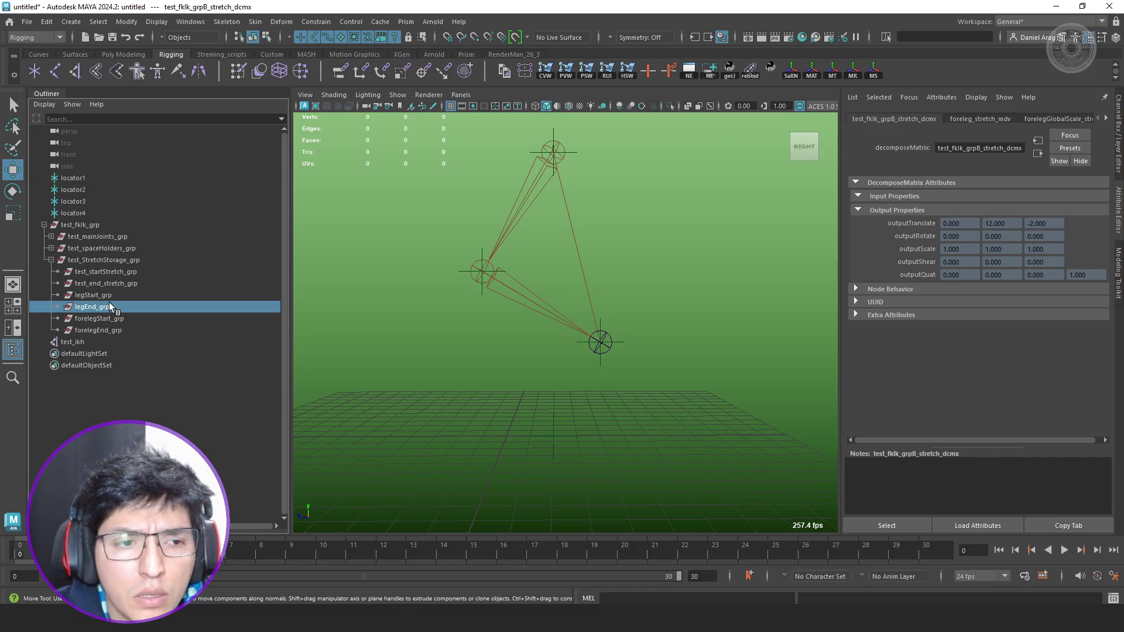
{"action": "left_click", "coordinate": [132, 284]}
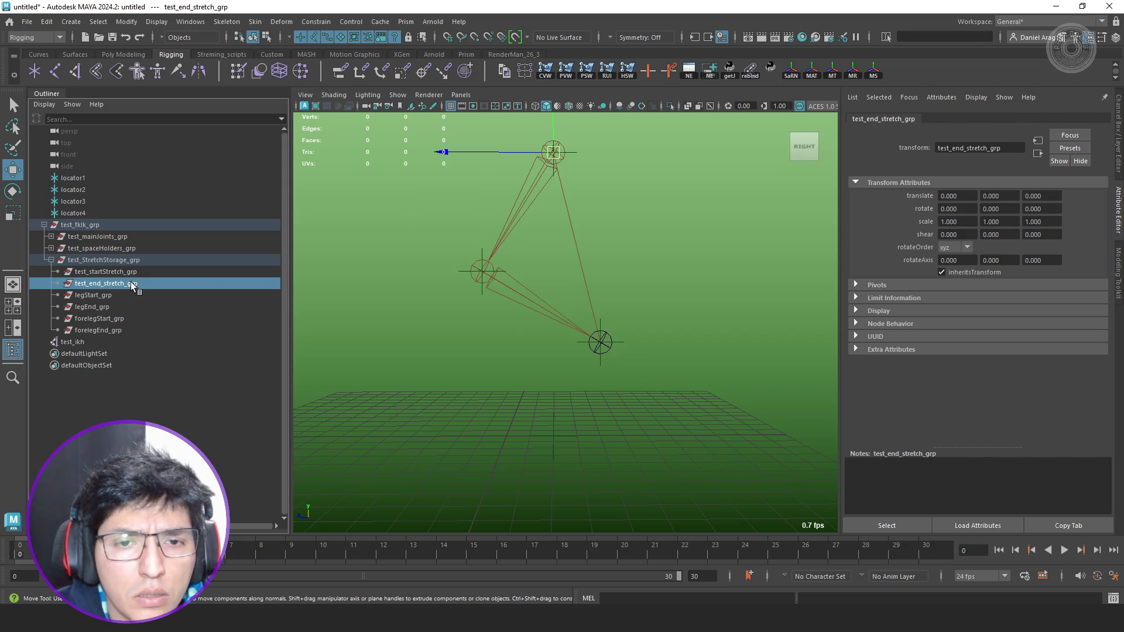
{"action": "left_click", "coordinate": [143, 272]}
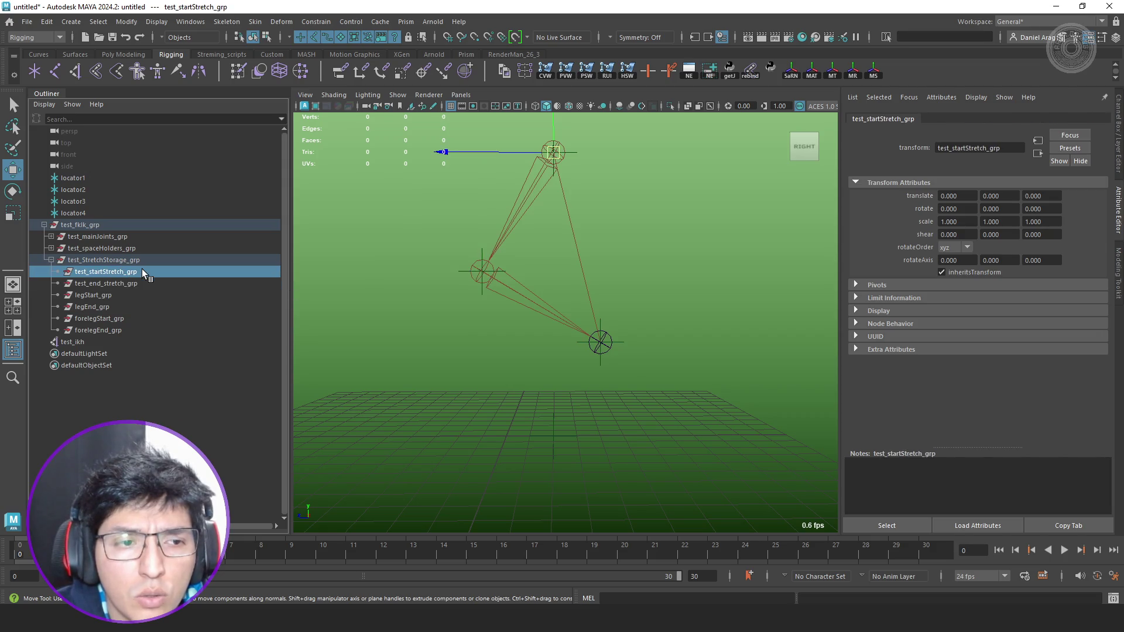
{"action": "key", "text": "alt+Tab"}
{"action": "scroll", "coordinate": [591, 319], "scroll_direction": "up", "scroll_amount": 2}
{"action": "scroll", "coordinate": [591, 320], "scroll_direction": "up", "scroll_amount": 4}
{"action": "scroll", "coordinate": [591, 320], "scroll_direction": "up", "scroll_amount": 1}
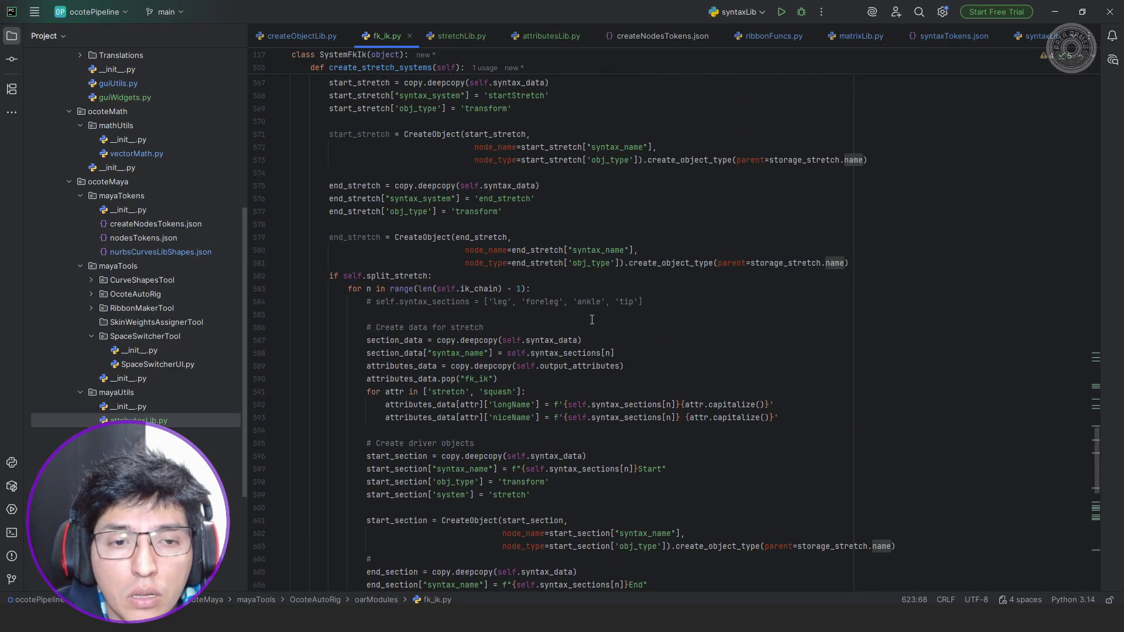
{"action": "scroll", "coordinate": [591, 319], "scroll_direction": "up", "scroll_amount": 3}
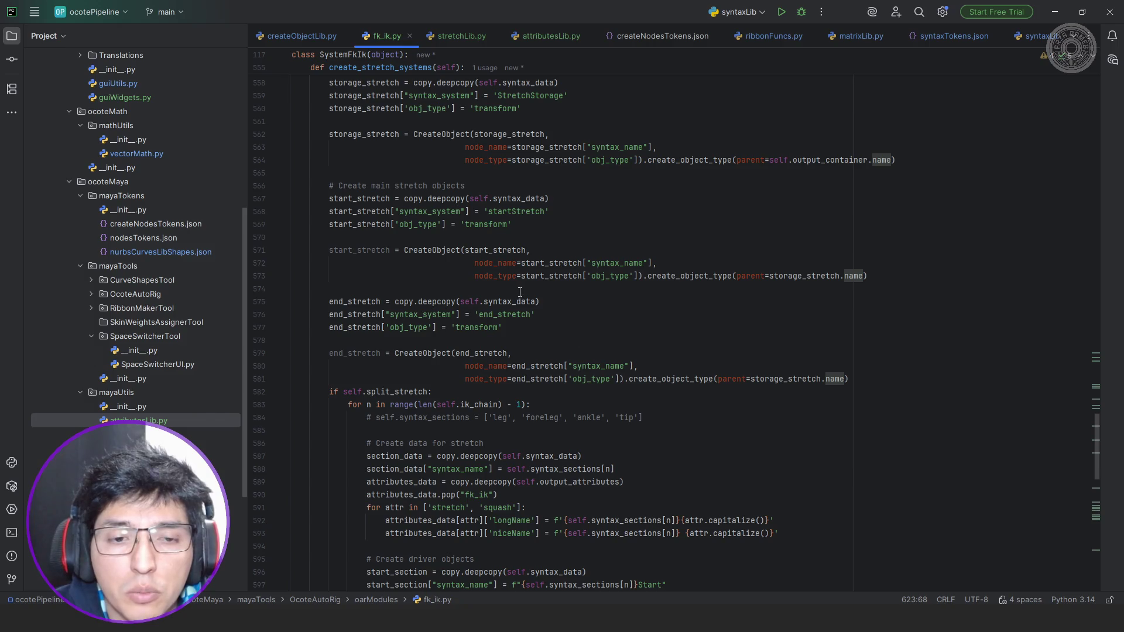
Return to the Maya scene after reviewing the start/end stretch CreateObject blocks.
{"action": "key", "text": "alt+Tab"}
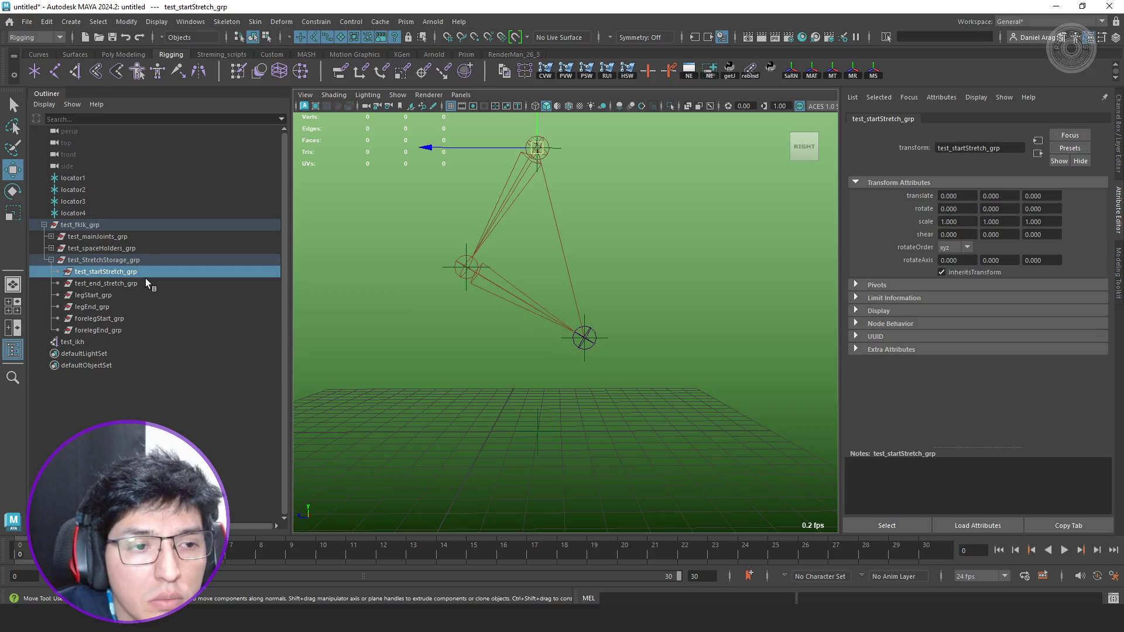
Lower test_ikh with the Move tool so the leg bends and show its Translate Y channel.
{"action": "left_click", "coordinate": [73, 341]}
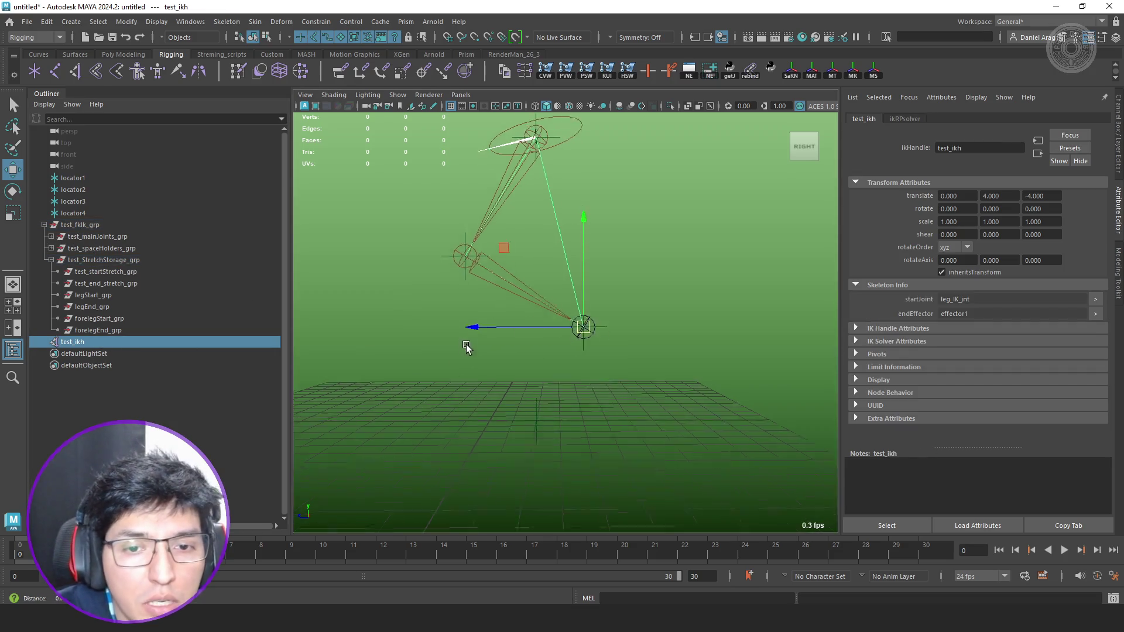
{"action": "middle_click_drag", "start_coordinate": [465, 349], "coordinate": [571, 278], "text": "alt"}
{"action": "mouse_move", "coordinate": [571, 278]}
{"action": "left_mouse_down"}
{"action": "mouse_move", "coordinate": [571, 264]}
{"action": "mouse_move", "coordinate": [570, 285]}
{"action": "mouse_move", "coordinate": [502, 311]}
{"action": "left_mouse_up"}
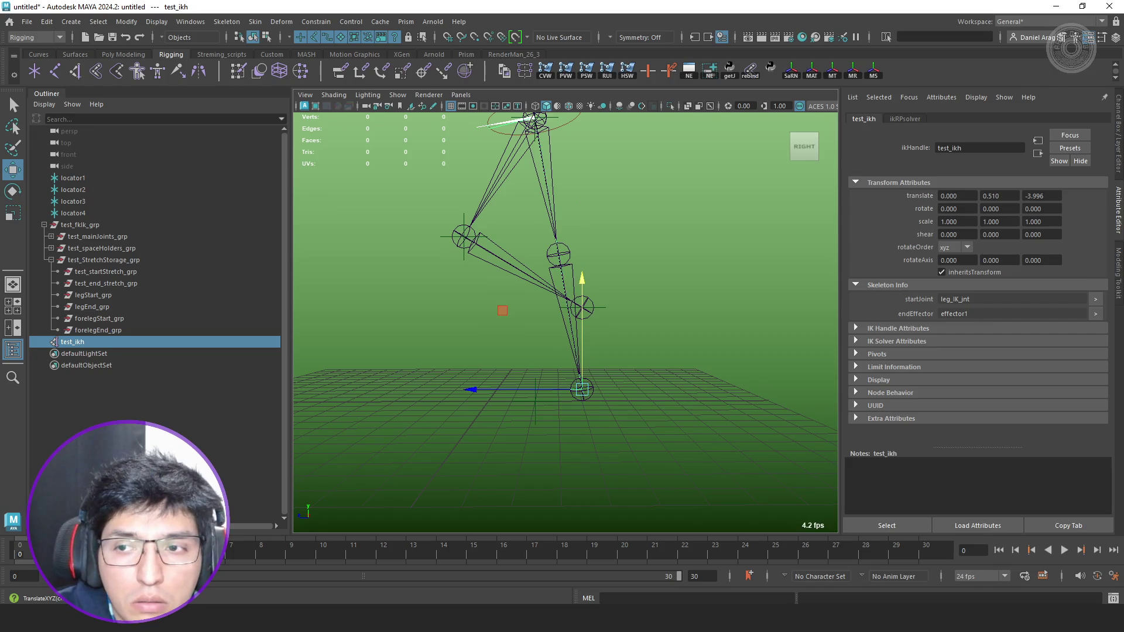
{"action": "left_click", "coordinate": [1117, 167]}
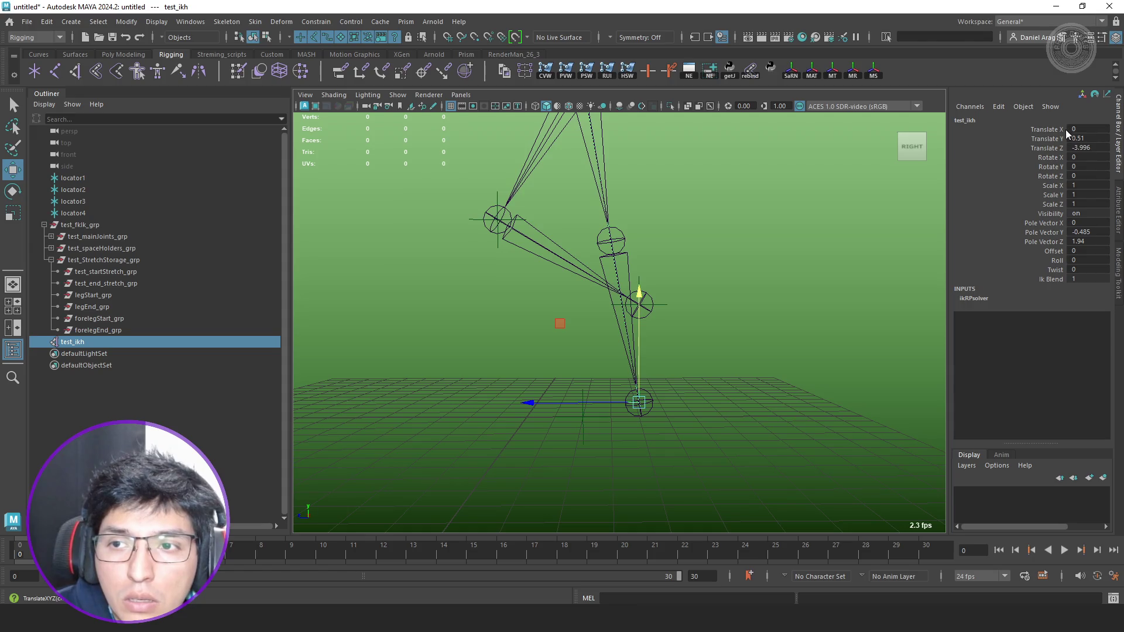
{"action": "left_click", "coordinate": [1046, 139]}
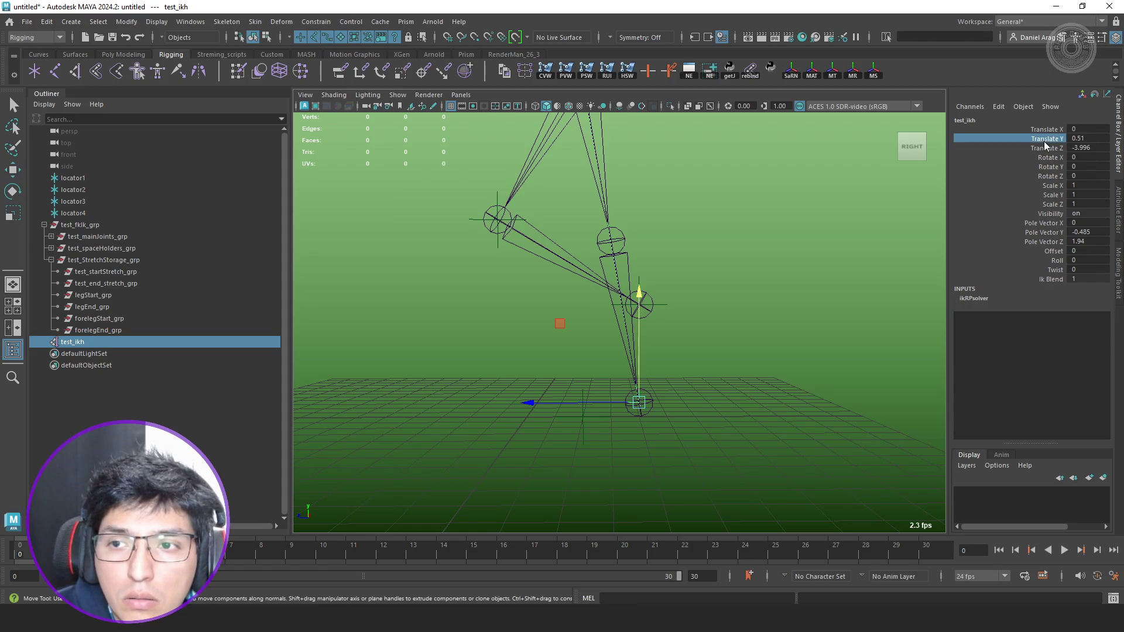
{"action": "middle_click_drag", "start_coordinate": [867, 249], "coordinate": [560, 324]}
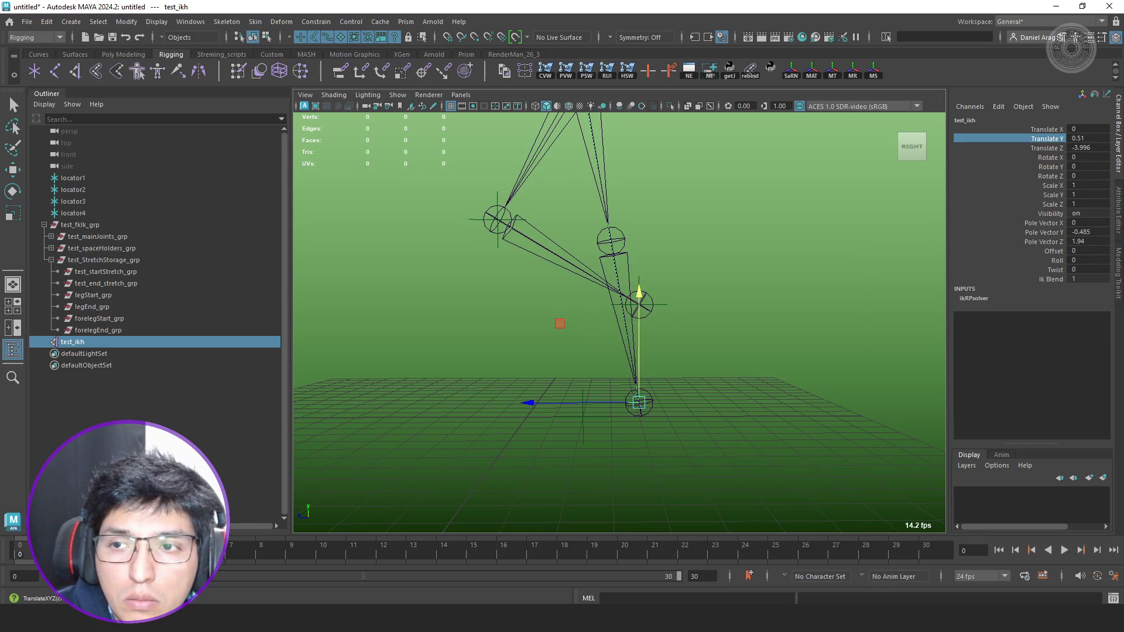
Set the IK handle's Translate Y to 0.51 and check the bent knee on foreleg_DRV_jnt.
{"action": "double_click", "coordinate": [1096, 138]}
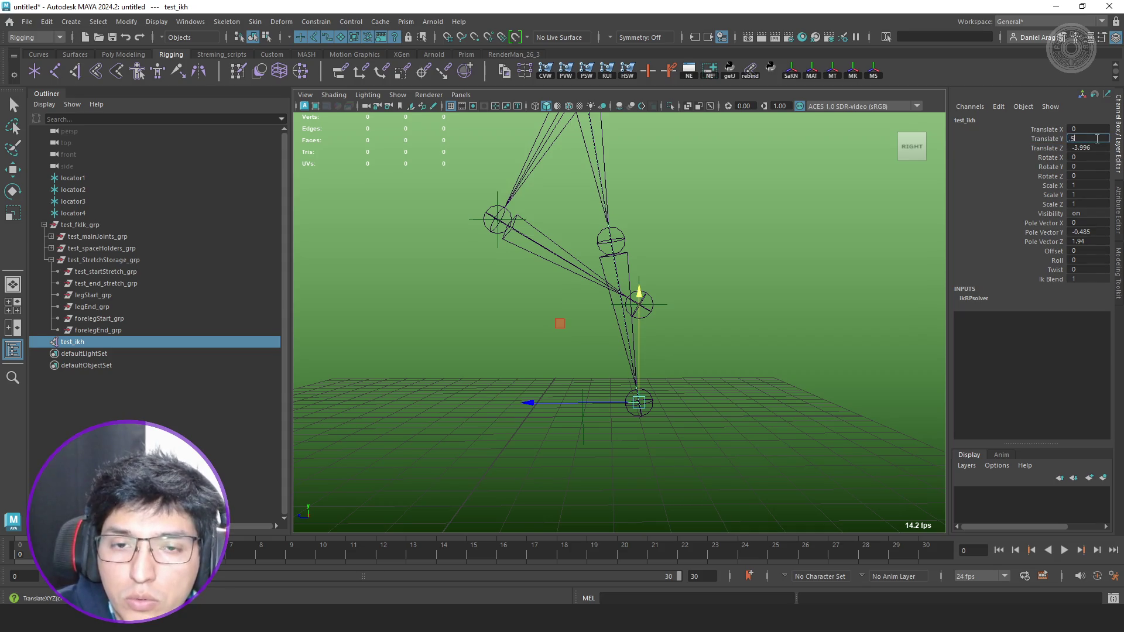
{"action": "middle_click_drag", "start_coordinate": [876, 221], "coordinate": [750, 309], "text": "alt"}
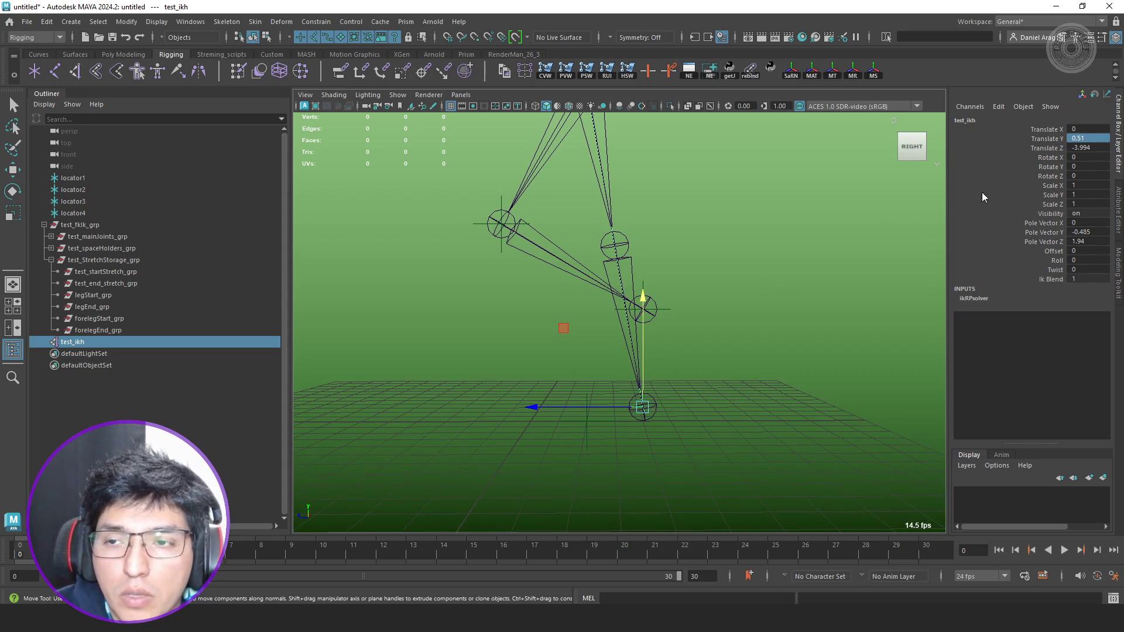
{"action": "key", "text": "Return"}
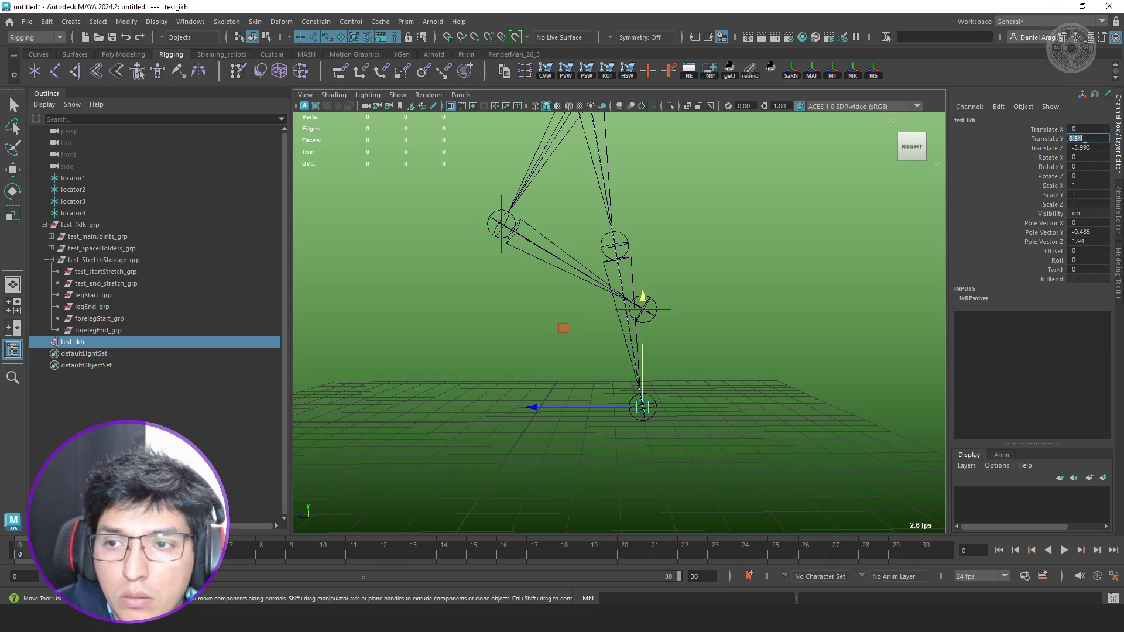
{"action": "left_click_drag", "start_coordinate": [834, 230], "coordinate": [715, 329], "text": "alt"}
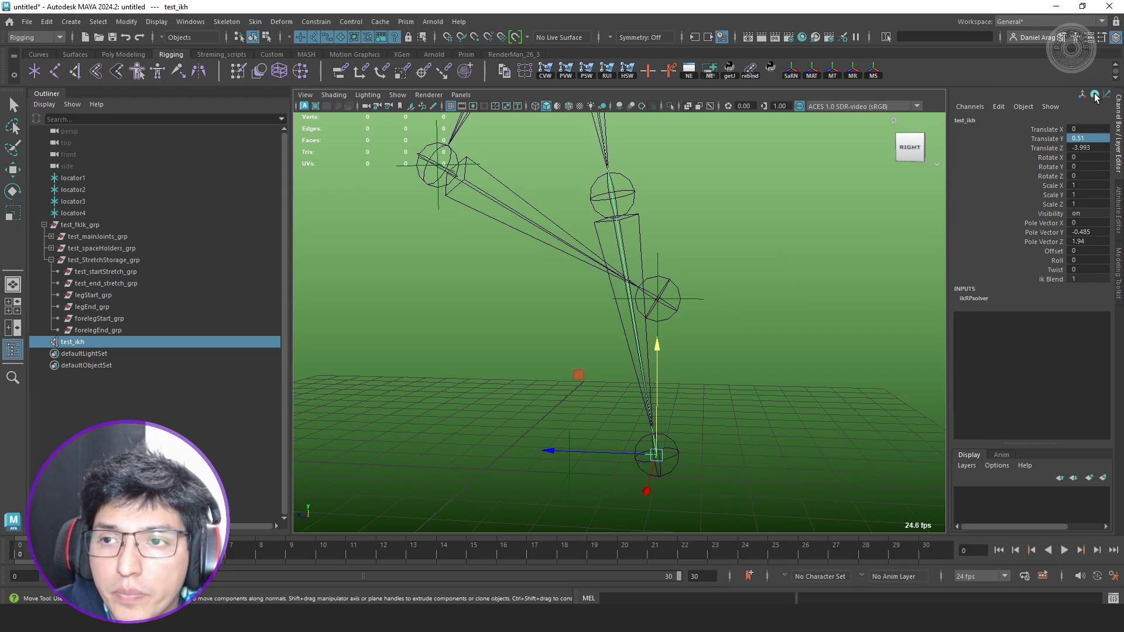
{"action": "left_click_drag", "start_coordinate": [805, 223], "coordinate": [596, 304], "text": "alt"}
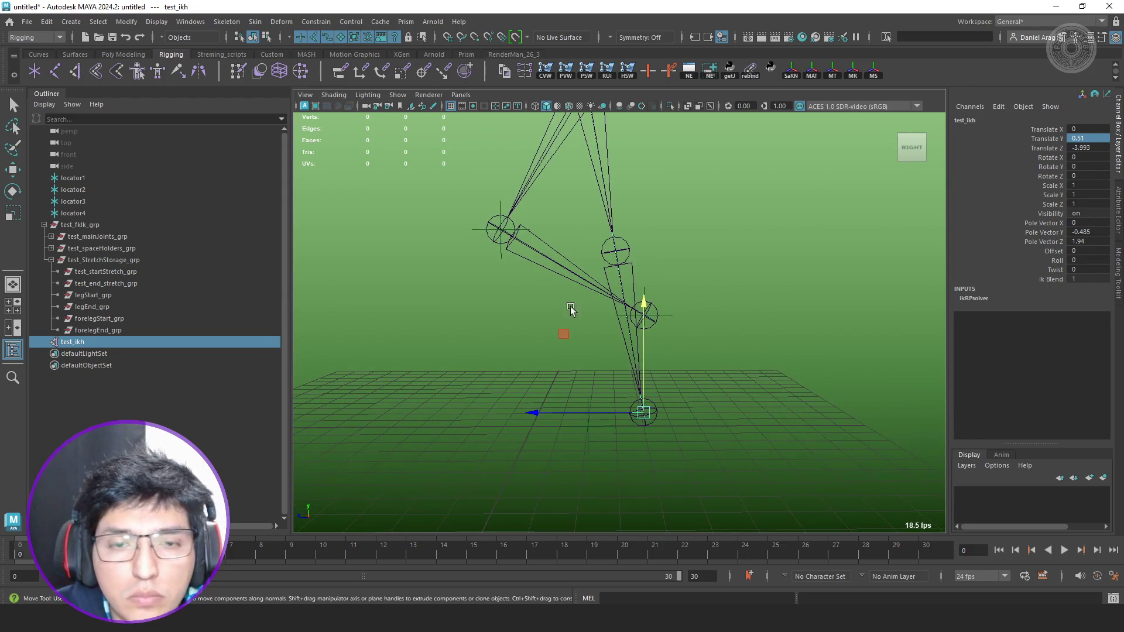
{"action": "left_click", "coordinate": [620, 323]}
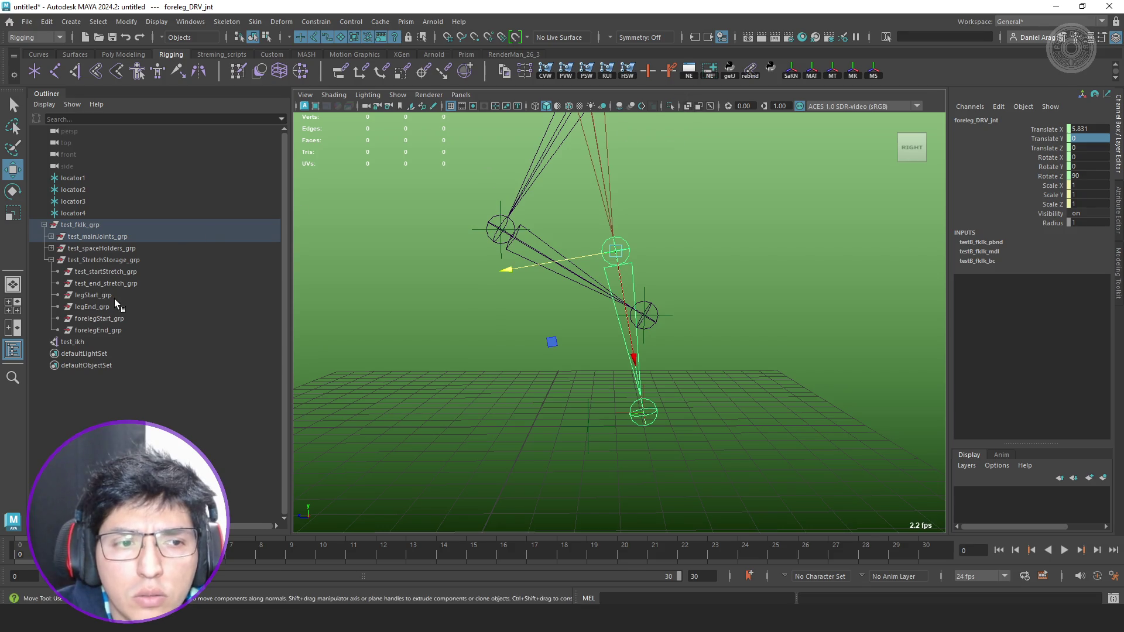
Test-move test_end_stretch_grp, then undo back to the straight leg.
{"action": "left_click", "coordinate": [129, 284]}
{"action": "left_click_drag", "start_coordinate": [492, 334], "coordinate": [665, 354], "text": "alt"}
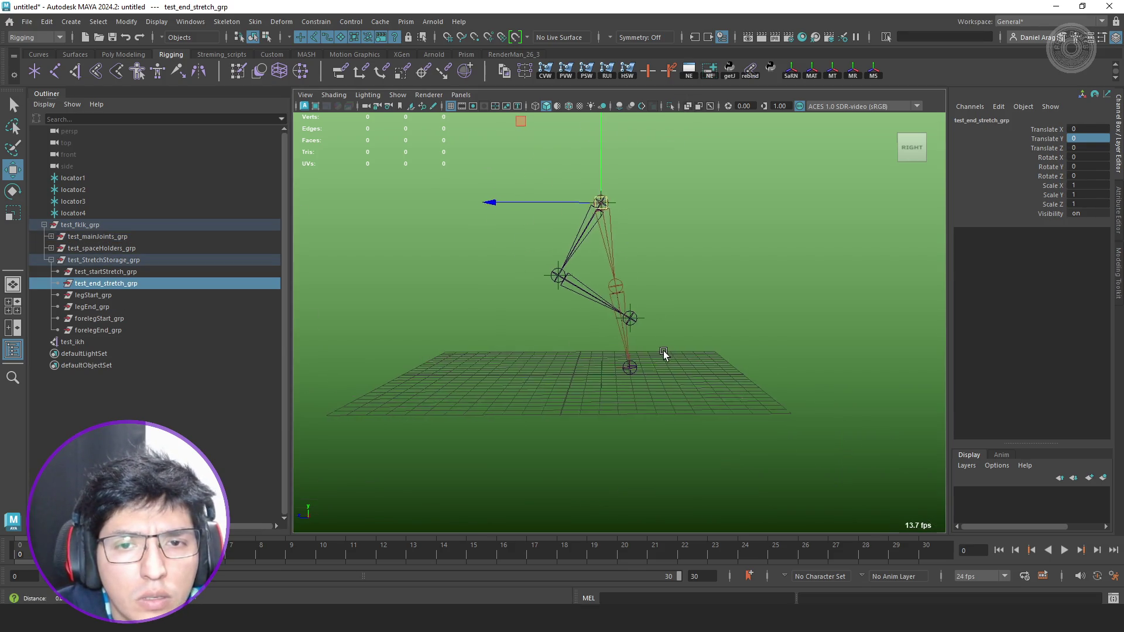
{"action": "scroll", "coordinate": [659, 349], "scroll_direction": "up", "scroll_amount": 3}
{"action": "middle_click_drag", "start_coordinate": [626, 397], "coordinate": [627, 397]}
{"action": "left_click_drag", "start_coordinate": [633, 397], "coordinate": [556, 335], "text": "alt"}
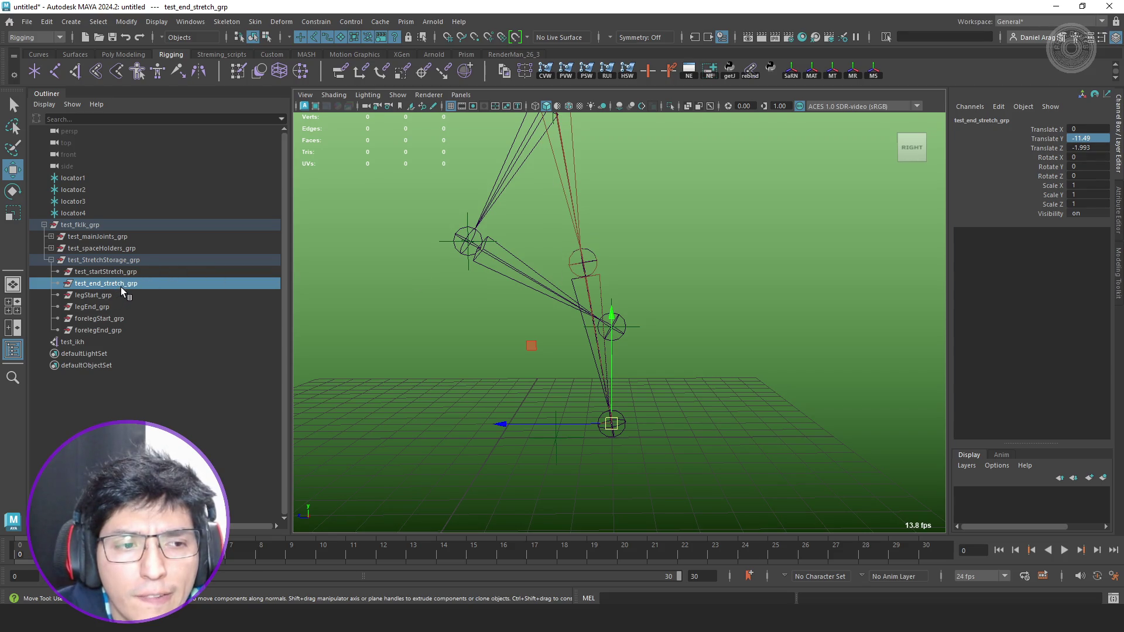
{"action": "key", "text": "ctrl+z"}
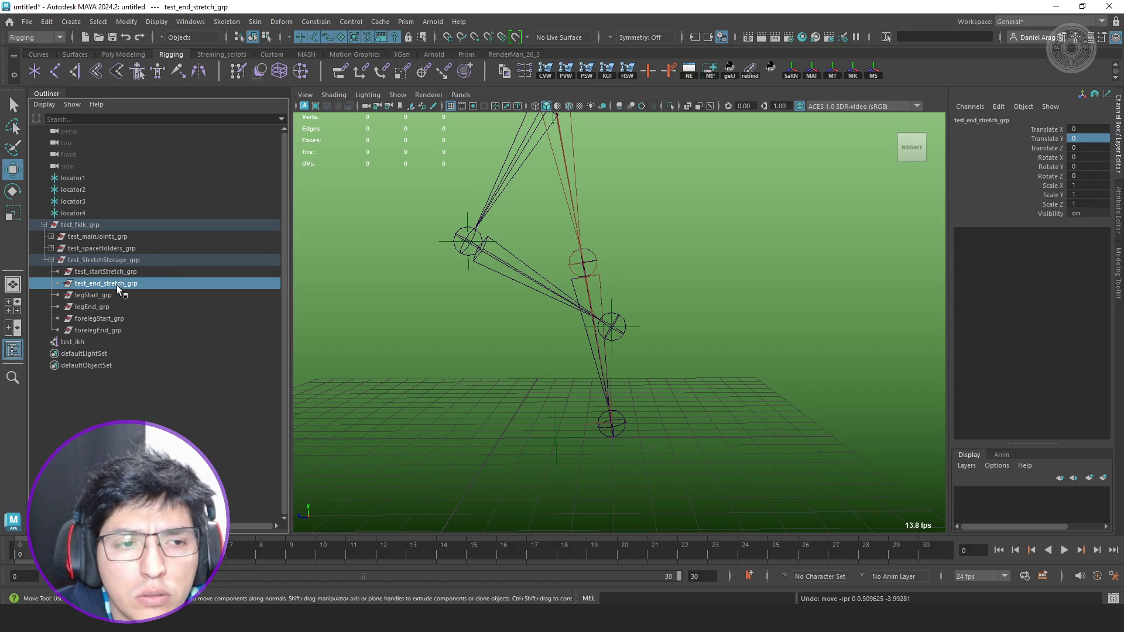
{"action": "key", "text": "ctrl+z"}
{"action": "key", "text": "ctrl+z"}
{"action": "key", "text": "ctrl+z"}
{"action": "key", "text": "ctrl+z"}
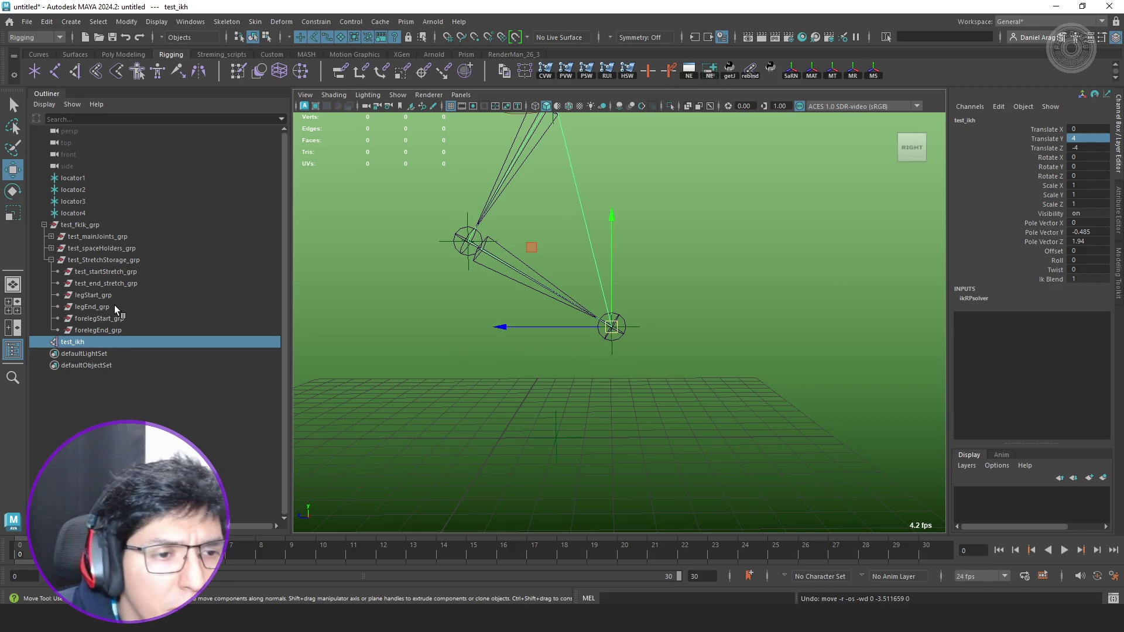
Parent test_end_stretch_grp under test_ikh with zero Translate Y and Z, then lower the handle.
{"action": "left_click", "coordinate": [119, 283]}
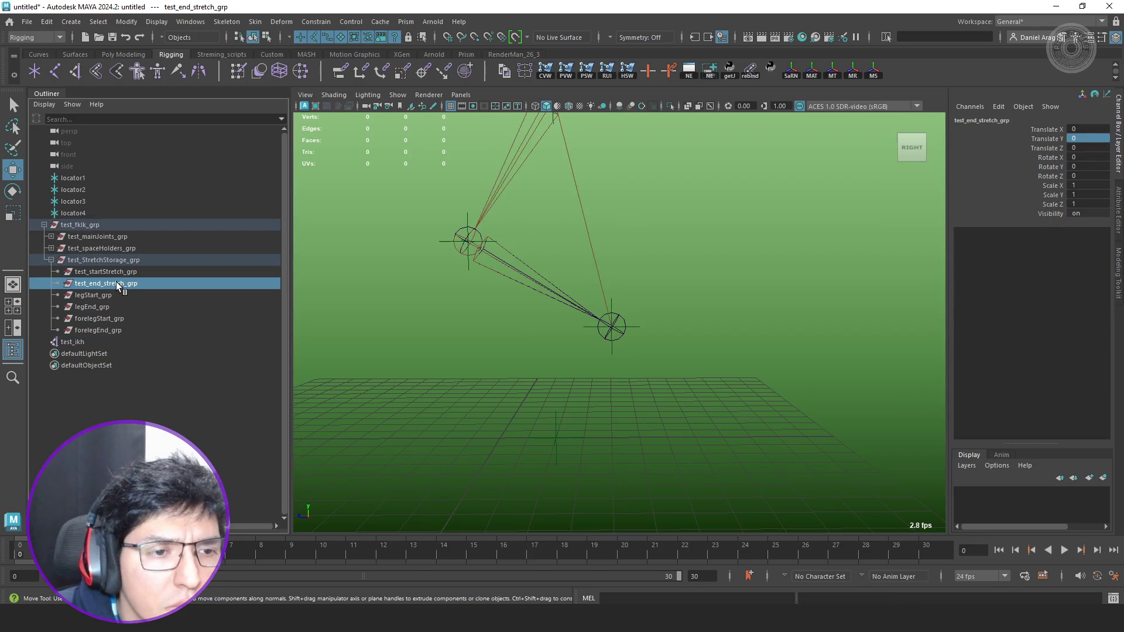
{"action": "middle_click_drag", "start_coordinate": [119, 283], "coordinate": [74, 342]}
{"action": "type", "text": "0"}
{"action": "key", "text": "Tab"}
{"action": "type", "text": "0"}
{"action": "key", "text": "Return"}
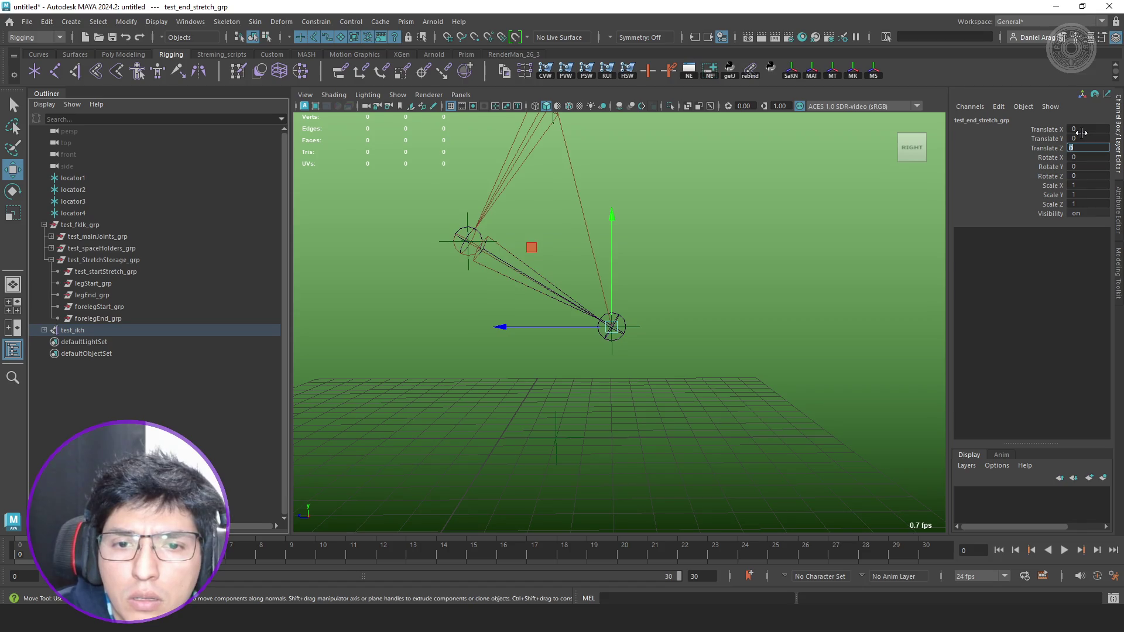
{"action": "left_click", "coordinate": [80, 330]}
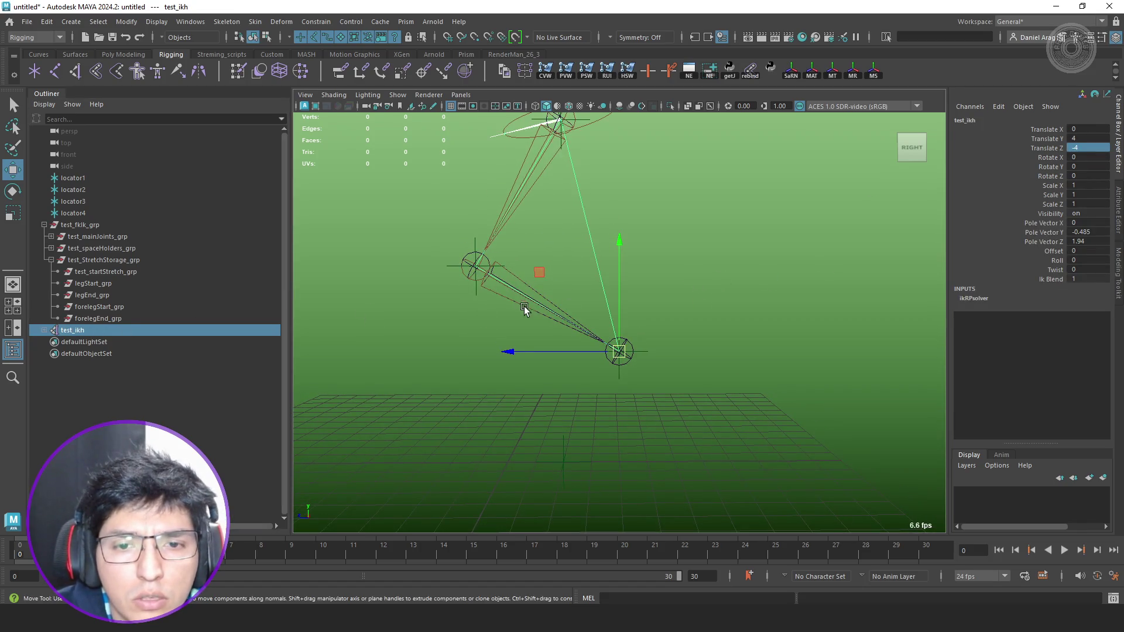
{"action": "middle_click_drag", "start_coordinate": [523, 313], "coordinate": [528, 359]}
Confirm test_end_stretch_grp sits under test_ikh and select the handle's Translate Y.
{"action": "left_click", "coordinate": [44, 330]}
{"action": "left_click", "coordinate": [101, 343]}
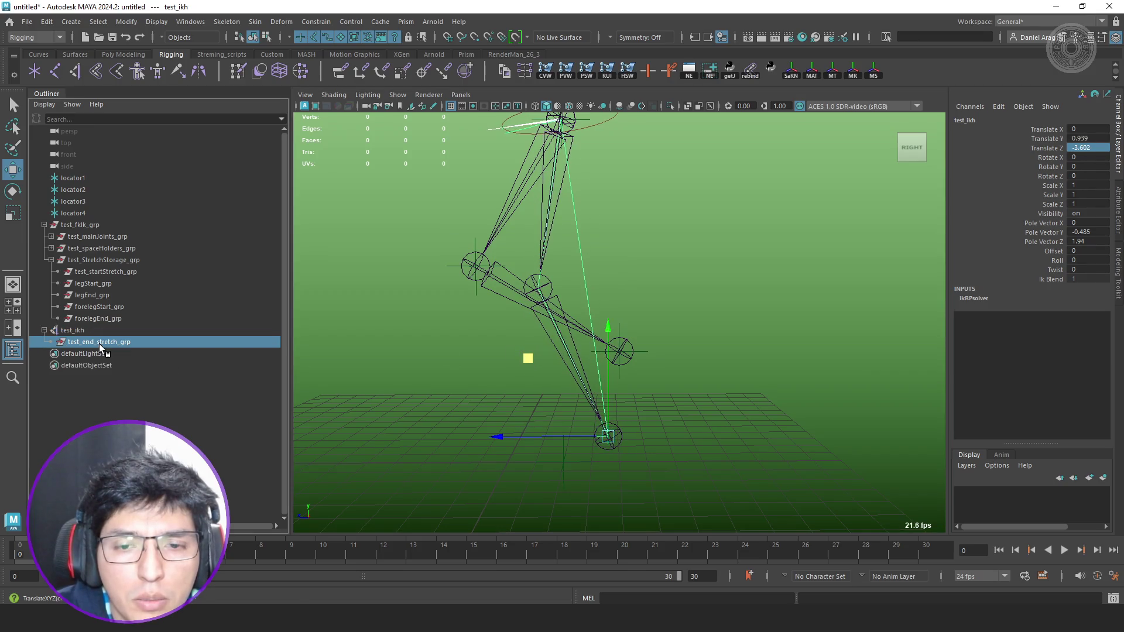
{"action": "left_click", "coordinate": [72, 331]}
{"action": "middle_click_drag", "start_coordinate": [604, 395], "coordinate": [608, 384], "text": "alt"}
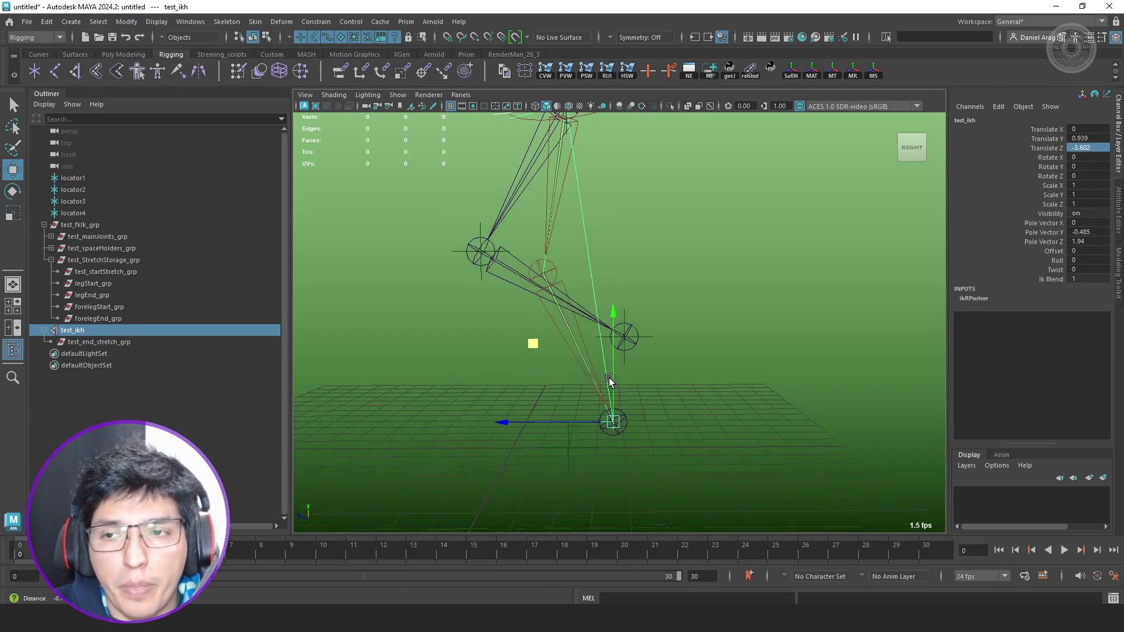
{"action": "left_click", "coordinate": [1097, 138]}
{"action": "type", "text": "0.5"}
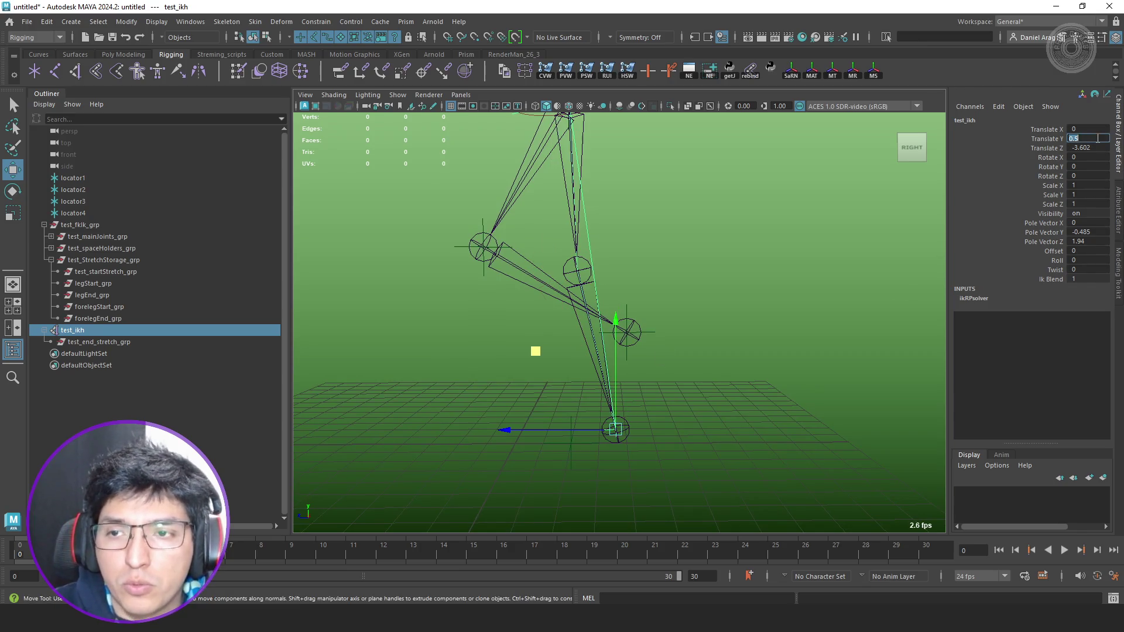
Move the IK handle up and down to test the leg, leaving Translate Y at 0.511.
{"action": "left_click_drag", "start_coordinate": [691, 326], "coordinate": [708, 351], "text": "alt"}
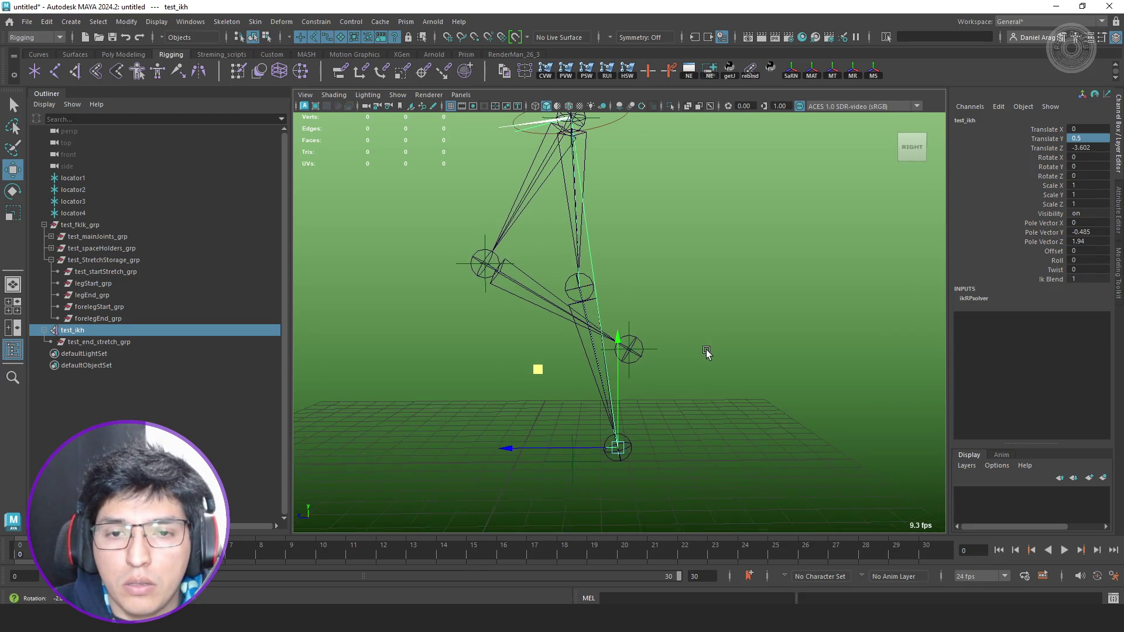
{"action": "left_click_drag", "start_coordinate": [616, 345], "coordinate": [617, 342]}
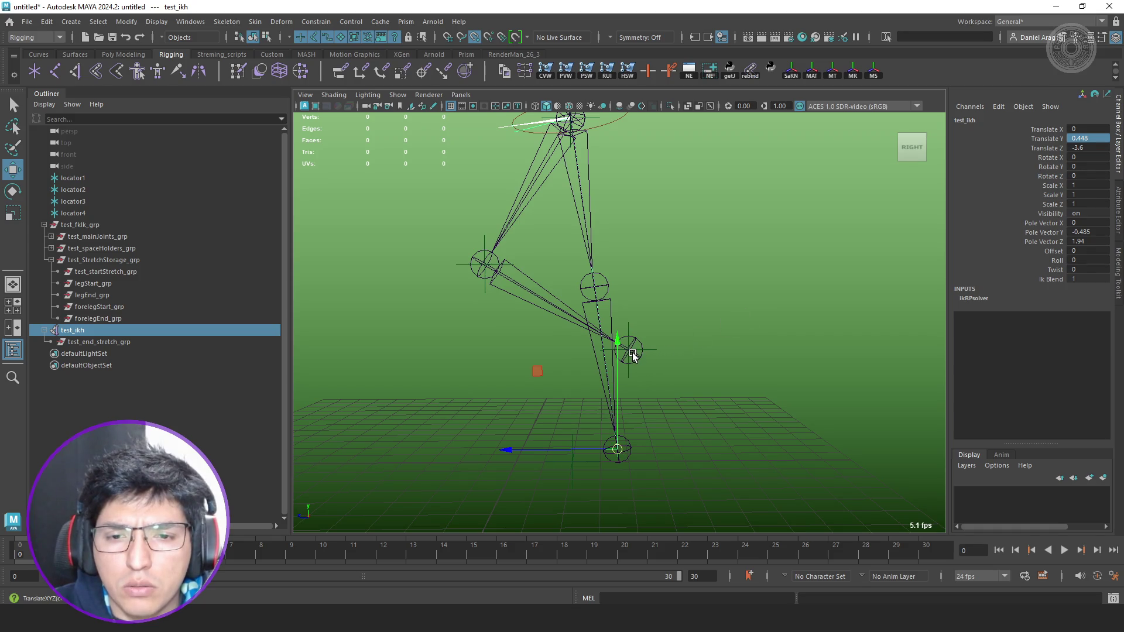
{"action": "middle_click_drag", "start_coordinate": [636, 355], "coordinate": [630, 352]}
{"action": "left_click_drag", "start_coordinate": [629, 255], "coordinate": [626, 355]}
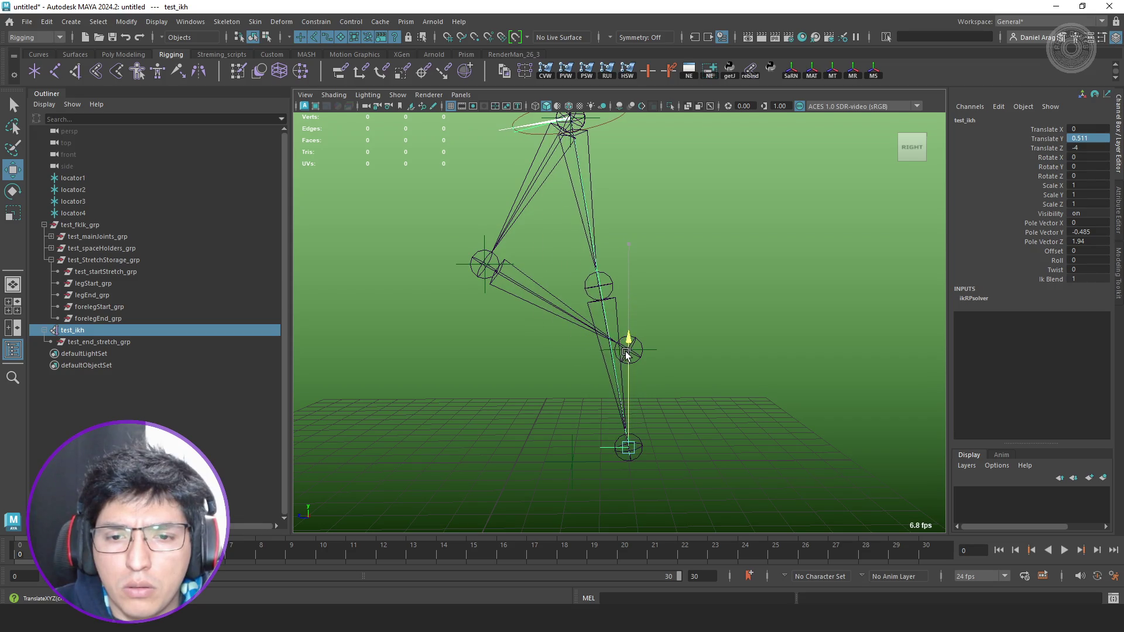
{"action": "left_click_drag", "start_coordinate": [627, 355], "coordinate": [629, 356]}
{"action": "type", "text": "5"}
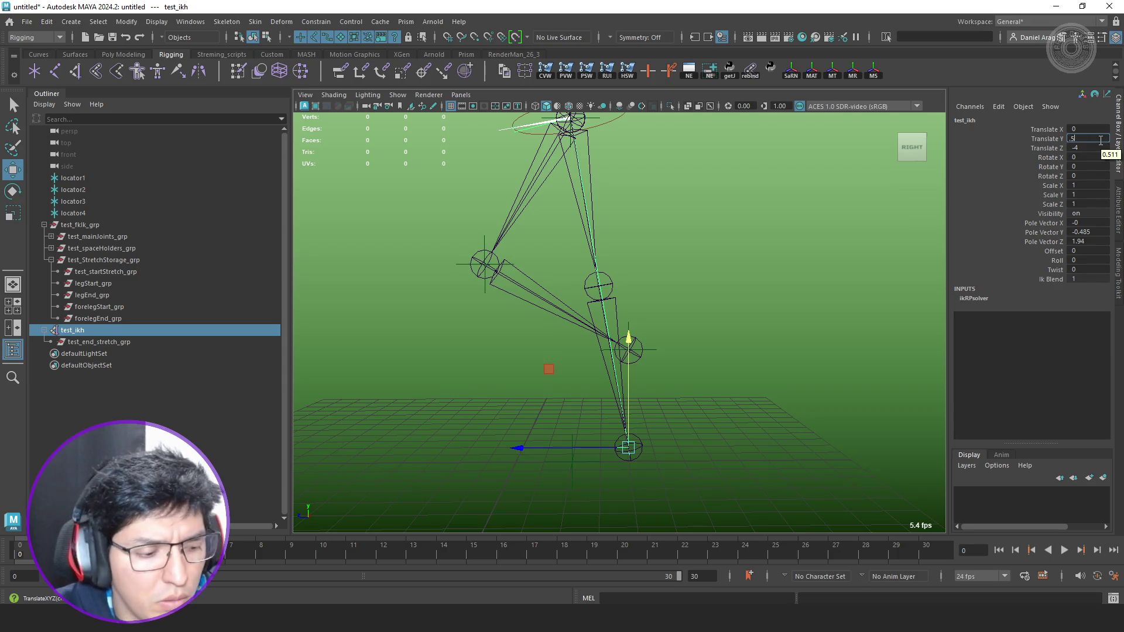
{"action": "type", "text": "-5"}
{"action": "key", "text": "Return"}
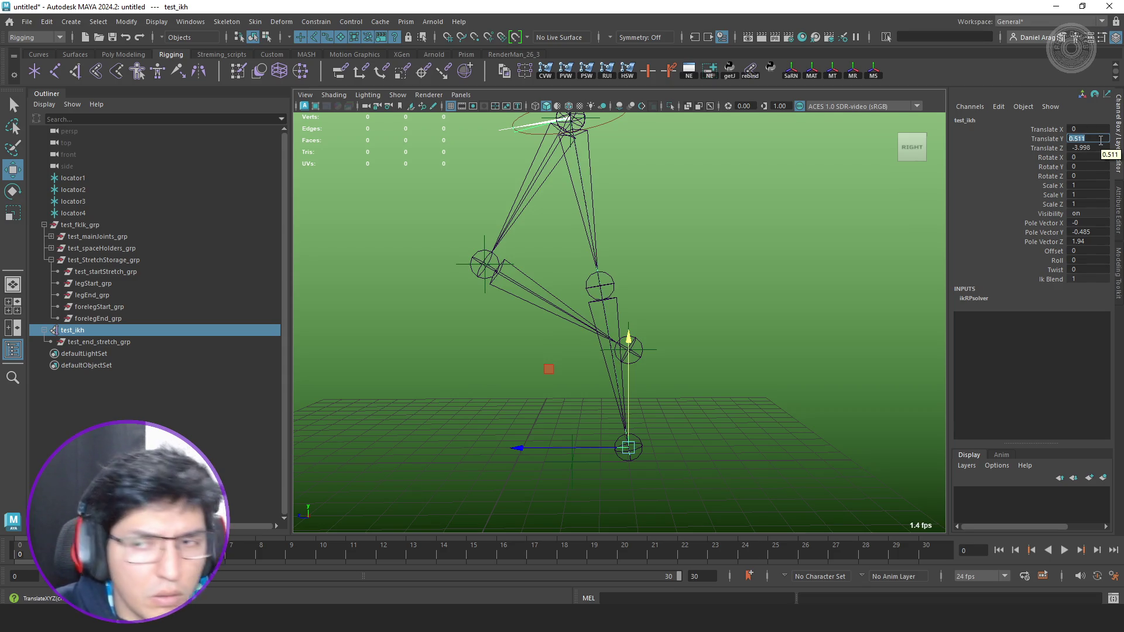
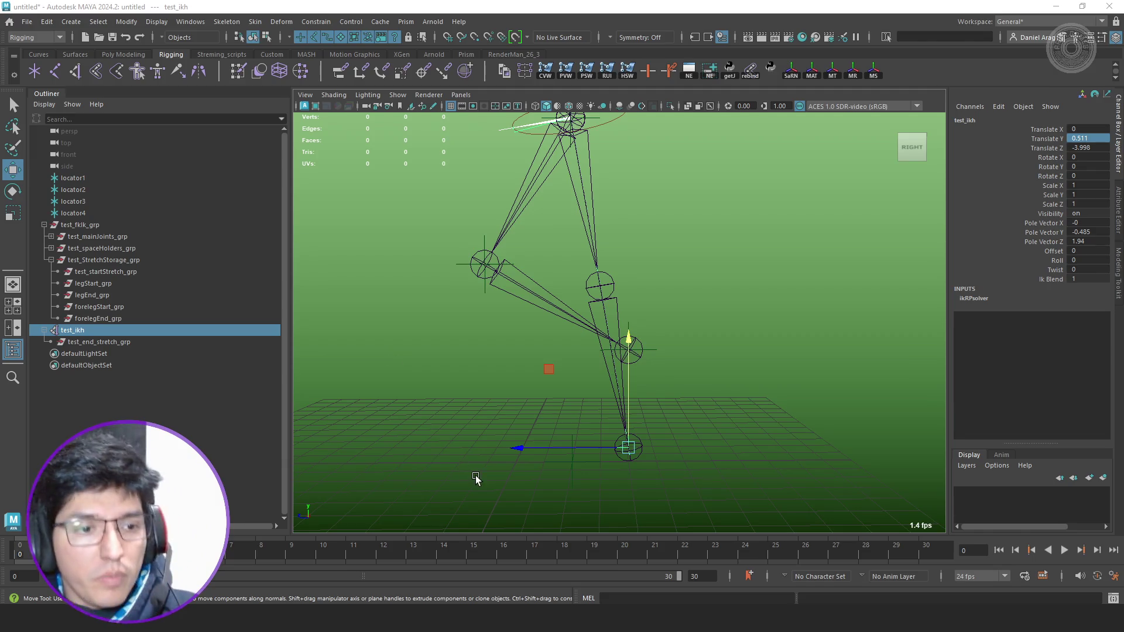
Graph the test_end_stretch_grp group in the Node Editor via the NE shelf button.
{"action": "left_click", "coordinate": [154, 341]}
{"action": "scroll", "coordinate": [376, 334], "scroll_direction": "down", "scroll_amount": 3}
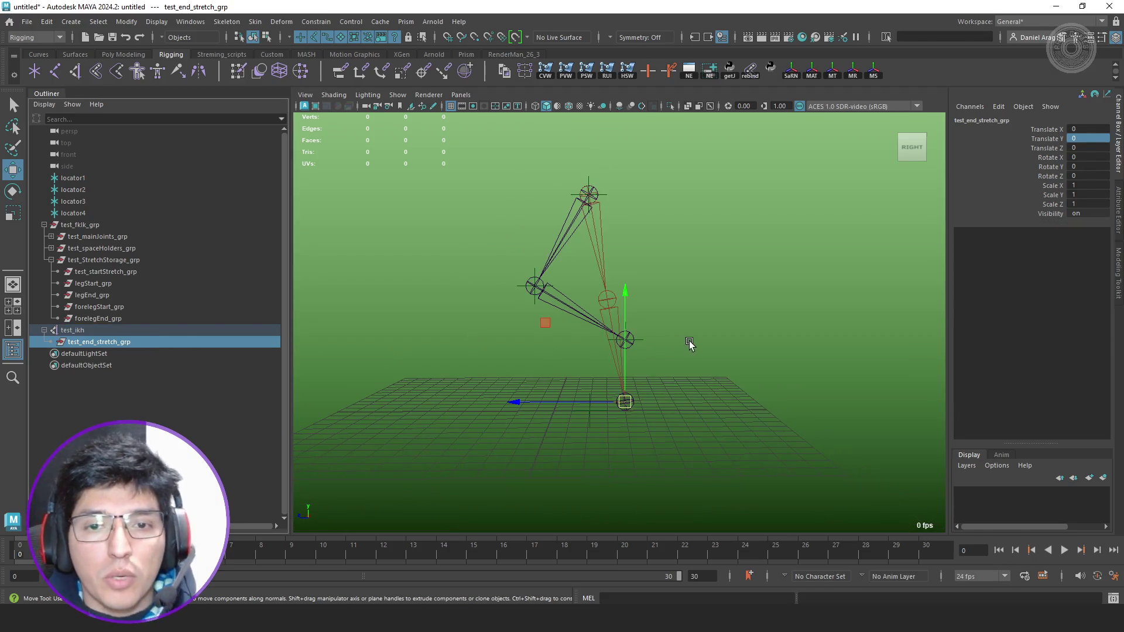
{"action": "left_click", "coordinate": [710, 72]}
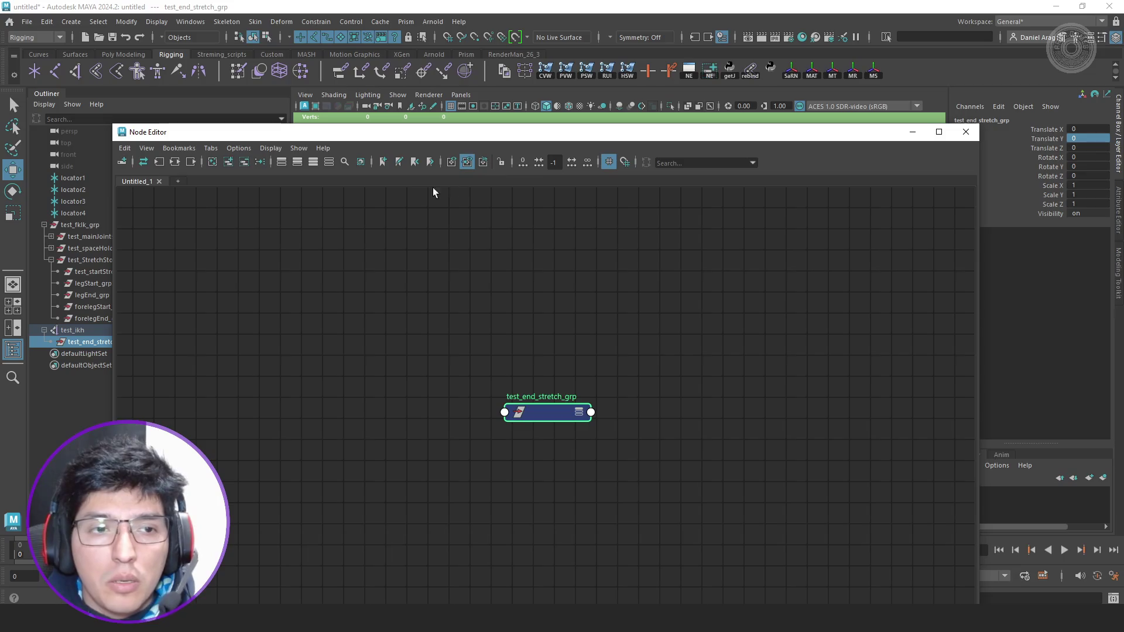
{"action": "left_click", "coordinate": [191, 162]}
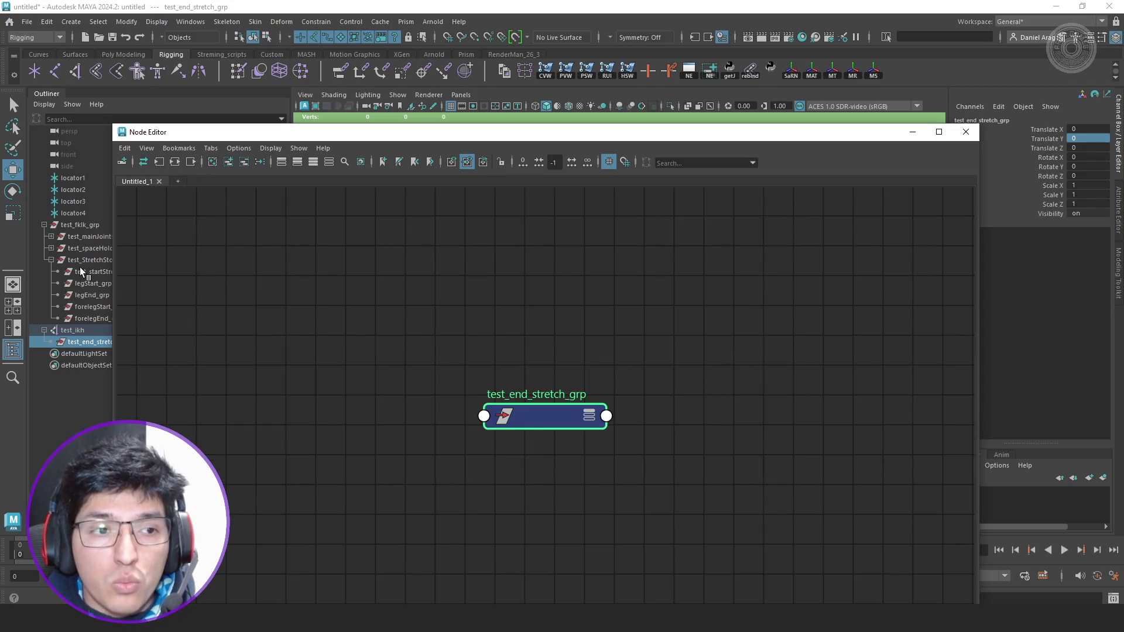
Graph test_startStretch_grp and test_end_stretch_grp together as nodes, then start a new node.
{"action": "left_click", "coordinate": [96, 272]}
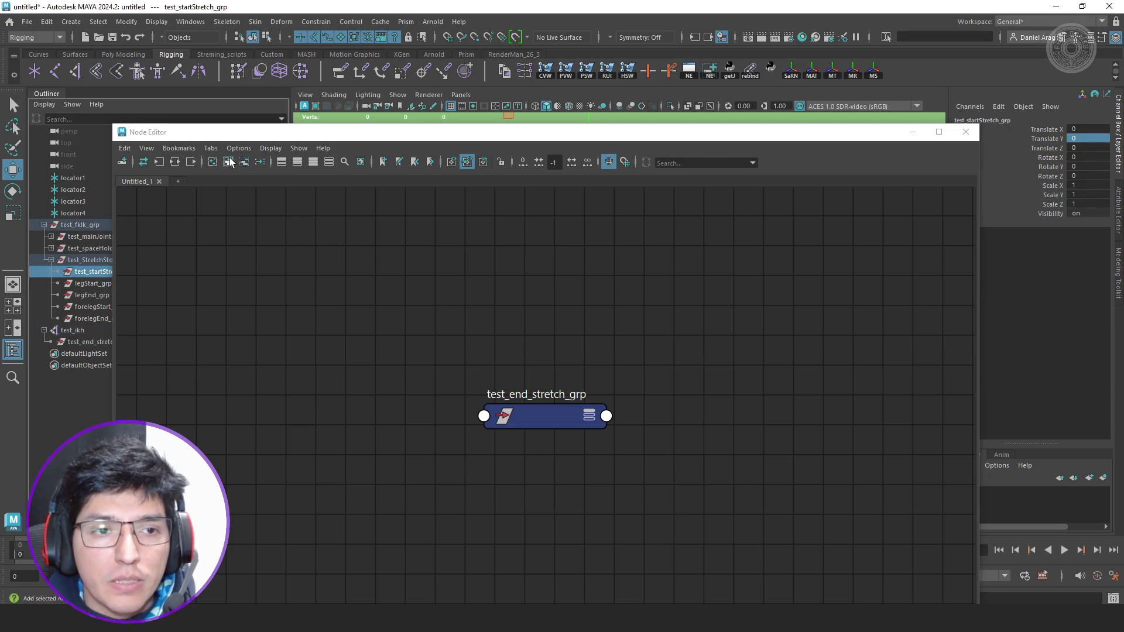
{"action": "left_click", "coordinate": [192, 163]}
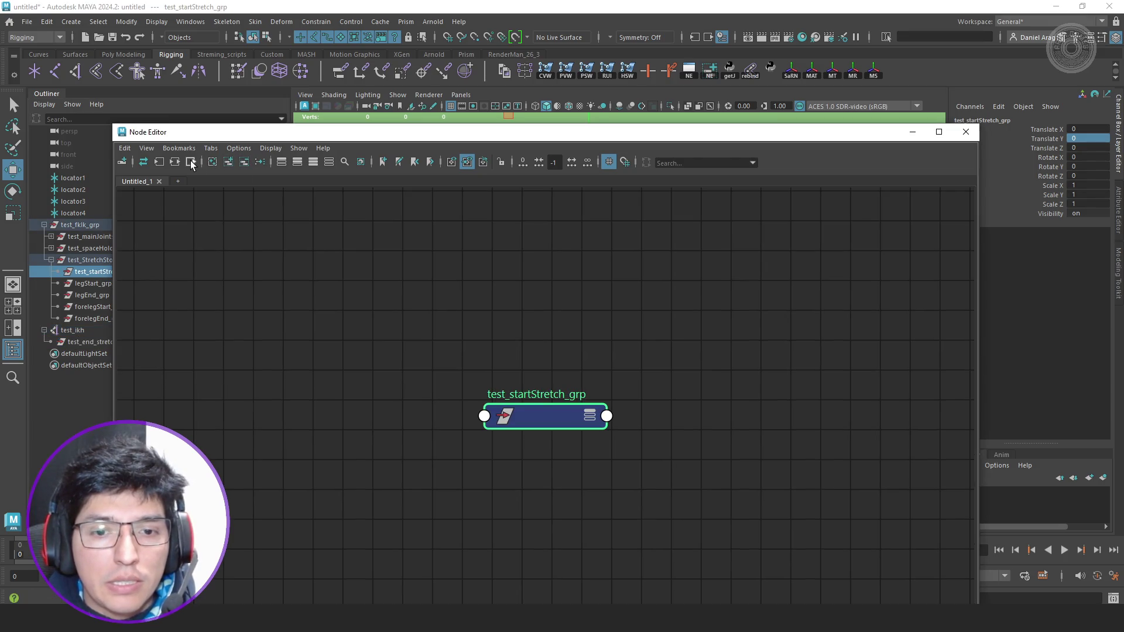
{"action": "left_click", "coordinate": [78, 345], "text": "ctrl"}
{"action": "left_click", "coordinate": [230, 161]}
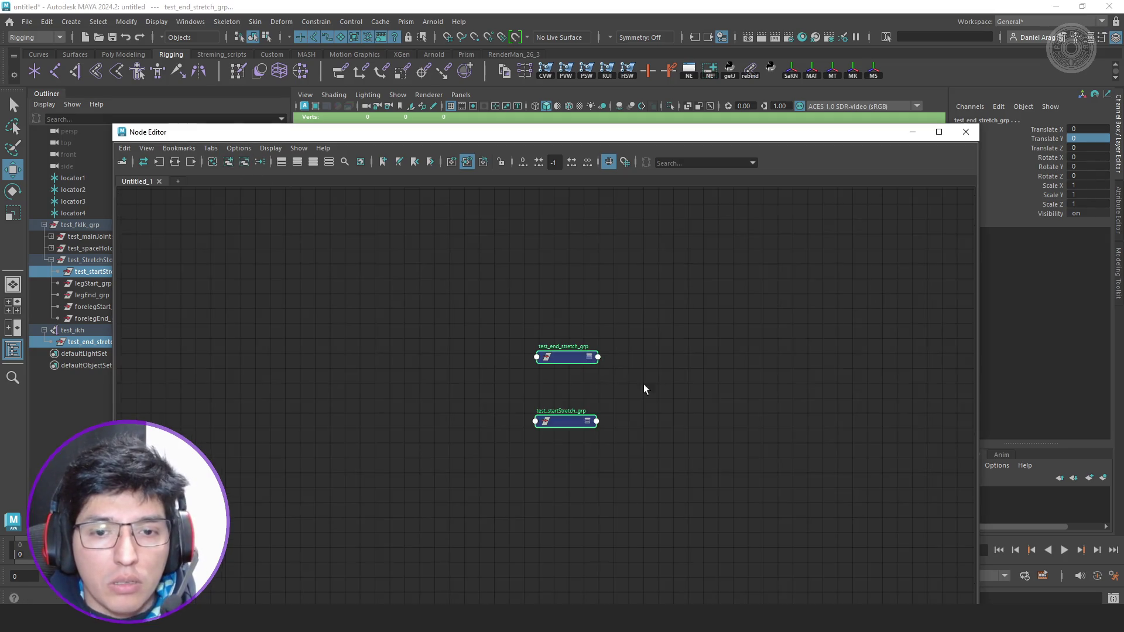
{"action": "left_click", "coordinate": [607, 360]}
{"action": "key", "text": "Tab"}
{"action": "type", "text": "distance"}
Create distanceBetween1 and lay out both group nodes with full attributes shown.
{"action": "key", "text": "Return"}
{"action": "scroll", "coordinate": [587, 341], "scroll_direction": "up", "scroll_amount": 5}
{"action": "scroll", "coordinate": [586, 346], "scroll_direction": "down", "scroll_amount": 3}
{"action": "scroll", "coordinate": [436, 369], "scroll_direction": "up", "scroll_amount": 2}
{"action": "left_click", "coordinate": [419, 287]}
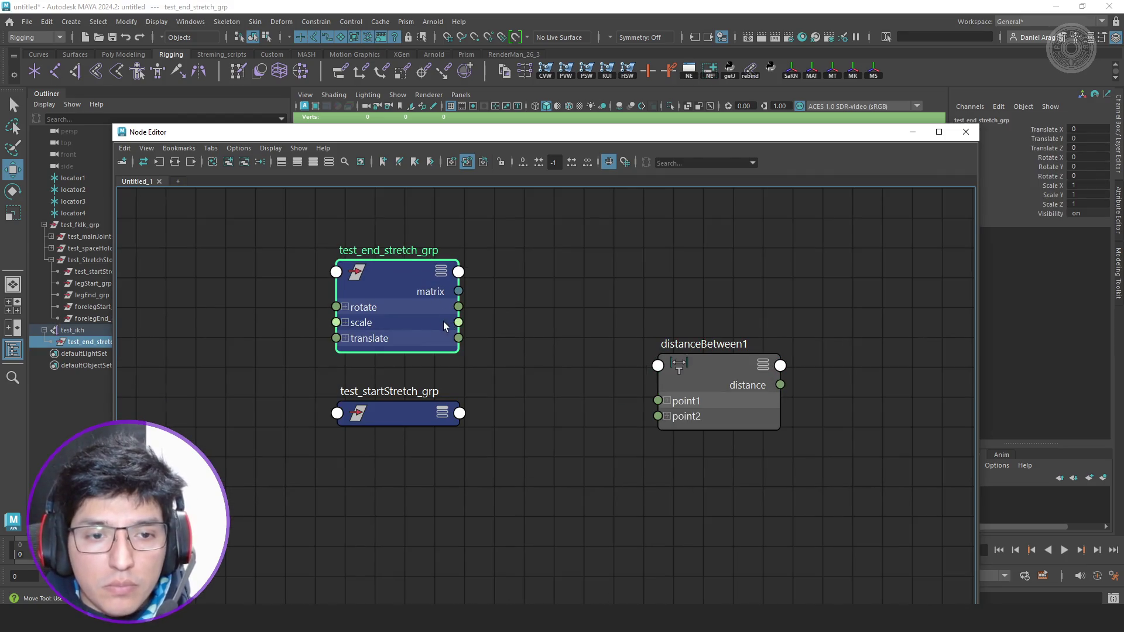
{"action": "left_click", "coordinate": [666, 400]}
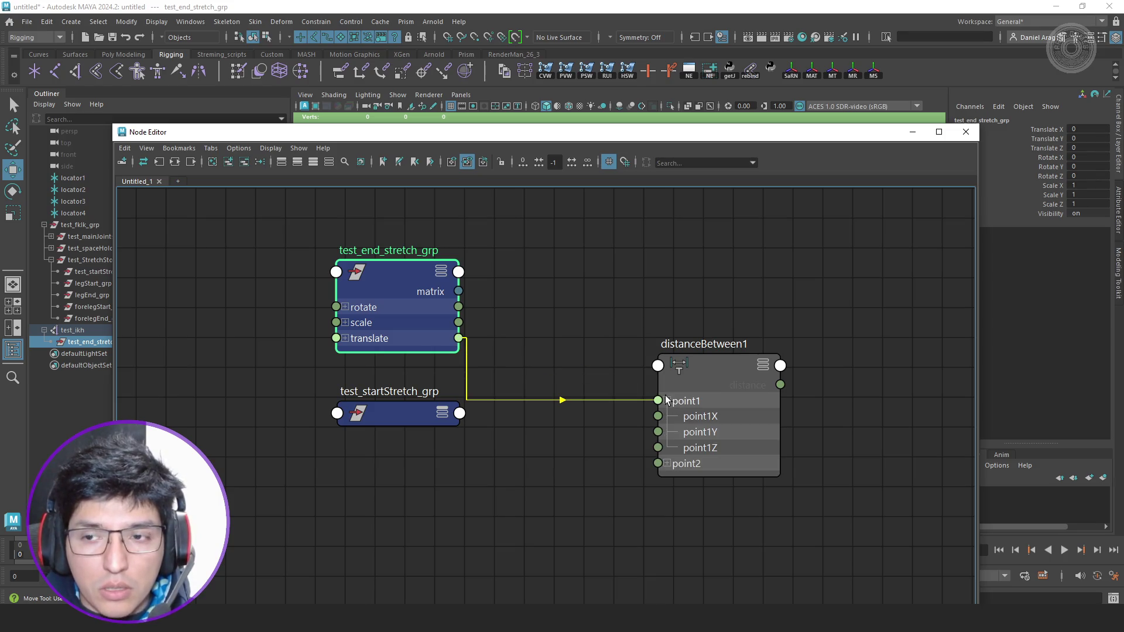
{"action": "key", "text": "3"}
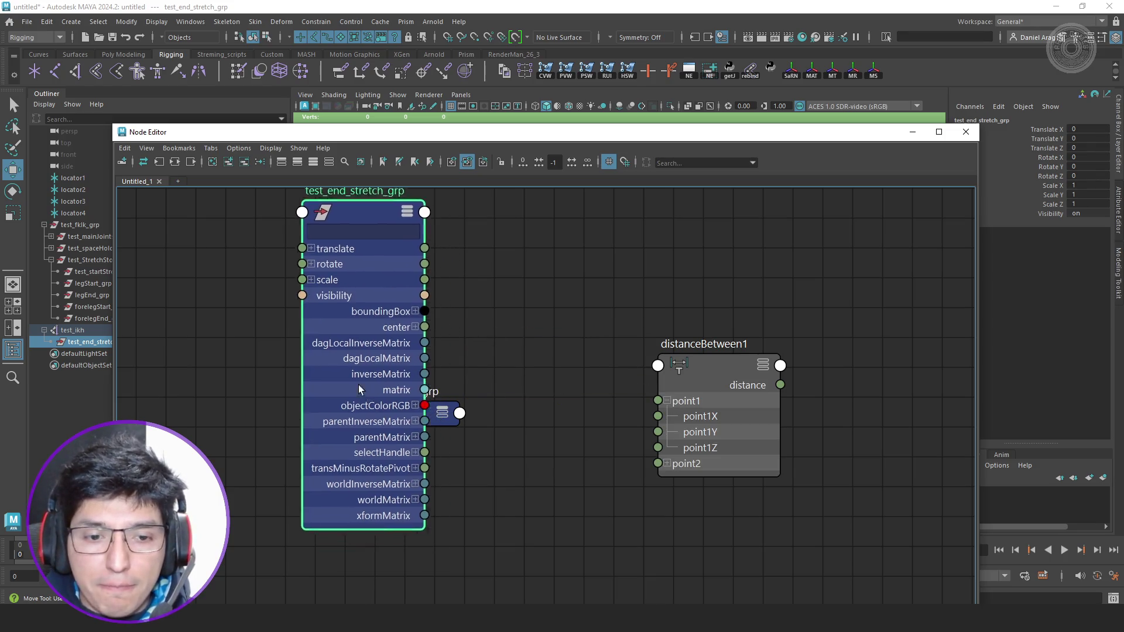
{"action": "mouse_move", "coordinate": [442, 393]}
{"action": "left_mouse_down"}
{"action": "mouse_move", "coordinate": [432, 426]}
{"action": "mouse_move", "coordinate": [442, 562]}
{"action": "left_mouse_up"}
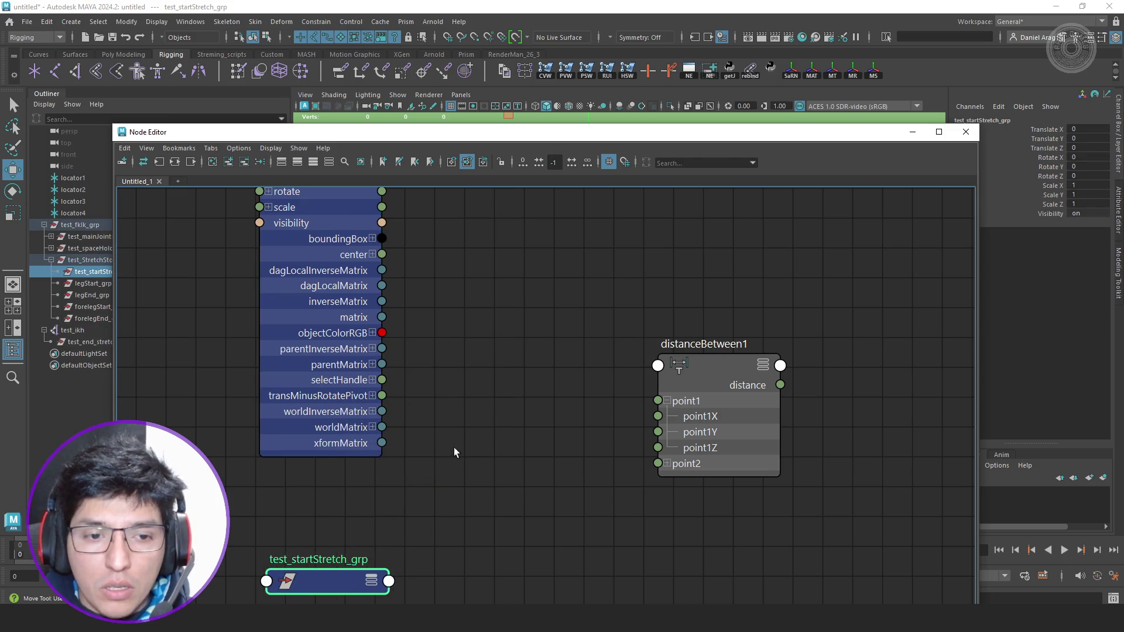
{"action": "middle_click_drag", "start_coordinate": [445, 457], "coordinate": [527, 364], "text": "alt"}
Feed test_end_stretch_grp worldMatrix[0] through a new decomposeMatrix1 into distanceBetween1 point1.
{"action": "key", "text": "Tab"}
{"action": "type", "text": "decompose"}
{"action": "key", "text": "Return"}
{"action": "key", "text": "3"}
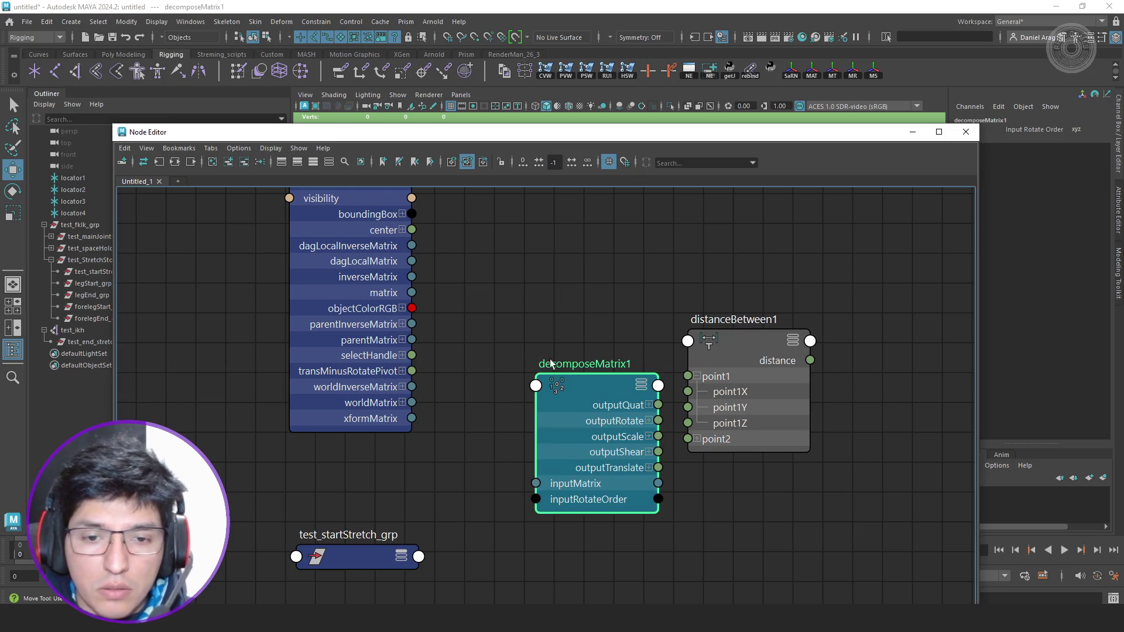
{"action": "left_click", "coordinate": [402, 402]}
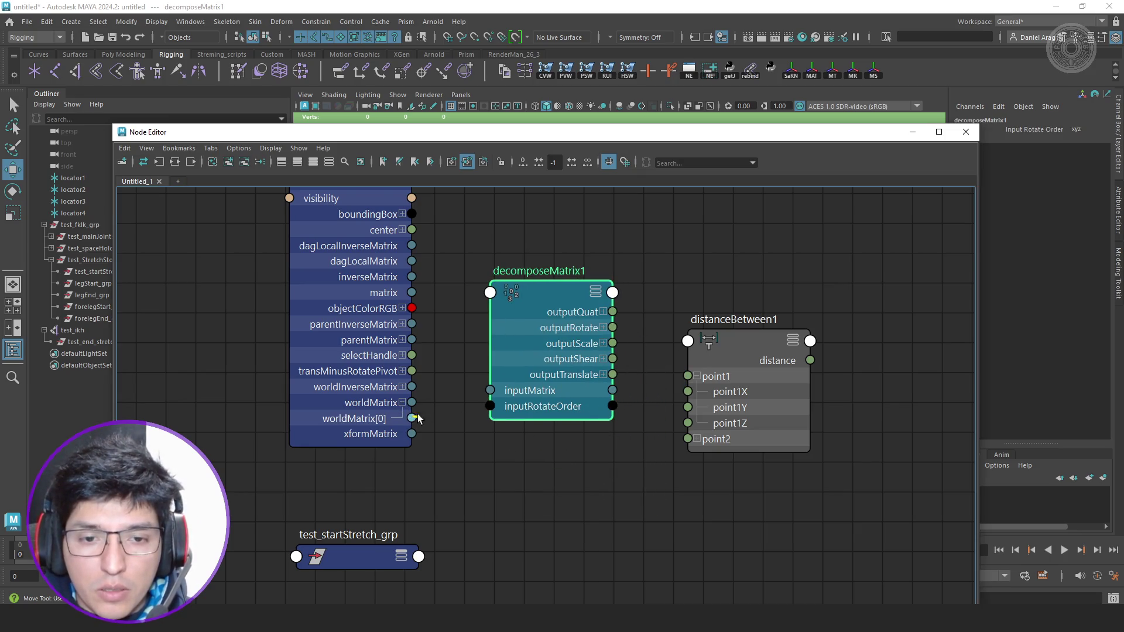
{"action": "left_click_drag", "start_coordinate": [412, 419], "coordinate": [512, 391]}
{"action": "left_click_drag", "start_coordinate": [651, 393], "coordinate": [687, 376]}
{"action": "left_click_drag", "start_coordinate": [571, 360], "coordinate": [550, 365]}
{"action": "key", "text": "1"}
{"action": "left_click_drag", "start_coordinate": [367, 379], "coordinate": [353, 409]}
{"action": "key", "text": "2"}
Duplicate to decomposeMatrix2 and feed it test_startStretch_grp's worldMatrix[0].
{"action": "left_click_drag", "start_coordinate": [367, 568], "coordinate": [350, 418]}
{"action": "key", "text": "3"}
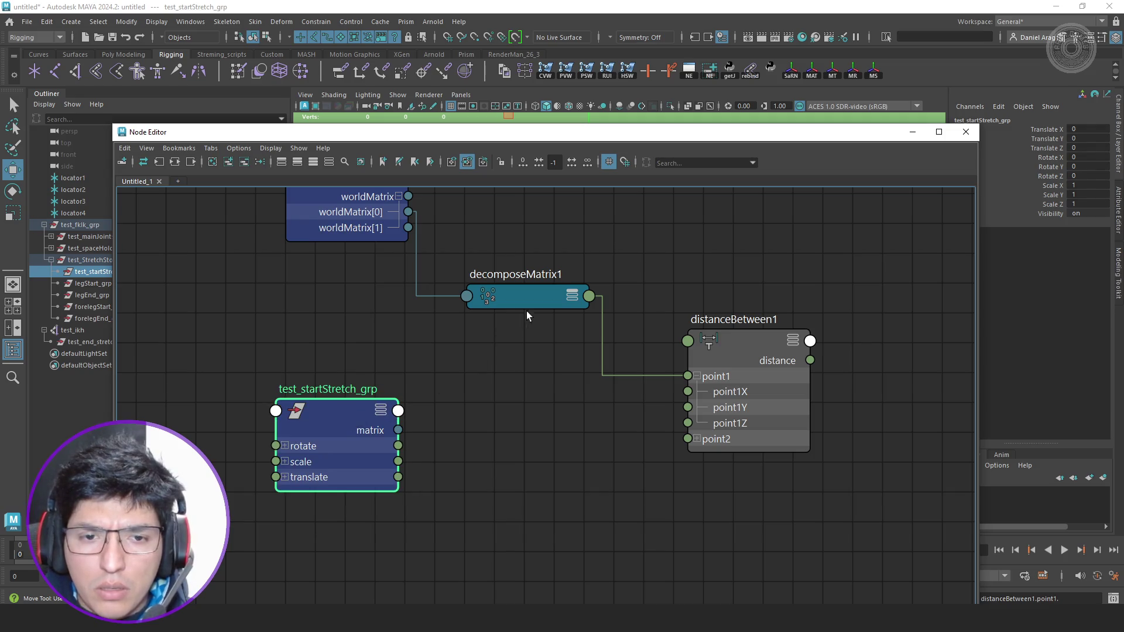
{"action": "left_click", "coordinate": [534, 298]}
{"action": "key", "text": "ctrl+d"}
{"action": "key", "text": "3"}
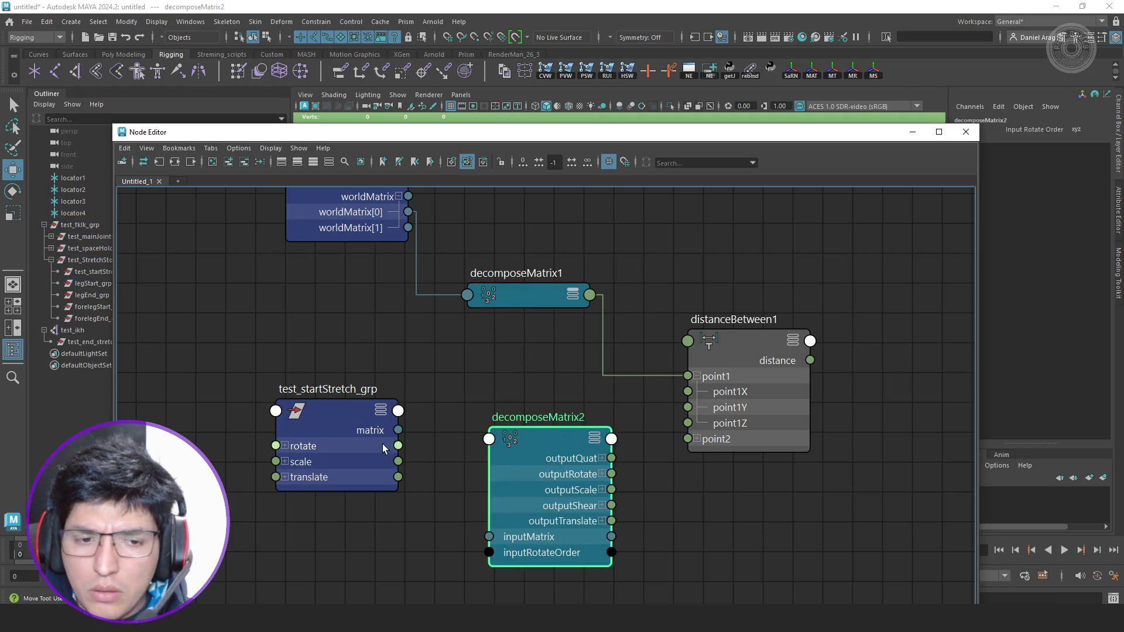
{"action": "left_click", "coordinate": [387, 442]}
{"action": "key", "text": "3"}
{"action": "middle_click_drag", "start_coordinate": [418, 455], "coordinate": [419, 334], "text": "alt"}
{"action": "mouse_move", "coordinate": [356, 532]}
{"action": "left_mouse_down"}
{"action": "mouse_move", "coordinate": [344, 500]}
{"action": "mouse_move", "coordinate": [497, 431]}
{"action": "left_mouse_up"}
{"action": "left_click", "coordinate": [385, 495]}
Wire decomposeMatrix2 outputTranslate into point2 and show distanceBetween1's attributes.
{"action": "middle_click_drag", "start_coordinate": [666, 381], "coordinate": [559, 449], "text": "alt"}
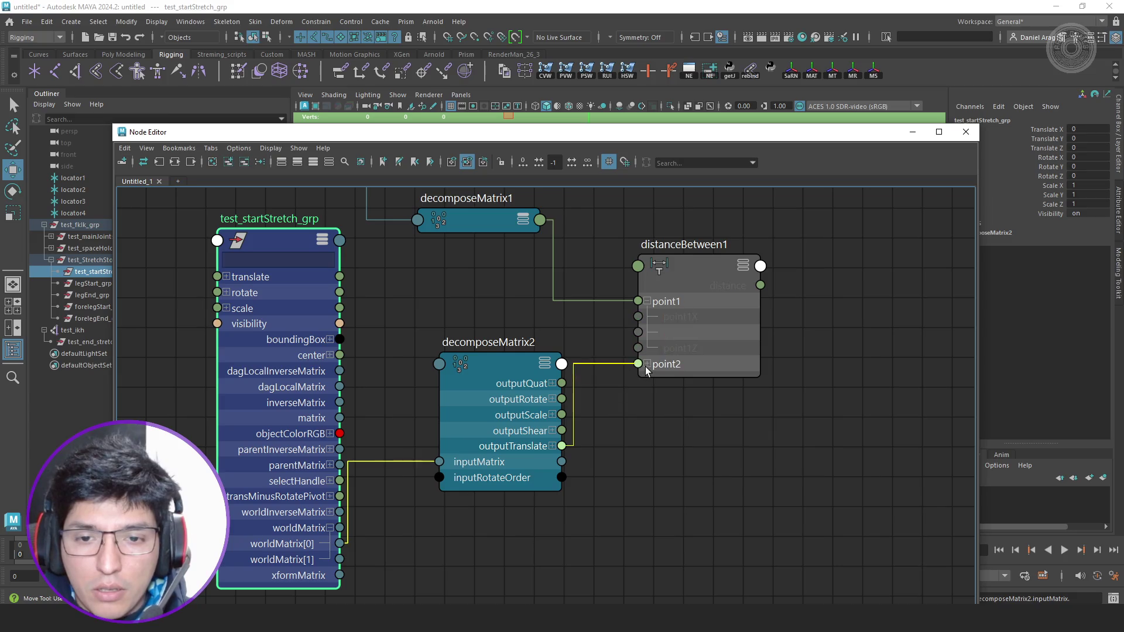
{"action": "scroll", "coordinate": [645, 371], "scroll_direction": "down", "scroll_amount": 3}
{"action": "middle_click_drag", "start_coordinate": [756, 410], "coordinate": [623, 411], "text": "alt"}
{"action": "scroll", "coordinate": [623, 410], "scroll_direction": "up", "scroll_amount": 3}
{"action": "left_click", "coordinate": [516, 340]}
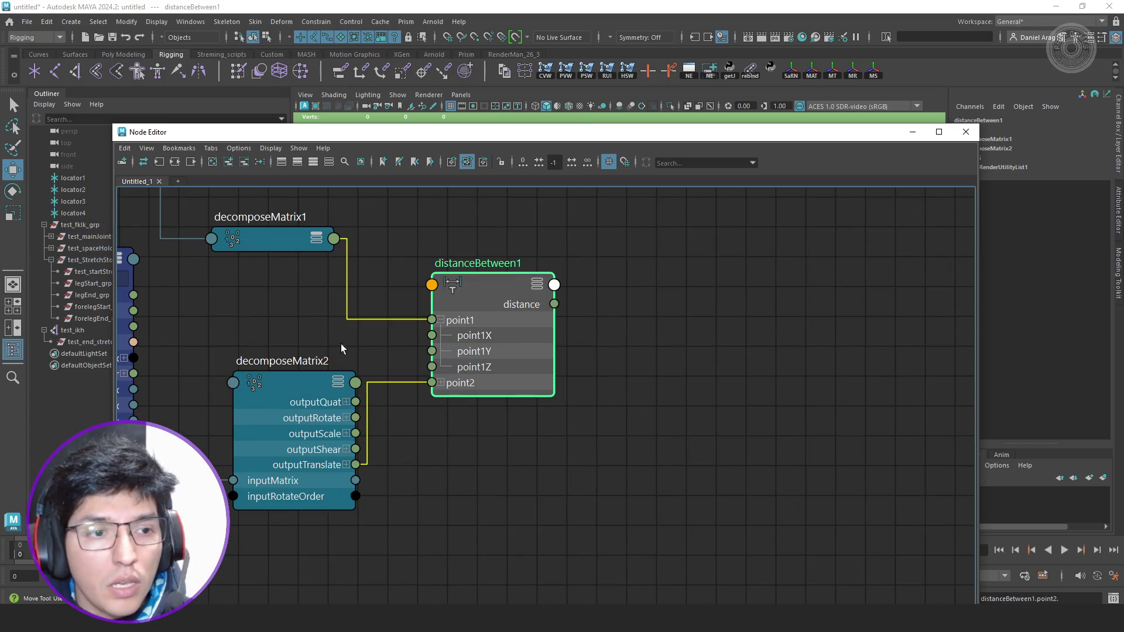
{"action": "left_click_drag", "start_coordinate": [528, 131], "coordinate": [432, 203]}
{"action": "key", "text": "ctrl+a"}
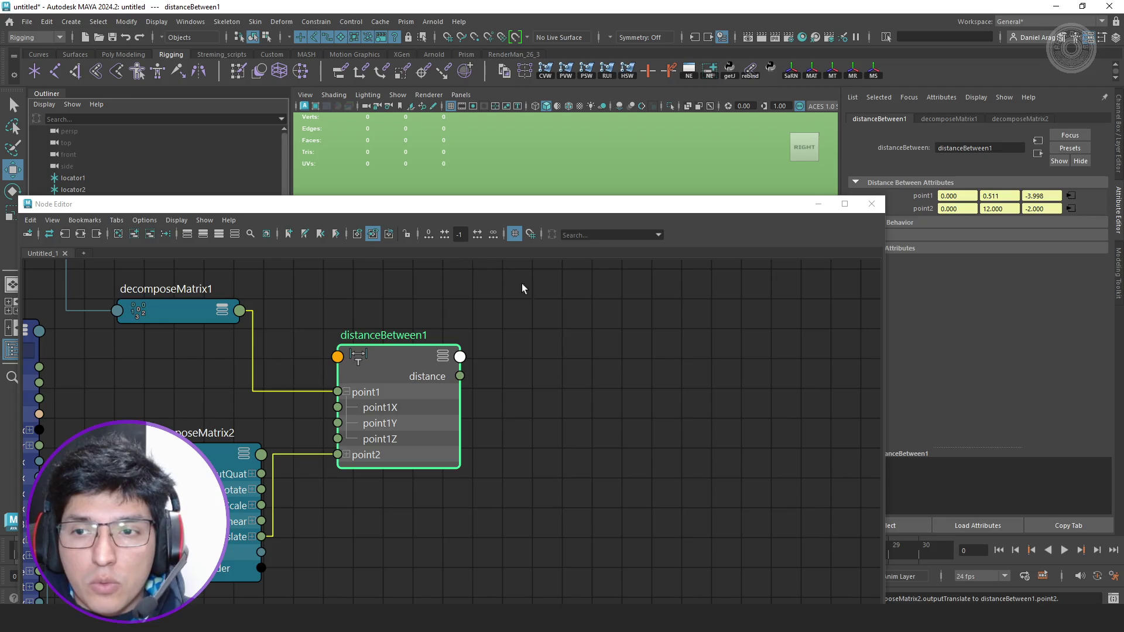
{"action": "scroll", "coordinate": [557, 354], "scroll_direction": "down", "scroll_amount": 3}
{"action": "scroll", "coordinate": [577, 356], "scroll_direction": "up", "scroll_amount": 3}
Create a floatMath1 node receiving distanceBetween1's distance on floatA.
{"action": "left_click", "coordinate": [576, 355]}
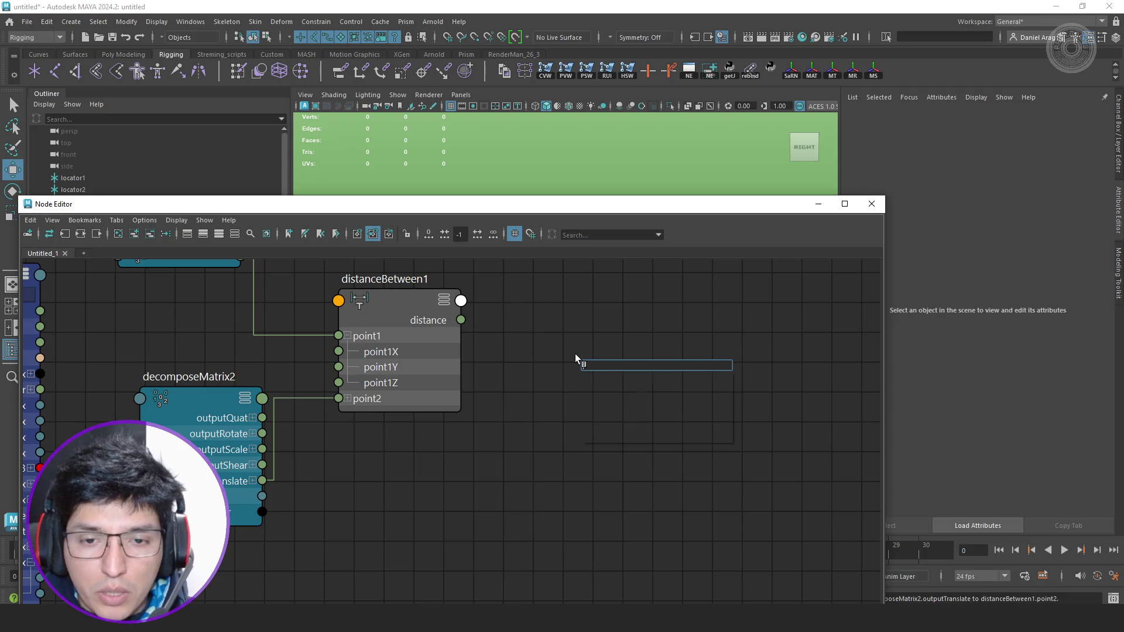
{"action": "type", "text": "float"}
{"action": "key", "text": "Down"}
{"action": "key", "text": "Down"}
{"action": "key", "text": "Down"}
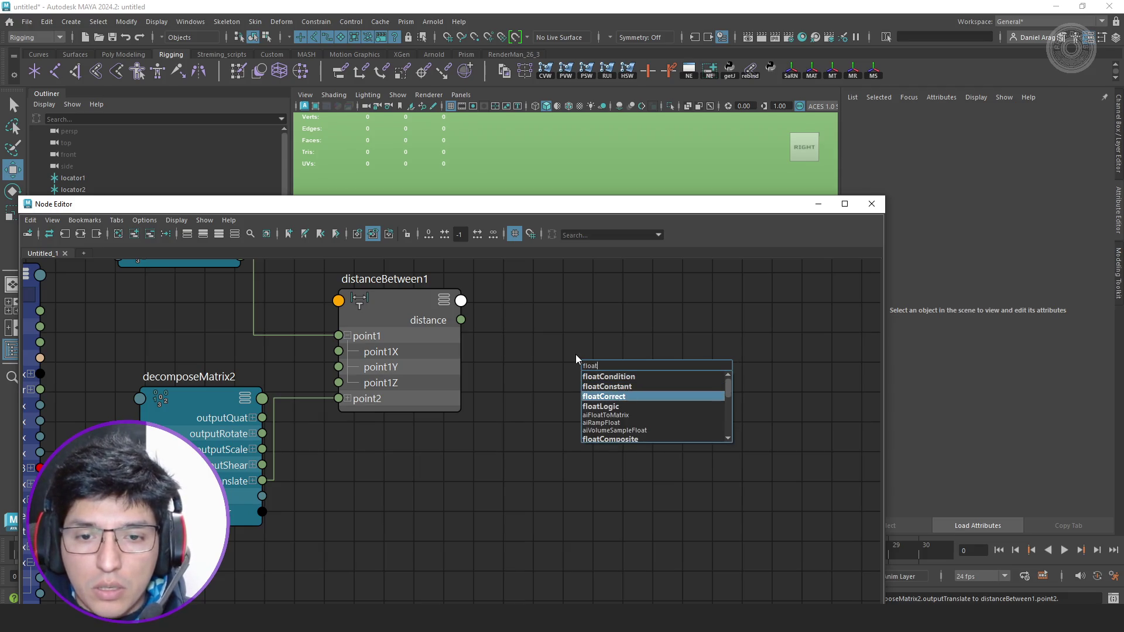
{"action": "key", "text": "Down"}
{"action": "key", "text": "Down"}
{"action": "key", "text": "Down"}
{"action": "key", "text": "Down"}
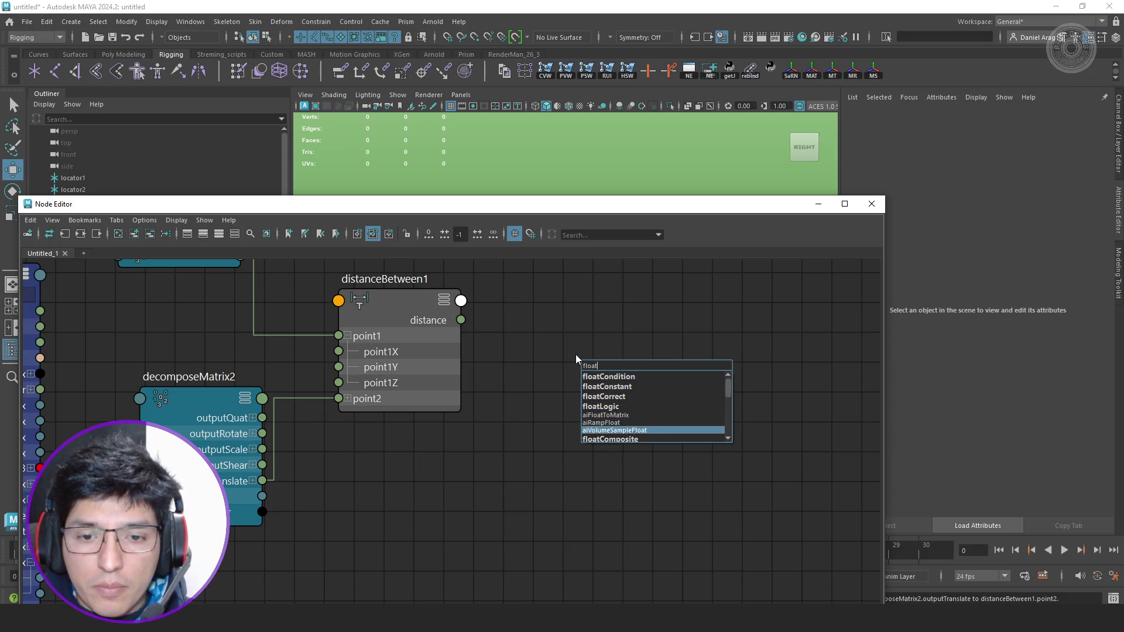
{"action": "key", "text": "Down"}
{"action": "key", "text": "Down"}
{"action": "key", "text": "Down"}
{"action": "key", "text": "Return"}
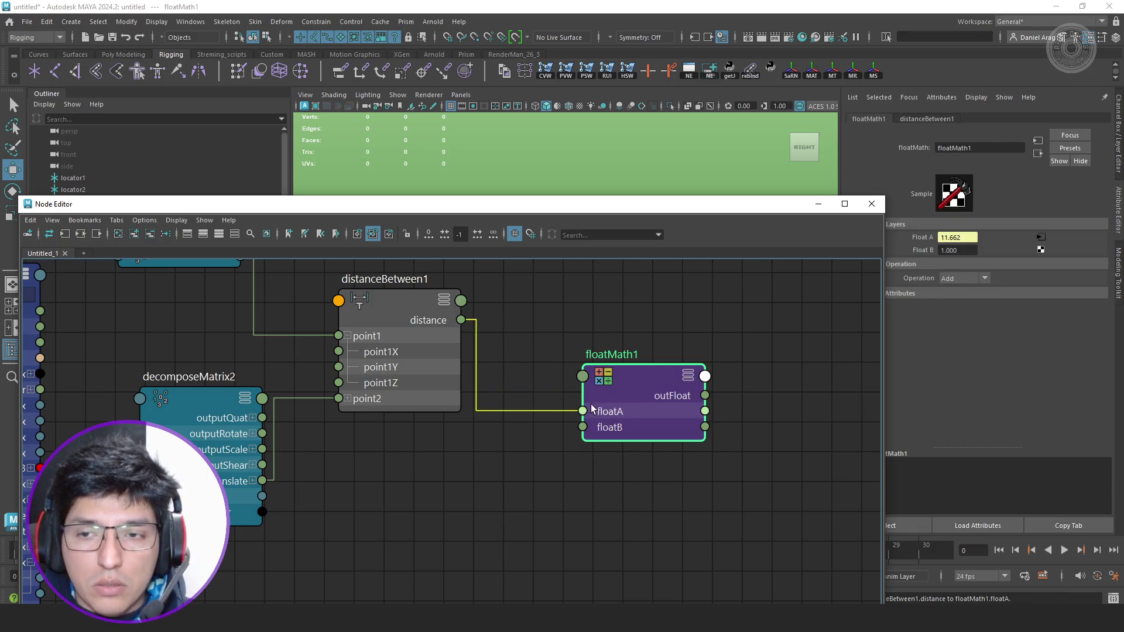
{"action": "scroll", "coordinate": [527, 447], "scroll_direction": "down", "scroll_amount": 5}
{"action": "mouse_move", "coordinate": [489, 210]}
{"action": "left_mouse_down"}
{"action": "mouse_move", "coordinate": [650, 211]}
{"action": "mouse_move", "coordinate": [609, 200]}
{"action": "left_mouse_up"}
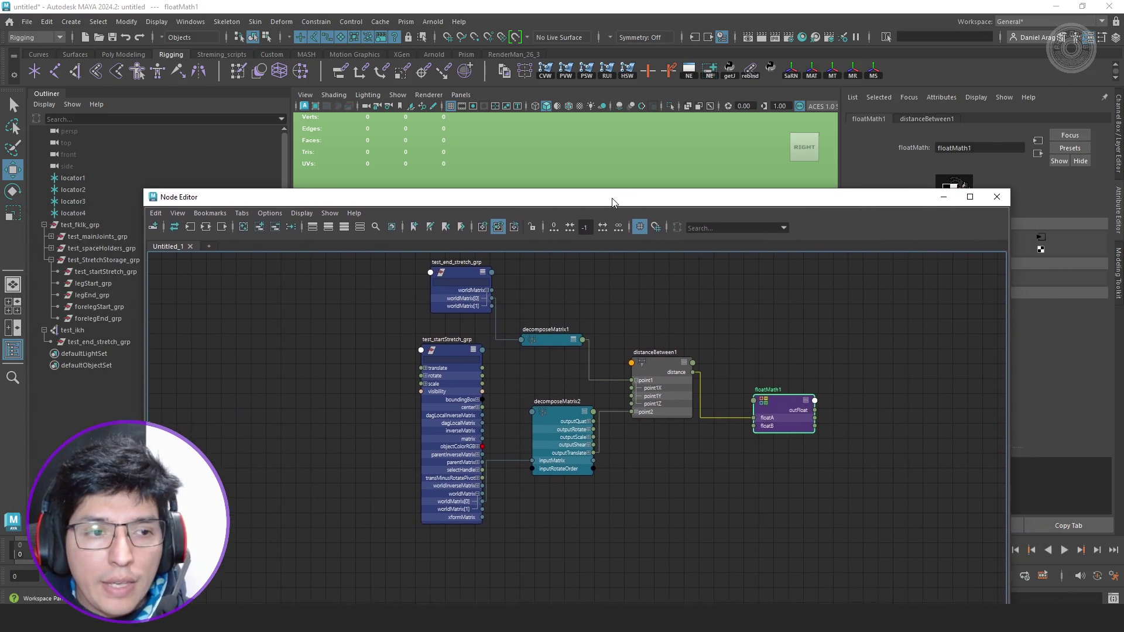
Graph the downstream network of legEnd_grp and forelegEnd_grp in a new tab.
{"action": "left_click", "coordinate": [103, 296]}
{"action": "left_click", "coordinate": [103, 318], "text": "ctrl"}
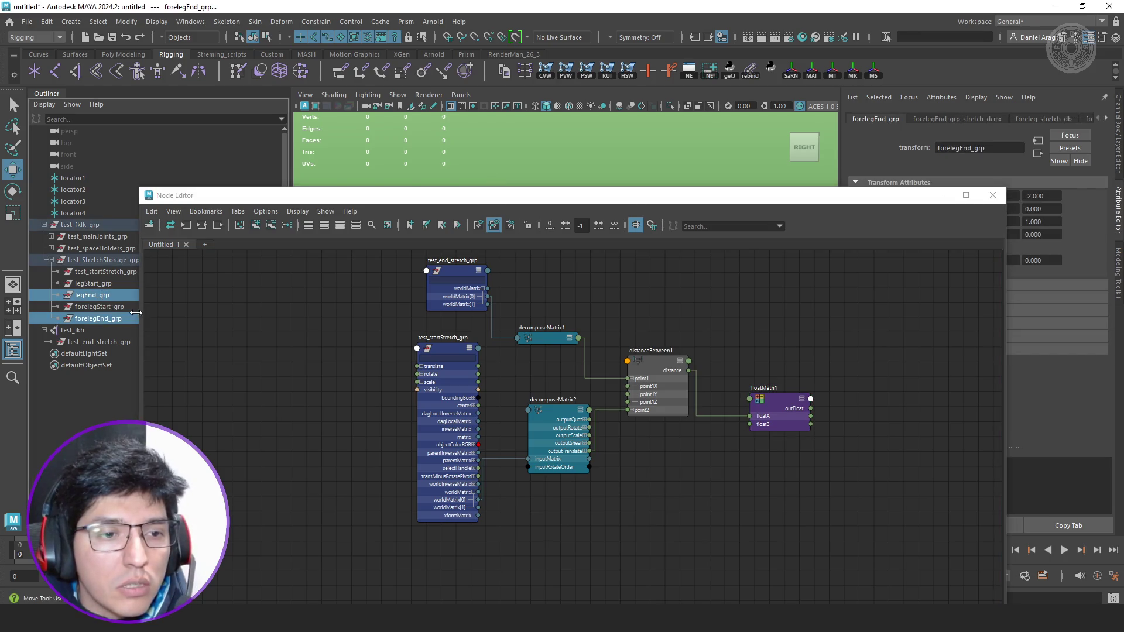
{"action": "left_click", "coordinate": [204, 245]}
{"action": "left_click", "coordinate": [218, 224]}
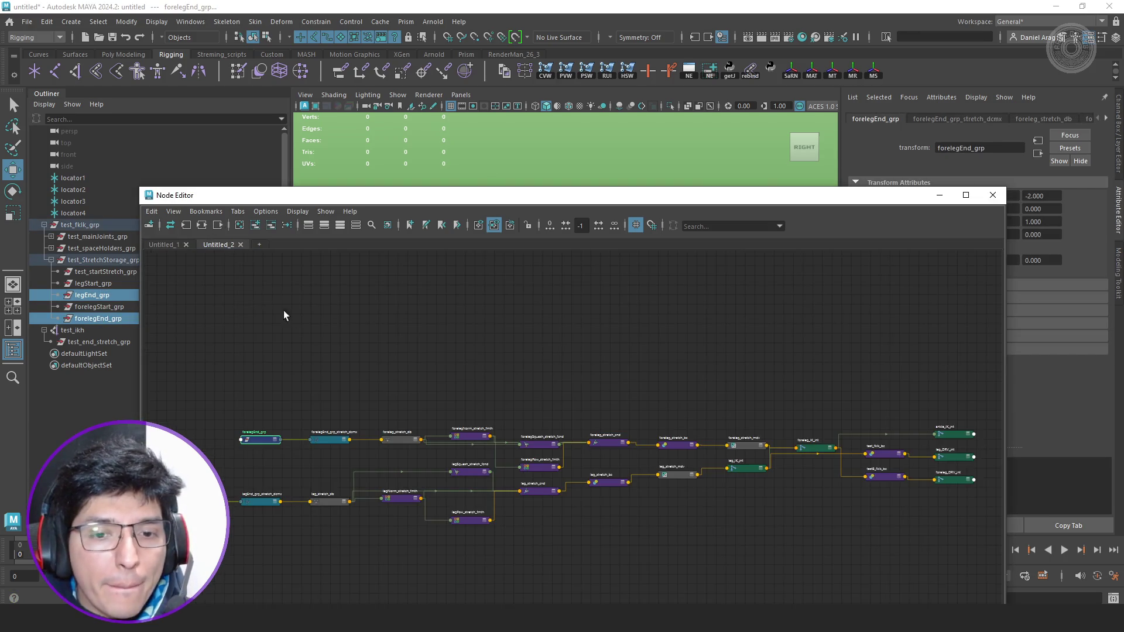
Add the leg_stretch_db and foreleg_stretch_db nodes to the first graph tab.
{"action": "left_click", "coordinate": [396, 478]}
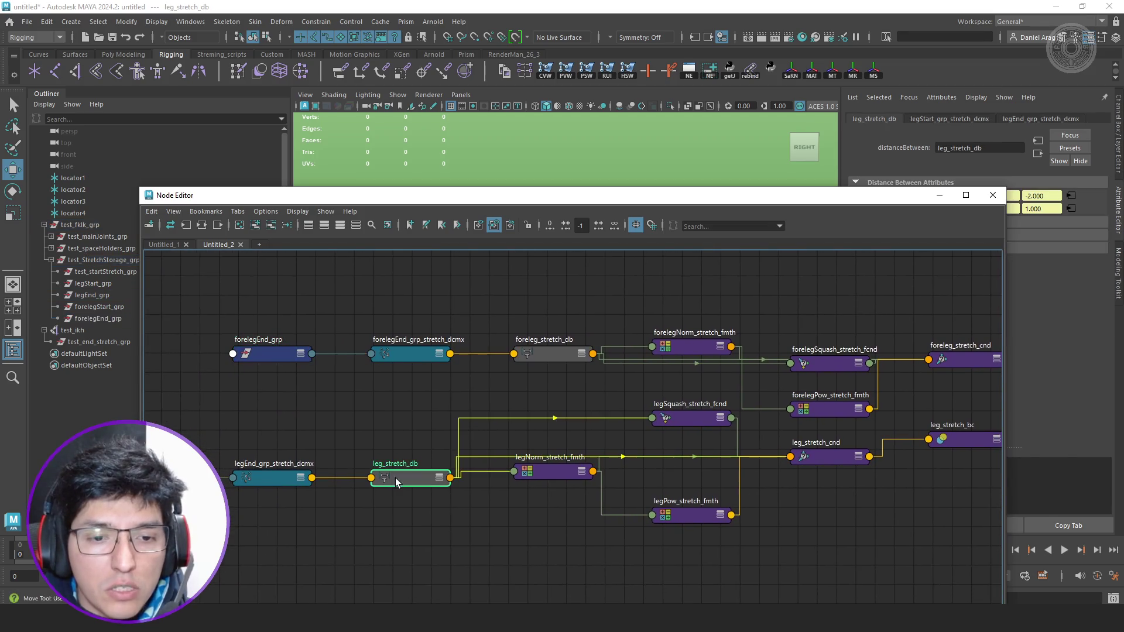
{"action": "left_click", "coordinate": [535, 354]}
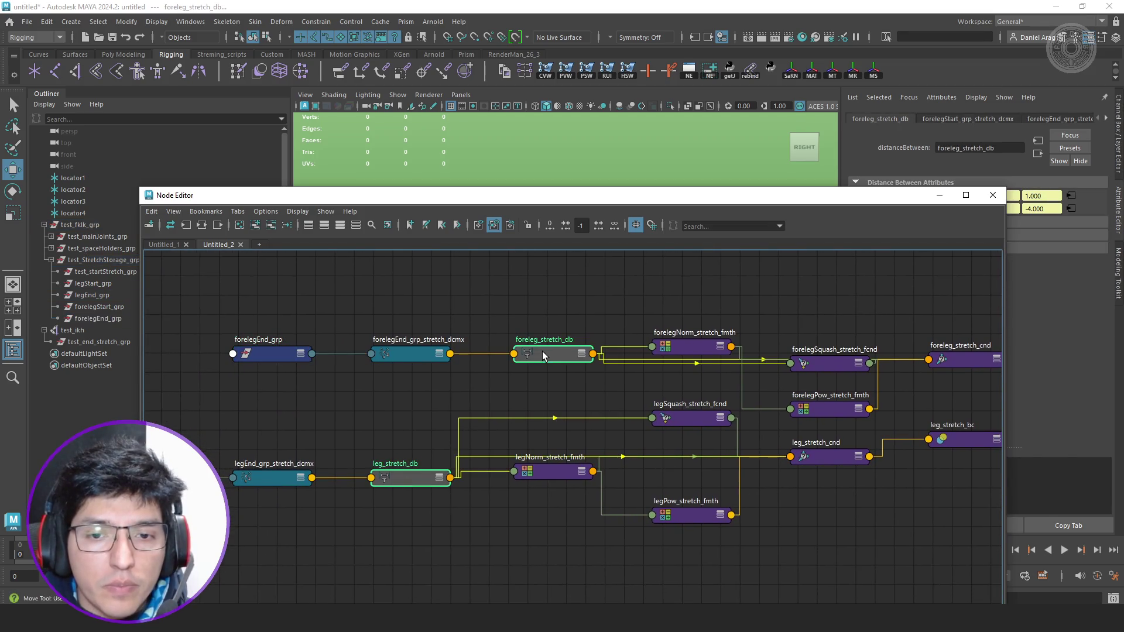
{"action": "left_click", "coordinate": [164, 244]}
{"action": "left_click", "coordinate": [256, 226]}
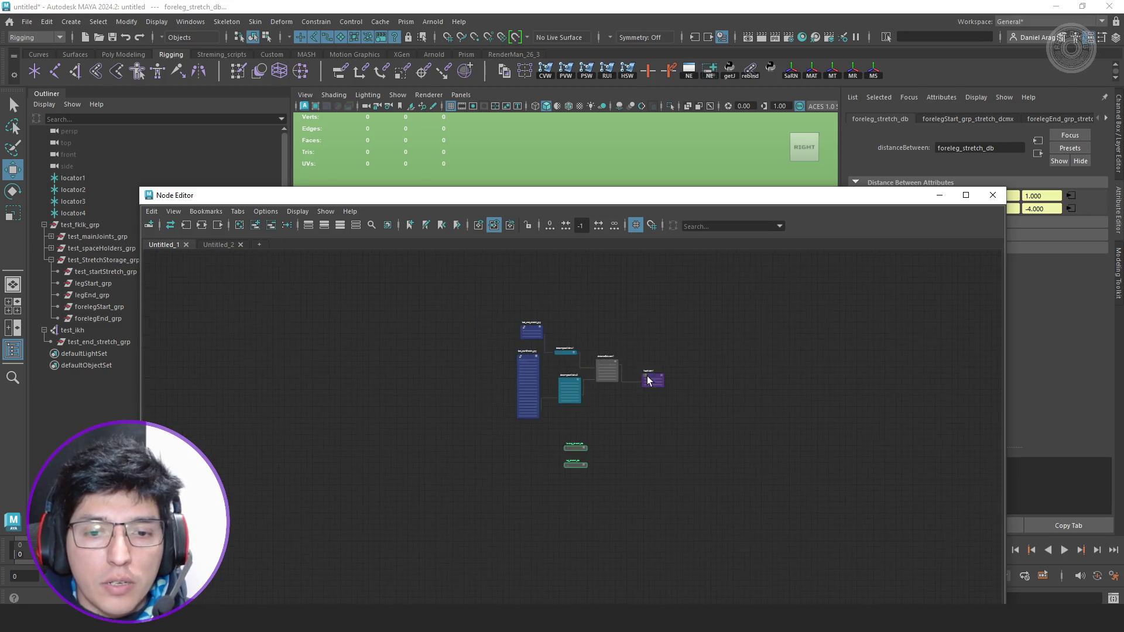
Create a sum1 node expanded to show its inputs.
{"action": "left_click", "coordinate": [565, 383]}
{"action": "key", "text": "Tab"}
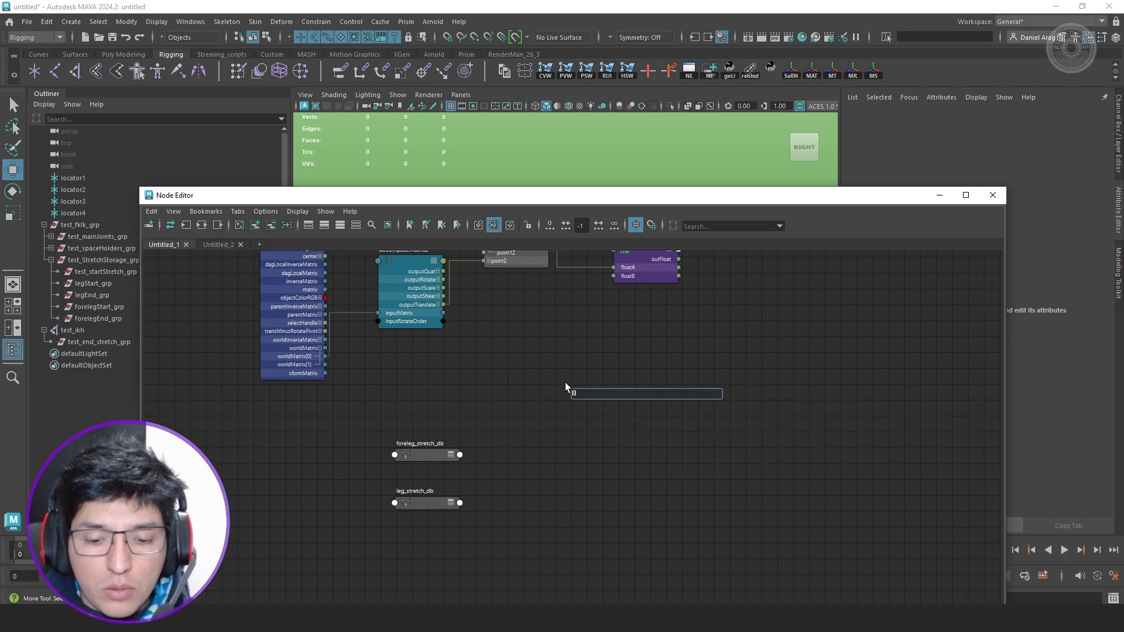
{"action": "type", "text": "plus"}
{"action": "key", "text": "BackSpace"}
{"action": "key", "text": "BackSpace"}
{"action": "key", "text": "BackSpace"}
{"action": "key", "text": "BackSpace"}
{"action": "type", "text": "sum"}
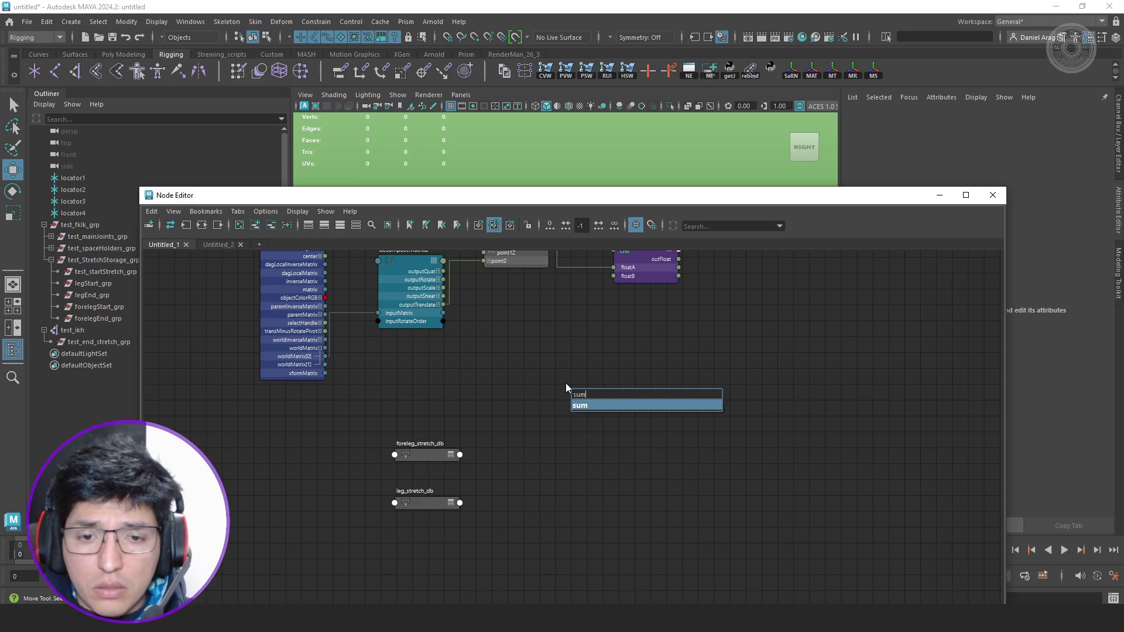
{"action": "key", "text": "Return"}
{"action": "key", "text": "3"}
{"action": "scroll", "coordinate": [569, 382], "scroll_direction": "up", "scroll_amount": 3}
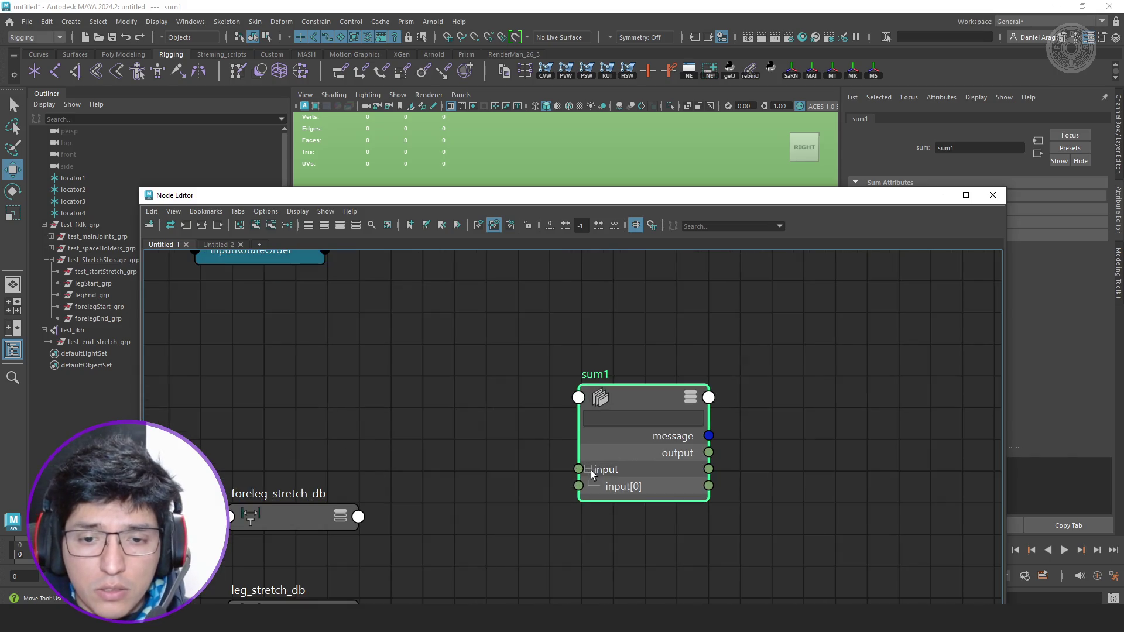
Feed the foreleg_stretch_db and leg_stretch_db distances into sum1's inputs.
{"action": "middle_click_drag", "start_coordinate": [483, 495], "coordinate": [497, 422], "text": "alt"}
{"action": "mouse_move", "coordinate": [310, 443]}
{"action": "left_mouse_down"}
{"action": "mouse_move", "coordinate": [323, 342]}
{"action": "mouse_move", "coordinate": [614, 421]}
{"action": "mouse_move", "coordinate": [604, 411]}
{"action": "left_mouse_up"}
{"action": "mouse_move", "coordinate": [352, 538]}
{"action": "left_mouse_down"}
{"action": "mouse_move", "coordinate": [319, 498]}
{"action": "mouse_move", "coordinate": [614, 429]}
{"action": "left_mouse_up"}
{"action": "scroll", "coordinate": [628, 424], "scroll_direction": "down", "scroll_amount": 5}
{"action": "scroll", "coordinate": [534, 453], "scroll_direction": "up", "scroll_amount": 3}
{"action": "scroll", "coordinate": [483, 425], "scroll_direction": "up", "scroll_amount": 2}
{"action": "scroll", "coordinate": [482, 426], "scroll_direction": "down", "scroll_amount": 2}
{"action": "scroll", "coordinate": [590, 539], "scroll_direction": "up", "scroll_amount": 2}
{"action": "left_click", "coordinate": [474, 523]}
{"action": "left_click", "coordinate": [527, 486]}
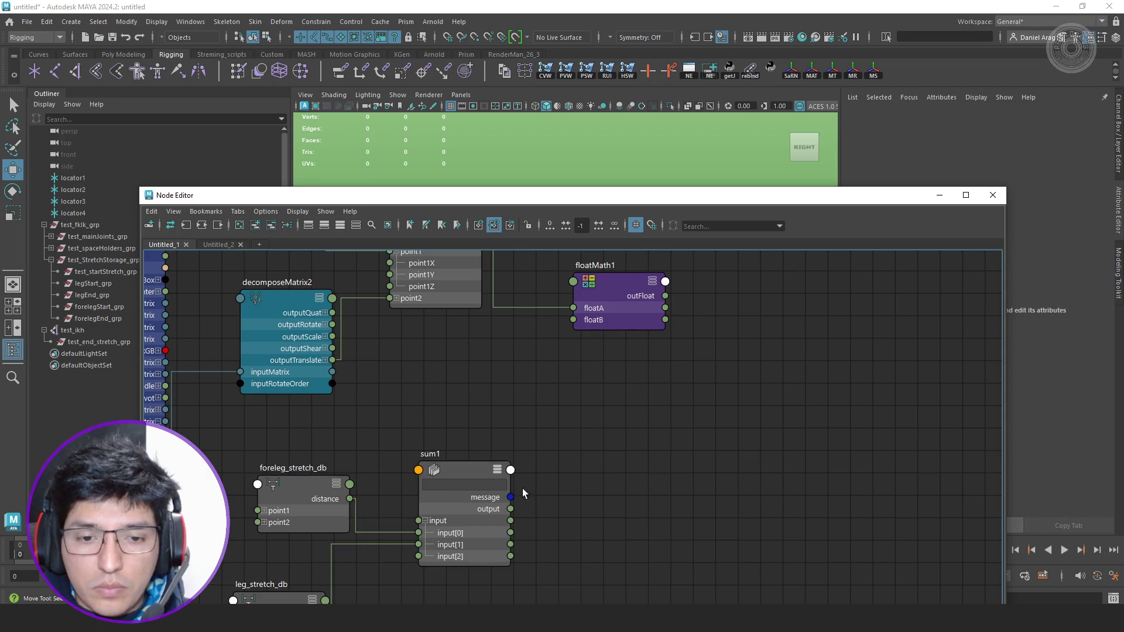
Connect sum1 output to floatMath1 floatB and check its values in the Attribute Editor.
{"action": "left_click_drag", "start_coordinate": [511, 510], "coordinate": [579, 320]}
{"action": "left_click", "coordinate": [579, 320]}
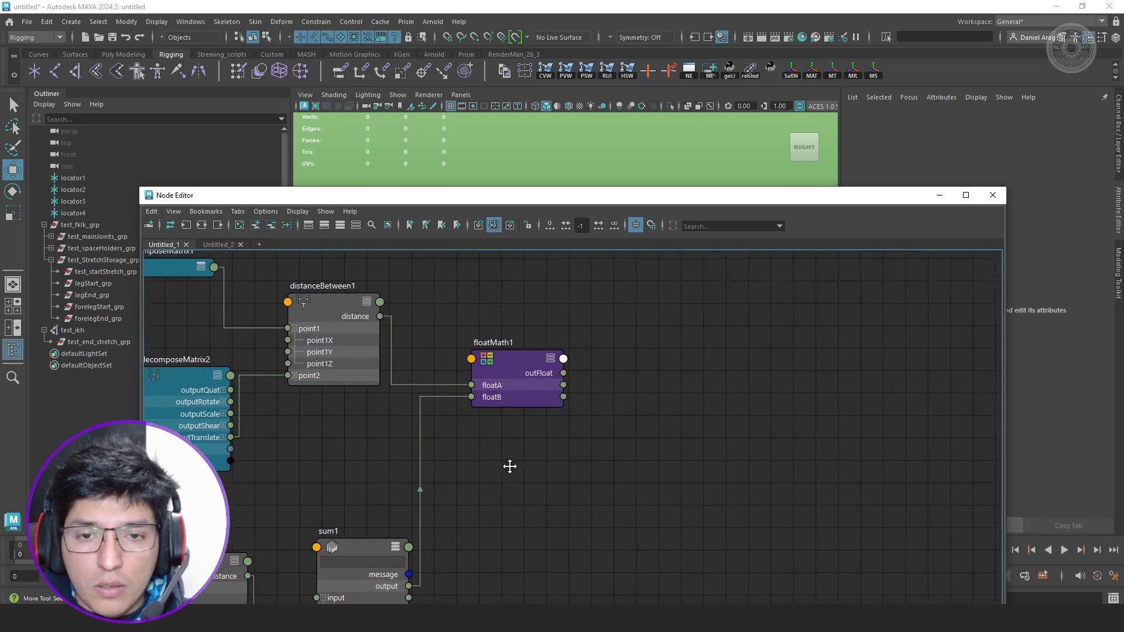
{"action": "middle_click_drag", "start_coordinate": [579, 321], "coordinate": [478, 380], "text": "alt"}
{"action": "left_click_drag", "start_coordinate": [819, 196], "coordinate": [593, 196]}
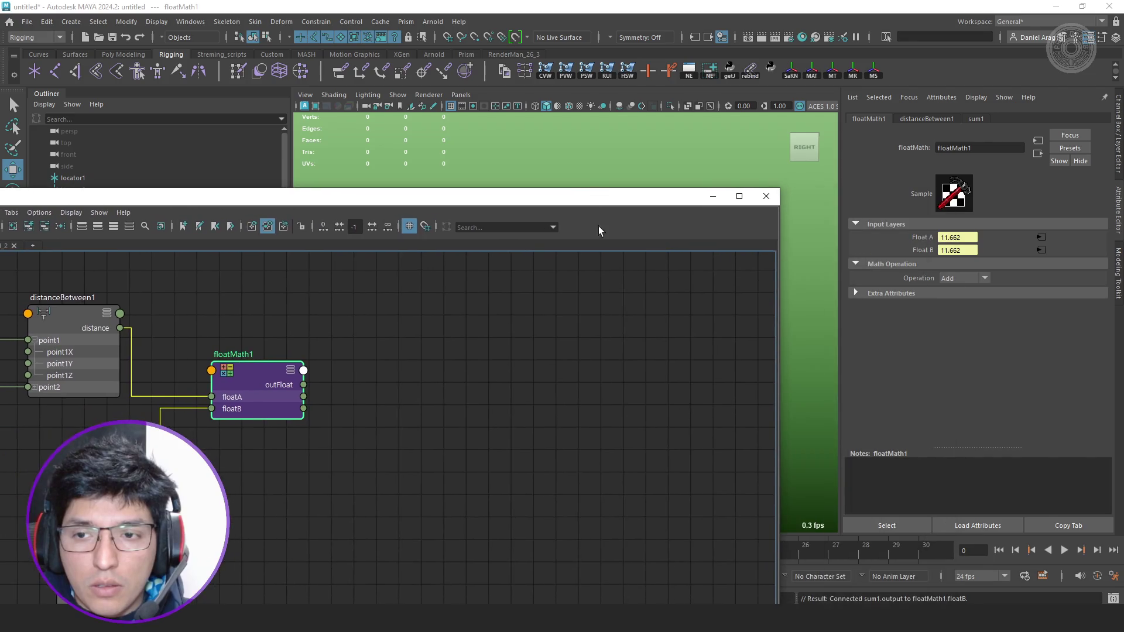
{"action": "middle_click_drag", "start_coordinate": [598, 216], "coordinate": [709, 378], "text": "alt"}
{"action": "scroll", "coordinate": [598, 376], "scroll_direction": "up", "scroll_amount": 2}
{"action": "middle_click_drag", "start_coordinate": [552, 419], "coordinate": [680, 397], "text": "alt"}
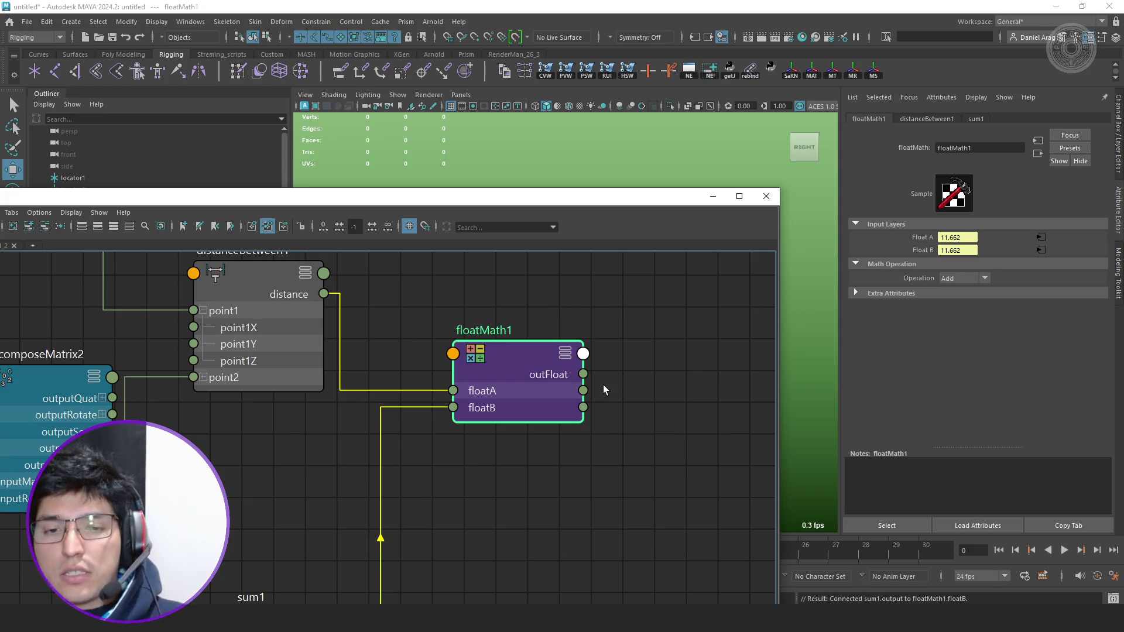
{"action": "scroll", "coordinate": [603, 385], "scroll_direction": "down", "scroll_amount": 3}
{"action": "scroll", "coordinate": [610, 397], "scroll_direction": "up", "scroll_amount": 1}
{"action": "scroll", "coordinate": [589, 472], "scroll_direction": "down", "scroll_amount": 2}
{"action": "scroll", "coordinate": [426, 408], "scroll_direction": "up", "scroll_amount": 3}
{"action": "scroll", "coordinate": [458, 391], "scroll_direction": "down", "scroll_amount": 3}
{"action": "scroll", "coordinate": [436, 402], "scroll_direction": "down", "scroll_amount": 1}
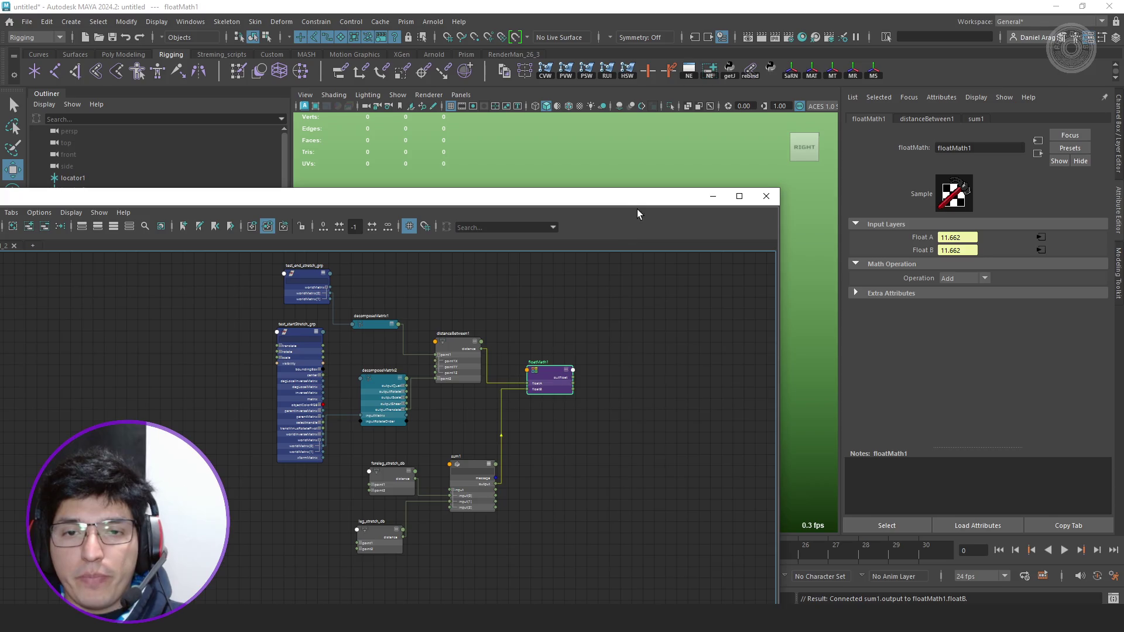
Delete the test sum1 and floatMath1 nodes, leaving distanceBetween1.
{"action": "mouse_move", "coordinate": [636, 209]}
{"action": "left_mouse_down"}
{"action": "mouse_move", "coordinate": [394, 261]}
{"action": "mouse_move", "coordinate": [601, 207]}
{"action": "left_mouse_up"}
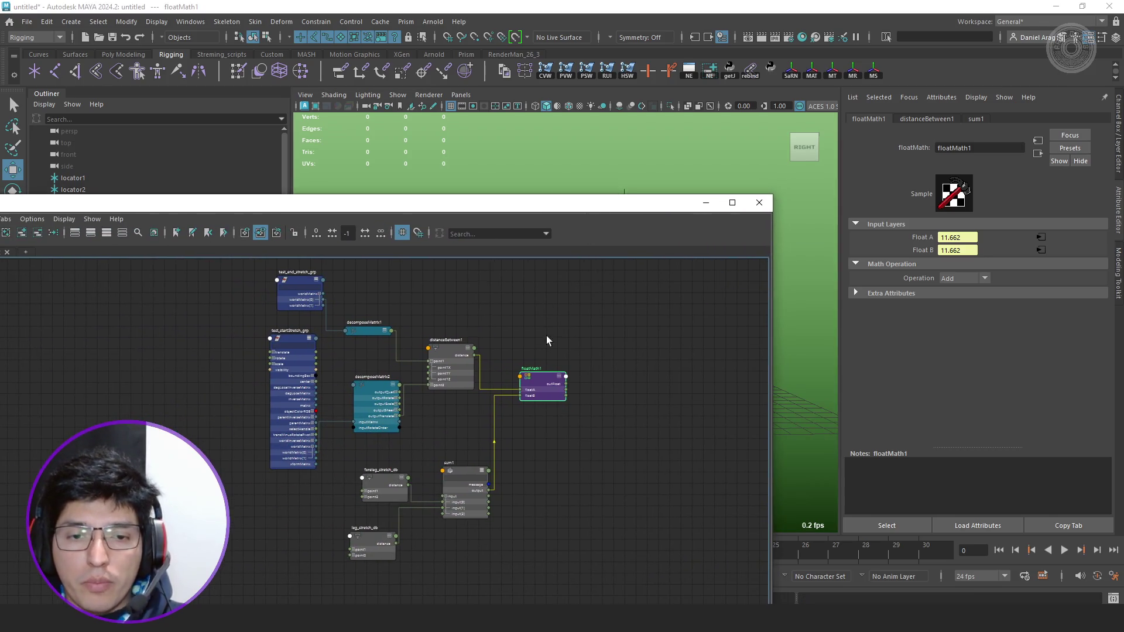
{"action": "scroll", "coordinate": [516, 471], "scroll_direction": "up", "scroll_amount": 3}
{"action": "left_click", "coordinate": [497, 476]}
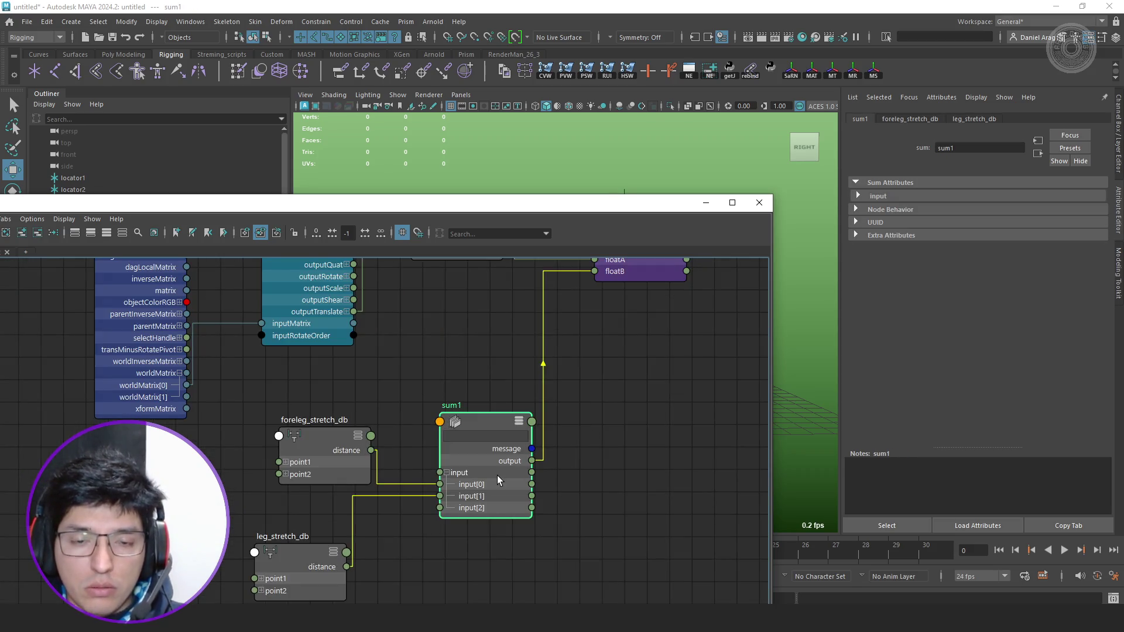
{"action": "key", "text": "Delete"}
{"action": "scroll", "coordinate": [498, 475], "scroll_direction": "down", "scroll_amount": 3}
{"action": "key", "text": "a"}
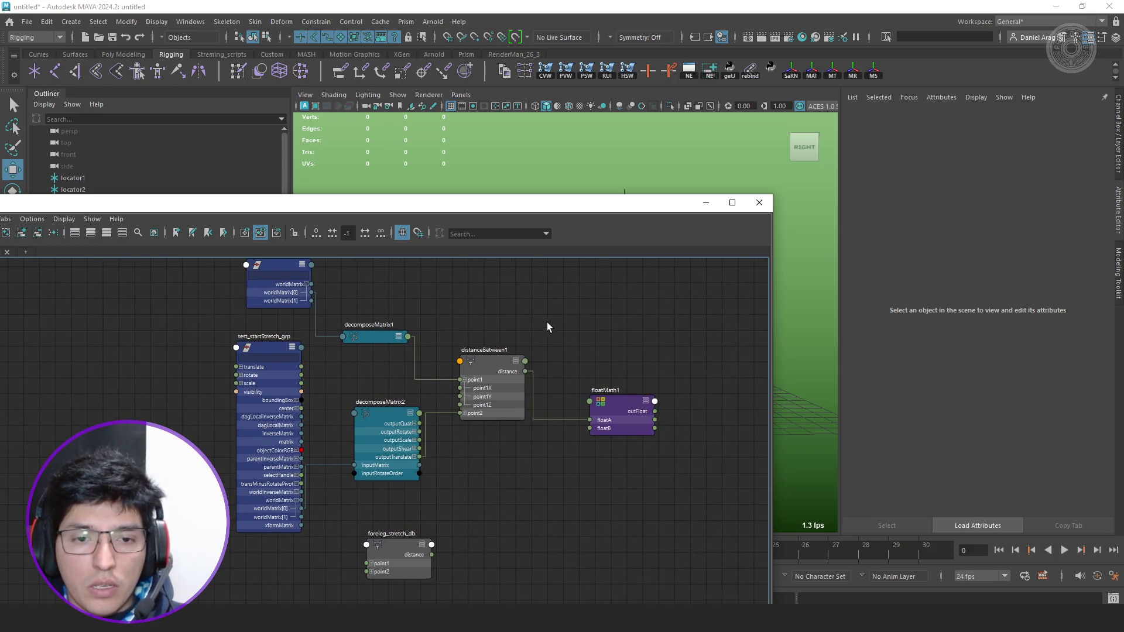
{"action": "scroll", "coordinate": [509, 305], "scroll_direction": "down", "scroll_amount": 2}
{"action": "left_click", "coordinate": [585, 390]}
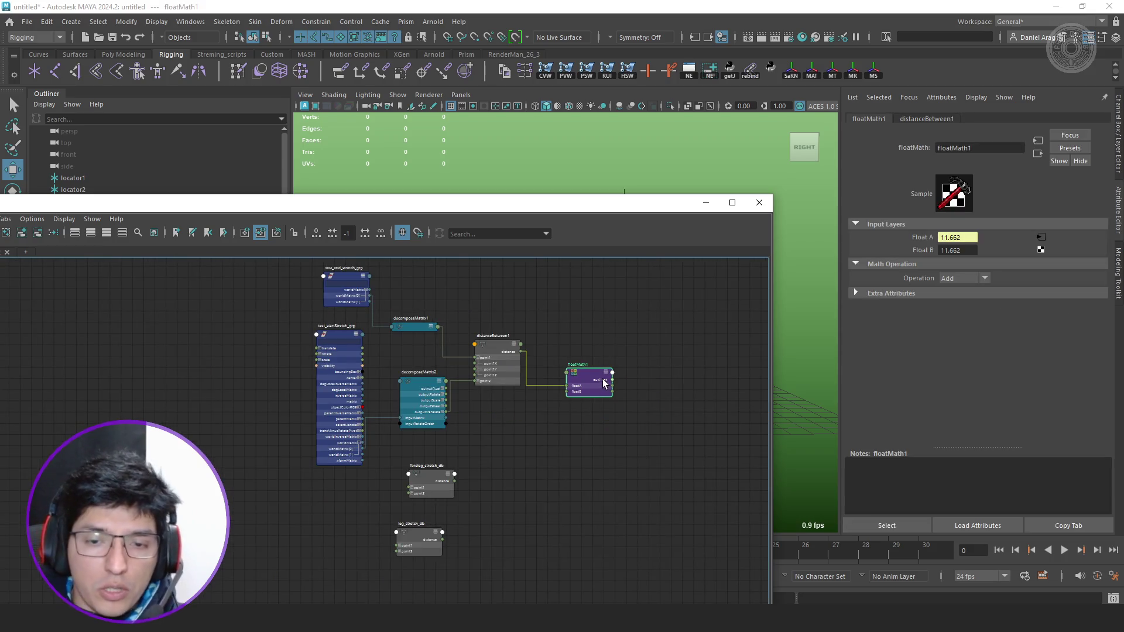
{"action": "key", "text": "Delete"}
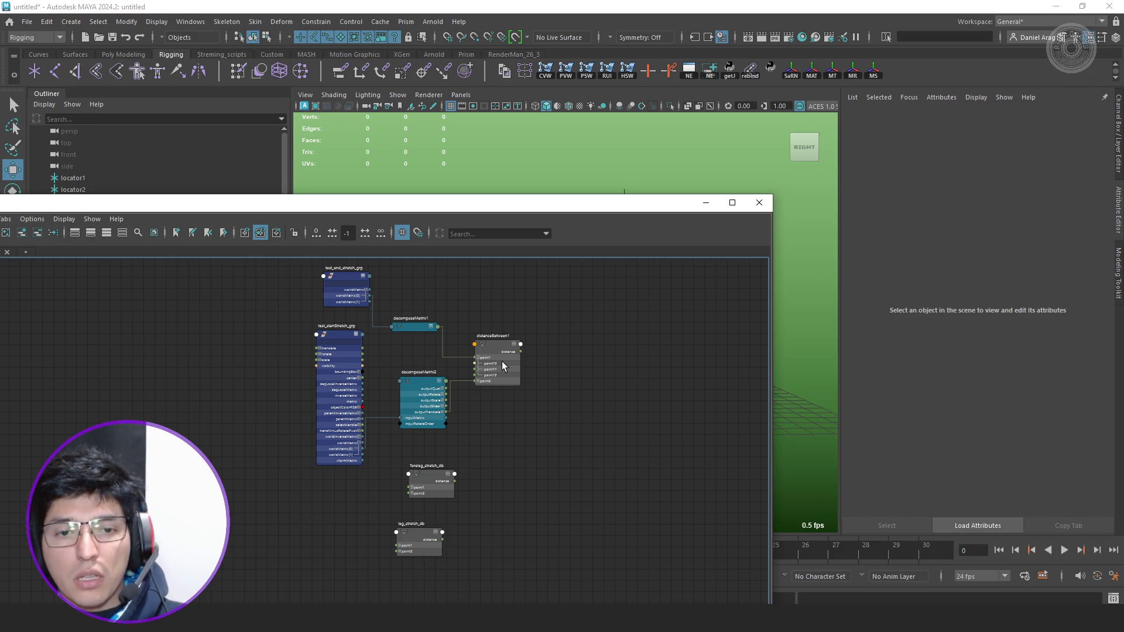
{"action": "left_click", "coordinate": [502, 362]}
{"action": "scroll", "coordinate": [454, 342], "scroll_direction": "up", "scroll_amount": 3}
{"action": "scroll", "coordinate": [454, 327], "scroll_direction": "down", "scroll_amount": 2}
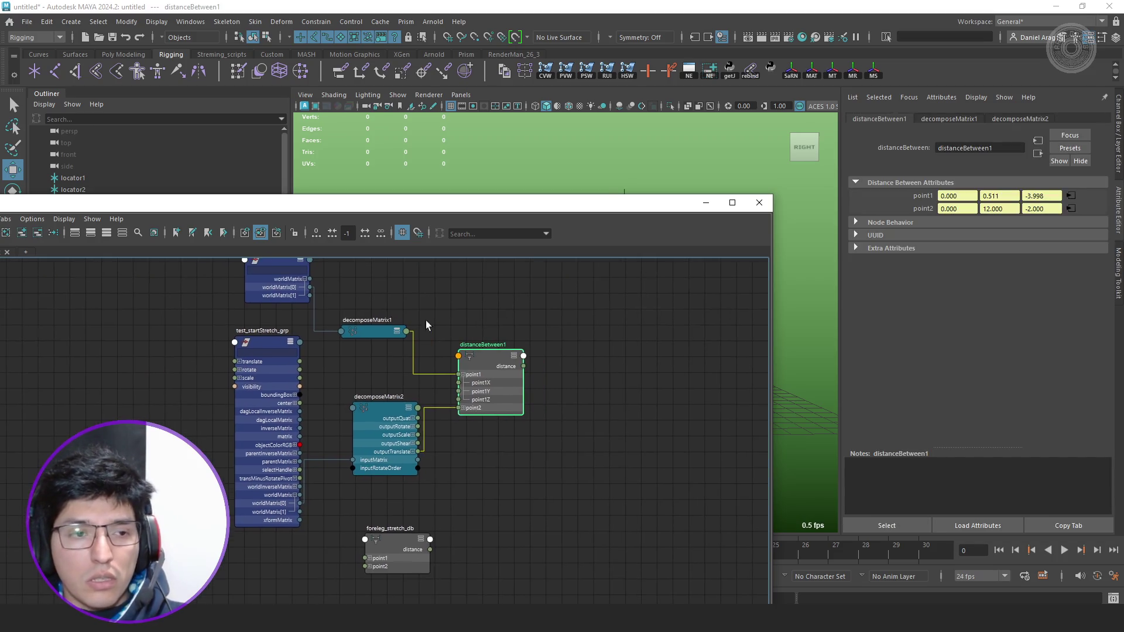
Switch to the Untitled_2 network and spread it into a wide layout.
{"action": "left_click_drag", "start_coordinate": [251, 213], "coordinate": [460, 188]}
{"action": "left_click", "coordinate": [199, 228]}
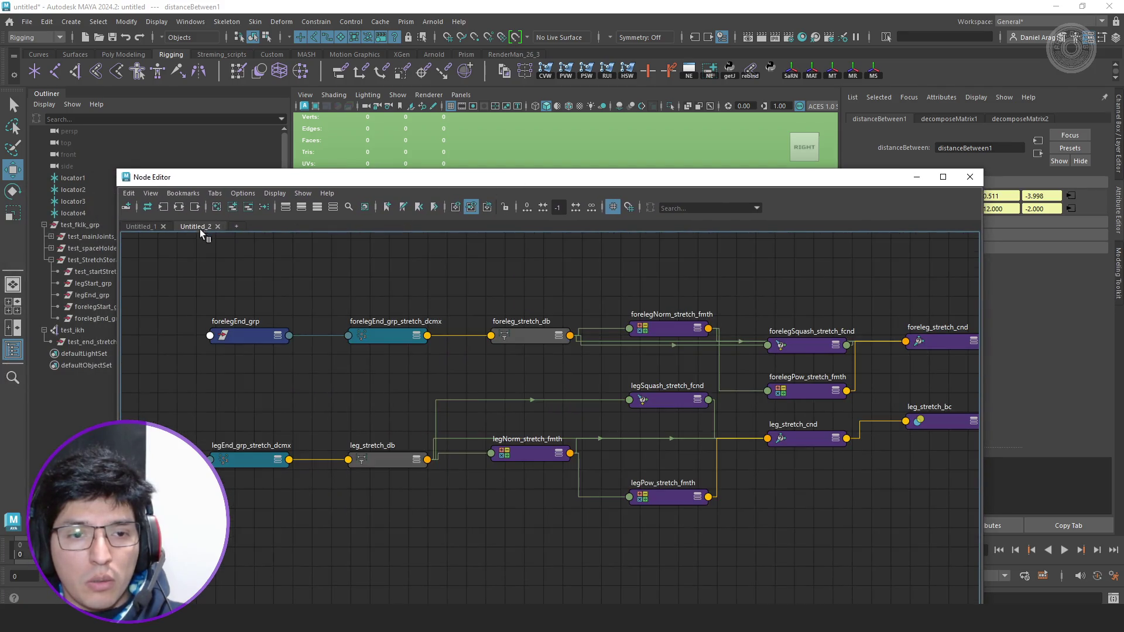
{"action": "scroll", "coordinate": [534, 369], "scroll_direction": "down", "scroll_amount": 3}
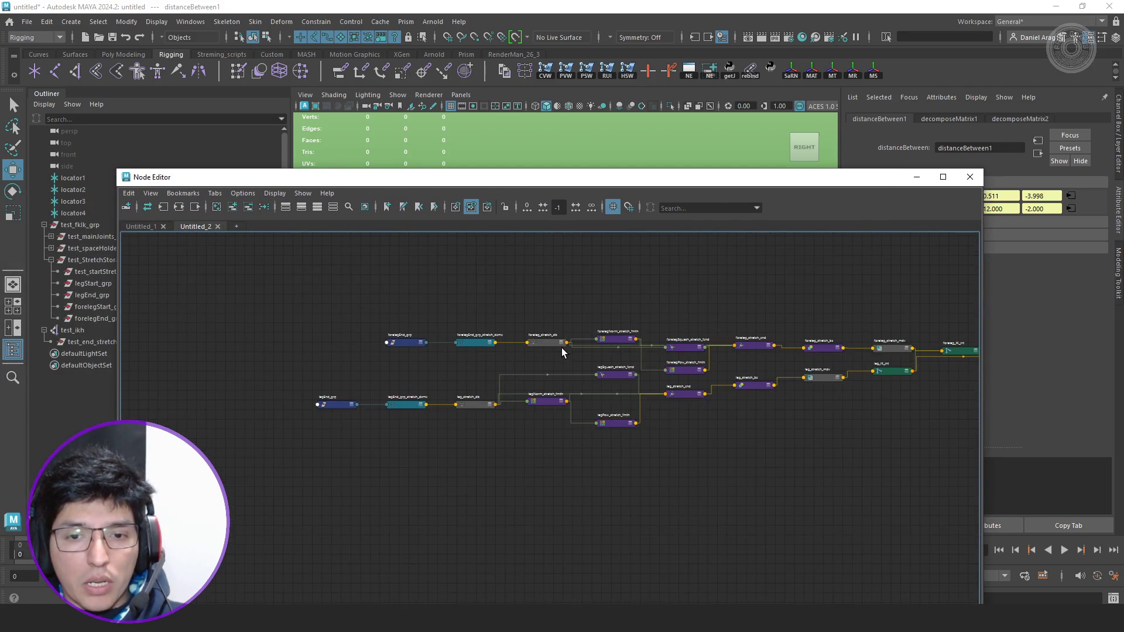
{"action": "left_click", "coordinate": [229, 207]}
{"action": "scroll", "coordinate": [492, 370], "scroll_direction": "up", "scroll_amount": 2}
{"action": "scroll", "coordinate": [492, 370], "scroll_direction": "up", "scroll_amount": 2}
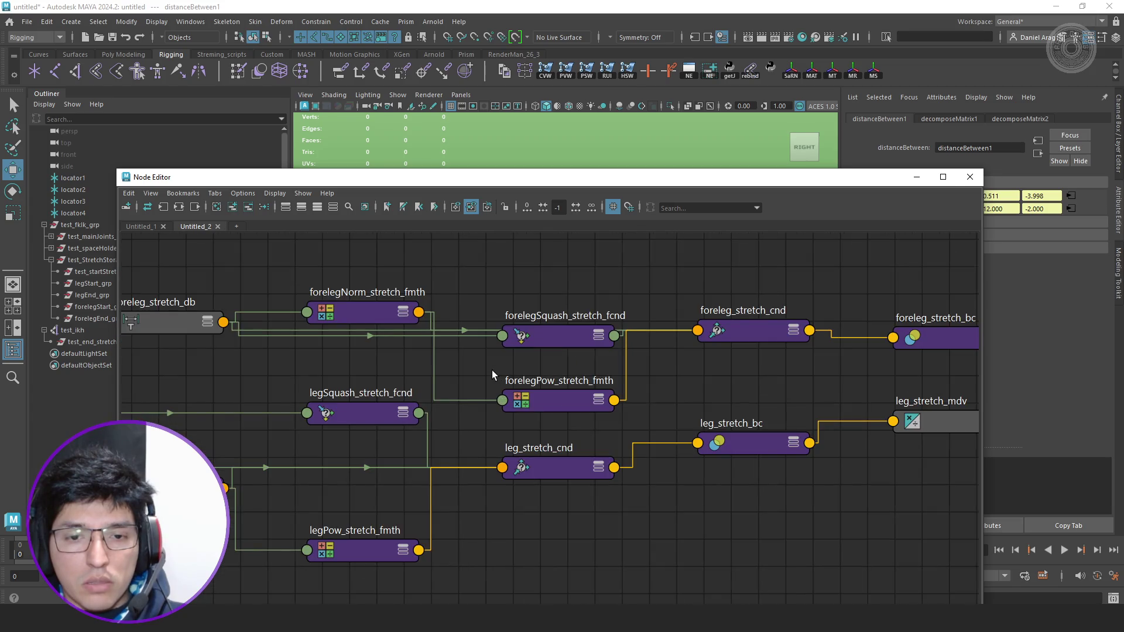
{"action": "key", "text": "ctrl+z"}
{"action": "key", "text": "shift+z"}
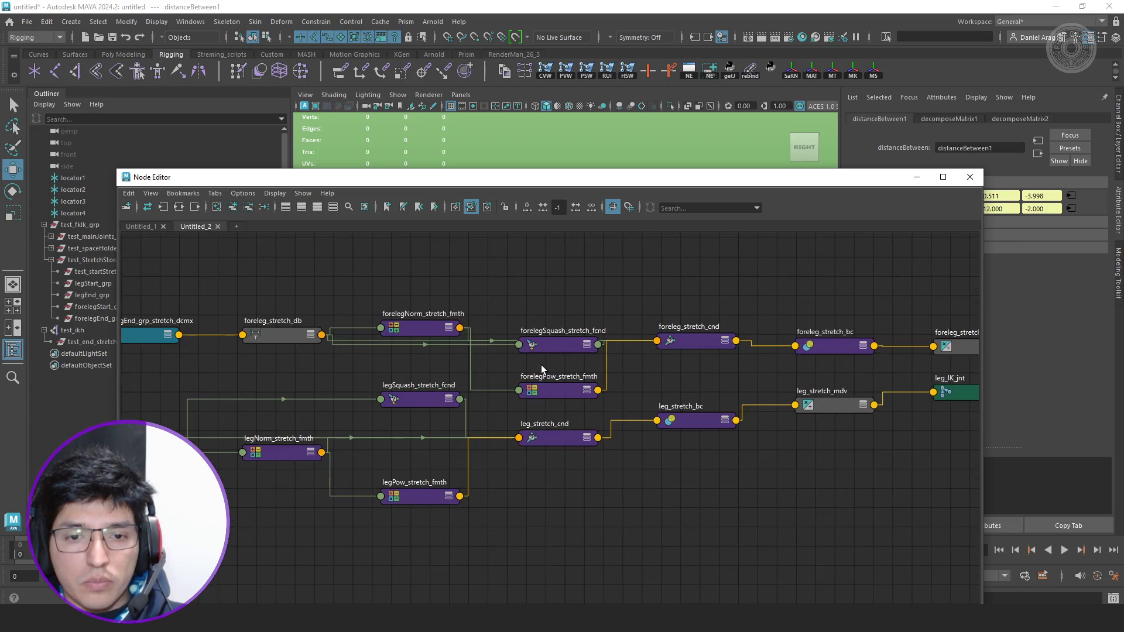
Reposition forelegSquash_stretch_fcnd and foreleg_stretch_db in the graph.
{"action": "left_click_drag", "start_coordinate": [560, 352], "coordinate": [574, 267]}
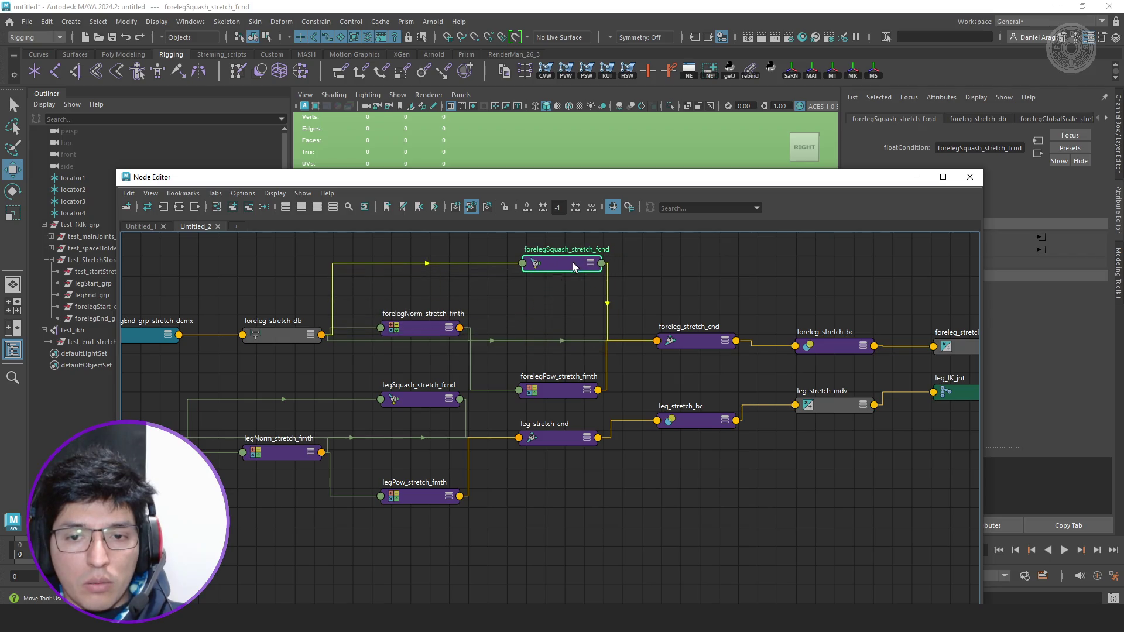
{"action": "middle_click_drag", "start_coordinate": [539, 332], "coordinate": [708, 313]}
{"action": "left_click", "coordinate": [486, 270]}
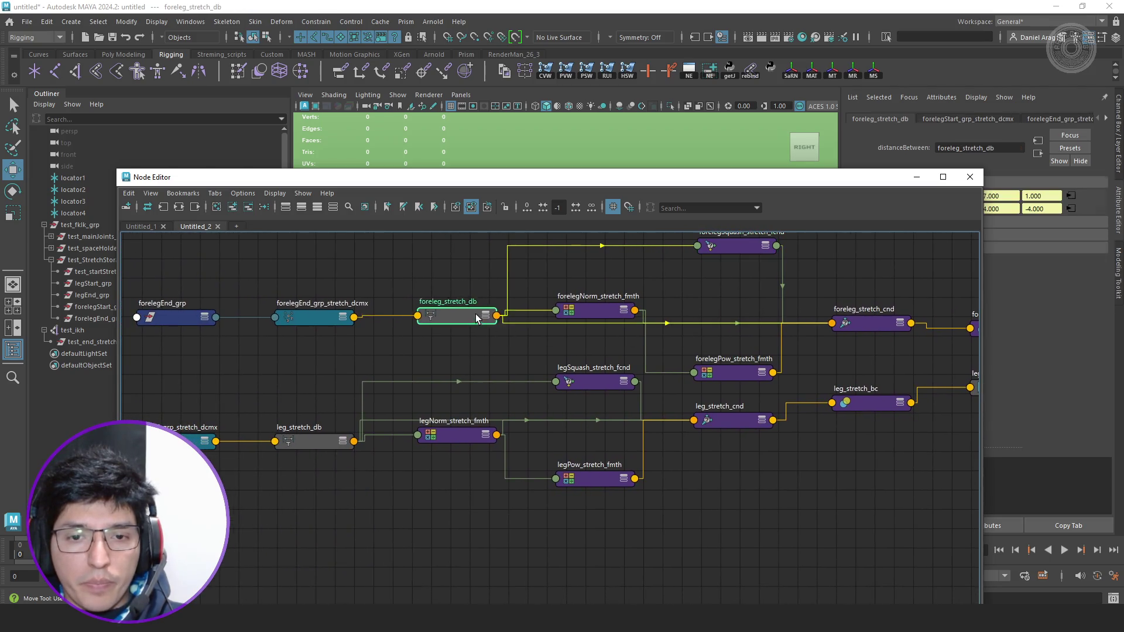
{"action": "left_click_drag", "start_coordinate": [486, 269], "coordinate": [481, 336]}
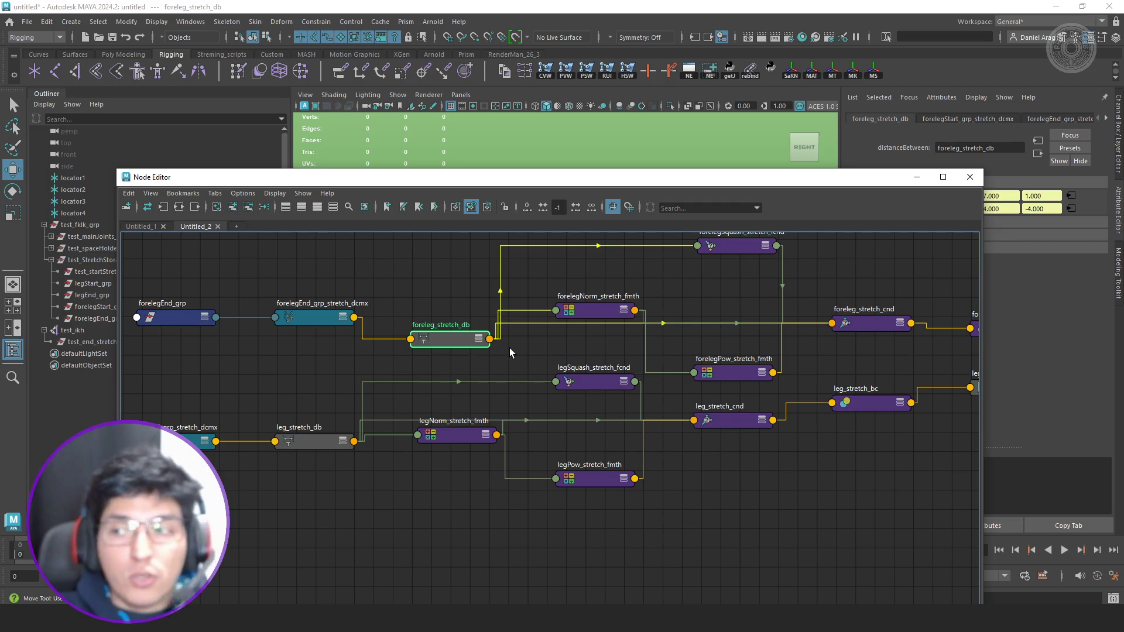
{"action": "scroll", "coordinate": [495, 355], "scroll_direction": "down", "scroll_amount": 3}
{"action": "scroll", "coordinate": [542, 379], "scroll_direction": "up", "scroll_amount": 4}
{"action": "scroll", "coordinate": [525, 378], "scroll_direction": "down", "scroll_amount": 4}
{"action": "scroll", "coordinate": [469, 379], "scroll_direction": "up", "scroll_amount": 2}
{"action": "scroll", "coordinate": [541, 383], "scroll_direction": "up", "scroll_amount": 2}
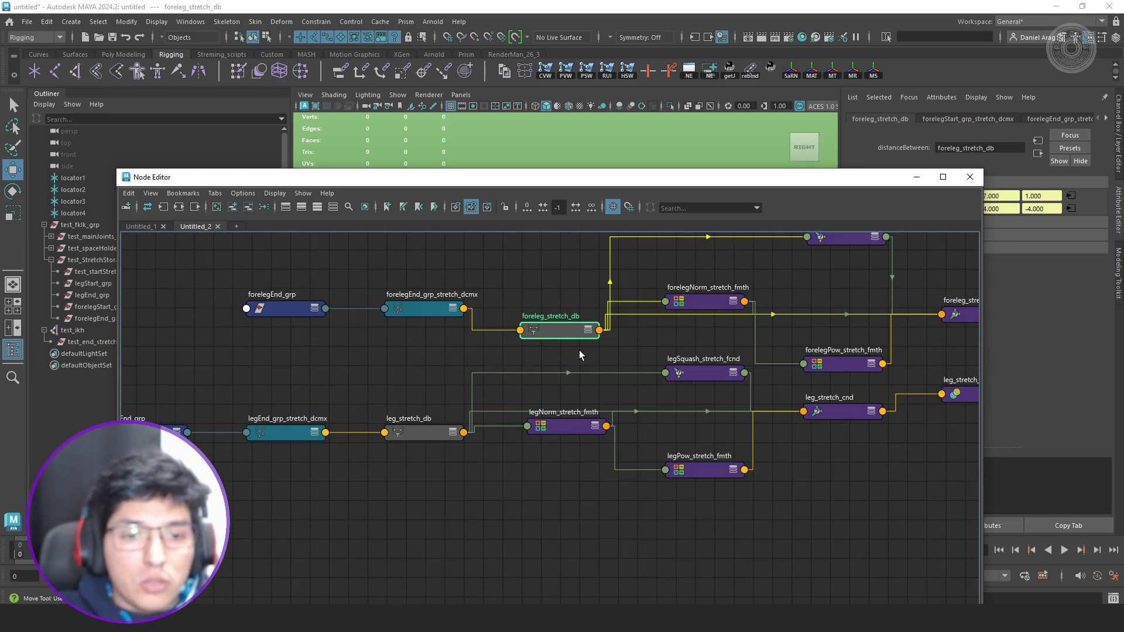
{"action": "scroll", "coordinate": [463, 309], "scroll_direction": "down", "scroll_amount": 2}
Move the three foreleg input nodes up and left into alignment.
{"action": "left_click_drag", "start_coordinate": [562, 314], "coordinate": [332, 366]}
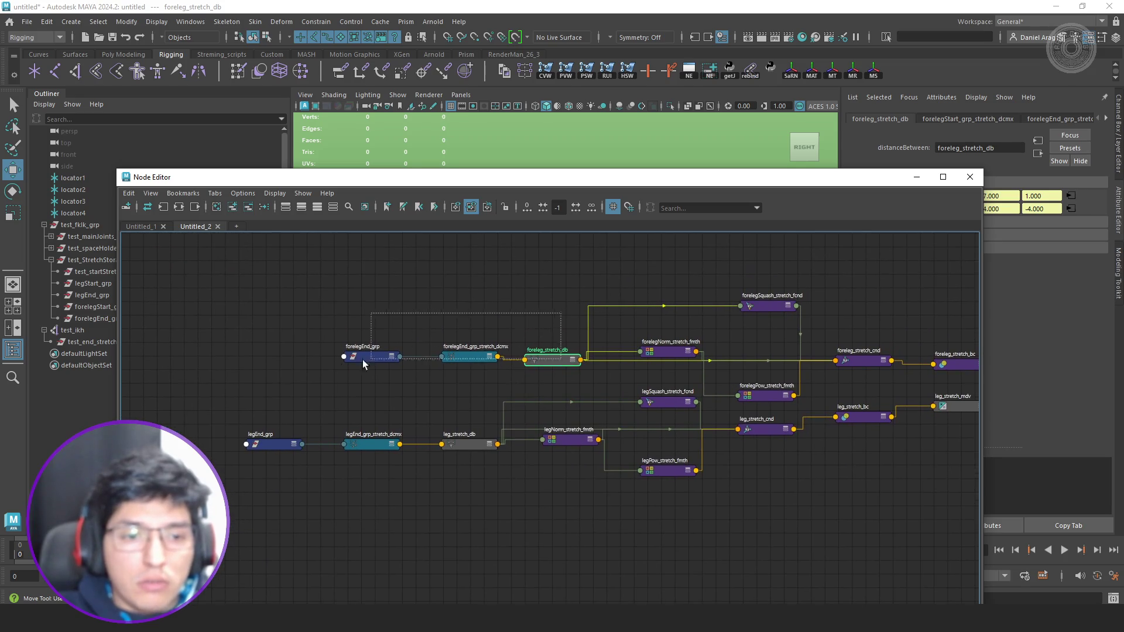
{"action": "left_click_drag", "start_coordinate": [462, 352], "coordinate": [395, 331]}
{"action": "left_click", "coordinate": [402, 331]}
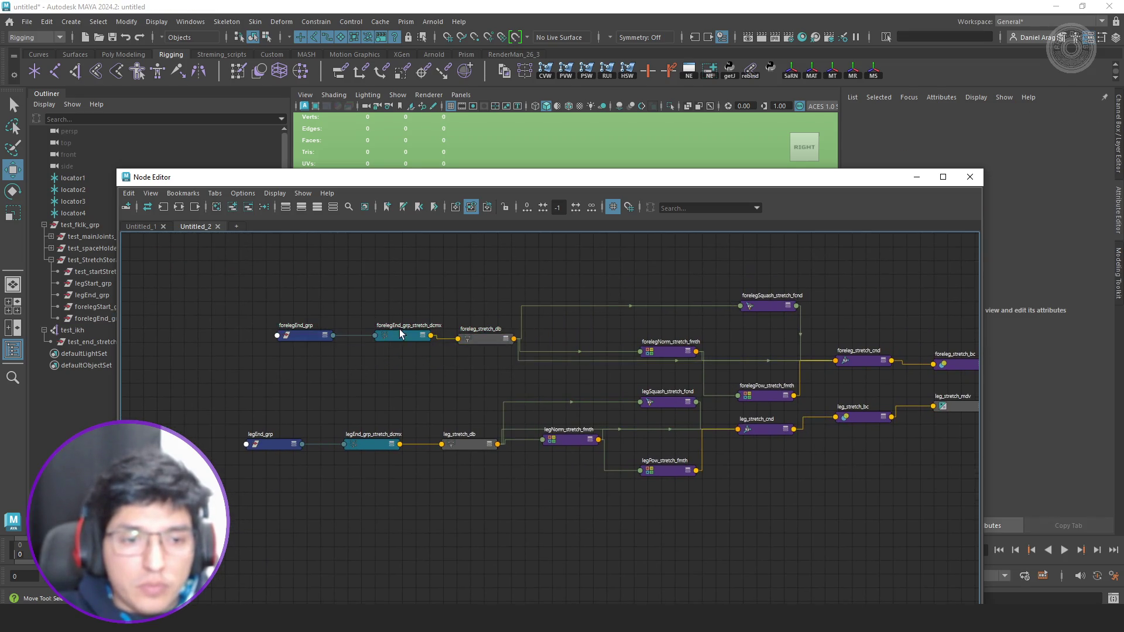
{"action": "left_click_drag", "start_coordinate": [304, 361], "coordinate": [304, 362]}
{"action": "left_click", "coordinate": [413, 320]}
{"action": "scroll", "coordinate": [428, 295], "scroll_direction": "up", "scroll_amount": 1}
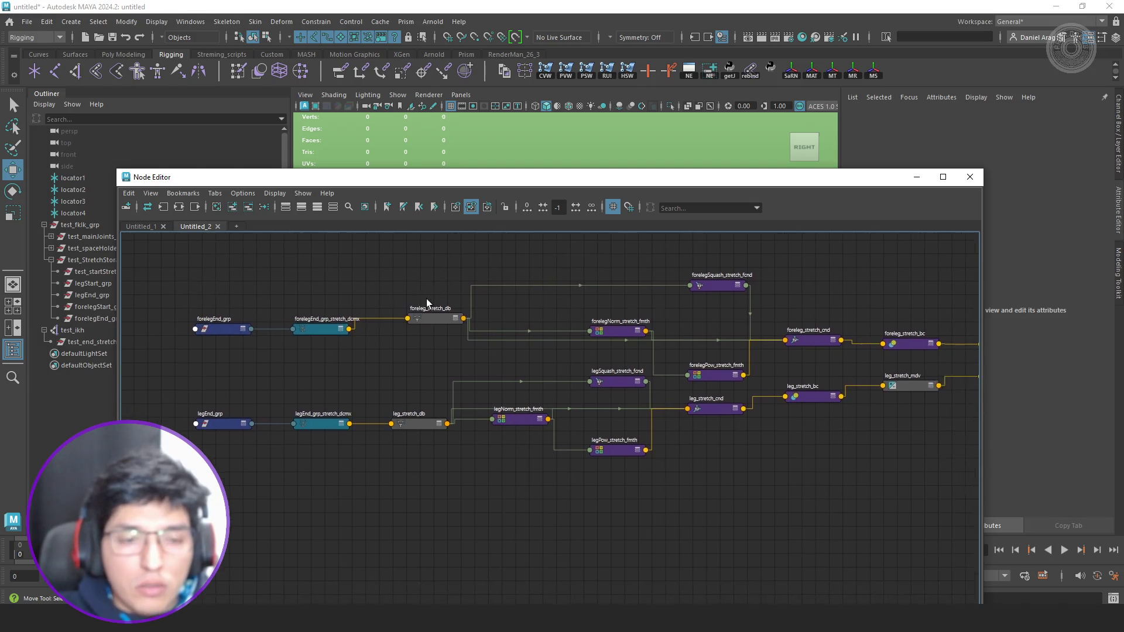
{"action": "scroll", "coordinate": [439, 357], "scroll_direction": "up", "scroll_amount": 1}
Create an addDoubleLinear1 node between the foreleg and leg chains.
{"action": "key", "text": "Tab"}
{"action": "type", "text": "fl"}
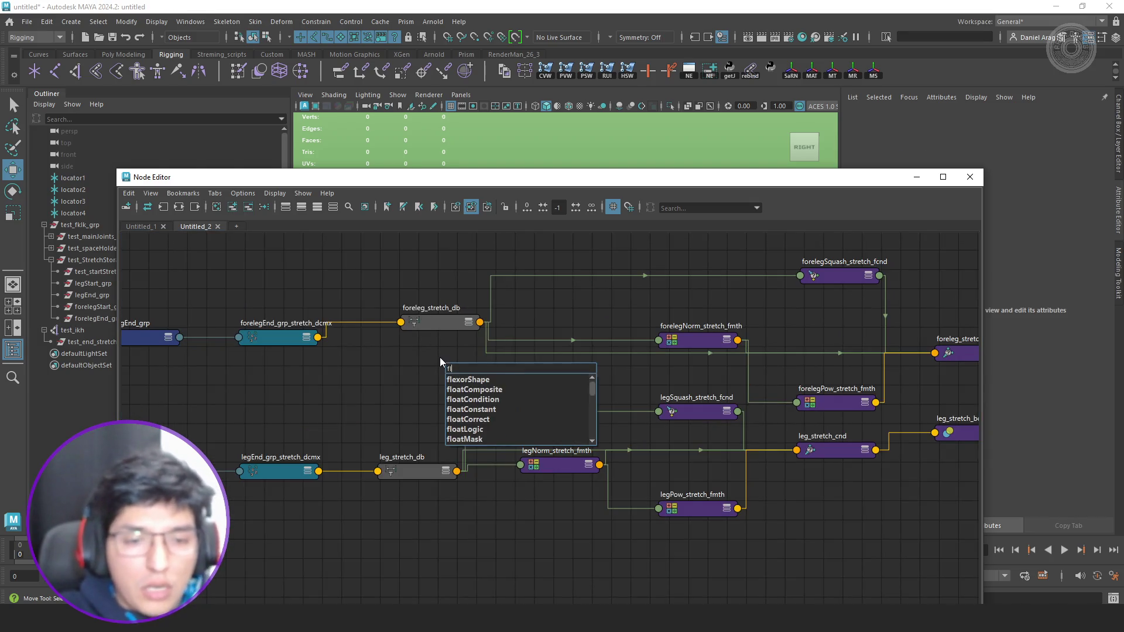
{"action": "key", "text": "BackSpace"}
{"action": "key", "text": "BackSpace"}
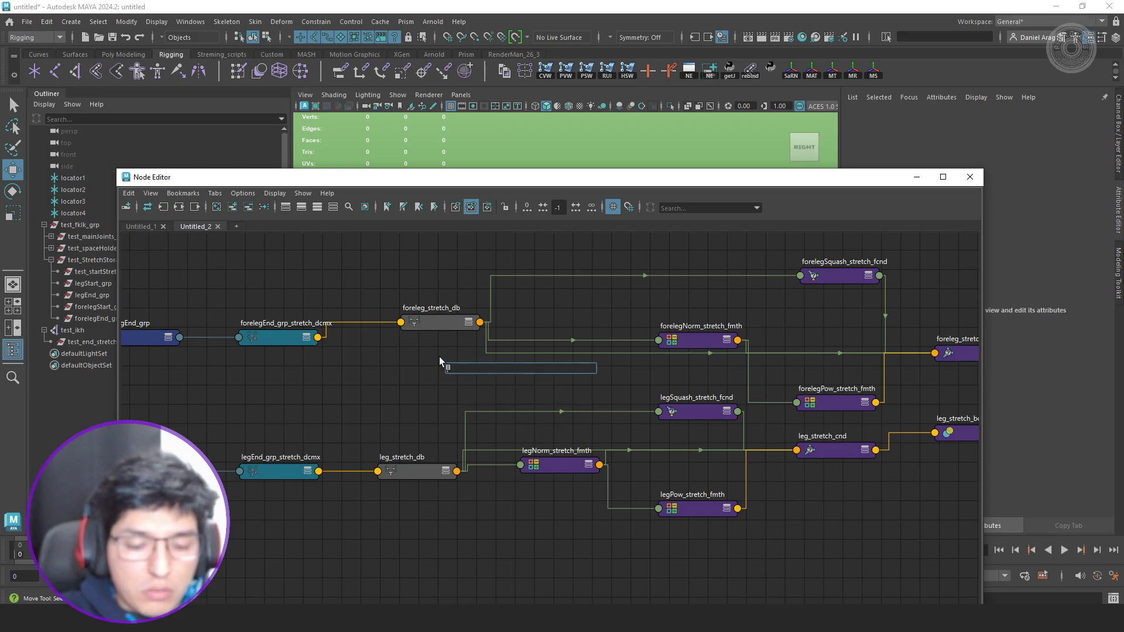
{"action": "type", "text": "addD"}
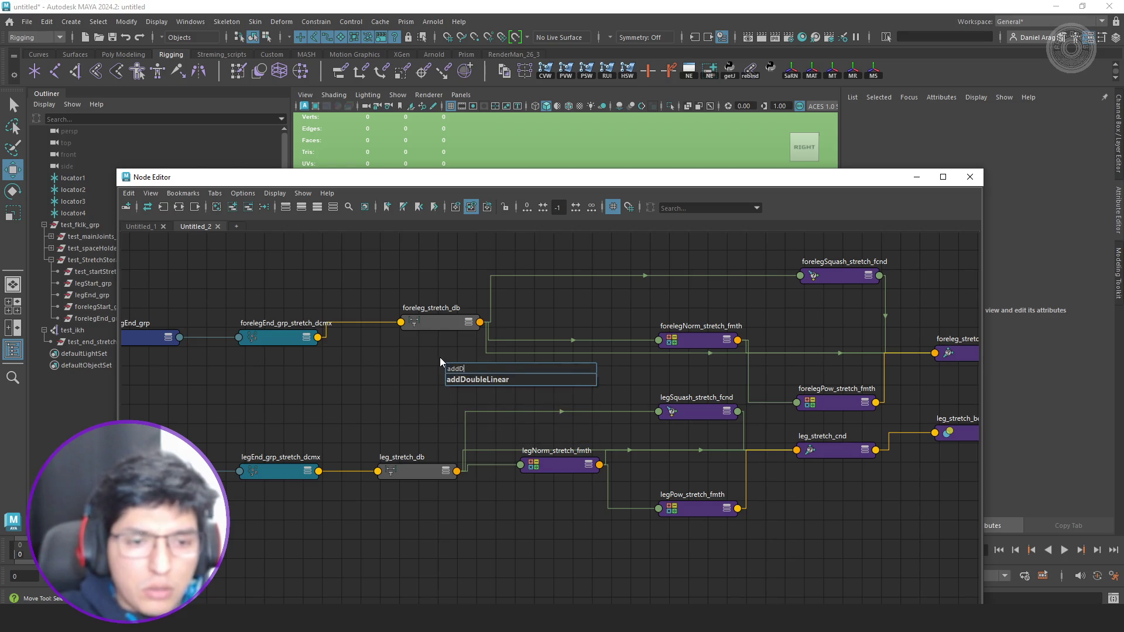
{"action": "key", "text": "Return"}
Wire foreleg_stretch_db distance to addDoubleLinear1 input1 and leg_stretch_db distance to input2.
{"action": "left_click_drag", "start_coordinate": [439, 356], "coordinate": [552, 365]}
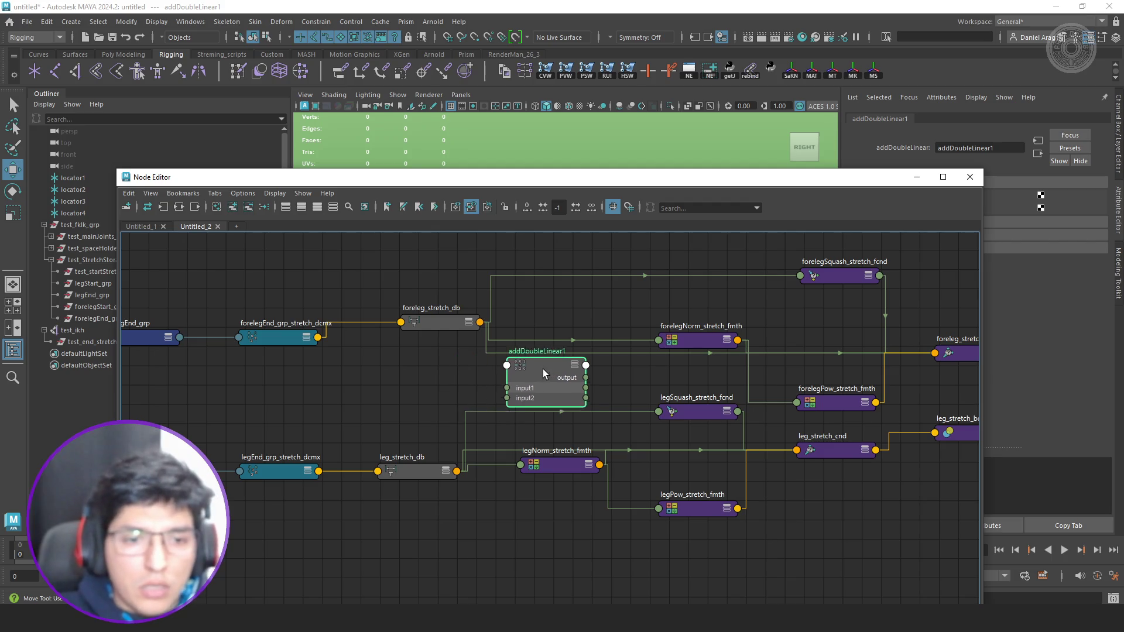
{"action": "left_click", "coordinate": [422, 305]}
{"action": "key", "text": "3"}
{"action": "scroll", "coordinate": [431, 304], "scroll_direction": "up", "scroll_amount": 3}
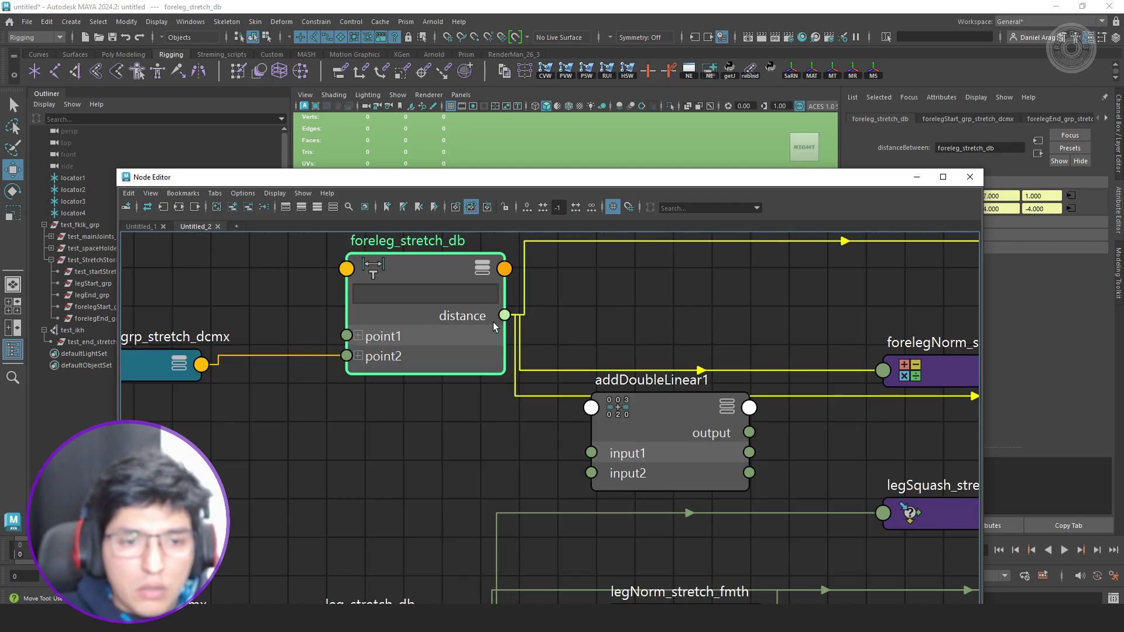
{"action": "left_click_drag", "start_coordinate": [504, 316], "coordinate": [592, 453]}
{"action": "scroll", "coordinate": [502, 472], "scroll_direction": "down", "scroll_amount": 2}
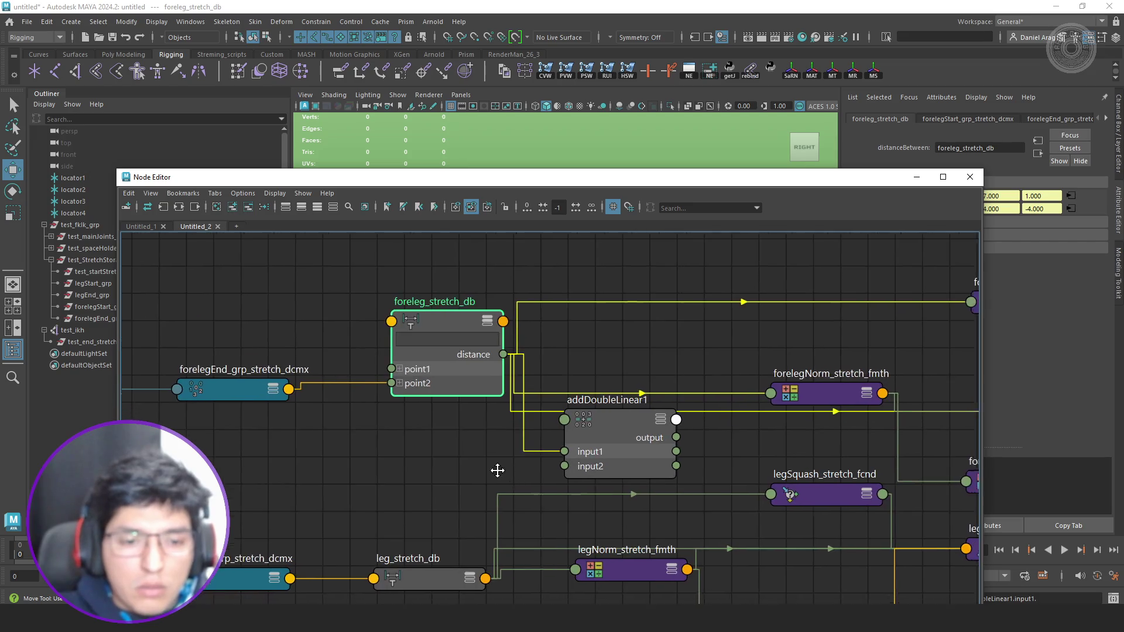
{"action": "left_click", "coordinate": [405, 512]}
{"action": "key", "text": "3"}
{"action": "mouse_move", "coordinate": [465, 547]}
{"action": "left_mouse_down"}
{"action": "mouse_move", "coordinate": [541, 402]}
{"action": "mouse_move", "coordinate": [528, 401]}
{"action": "left_mouse_up"}
{"action": "scroll", "coordinate": [581, 405], "scroll_direction": "down", "scroll_amount": 2}
{"action": "scroll", "coordinate": [519, 388], "scroll_direction": "up", "scroll_amount": 2}
Tidy addDoubleLinear1, legSquash_stretch_fcnd and legNorm_stretch_fmth positions and reveal the Attribute Editor.
{"action": "middle_click_drag", "start_coordinate": [567, 388], "coordinate": [445, 393], "text": "alt"}
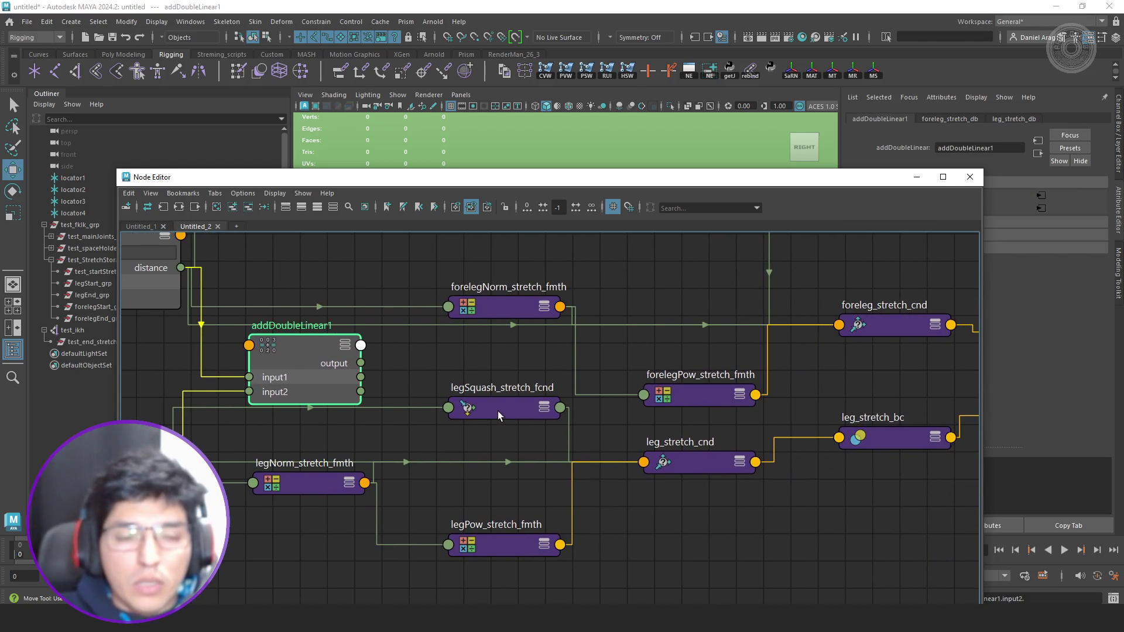
{"action": "left_click_drag", "start_coordinate": [499, 411], "coordinate": [493, 428]}
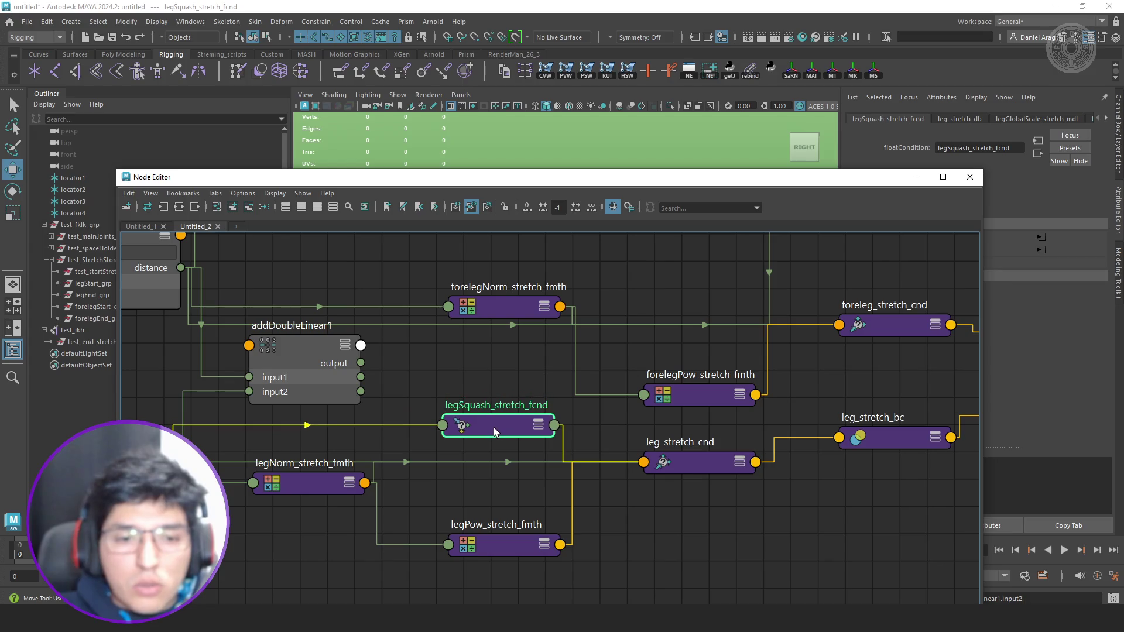
{"action": "left_click_drag", "start_coordinate": [299, 483], "coordinate": [312, 577]}
{"action": "middle_click_drag", "start_coordinate": [347, 523], "coordinate": [400, 481], "text": "alt"}
{"action": "left_click_drag", "start_coordinate": [562, 393], "coordinate": [567, 384]}
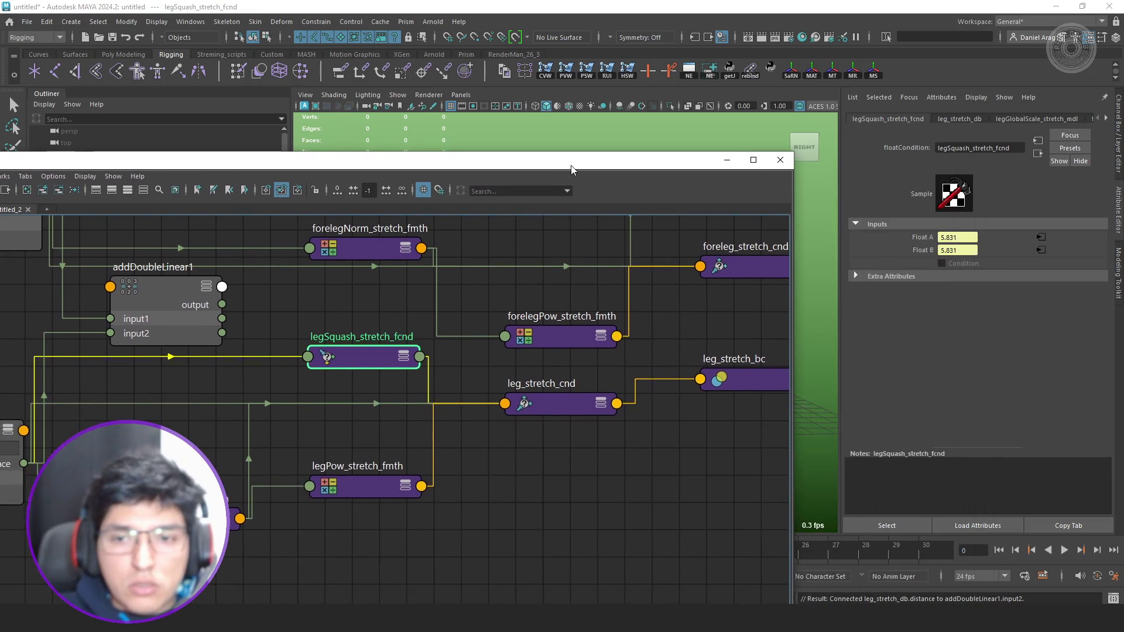
{"action": "left_click_drag", "start_coordinate": [760, 182], "coordinate": [631, 166]}
{"action": "scroll", "coordinate": [528, 322], "scroll_direction": "down", "scroll_amount": 2}
{"action": "middle_click_drag", "start_coordinate": [528, 322], "coordinate": [606, 363], "text": "alt"}
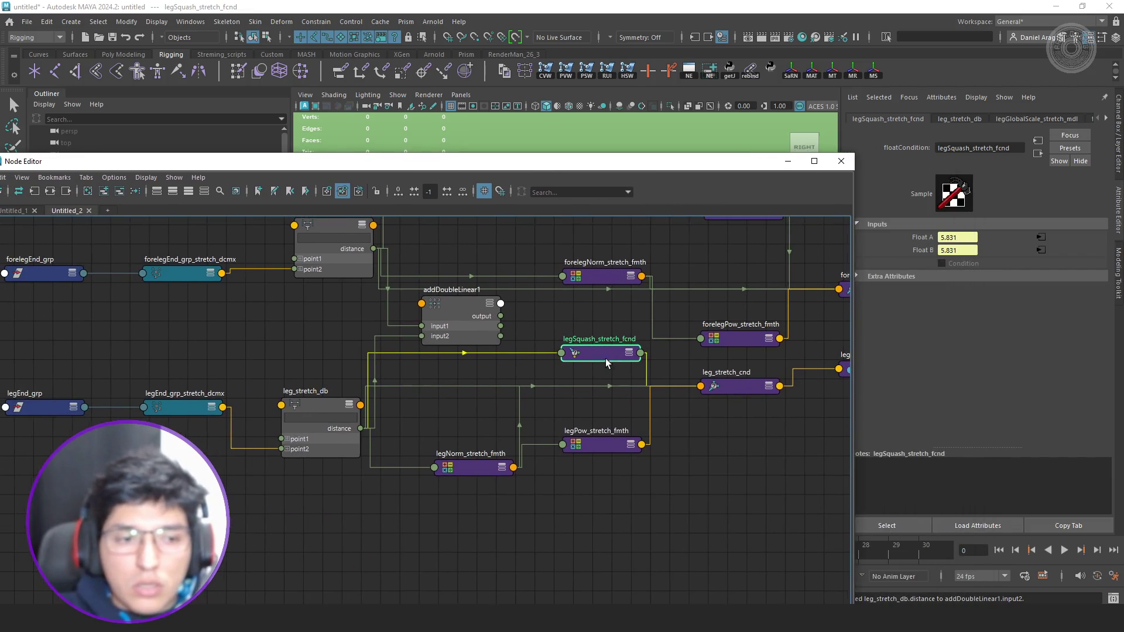
Expand legSquash_stretch_fcnd and leg_stretch_cnd to show their ports and nudge them into place.
{"action": "key", "text": "2"}
{"action": "left_click_drag", "start_coordinate": [595, 364], "coordinate": [601, 351]}
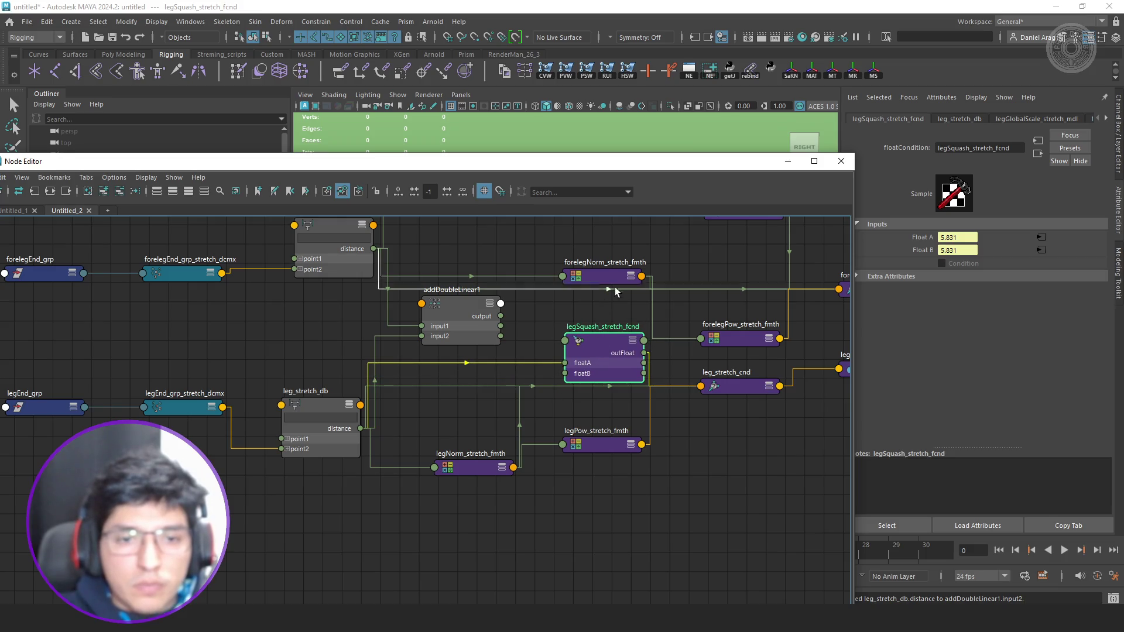
{"action": "middle_click_drag", "start_coordinate": [582, 325], "coordinate": [474, 333], "text": "alt"}
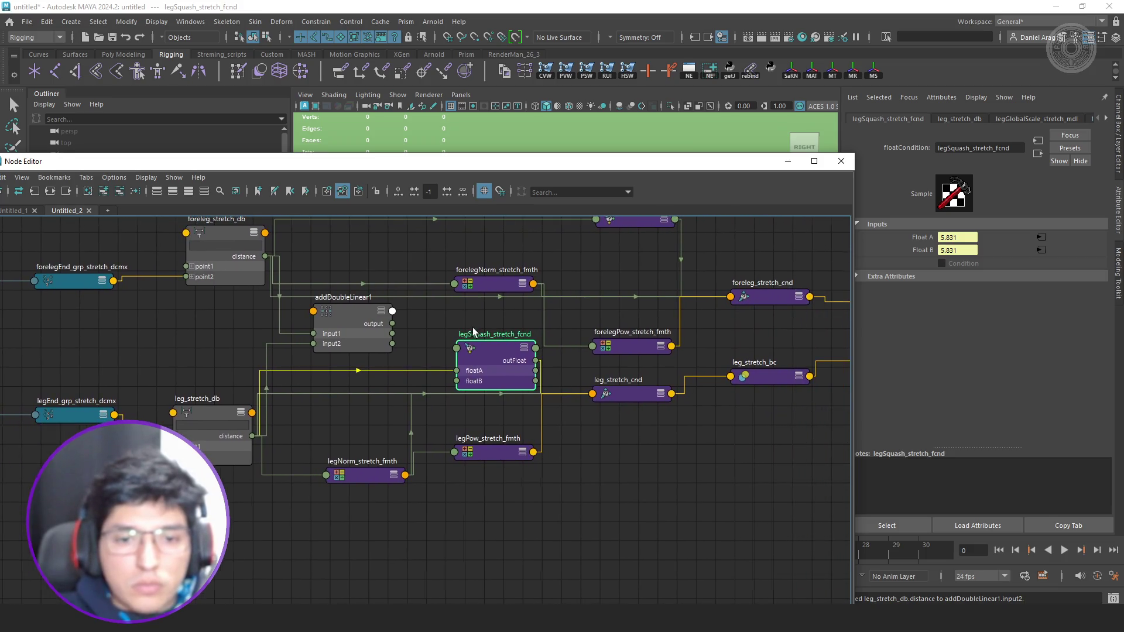
{"action": "left_click", "coordinate": [634, 401]}
{"action": "key", "text": "2"}
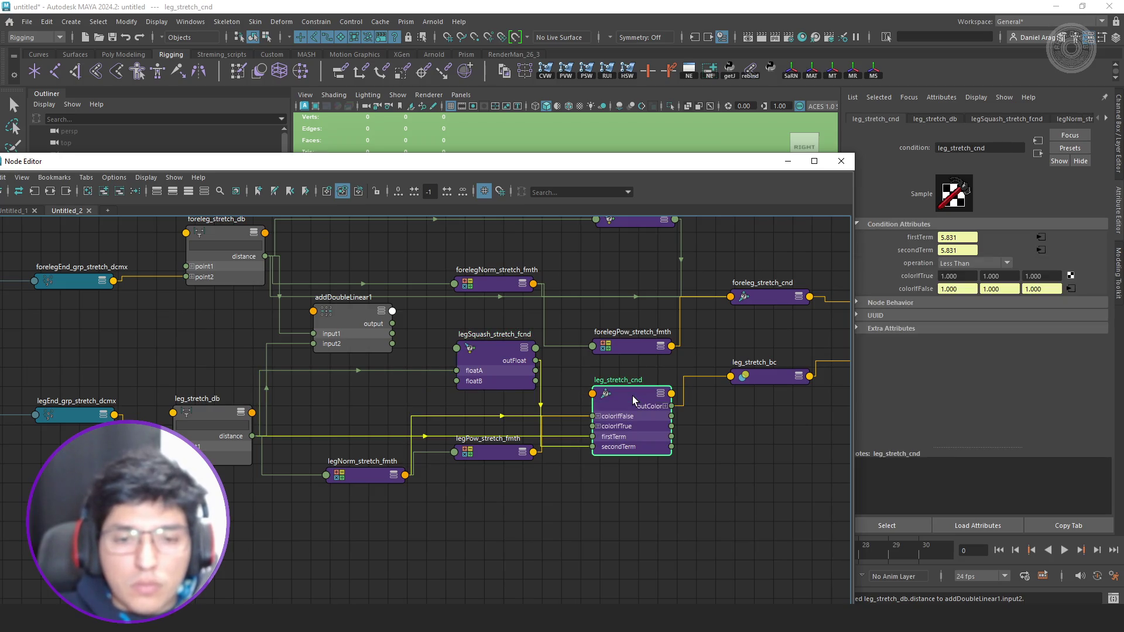
{"action": "left_click_drag", "start_coordinate": [635, 416], "coordinate": [638, 396]}
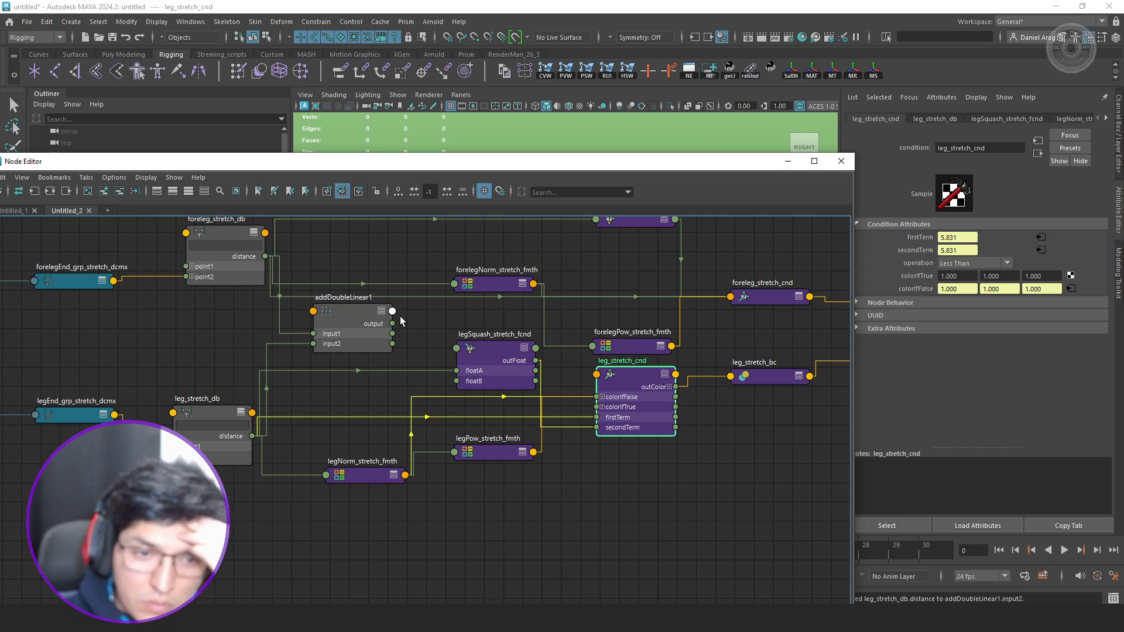
Review the Untitled_1 and Untitled_2 graphs, then close the Node Editor.
{"action": "left_click", "coordinate": [18, 211]}
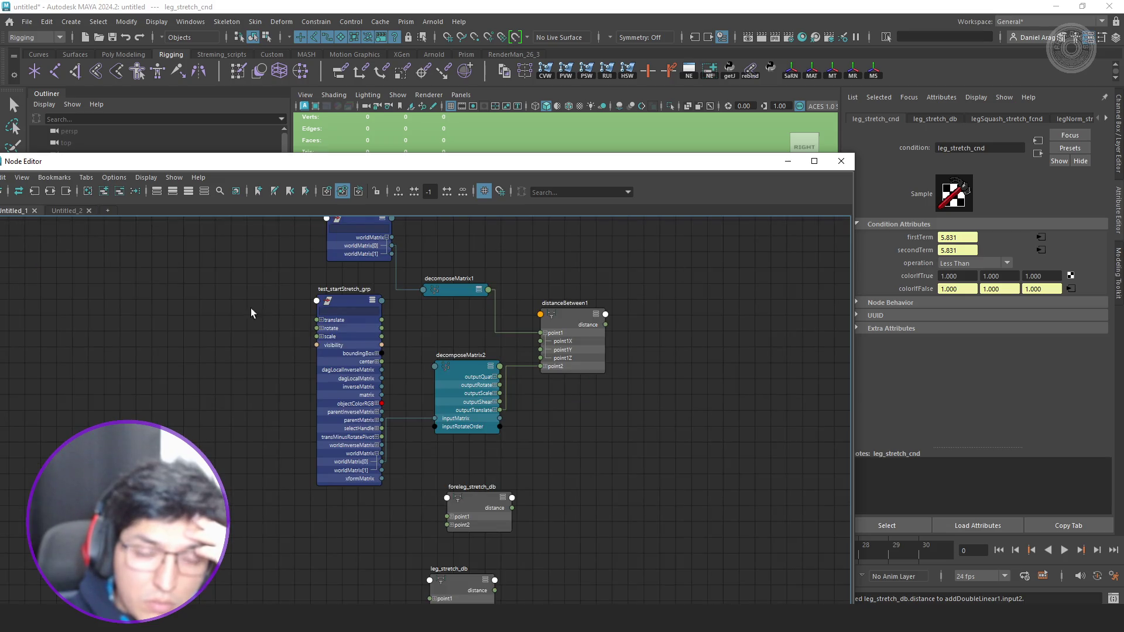
{"action": "scroll", "coordinate": [563, 353], "scroll_direction": "down", "scroll_amount": 2}
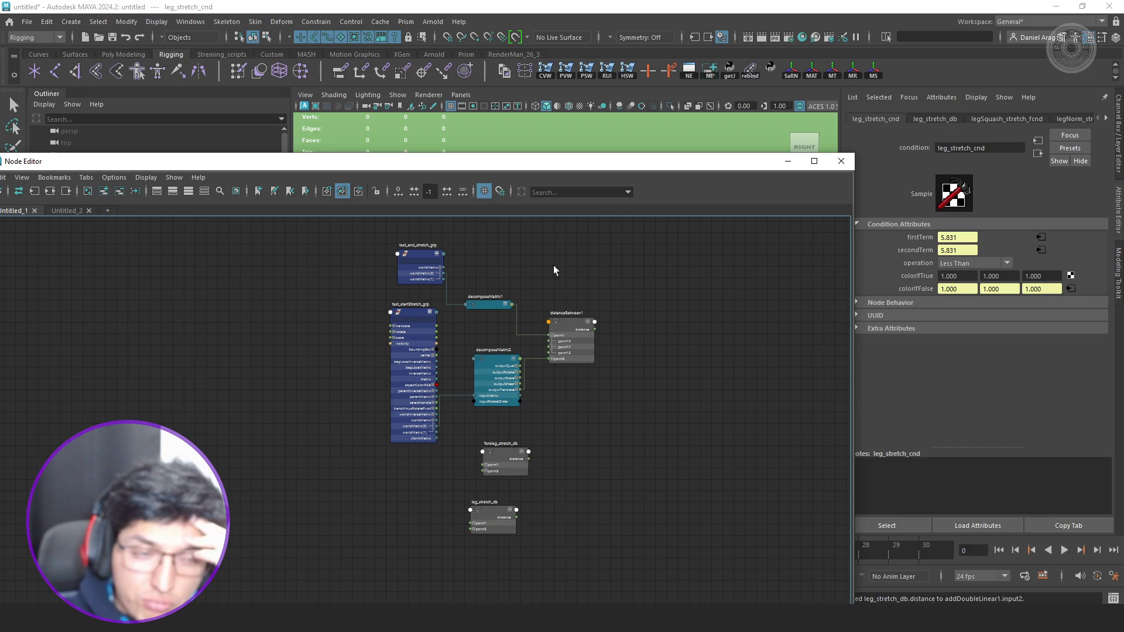
{"action": "left_click", "coordinate": [69, 213]}
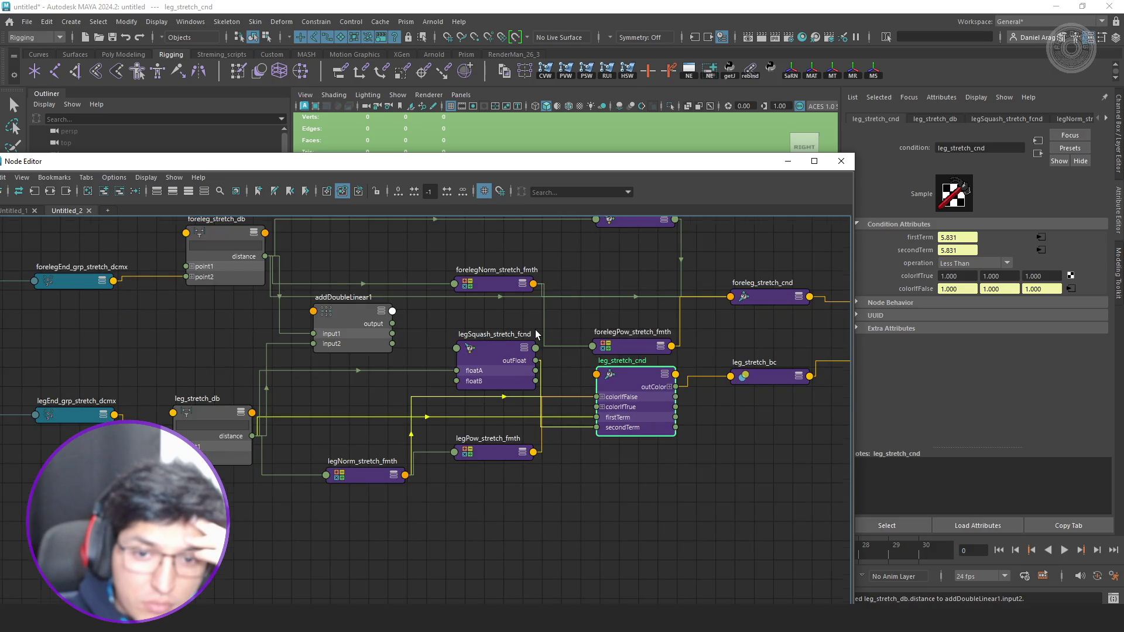
{"action": "scroll", "coordinate": [536, 334], "scroll_direction": "down", "scroll_amount": 3}
{"action": "left_click", "coordinate": [841, 160]}
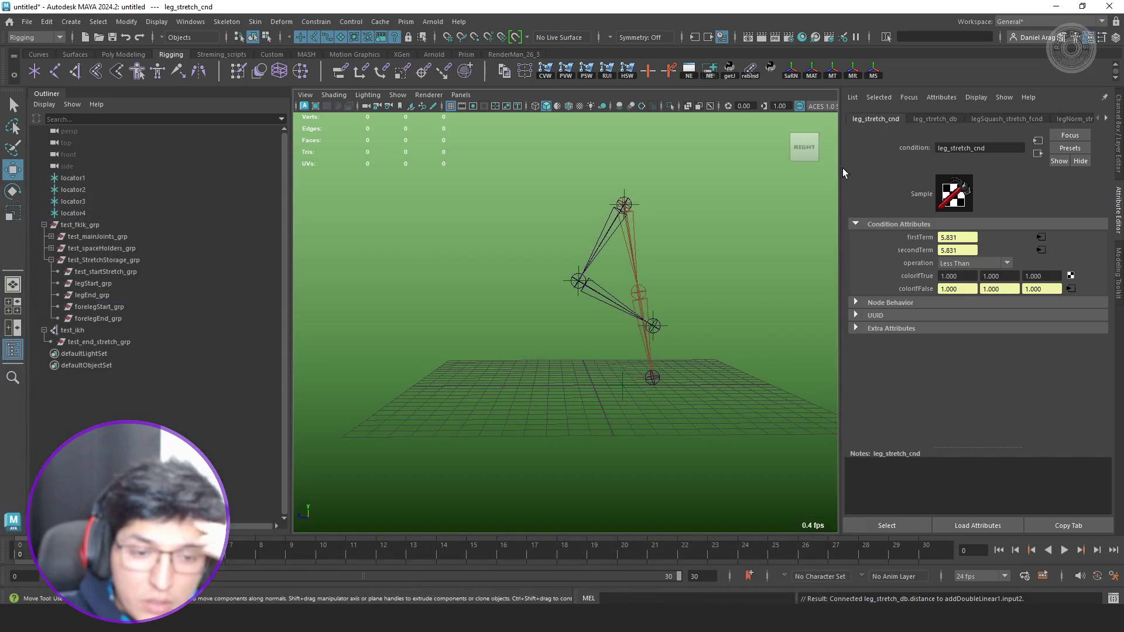
Delete test_fkik_grp and test_ikh from the Outliner, leaving only the locators.
{"action": "key", "text": "alt+Tab"}
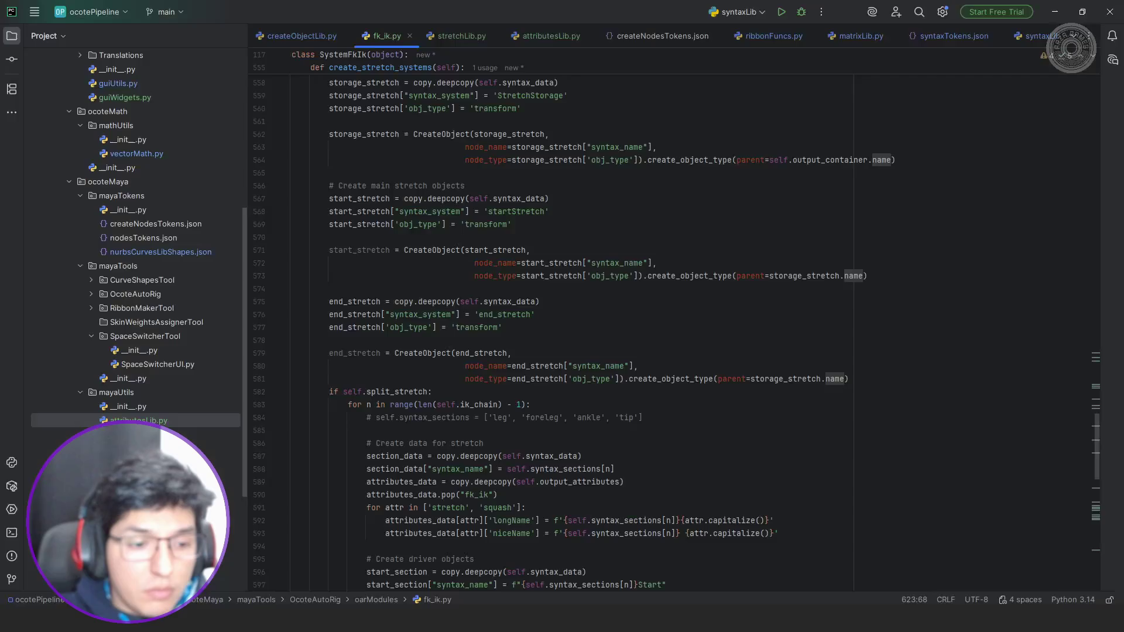
{"action": "scroll", "coordinate": [627, 467], "scroll_direction": "down", "scroll_amount": 3}
{"action": "key", "text": "alt+Tab"}
{"action": "left_click", "coordinate": [530, 386]}
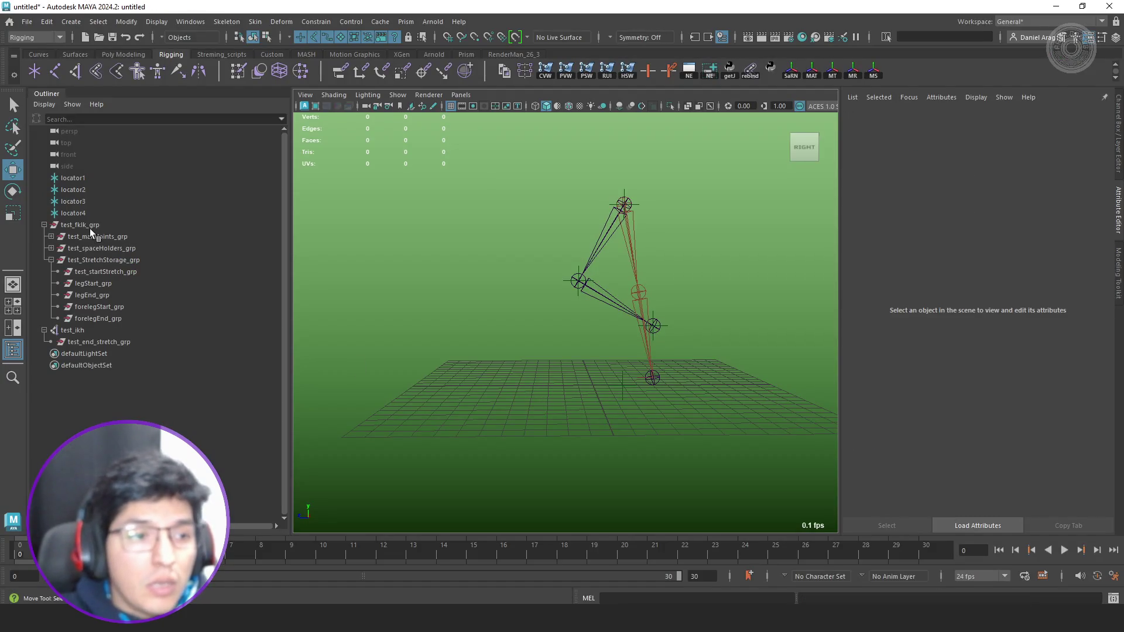
{"action": "left_click", "coordinate": [91, 227]}
{"action": "left_click", "coordinate": [93, 332], "text": "ctrl"}
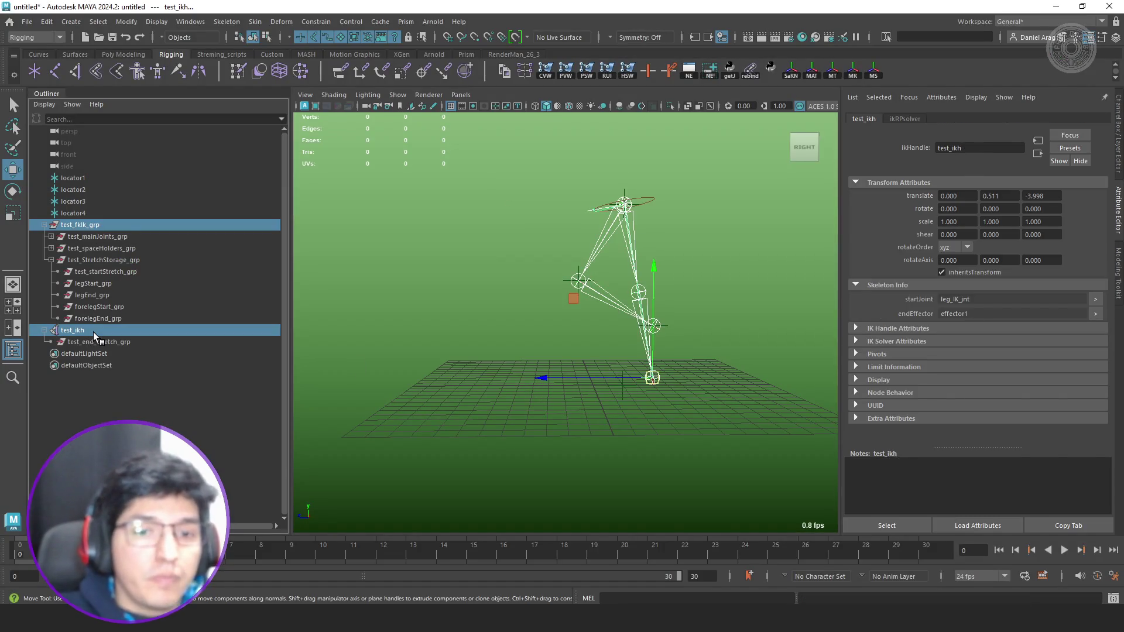
{"action": "key", "text": "Delete"}
{"action": "middle_click_drag", "start_coordinate": [535, 301], "coordinate": [500, 311], "text": "alt"}
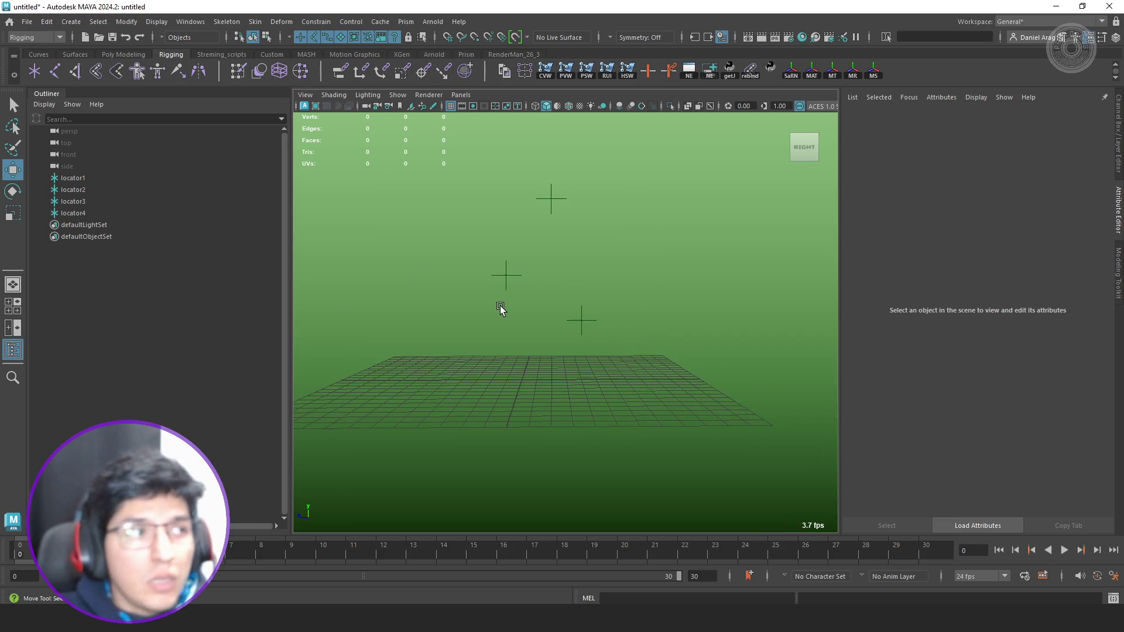
{"action": "key", "text": "alt+Tab"}
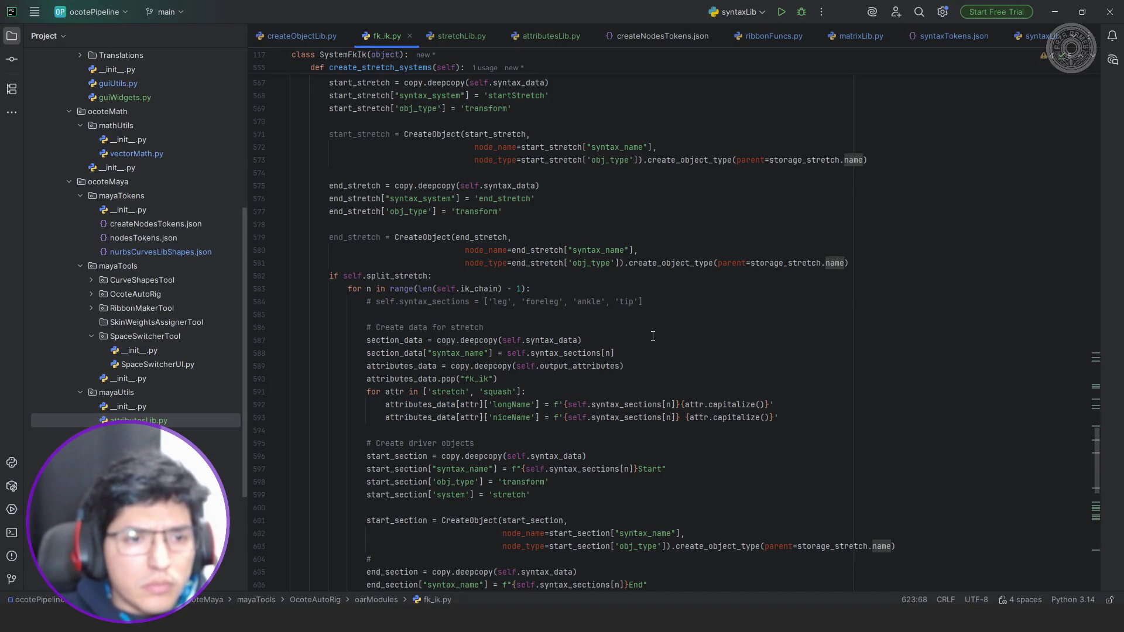
{"action": "scroll", "coordinate": [653, 336], "scroll_direction": "up", "scroll_amount": 1}
{"action": "scroll", "coordinate": [650, 336], "scroll_direction": "up", "scroll_amount": 2}
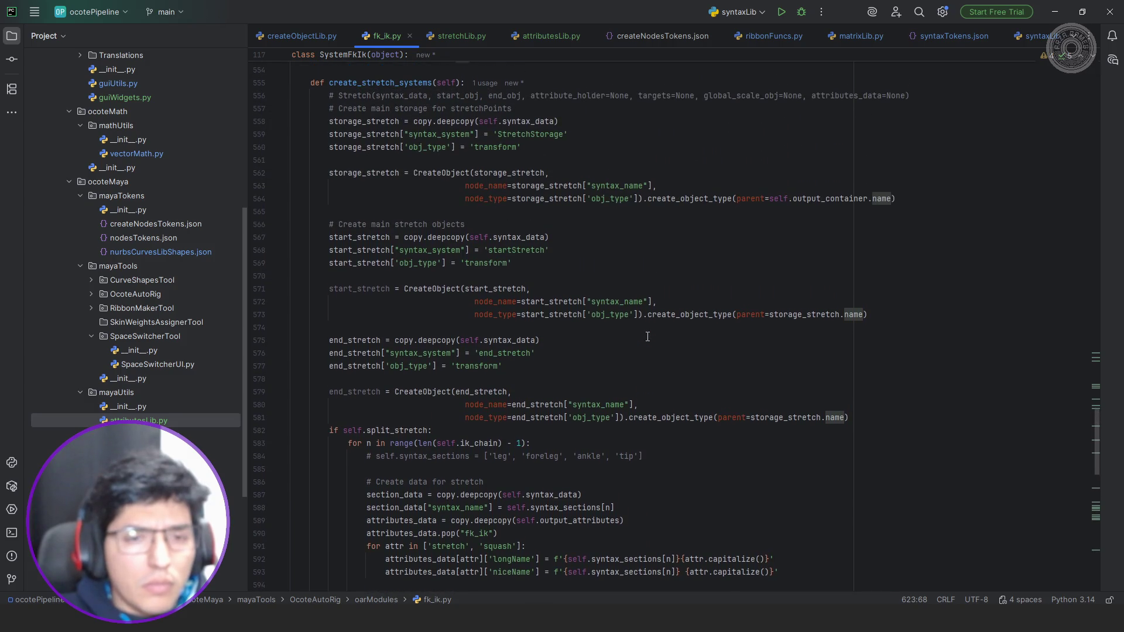
{"action": "scroll", "coordinate": [648, 335], "scroll_direction": "up", "scroll_amount": 1}
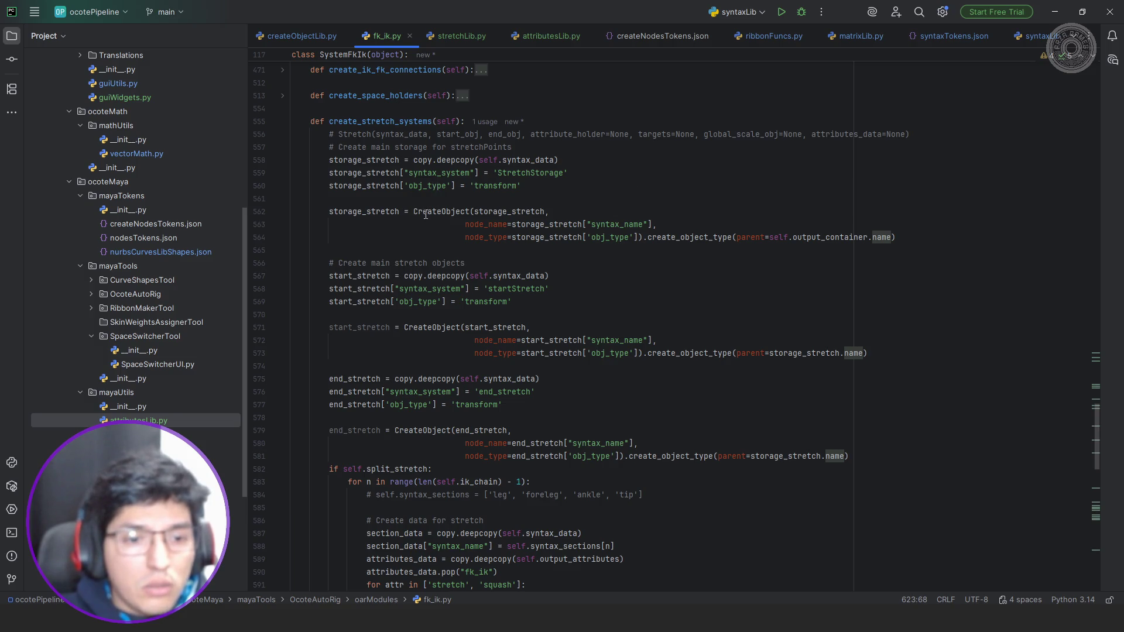
{"action": "scroll", "coordinate": [426, 220], "scroll_direction": "down", "scroll_amount": 1}
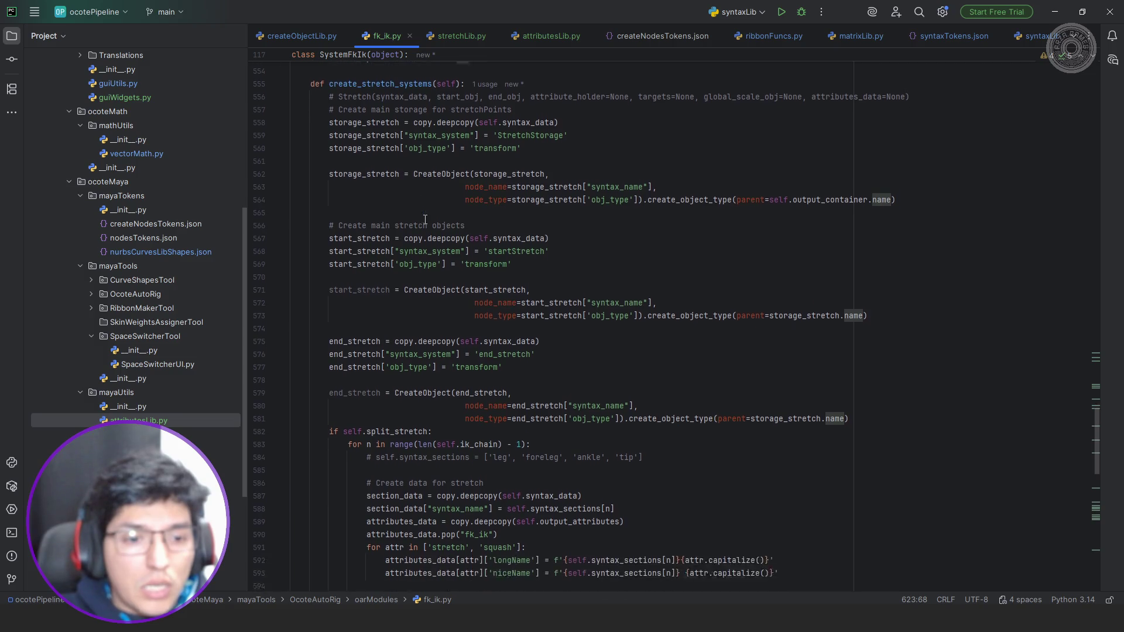
{"action": "scroll", "coordinate": [413, 159], "scroll_direction": "down", "scroll_amount": 1}
{"action": "scroll", "coordinate": [449, 238], "scroll_direction": "down", "scroll_amount": 1}
{"action": "scroll", "coordinate": [474, 263], "scroll_direction": "down", "scroll_amount": 1}
{"action": "scroll", "coordinate": [501, 295], "scroll_direction": "down", "scroll_amount": 2}
{"action": "mouse_move", "coordinate": [517, 313]}
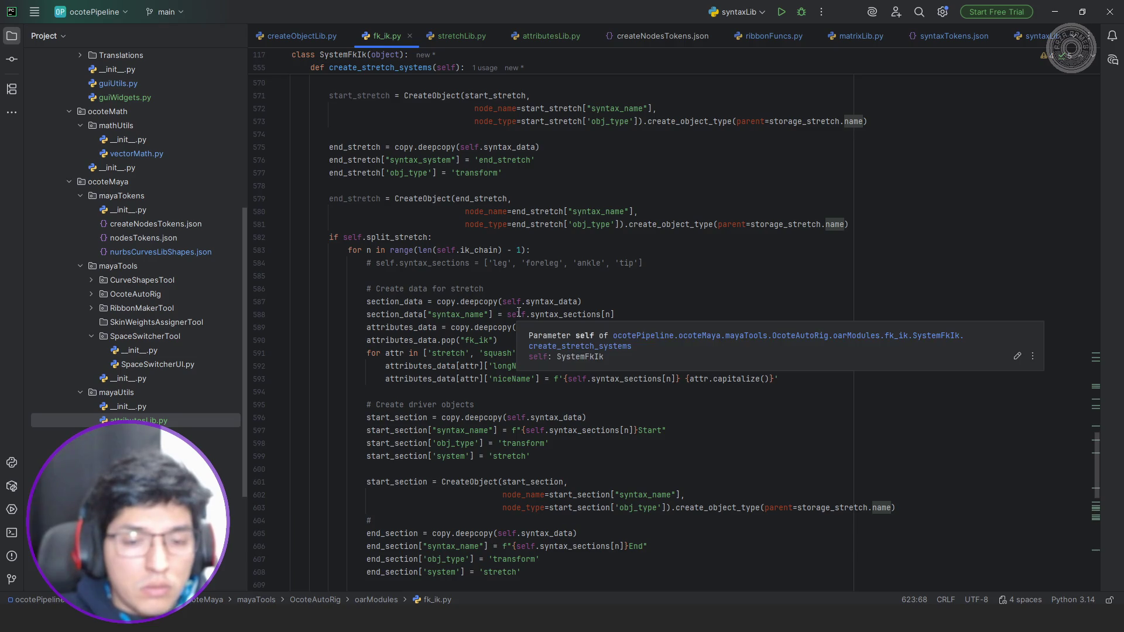
{"action": "scroll", "coordinate": [520, 313], "scroll_direction": "down", "scroll_amount": 2}
{"action": "scroll", "coordinate": [520, 312], "scroll_direction": "down", "scroll_amount": 3}
{"action": "scroll", "coordinate": [521, 309], "scroll_direction": "down", "scroll_amount": 2}
{"action": "scroll", "coordinate": [521, 309], "scroll_direction": "down", "scroll_amount": 3}
{"action": "scroll", "coordinate": [522, 310], "scroll_direction": "up", "scroll_amount": 3}
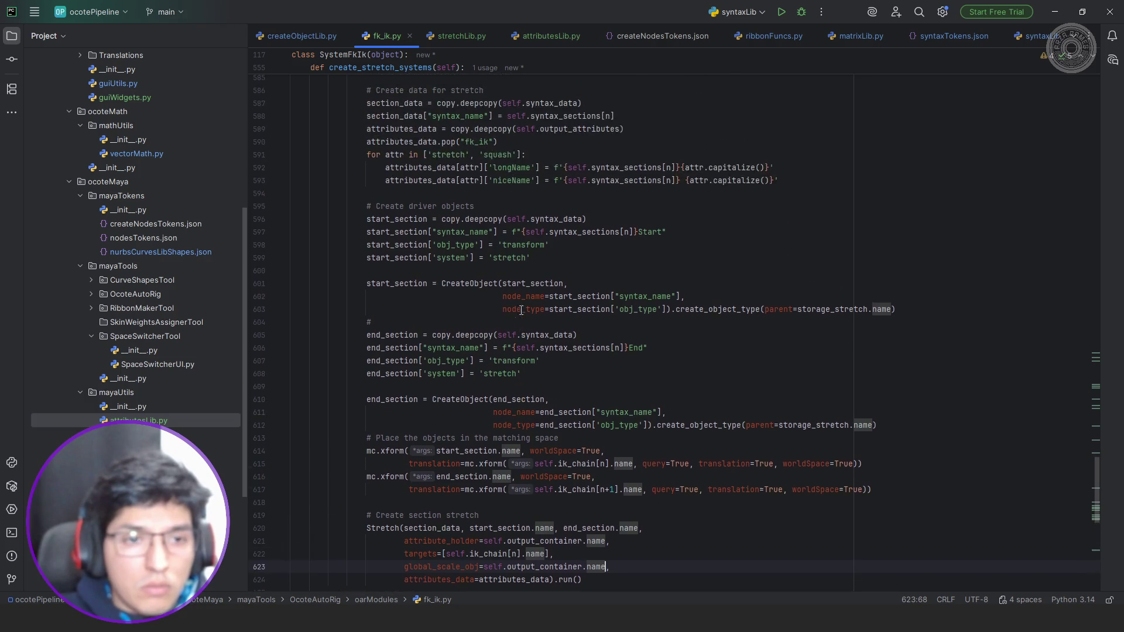
{"action": "scroll", "coordinate": [521, 312], "scroll_direction": "up", "scroll_amount": 5}
{"action": "scroll", "coordinate": [523, 311], "scroll_direction": "down", "scroll_amount": 2}
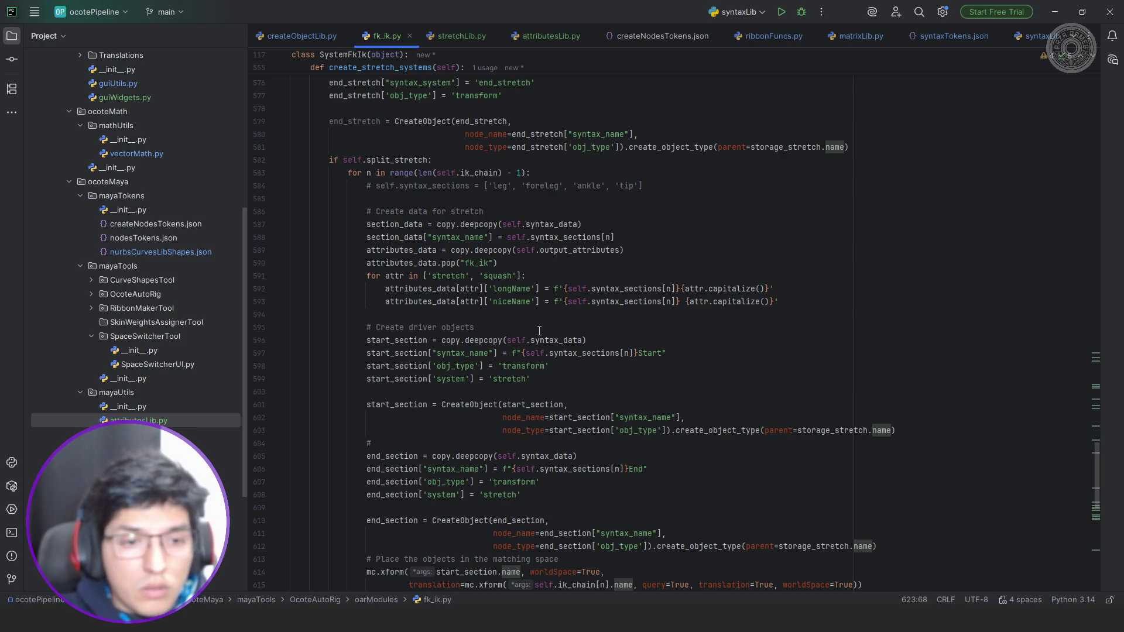
{"action": "scroll", "coordinate": [602, 327], "scroll_direction": "up", "scroll_amount": 1}
{"action": "scroll", "coordinate": [603, 327], "scroll_direction": "up", "scroll_amount": 3}
{"action": "scroll", "coordinate": [604, 328], "scroll_direction": "up", "scroll_amount": 3}
{"action": "scroll", "coordinate": [605, 326], "scroll_direction": "up", "scroll_amount": 1}
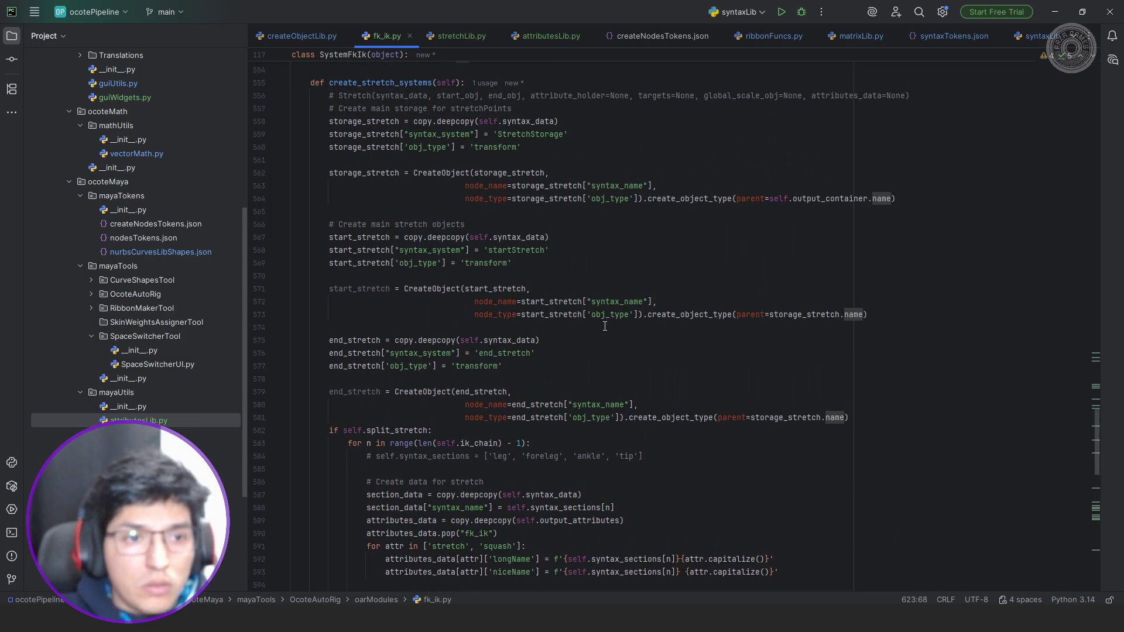
Remove the blank lines at 560, 569 and 576 in create_stretch_systems.
{"action": "left_click", "coordinate": [499, 156]}
{"action": "key", "text": "BackSpace"}
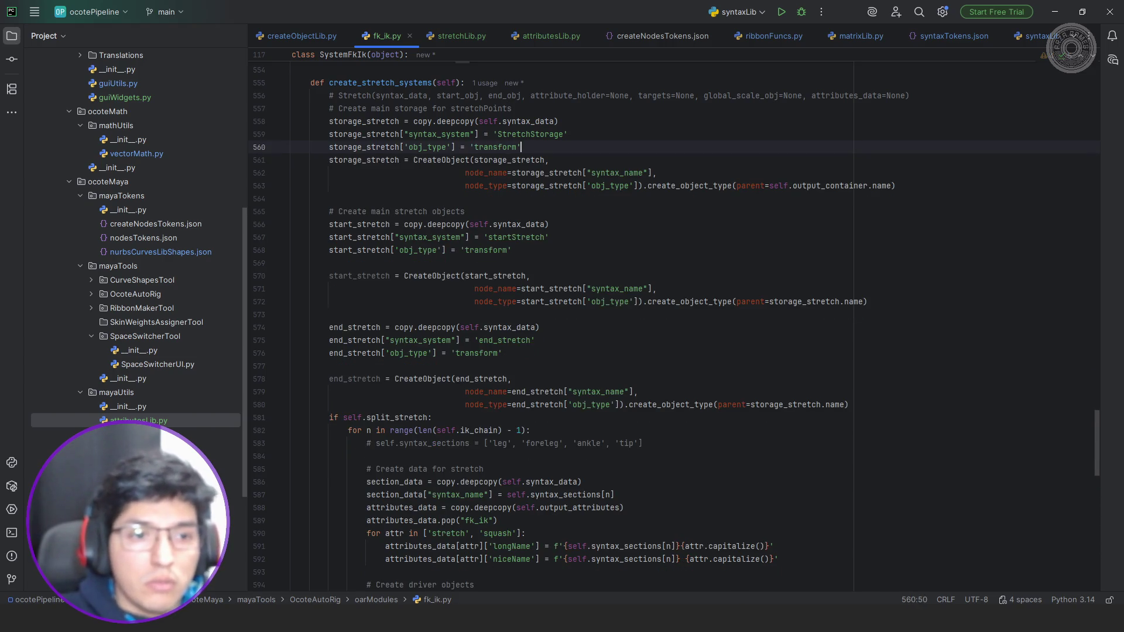
{"action": "left_click", "coordinate": [379, 264]}
{"action": "key", "text": "BackSpace"}
{"action": "left_click", "coordinate": [524, 263]}
{"action": "left_click", "coordinate": [379, 366]}
{"action": "key", "text": "BackSpace"}
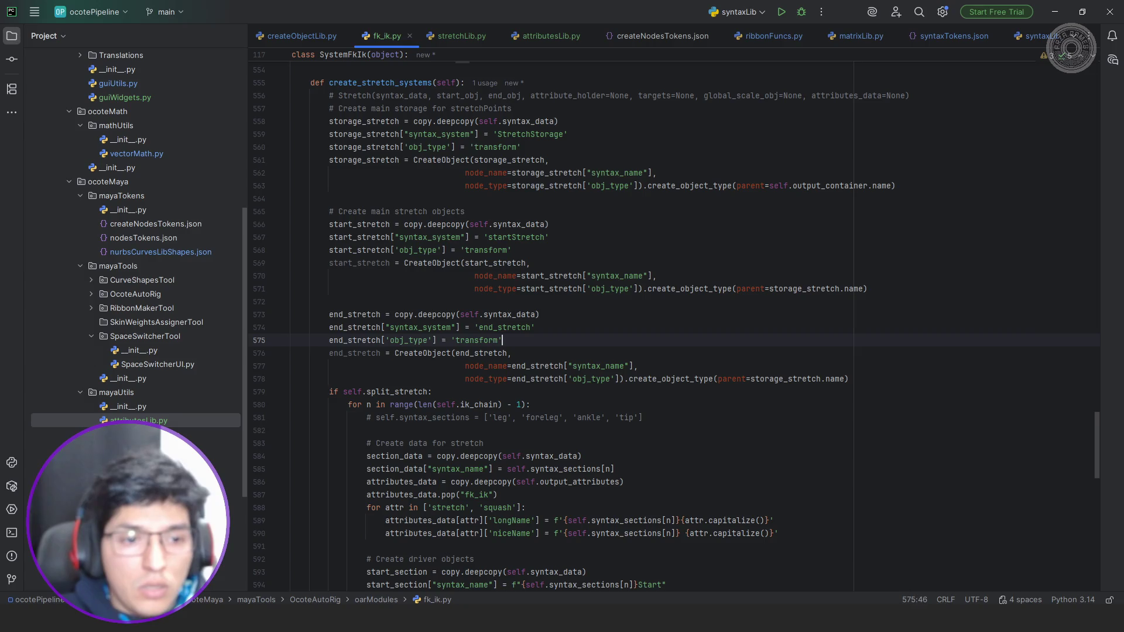
{"action": "scroll", "coordinate": [494, 311], "scroll_direction": "down", "scroll_amount": 3}
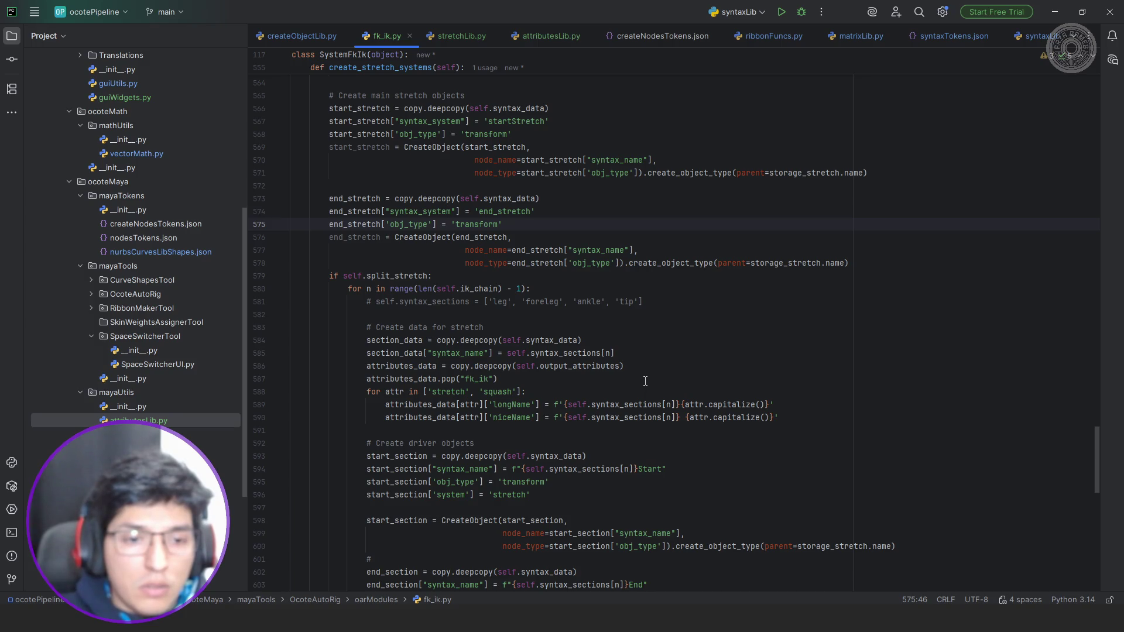
{"action": "scroll", "coordinate": [647, 381], "scroll_direction": "up", "scroll_amount": 5}
{"action": "scroll", "coordinate": [633, 373], "scroll_direction": "up", "scroll_amount": 5}
{"action": "scroll", "coordinate": [619, 364], "scroll_direction": "up", "scroll_amount": 5}
{"action": "scroll", "coordinate": [605, 356], "scroll_direction": "up", "scroll_amount": 5}
{"action": "scroll", "coordinate": [606, 356], "scroll_direction": "up", "scroll_amount": 3}
{"action": "scroll", "coordinate": [593, 349], "scroll_direction": "up", "scroll_amount": 3}
{"action": "scroll", "coordinate": [579, 343], "scroll_direction": "up", "scroll_amount": 3}
Inspect the 'stretch' and 'squash' dictionaries and self.output_attributes around line 233.
{"action": "left_click", "coordinate": [512, 225]}
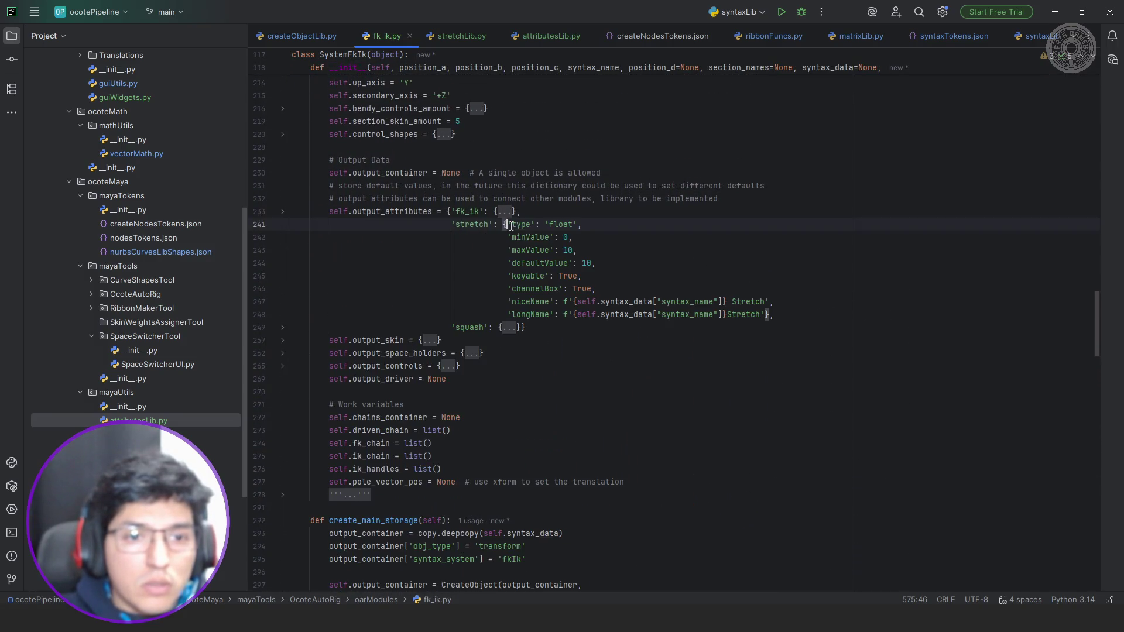
{"action": "left_click", "coordinate": [512, 328]}
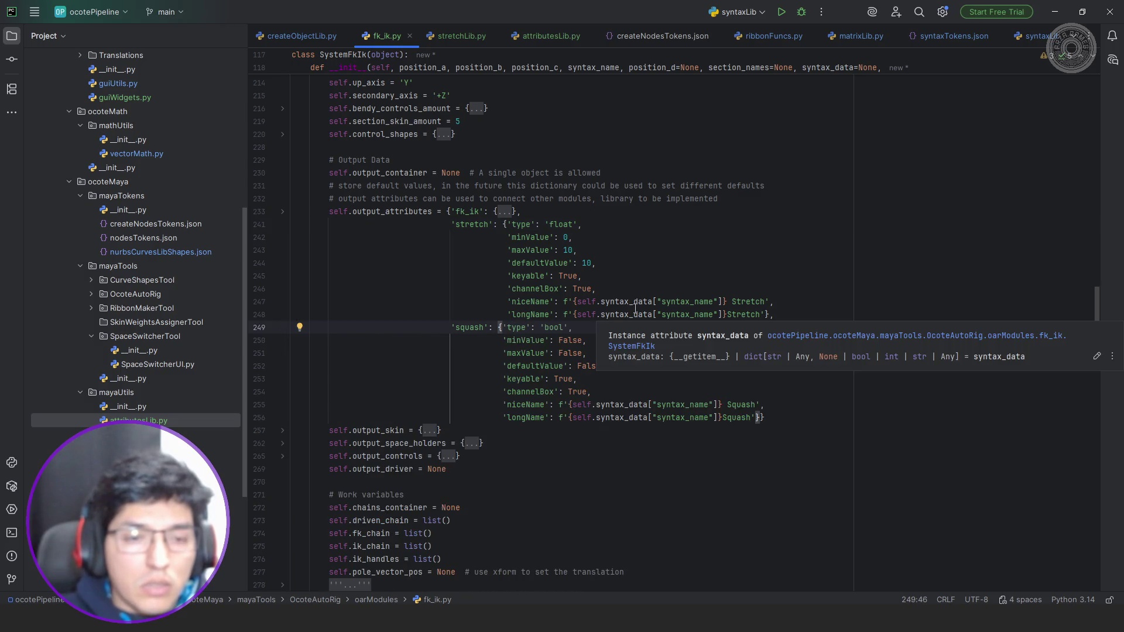
{"action": "left_click", "coordinate": [281, 225]}
{"action": "left_click_drag", "start_coordinate": [331, 211], "coordinate": [432, 212]}
{"action": "scroll", "coordinate": [482, 255], "scroll_direction": "down", "scroll_amount": 5}
{"action": "scroll", "coordinate": [492, 264], "scroll_direction": "down", "scroll_amount": 5}
{"action": "scroll", "coordinate": [505, 272], "scroll_direction": "down", "scroll_amount": 5}
{"action": "scroll", "coordinate": [520, 281], "scroll_direction": "down", "scroll_amount": 5}
{"action": "scroll", "coordinate": [520, 282], "scroll_direction": "down", "scroll_amount": 5}
{"action": "scroll", "coordinate": [642, 314], "scroll_direction": "down", "scroll_amount": 1}
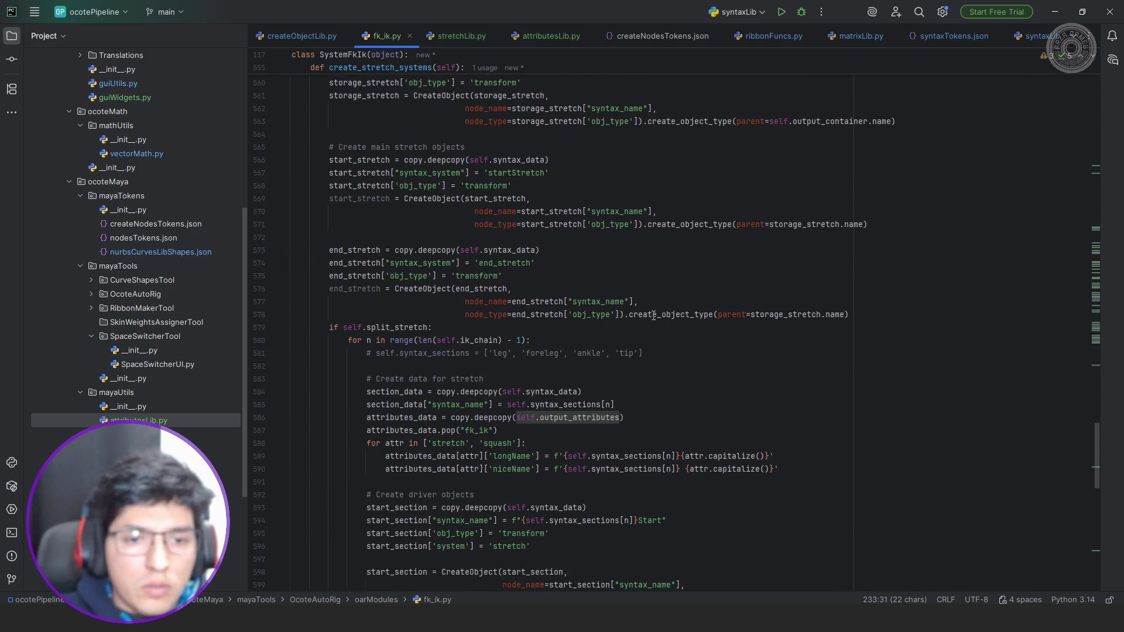
Insert lines after 578, highlight syntax_data uses, and select the section Stretch call block.
{"action": "left_click", "coordinate": [857, 314]}
{"action": "key", "text": "Return"}
{"action": "key", "text": "Return"}
{"action": "type", "text": "# self.output_attributes"}
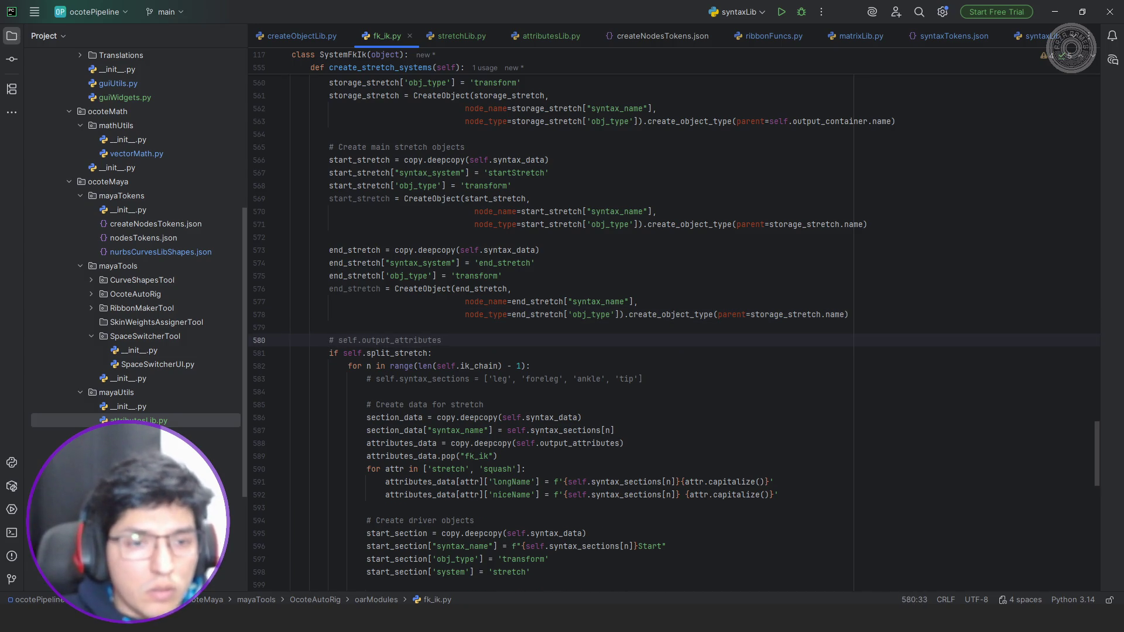
{"action": "scroll", "coordinate": [860, 313], "scroll_direction": "up", "scroll_amount": 2}
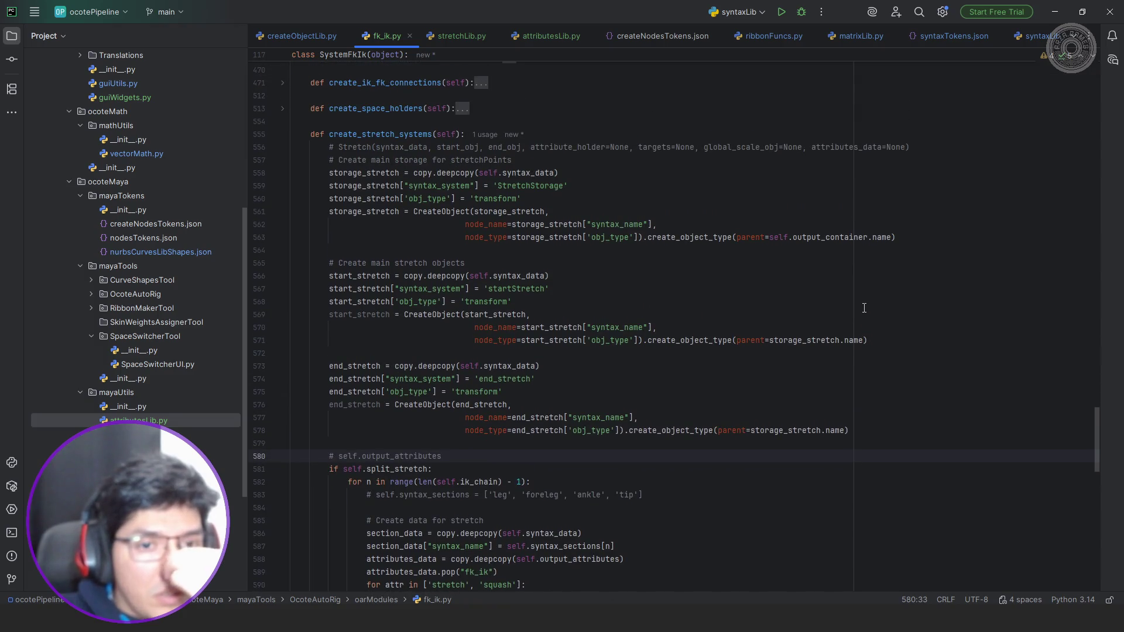
{"action": "scroll", "coordinate": [865, 306], "scroll_direction": "down", "scroll_amount": 2}
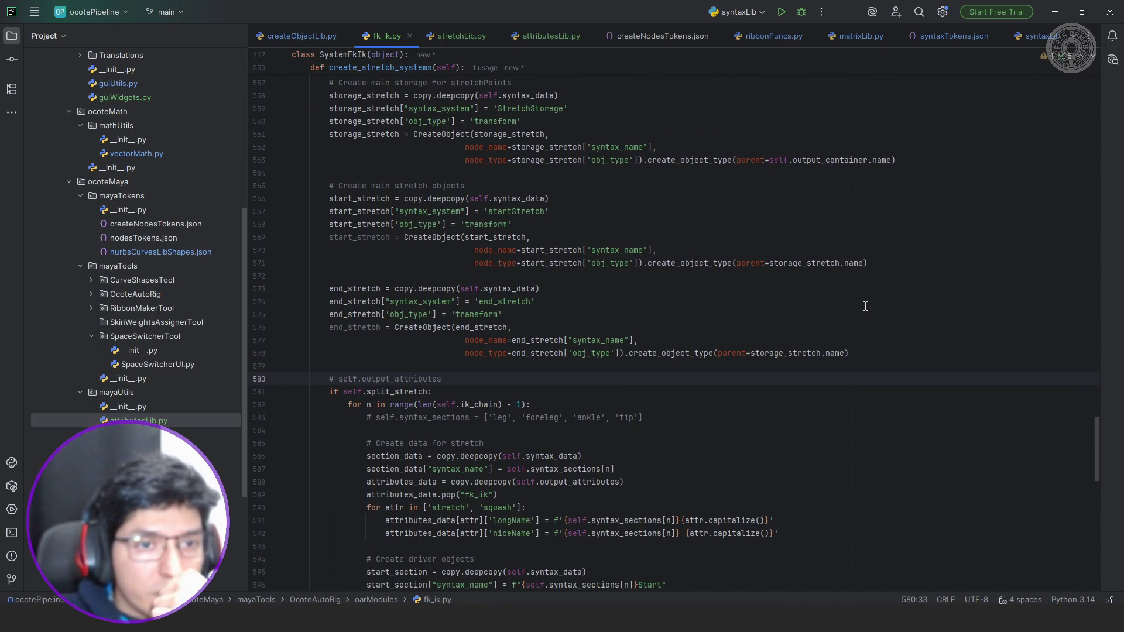
{"action": "double_click", "coordinate": [544, 95]}
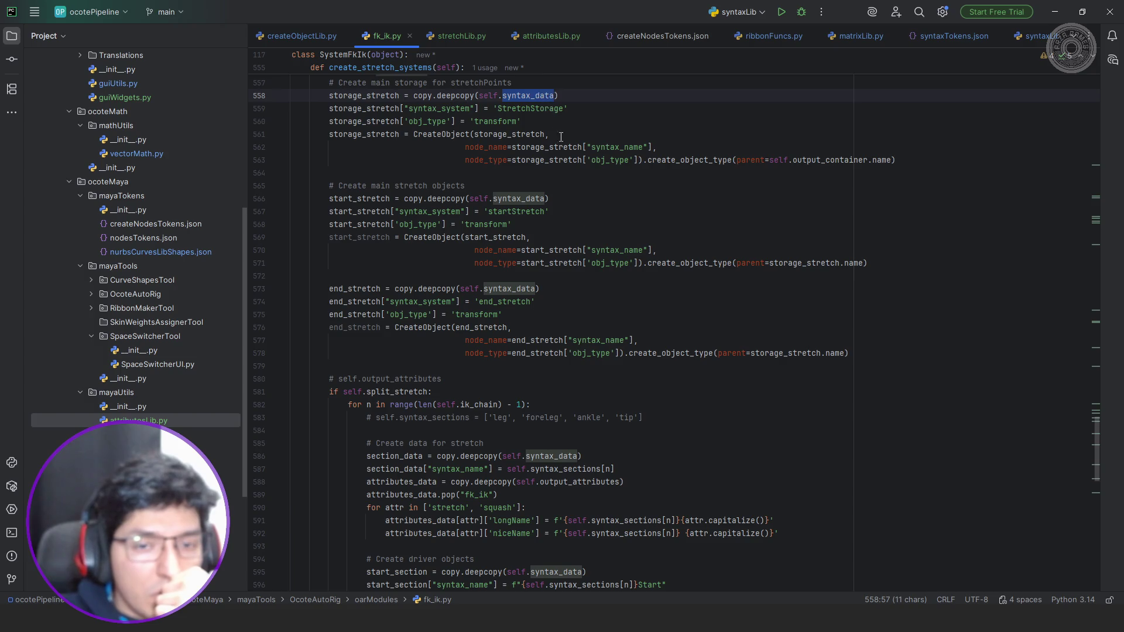
{"action": "scroll", "coordinate": [581, 176], "scroll_direction": "down", "scroll_amount": 1}
{"action": "scroll", "coordinate": [606, 228], "scroll_direction": "down", "scroll_amount": 2}
{"action": "scroll", "coordinate": [633, 282], "scroll_direction": "down", "scroll_amount": 3}
{"action": "scroll", "coordinate": [663, 332], "scroll_direction": "down", "scroll_amount": 1}
{"action": "scroll", "coordinate": [663, 332], "scroll_direction": "down", "scroll_amount": 1}
{"action": "scroll", "coordinate": [632, 327], "scroll_direction": "down", "scroll_amount": 1}
{"action": "scroll", "coordinate": [597, 323], "scroll_direction": "down", "scroll_amount": 1}
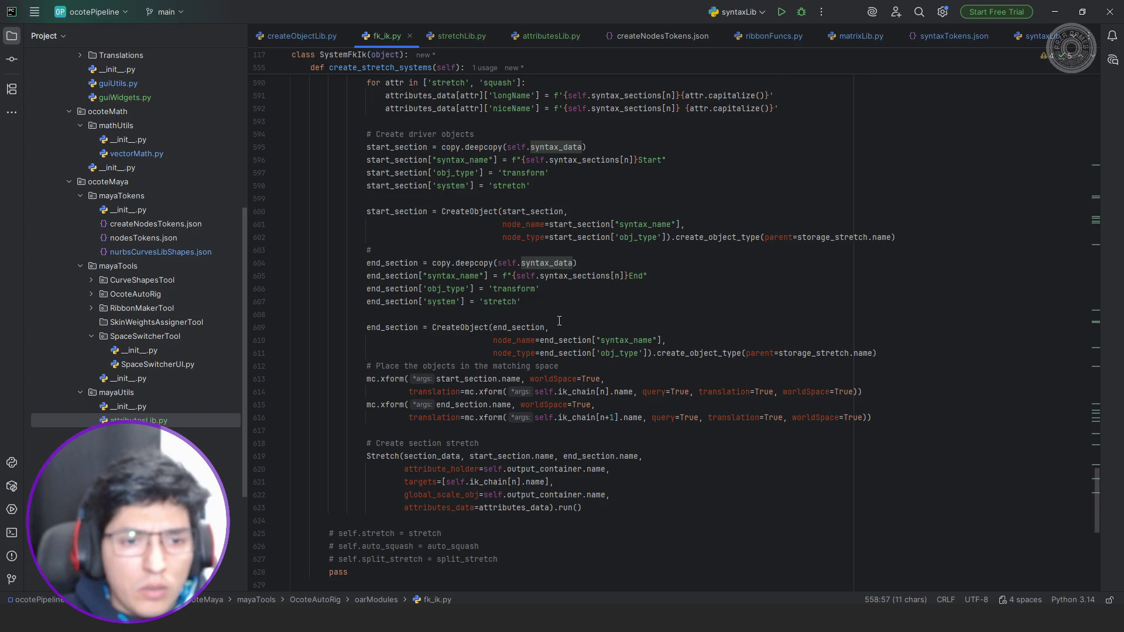
{"action": "scroll", "coordinate": [554, 322], "scroll_direction": "down", "scroll_amount": 1}
{"action": "scroll", "coordinate": [540, 324], "scroll_direction": "down", "scroll_amount": 1}
{"action": "scroll", "coordinate": [524, 327], "scroll_direction": "down", "scroll_amount": 1}
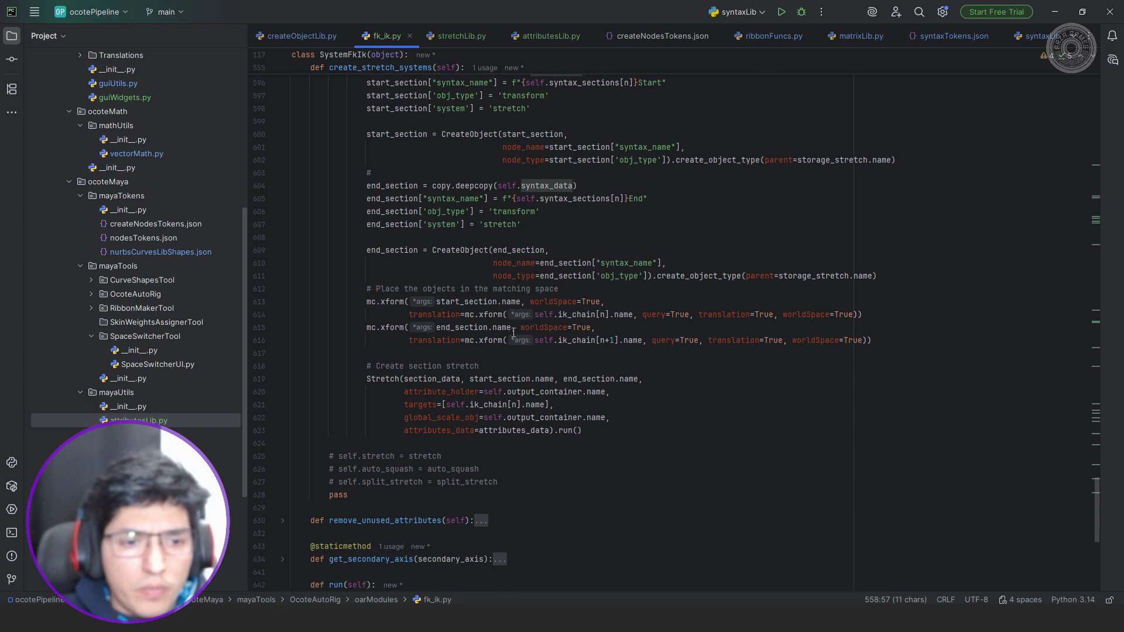
{"action": "left_click_drag", "start_coordinate": [585, 431], "coordinate": [366, 379]}
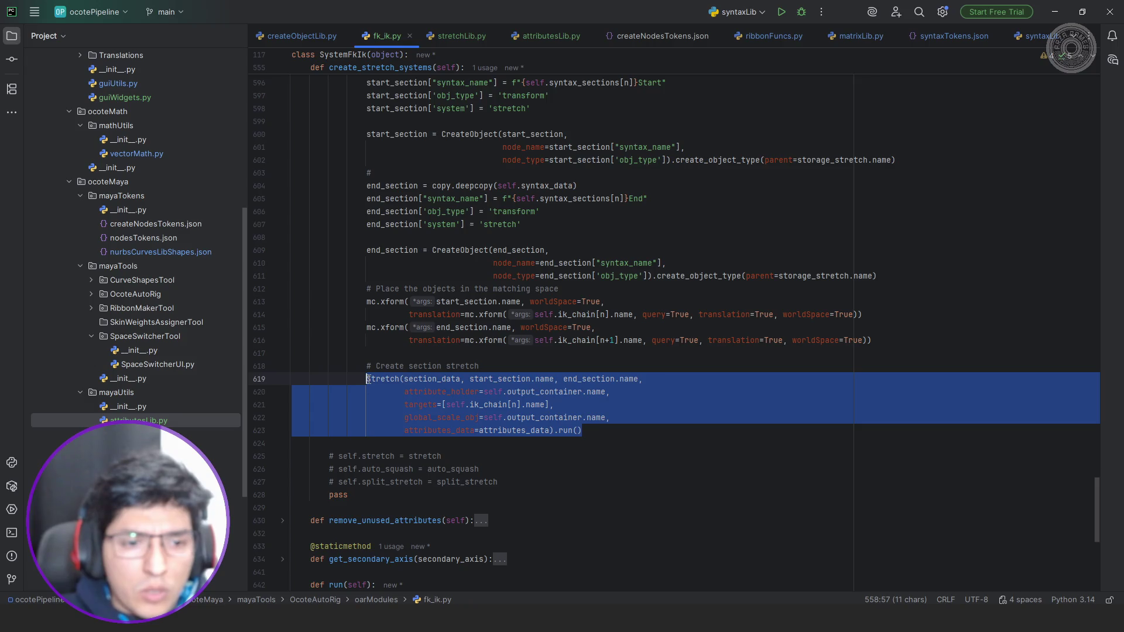
{"action": "scroll", "coordinate": [485, 372], "scroll_direction": "up", "scroll_amount": 4}
{"action": "scroll", "coordinate": [519, 365], "scroll_direction": "up", "scroll_amount": 6}
{"action": "scroll", "coordinate": [540, 363], "scroll_direction": "up", "scroll_amount": 3}
Paste a copy of the Stretch call after the end_stretch setup, keeping attribute_holder on its own line.
{"action": "left_click", "coordinate": [550, 360]}
{"action": "key", "text": "Return"}
{"action": "type", "text": "Stretch(section_data, start_section.name, end_section.name,                 attribute_holder=self.output_container.name,                 targets=[self.ik_chain[n].name],                 global_scale_obj=self.output_container.name,                 attributes_data=attributes_data).run()"}
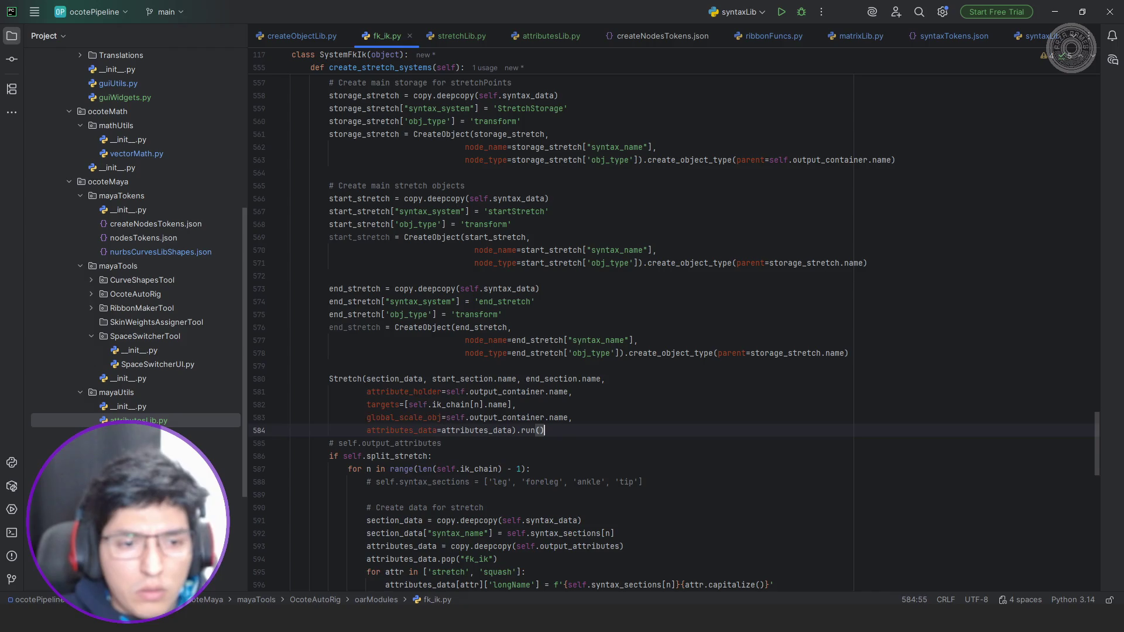
{"action": "key", "text": "Up"}
{"action": "key", "text": "Up"}
{"action": "key", "text": "Up"}
{"action": "key", "text": "Home"}
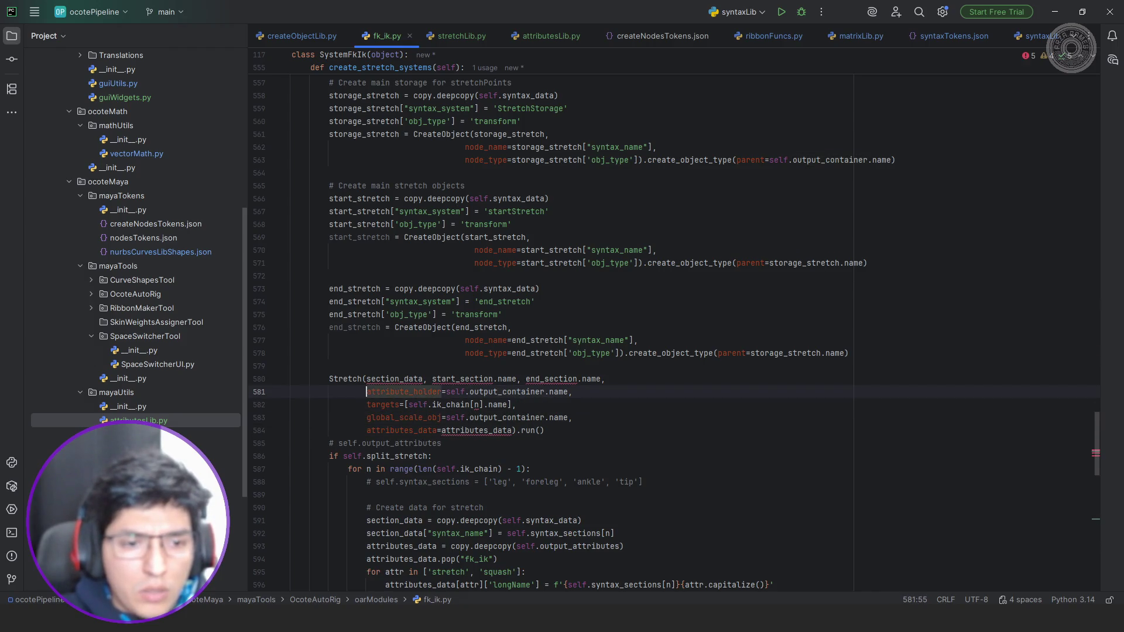
{"action": "key", "text": "shift+Home"}
{"action": "key", "text": "BackSpace"}
{"action": "key", "text": "BackSpace"}
{"action": "key", "text": "Down"}
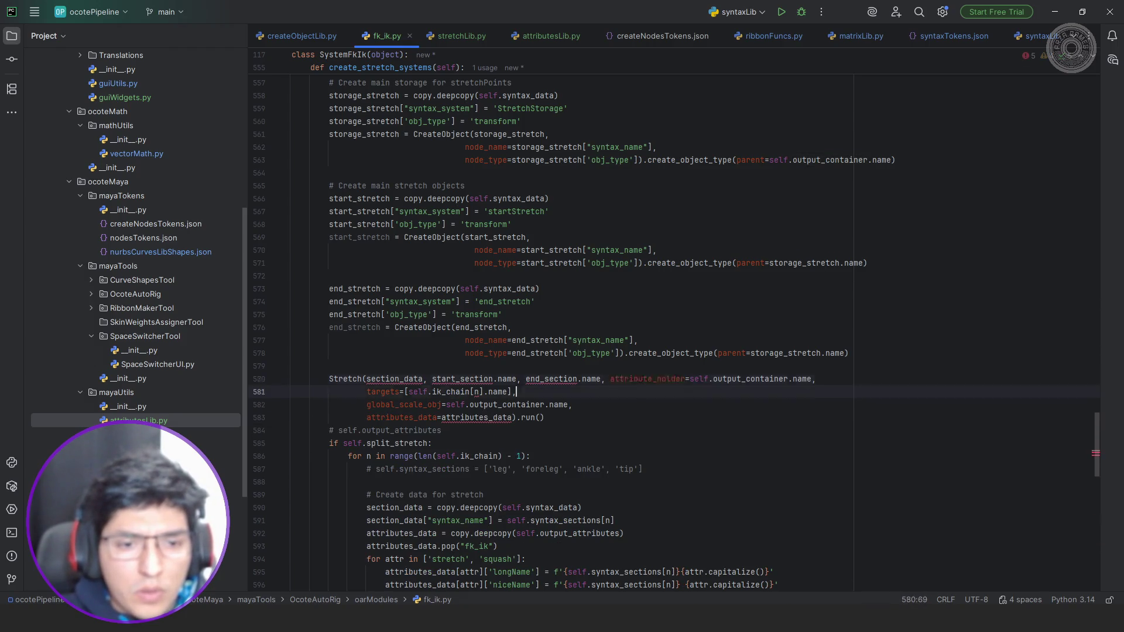
{"action": "key", "text": "Up"}
{"action": "key", "text": "ctrl+Left"}
{"action": "key", "text": "ctrl+Left"}
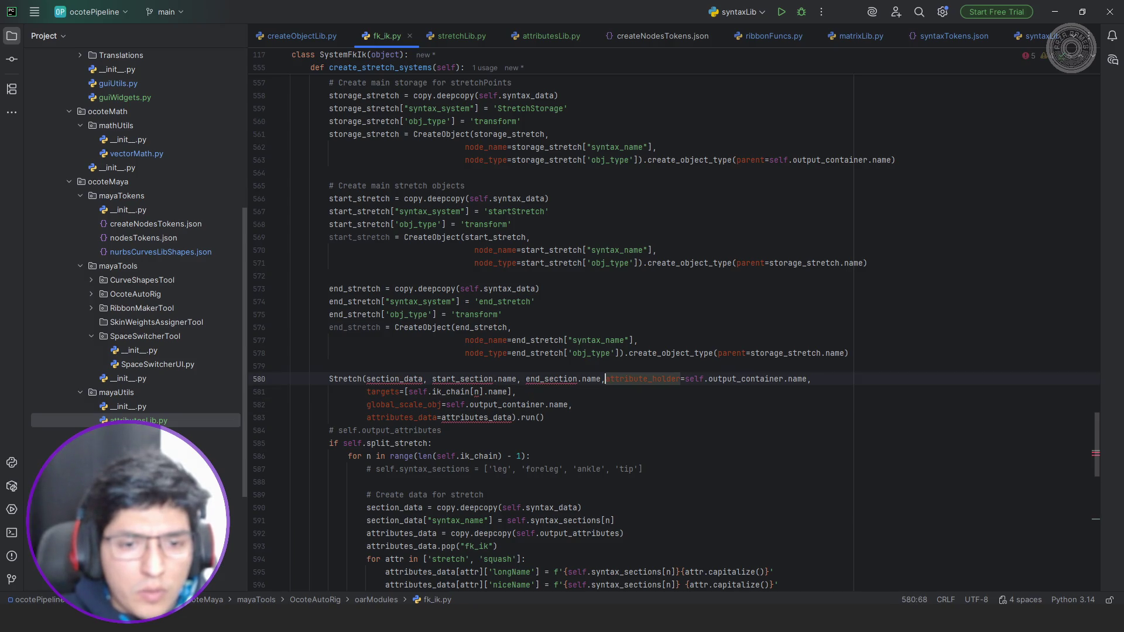
{"action": "key", "text": "Return"}
{"action": "key", "text": "ctrl+z"}
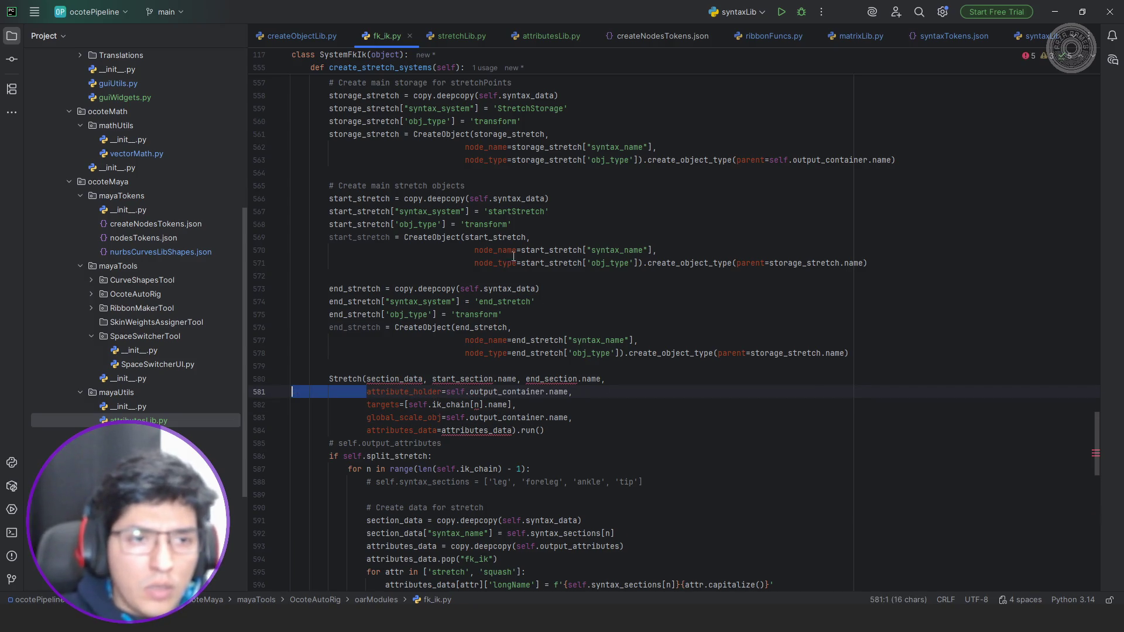
{"action": "scroll", "coordinate": [396, 221], "scroll_direction": "up", "scroll_amount": 2}
Duplicate the storage_stretch deepcopy and 'StretchStorage' syntax_system lines beneath the storage comment.
{"action": "double_click", "coordinate": [368, 212]}
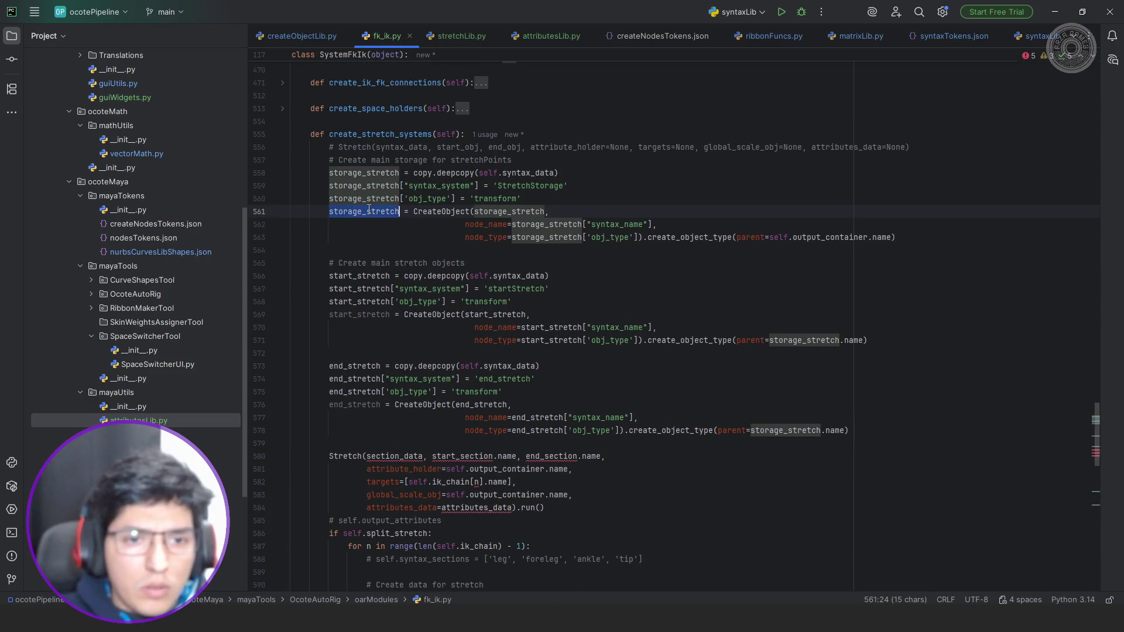
{"action": "double_click", "coordinate": [378, 173]}
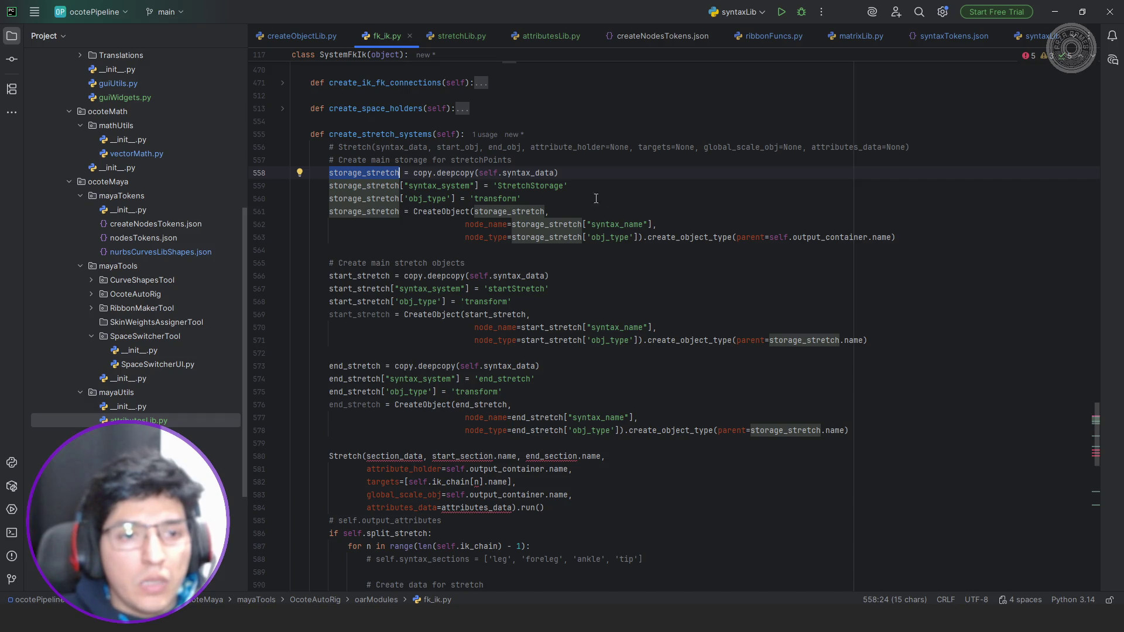
{"action": "key", "text": "Up"}
{"action": "key", "text": "Home"}
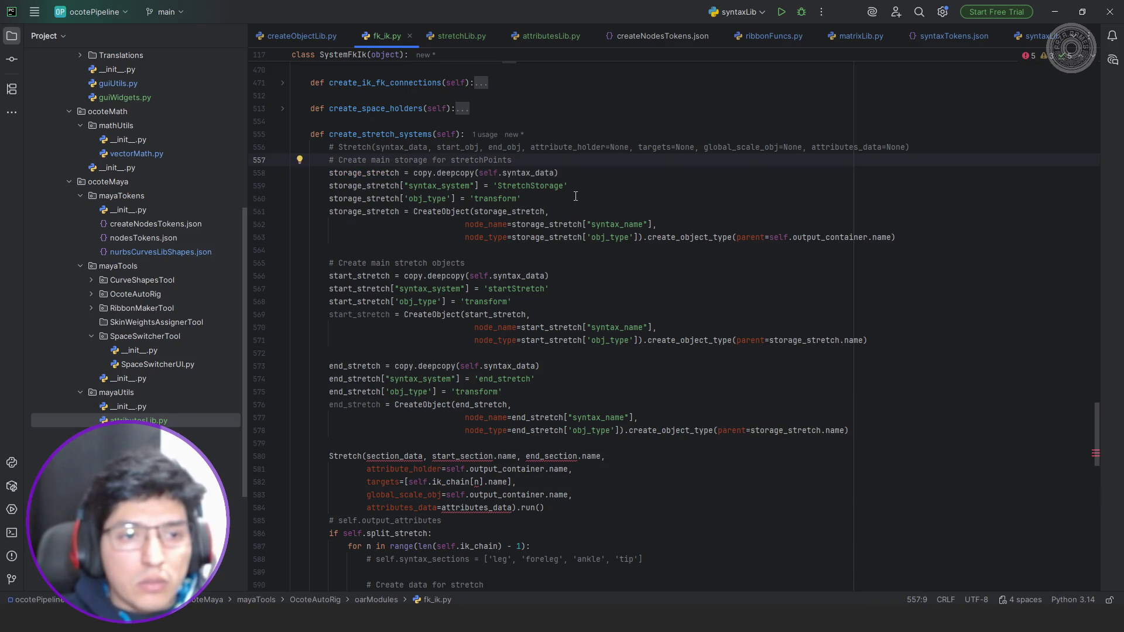
{"action": "key", "text": "Return"}
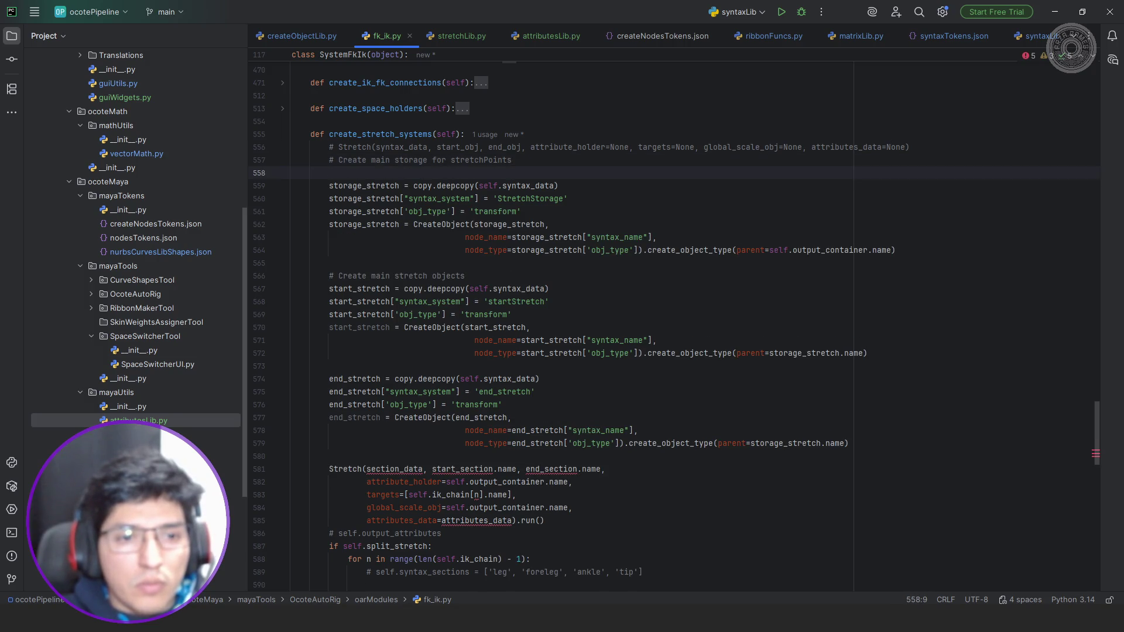
{"action": "key", "text": "Down"}
{"action": "key", "text": "Down"}
{"action": "key", "text": "Down"}
{"action": "key", "text": "End"}
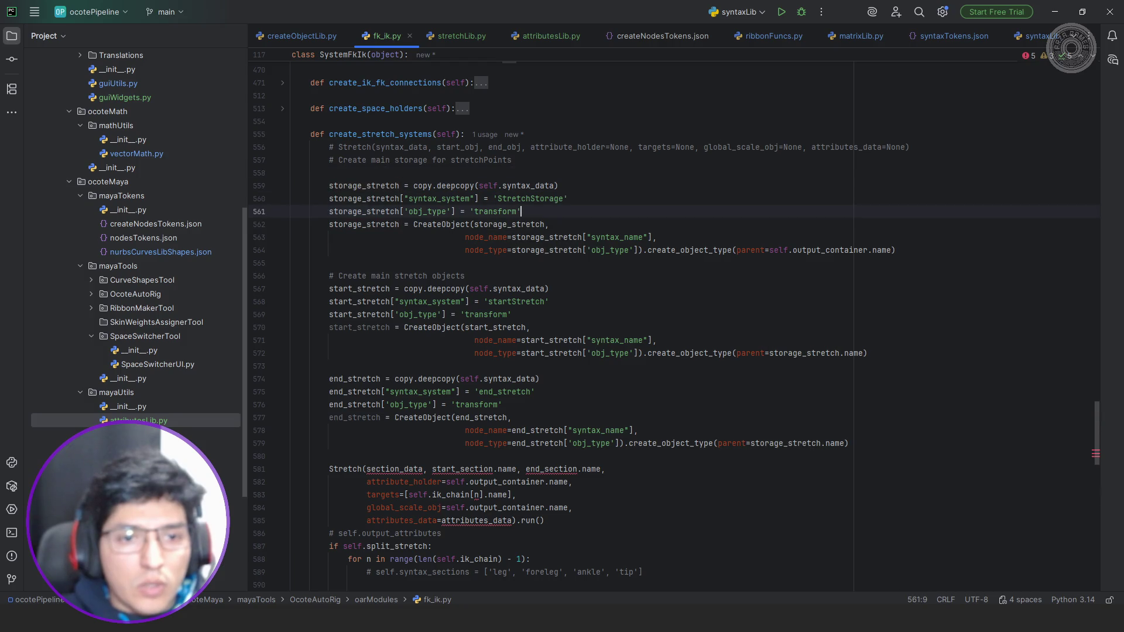
{"action": "key", "text": "Up"}
{"action": "key", "text": "Home"}
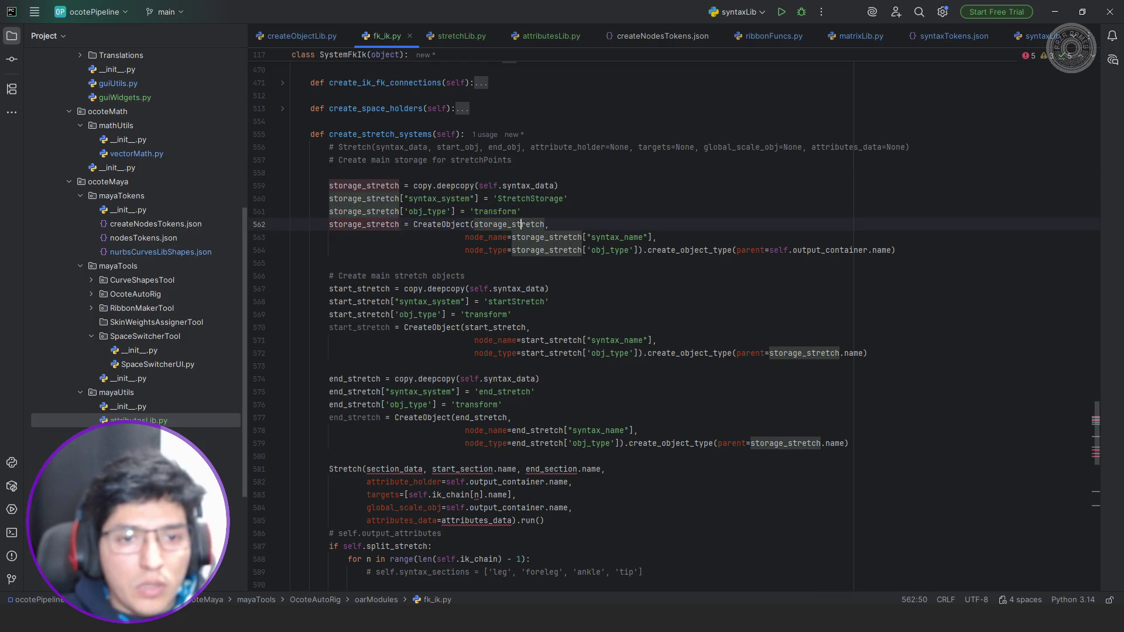
{"action": "key", "text": "End"}
{"action": "key", "text": "shift+Home"}
{"action": "key", "text": "shift+Up"}
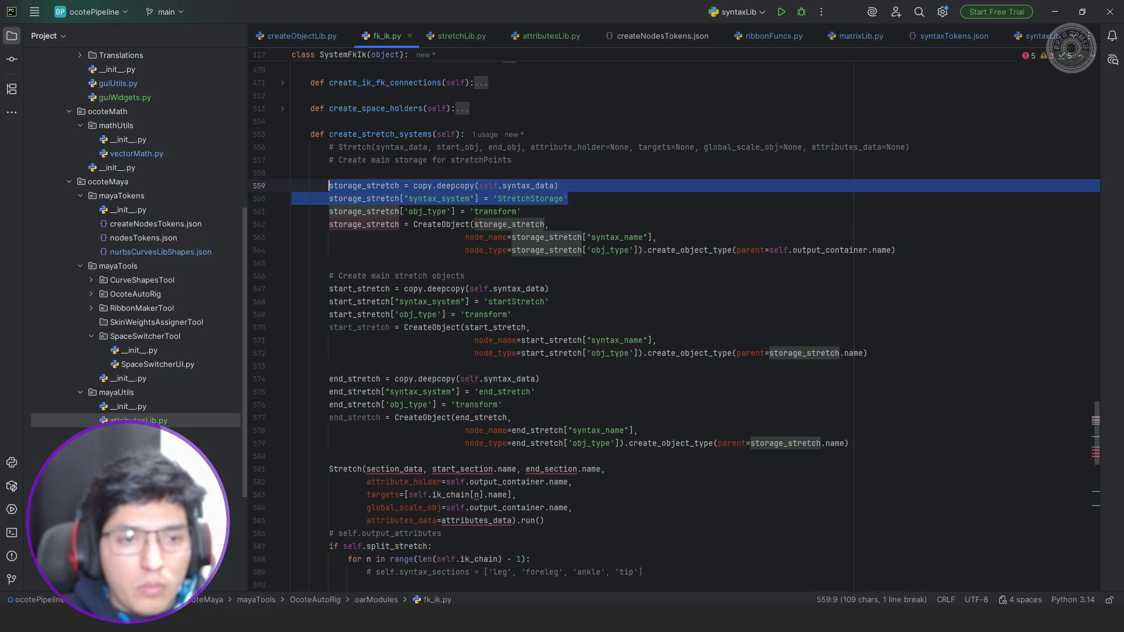
{"action": "key", "text": "ctrl+c"}
{"action": "key", "text": "Up"}
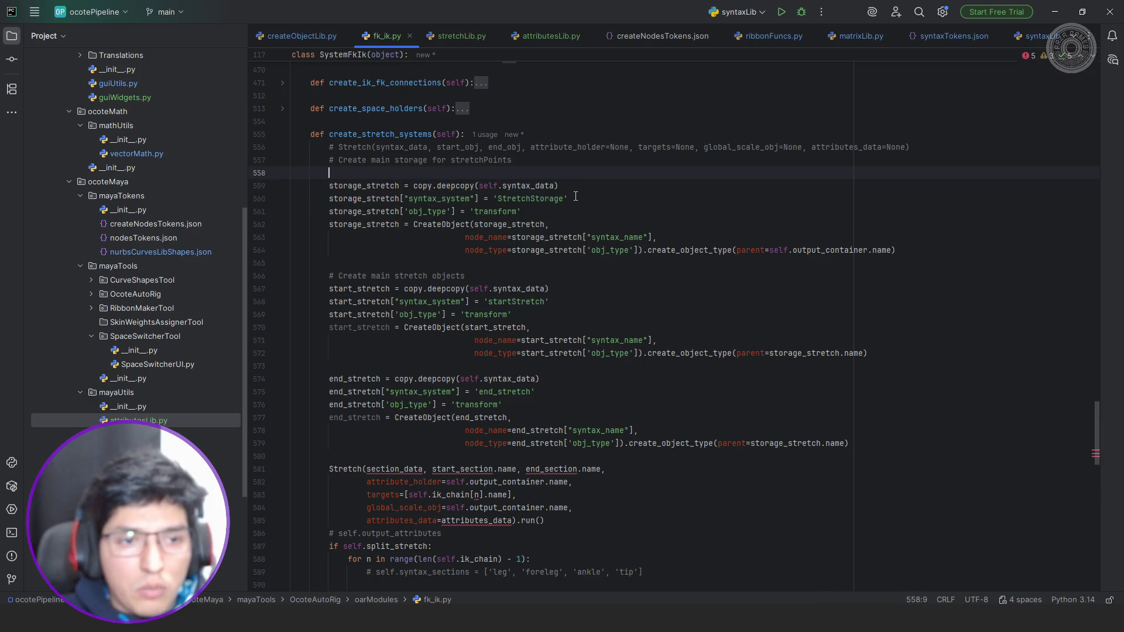
{"action": "key", "text": "ctrl+v"}
{"action": "key", "text": "Return"}
{"action": "key", "text": "Up"}
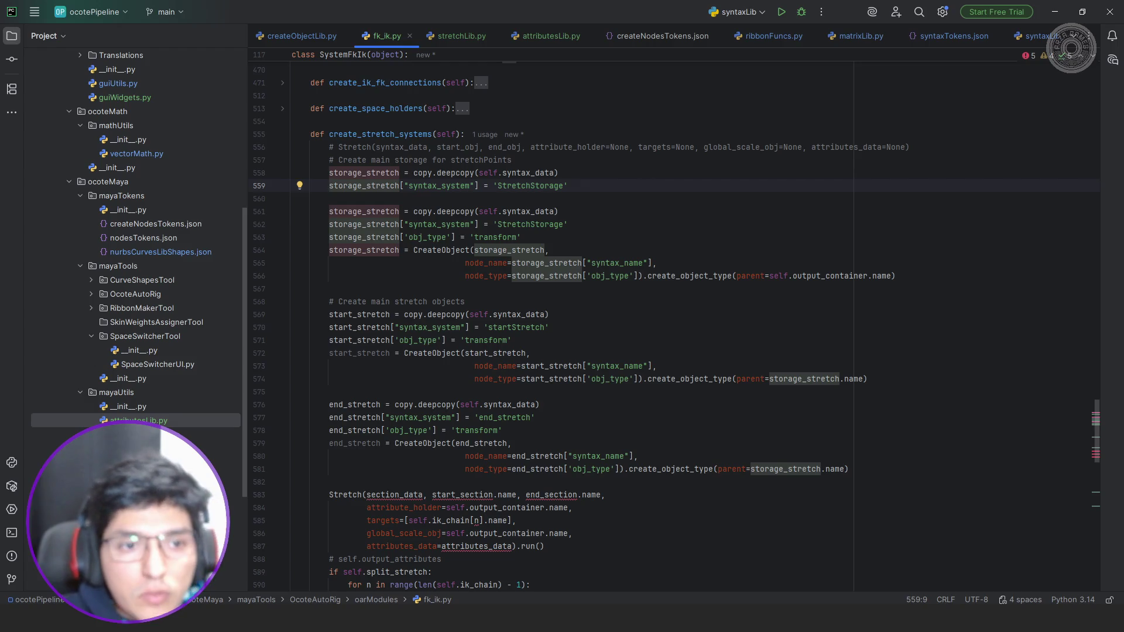
{"action": "key", "text": "Up"}
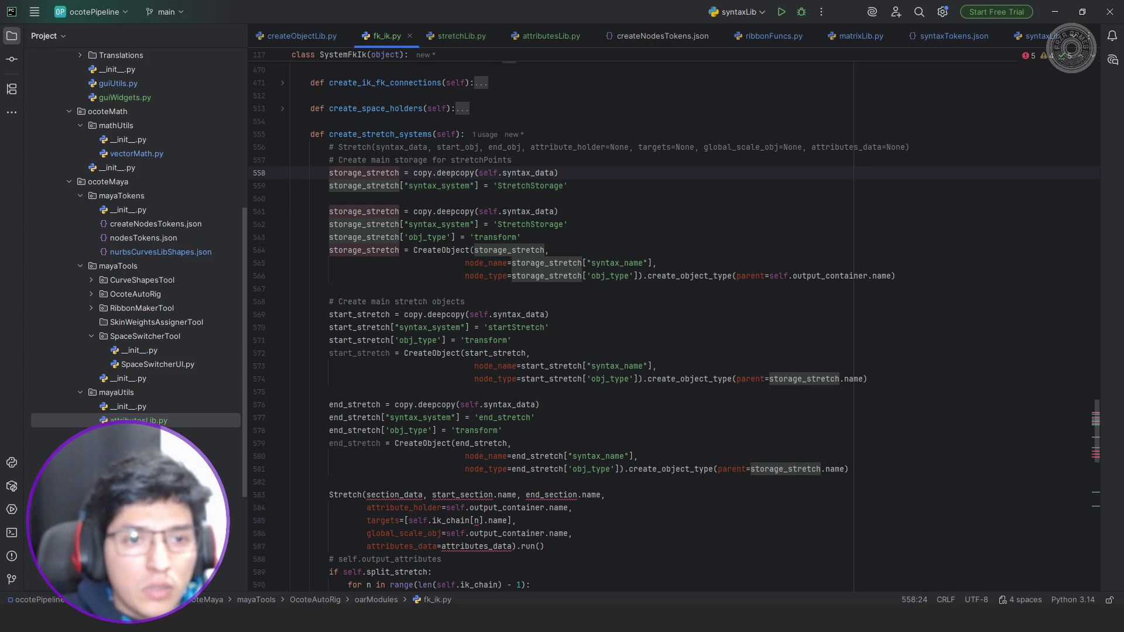
Rename the duplicated lines to stretch_syntax and lowercase the StretchStorage syntax_system value.
{"action": "key", "text": "ctrl+shift+Left"}
{"action": "type", "text": "stre"}
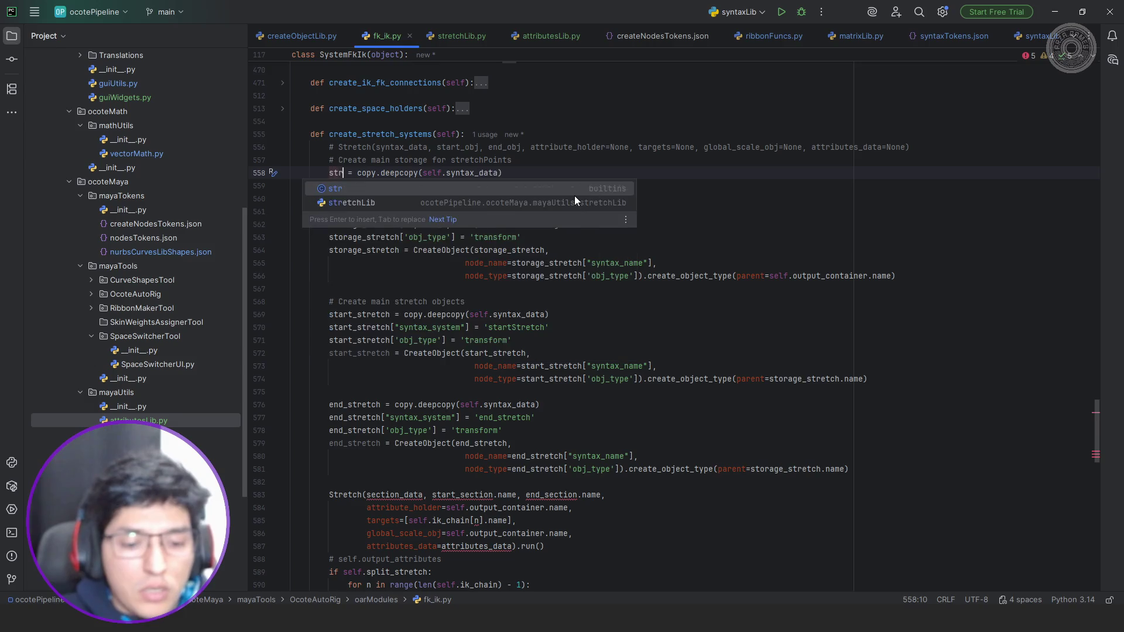
{"action": "type", "text": "tch_syntax"}
{"action": "double_click", "coordinate": [380, 173]}
{"action": "key", "text": "ctrl+c"}
{"action": "key", "text": "ctrl+v"}
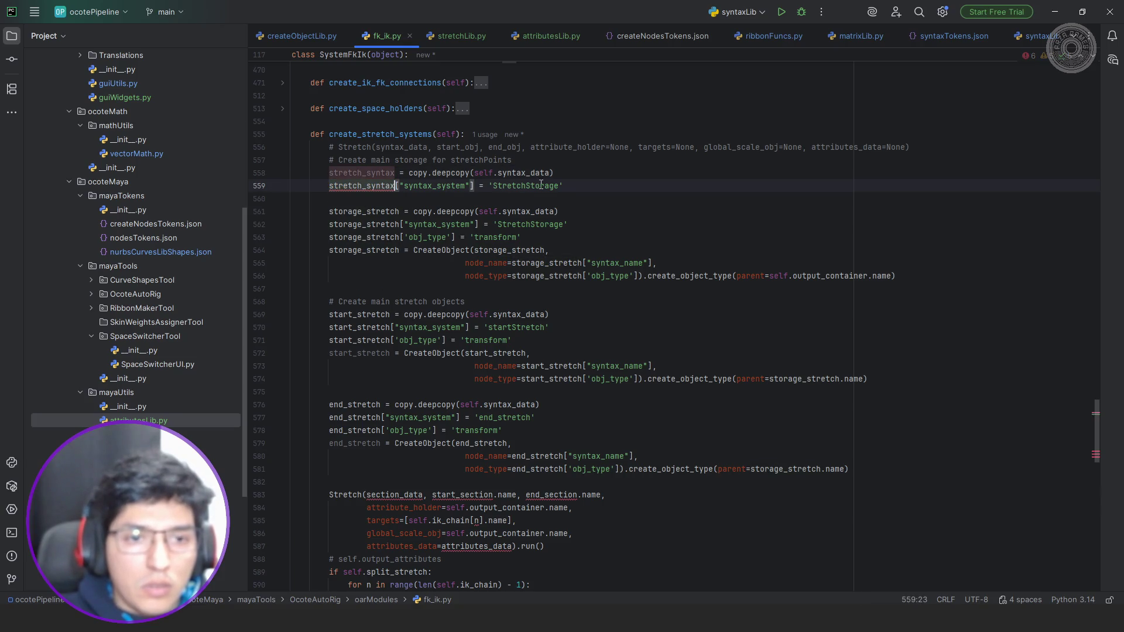
{"action": "double_click", "coordinate": [541, 185]}
{"action": "type", "text": "stretch"}
{"action": "left_click", "coordinate": [524, 250]}
{"action": "left_click", "coordinate": [500, 224]}
{"action": "key", "text": "BackSpace"}
{"action": "type", "text": "s"}
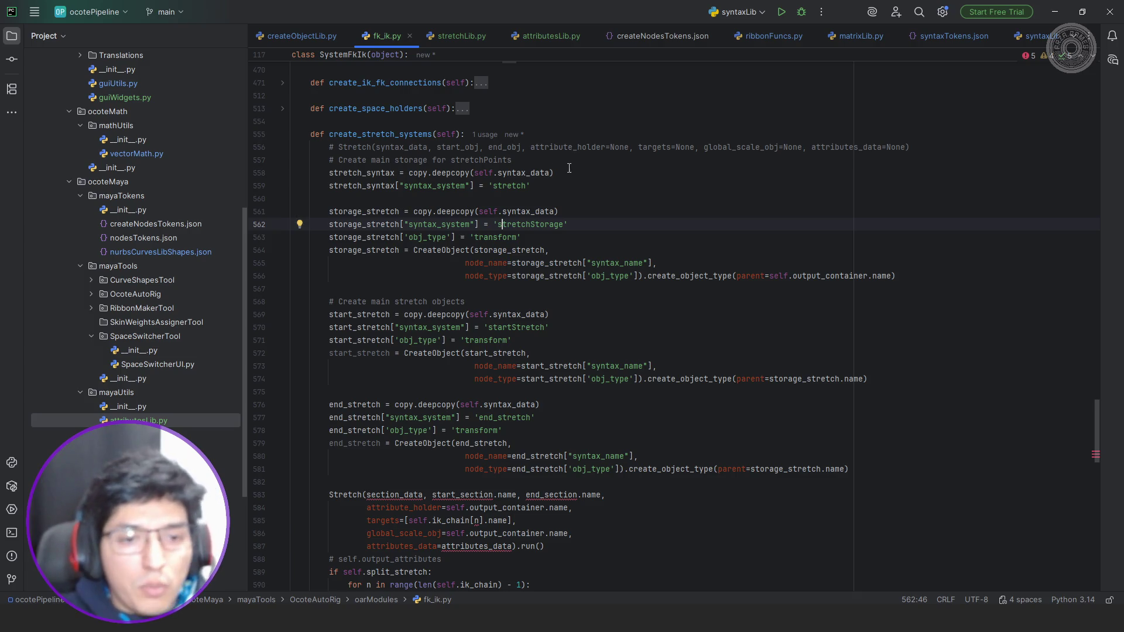
{"action": "scroll", "coordinate": [509, 224], "scroll_direction": "down", "scroll_amount": 1}
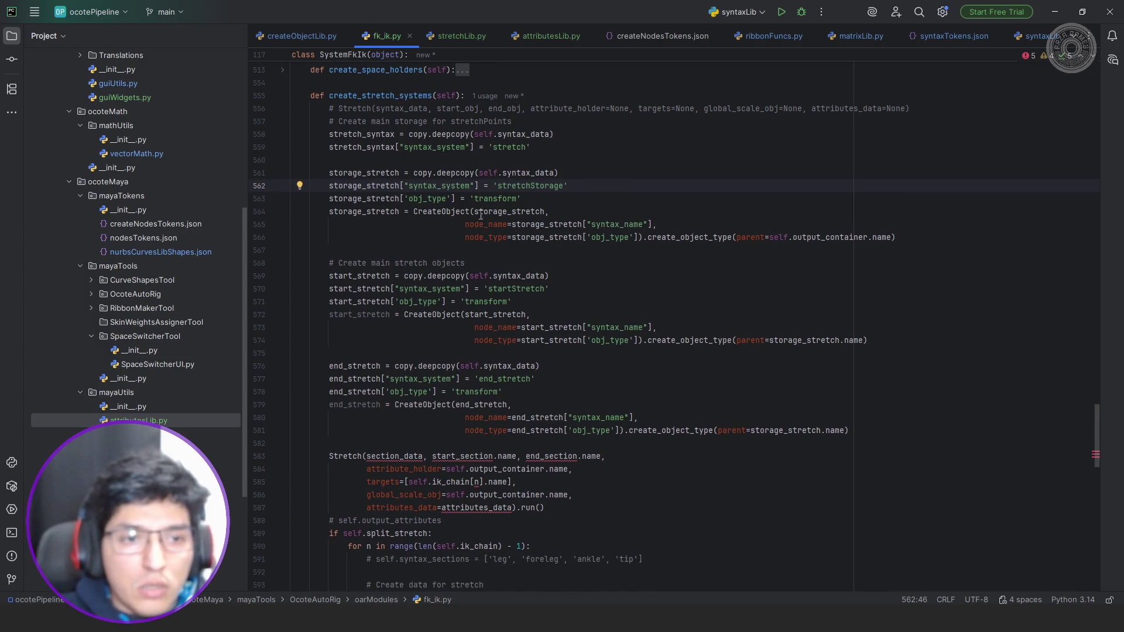
Make the new Stretch call use stretch_syntax, start_stretch and end_stretch as its arguments.
{"action": "double_click", "coordinate": [367, 136]}
{"action": "double_click", "coordinate": [407, 456]}
{"action": "key", "text": "ctrl+v"}
{"action": "double_click", "coordinate": [366, 278]}
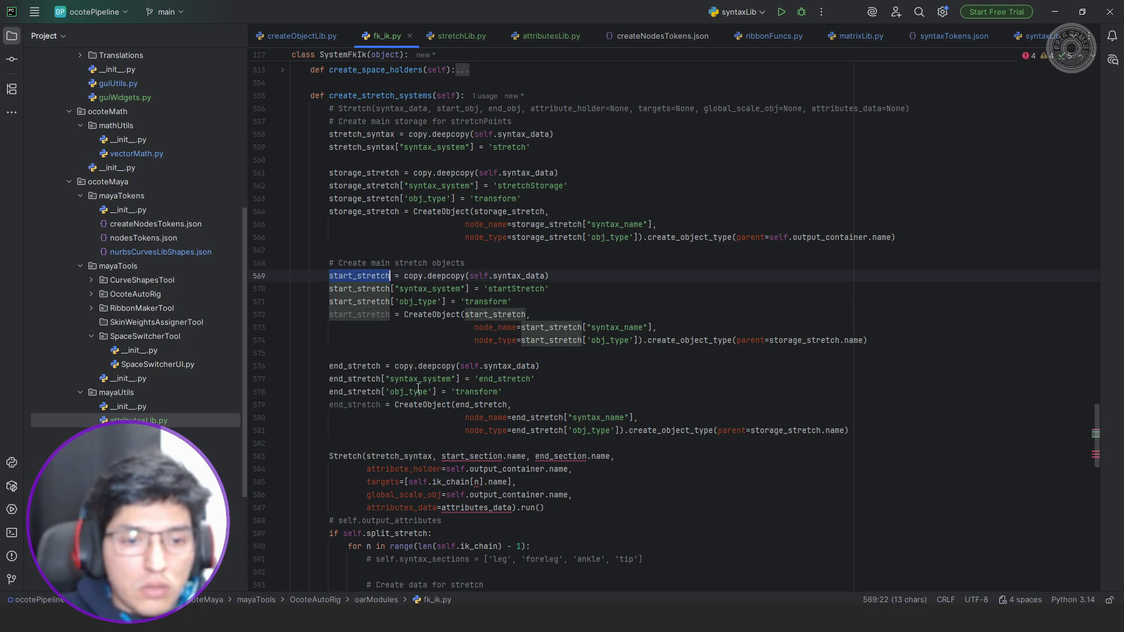
{"action": "key", "text": "ctrl+c"}
{"action": "double_click", "coordinate": [485, 457]}
{"action": "key", "text": "ctrl+v"}
{"action": "double_click", "coordinate": [355, 404]}
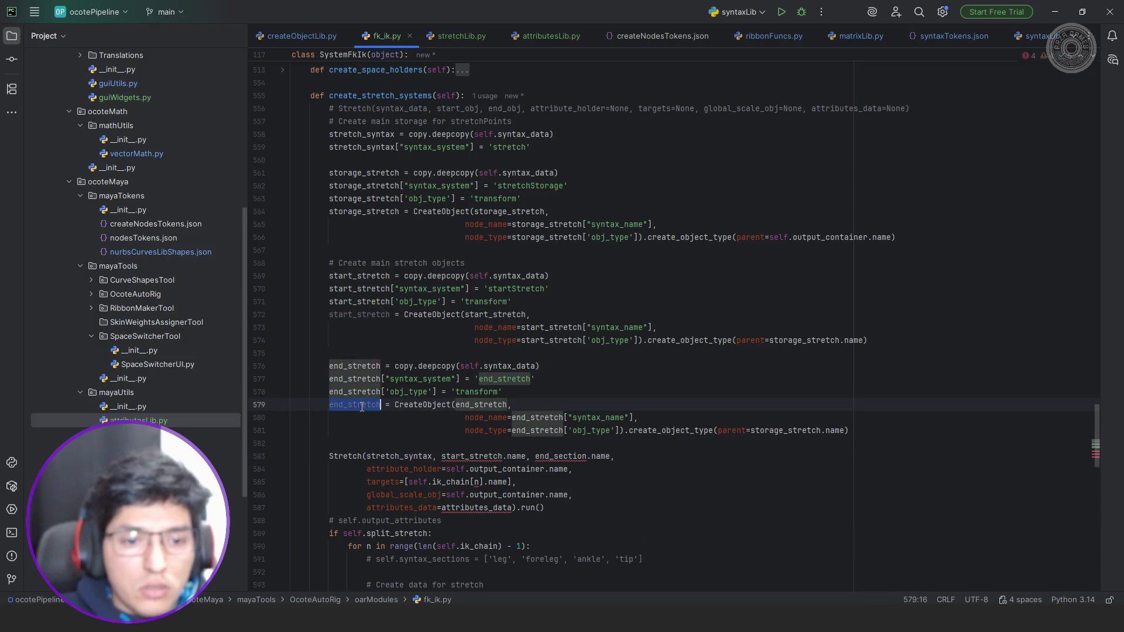
{"action": "key", "text": "ctrl+c"}
{"action": "double_click", "coordinate": [563, 456]}
{"action": "key", "text": "ctrl+v"}
{"action": "scroll", "coordinate": [501, 427], "scroll_direction": "down", "scroll_amount": 2}
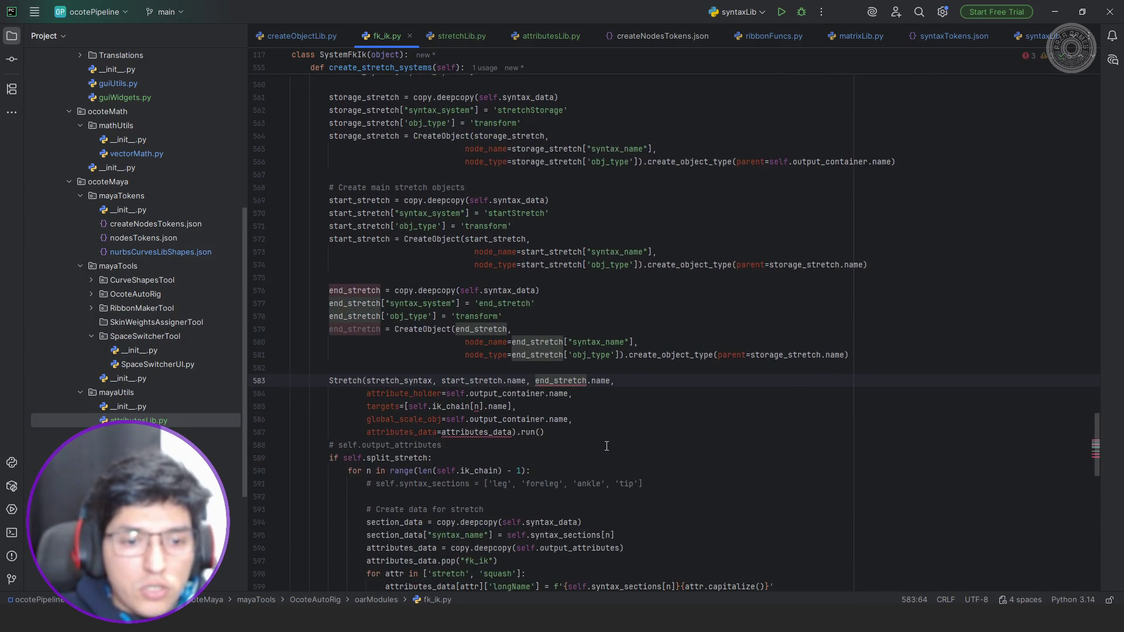
Drop the targets argument, pass self.output_attributes as attributes_data, delete the leftover comment and return to Maya.
{"action": "left_click", "coordinate": [516, 405]}
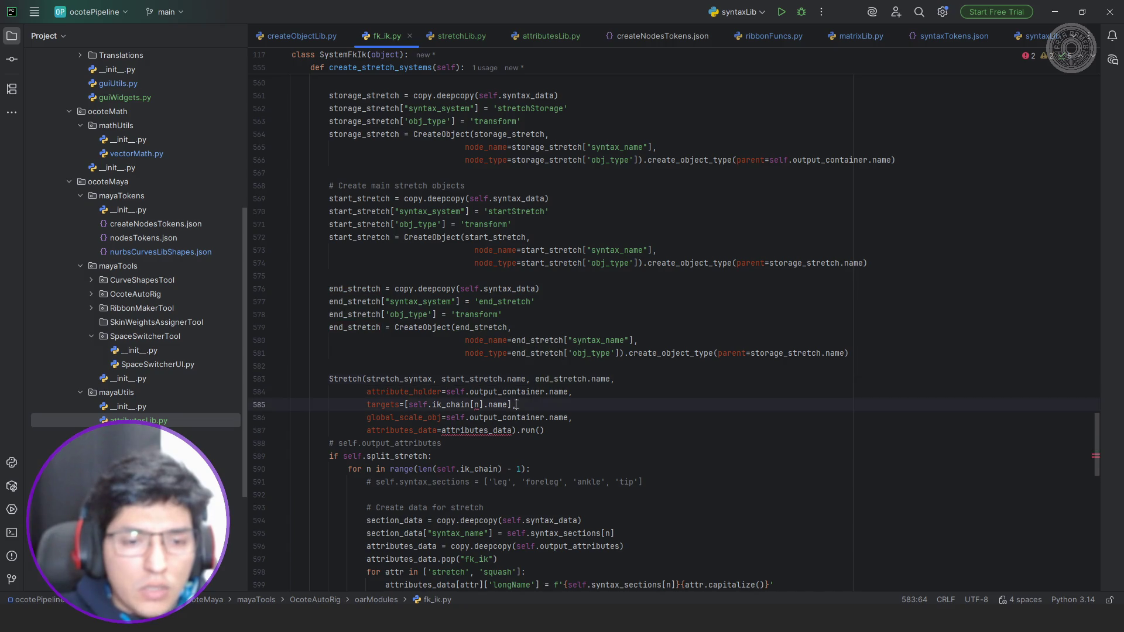
{"action": "key", "text": "shift+Home"}
{"action": "key", "text": "shift+Home"}
{"action": "key", "text": "BackSpace"}
{"action": "key", "text": "BackSpace"}
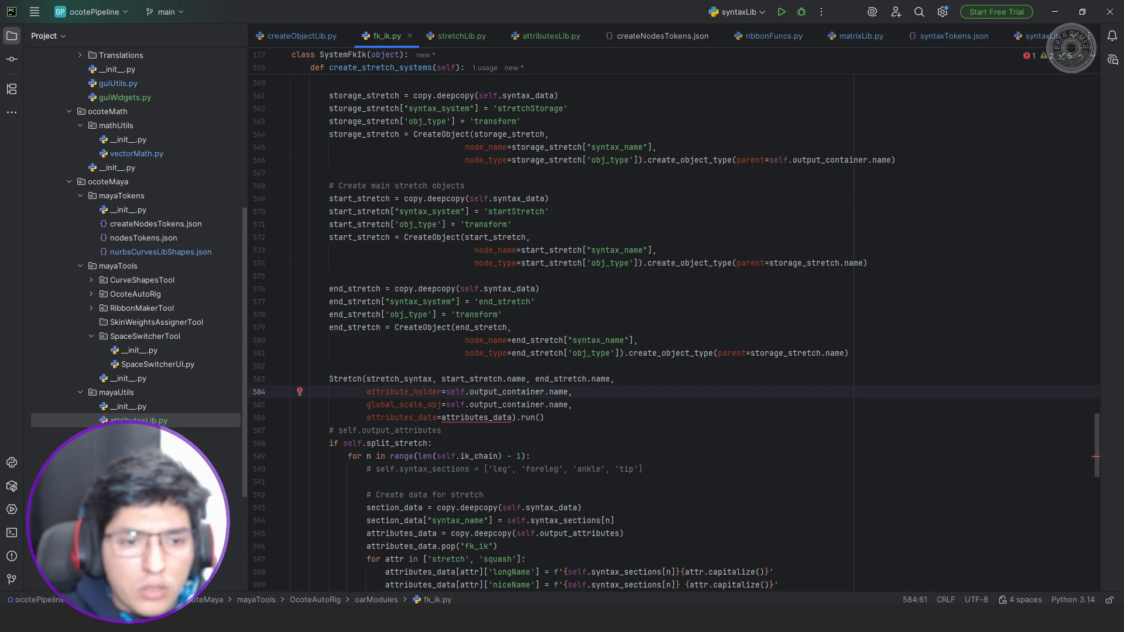
{"action": "key", "text": "Down"}
{"action": "key", "text": "Down"}
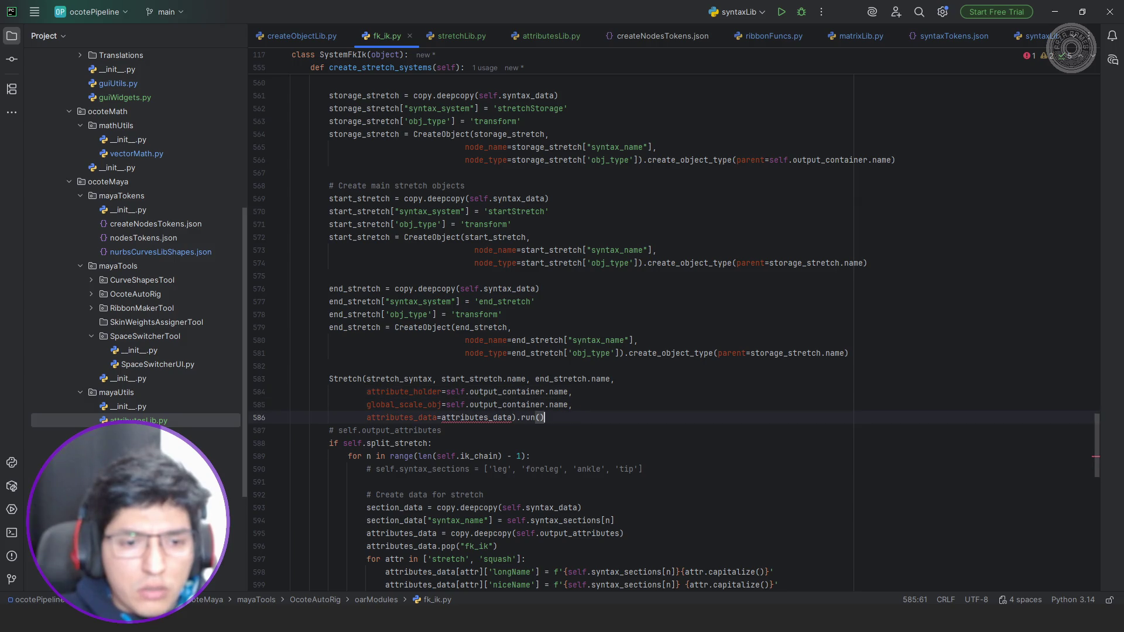
{"action": "key", "text": "Left"}
{"action": "key", "text": "Down"}
{"action": "key", "text": "ctrl+shift+Left"}
{"action": "key", "text": "ctrl+shift+Left"}
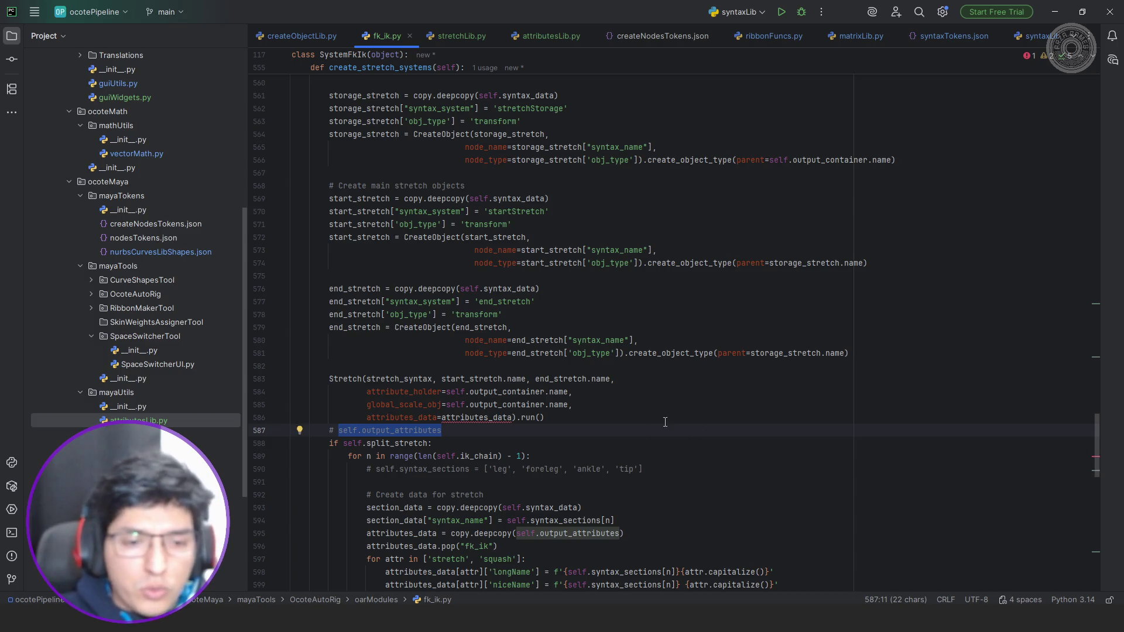
{"action": "key", "text": "ctrl+c"}
{"action": "double_click", "coordinate": [479, 417]}
{"action": "key", "text": "ctrl+v"}
{"action": "left_click", "coordinate": [497, 430]}
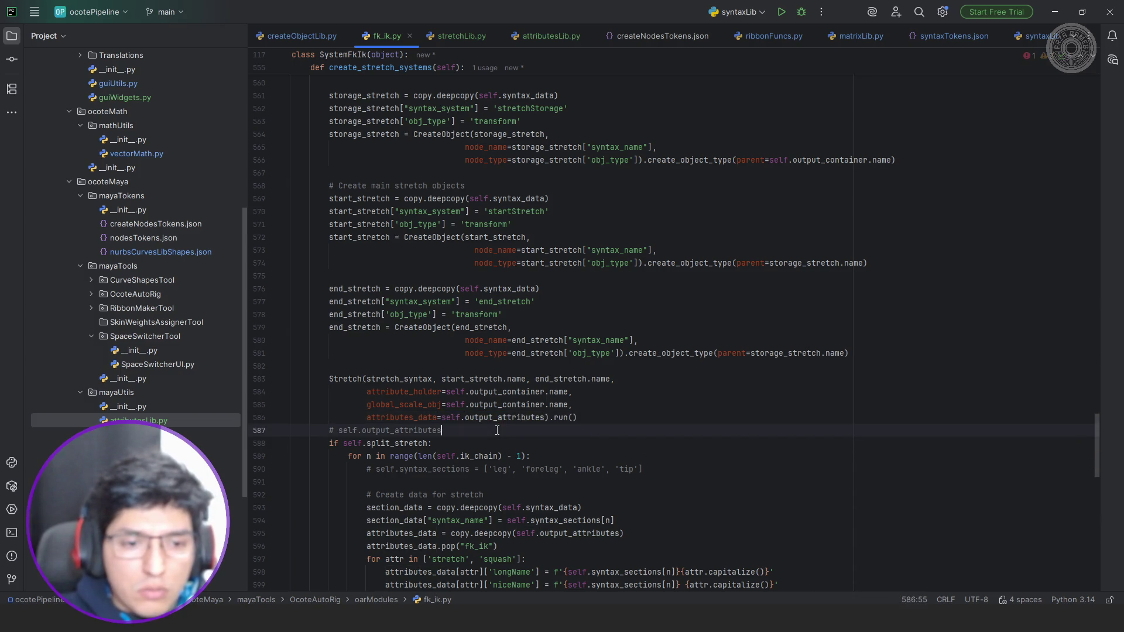
{"action": "key", "text": "shift+Home"}
{"action": "key", "text": "BackSpace"}
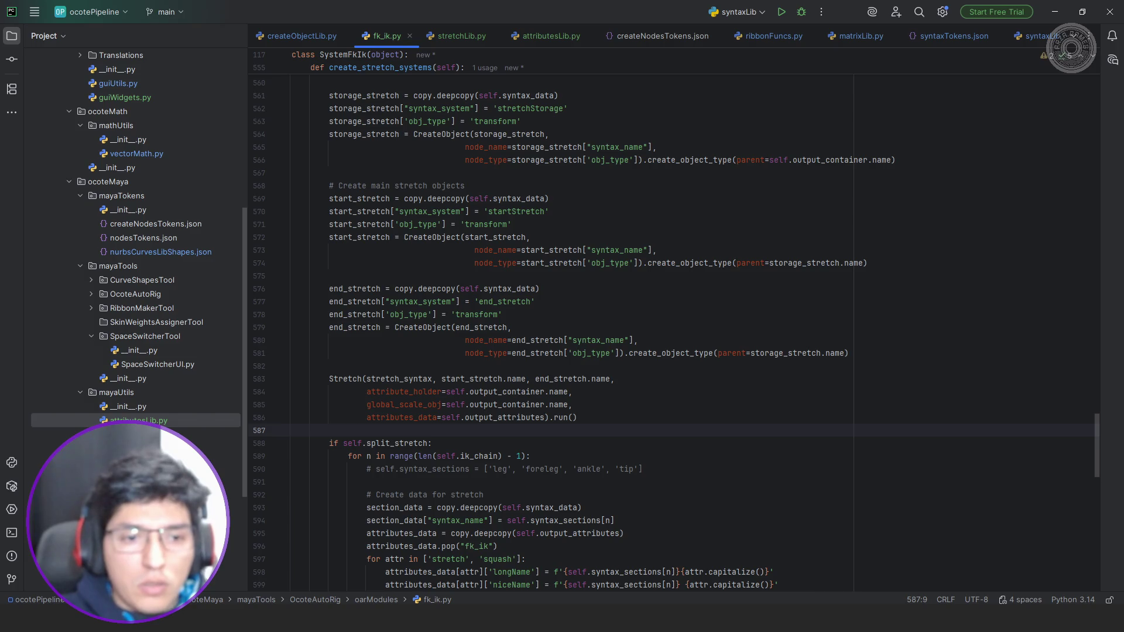
{"action": "key", "text": "alt+Tab"}
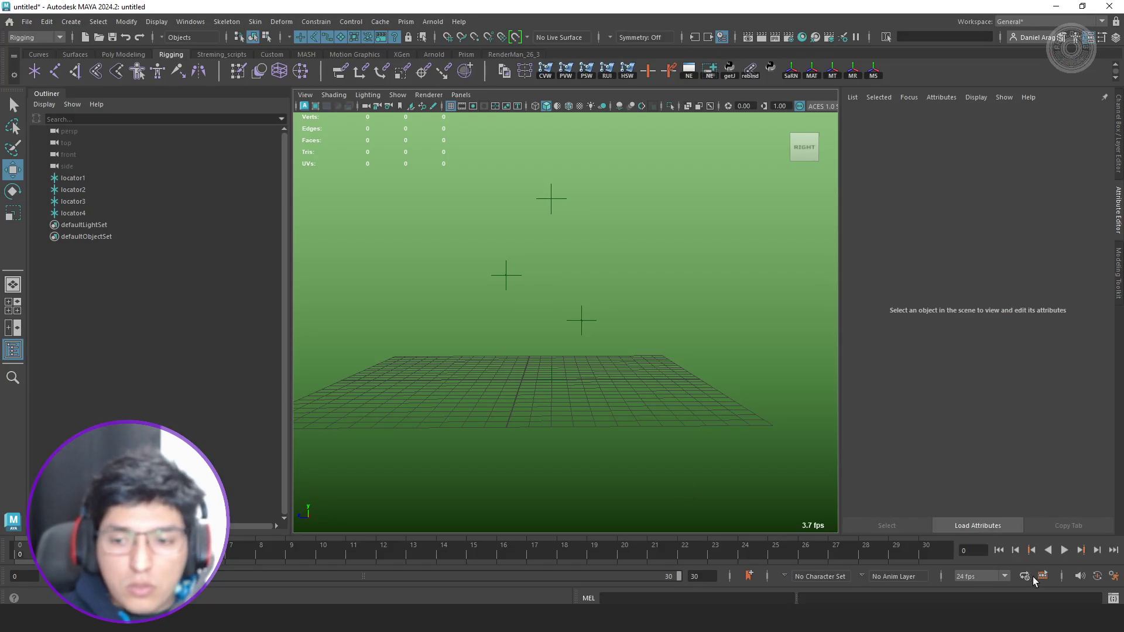
Execute the test_FKIK script in Maya's Script Editor, then bring up stretchLib.py in PyCharm.
{"action": "left_click", "coordinate": [13, 599]}
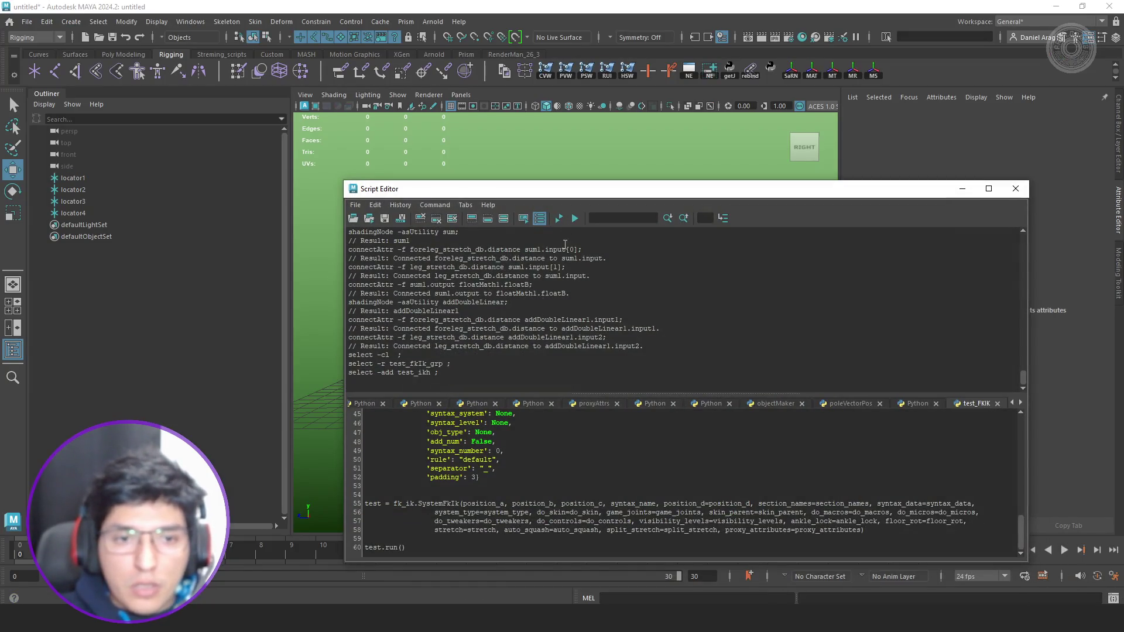
{"action": "left_click", "coordinate": [561, 220]}
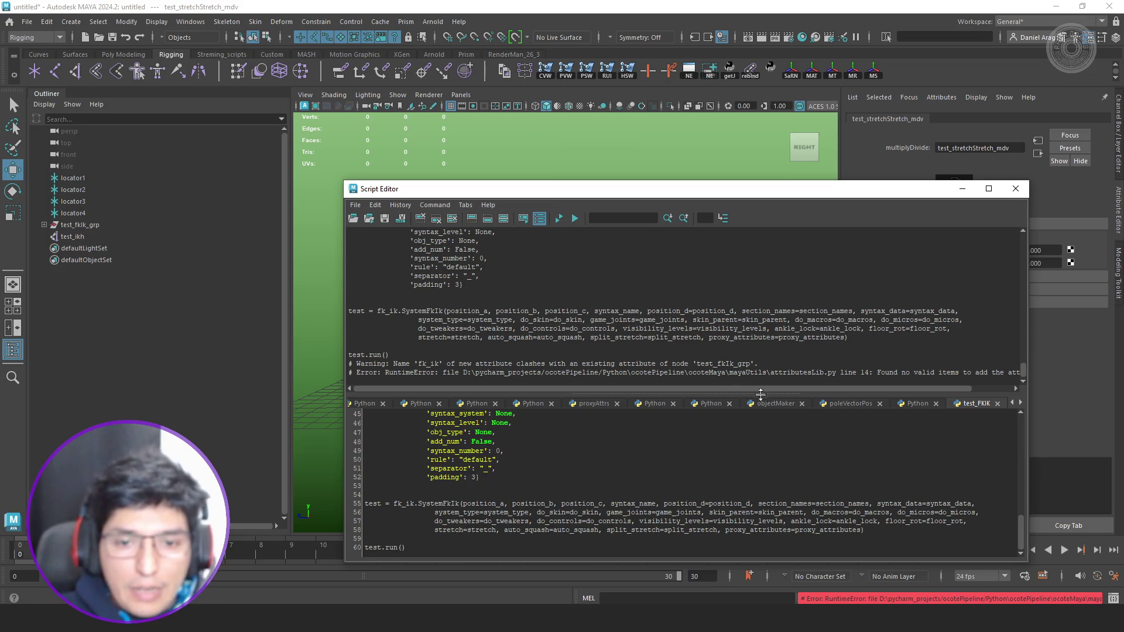
{"action": "mouse_move", "coordinate": [775, 390]}
{"action": "left_mouse_down"}
{"action": "mouse_move", "coordinate": [812, 386]}
{"action": "mouse_move", "coordinate": [770, 381]}
{"action": "left_mouse_up"}
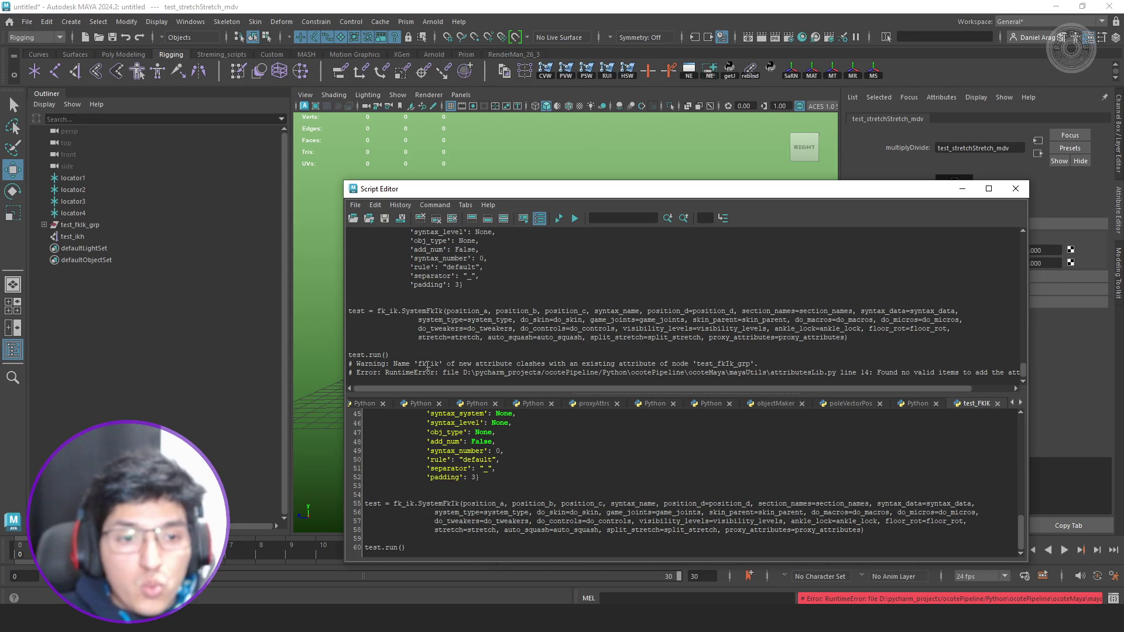
{"action": "key", "text": "alt+Tab"}
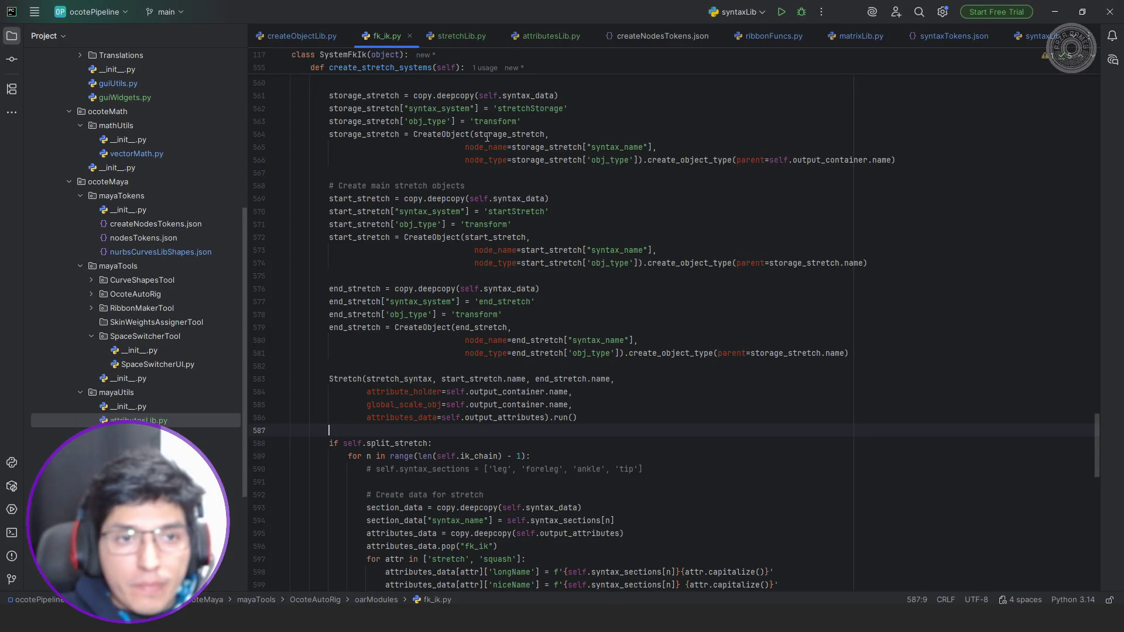
{"action": "left_click", "coordinate": [465, 35]}
{"action": "key", "text": "ctrl+f"}
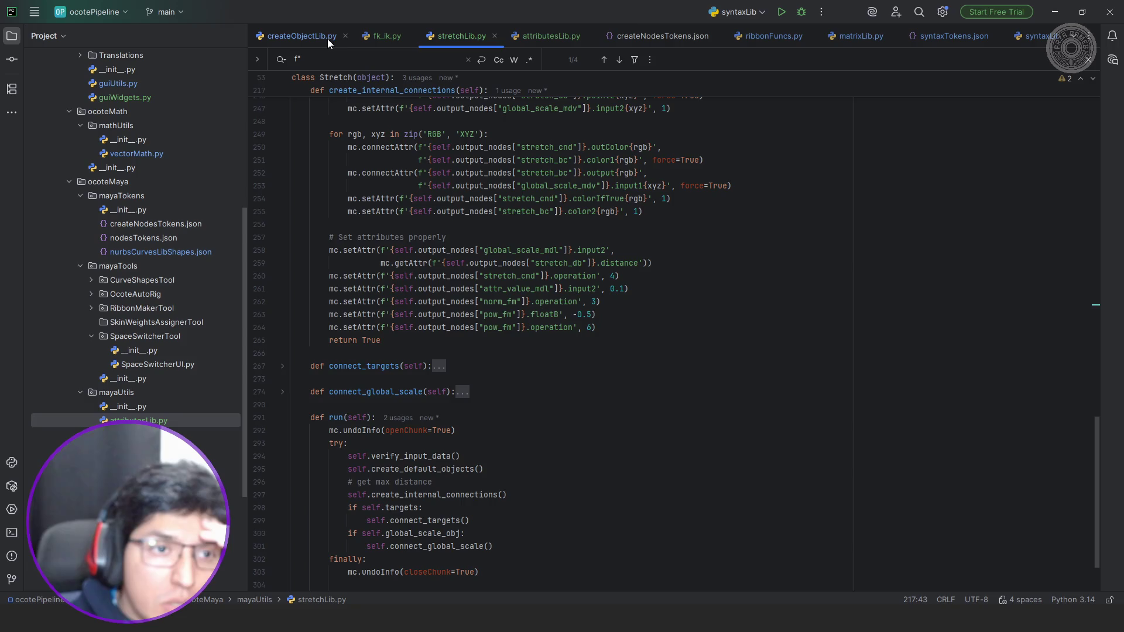
In attributesLib.py add 'if not mc.objExists(f"{attribute_holder}.{attr}"):' inside the create_attributes loop.
{"action": "left_click", "coordinate": [319, 35]}
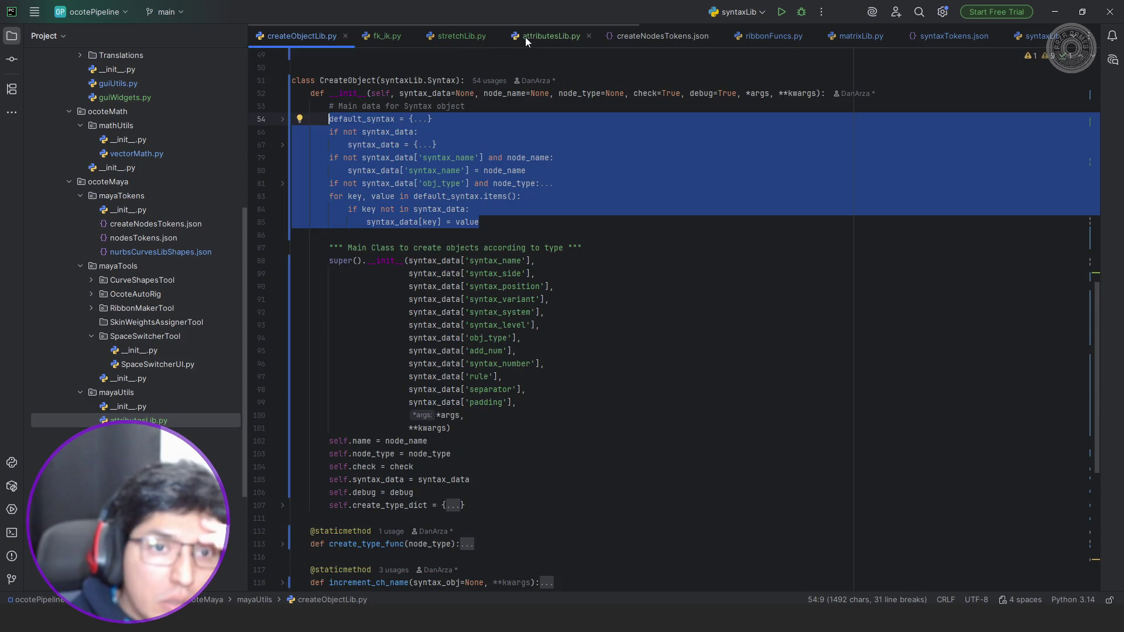
{"action": "left_click", "coordinate": [526, 35]}
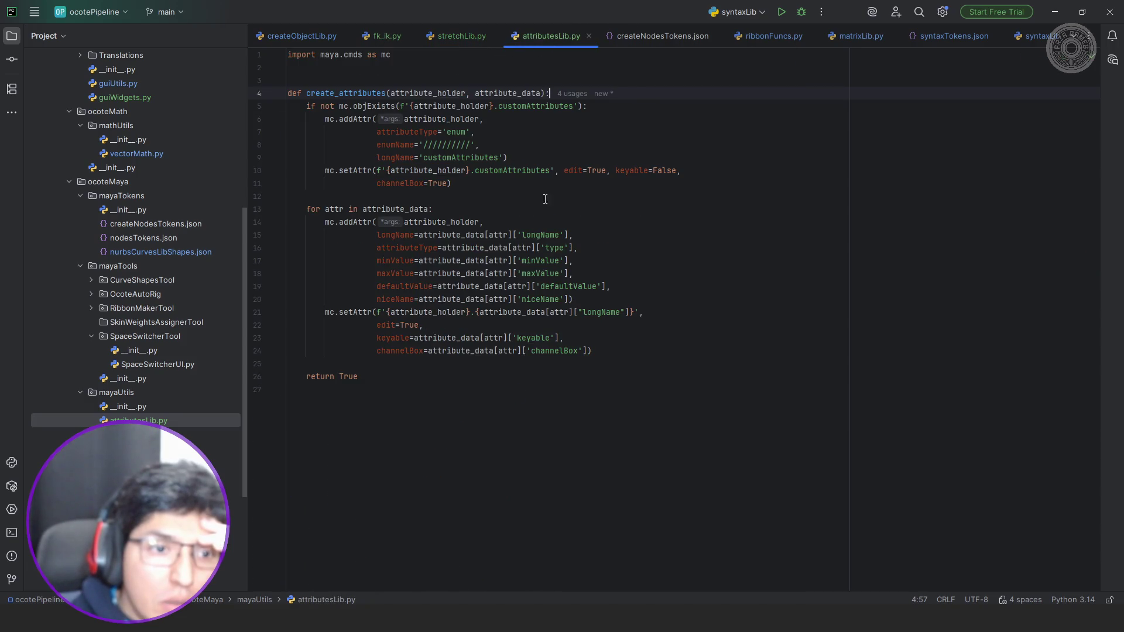
{"action": "left_click", "coordinate": [506, 210]}
{"action": "key", "text": "Return"}
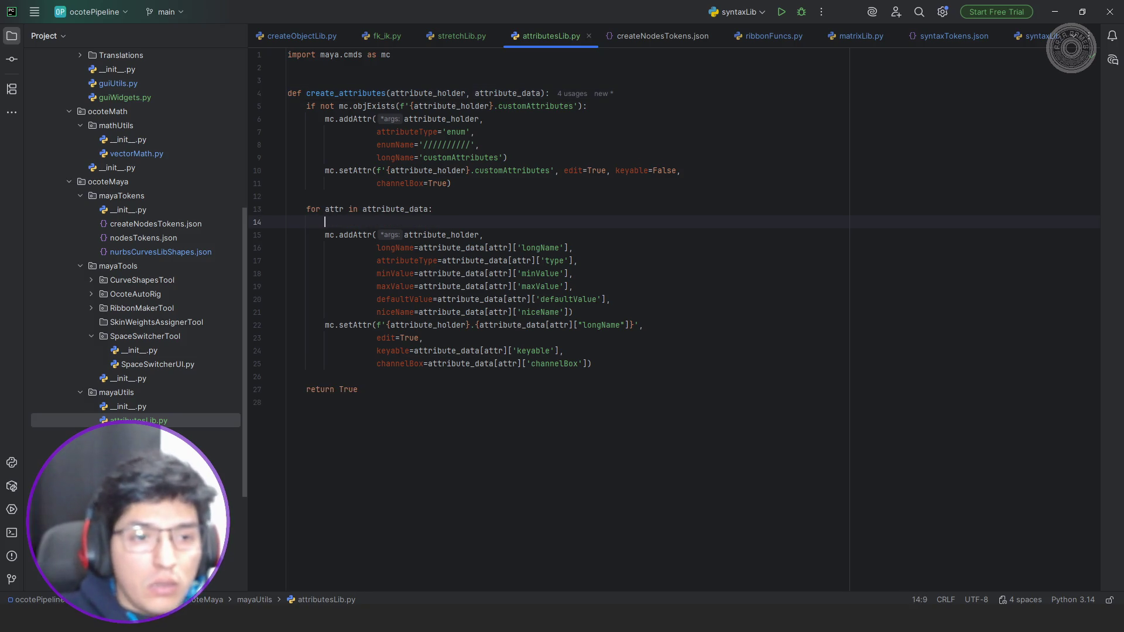
{"action": "type", "text": "if not "}
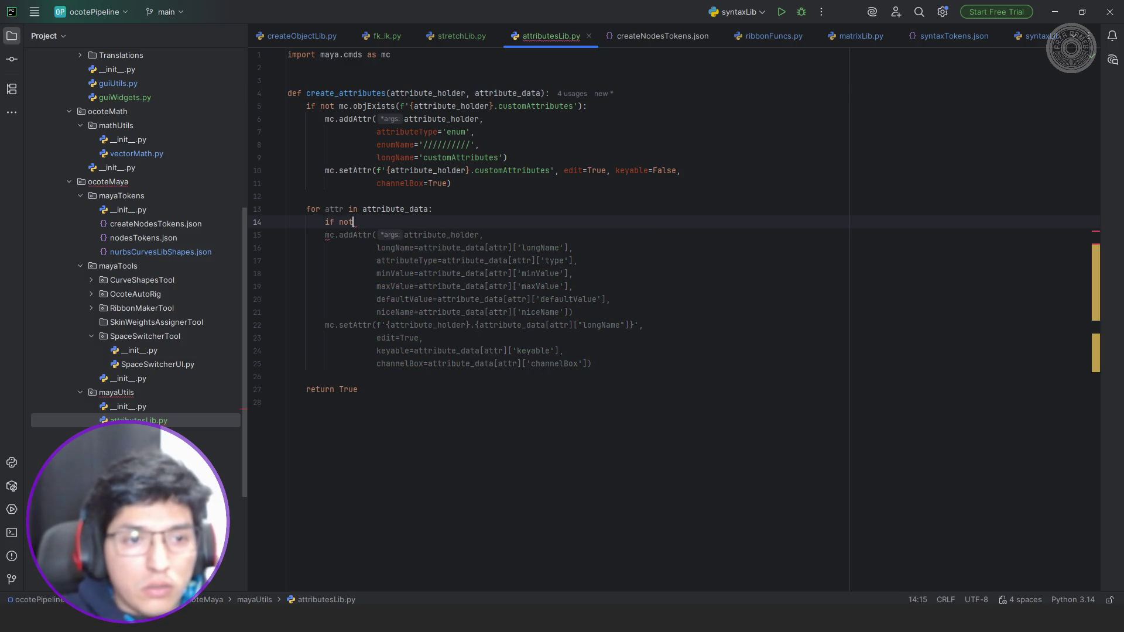
{"action": "type", "text": "mc."}
{"action": "key", "text": "Tab"}
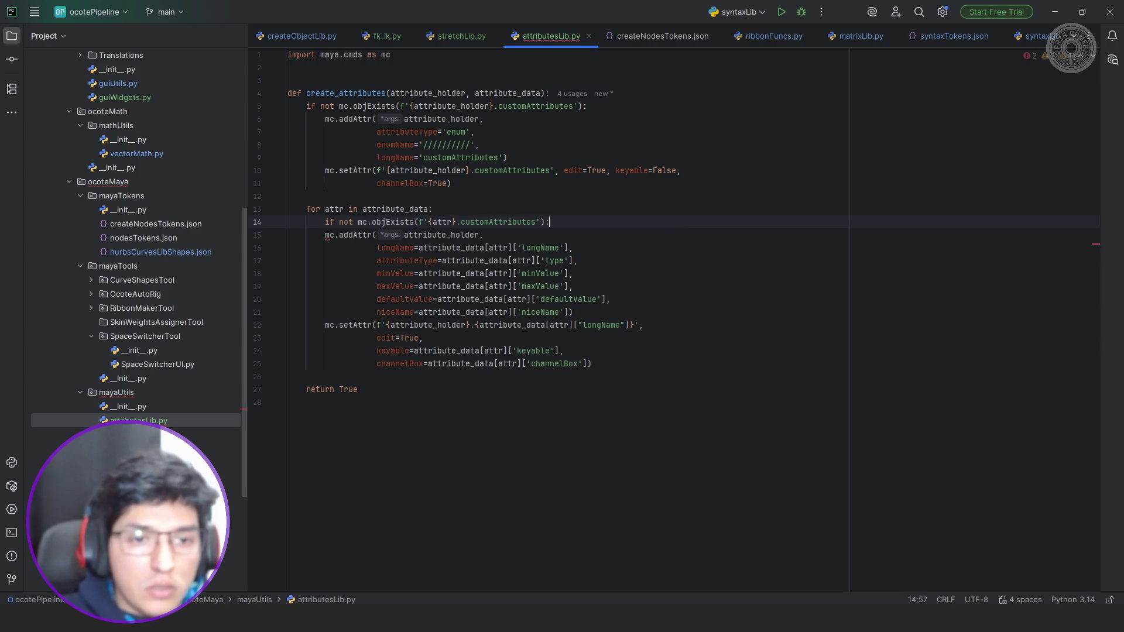
{"action": "key", "text": "Left"}
{"action": "key", "text": "Left"}
{"action": "key", "text": "Left"}
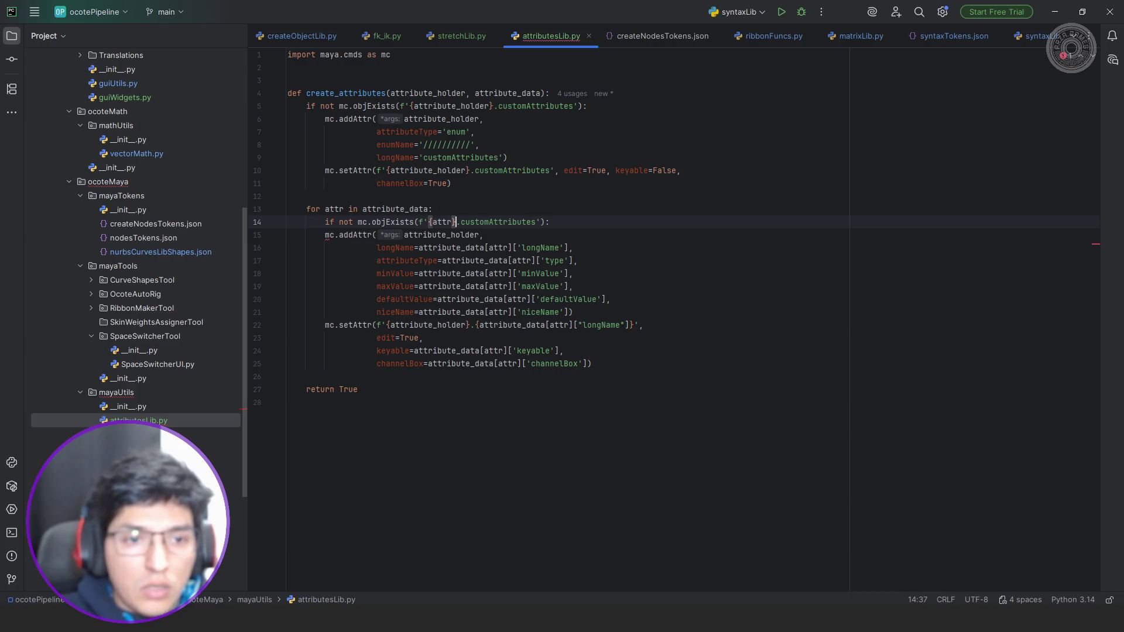
{"action": "key", "text": "Left"}
{"action": "key", "text": "ctrl+space"}
{"action": "key", "text": "Down"}
{"action": "key", "text": "Return"}
{"action": "key", "text": "Right"}
{"action": "key", "text": "Right"}
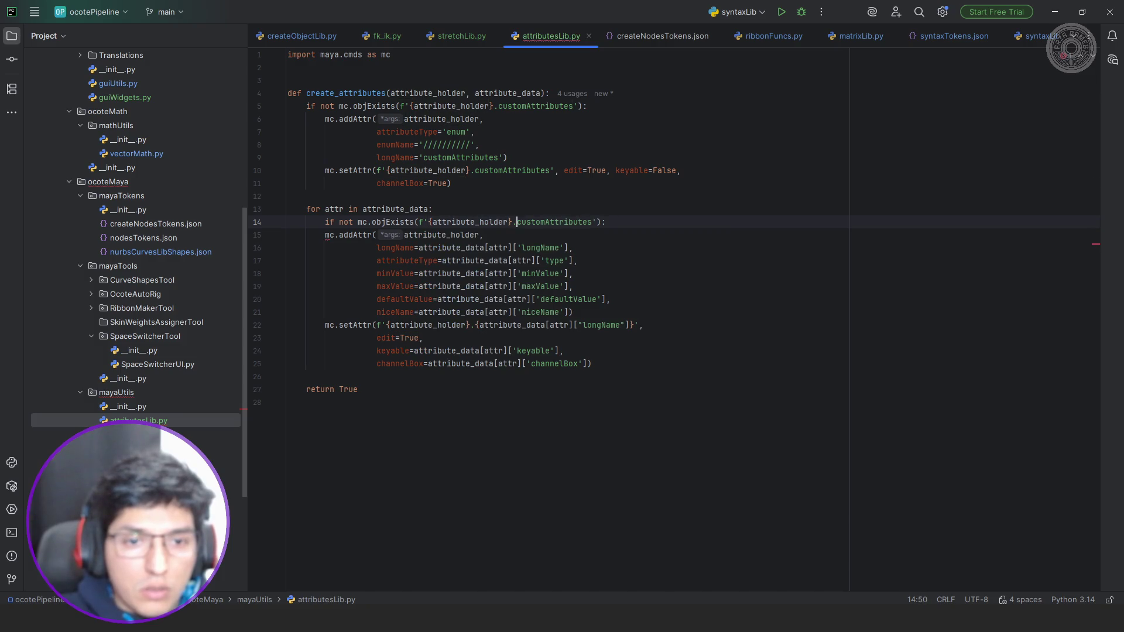
{"action": "key", "text": "ctrl+shift+Right"}
{"action": "key", "text": "BackSpace"}
{"action": "type", "text": "{attr"}
{"action": "key", "text": "Escape"}
Indent the addAttr and setAttr lines under the new check and switch back to Maya.
{"action": "key", "text": "Down"}
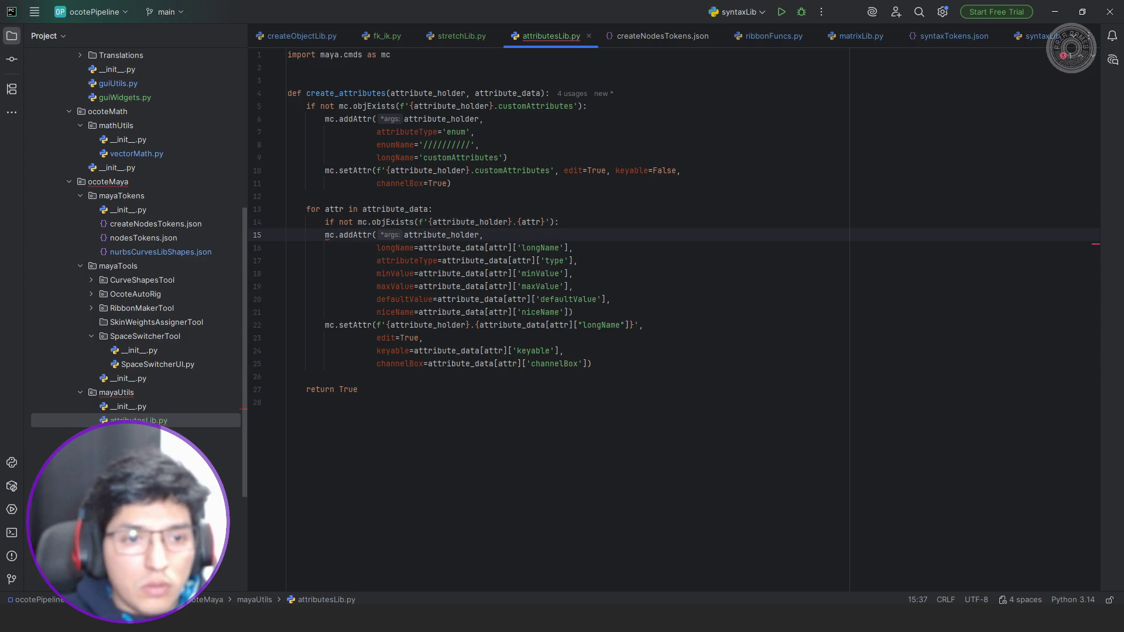
{"action": "key", "text": "shift+Down"}
{"action": "key", "text": "shift+Down"}
{"action": "key", "text": "shift+Down"}
{"action": "key", "text": "shift+Down"}
{"action": "key", "text": "shift+Down"}
{"action": "key", "text": "Tab"}
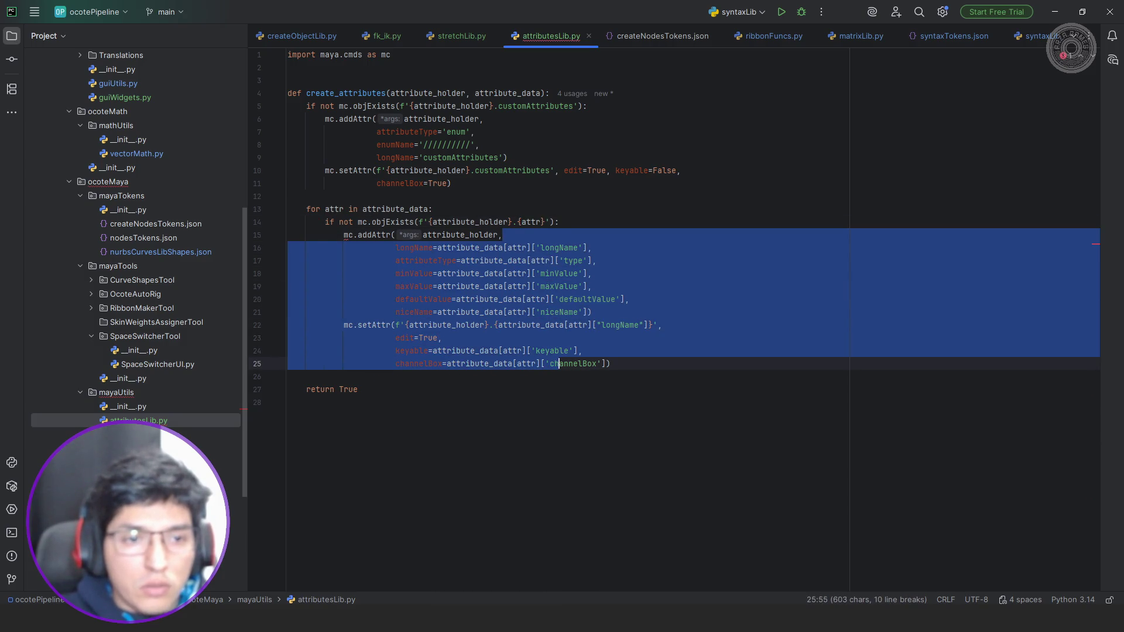
{"action": "key", "text": "alt+Tab"}
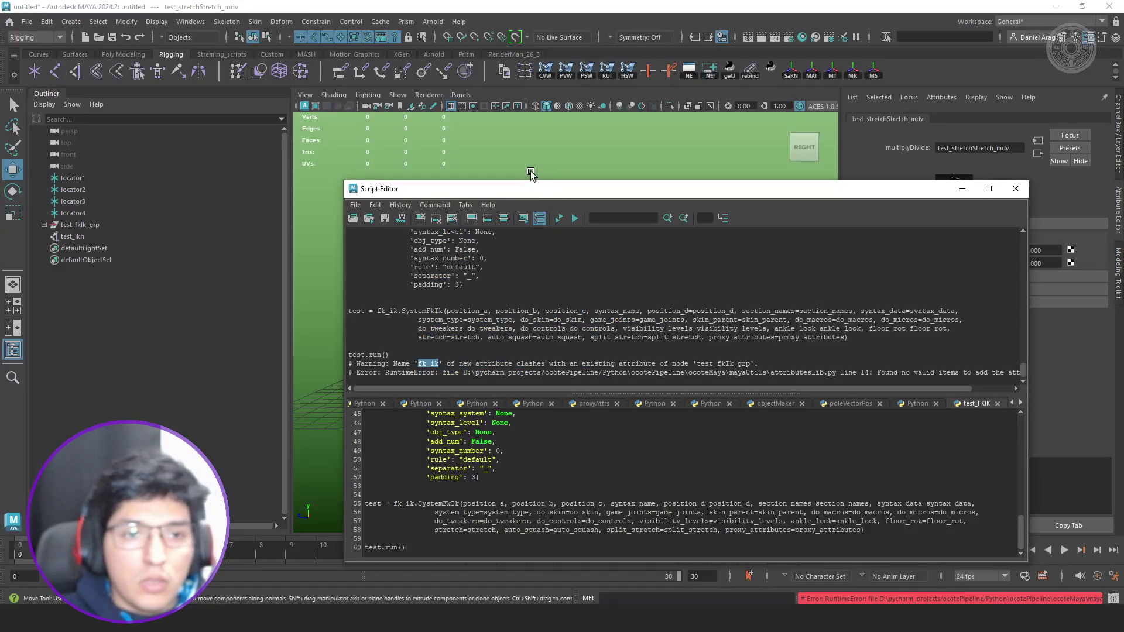
Return to PyCharm and show stretchLib.py's import section.
{"action": "key", "text": "alt+Tab"}
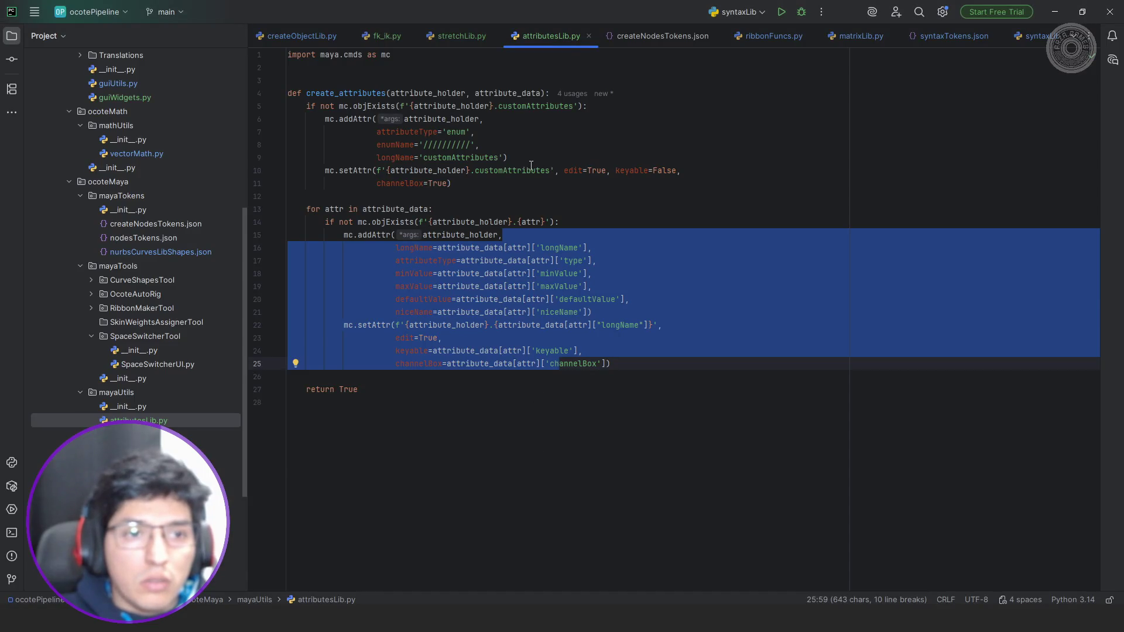
{"action": "left_click", "coordinate": [460, 33]}
{"action": "scroll", "coordinate": [515, 179], "scroll_direction": "up", "scroll_amount": 5}
{"action": "scroll", "coordinate": [515, 179], "scroll_direction": "up", "scroll_amount": 5}
{"action": "scroll", "coordinate": [515, 180], "scroll_direction": "up", "scroll_amount": 5}
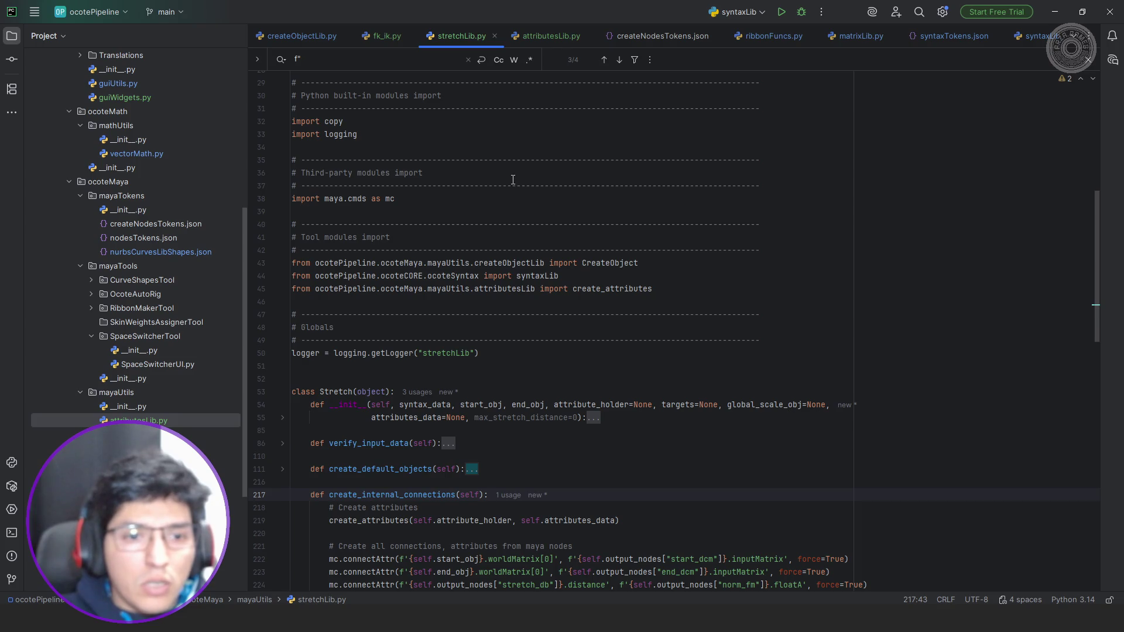
Import attributesLib from mayaUtils in stretchLib.py and add reload(attributesLib), then return to Maya.
{"action": "left_click", "coordinate": [572, 289]}
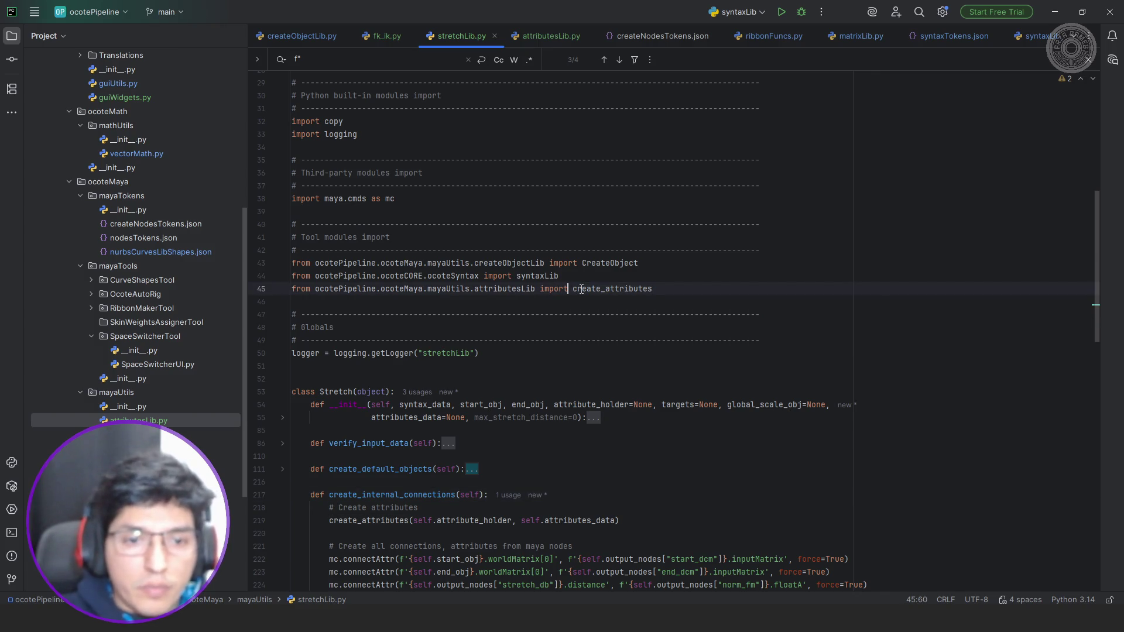
{"action": "key", "text": "shift+Home"}
{"action": "key", "text": "ctrl+c"}
{"action": "key", "text": "Up"}
{"action": "key", "text": "End"}
{"action": "key", "text": "Return"}
{"action": "key", "text": "ctrl+v"}
{"action": "key", "text": "ctrl+Left"}
{"action": "key", "text": "ctrl+Left"}
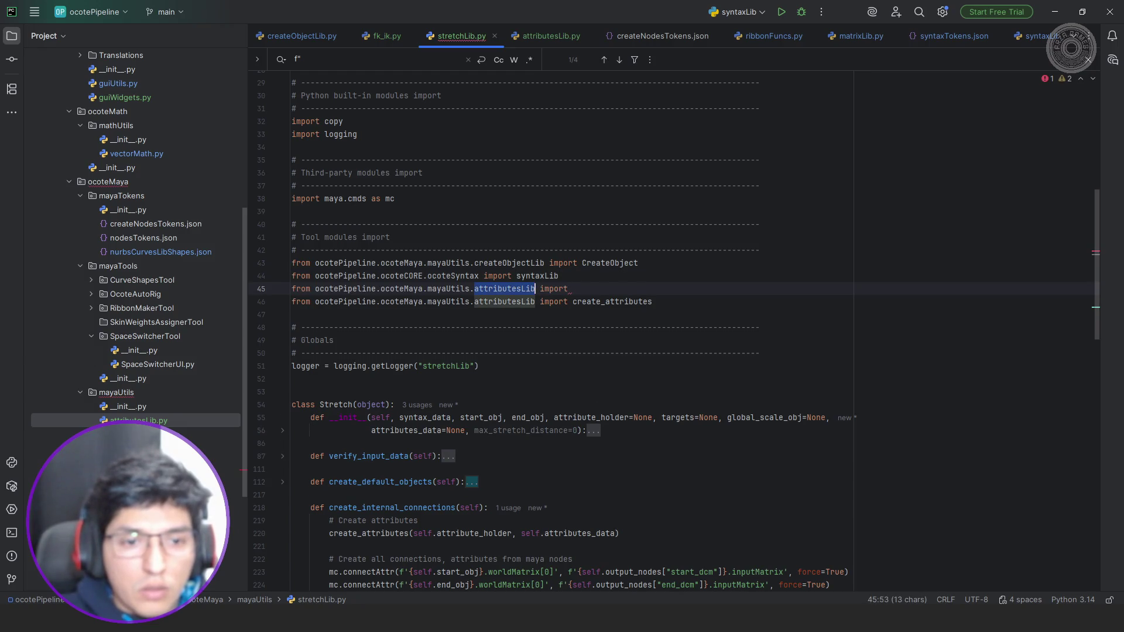
{"action": "key", "text": "BackSpace"}
{"action": "key", "text": "BackSpace"}
{"action": "key", "text": "BackSpace"}
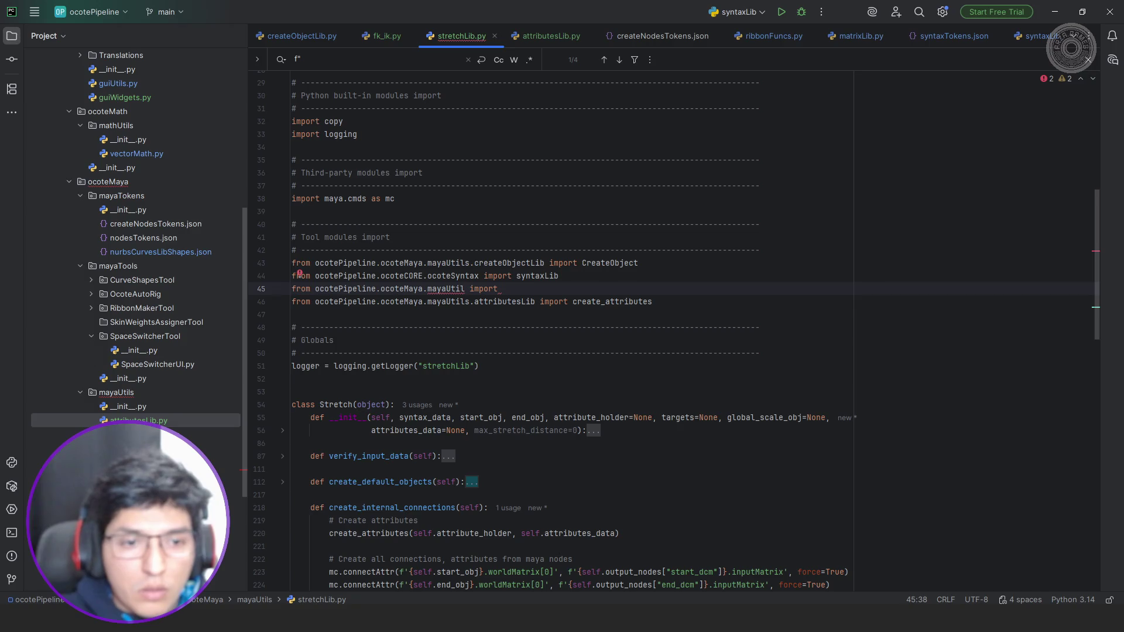
{"action": "type", "text": "s"}
{"action": "key", "text": "End"}
{"action": "type", "text": "attributesLib"}
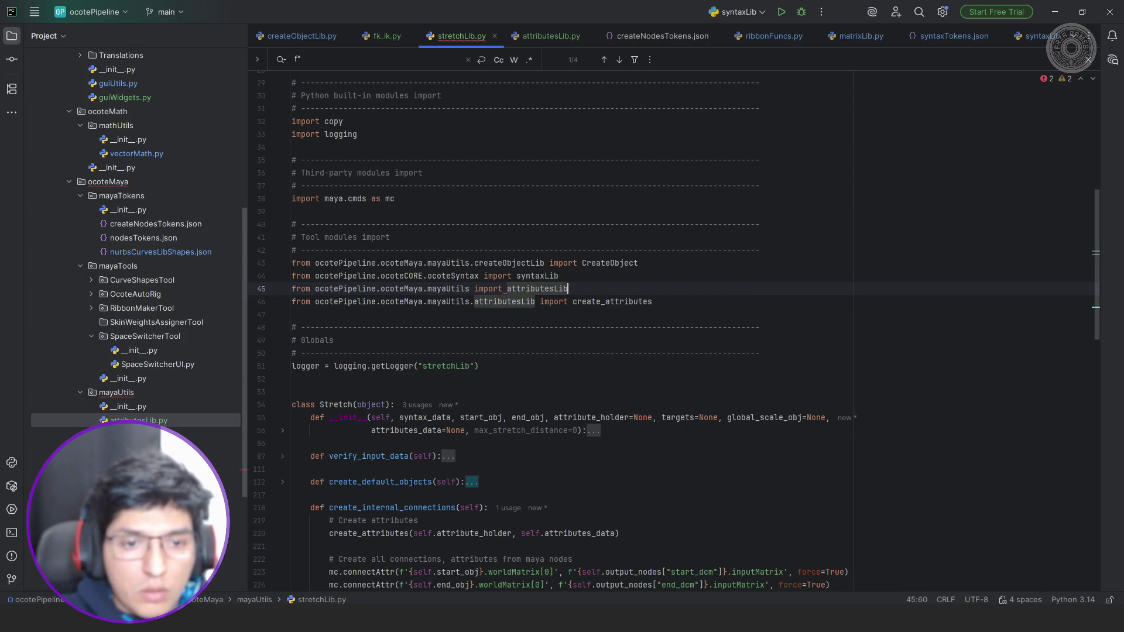
{"action": "key", "text": "Return"}
{"action": "type", "text": "reload(a"}
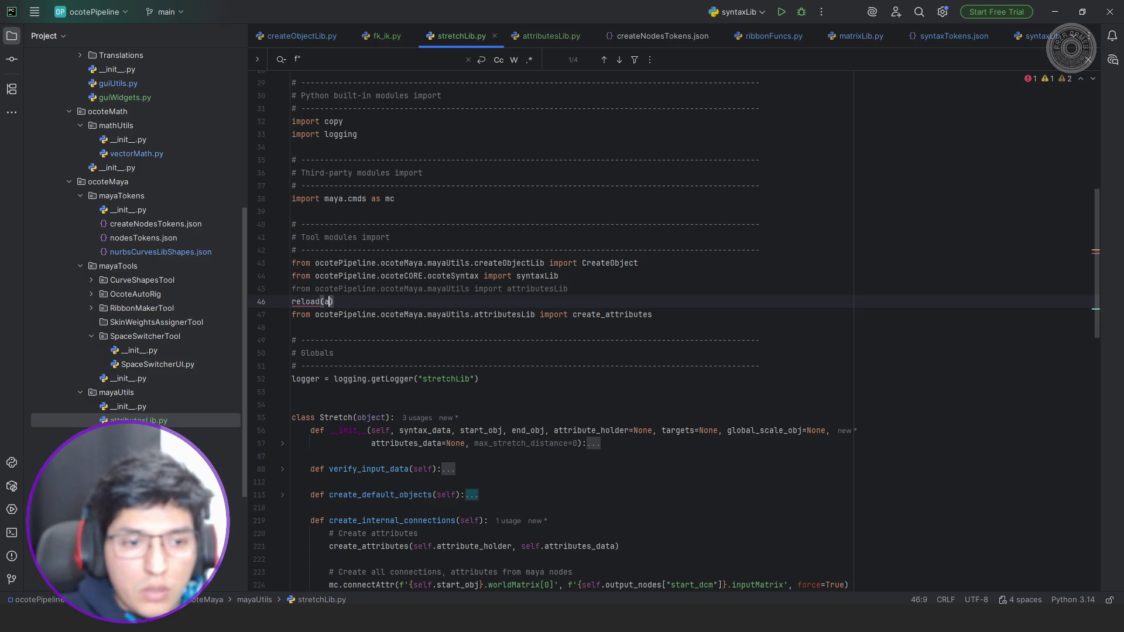
{"action": "key", "text": "Return"}
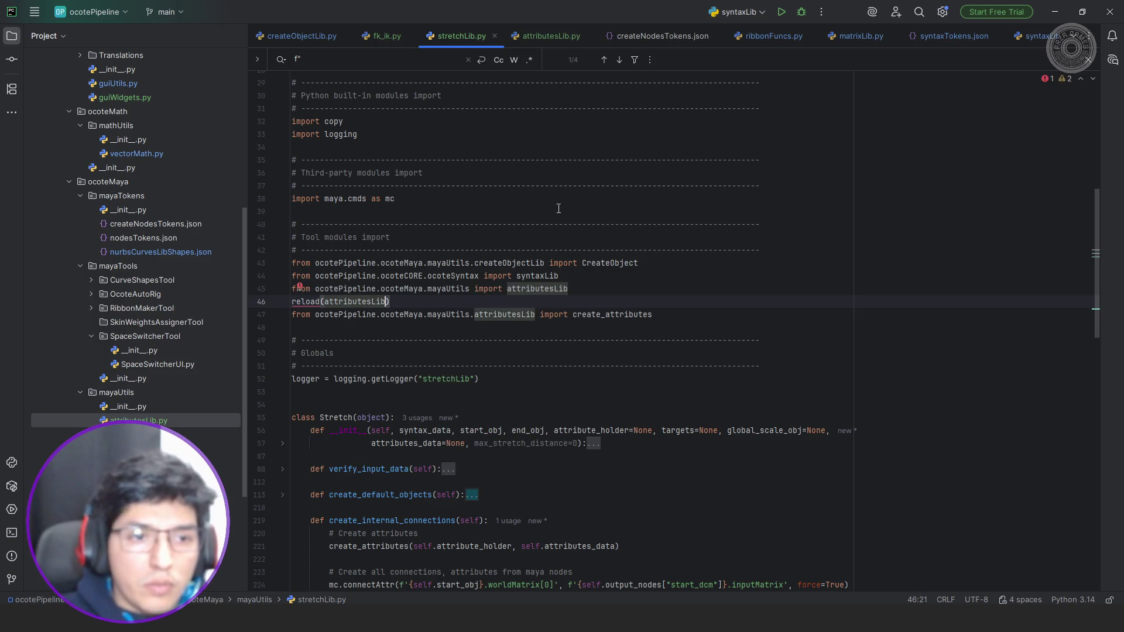
{"action": "scroll", "coordinate": [528, 214], "scroll_direction": "up", "scroll_amount": 2}
{"action": "left_click", "coordinate": [442, 218]}
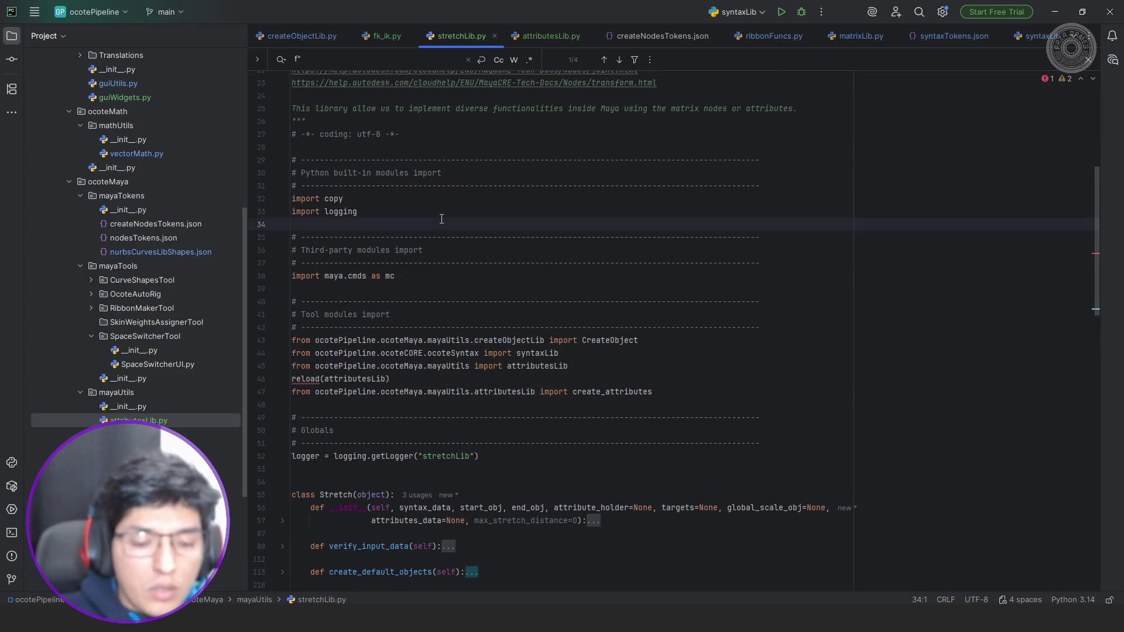
{"action": "type", "text": "from i"}
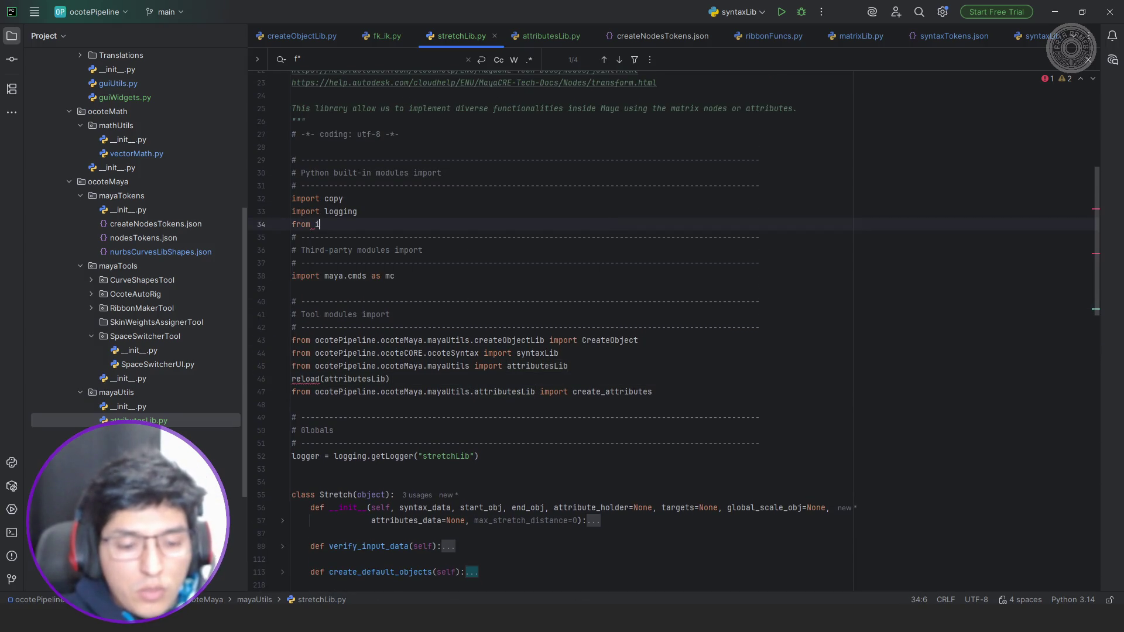
{"action": "type", "text": "mportlib import reload"}
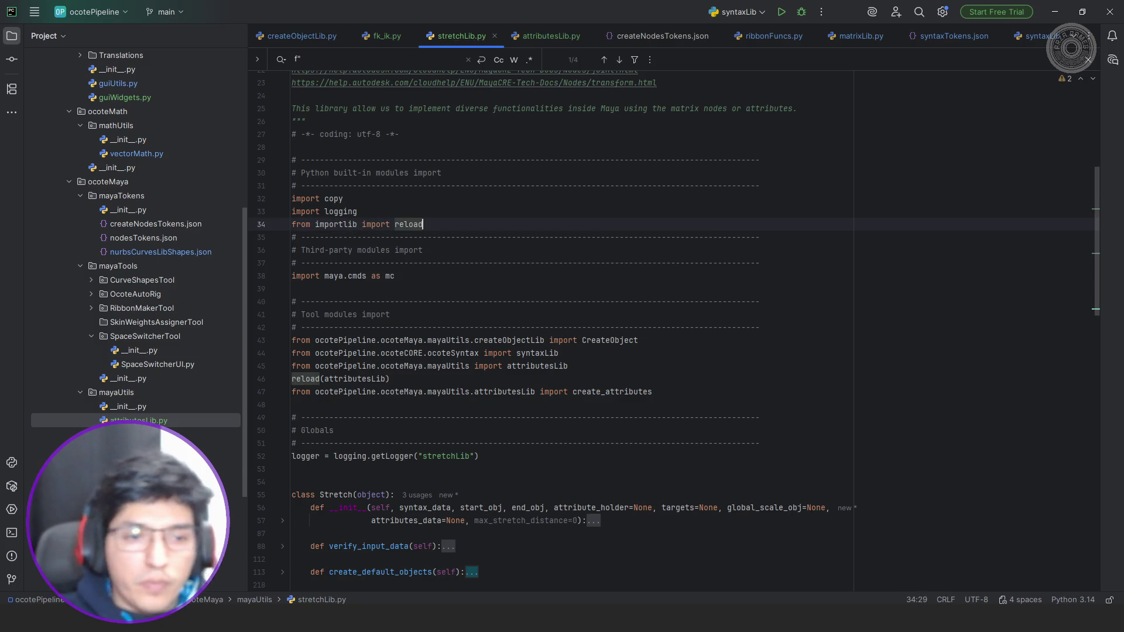
{"action": "key", "text": "alt+Tab"}
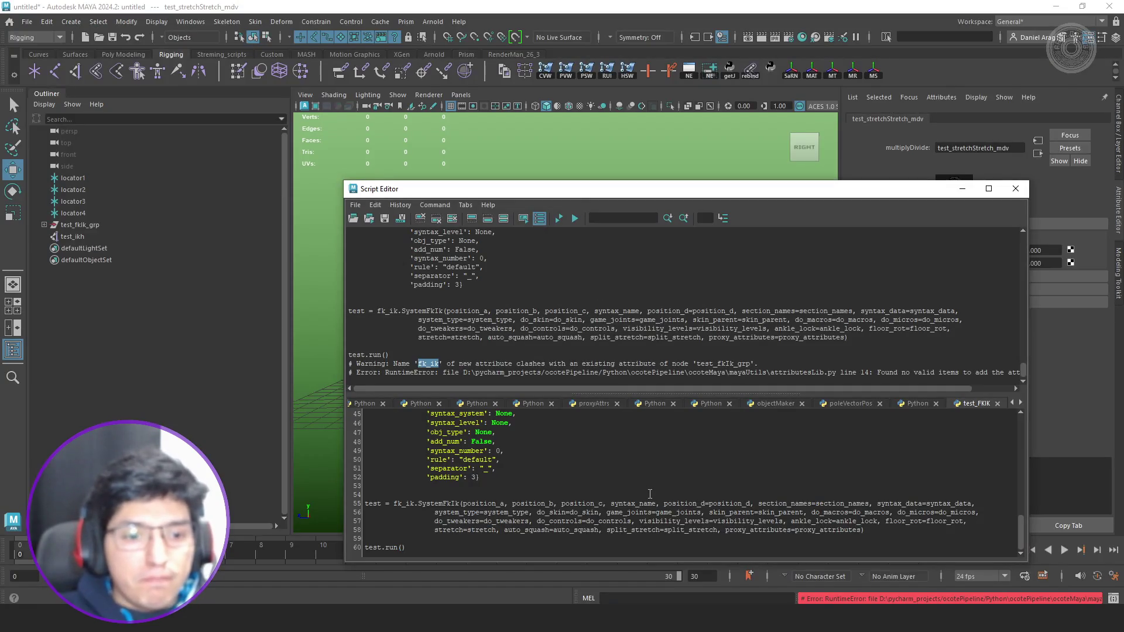
Delete test_fkIk_grp and test_ikh, rerun the build script, note the testStretch clash on test_fkIk_grp and return to PyCharm.
{"action": "left_click", "coordinate": [108, 226]}
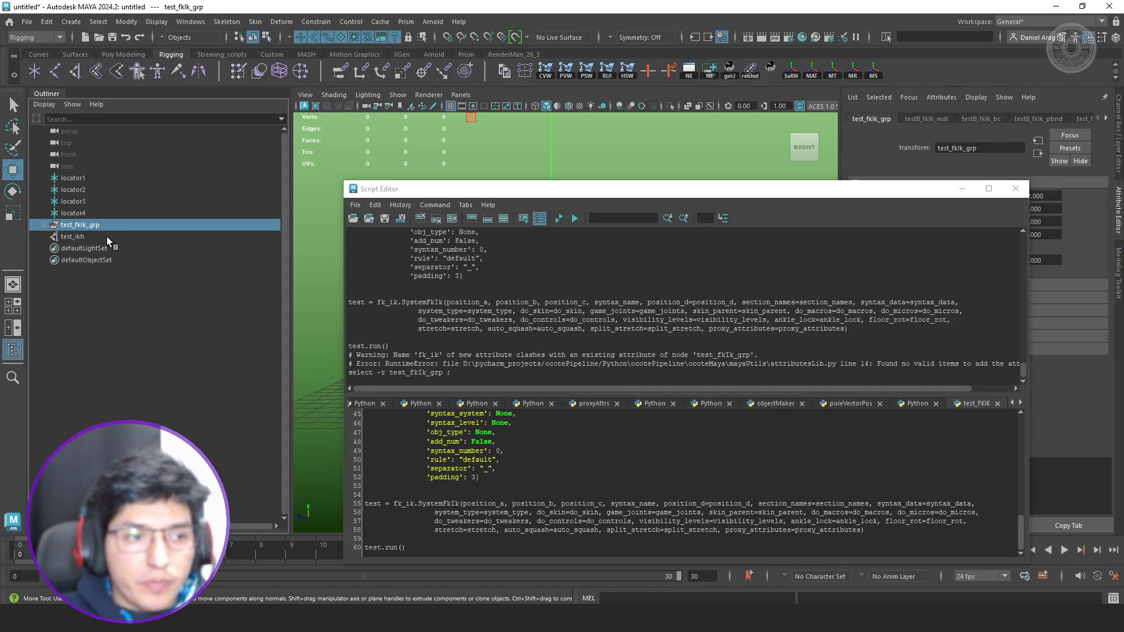
{"action": "key", "text": "Delete"}
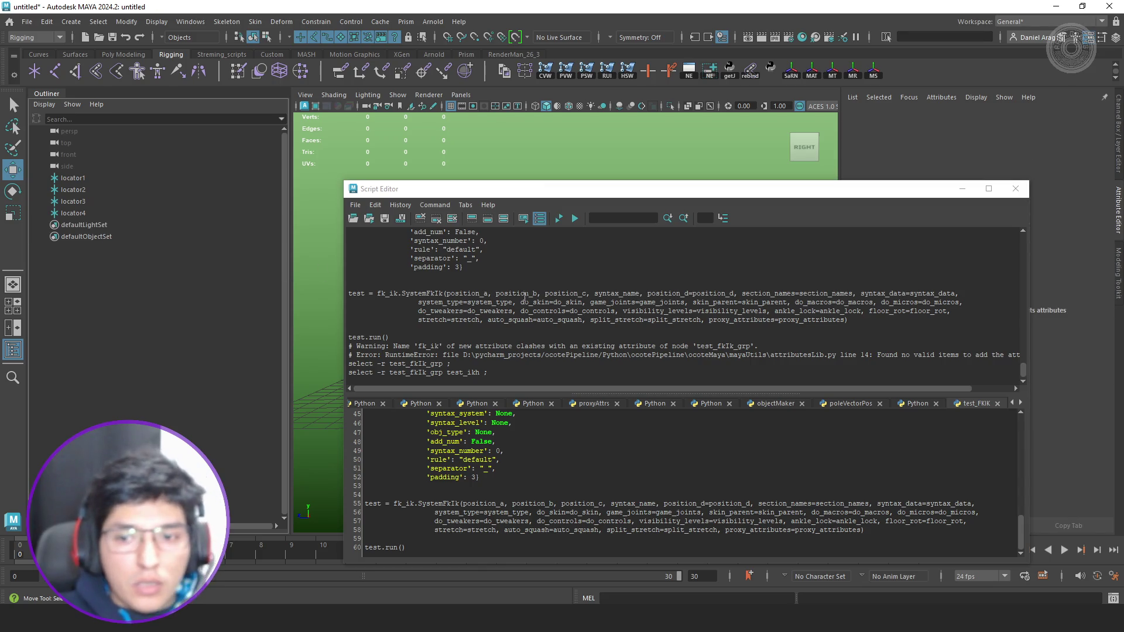
{"action": "left_click", "coordinate": [558, 219]}
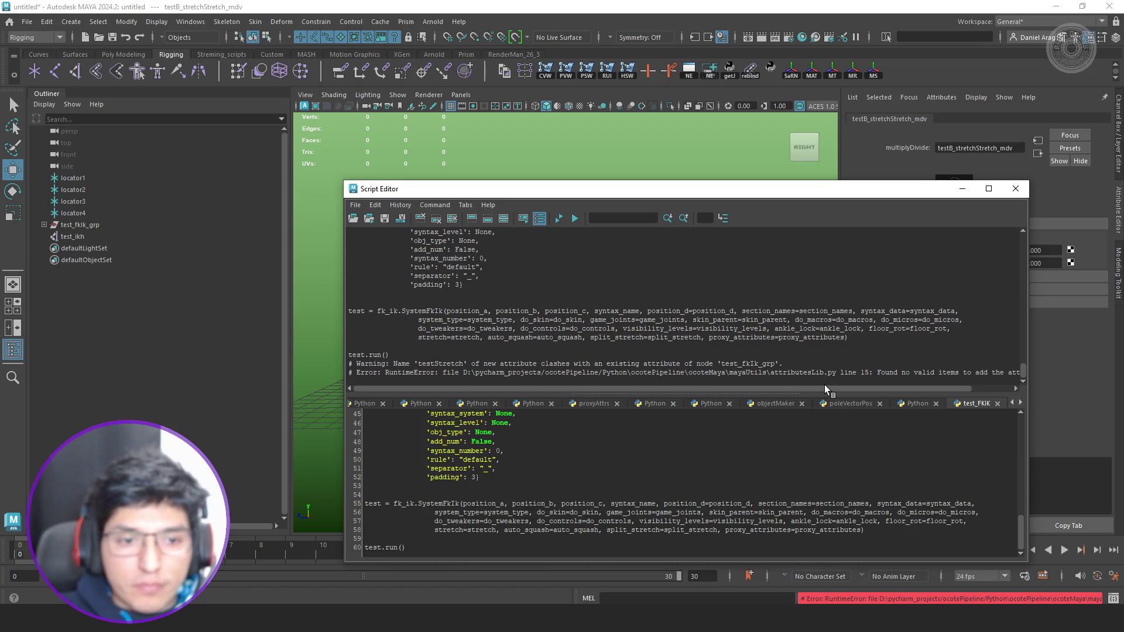
{"action": "left_click_drag", "start_coordinate": [825, 385], "coordinate": [872, 376]}
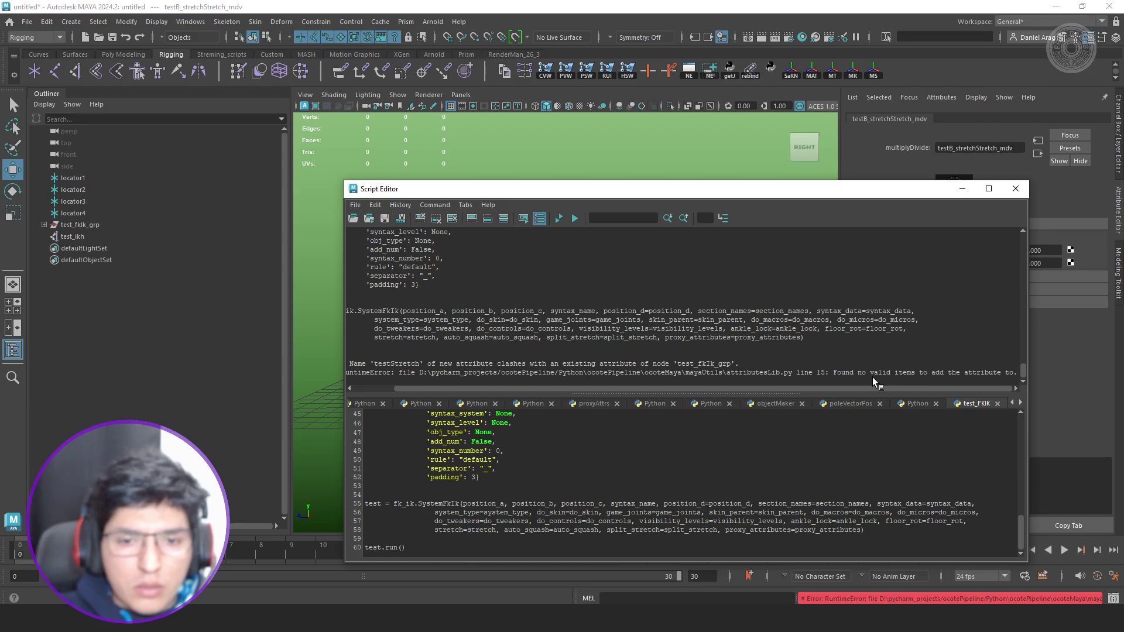
{"action": "left_click_drag", "start_coordinate": [872, 377], "coordinate": [774, 369]}
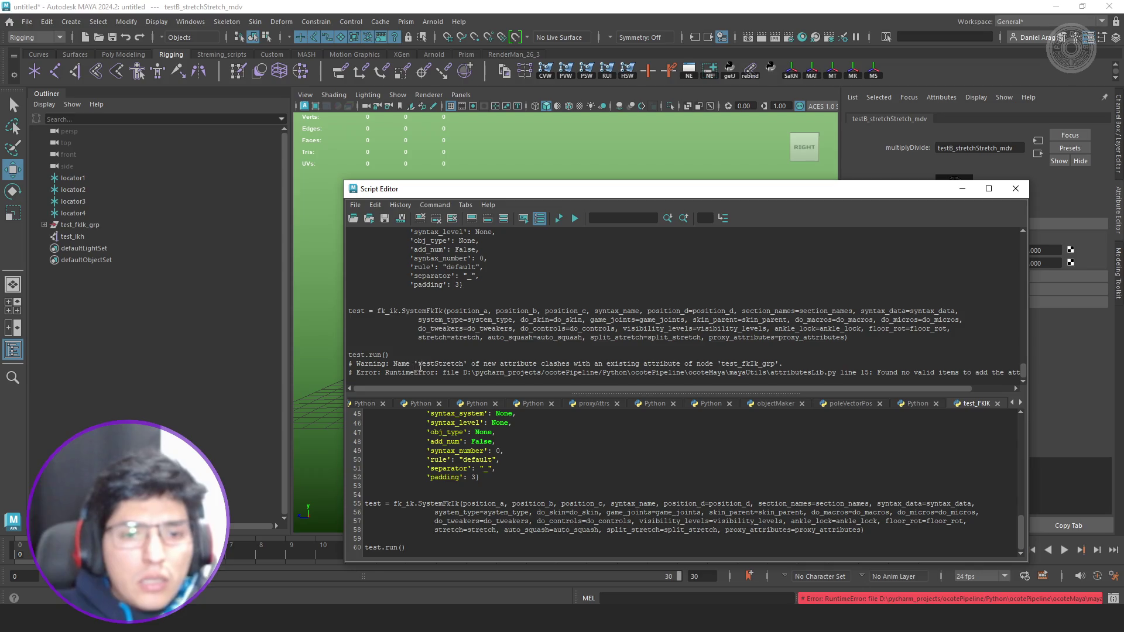
{"action": "double_click", "coordinate": [747, 364]}
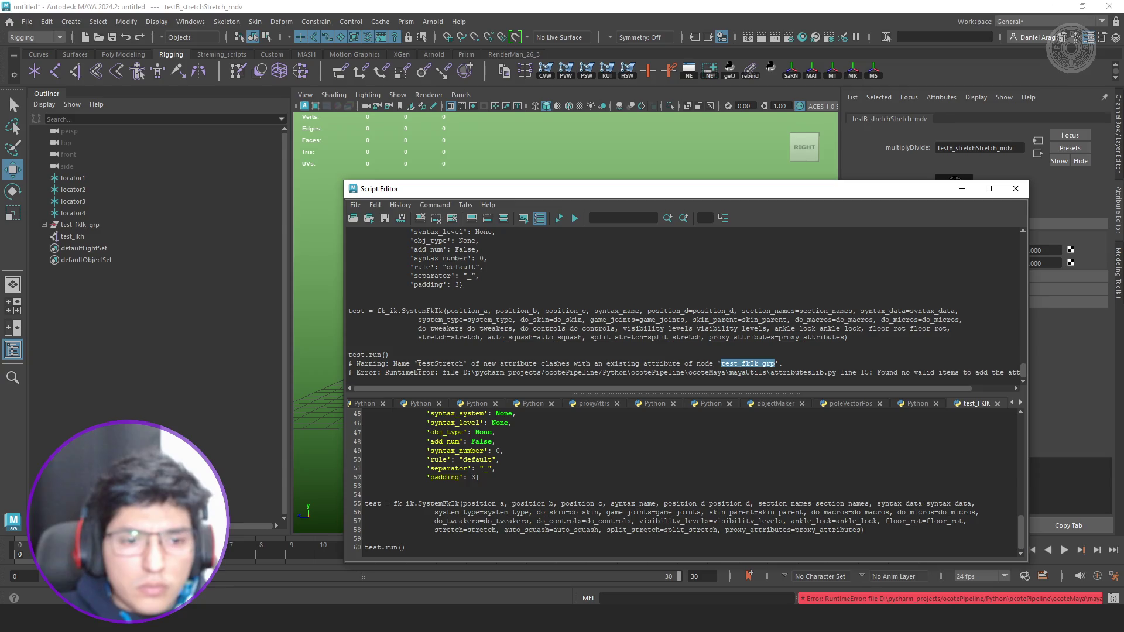
{"action": "key", "text": "alt+Tab"}
{"action": "scroll", "coordinate": [568, 354], "scroll_direction": "down", "scroll_amount": 10}
{"action": "scroll", "coordinate": [568, 353], "scroll_direction": "down", "scroll_amount": 10}
{"action": "scroll", "coordinate": [568, 354], "scroll_direction": "down", "scroll_amount": 4}
{"action": "scroll", "coordinate": [567, 353], "scroll_direction": "down", "scroll_amount": 3}
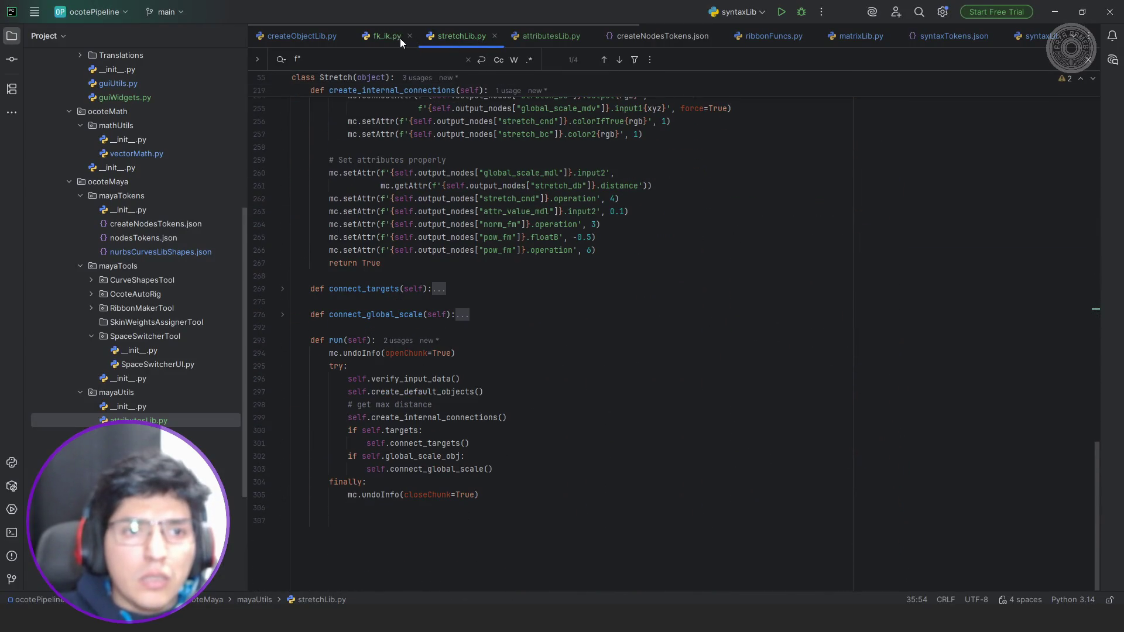
{"action": "scroll", "coordinate": [470, 209], "scroll_direction": "up", "scroll_amount": 4}
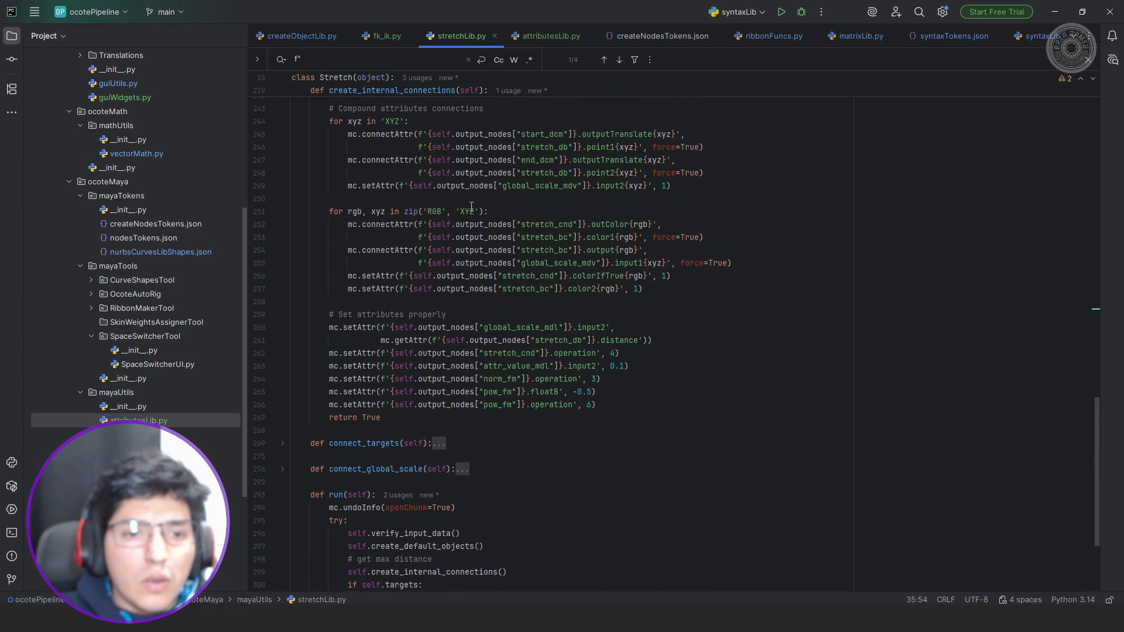
{"action": "scroll", "coordinate": [472, 208], "scroll_direction": "up", "scroll_amount": 3}
{"action": "scroll", "coordinate": [471, 208], "scroll_direction": "up", "scroll_amount": 3}
{"action": "scroll", "coordinate": [472, 208], "scroll_direction": "up", "scroll_amount": 4}
{"action": "scroll", "coordinate": [472, 208], "scroll_direction": "up", "scroll_amount": 4}
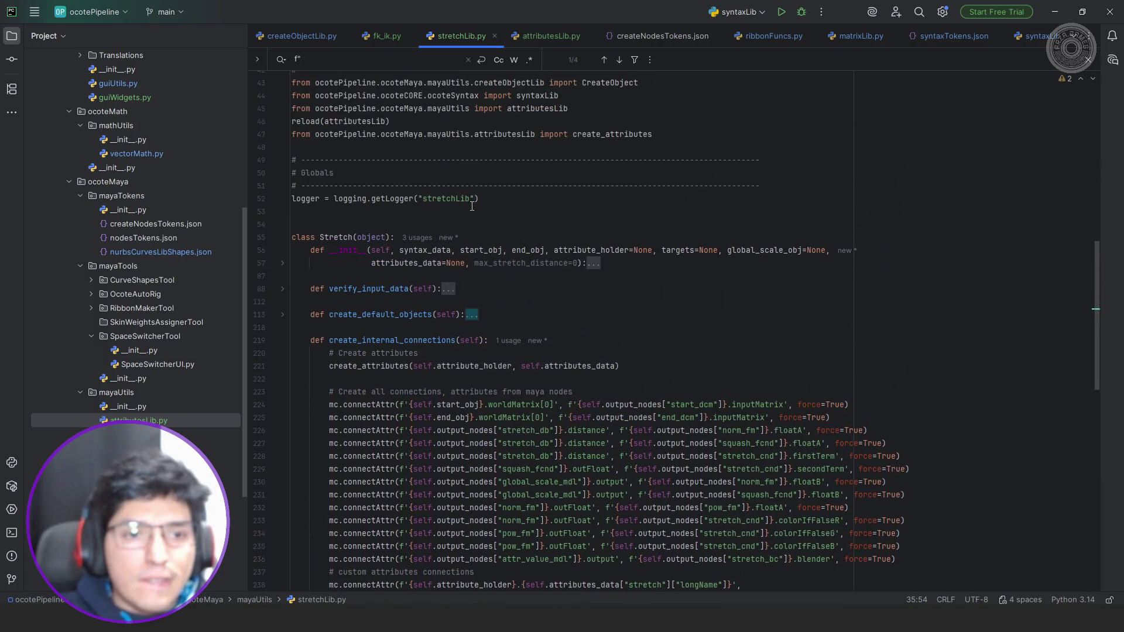
{"action": "scroll", "coordinate": [472, 205], "scroll_direction": "down", "scroll_amount": 3}
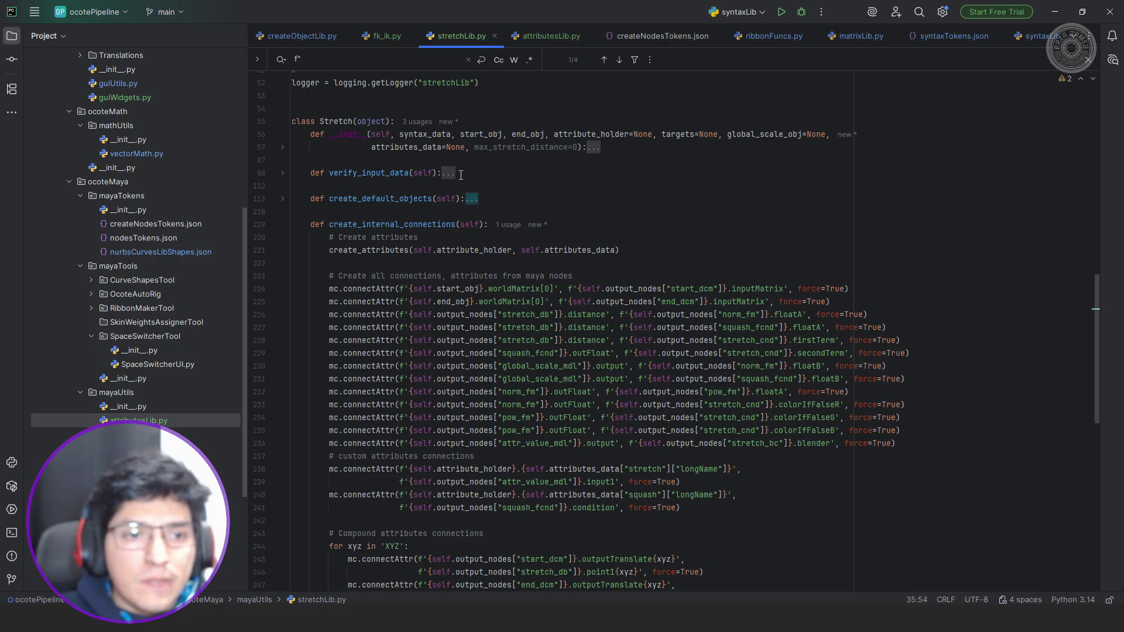
Review create_default_objects and the create_attributes call in the Stretch class, then bring up fk_ik.py.
{"action": "left_click", "coordinate": [471, 199]}
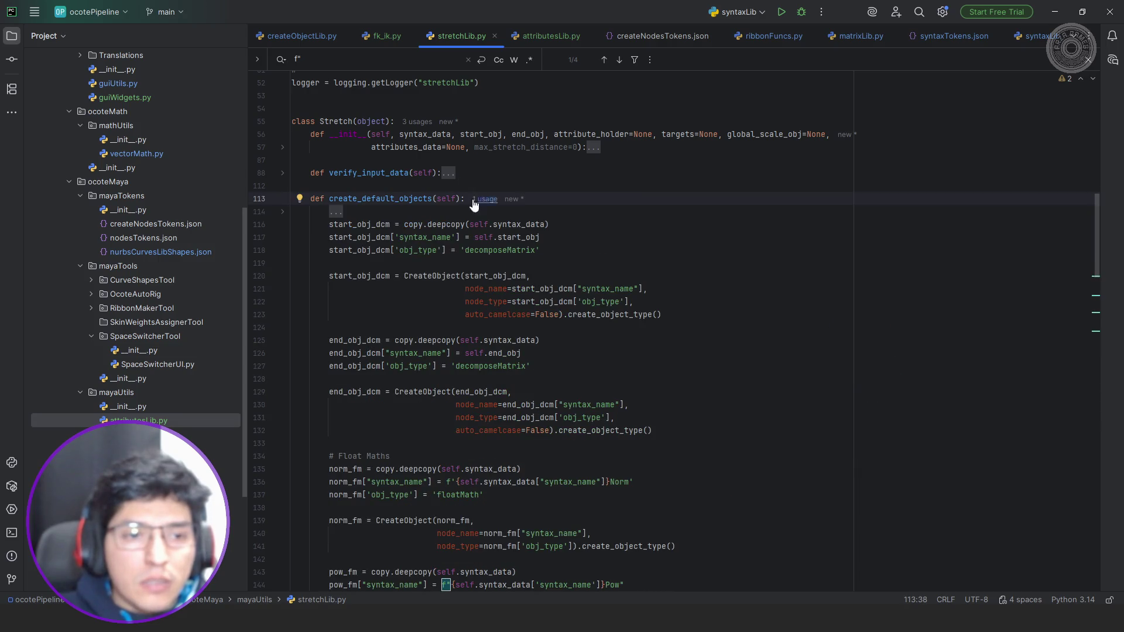
{"action": "scroll", "coordinate": [474, 198], "scroll_direction": "down", "scroll_amount": 4}
{"action": "scroll", "coordinate": [371, 200], "scroll_direction": "up", "scroll_amount": 2}
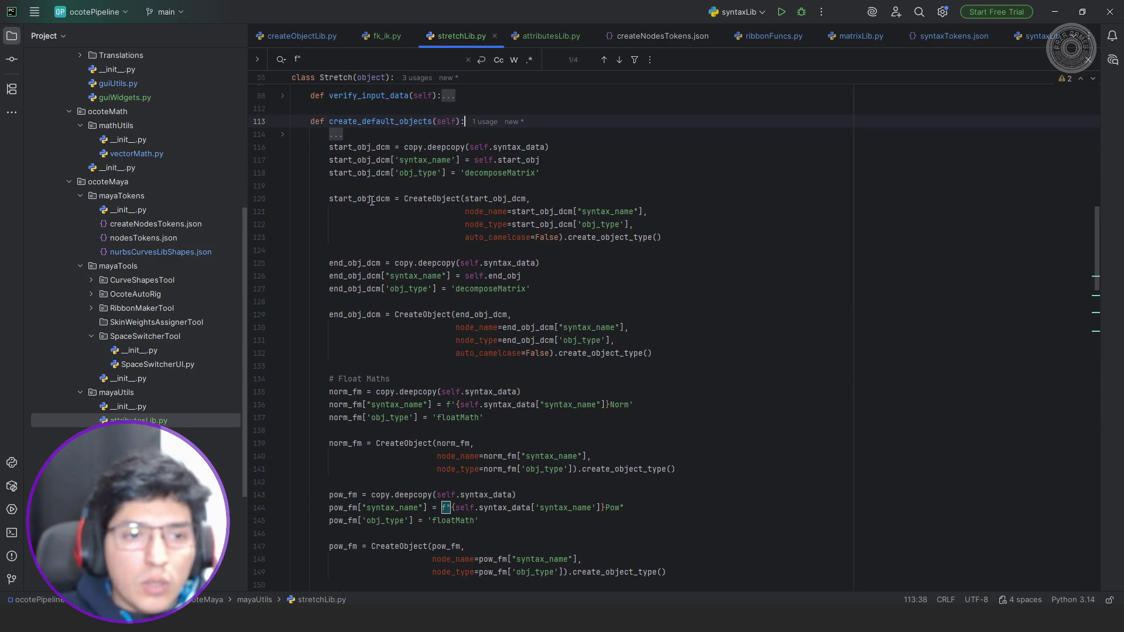
{"action": "left_click", "coordinate": [282, 124]}
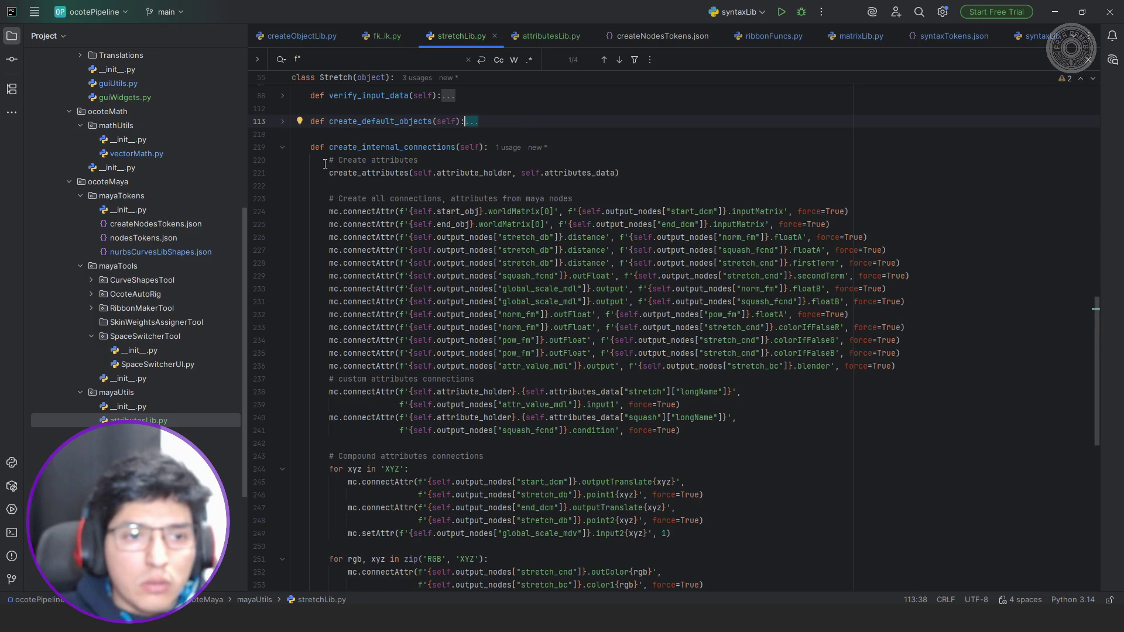
{"action": "double_click", "coordinate": [359, 174]}
{"action": "scroll", "coordinate": [610, 176], "scroll_direction": "up", "scroll_amount": 7}
{"action": "scroll", "coordinate": [451, 138], "scroll_direction": "up", "scroll_amount": 2}
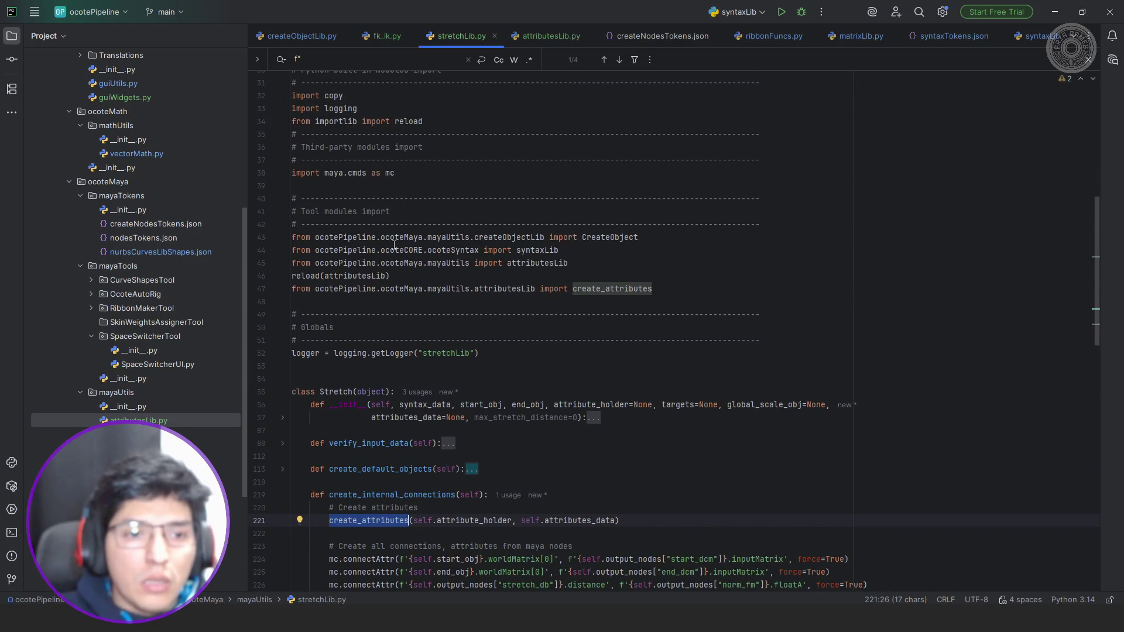
{"action": "left_click", "coordinate": [387, 36]}
{"action": "scroll", "coordinate": [508, 176], "scroll_direction": "up", "scroll_amount": 8}
{"action": "scroll", "coordinate": [508, 176], "scroll_direction": "up", "scroll_amount": 8}
{"action": "scroll", "coordinate": [509, 176], "scroll_direction": "up", "scroll_amount": 8}
{"action": "scroll", "coordinate": [509, 174], "scroll_direction": "up", "scroll_amount": 8}
{"action": "scroll", "coordinate": [509, 172], "scroll_direction": "up", "scroll_amount": 8}
{"action": "scroll", "coordinate": [510, 173], "scroll_direction": "up", "scroll_amount": 8}
{"action": "scroll", "coordinate": [510, 173], "scroll_direction": "up", "scroll_amount": 8}
{"action": "scroll", "coordinate": [509, 172], "scroll_direction": "up", "scroll_amount": 8}
{"action": "scroll", "coordinate": [508, 172], "scroll_direction": "up", "scroll_amount": 8}
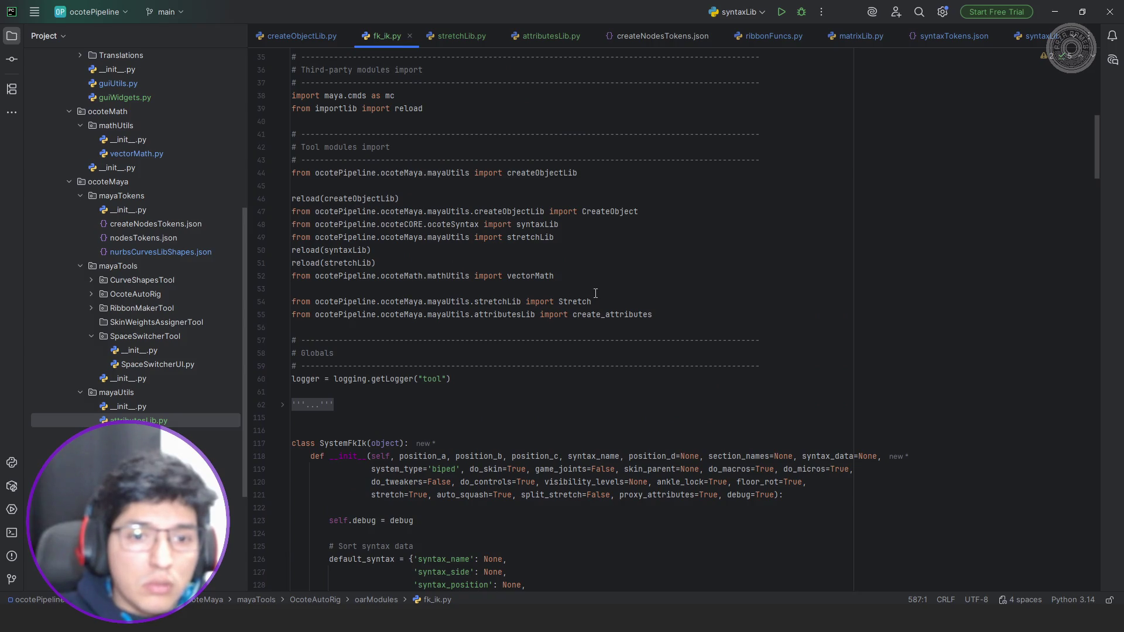
Add a reload(Stretch) line in fk_ik.py and copy the attributesLib module path.
{"action": "left_click", "coordinate": [620, 305]}
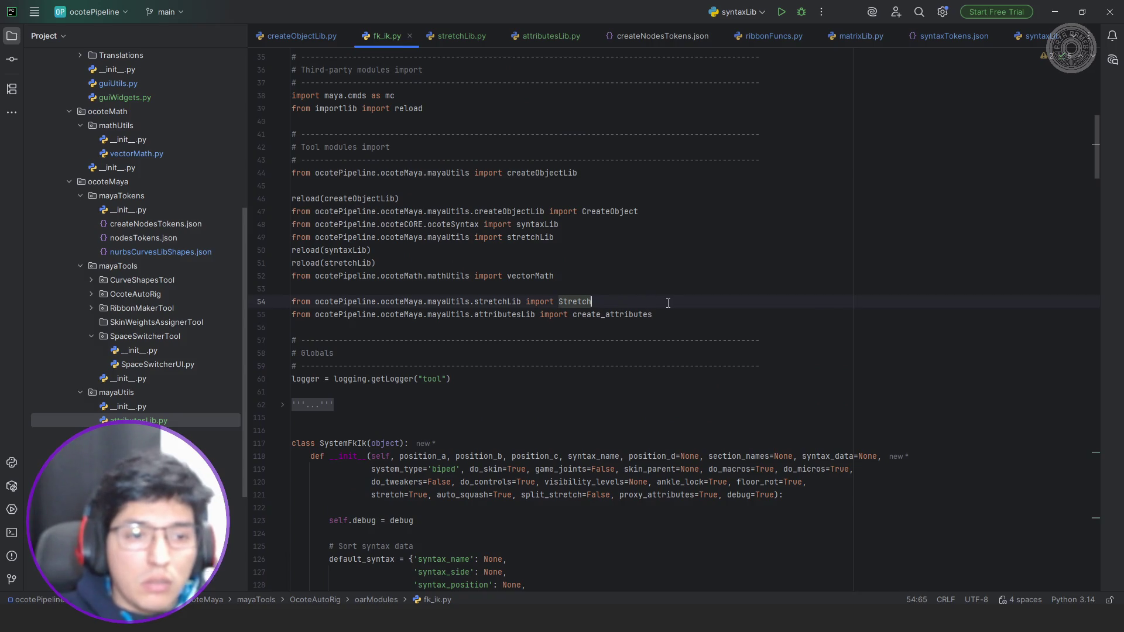
{"action": "key", "text": "Return"}
{"action": "type", "text": "reload(Stretch"}
{"action": "key", "text": "Return"}
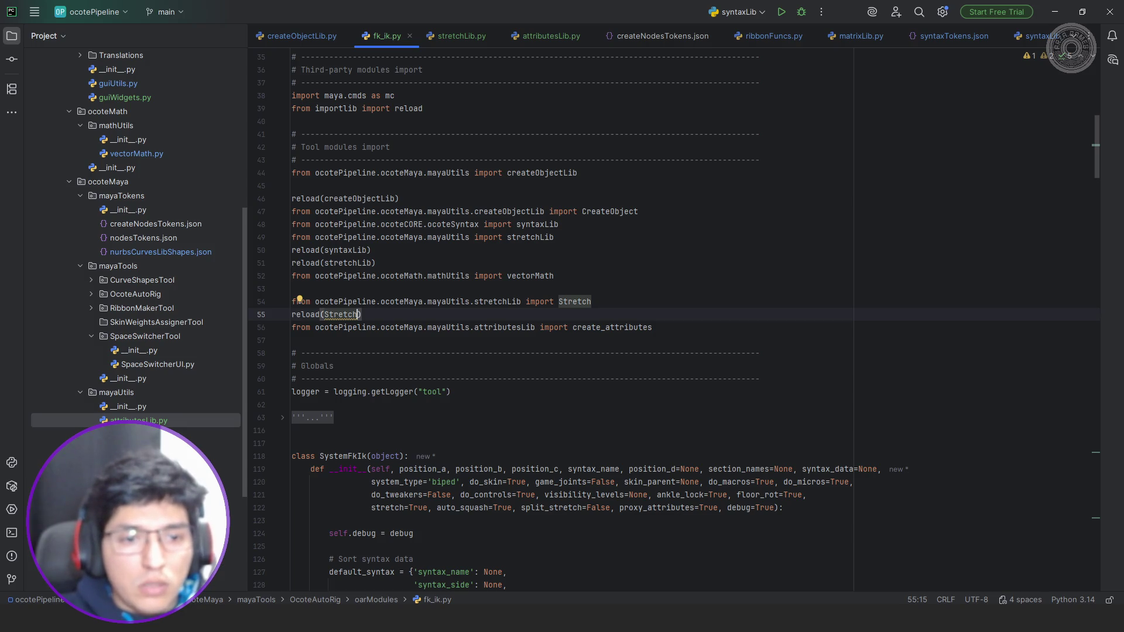
{"action": "key", "text": "Up"}
{"action": "key", "text": "End"}
{"action": "key", "text": "shift+Home"}
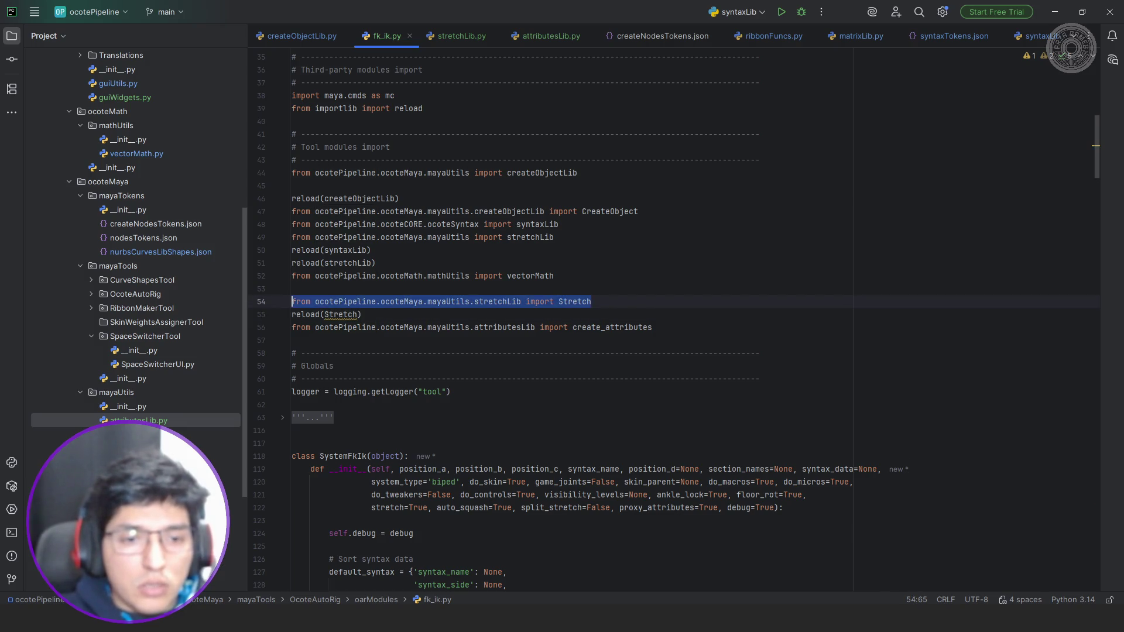
{"action": "key", "text": "Up"}
{"action": "key", "text": "Up"}
{"action": "key", "text": "Up"}
{"action": "key", "text": "Up"}
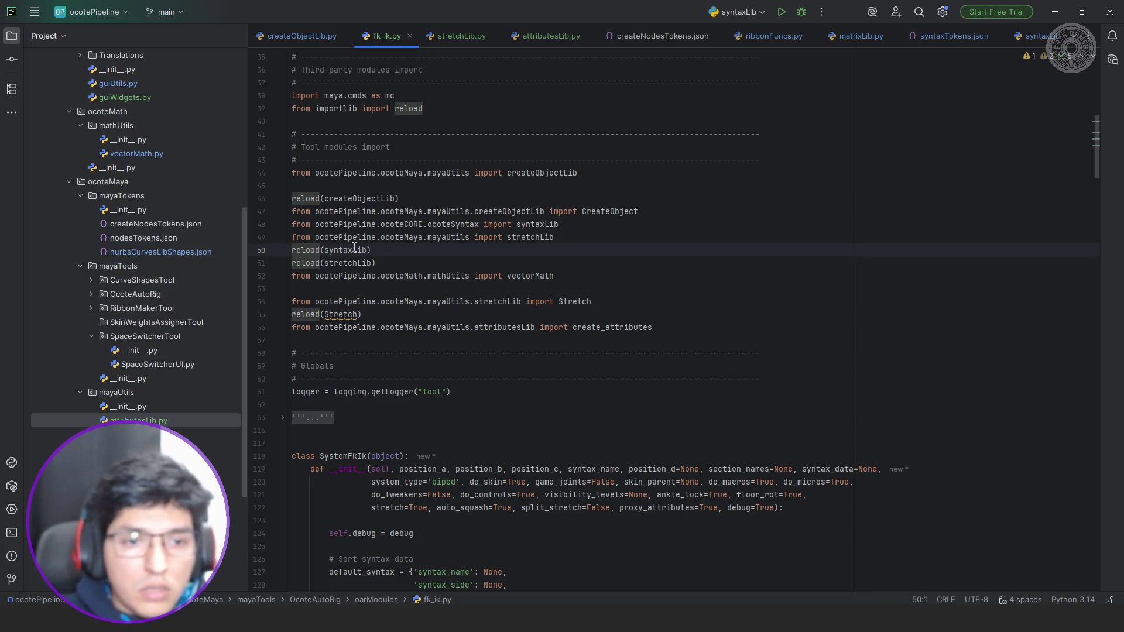
{"action": "left_click", "coordinate": [568, 327]}
{"action": "key", "text": "ctrl+shift+Left"}
{"action": "key", "text": "shift+Home"}
{"action": "key", "text": "ctrl+c"}
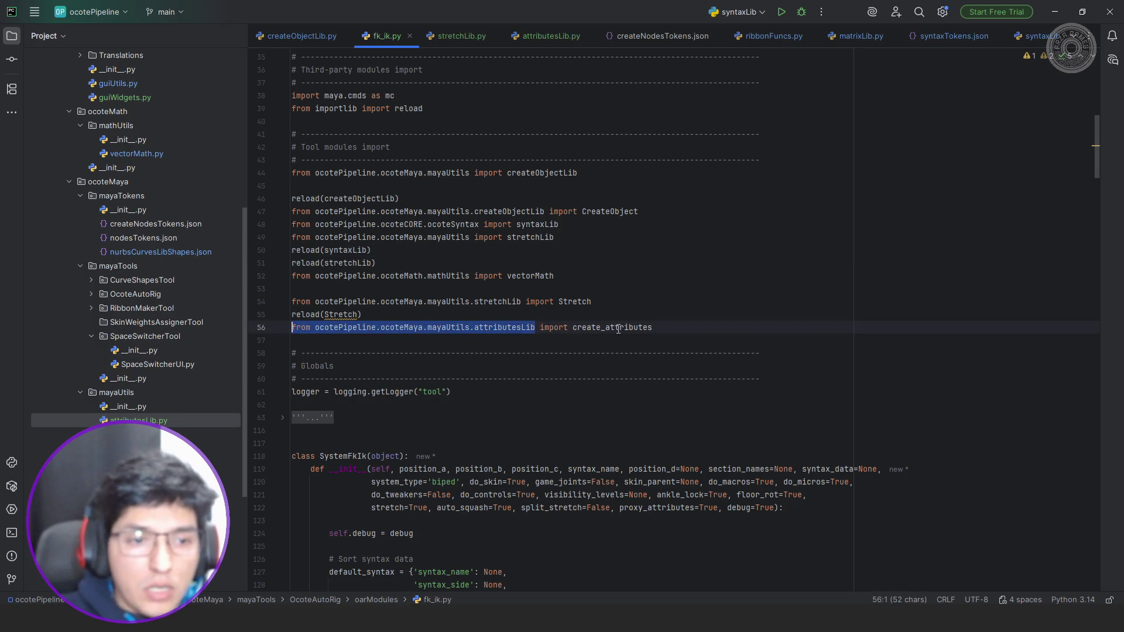
{"action": "key", "text": "Up"}
{"action": "key", "text": "Up"}
{"action": "key", "text": "Up"}
{"action": "key", "text": "Up"}
{"action": "key", "text": "Up"}
{"action": "key", "text": "Up"}
{"action": "key", "text": "Up"}
Add 'from ocotePipeline.ocoteMaya.mayaUtils import attributesLib' and reload(attributesLib), remove reload(Stretch), return to Maya.
{"action": "key", "text": "End"}
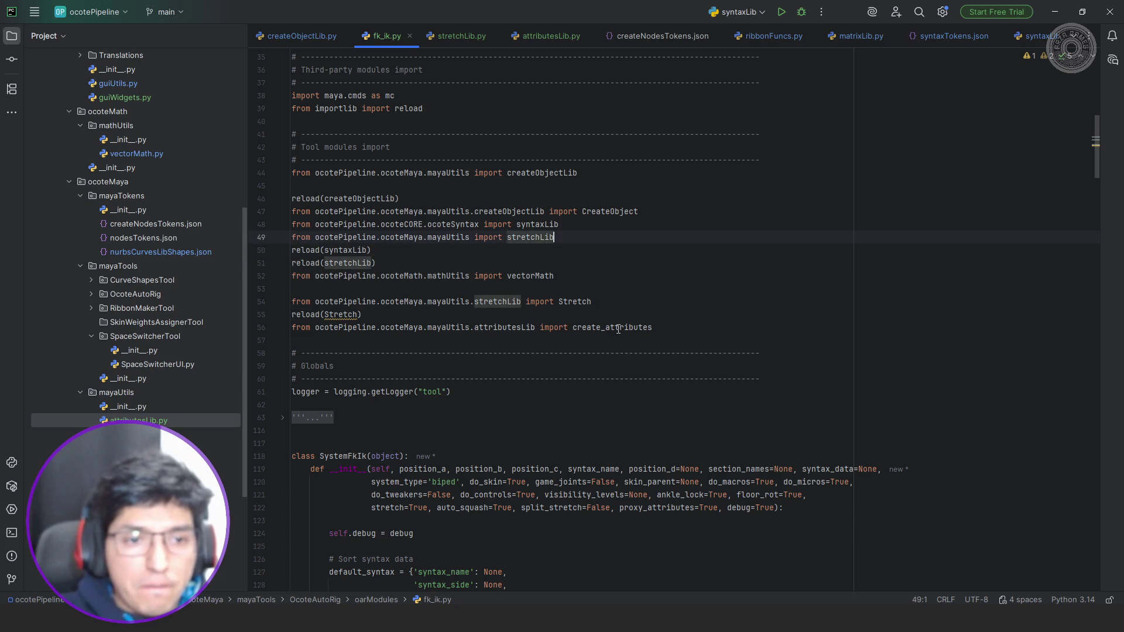
{"action": "key", "text": "Return"}
{"action": "key", "text": "ctrl+v"}
{"action": "key", "text": "ctrl+shift+Left"}
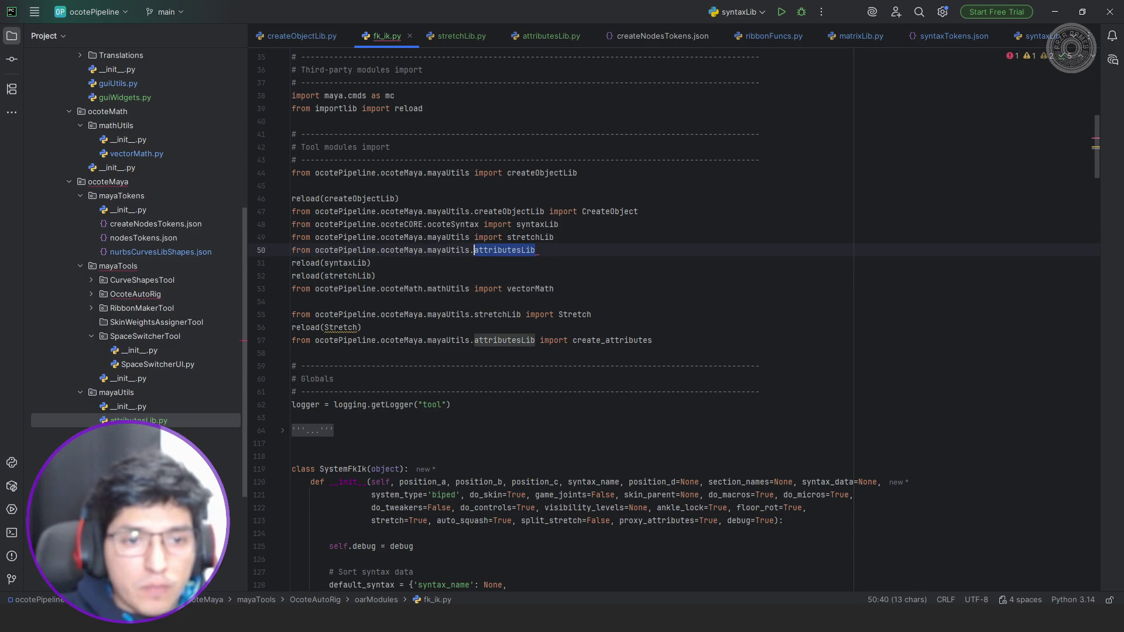
{"action": "key", "text": "BackSpace"}
{"action": "key", "text": "BackSpace"}
{"action": "type", "text": "import attributesLib"}
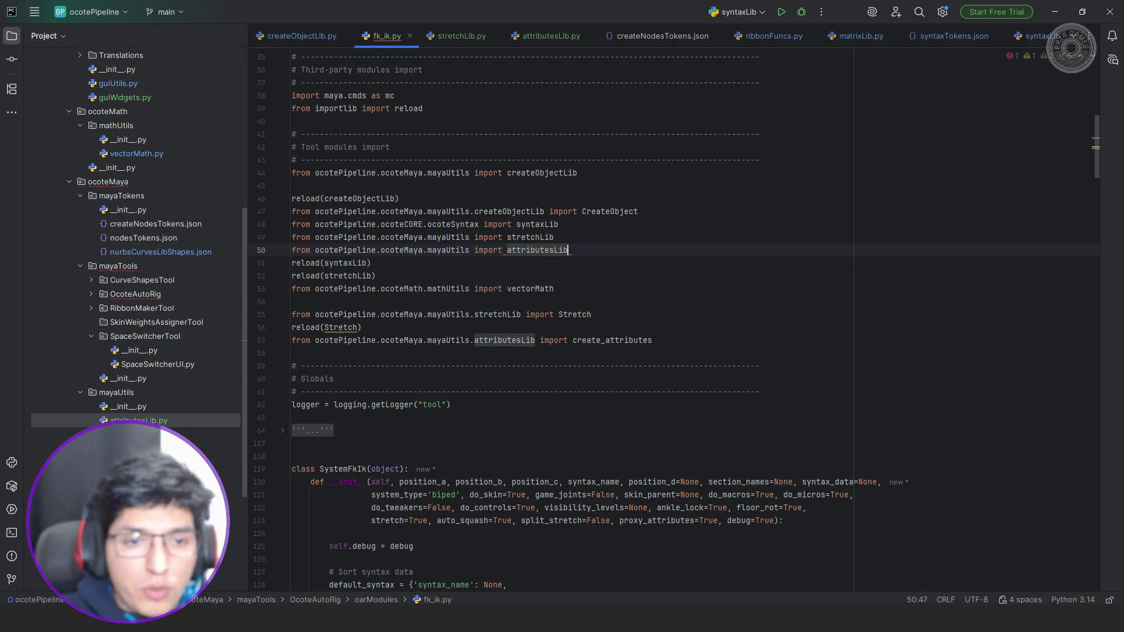
{"action": "key", "text": "Down"}
{"action": "key", "text": "Down"}
{"action": "key", "text": "Return"}
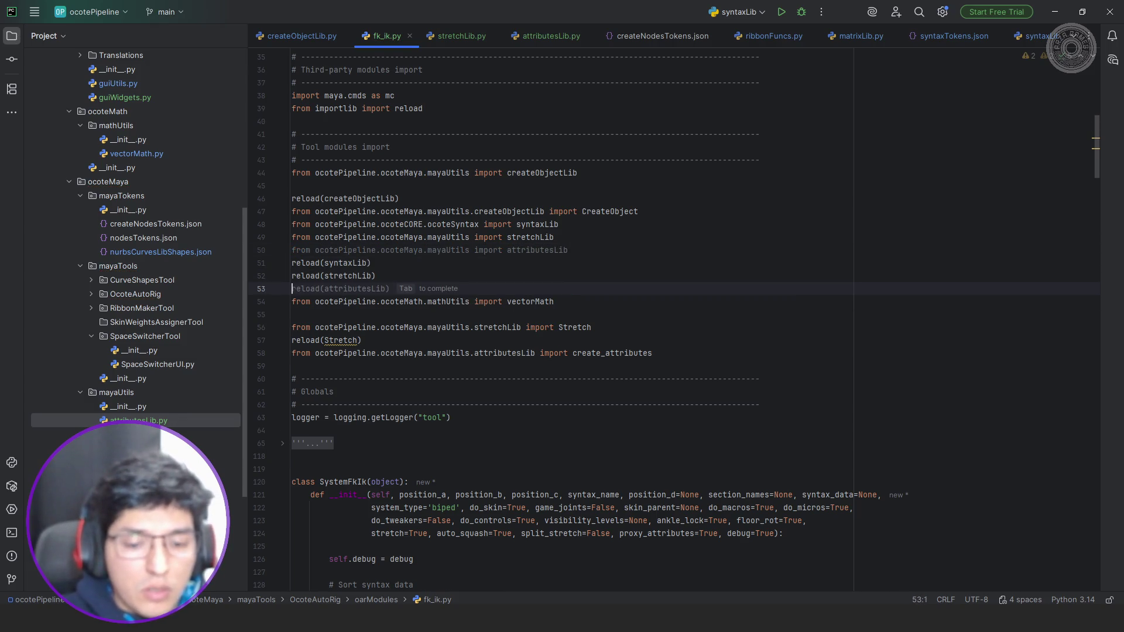
{"action": "type", "text": "reload"}
{"action": "key", "text": "Tab"}
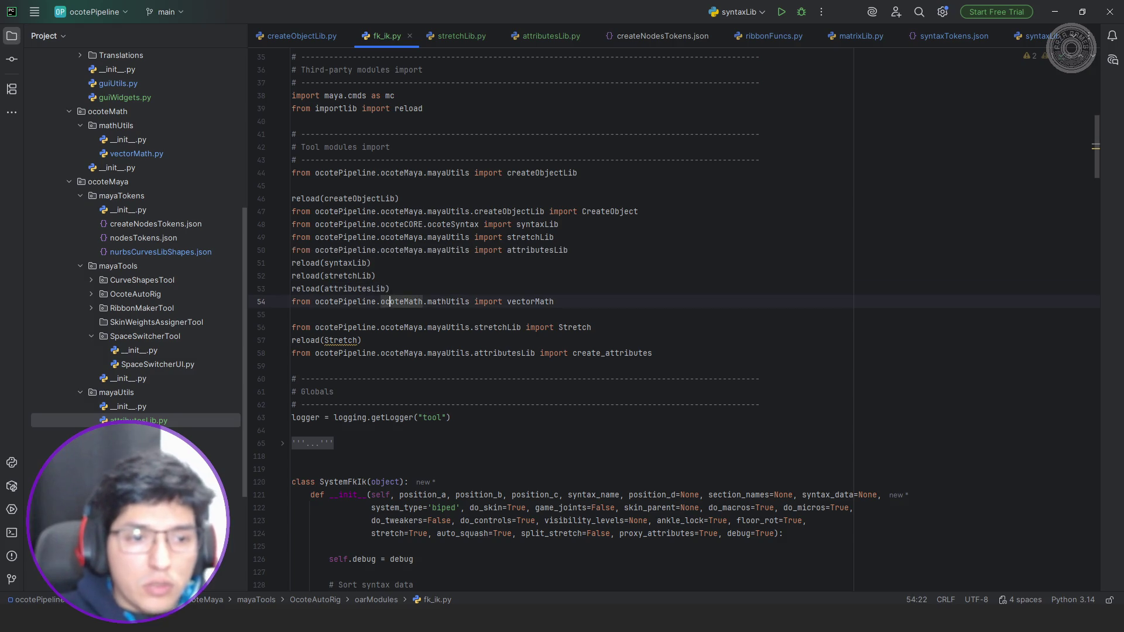
{"action": "left_click_drag", "start_coordinate": [361, 341], "coordinate": [293, 340]}
{"action": "key", "text": "BackSpace"}
{"action": "key", "text": "BackSpace"}
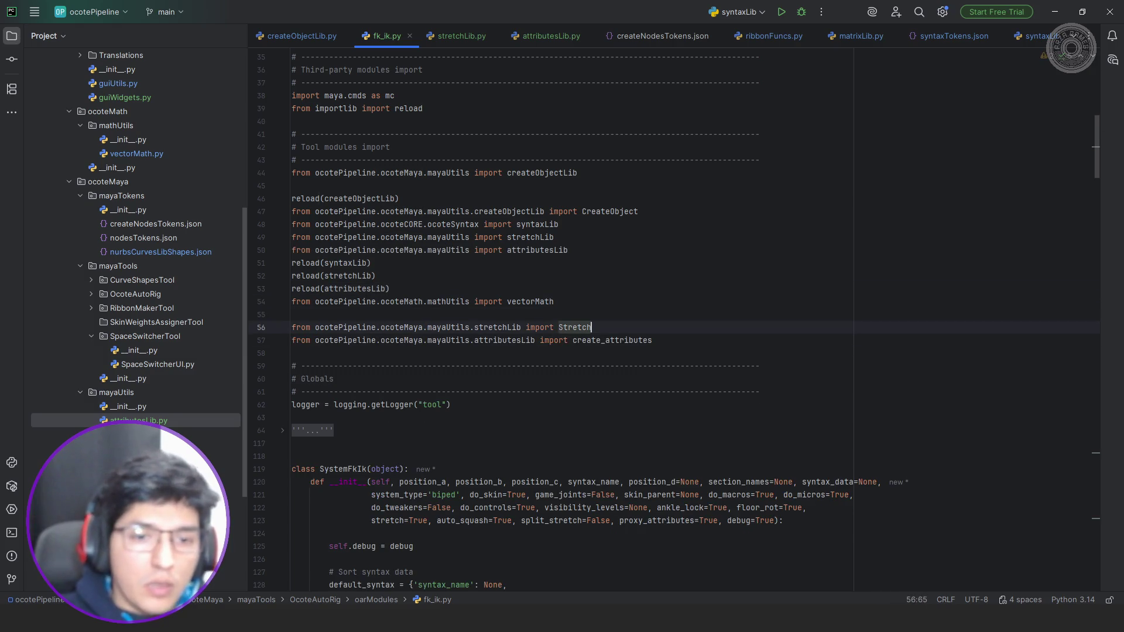
{"action": "key", "text": "alt+Tab"}
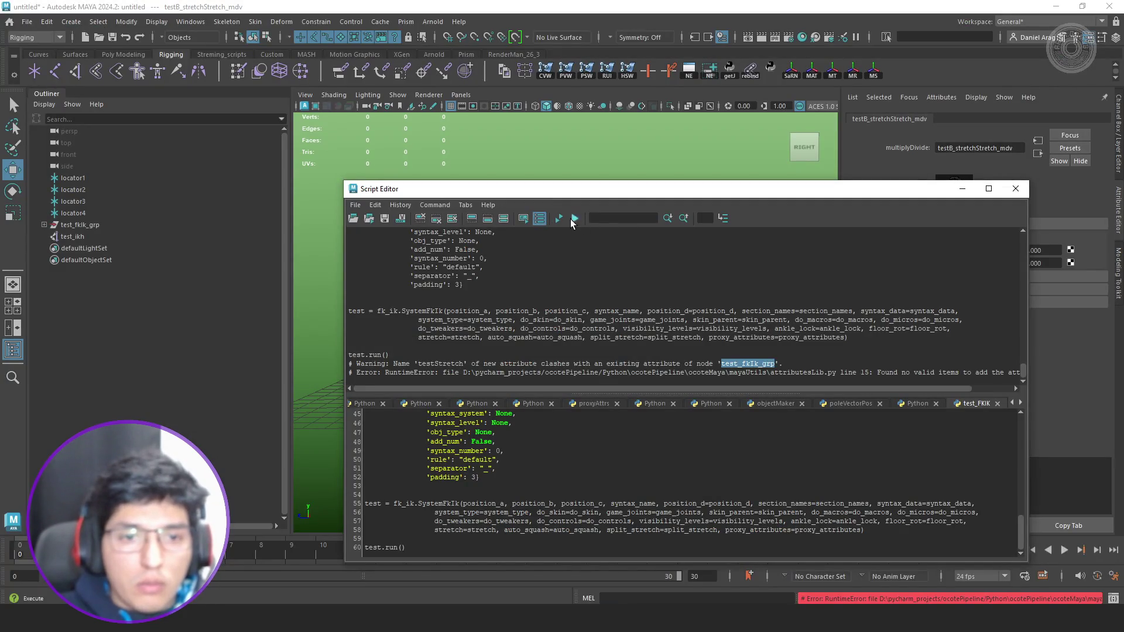
Rerun the FK/IK build twice, read the attributesLib line 15 error and bring up attributesLib.py in PyCharm.
{"action": "left_click", "coordinate": [560, 217]}
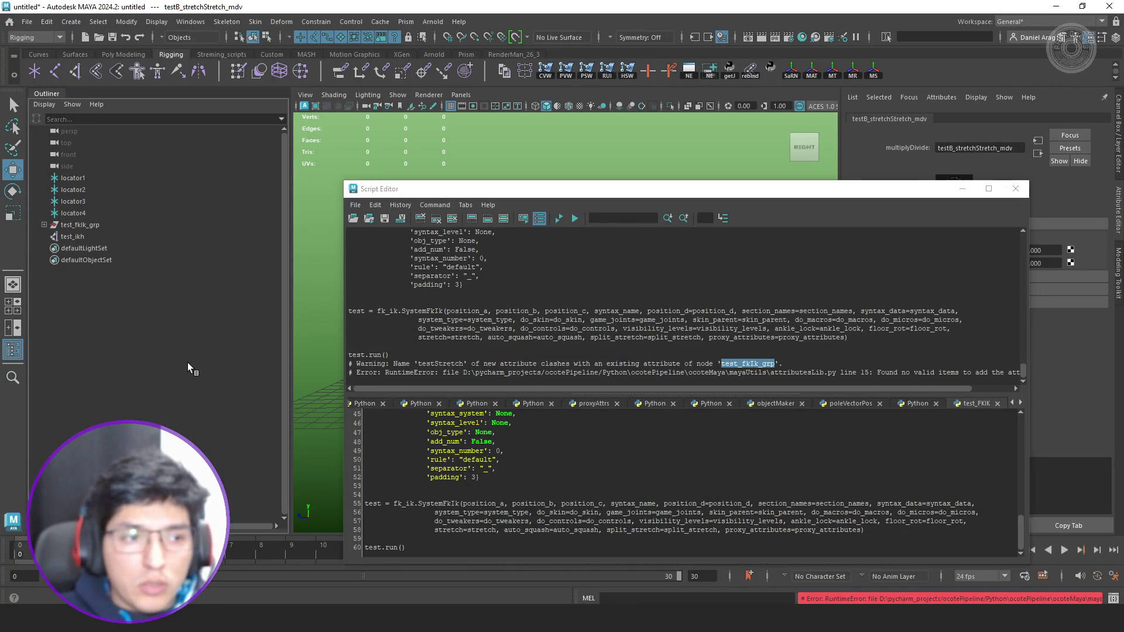
{"action": "left_click", "coordinate": [561, 217]}
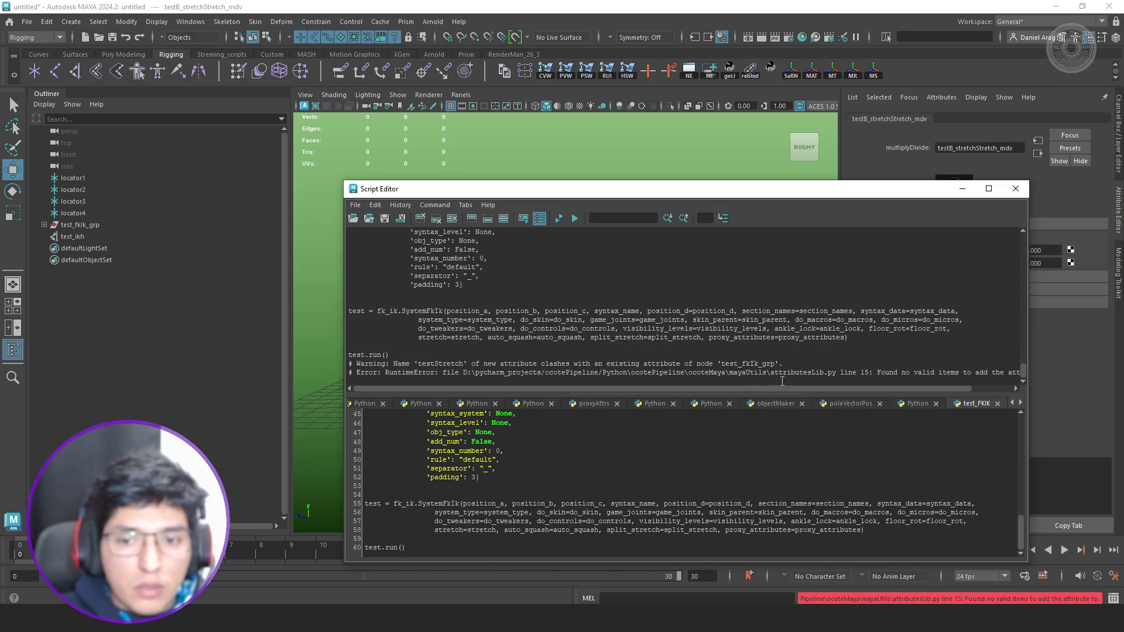
{"action": "left_click_drag", "start_coordinate": [775, 387], "coordinate": [869, 393]}
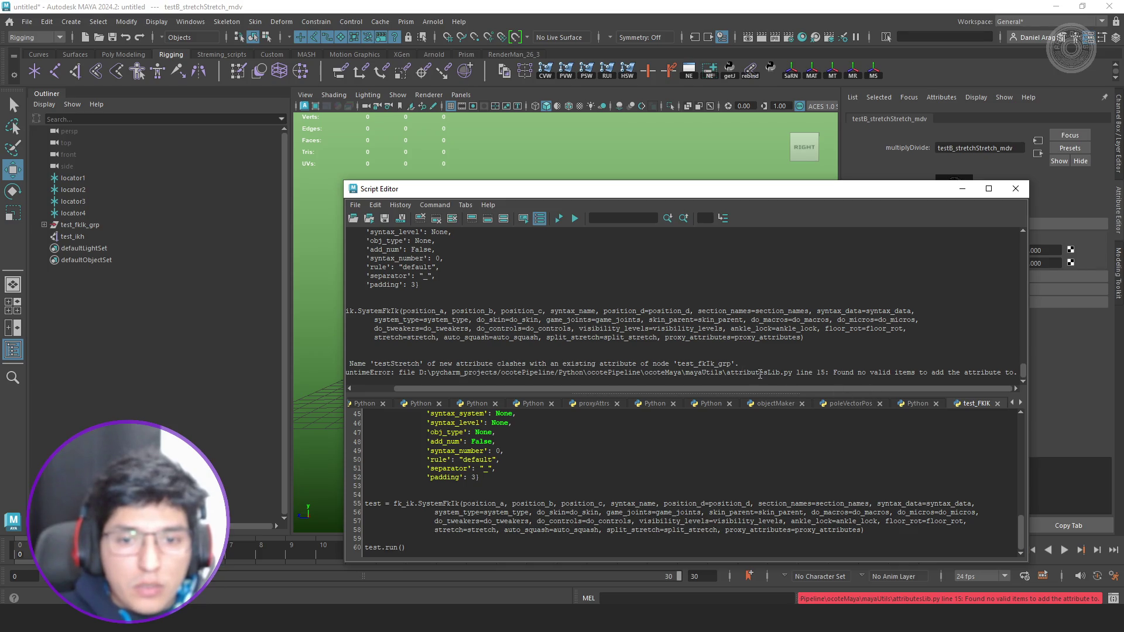
{"action": "double_click", "coordinate": [760, 372]}
{"action": "key", "text": "alt+Tab"}
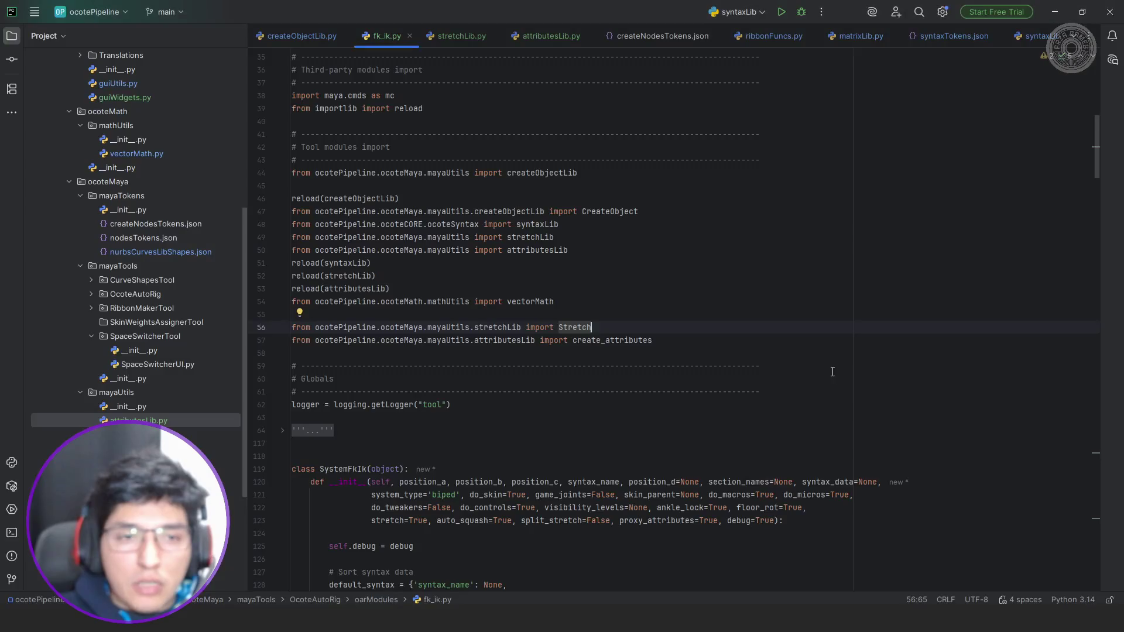
{"action": "left_click", "coordinate": [551, 35]}
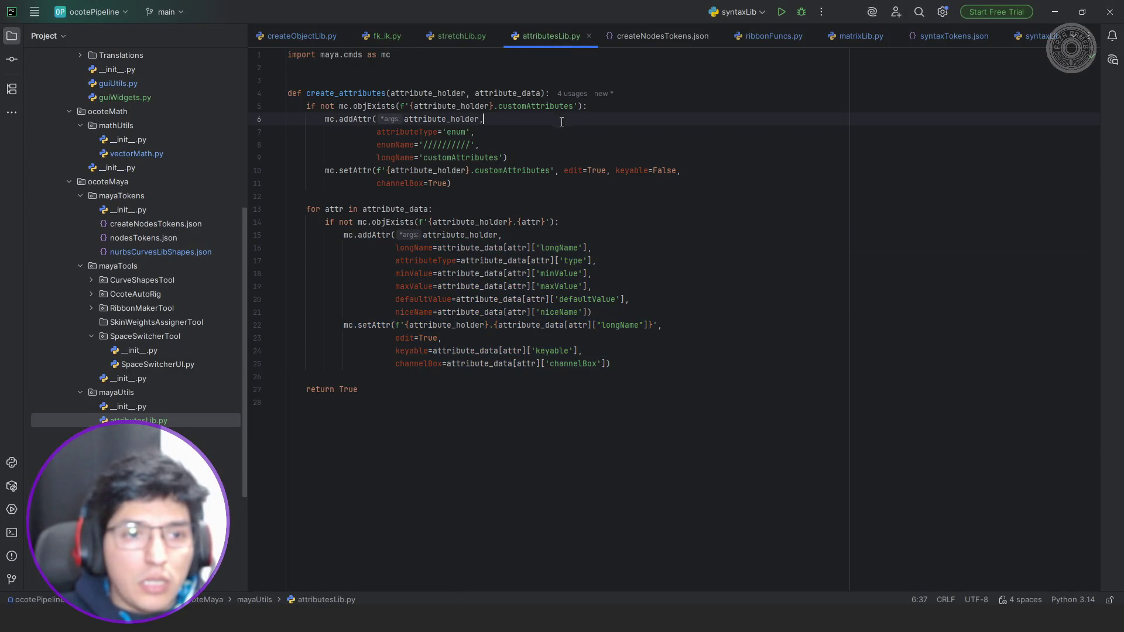
Set a breakpoint on line 15 of attributesLib.py and put the caret in the line 14 existence check.
{"action": "left_click", "coordinate": [257, 235]}
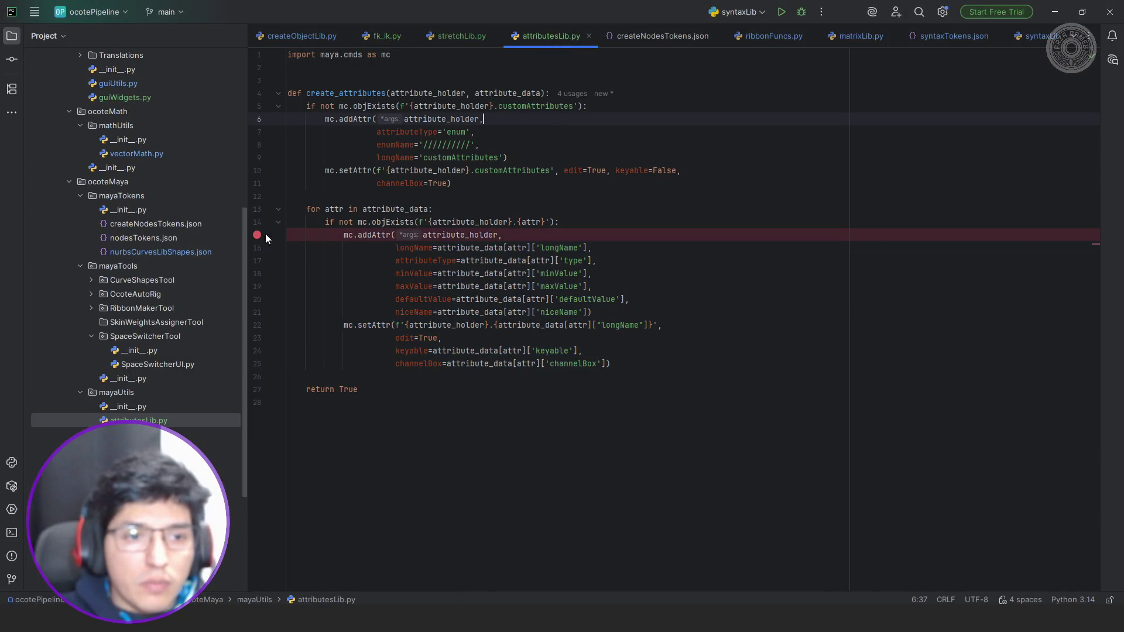
{"action": "left_click", "coordinate": [463, 236]}
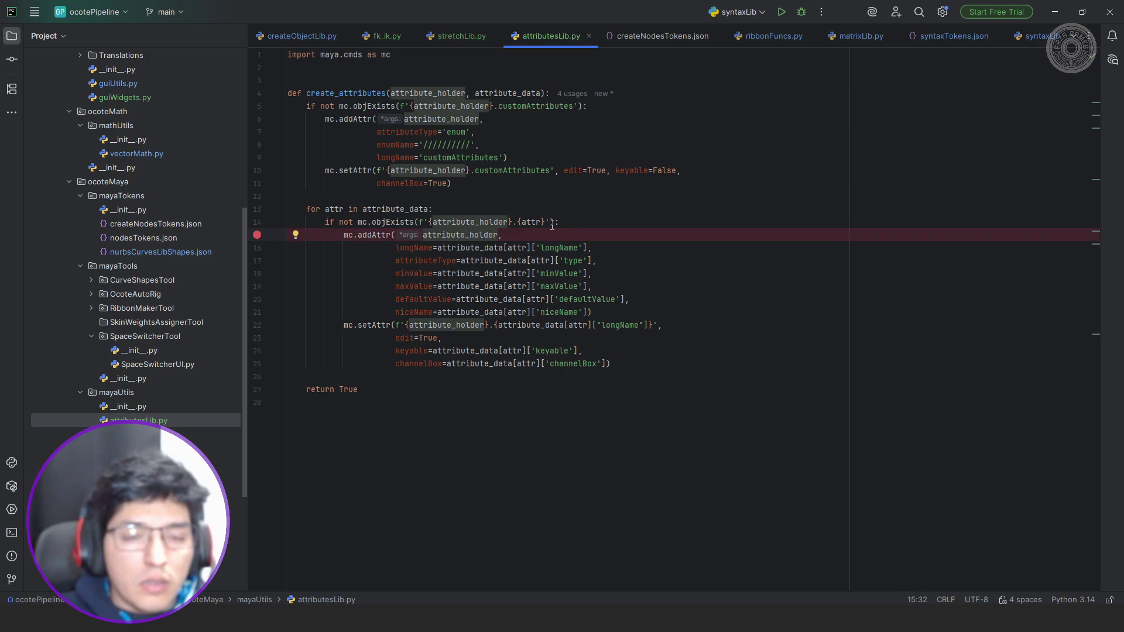
{"action": "left_click", "coordinate": [501, 222]}
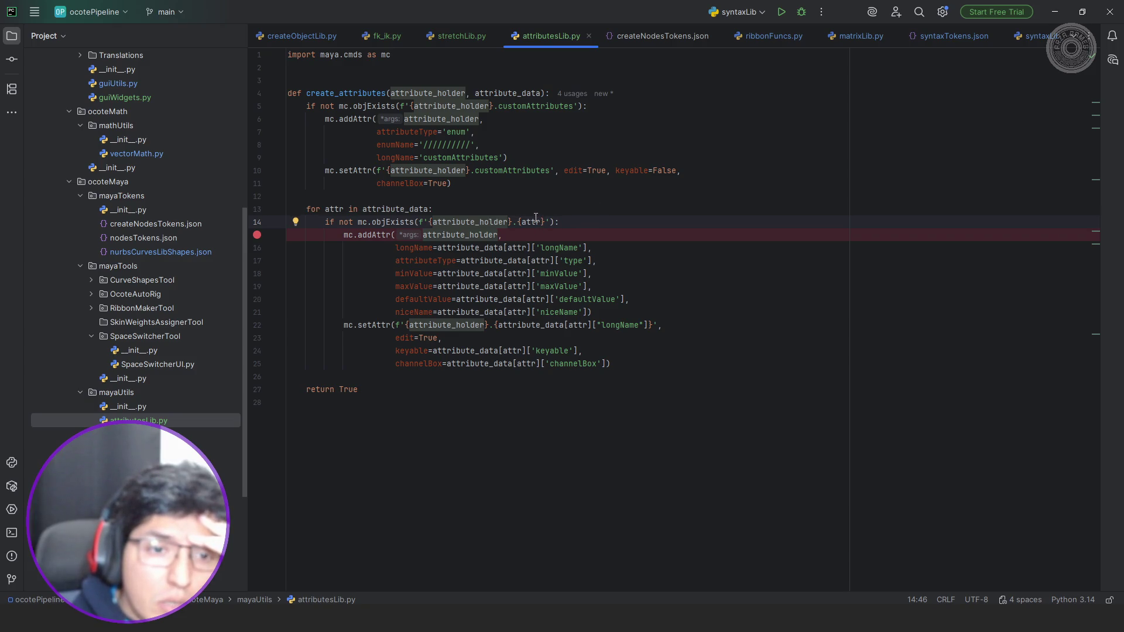
Replace attr in the line 14 check with attribute_data[attr]['longName'], return to Maya and rerun the build.
{"action": "left_click_drag", "start_coordinate": [438, 247], "coordinate": [586, 248]}
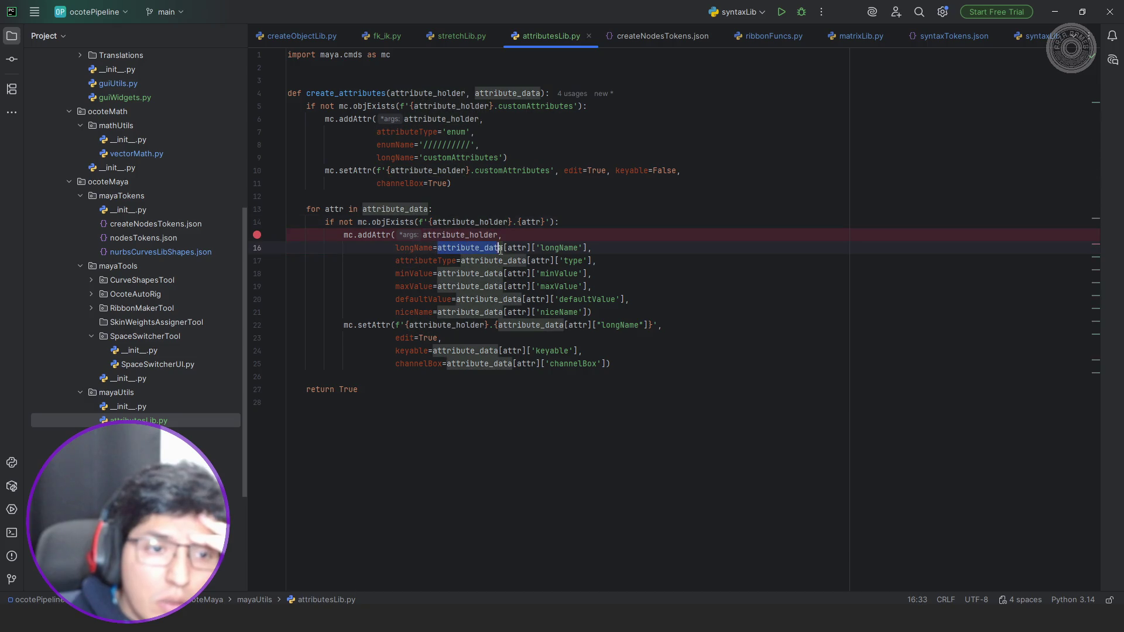
{"action": "key", "text": "ctrl+c"}
{"action": "double_click", "coordinate": [532, 221]}
{"action": "key", "text": "ctrl+v"}
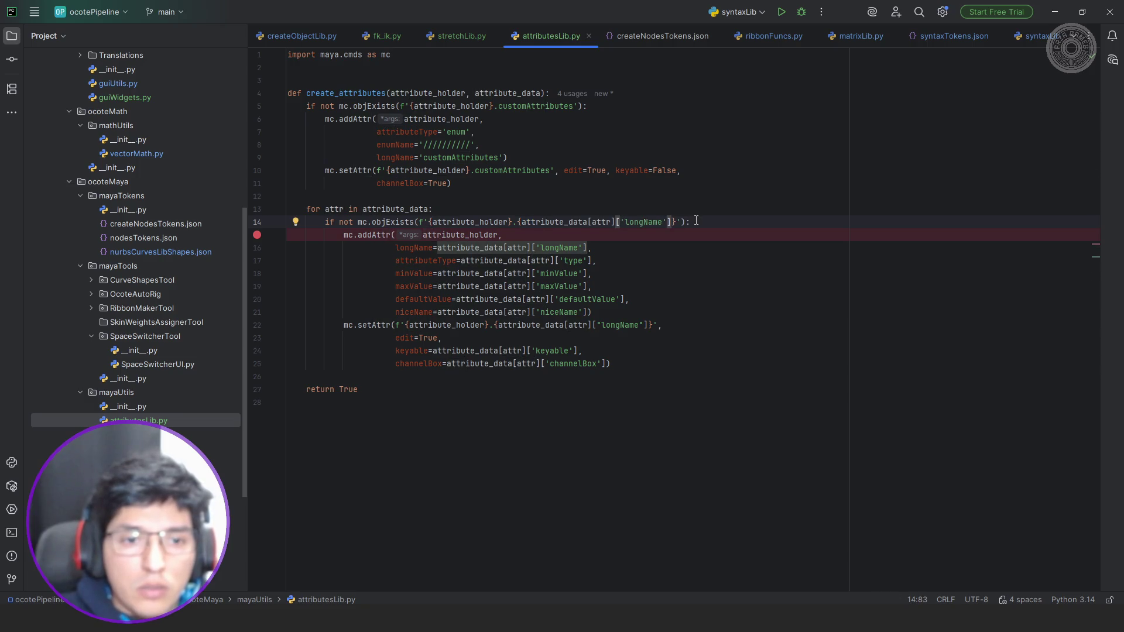
{"action": "key", "text": "alt+Tab"}
{"action": "key", "text": "ctrl+Return"}
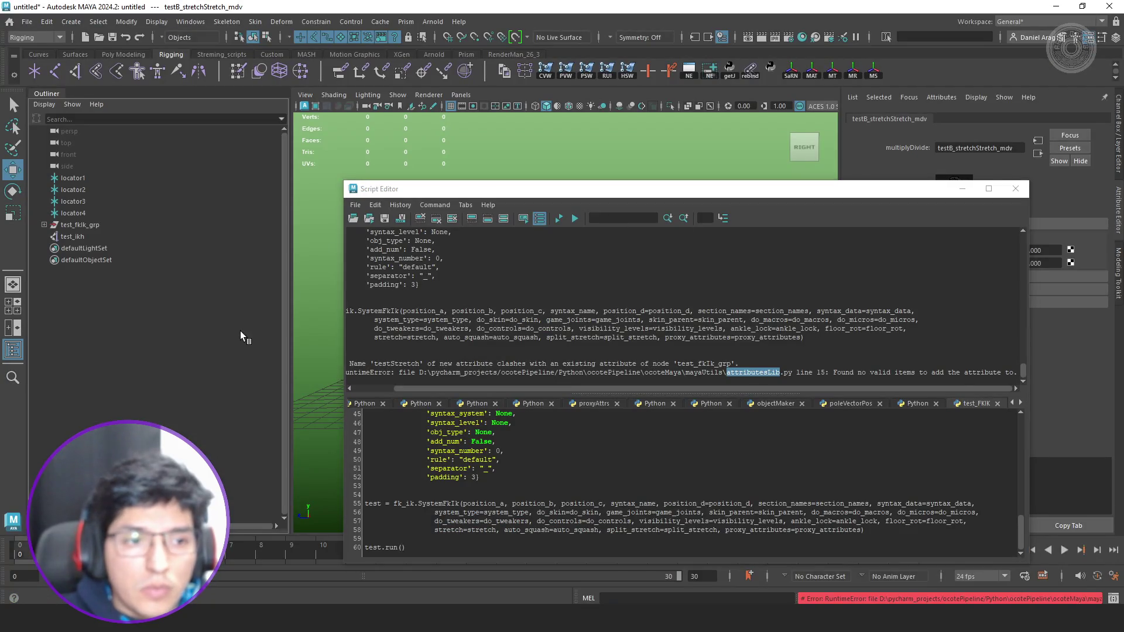
Rerun the script, then in attributesLib.py swap the line 14 f-string's single quotes for double quotes.
{"action": "left_click", "coordinate": [559, 219]}
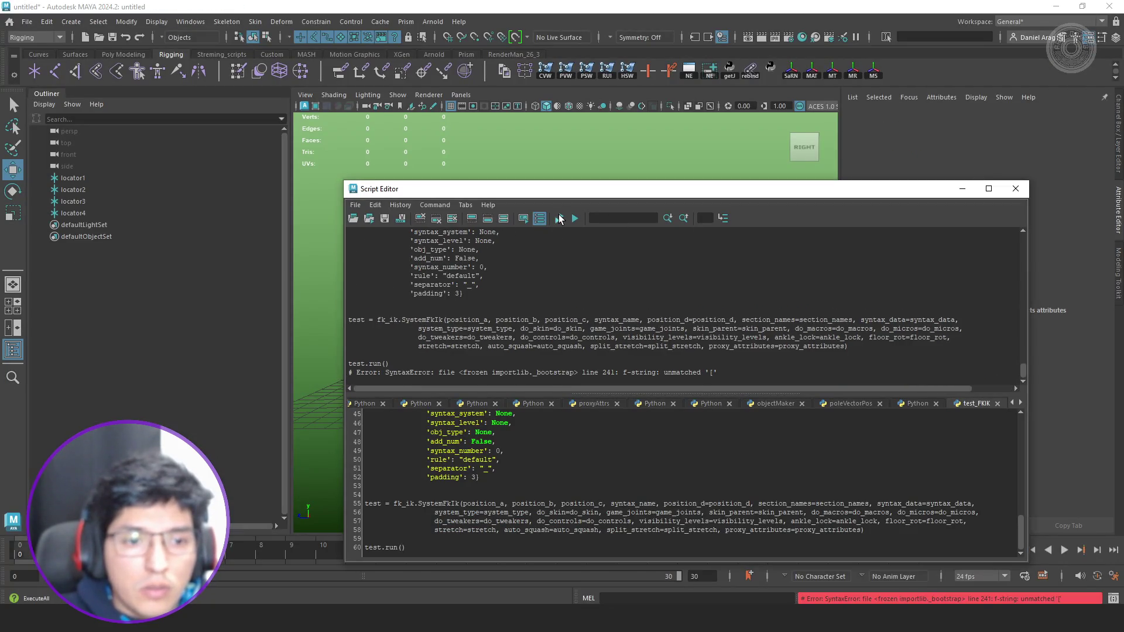
{"action": "key", "text": "alt+Tab"}
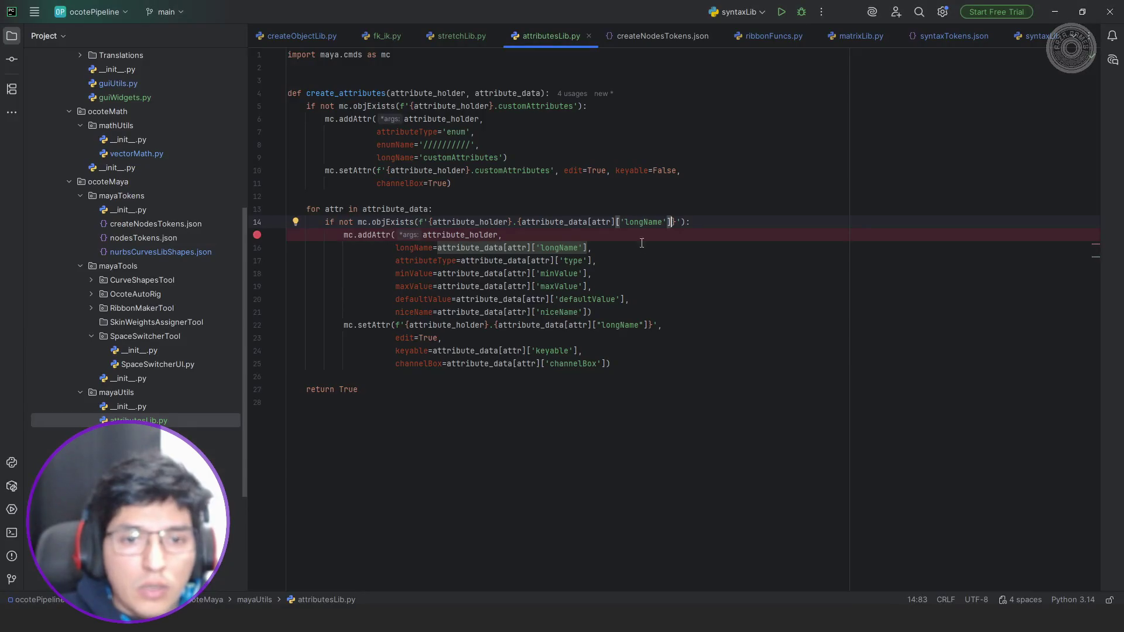
{"action": "key", "text": "Up"}
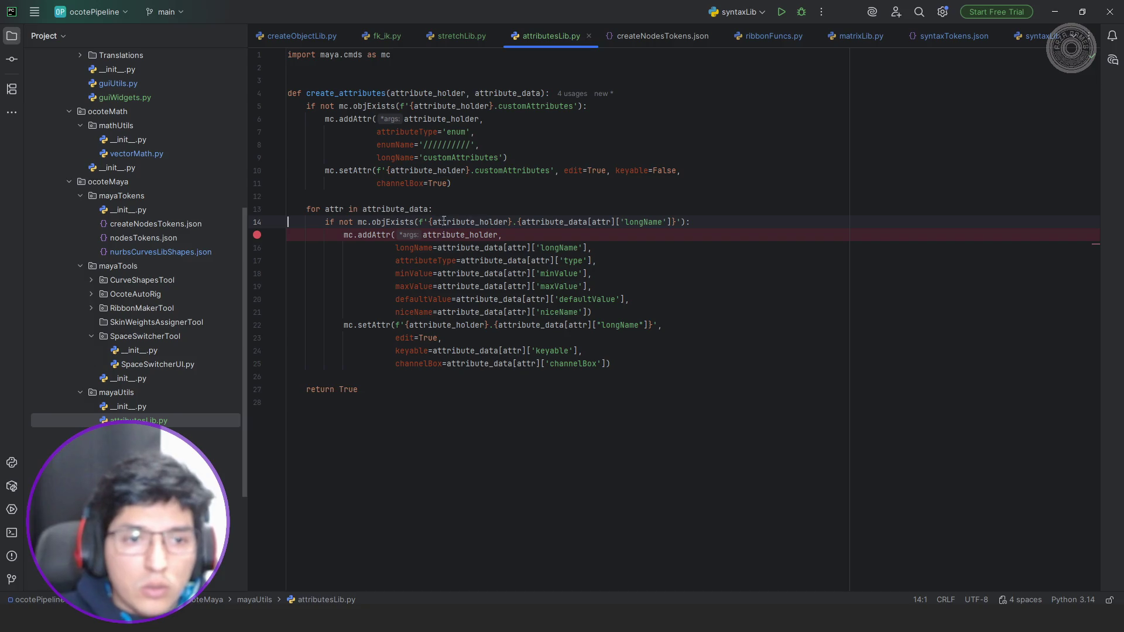
{"action": "left_click_drag", "start_coordinate": [425, 222], "coordinate": [429, 223]}
{"action": "type", "text": "\""}
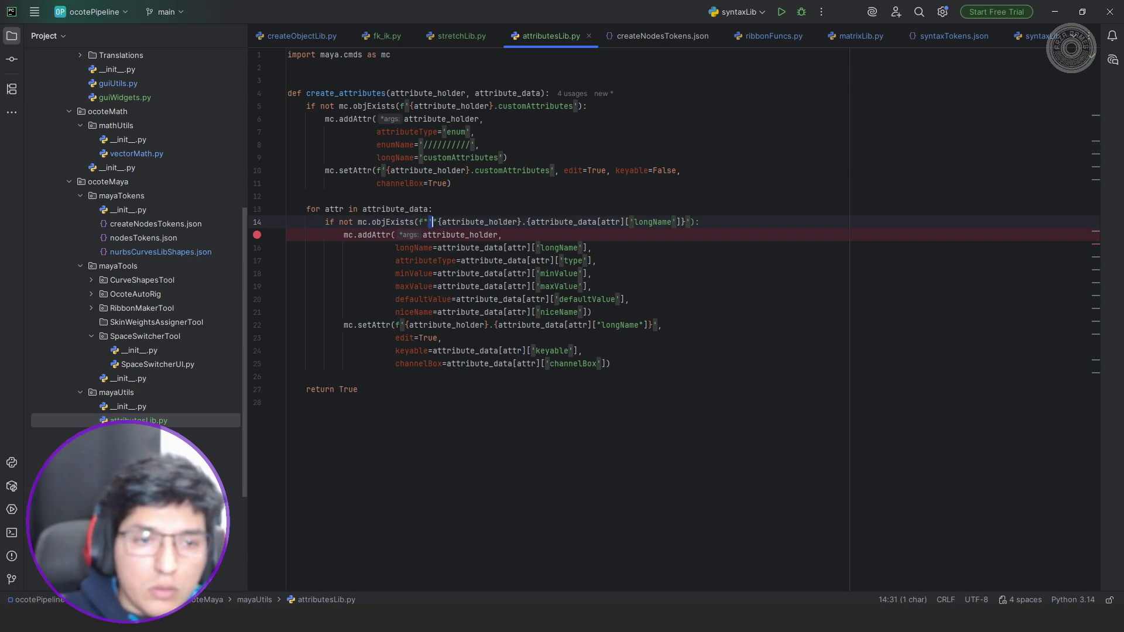
{"action": "key", "text": "Delete"}
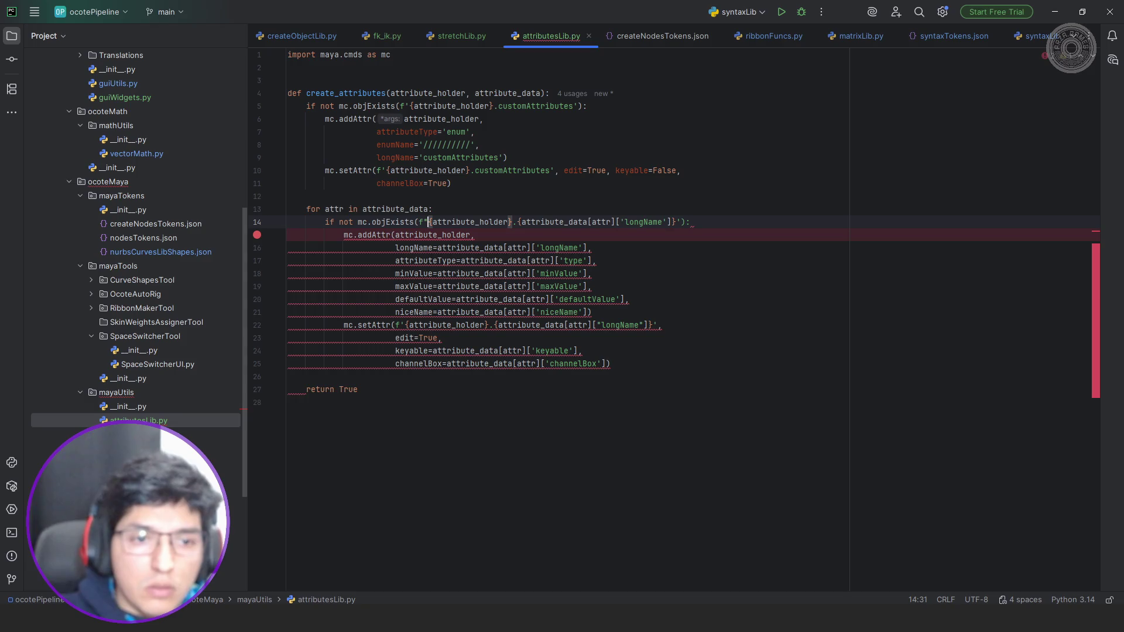
{"action": "left_click_drag", "start_coordinate": [681, 222], "coordinate": [677, 222]}
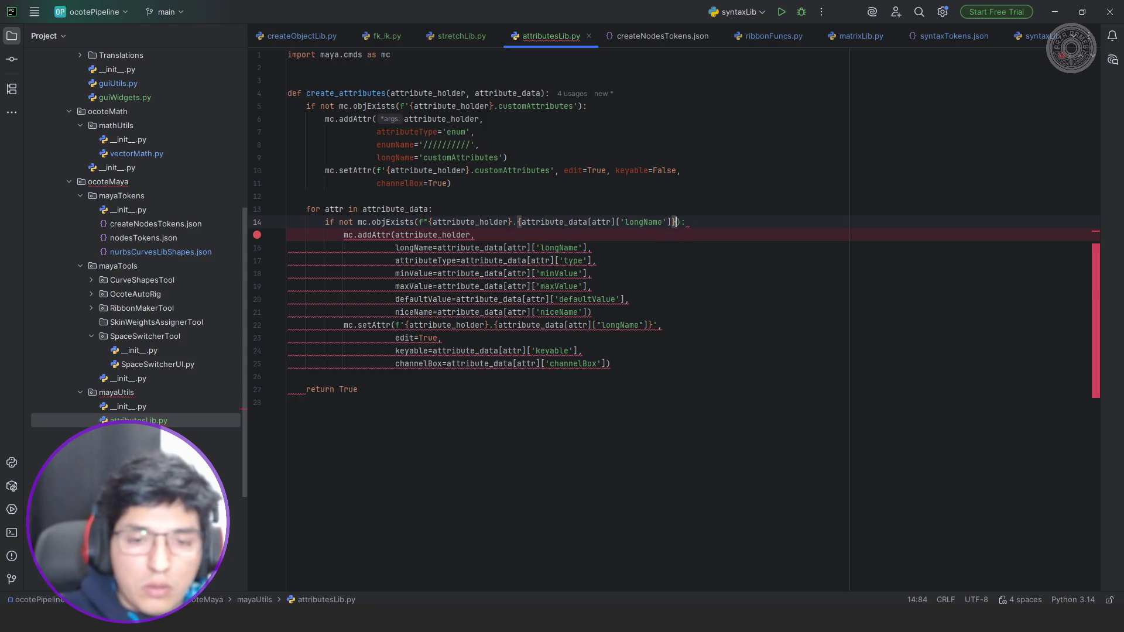
{"action": "type", "text": "\""}
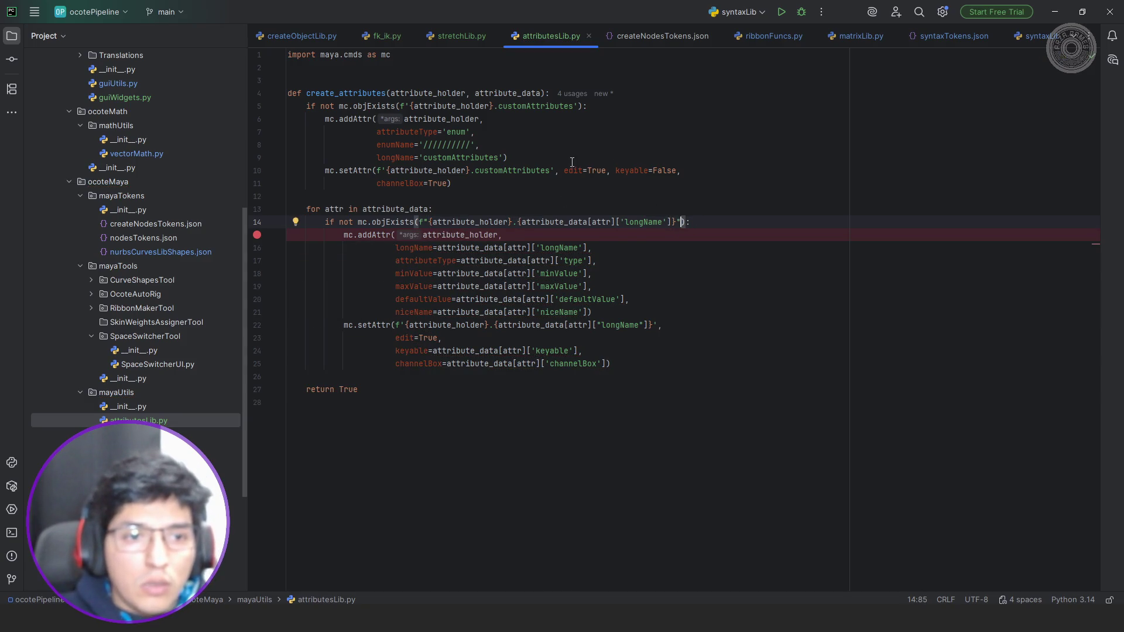
Switch the f-strings on lines 10 and 5 to double quotes too, then go back to Maya.
{"action": "left_click_drag", "start_coordinate": [378, 170], "coordinate": [557, 168]}
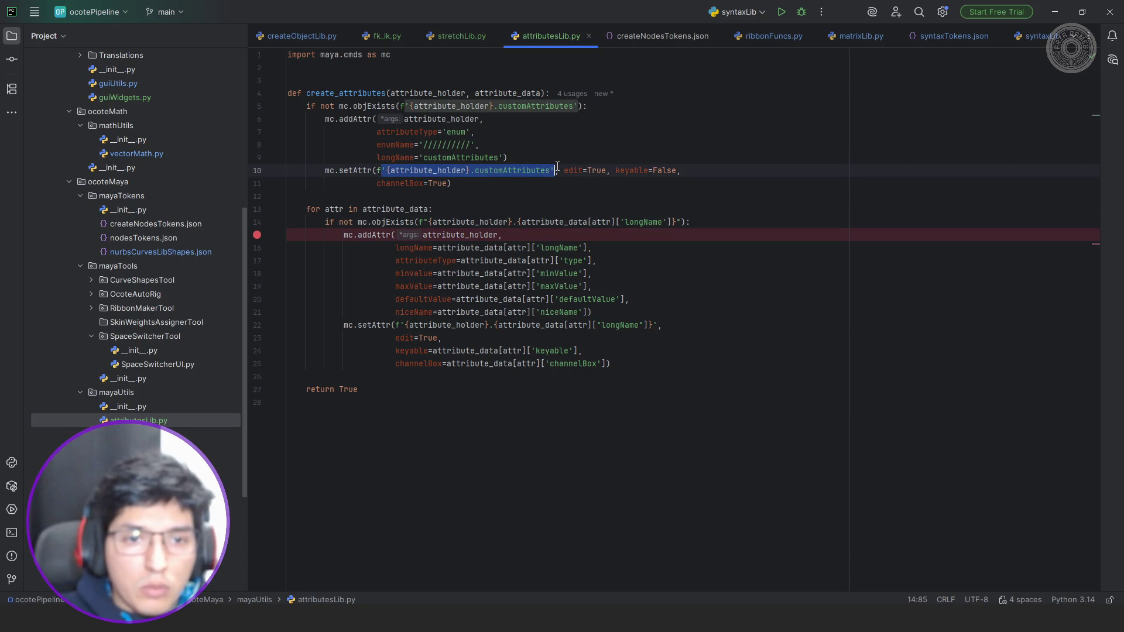
{"action": "type", "text": "\""}
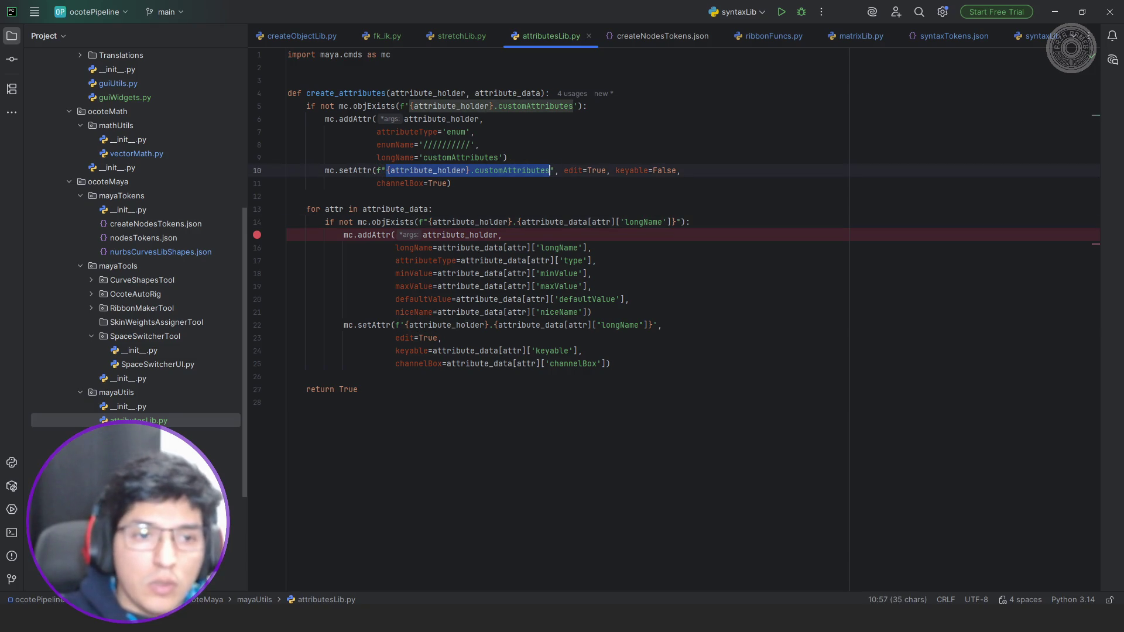
{"action": "left_click_drag", "start_coordinate": [410, 105], "coordinate": [580, 105]}
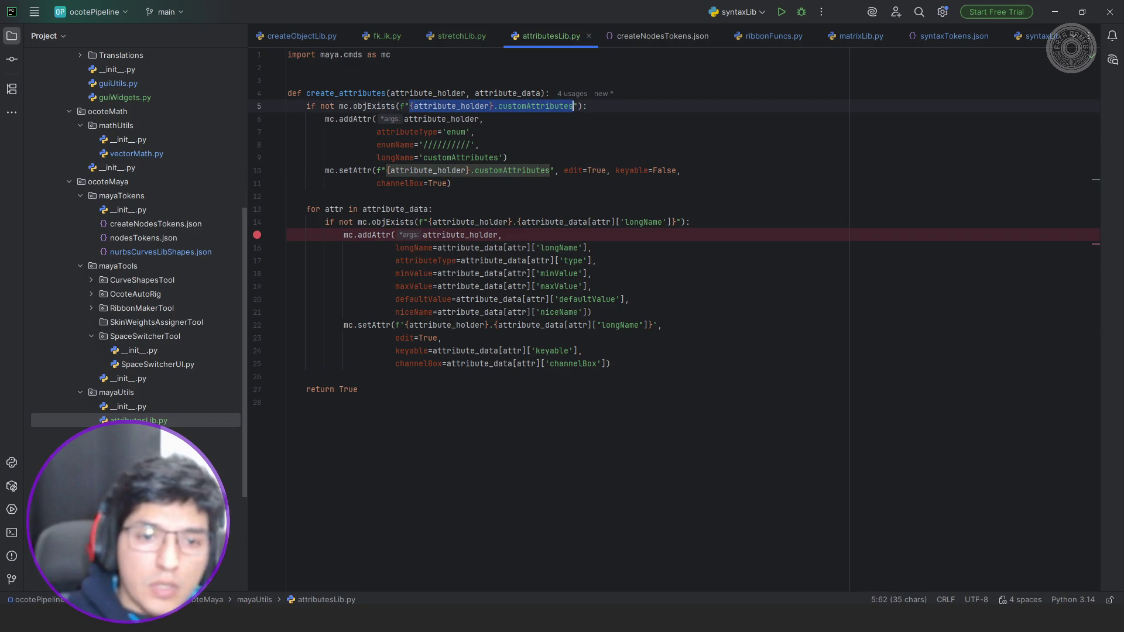
{"action": "left_click", "coordinate": [590, 233]}
{"action": "key", "text": "alt+Tab"}
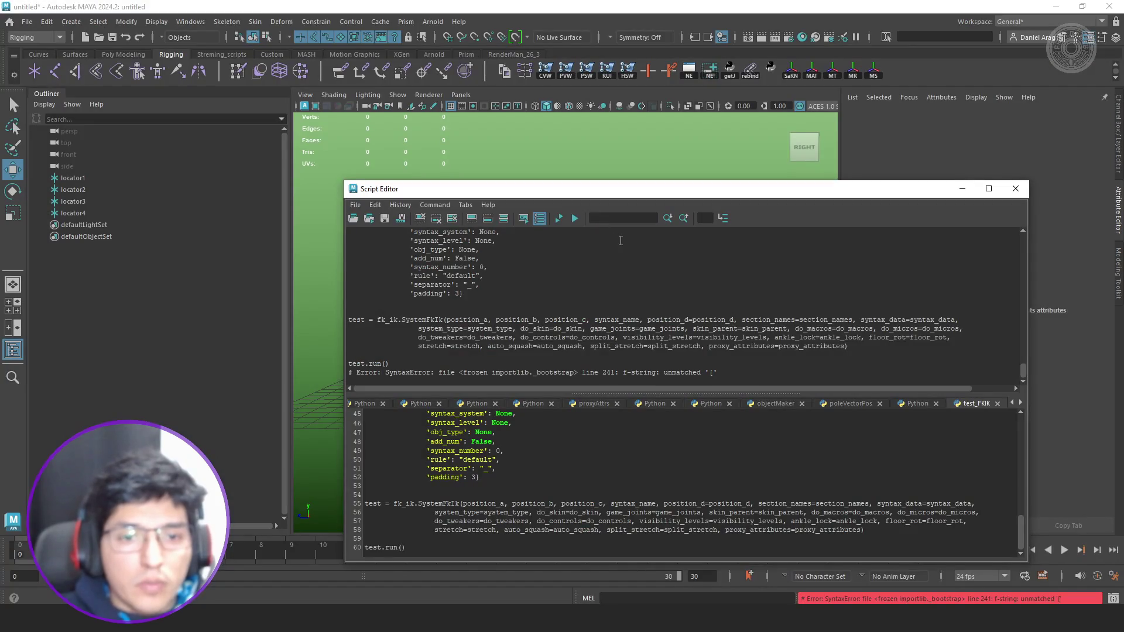
Rebuild the FK/IK rig, then move test_end_stretch_grp in the viewport to test the leg stretch.
{"action": "left_click", "coordinate": [560, 220]}
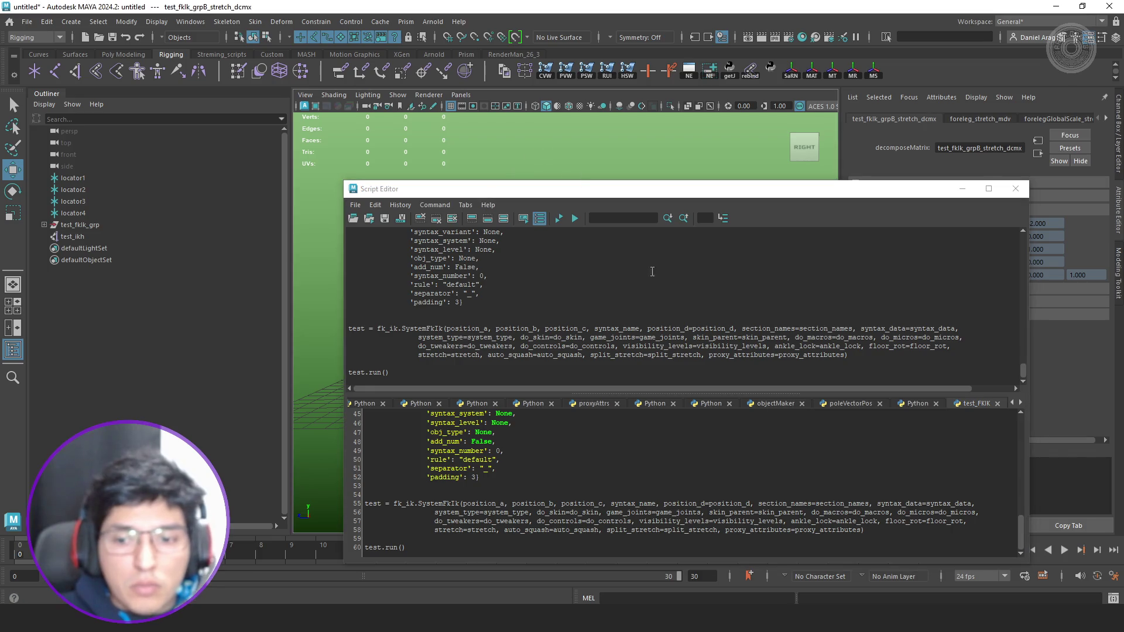
{"action": "left_click", "coordinate": [46, 226]}
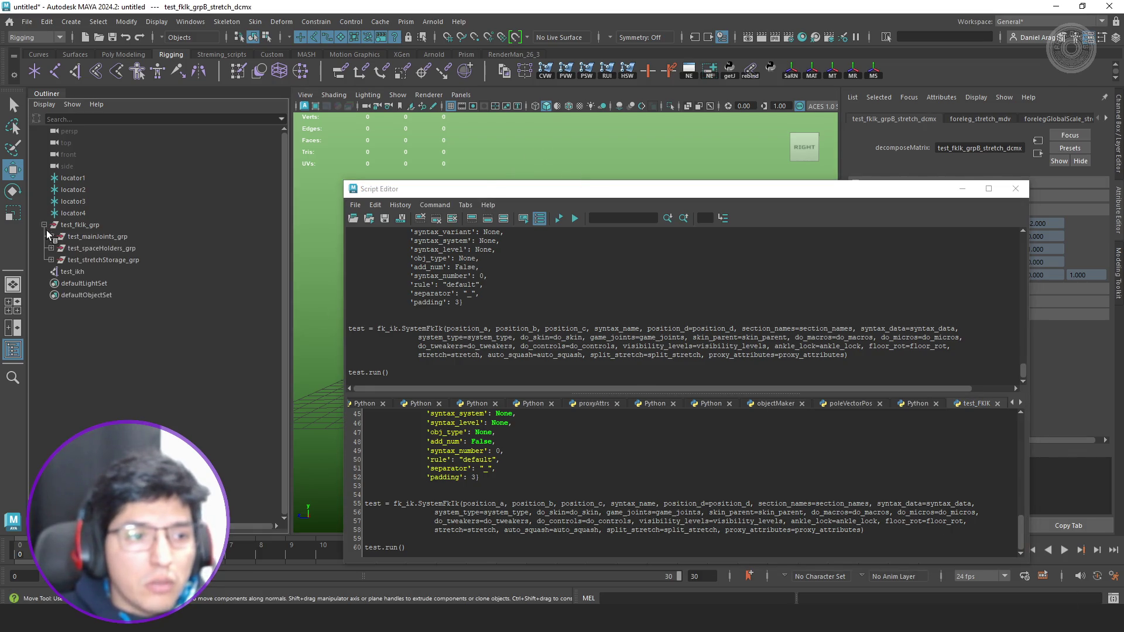
{"action": "left_click", "coordinate": [51, 261]}
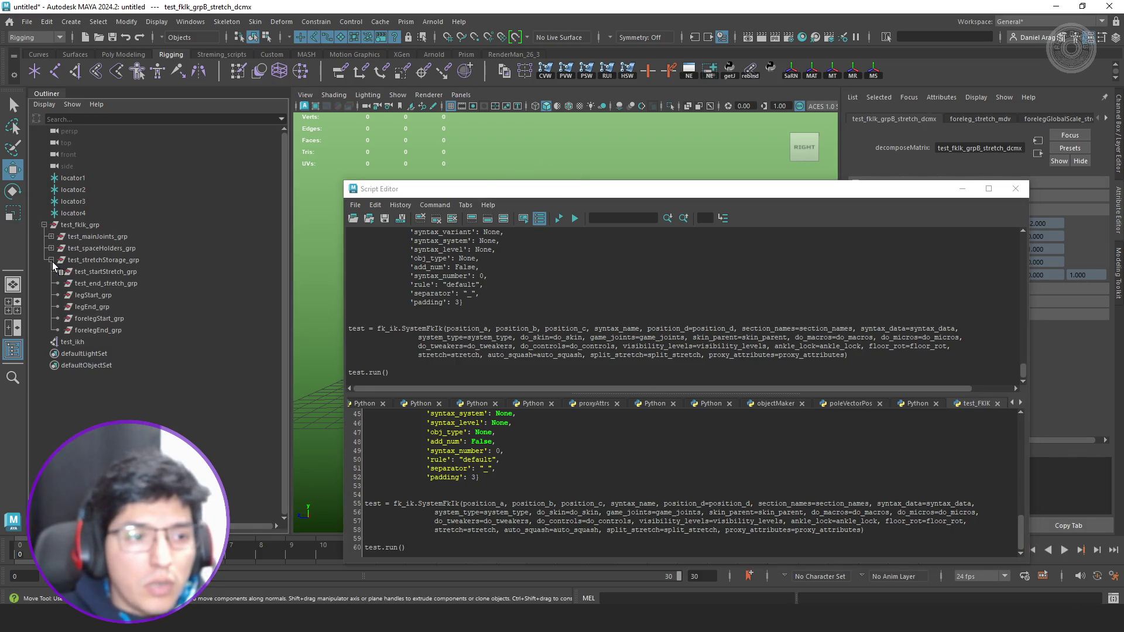
{"action": "left_click", "coordinate": [116, 283]}
{"action": "left_click_drag", "start_coordinate": [535, 206], "coordinate": [666, 498]}
{"action": "left_click_drag", "start_coordinate": [669, 357], "coordinate": [305, 299], "text": "alt"}
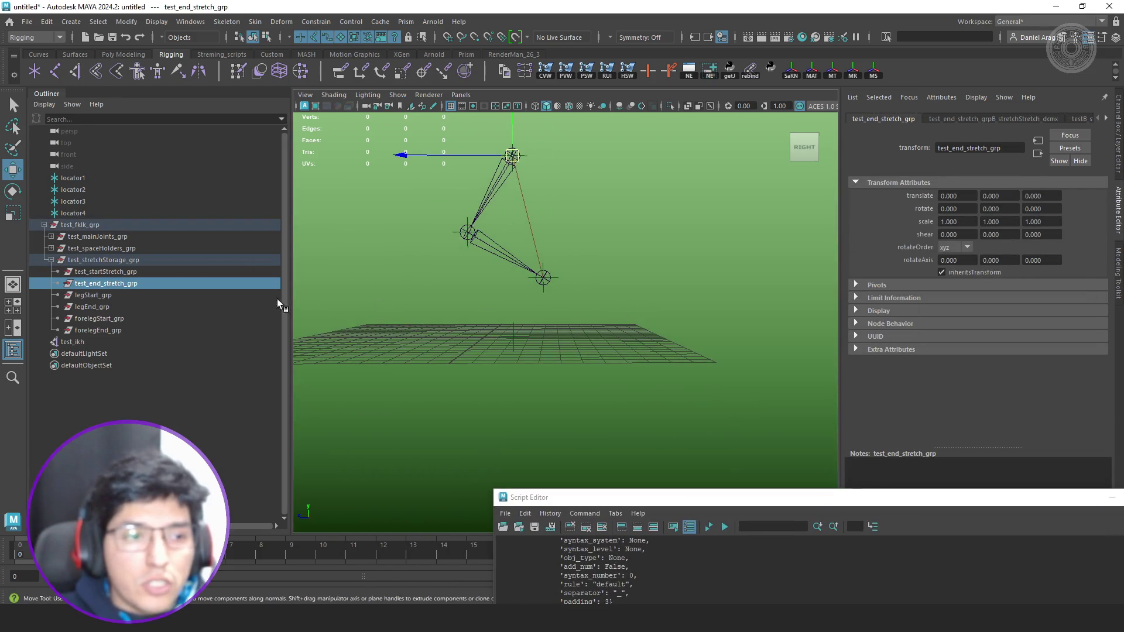
{"action": "middle_click_drag", "start_coordinate": [518, 240], "coordinate": [544, 257], "text": "alt"}
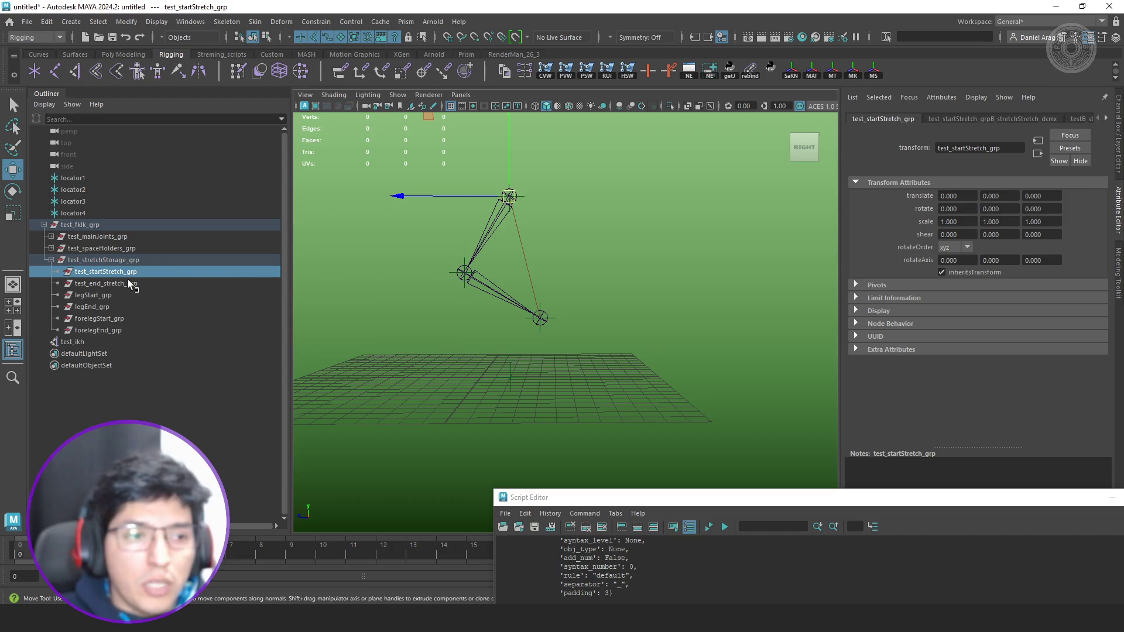
{"action": "middle_click_drag", "start_coordinate": [538, 319], "coordinate": [564, 322]}
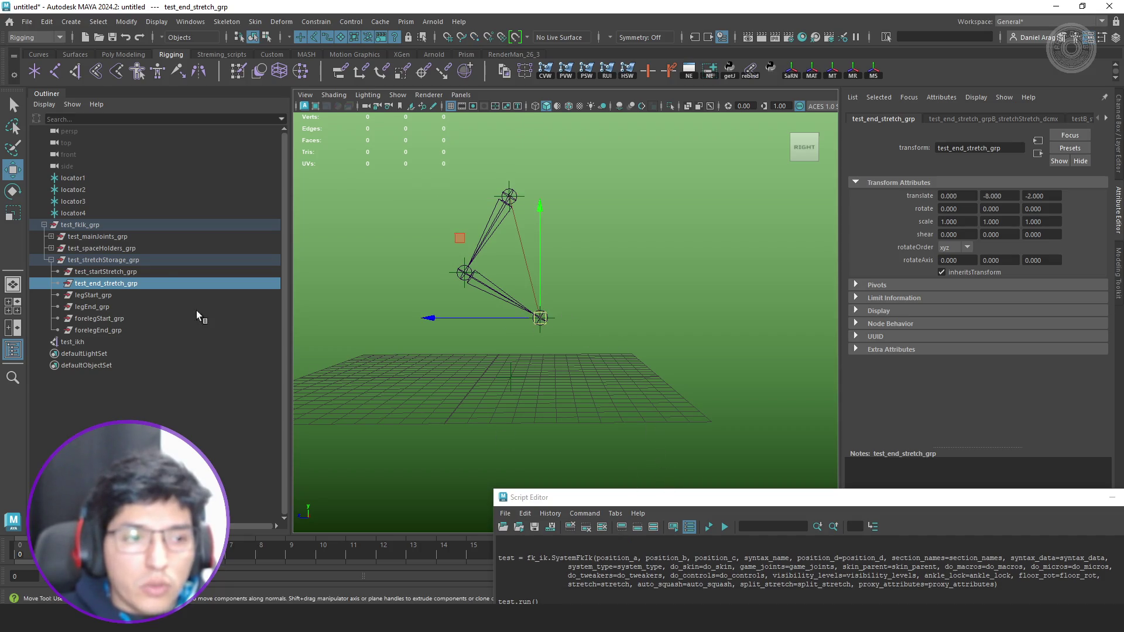
Delete the whole test_fkik_grp rig and go to fk_ik.py in PyCharm.
{"action": "left_click", "coordinate": [106, 271]}
{"action": "left_click", "coordinate": [112, 227]}
{"action": "key", "text": "Delete"}
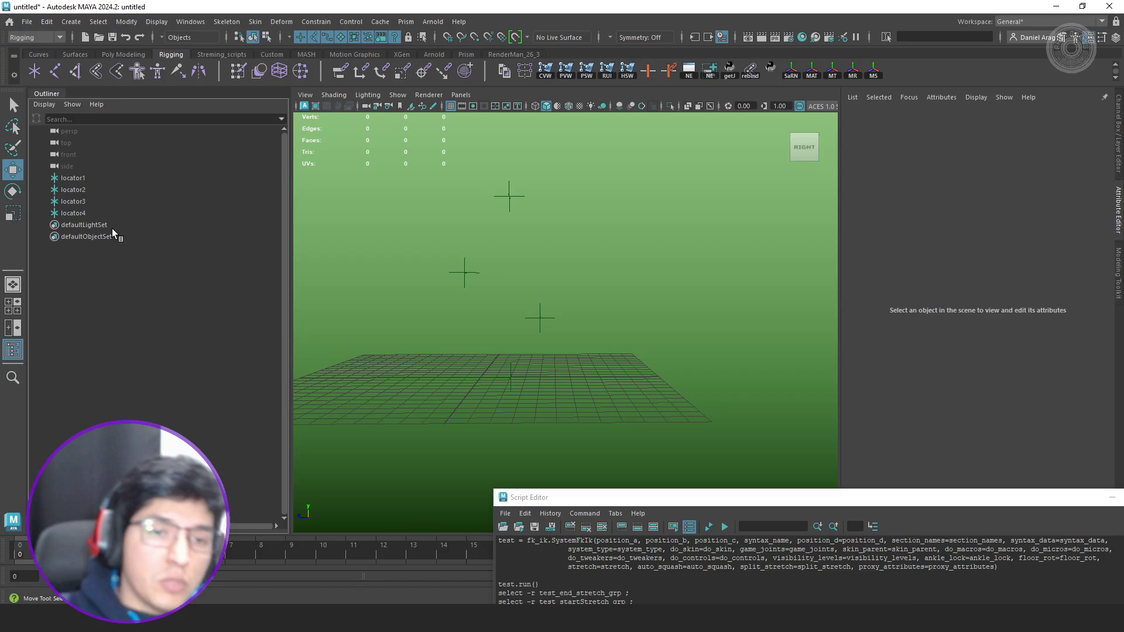
{"action": "key", "text": "alt+Tab"}
{"action": "left_click", "coordinate": [386, 36]}
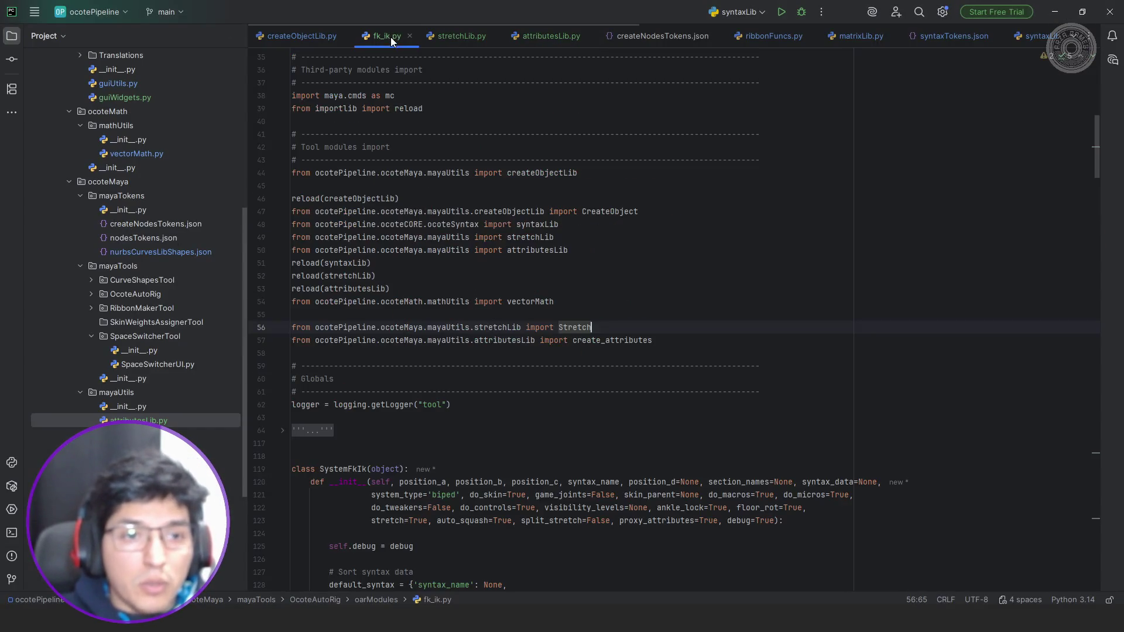
{"action": "scroll", "coordinate": [579, 327], "scroll_direction": "down", "scroll_amount": 5}
{"action": "scroll", "coordinate": [578, 327], "scroll_direction": "down", "scroll_amount": 5}
{"action": "scroll", "coordinate": [580, 323], "scroll_direction": "down", "scroll_amount": 5}
{"action": "scroll", "coordinate": [583, 320], "scroll_direction": "down", "scroll_amount": 5}
{"action": "scroll", "coordinate": [585, 316], "scroll_direction": "down", "scroll_amount": 5}
{"action": "scroll", "coordinate": [585, 315], "scroll_direction": "down", "scroll_amount": 5}
{"action": "scroll", "coordinate": [585, 314], "scroll_direction": "down", "scroll_amount": 5}
{"action": "scroll", "coordinate": [585, 313], "scroll_direction": "up", "scroll_amount": 2}
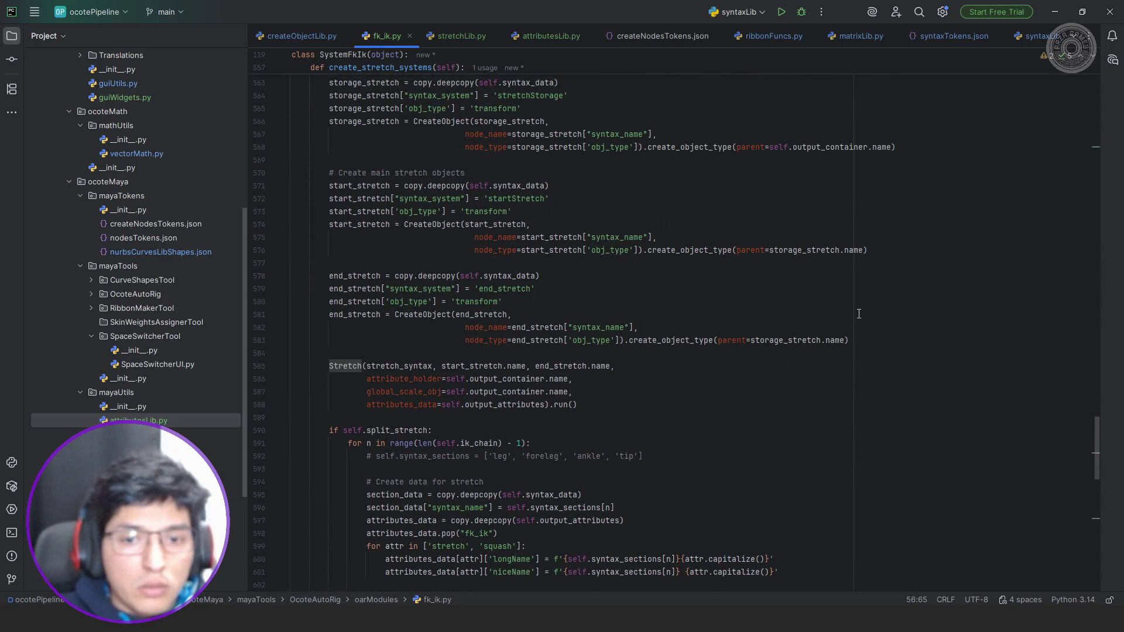
Before the Stretch call, start mc.xform(start_stretch.name, worldSpace=True, translation=...).
{"action": "left_click", "coordinate": [782, 262]}
{"action": "key", "text": "BackSpace"}
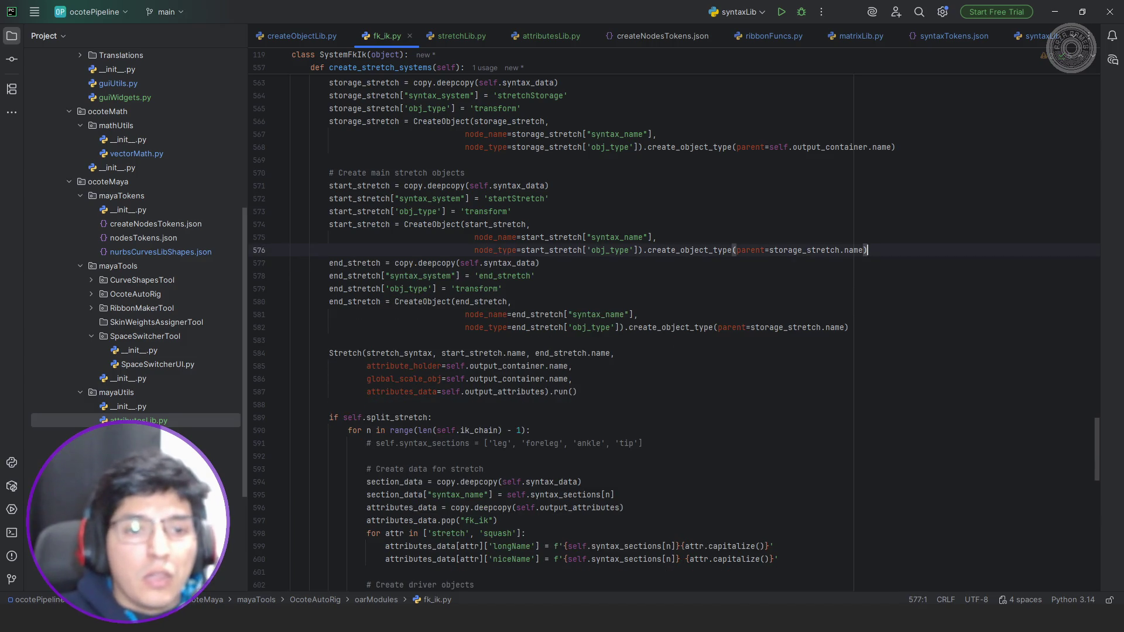
{"action": "key", "text": "Down"}
{"action": "key", "text": "Down"}
{"action": "key", "text": "Down"}
{"action": "key", "text": "Down"}
{"action": "key", "text": "Down"}
{"action": "key", "text": "Down"}
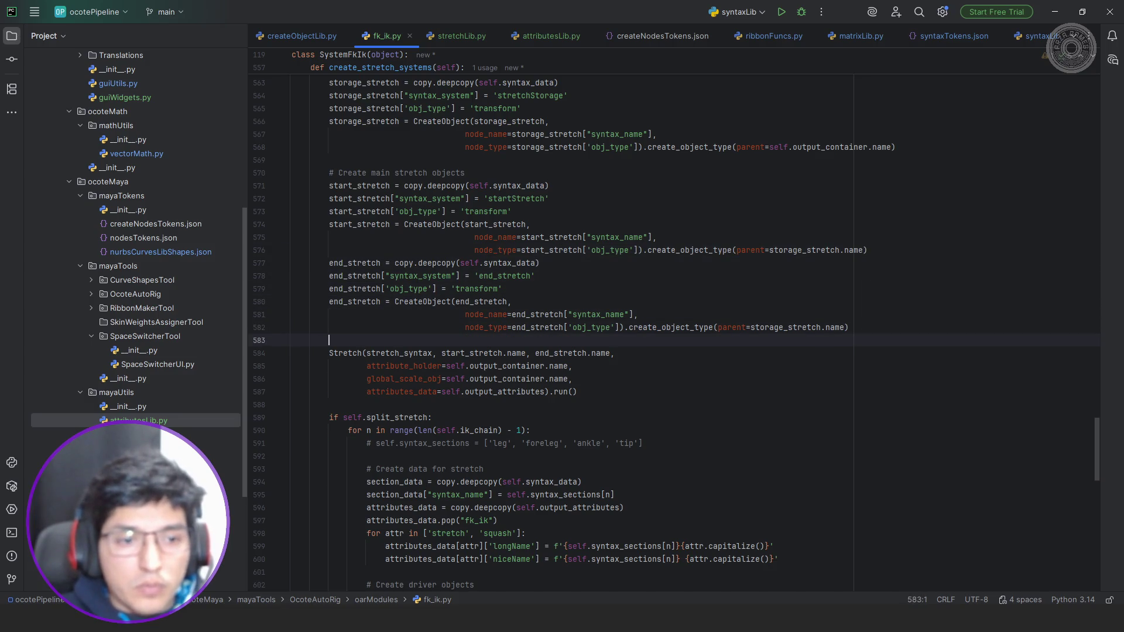
{"action": "key", "text": "Return"}
{"action": "type", "text": "mc."}
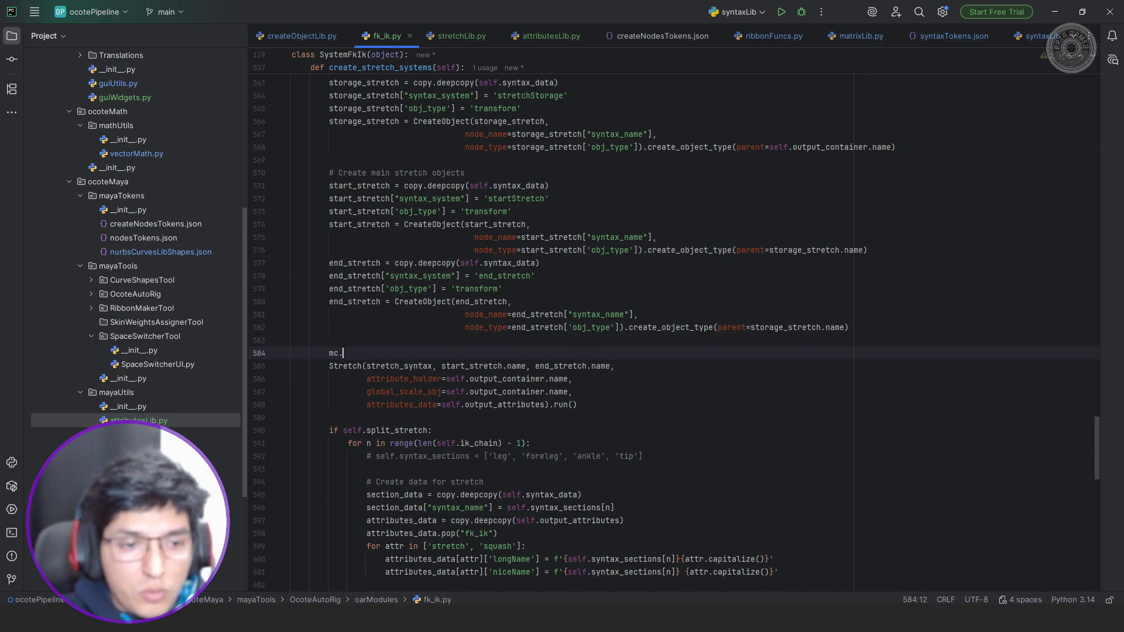
{"action": "type", "text": "xform"}
{"action": "key", "text": "Return"}
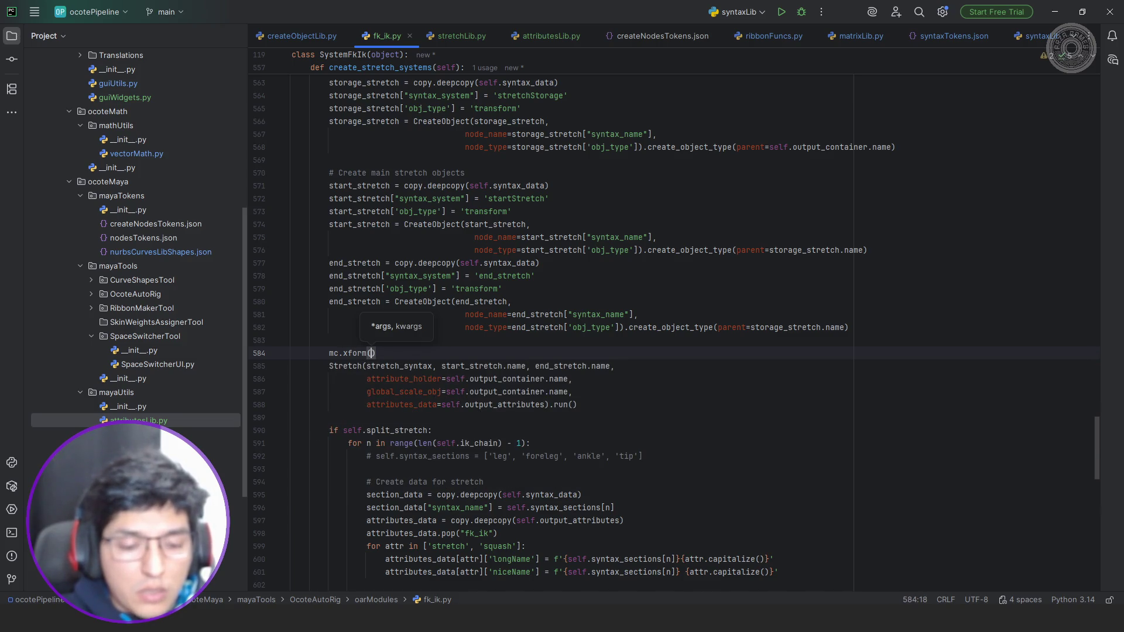
{"action": "type", "text": "star"}
{"action": "key", "text": "Return"}
{"action": "type", "text": ".name, "}
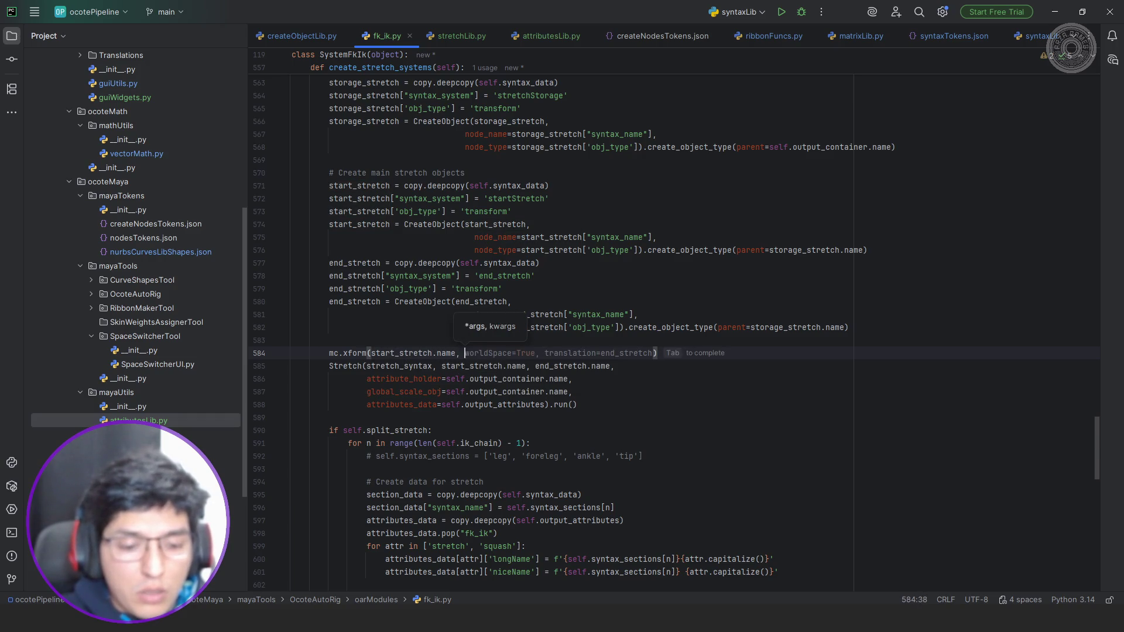
{"action": "type", "text": "wor"}
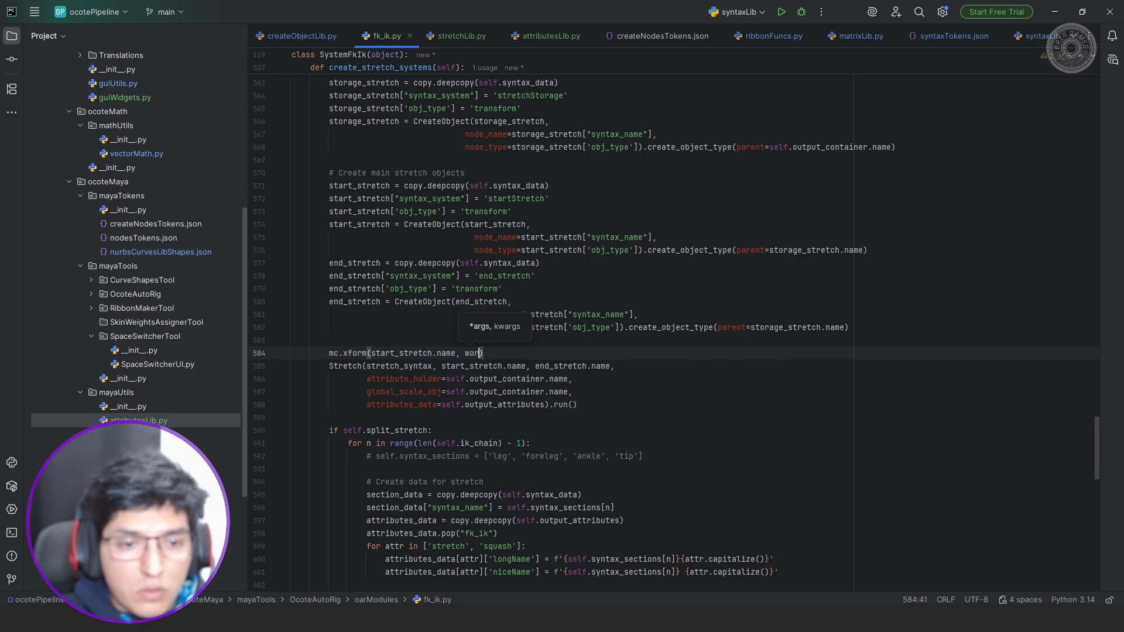
{"action": "key", "text": "Tab"}
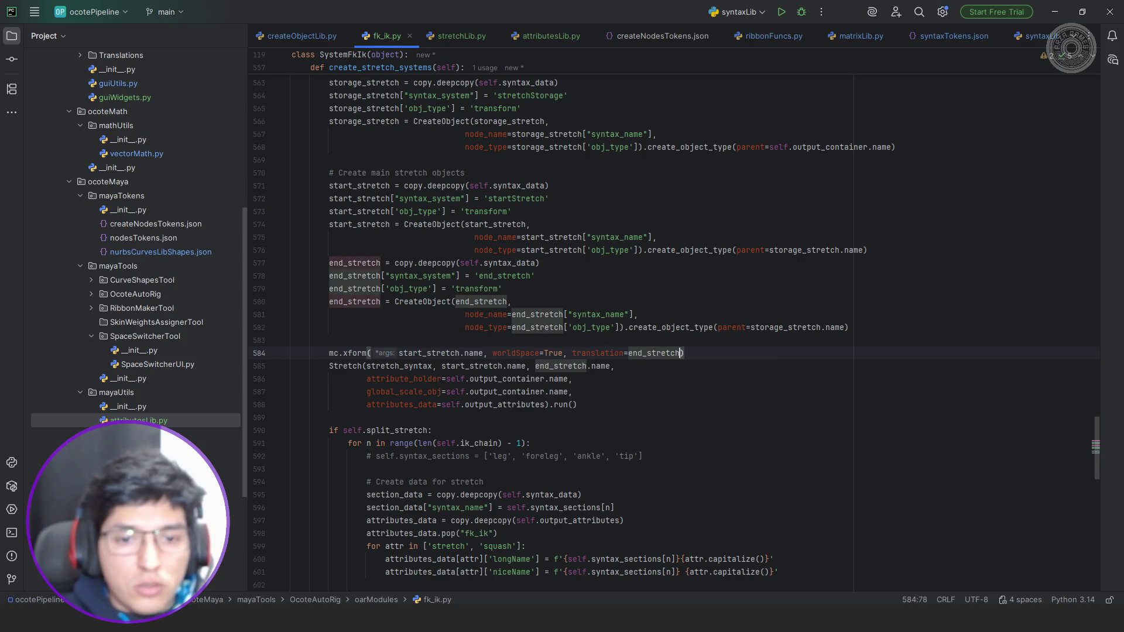
Make translation query self.ik_chain[-1].name's world-space translation and wrap the argument onto its own line.
{"action": "key", "text": "ctrl+shift+Left"}
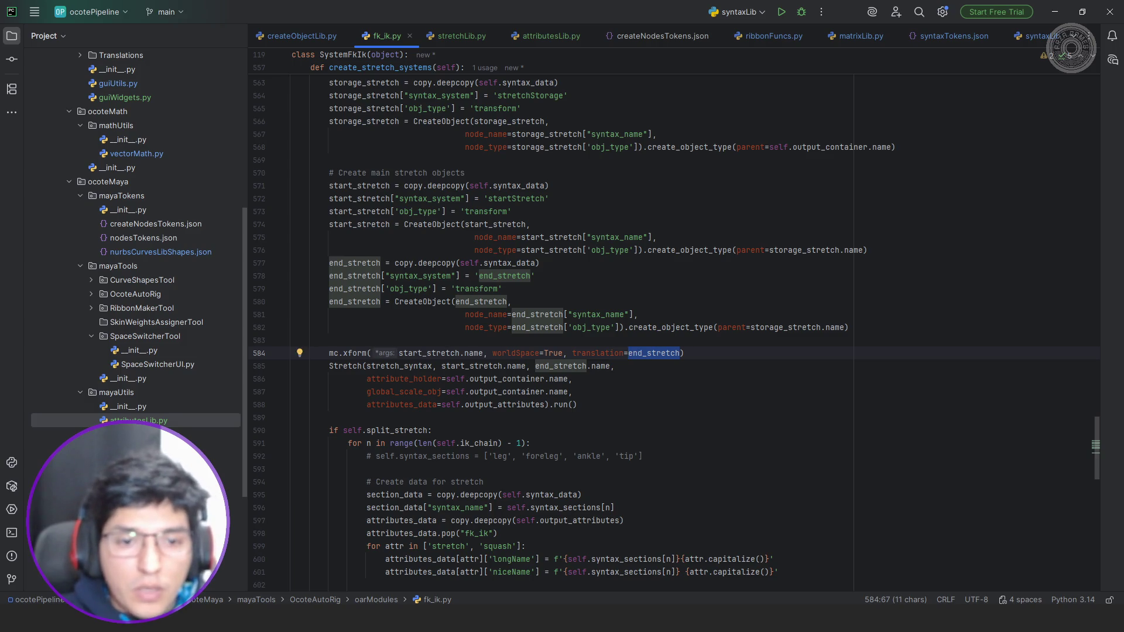
{"action": "key", "text": "BackSpace"}
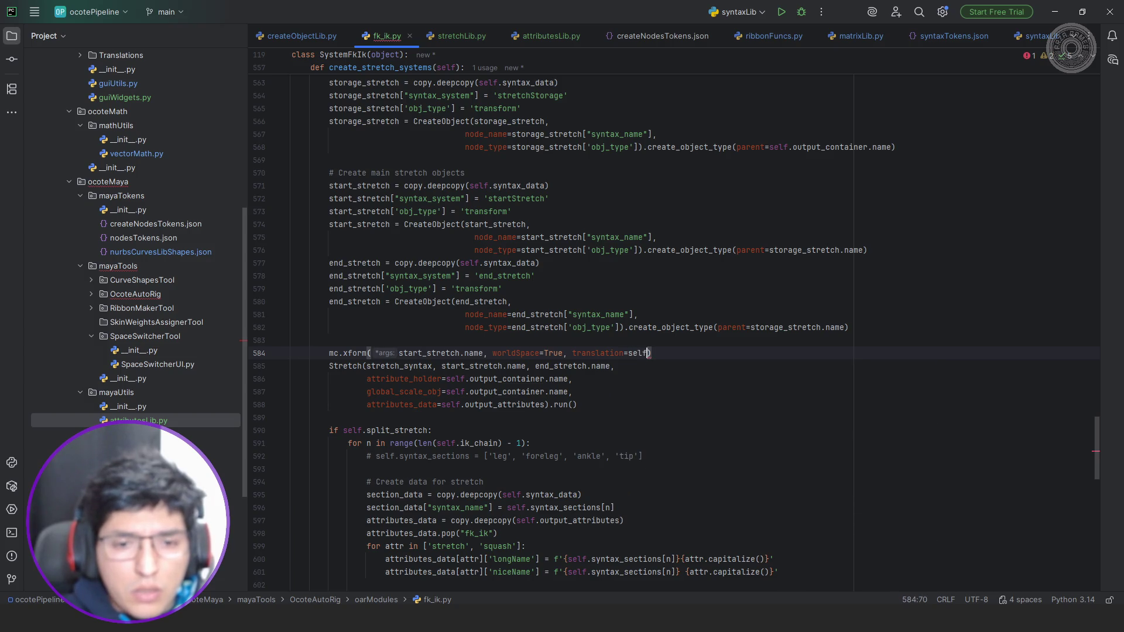
{"action": "type", "text": "elf."}
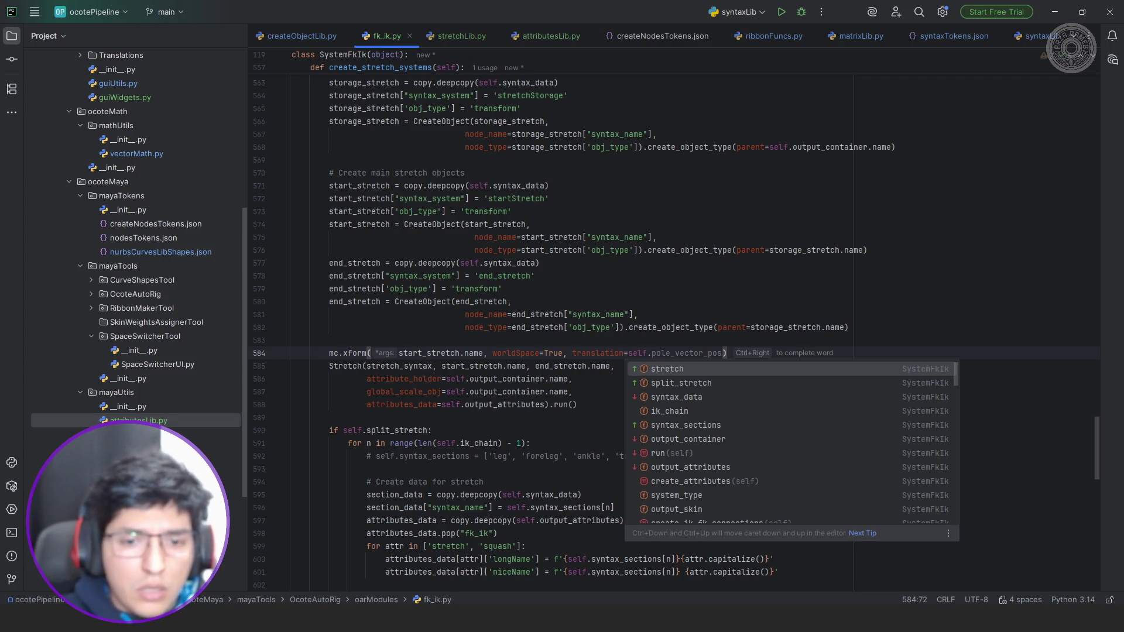
{"action": "key", "text": "Down"}
{"action": "key", "text": "Down"}
{"action": "key", "text": "Down"}
{"action": "key", "text": "Return"}
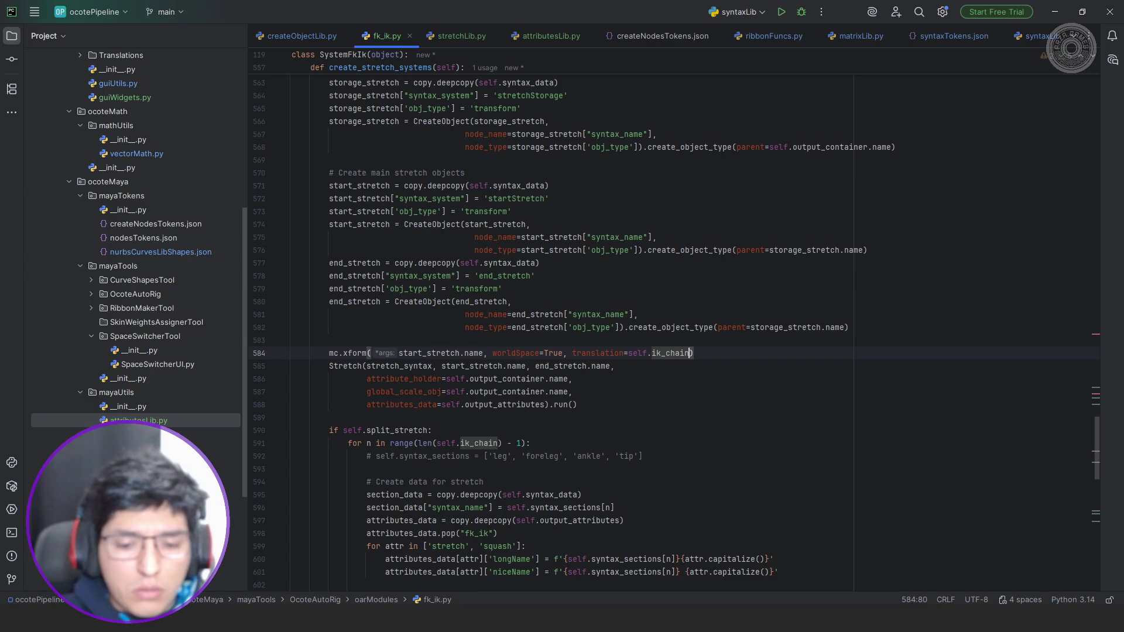
{"action": "type", "text": "[-1]"}
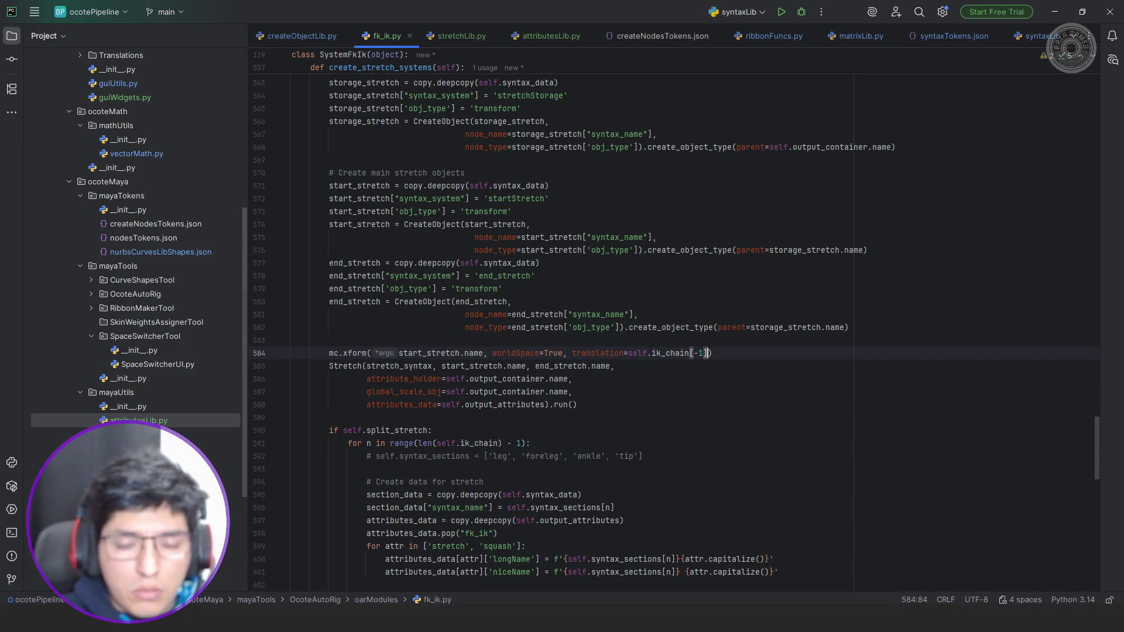
{"action": "type", "text": ".name"}
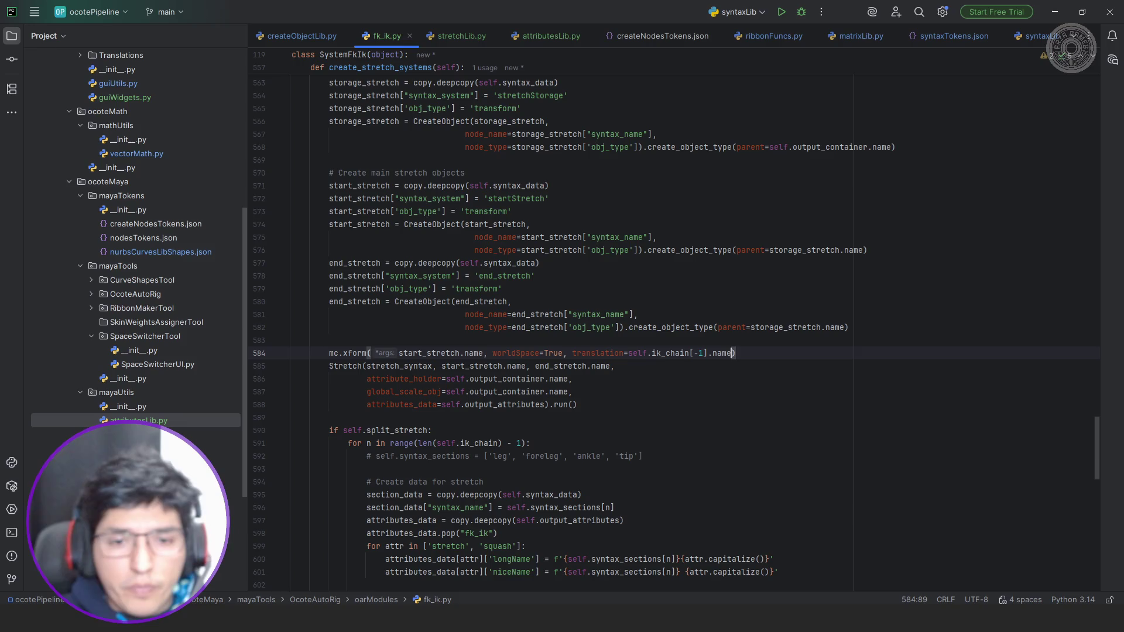
{"action": "key", "text": "ctrl+Left"}
{"action": "key", "text": "ctrl+Left"}
{"action": "key", "text": "ctrl+Left"}
{"action": "key", "text": "ctrl+Left"}
{"action": "key", "text": "ctrl+Left"}
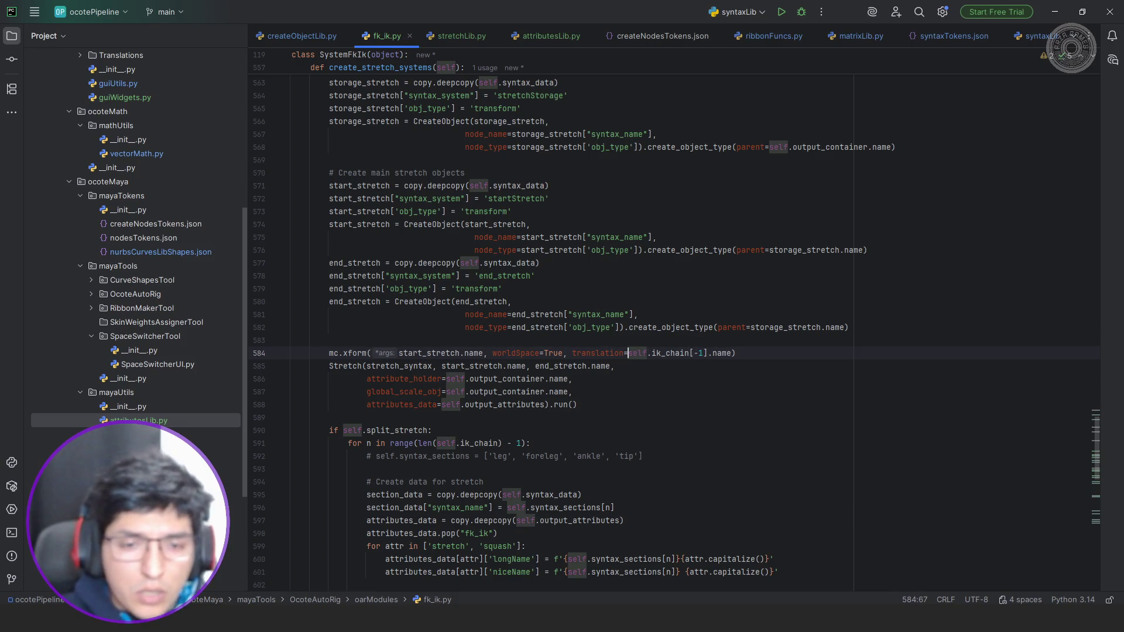
{"action": "type", "text": "mc.xform("}
{"action": "key", "text": "End"}
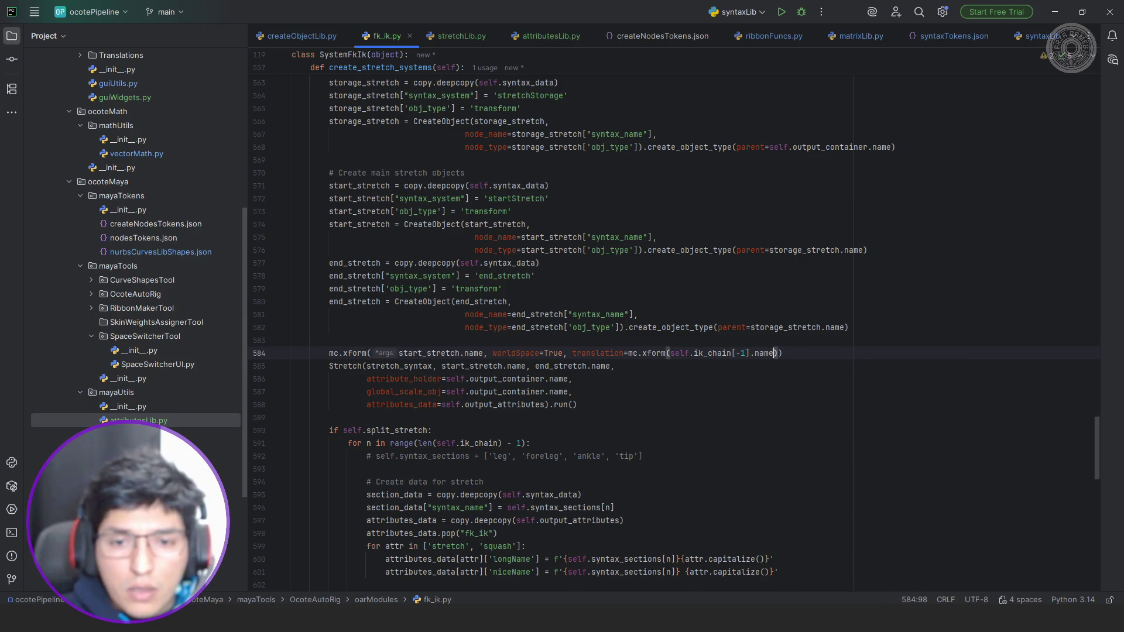
{"action": "type", "text": "uery=True,"}
{"action": "key", "text": "Tab"}
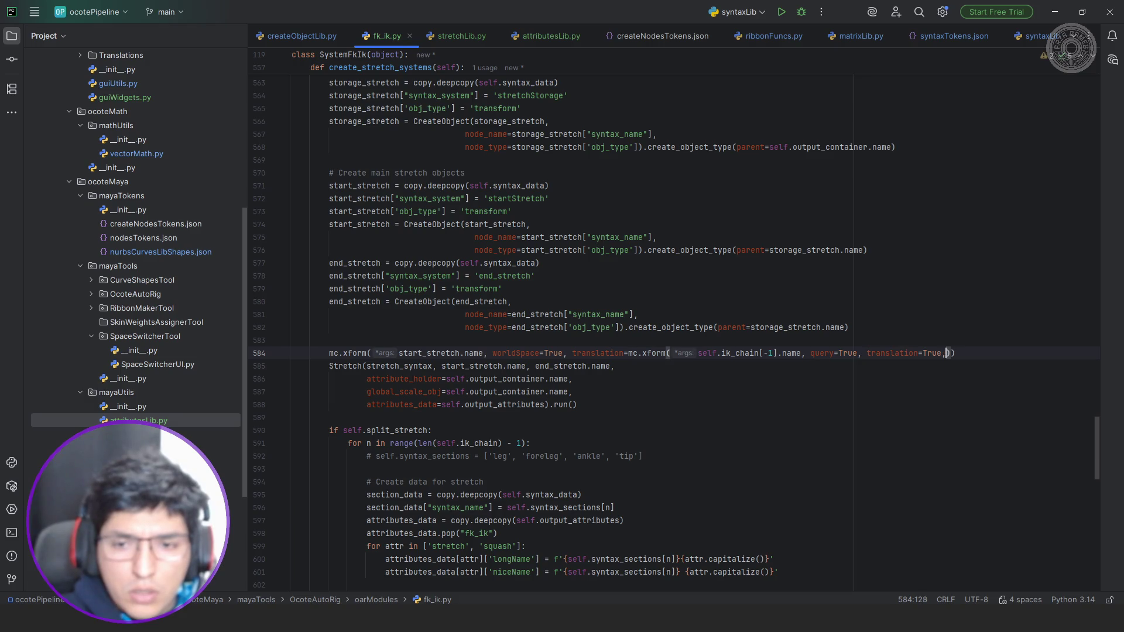
{"action": "type", "text": "worldSpace=True"}
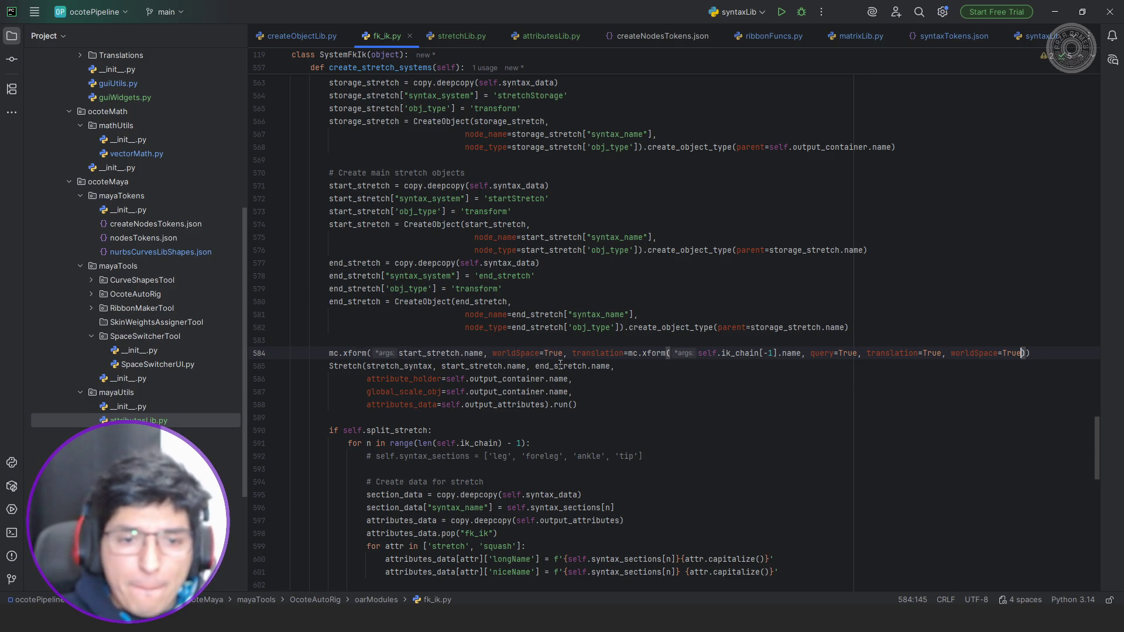
{"action": "key", "text": "Return"}
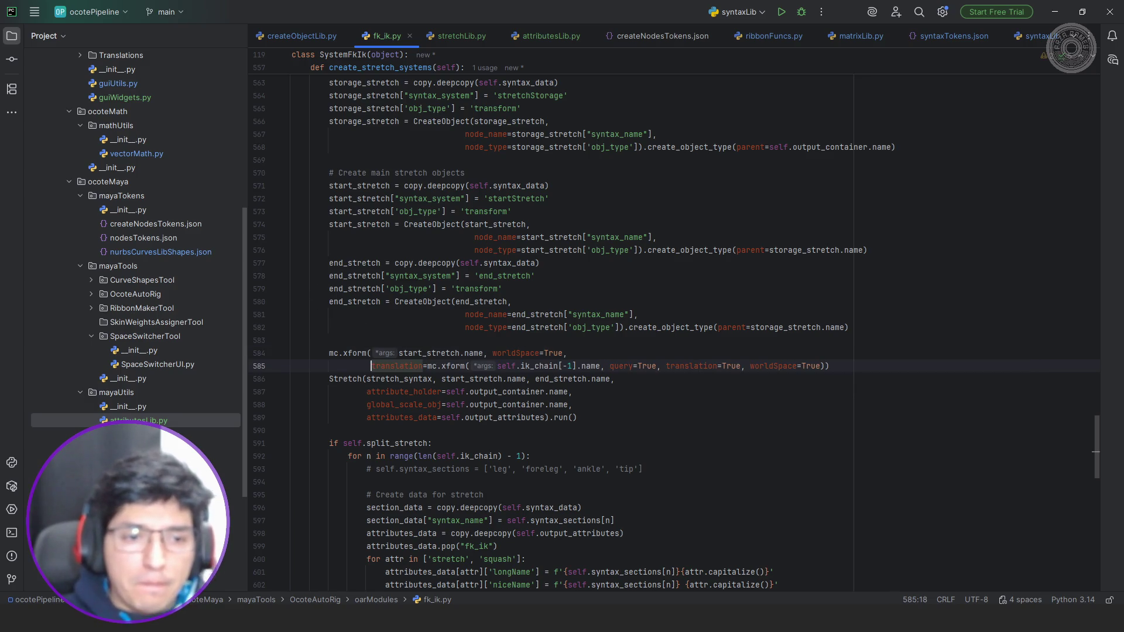
Duplicate the two-line xform call directly beneath itself.
{"action": "left_click", "coordinate": [836, 368]}
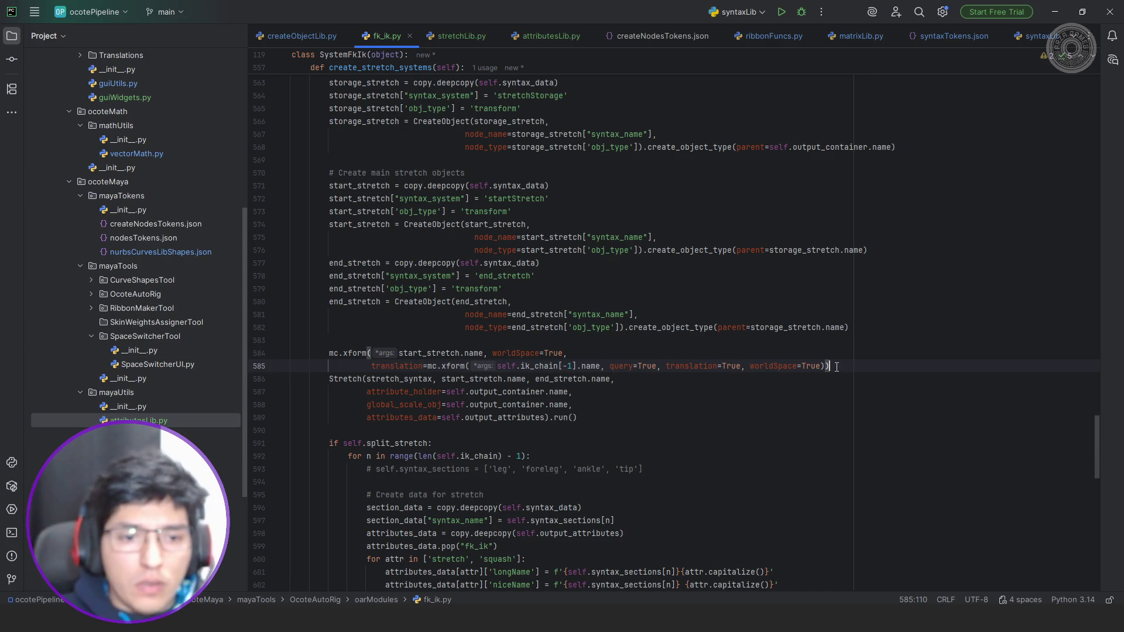
{"action": "key", "text": "shift+Up"}
{"action": "key", "text": "shift+Home"}
{"action": "key", "text": "ctrl+c"}
{"action": "key", "text": "Down"}
{"action": "key", "text": "Down"}
{"action": "key", "text": "End"}
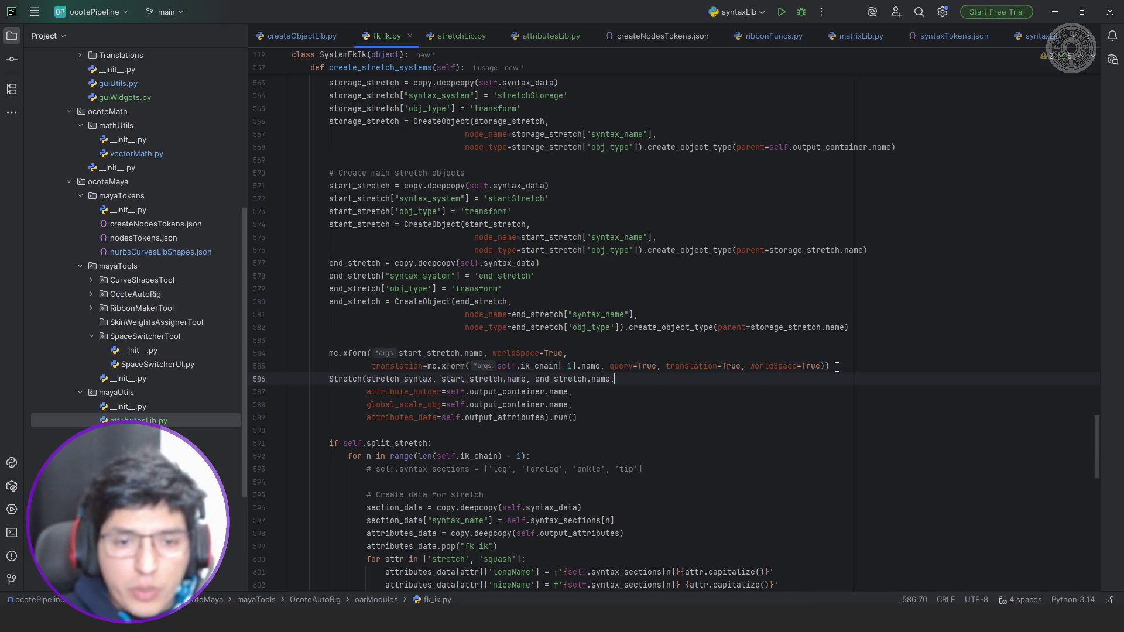
{"action": "key", "text": "Return"}
{"action": "key", "text": "ctrl+v"}
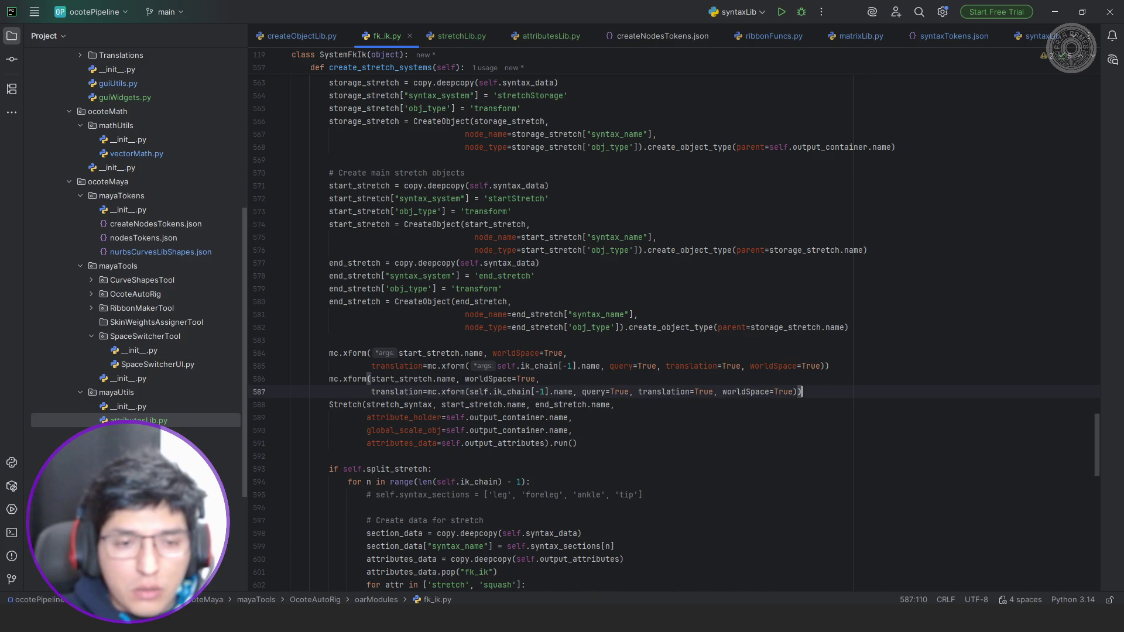
Make the first call use ik_chain[0] and the second target end_stretch, then switch to Maya.
{"action": "left_click", "coordinate": [571, 366]}
{"action": "key", "text": "BackSpace"}
{"action": "key", "text": "BackSpace"}
{"action": "type", "text": "0"}
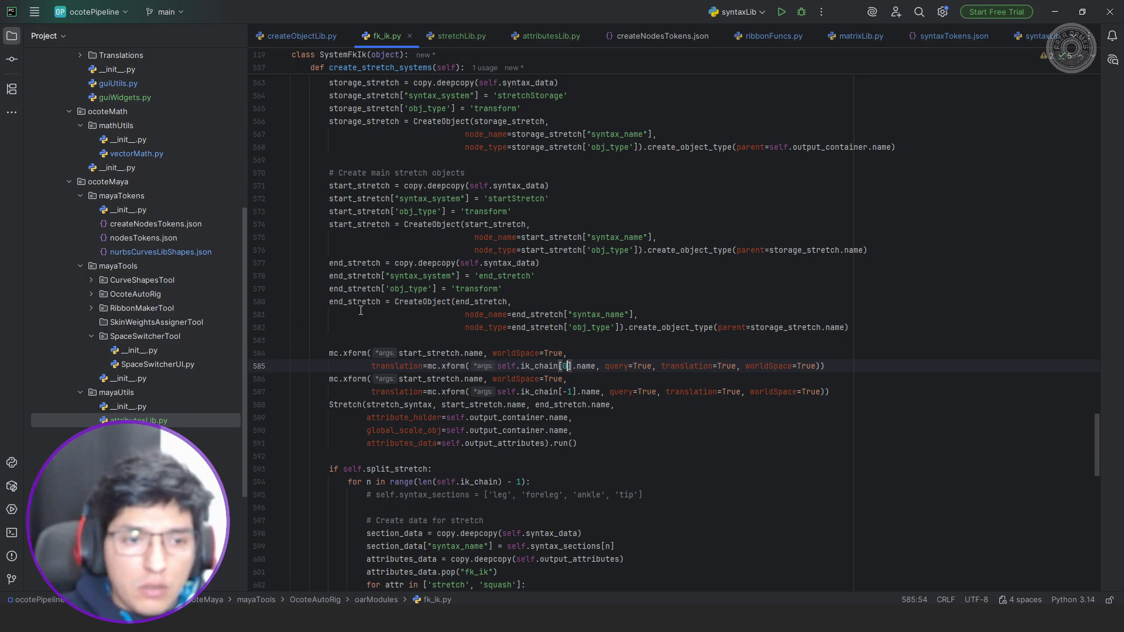
{"action": "double_click", "coordinate": [359, 302]}
{"action": "key", "text": "ctrl+c"}
{"action": "double_click", "coordinate": [418, 378]}
{"action": "key", "text": "ctrl+v"}
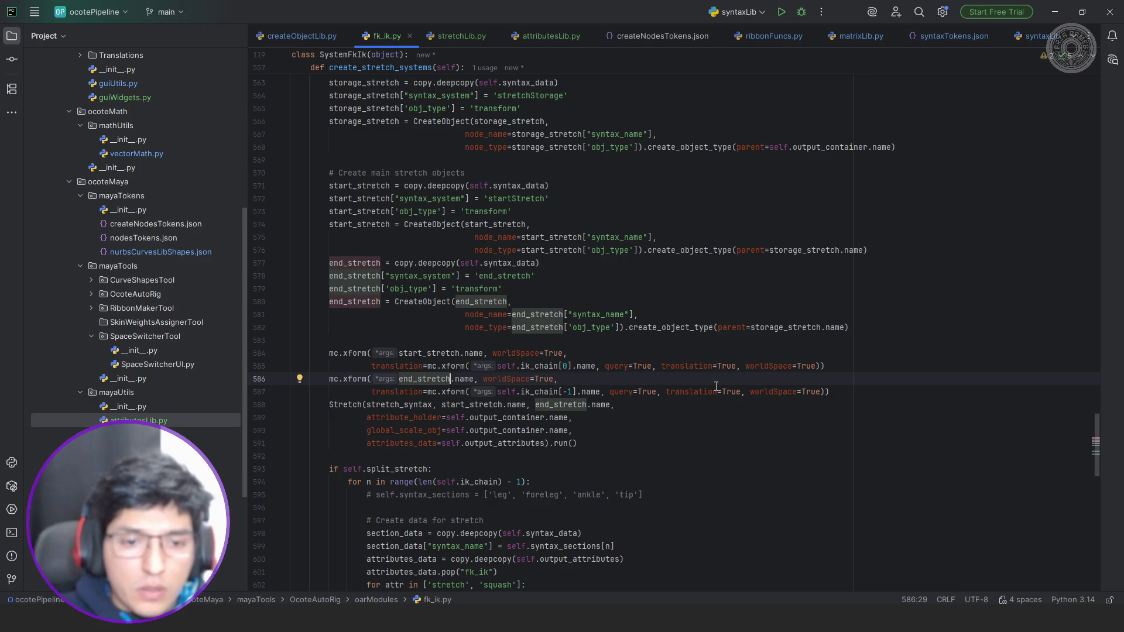
{"action": "key", "text": "alt+Tab"}
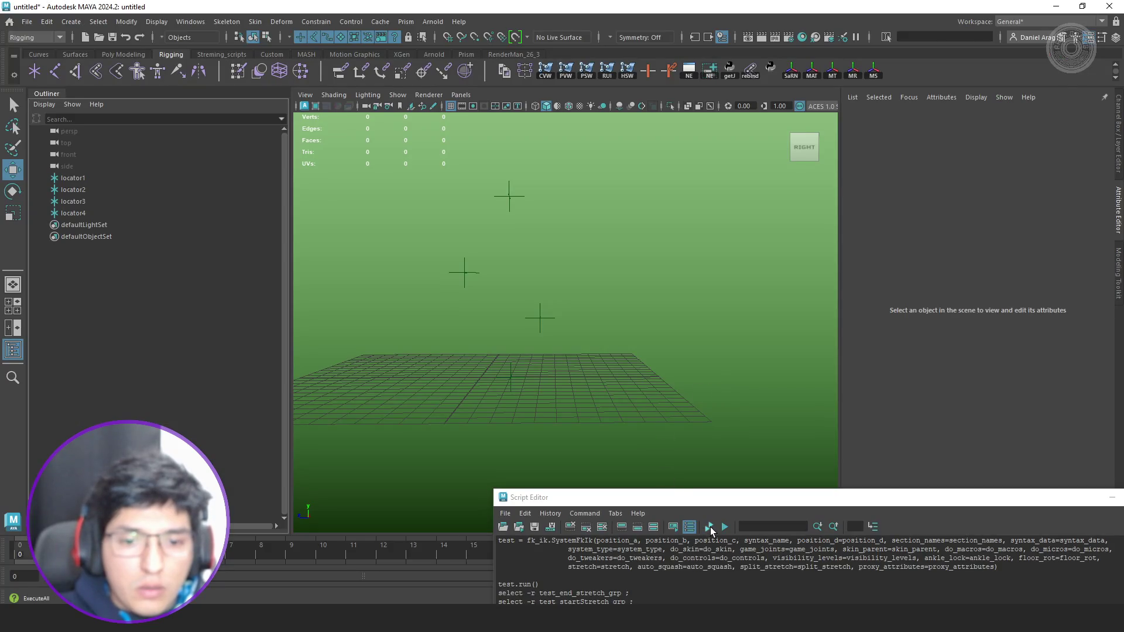
Rebuild the rig, check test_startStretch_grp and test_end_stretch_grp positions in the Outliner, and graph the groups through forelegEnd_grp.
{"action": "left_click", "coordinate": [710, 527]}
{"action": "left_click", "coordinate": [44, 225]}
{"action": "left_click", "coordinate": [50, 260]}
{"action": "left_click", "coordinate": [117, 281]}
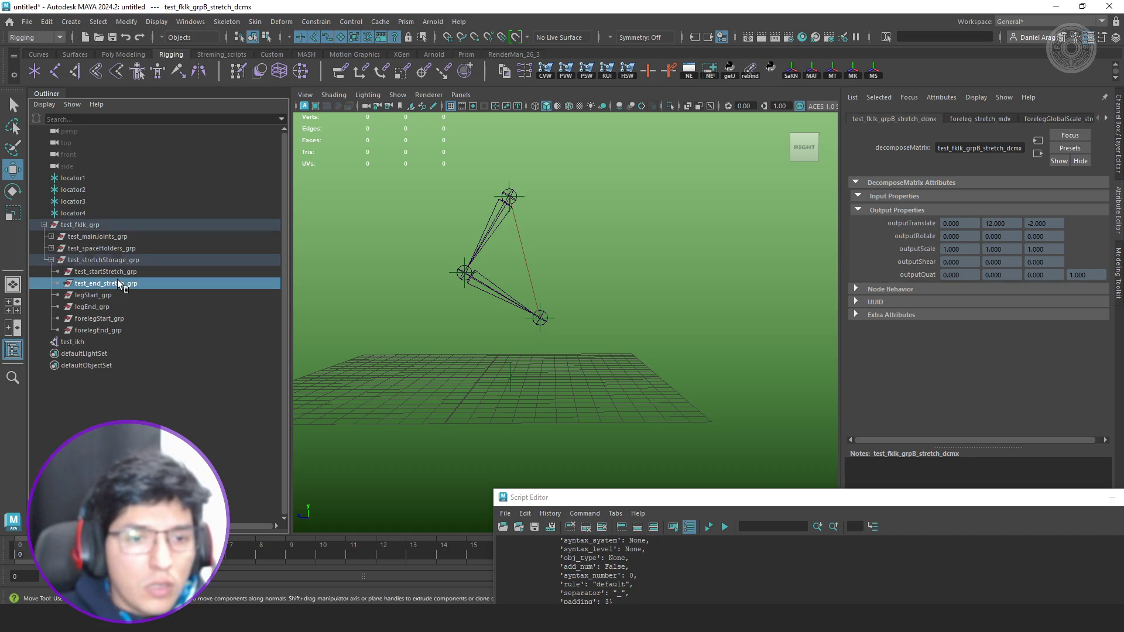
{"action": "left_click", "coordinate": [133, 273]}
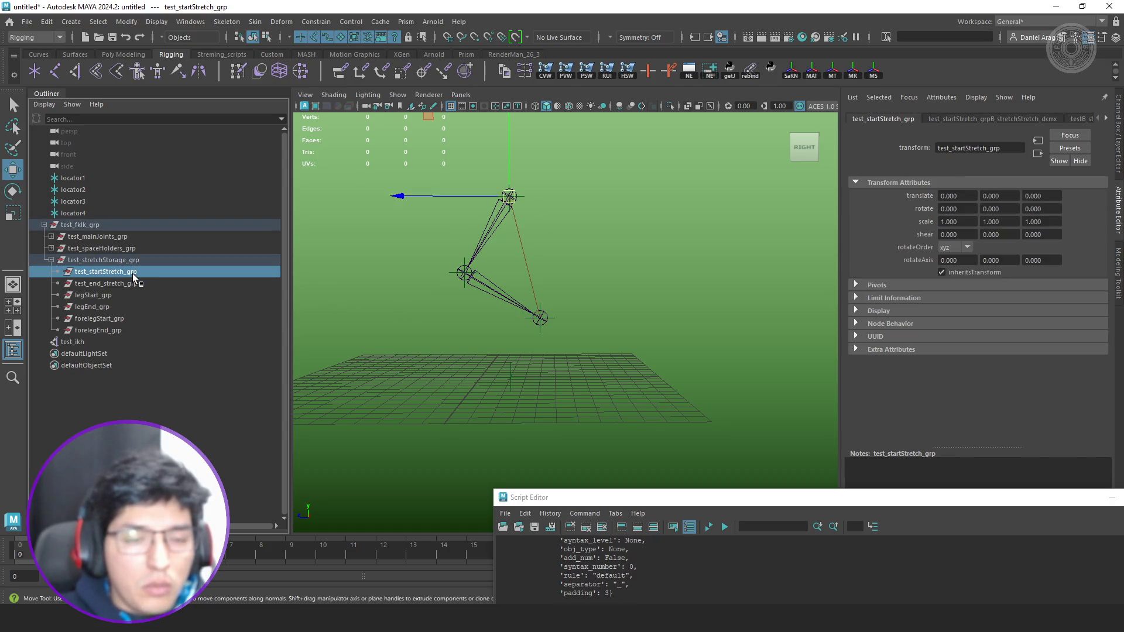
{"action": "left_click", "coordinate": [129, 284]}
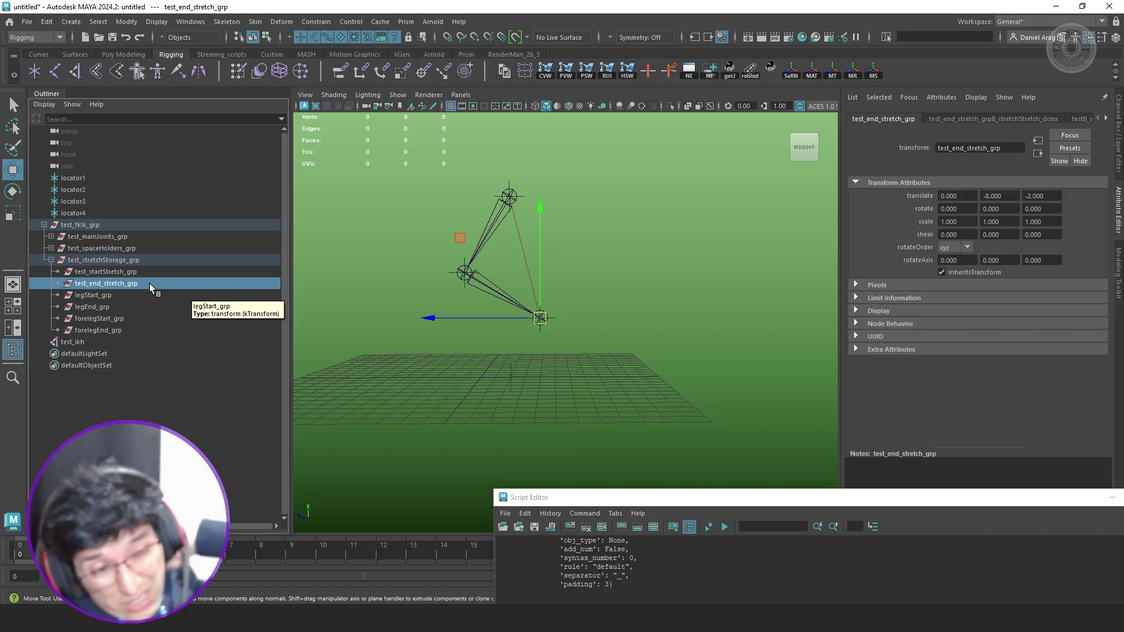
{"action": "left_click", "coordinate": [110, 272]}
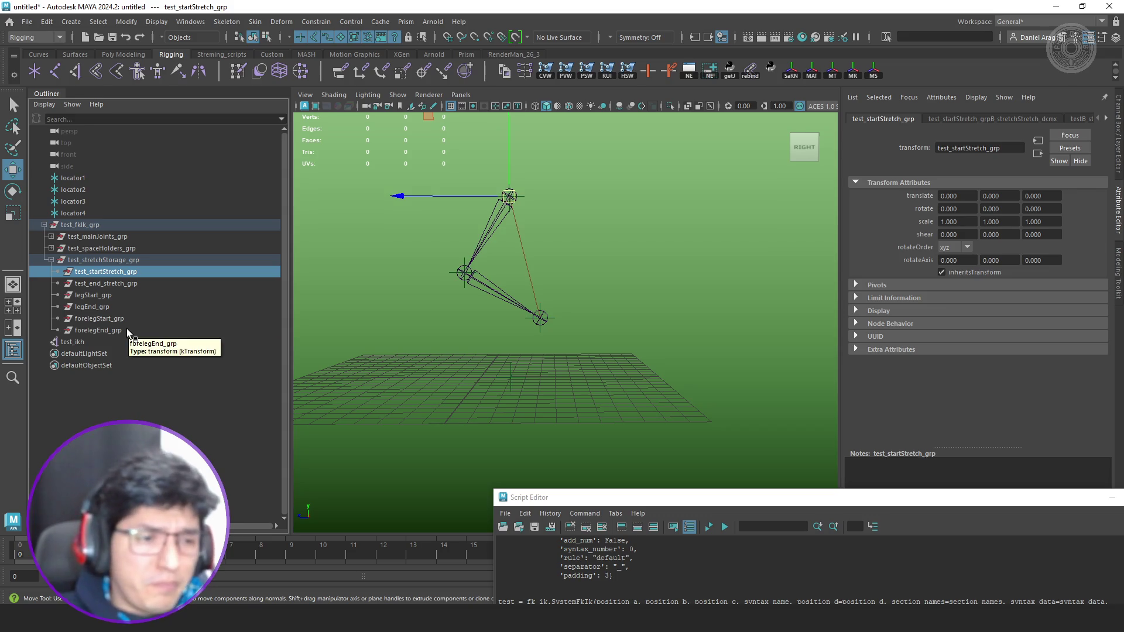
{"action": "left_click", "coordinate": [98, 330], "text": "shift"}
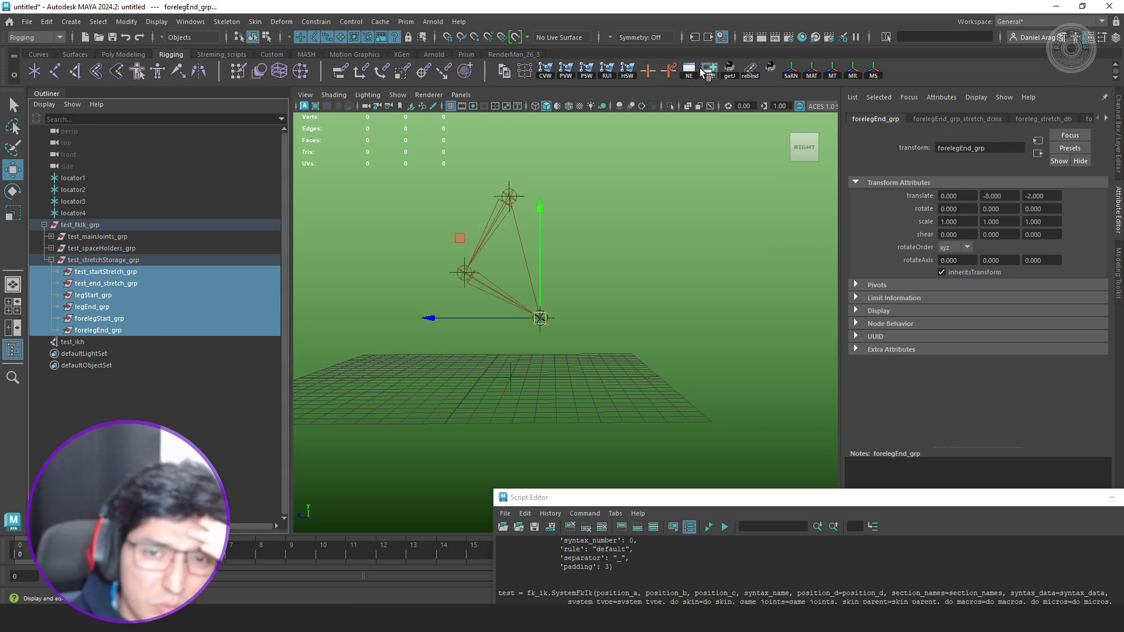
{"action": "left_click", "coordinate": [708, 70]}
Show the groups' full input/output network and pull the lower test stretch network into open space.
{"action": "left_click_drag", "start_coordinate": [405, 167], "coordinate": [615, 145]}
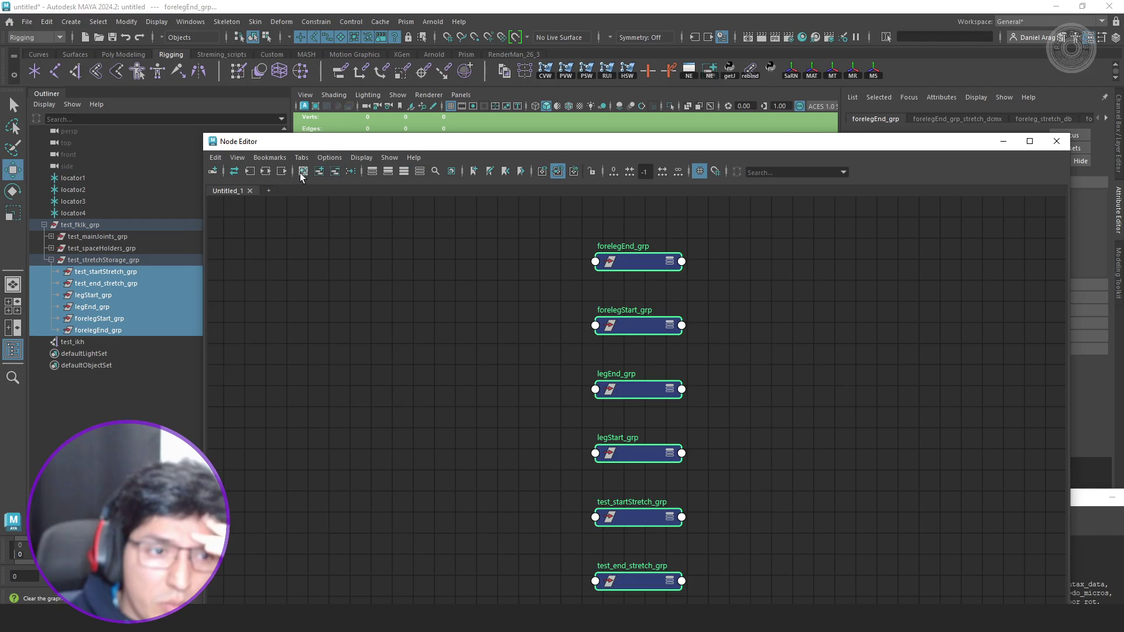
{"action": "left_click", "coordinate": [282, 170]}
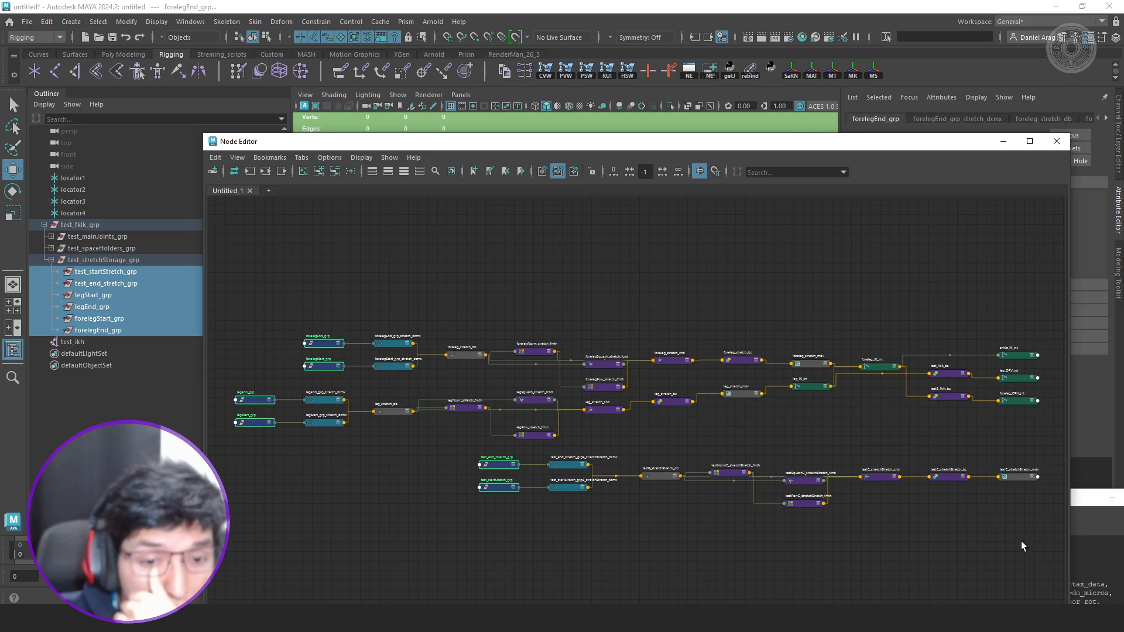
{"action": "mouse_move", "coordinate": [1022, 546]}
{"action": "left_mouse_down"}
{"action": "mouse_move", "coordinate": [445, 462]}
{"action": "mouse_move", "coordinate": [363, 494]}
{"action": "left_mouse_up"}
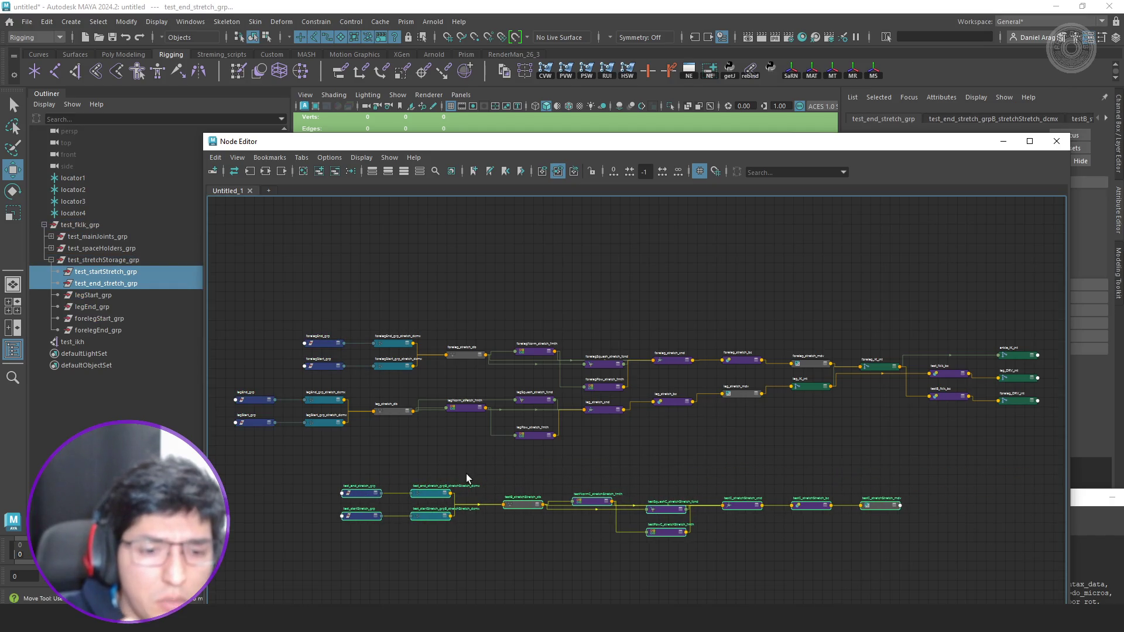
{"action": "scroll", "coordinate": [466, 479], "scroll_direction": "up", "scroll_amount": 5}
{"action": "middle_click_drag", "start_coordinate": [486, 486], "coordinate": [588, 416]}
{"action": "scroll", "coordinate": [588, 416], "scroll_direction": "down", "scroll_amount": 5}
{"action": "scroll", "coordinate": [626, 413], "scroll_direction": "up", "scroll_amount": 4}
{"action": "scroll", "coordinate": [630, 412], "scroll_direction": "down", "scroll_amount": 3}
{"action": "scroll", "coordinate": [643, 408], "scroll_direction": "up", "scroll_amount": 2}
{"action": "scroll", "coordinate": [537, 395], "scroll_direction": "up", "scroll_amount": 1}
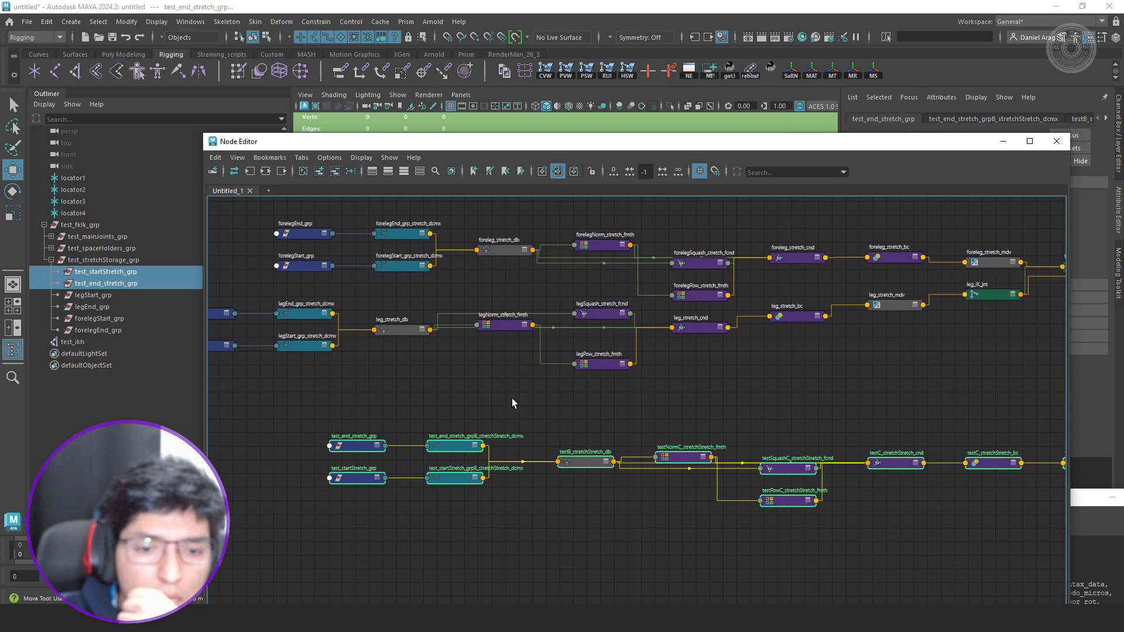
Expand testB_stretchStretch_db, arrange testNormC and testSquashC beside it, and check testSquashC's floatA/floatB in the Attribute Editor.
{"action": "left_click", "coordinate": [621, 416]}
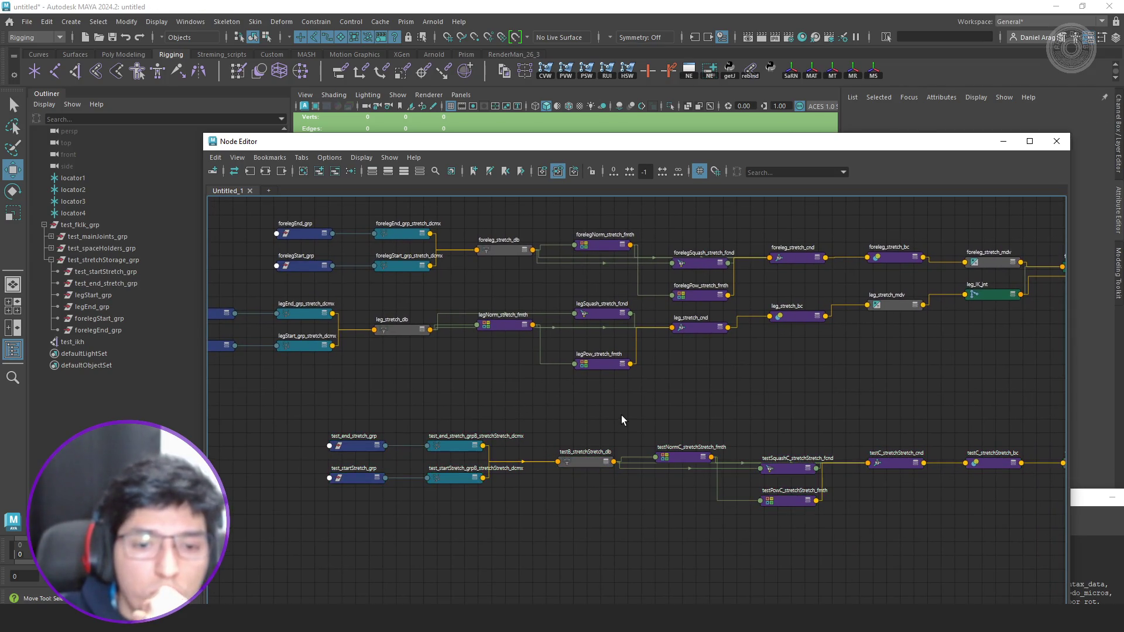
{"action": "left_click", "coordinate": [589, 462]}
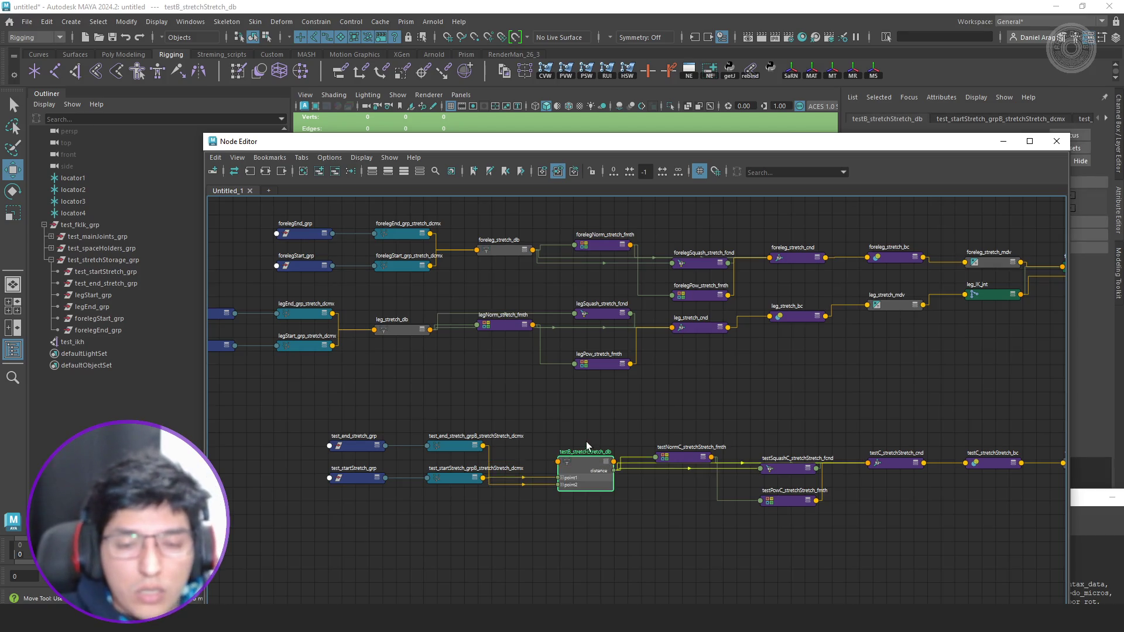
{"action": "key", "text": "2"}
{"action": "scroll", "coordinate": [602, 439], "scroll_direction": "up", "scroll_amount": 2}
{"action": "left_click_drag", "start_coordinate": [598, 457], "coordinate": [600, 390]}
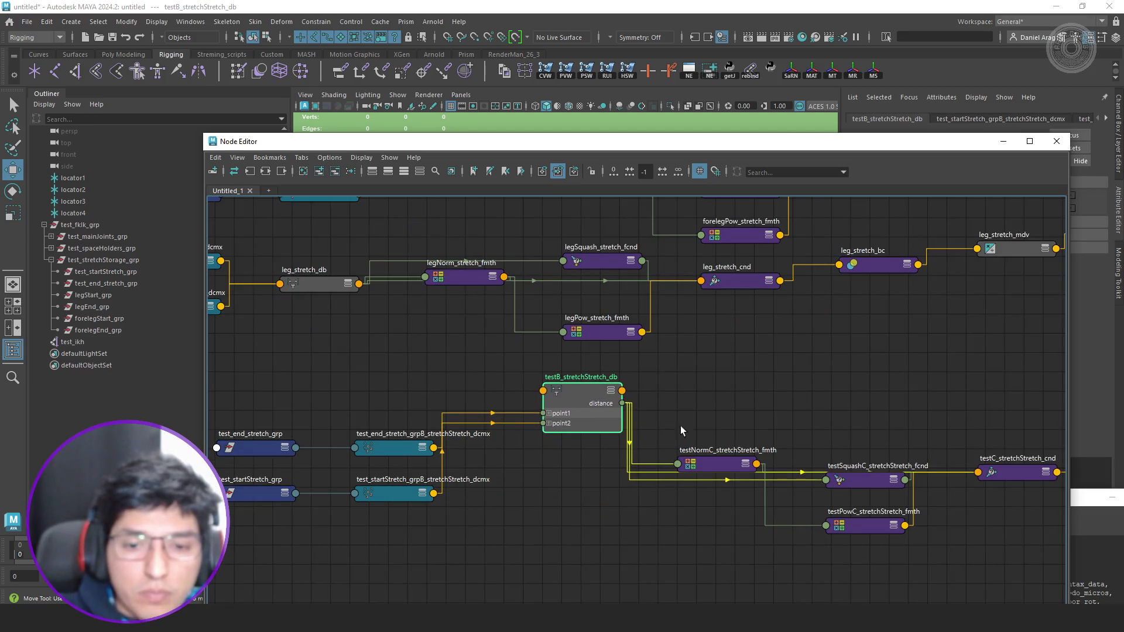
{"action": "left_click_drag", "start_coordinate": [723, 466], "coordinate": [743, 424]}
{"action": "left_click_drag", "start_coordinate": [807, 473], "coordinate": [826, 480]}
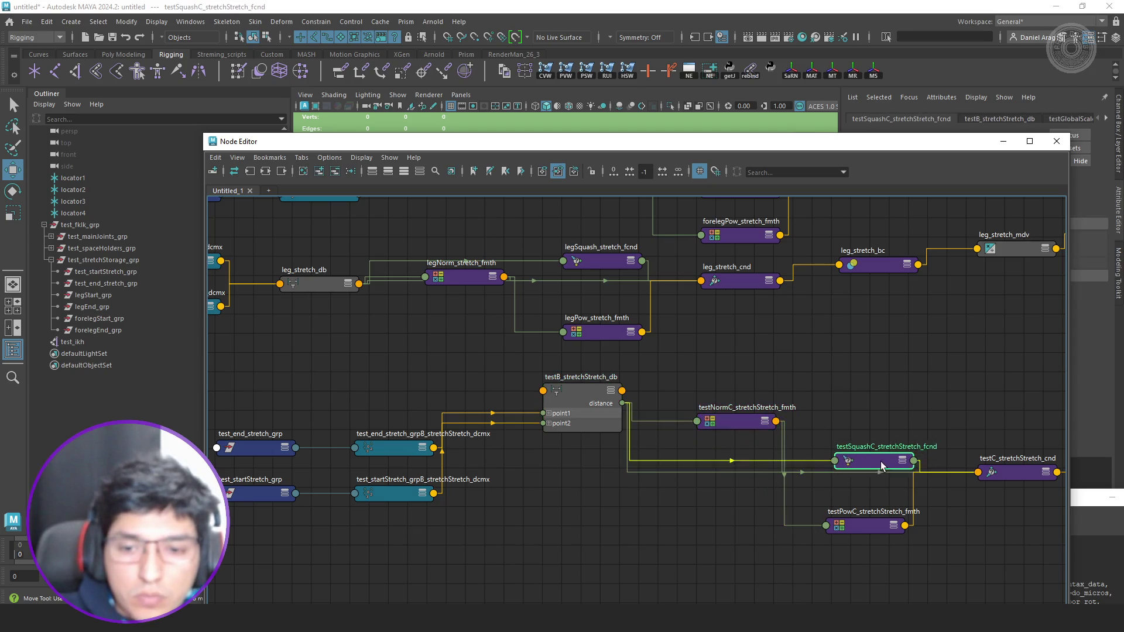
{"action": "left_click", "coordinate": [871, 450]}
{"action": "left_click_drag", "start_coordinate": [881, 142], "coordinate": [655, 133]}
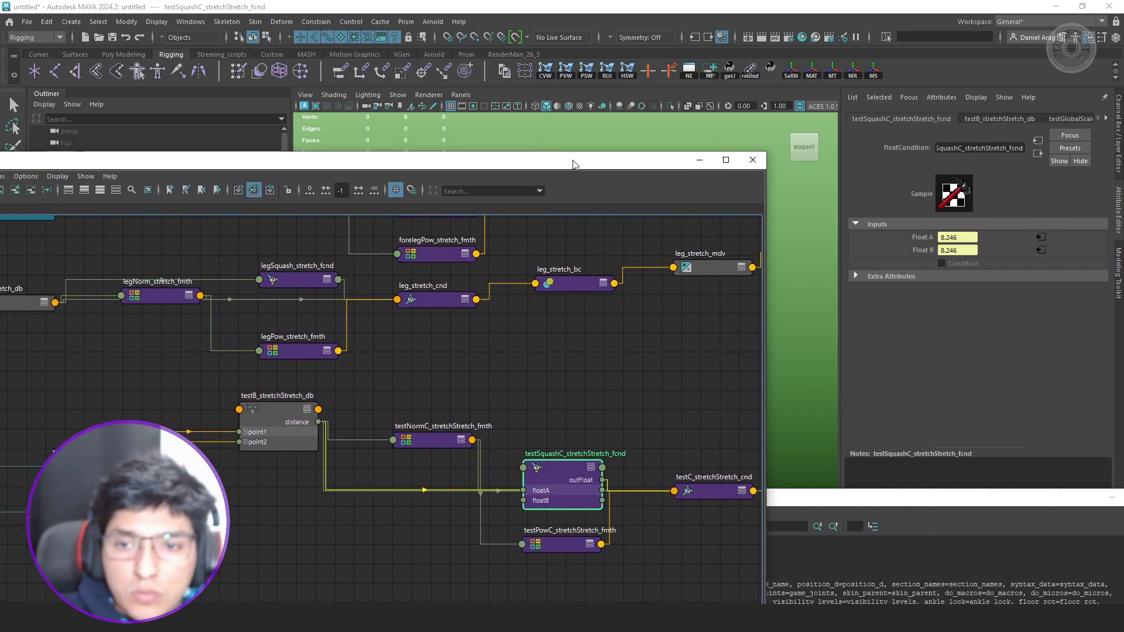
{"action": "scroll", "coordinate": [631, 394], "scroll_direction": "down", "scroll_amount": 3}
{"action": "scroll", "coordinate": [631, 394], "scroll_direction": "up", "scroll_amount": 3}
{"action": "left_click_drag", "start_coordinate": [702, 400], "coordinate": [717, 394]}
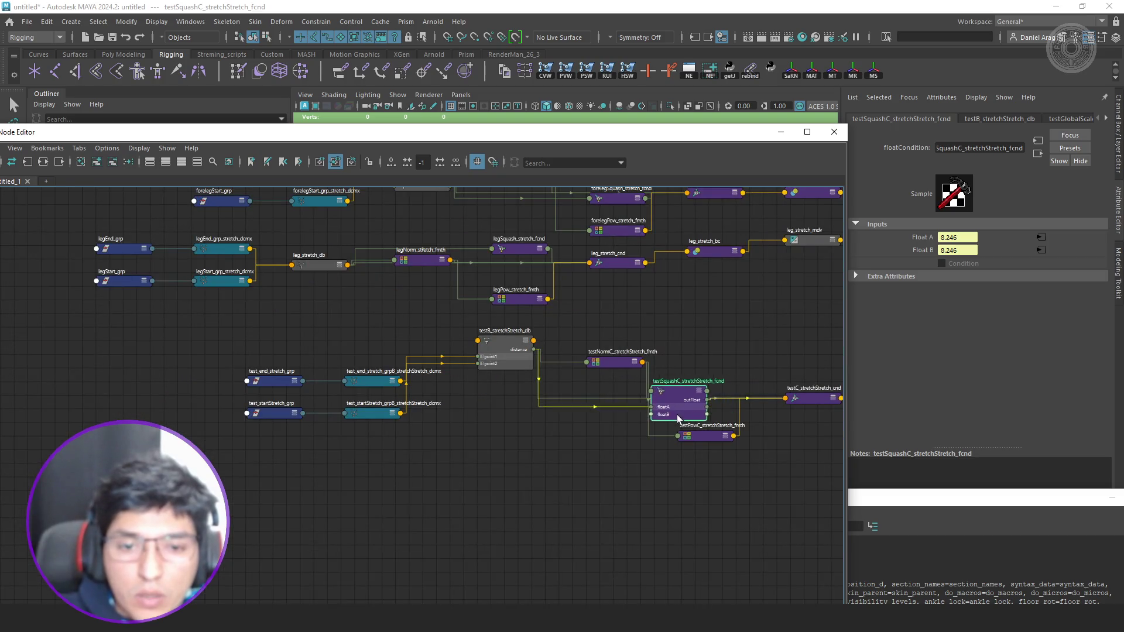
Graph testSquashC's input network in a new tab to find test_fklk_grp_stretchStretch_dcmx, then return to Untitled_1.
{"action": "left_click", "coordinate": [45, 181]}
{"action": "left_click", "coordinate": [28, 162]}
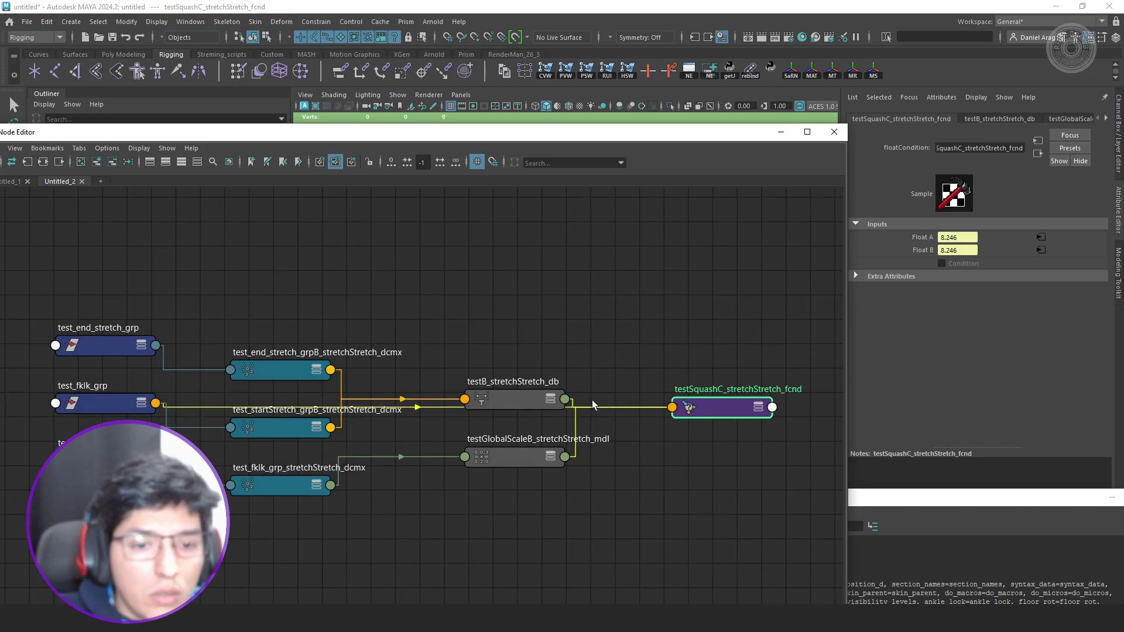
{"action": "left_click_drag", "start_coordinate": [695, 403], "coordinate": [688, 551]}
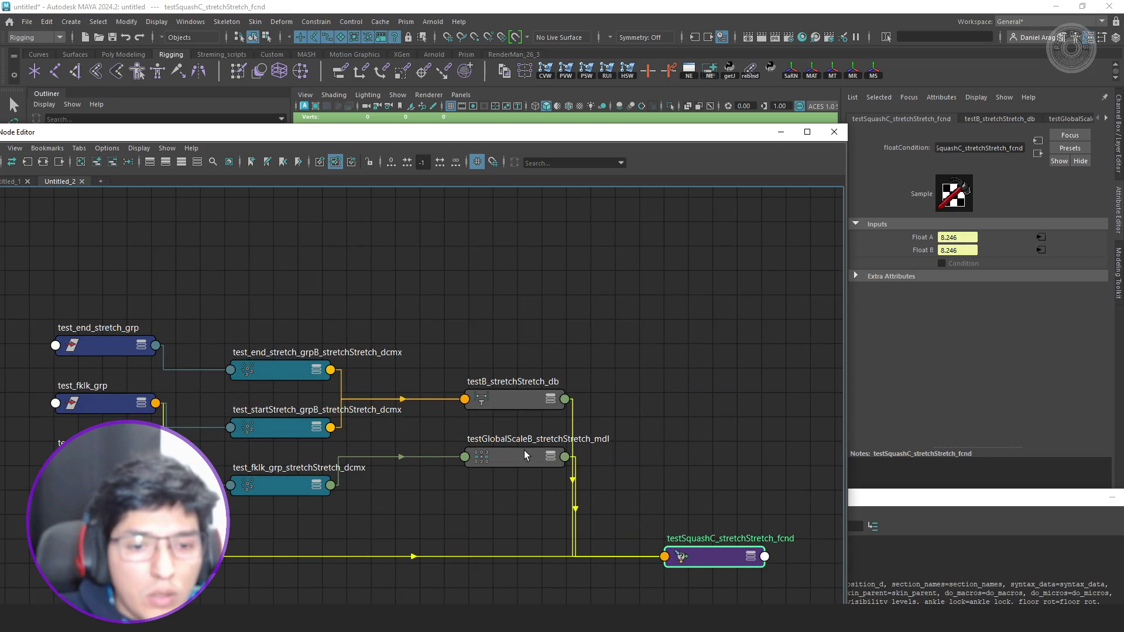
{"action": "left_click_drag", "start_coordinate": [525, 455], "coordinate": [524, 501]}
{"action": "middle_click_drag", "start_coordinate": [325, 475], "coordinate": [419, 421], "text": "alt"}
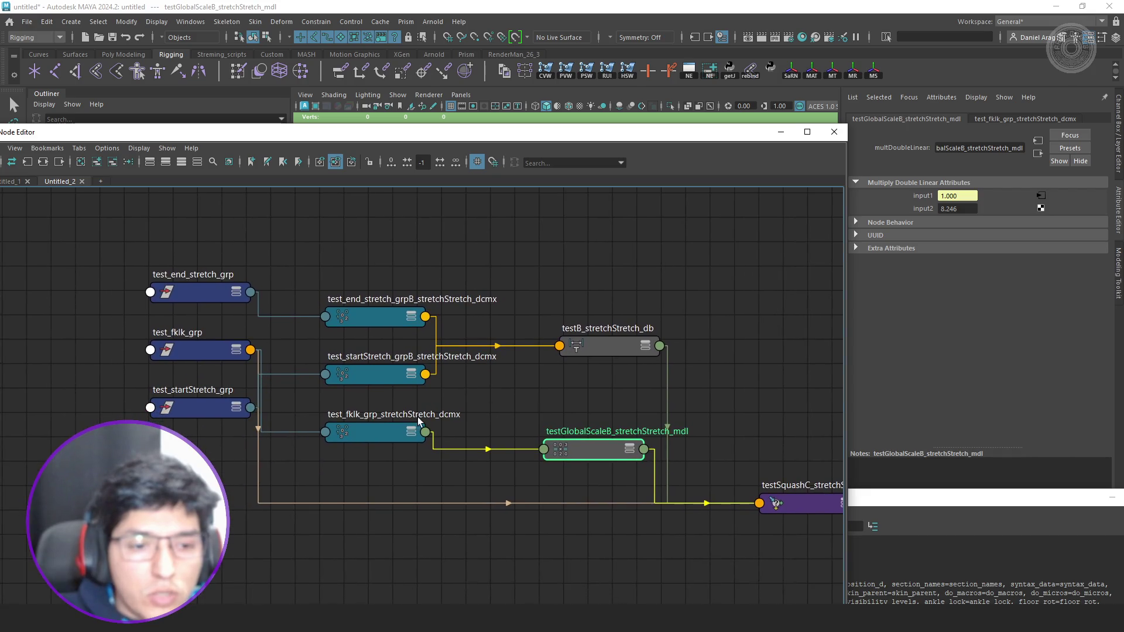
{"action": "left_click", "coordinate": [384, 435], "text": "shift"}
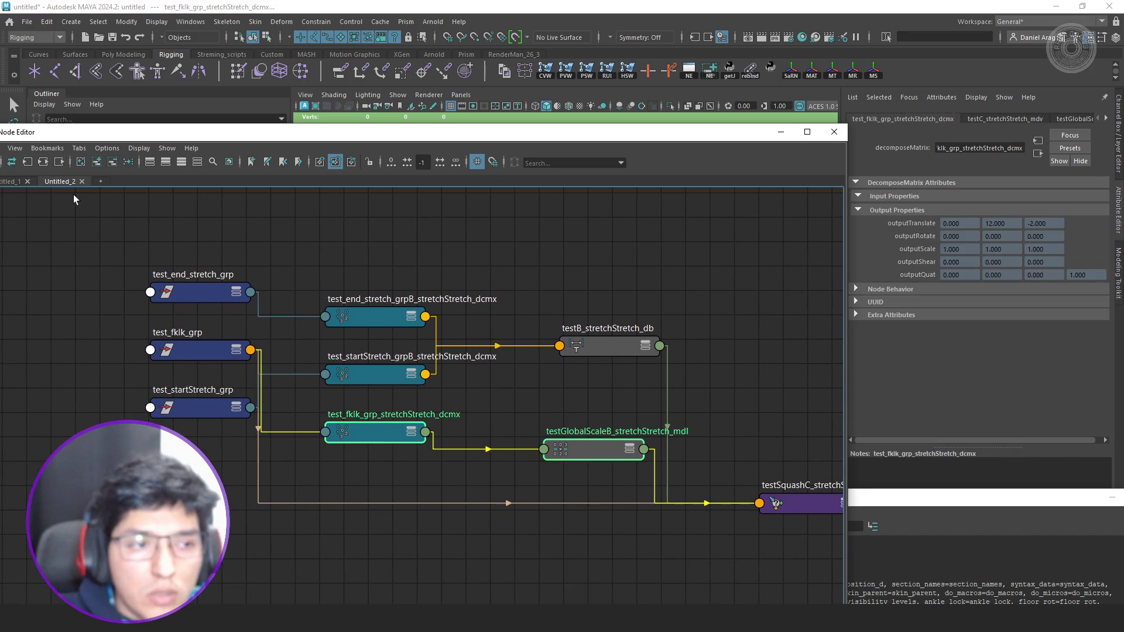
{"action": "left_click", "coordinate": [16, 182]}
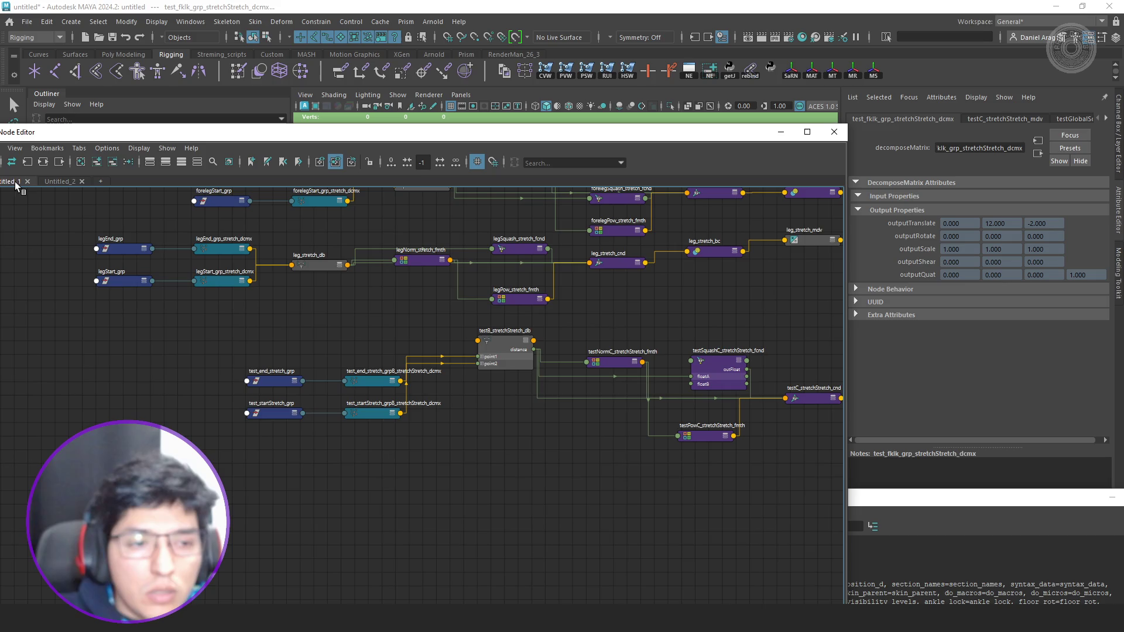
{"action": "left_click", "coordinate": [101, 164]}
{"action": "scroll", "coordinate": [409, 449], "scroll_direction": "up", "scroll_amount": 3}
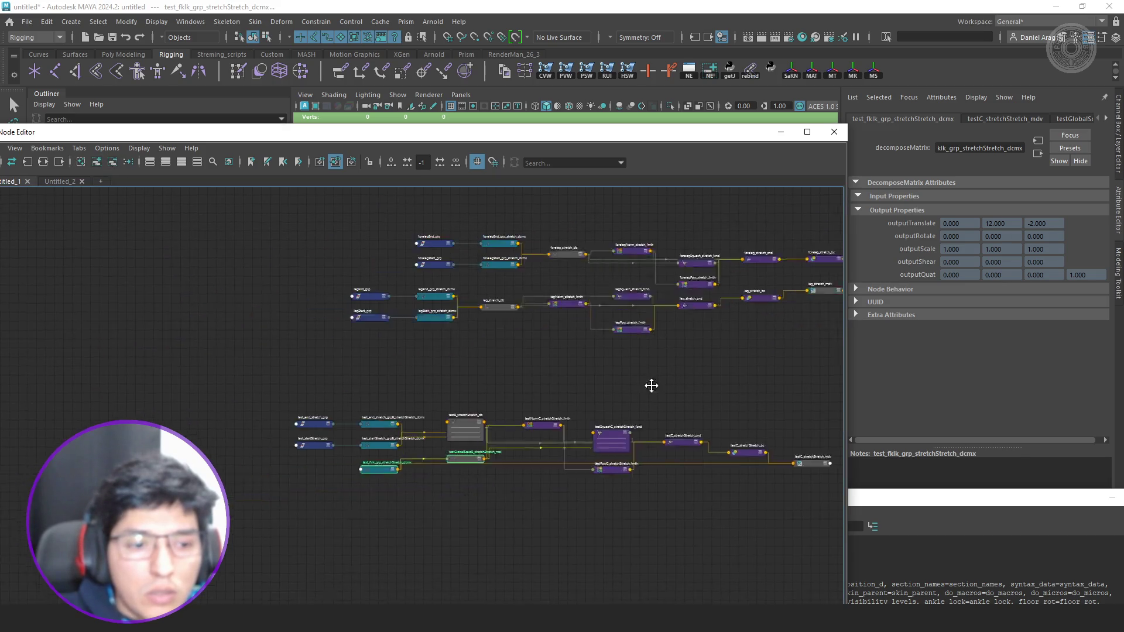
{"action": "scroll", "coordinate": [518, 471], "scroll_direction": "up", "scroll_amount": 3}
Expand testGlobalScaleB, move it above testB, and delete the test_fklk_grp_stretchStretch_dcmx decompose node.
{"action": "left_click", "coordinate": [519, 471]}
{"action": "scroll", "coordinate": [535, 431], "scroll_direction": "up", "scroll_amount": 2}
{"action": "left_click", "coordinate": [535, 427]}
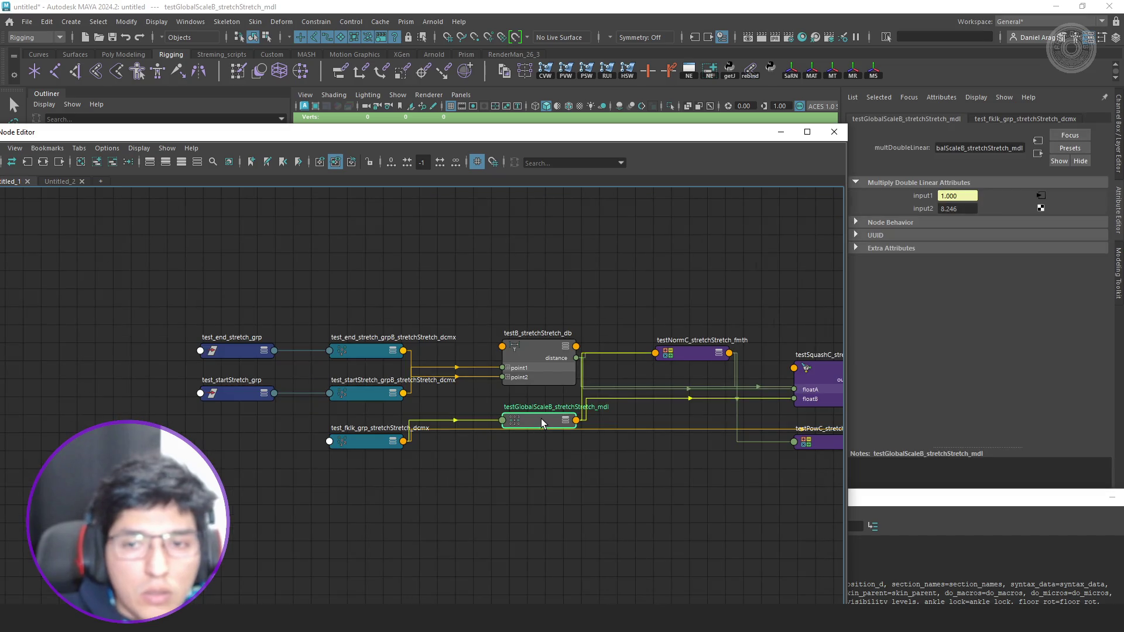
{"action": "key", "text": "3"}
{"action": "scroll", "coordinate": [623, 442], "scroll_direction": "down", "scroll_amount": 2}
{"action": "middle_click_drag", "start_coordinate": [622, 441], "coordinate": [554, 537], "text": "alt"}
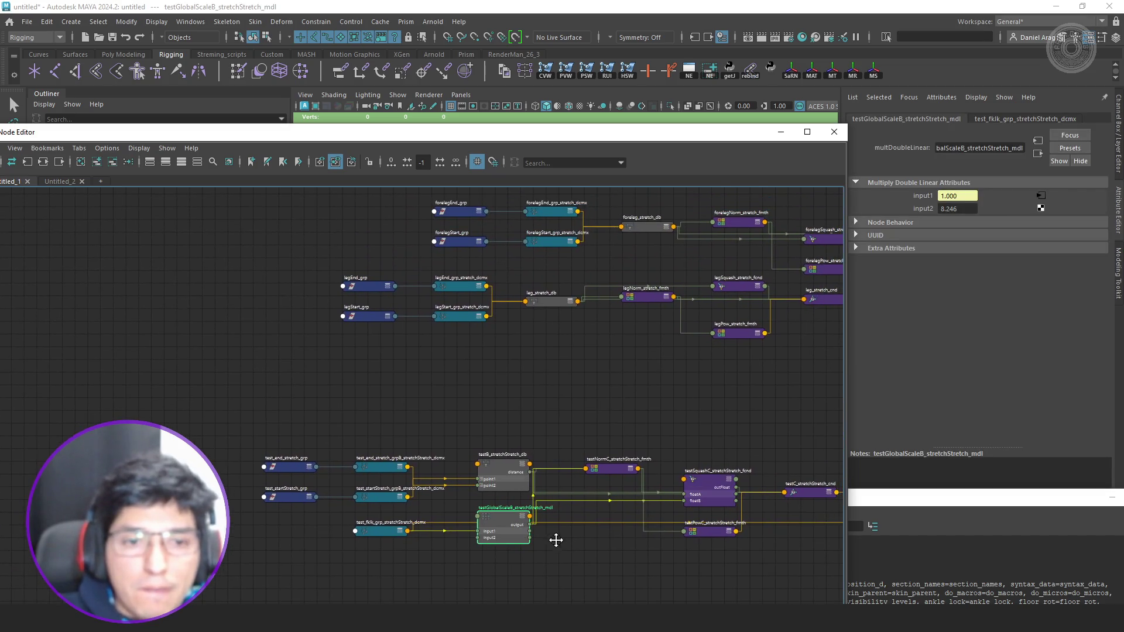
{"action": "scroll", "coordinate": [572, 526], "scroll_direction": "up", "scroll_amount": 2}
{"action": "left_click_drag", "start_coordinate": [482, 521], "coordinate": [487, 360]}
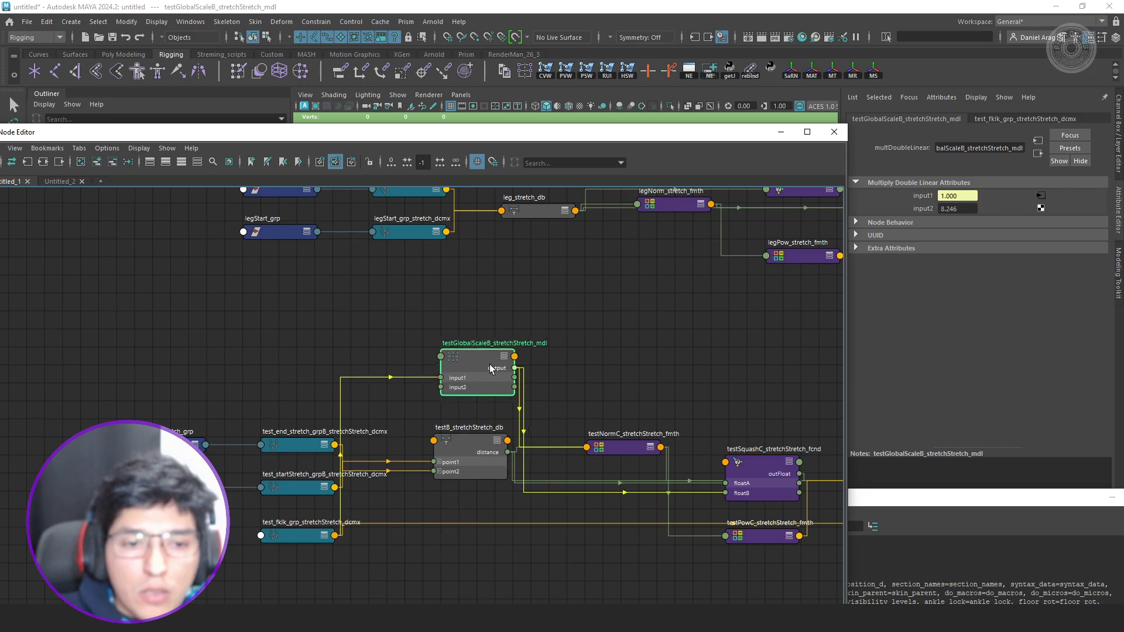
{"action": "left_click", "coordinate": [297, 533]}
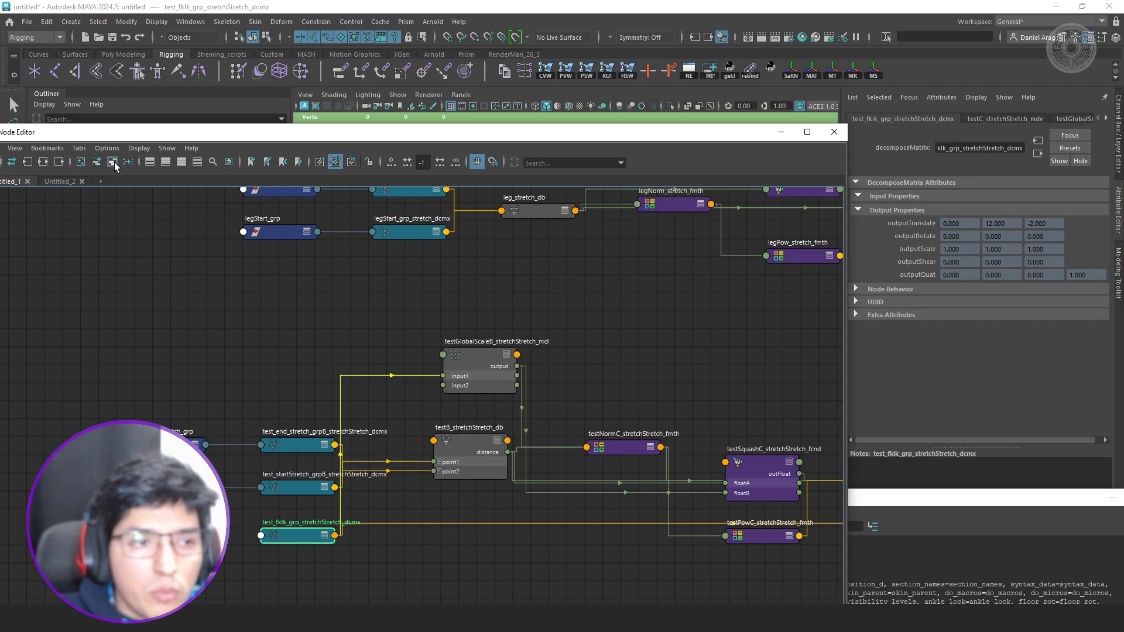
{"action": "key", "text": "Delete"}
{"action": "scroll", "coordinate": [723, 409], "scroll_direction": "down", "scroll_amount": 2}
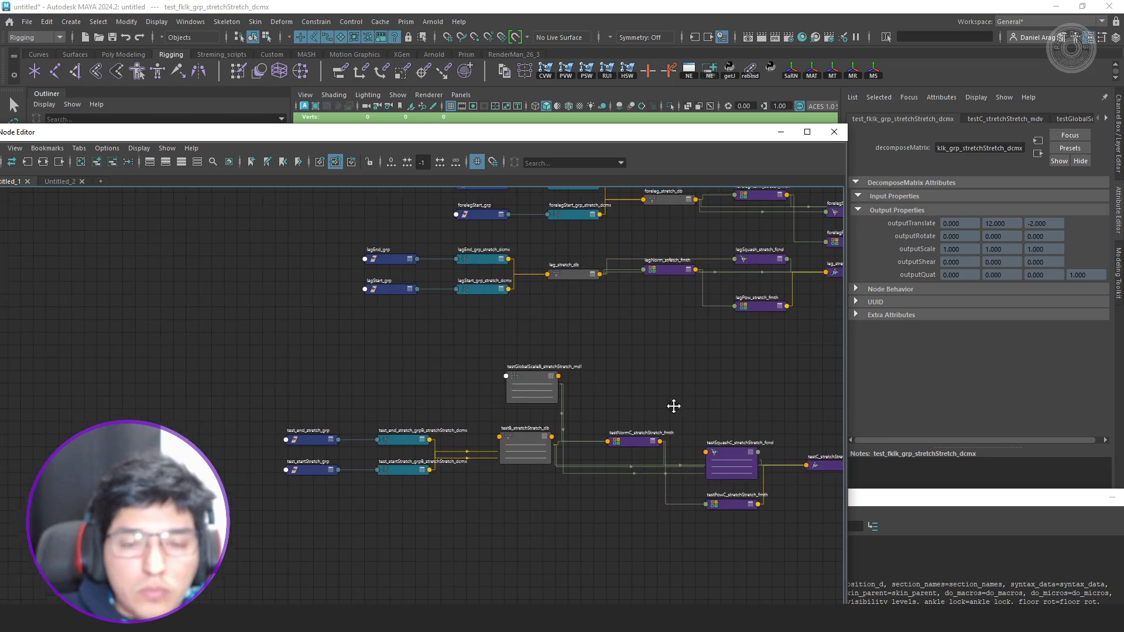
{"action": "scroll", "coordinate": [685, 402], "scroll_direction": "down", "scroll_amount": 2}
{"action": "scroll", "coordinate": [568, 467], "scroll_direction": "up", "scroll_amount": 4}
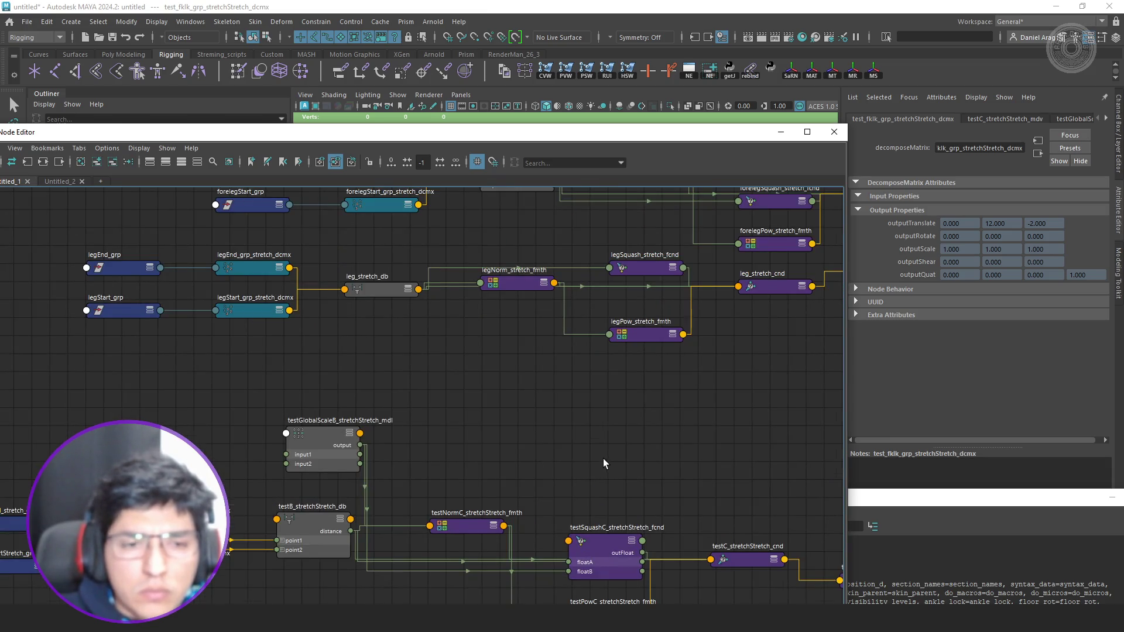
{"action": "scroll", "coordinate": [604, 458], "scroll_direction": "down", "scroll_amount": 2}
{"action": "scroll", "coordinate": [572, 425], "scroll_direction": "up", "scroll_amount": 2}
{"action": "scroll", "coordinate": [544, 395], "scroll_direction": "down", "scroll_amount": 2}
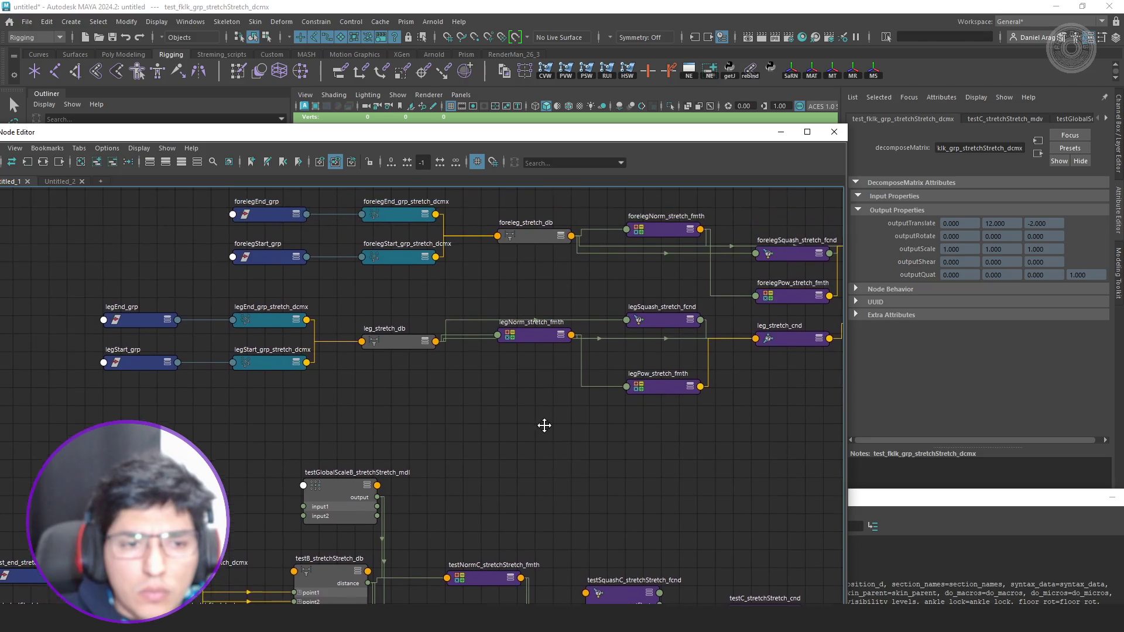
{"action": "scroll", "coordinate": [542, 422], "scroll_direction": "up", "scroll_amount": 2}
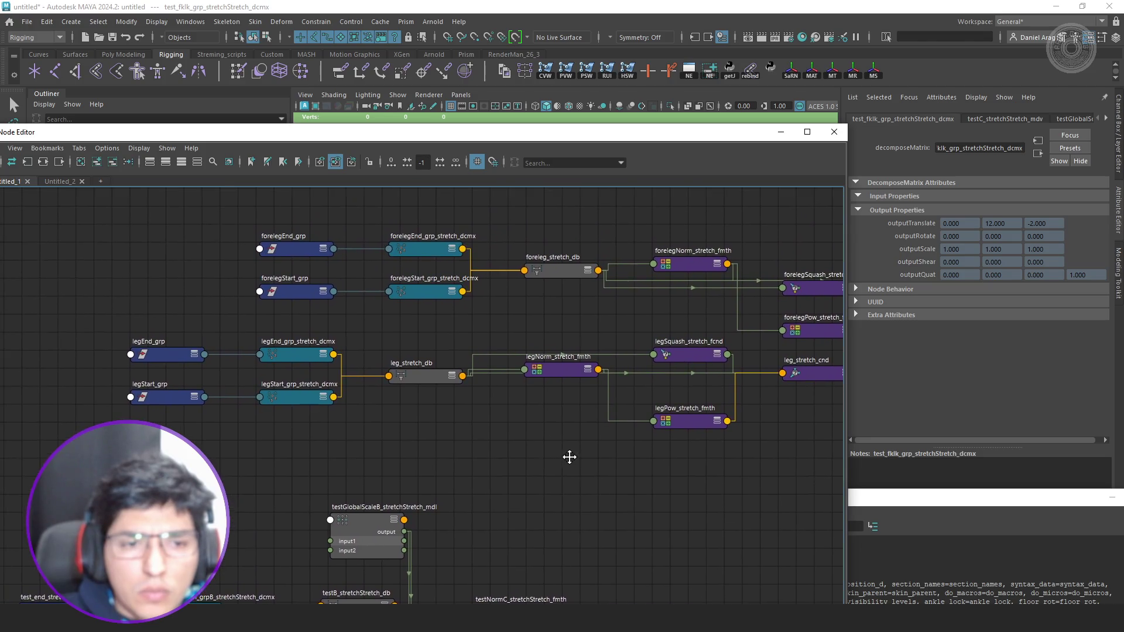
Reposition testNormC_stretchStretch_fmth and check testSquashC, then pan up to the leg network.
{"action": "left_click", "coordinate": [570, 379]}
{"action": "scroll", "coordinate": [556, 372], "scroll_direction": "down", "scroll_amount": 2}
{"action": "scroll", "coordinate": [565, 359], "scroll_direction": "up", "scroll_amount": 2}
{"action": "left_click", "coordinate": [576, 453]}
{"action": "left_click_drag", "start_coordinate": [575, 453], "coordinate": [605, 440]}
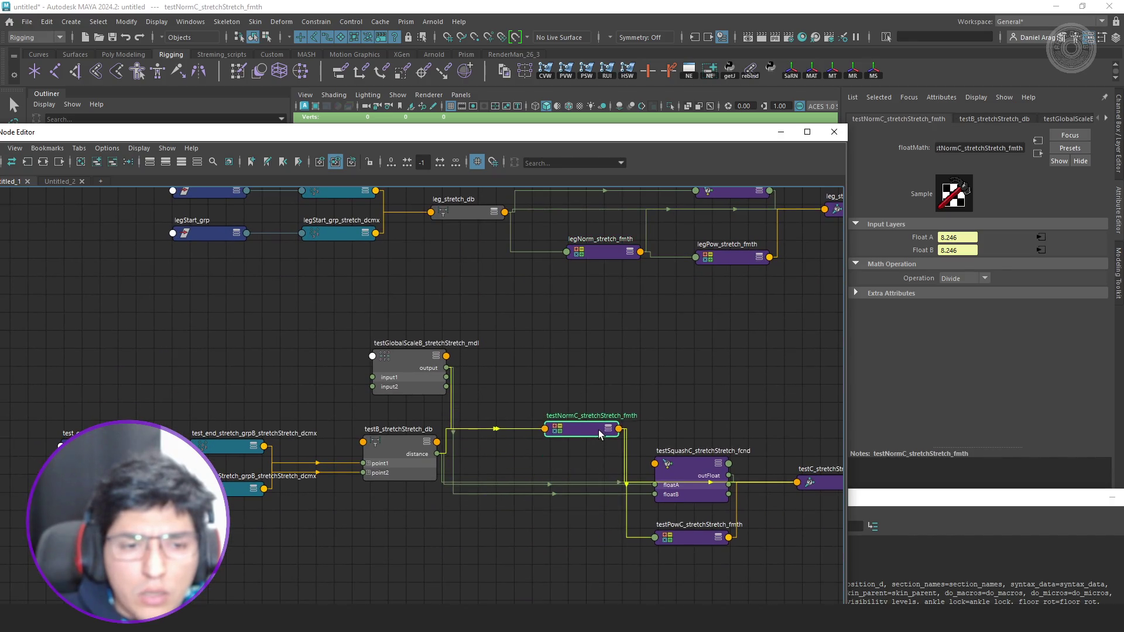
{"action": "mouse_move", "coordinate": [625, 355]}
{"action": "middle_mouse_down", "text": "alt"}
{"action": "mouse_move", "coordinate": [599, 389]}
{"action": "mouse_move", "coordinate": [515, 329]}
{"action": "middle_mouse_up", "text": "alt"}
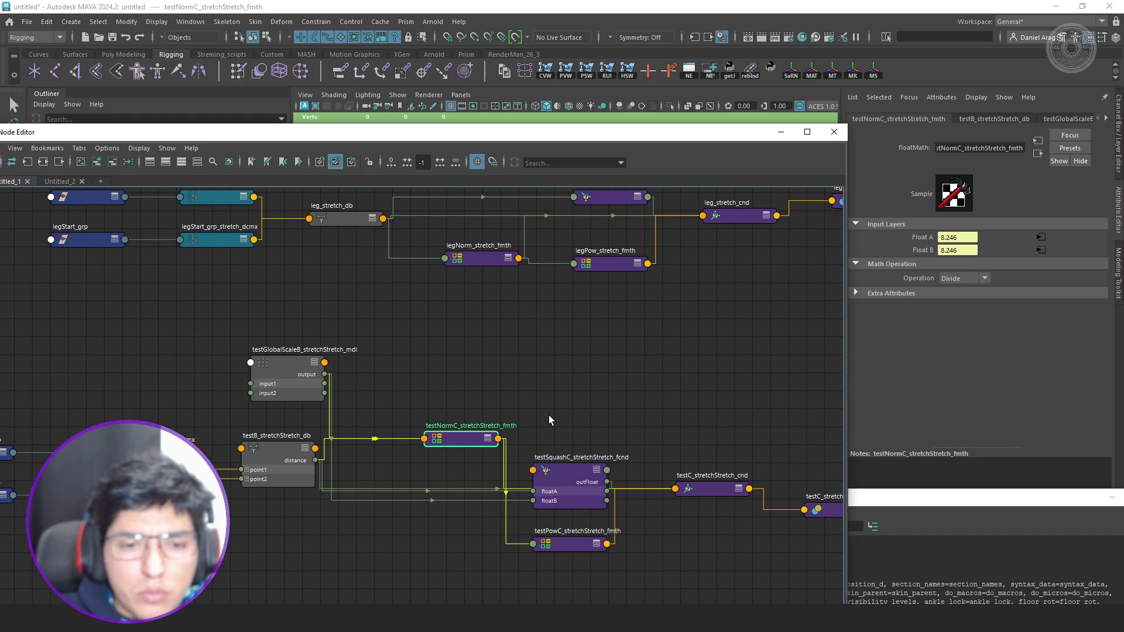
{"action": "left_click", "coordinate": [580, 497]}
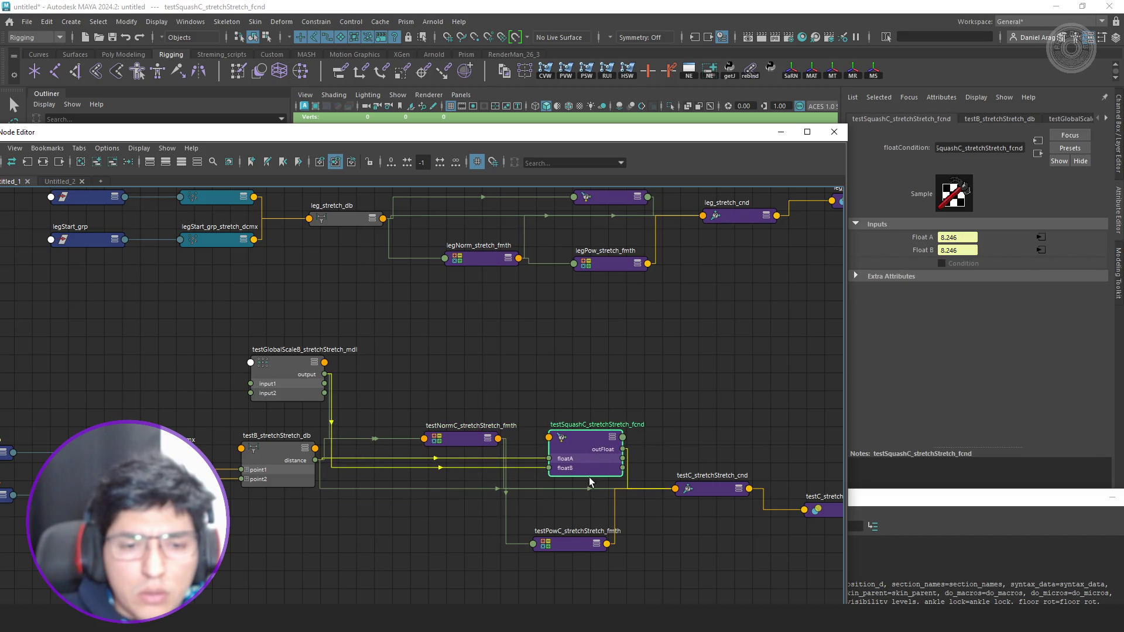
{"action": "mouse_move", "coordinate": [635, 377]}
{"action": "middle_mouse_down", "text": "alt"}
{"action": "mouse_move", "coordinate": [655, 474]}
{"action": "mouse_move", "coordinate": [662, 458]}
{"action": "middle_mouse_up", "text": "alt"}
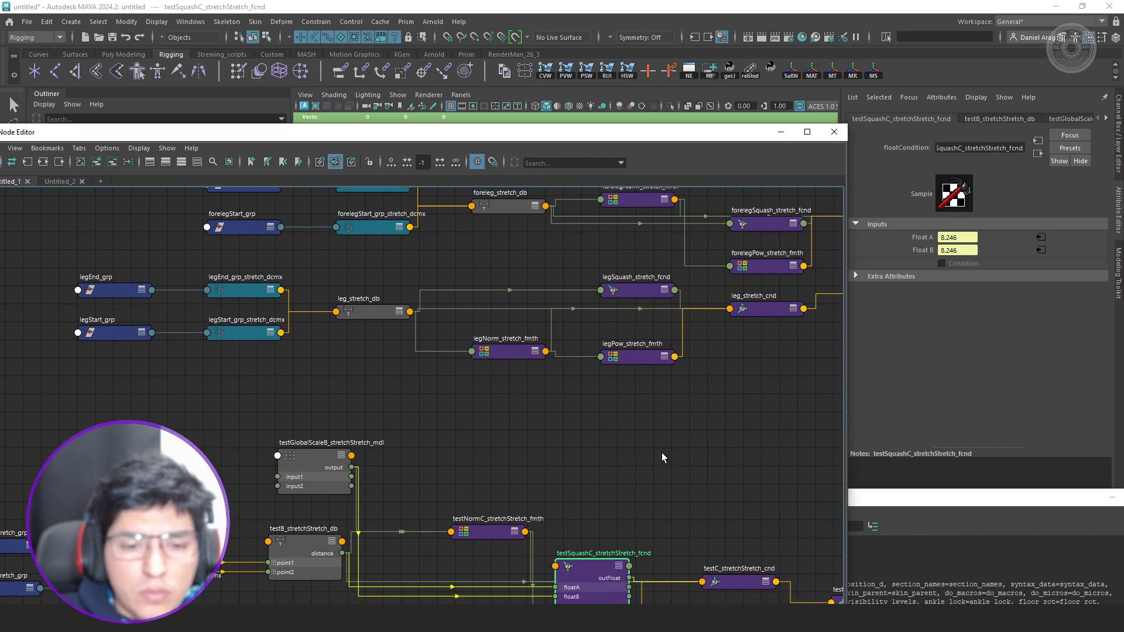
In create_stretch_systems, retype the stretch_syntax syntax_system value 'stretch' as 'main', then return to Maya.
{"action": "key", "text": "alt+Tab"}
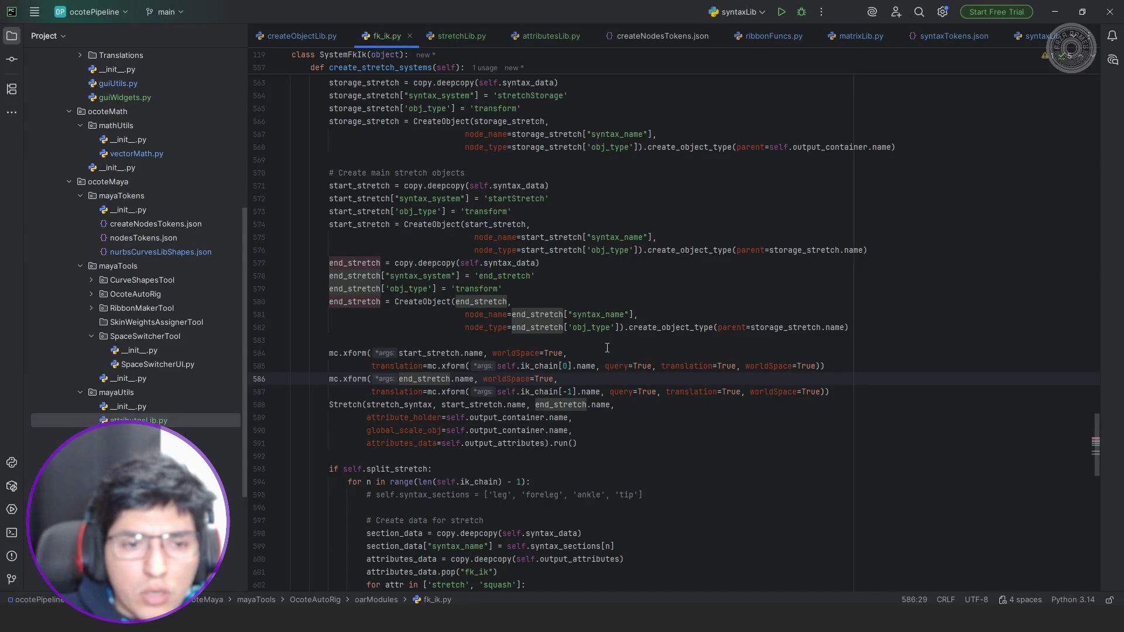
{"action": "scroll", "coordinate": [606, 349], "scroll_direction": "up", "scroll_amount": 2}
{"action": "scroll", "coordinate": [588, 307], "scroll_direction": "up", "scroll_amount": 1}
{"action": "scroll", "coordinate": [573, 271], "scroll_direction": "up", "scroll_amount": 1}
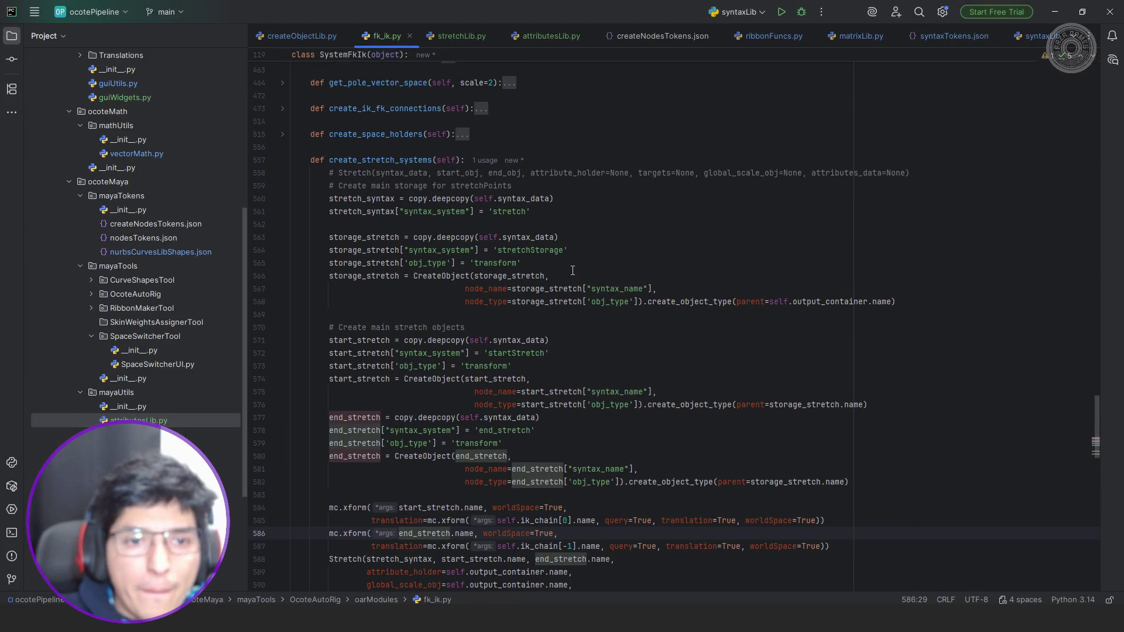
{"action": "double_click", "coordinate": [516, 212]}
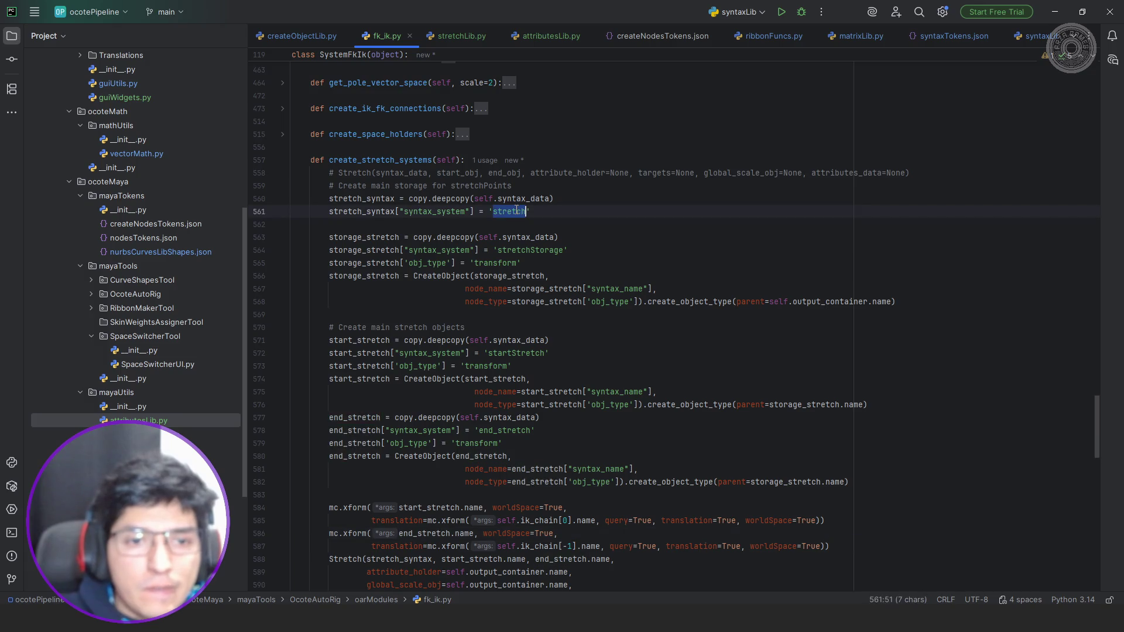
{"action": "type", "text": "main"}
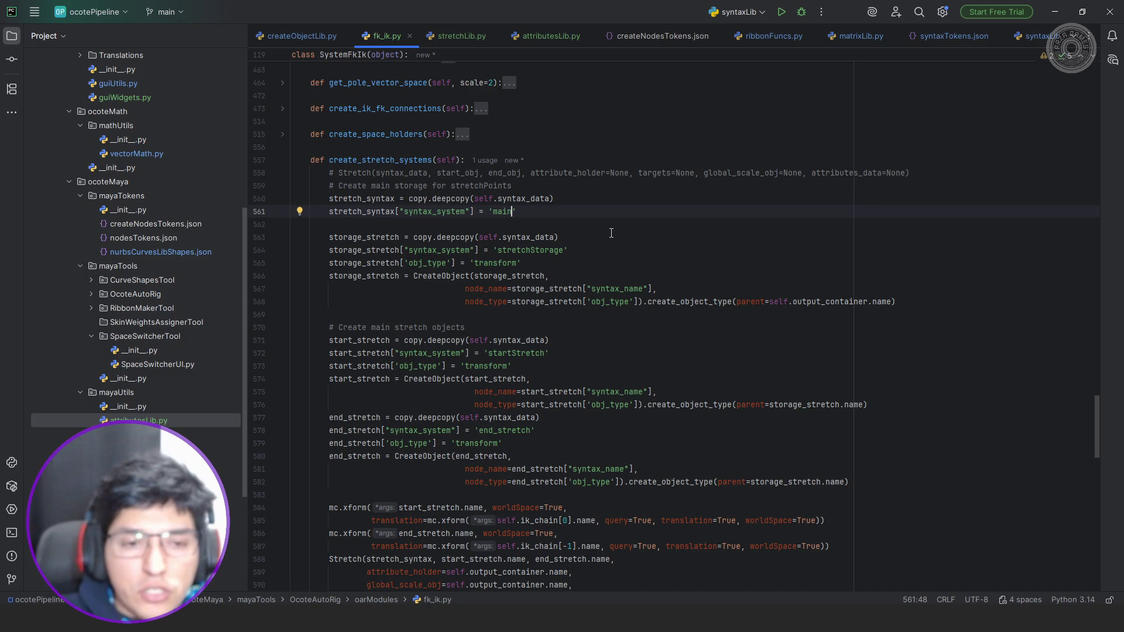
{"action": "key", "text": "alt+Tab"}
{"action": "scroll", "coordinate": [625, 389], "scroll_direction": "up", "scroll_amount": 3}
Move forelegSquash_stretch_fcnd higher and nudge forelegNorm_stretch_fmth in the main stretch graph.
{"action": "middle_click_drag", "start_coordinate": [665, 402], "coordinate": [609, 532], "text": "alt"}
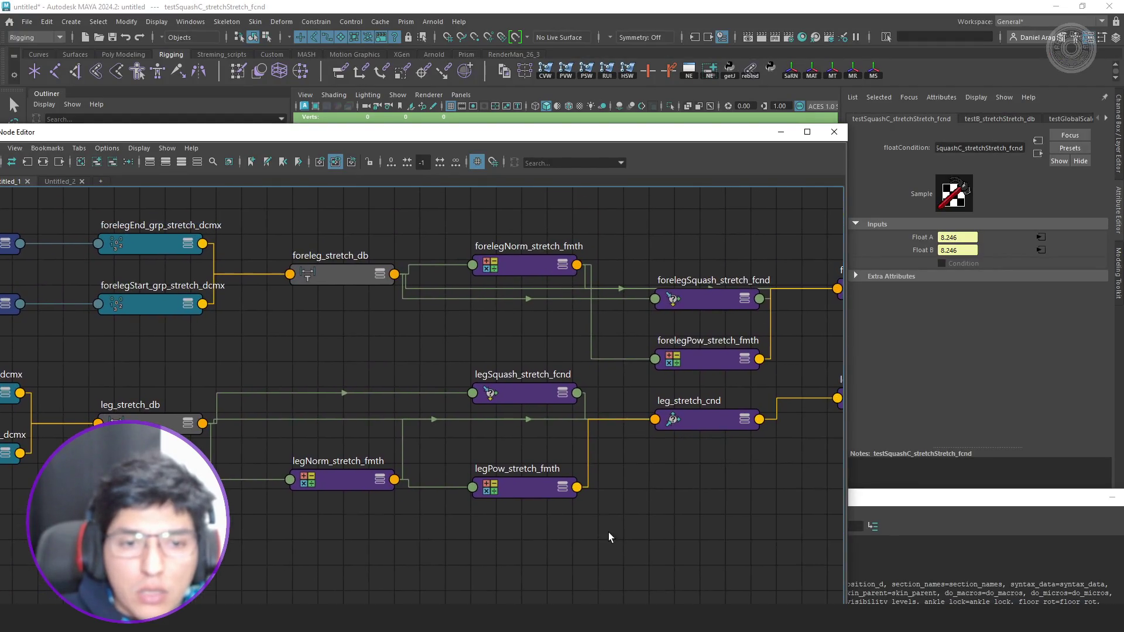
{"action": "scroll", "coordinate": [651, 466], "scroll_direction": "down", "scroll_amount": 2}
{"action": "scroll", "coordinate": [607, 374], "scroll_direction": "up", "scroll_amount": 2}
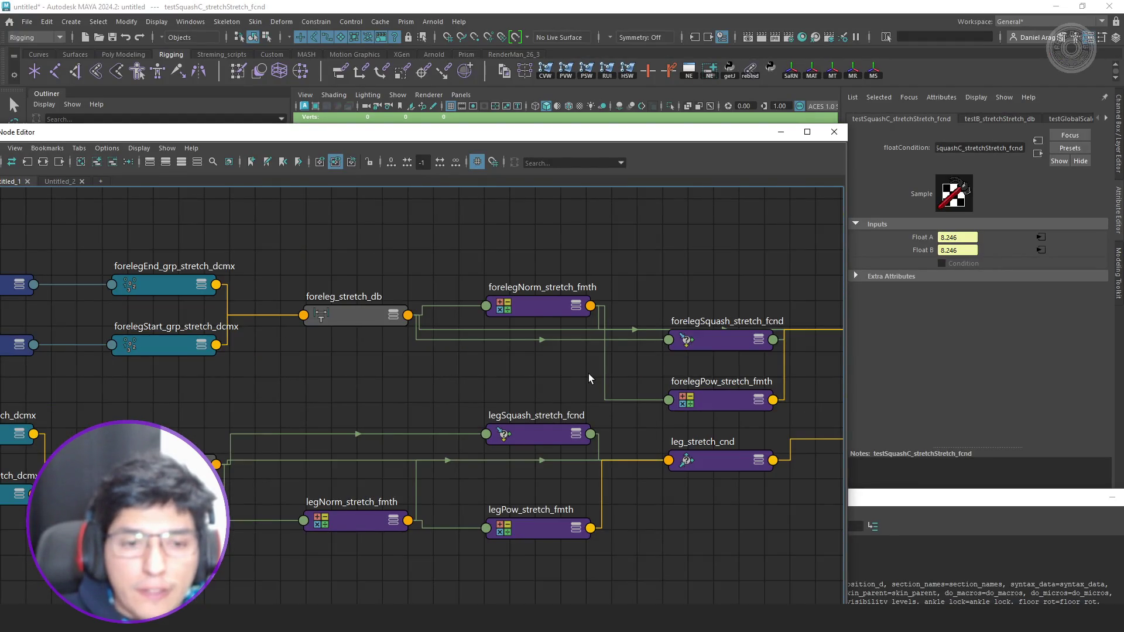
{"action": "scroll", "coordinate": [589, 374], "scroll_direction": "down", "scroll_amount": 2}
{"action": "mouse_move", "coordinate": [543, 373]}
{"action": "middle_mouse_down", "text": "alt"}
{"action": "mouse_move", "coordinate": [563, 356]}
{"action": "mouse_move", "coordinate": [508, 346]}
{"action": "middle_mouse_up", "text": "alt"}
{"action": "left_click", "coordinate": [648, 328]}
{"action": "left_click_drag", "start_coordinate": [648, 328], "coordinate": [646, 249]}
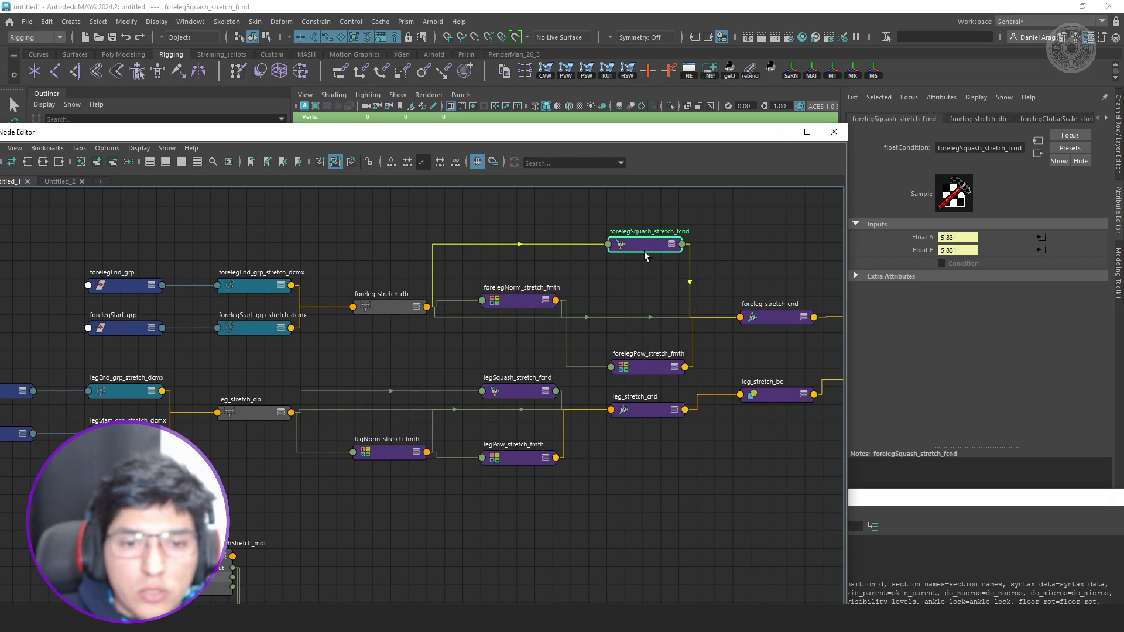
{"action": "middle_click_drag", "start_coordinate": [514, 348], "coordinate": [580, 337], "text": "alt"}
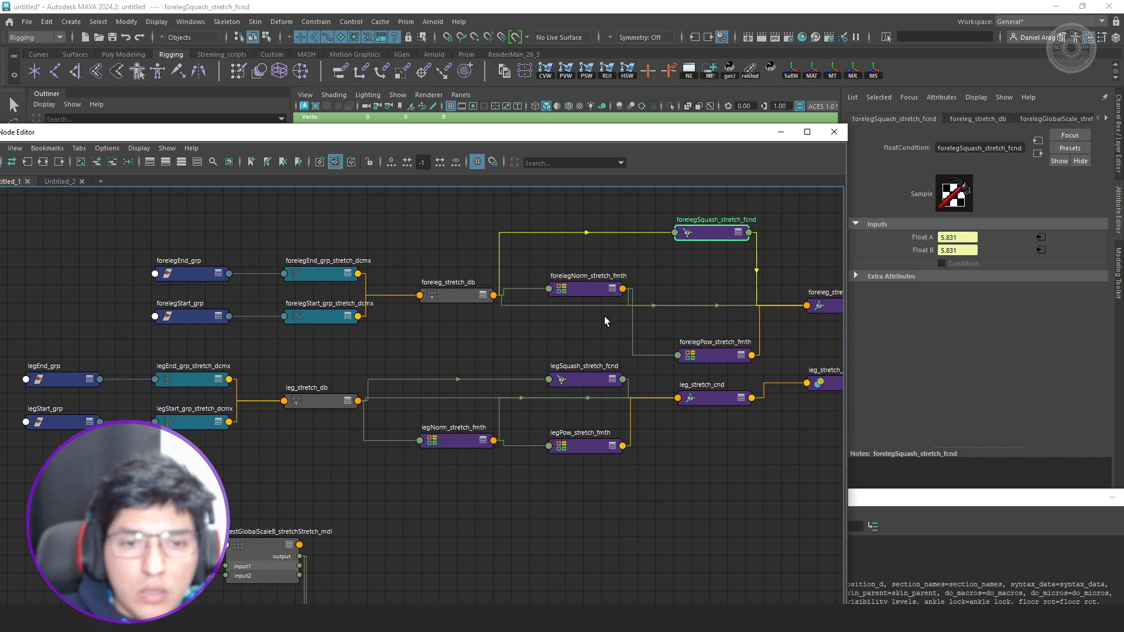
{"action": "left_click_drag", "start_coordinate": [596, 290], "coordinate": [608, 282]}
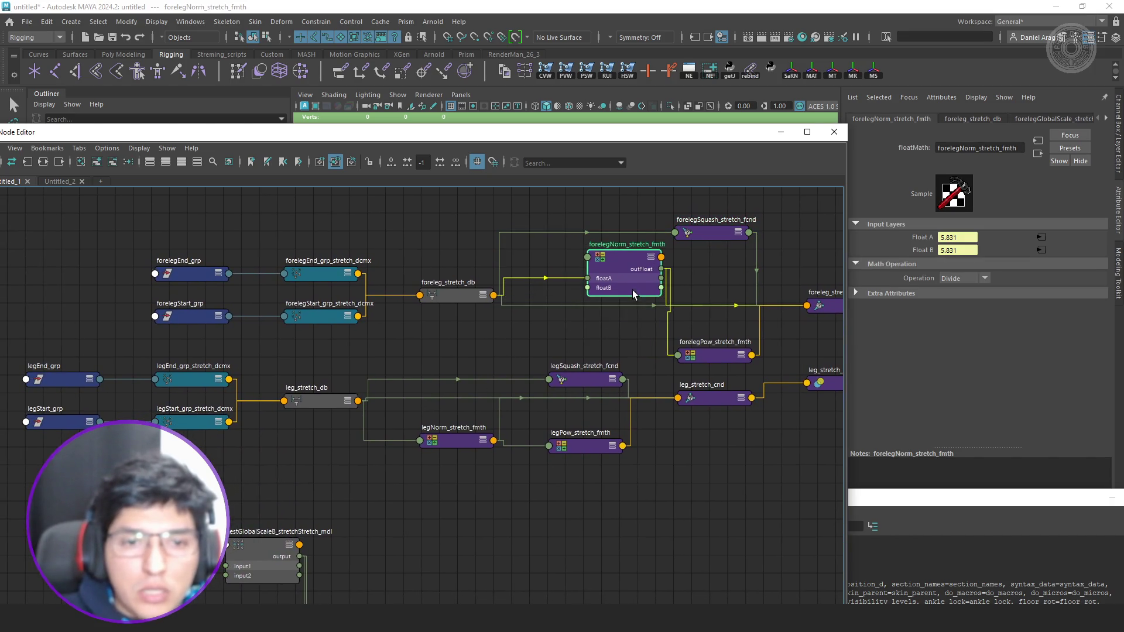
Graph forelegNorm_stretch_fmth's inputs in Untitled_2, separate forelegGlobalScale_stretch_mdl, then reframe Untitled_1.
{"action": "left_click", "coordinate": [59, 181]}
{"action": "left_click", "coordinate": [28, 162]}
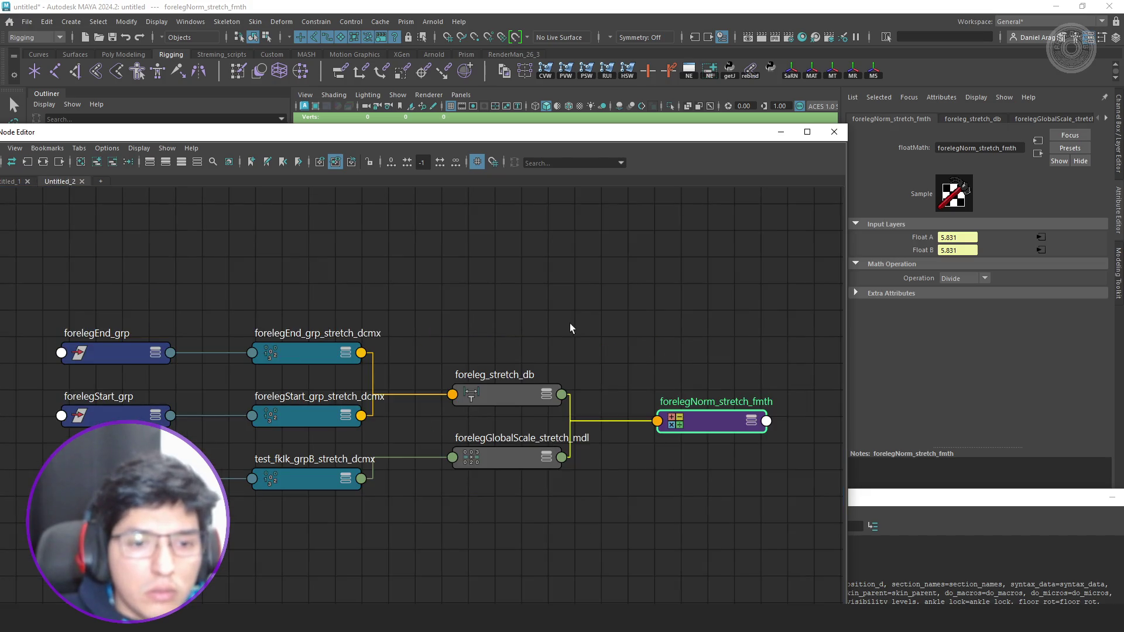
{"action": "left_click_drag", "start_coordinate": [710, 430], "coordinate": [749, 406]}
{"action": "key", "text": "3"}
{"action": "left_click_drag", "start_coordinate": [522, 462], "coordinate": [519, 483]}
{"action": "left_click", "coordinate": [16, 182]}
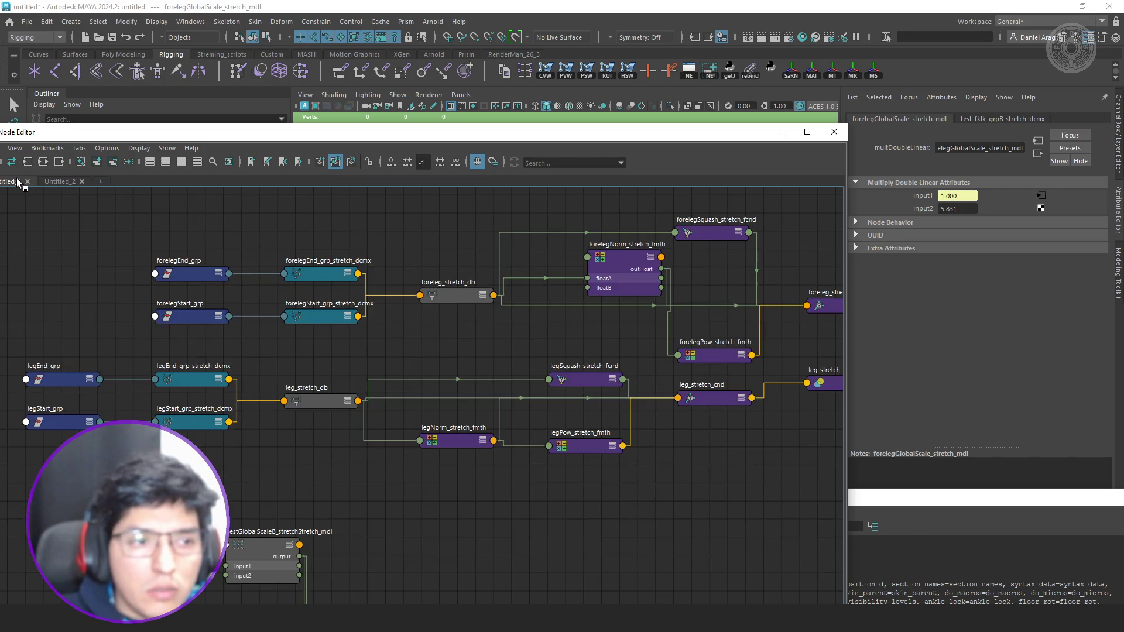
{"action": "left_click", "coordinate": [97, 162]}
{"action": "scroll", "coordinate": [558, 332], "scroll_direction": "up", "scroll_amount": 2}
{"action": "scroll", "coordinate": [557, 332], "scroll_direction": "up", "scroll_amount": 2}
{"action": "scroll", "coordinate": [557, 331], "scroll_direction": "up", "scroll_amount": 2}
{"action": "scroll", "coordinate": [556, 378], "scroll_direction": "up", "scroll_amount": 2}
Shift the foreleg input and distance nodes left and raise forelegGlobalScale_stretch_mdl into the foreleg row.
{"action": "left_click_drag", "start_coordinate": [542, 391], "coordinate": [531, 408]}
{"action": "scroll", "coordinate": [545, 396], "scroll_direction": "down", "scroll_amount": 2}
{"action": "scroll", "coordinate": [560, 385], "scroll_direction": "up", "scroll_amount": 1}
{"action": "scroll", "coordinate": [561, 386], "scroll_direction": "up", "scroll_amount": 2}
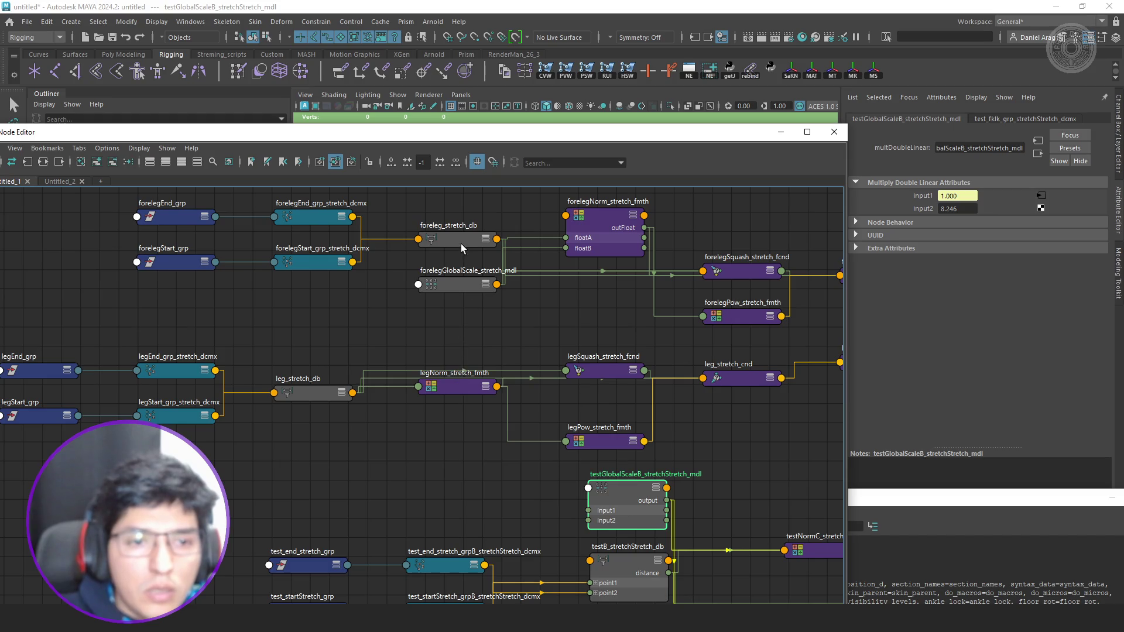
{"action": "middle_click_drag", "start_coordinate": [461, 244], "coordinate": [541, 300]}
{"action": "left_click_drag", "start_coordinate": [544, 237], "coordinate": [225, 323]}
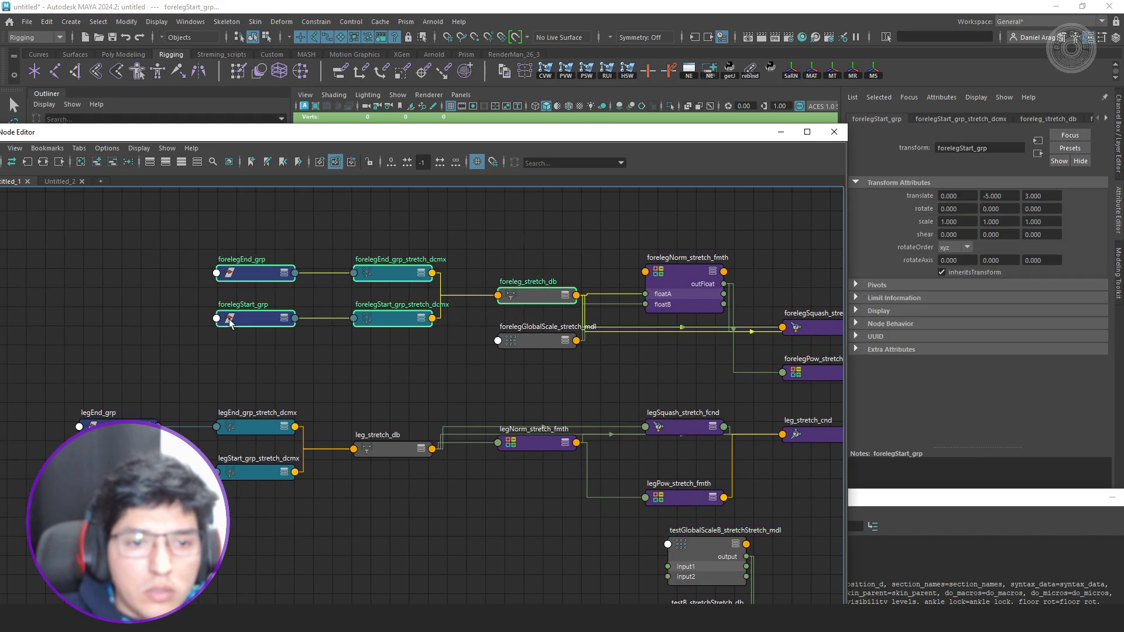
{"action": "left_click_drag", "start_coordinate": [522, 294], "coordinate": [366, 306]}
{"action": "left_click", "coordinate": [532, 282]}
{"action": "left_click_drag", "start_coordinate": [541, 339], "coordinate": [570, 236]}
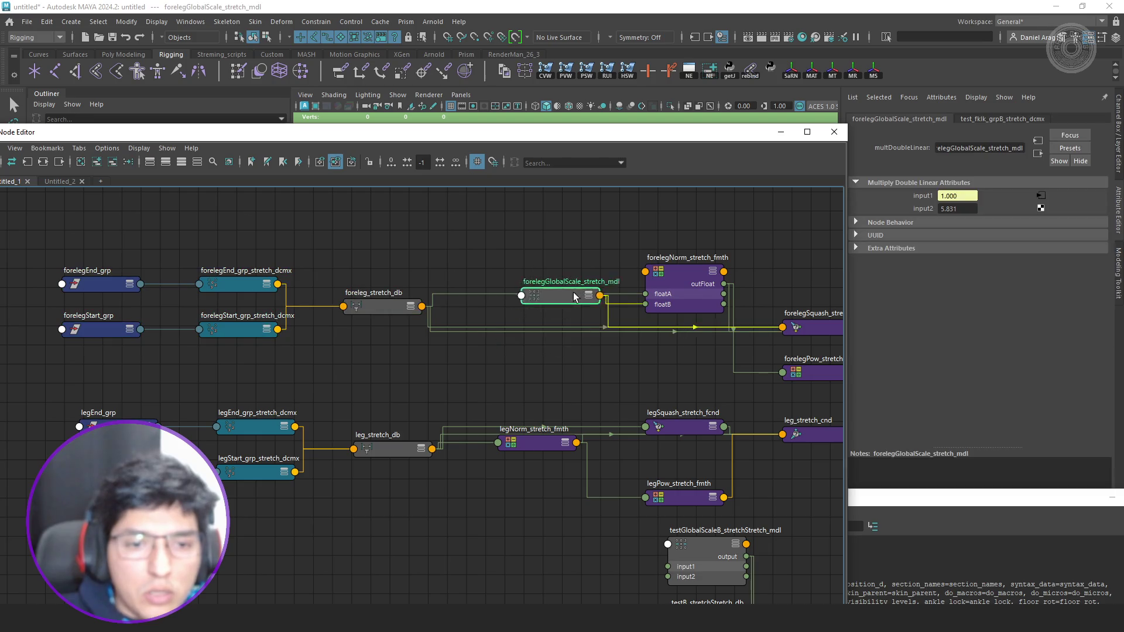
{"action": "left_click", "coordinate": [496, 372]}
{"action": "key", "text": "Tab"}
{"action": "type", "text": "sum"}
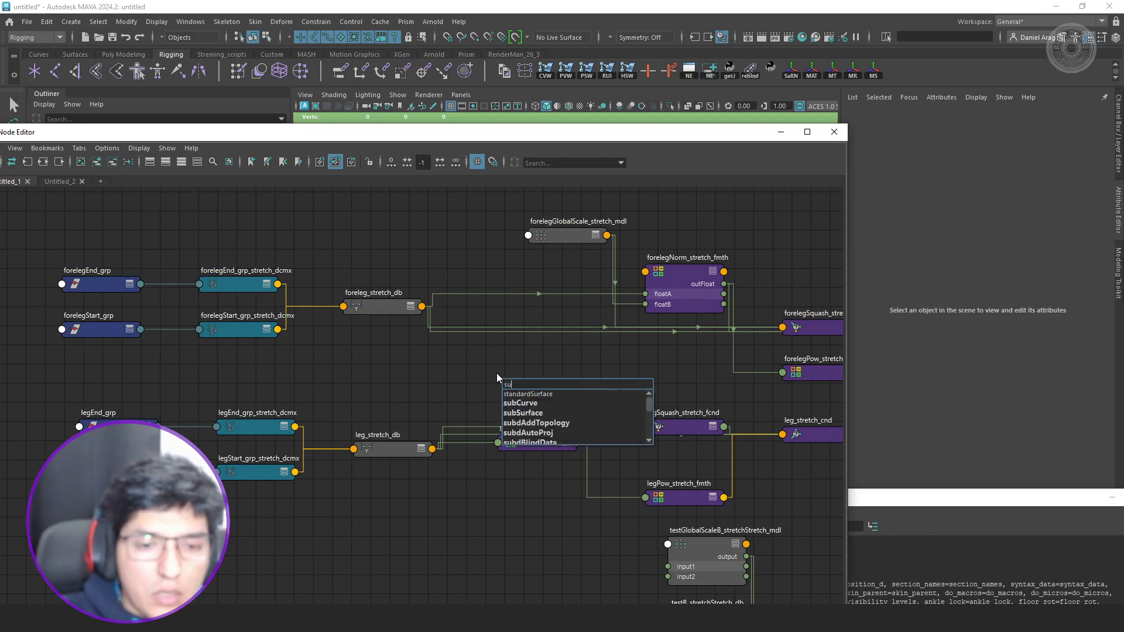
Create sum1 and trial-wire the foreleg and leg stretch distances into it.
{"action": "key", "text": "Return"}
{"action": "key", "text": "3"}
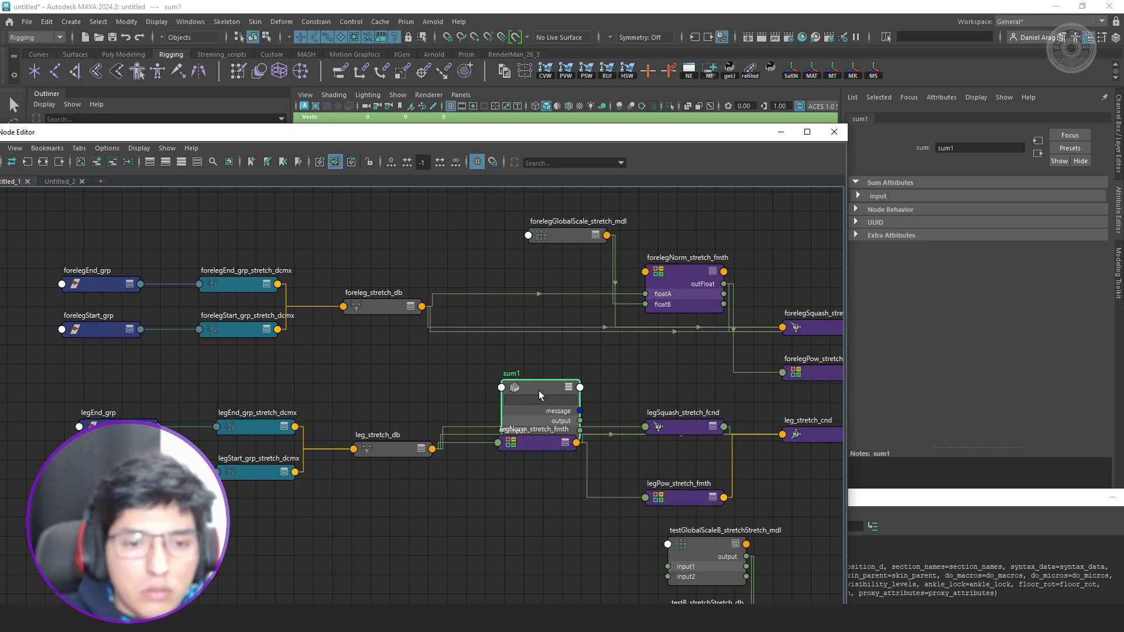
{"action": "left_click_drag", "start_coordinate": [540, 392], "coordinate": [532, 344]}
{"action": "left_click", "coordinate": [373, 305]}
{"action": "key", "text": "3"}
{"action": "scroll", "coordinate": [400, 276], "scroll_direction": "up", "scroll_amount": 2}
{"action": "left_click_drag", "start_coordinate": [442, 273], "coordinate": [533, 420]}
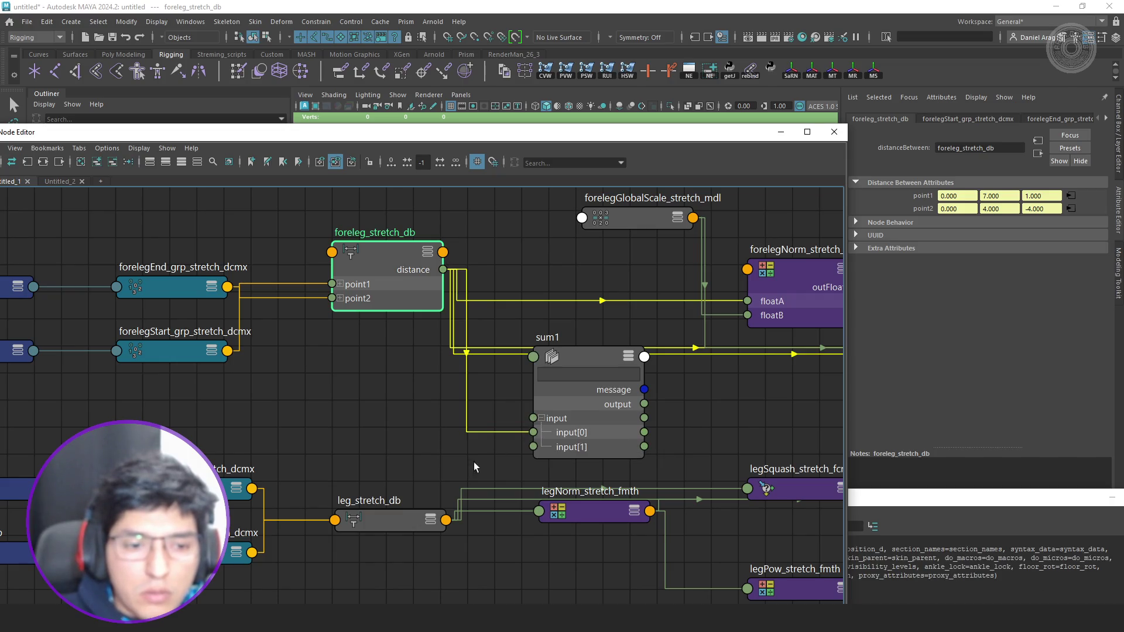
{"action": "left_click", "coordinate": [398, 525]}
{"action": "key", "text": "3"}
{"action": "middle_click_drag", "start_coordinate": [435, 492], "coordinate": [386, 383], "text": "alt"}
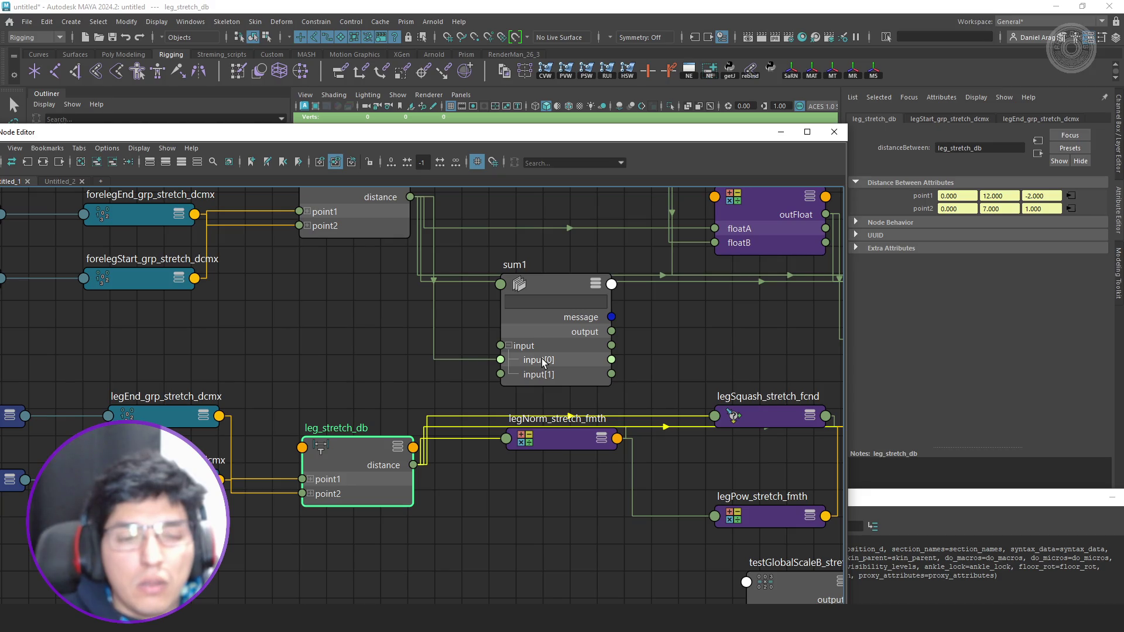
{"action": "mouse_move", "coordinate": [413, 466]}
{"action": "left_mouse_down"}
{"action": "mouse_move", "coordinate": [506, 361]}
{"action": "mouse_move", "coordinate": [527, 355]}
{"action": "left_mouse_up"}
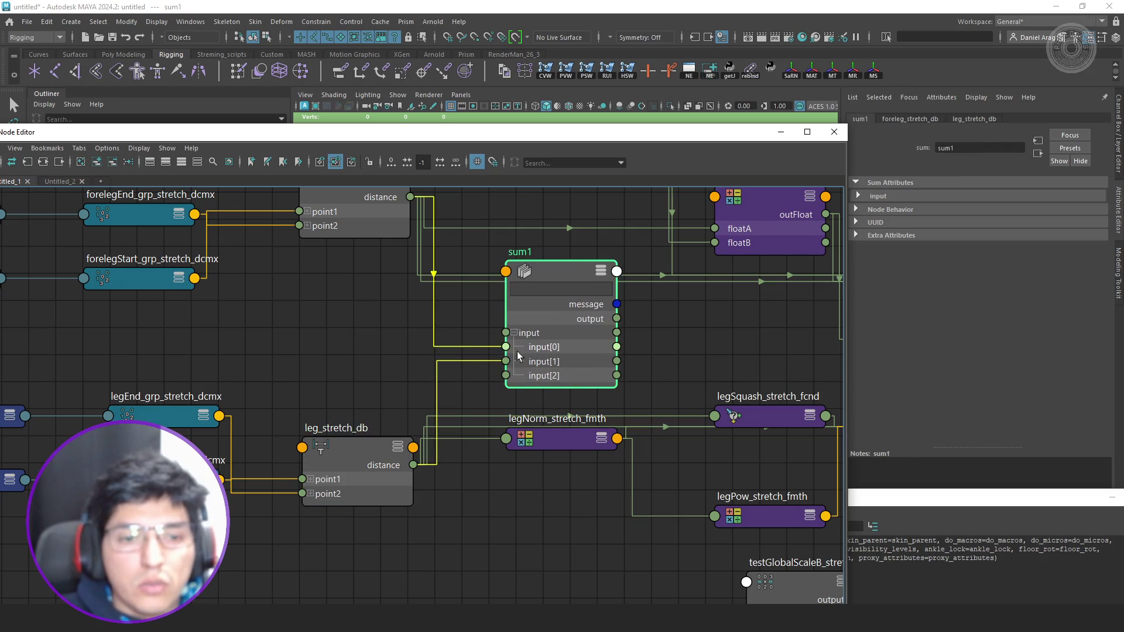
Undo, rewire both distances into sum1's inputs, duplicate it as sum2, then delete sum1.
{"action": "key", "text": "ctrl+z"}
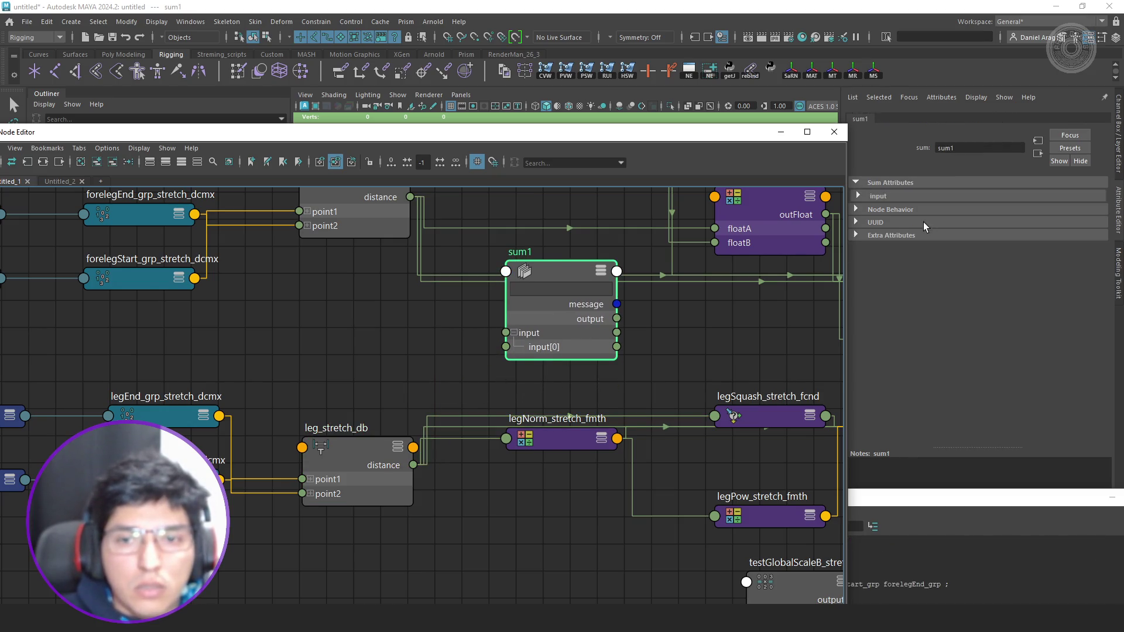
{"action": "left_click", "coordinate": [897, 195]}
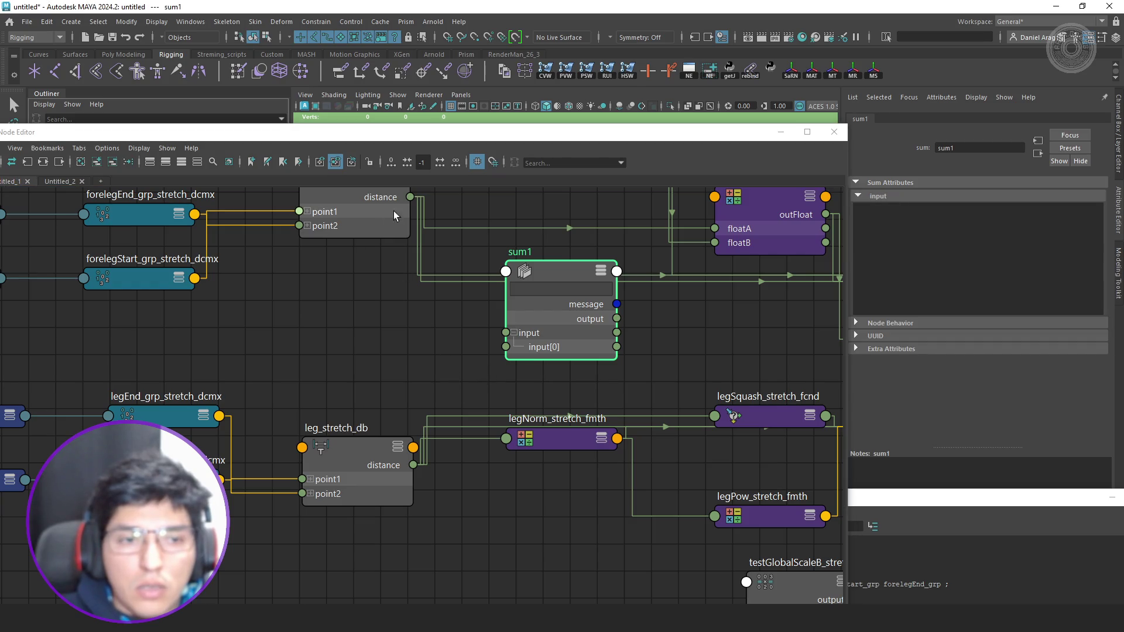
{"action": "left_click_drag", "start_coordinate": [410, 196], "coordinate": [506, 347]}
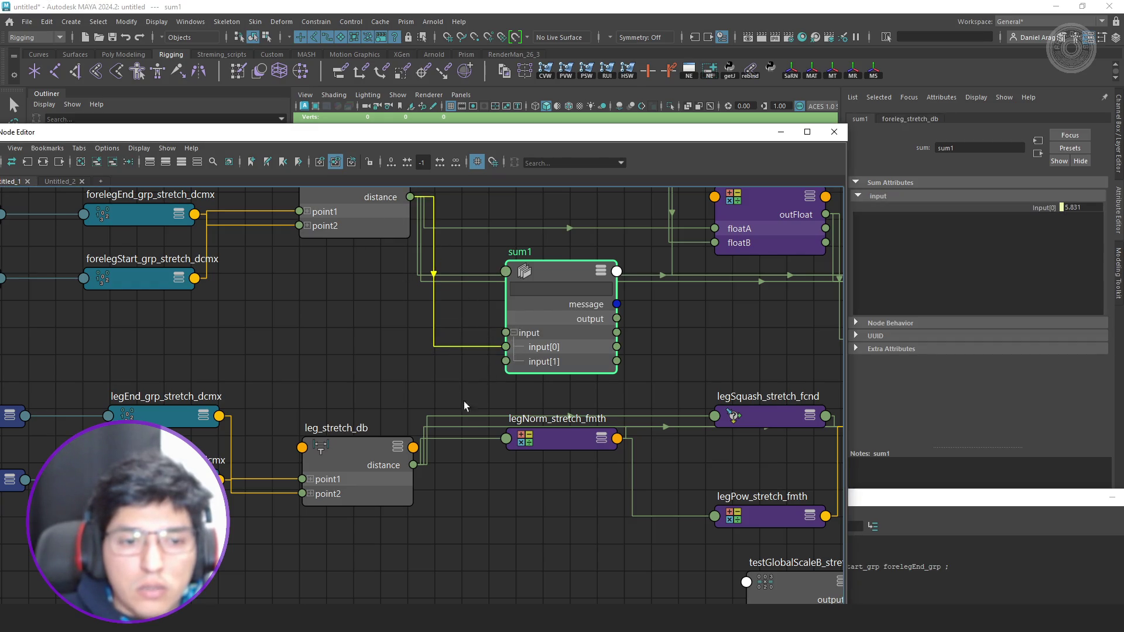
{"action": "left_click_drag", "start_coordinate": [484, 387], "coordinate": [507, 361]}
{"action": "left_click_drag", "start_coordinate": [574, 335], "coordinate": [542, 336]}
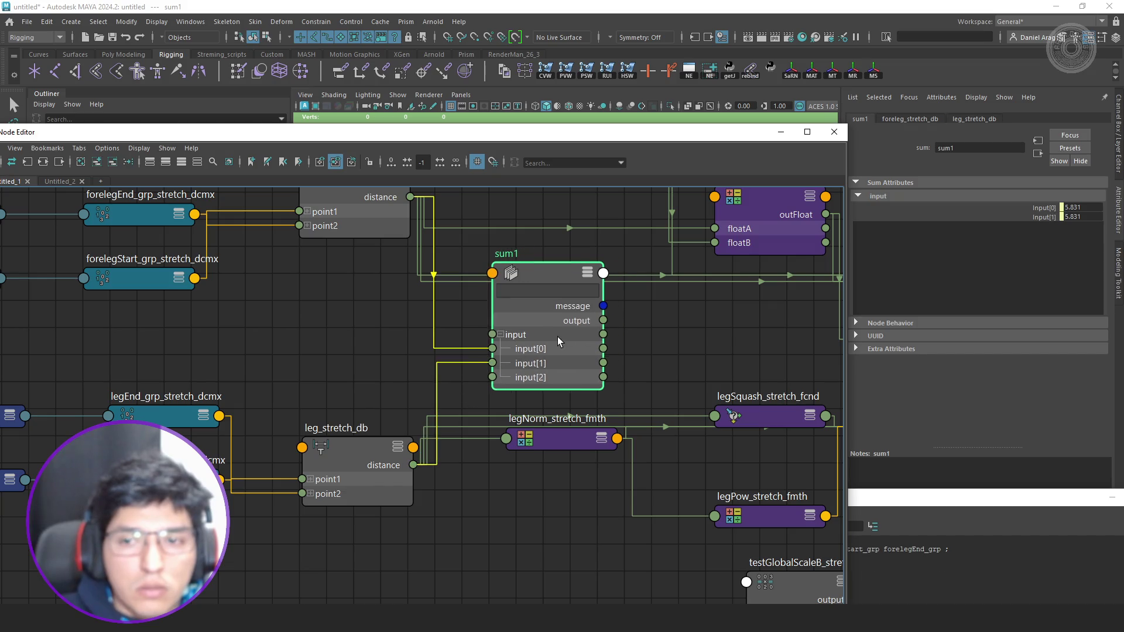
{"action": "key", "text": "ctrl+d"}
{"action": "left_click", "coordinate": [556, 362]}
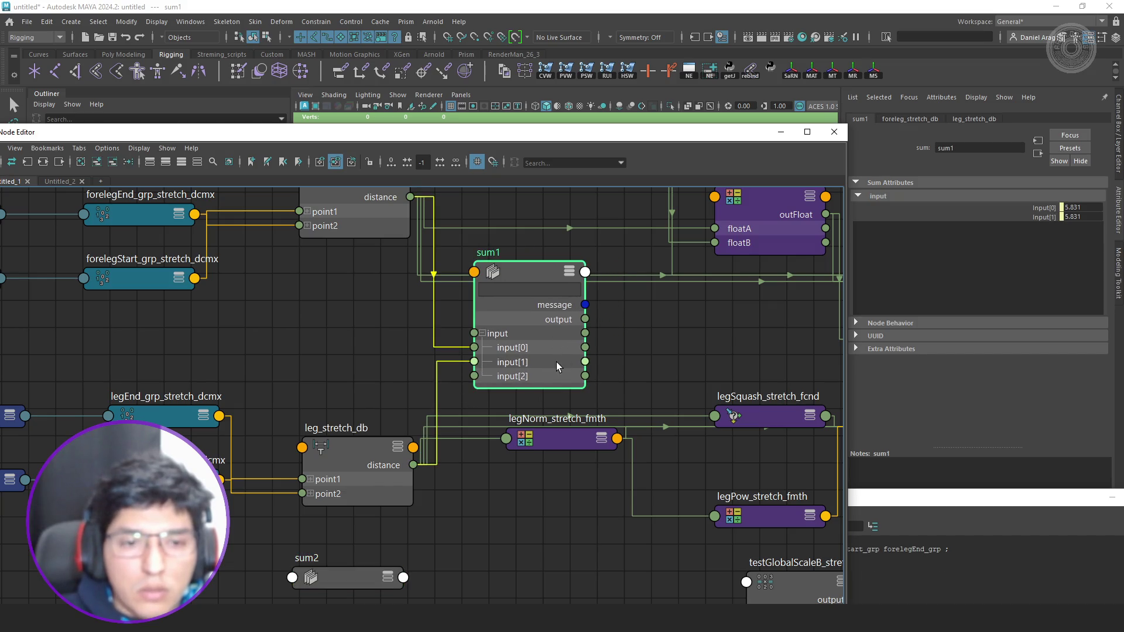
{"action": "key", "text": "Delete"}
{"action": "scroll", "coordinate": [536, 383], "scroll_direction": "down", "scroll_amount": 3}
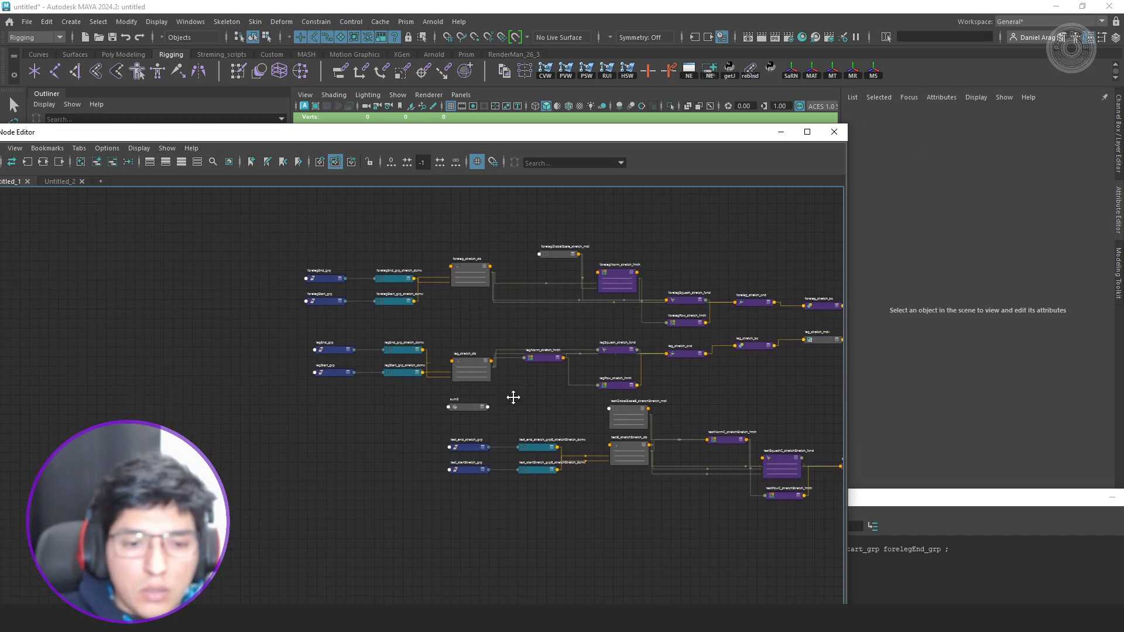
{"action": "scroll", "coordinate": [444, 382], "scroll_direction": "up", "scroll_amount": 2}
Wire sum2's output into testGlobalScaleB_stretchStretch_mdl input2, reading 11.662, and check it.
{"action": "left_click", "coordinate": [491, 334]}
{"action": "key", "text": "3"}
{"action": "scroll", "coordinate": [523, 318], "scroll_direction": "up", "scroll_amount": 2}
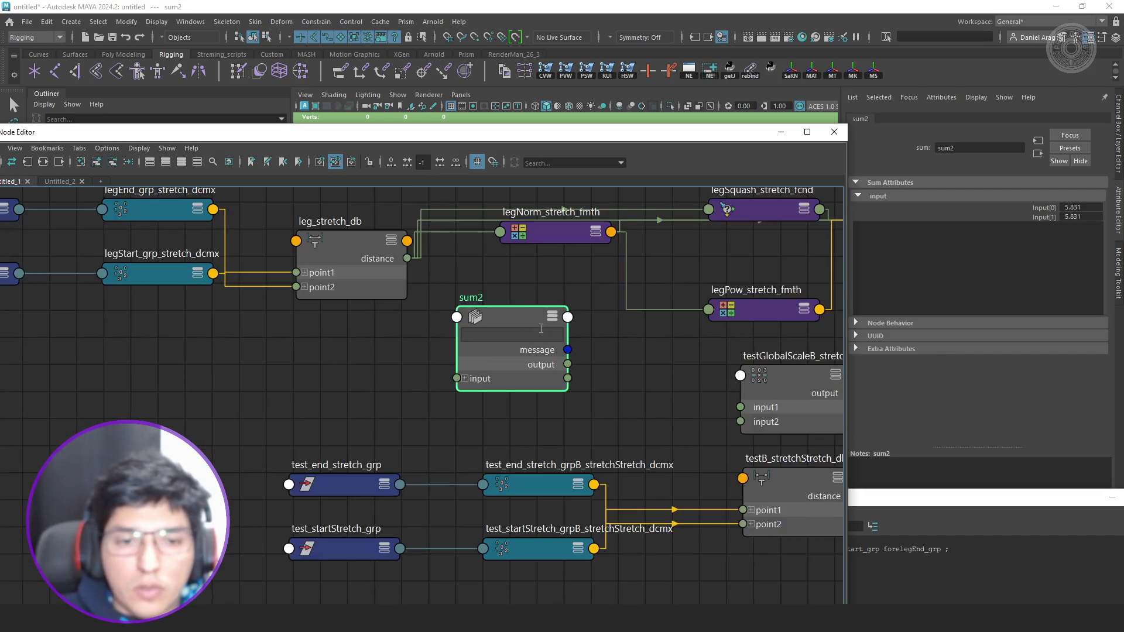
{"action": "left_click_drag", "start_coordinate": [569, 367], "coordinate": [740, 422]}
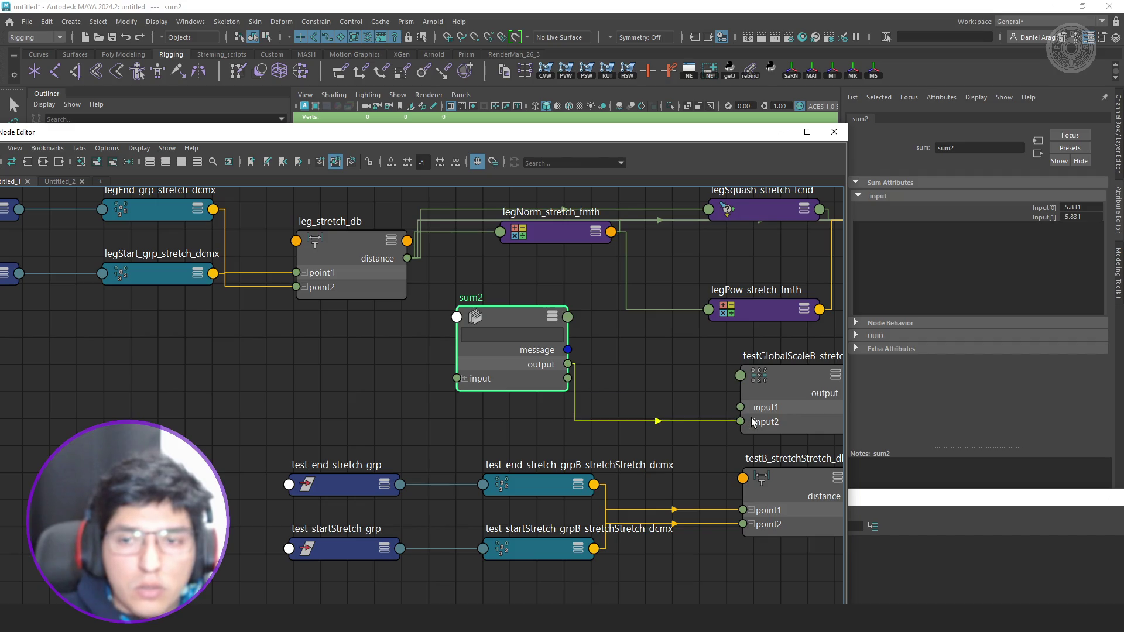
{"action": "middle_click_drag", "start_coordinate": [834, 405], "coordinate": [587, 391], "text": "alt"}
{"action": "left_click", "coordinate": [579, 391]}
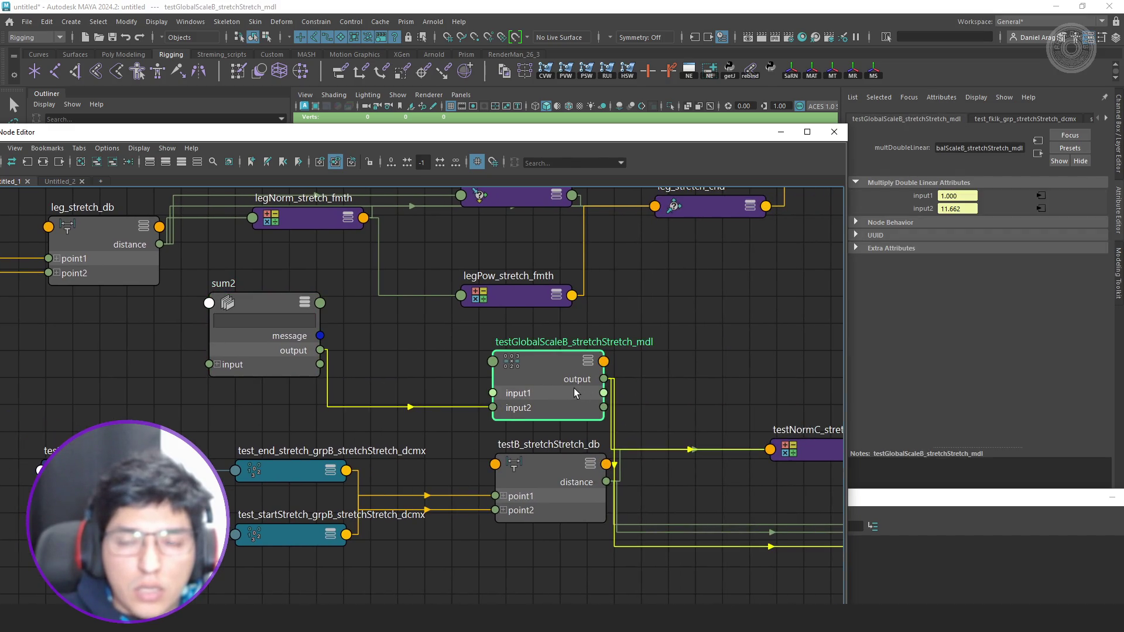
{"action": "scroll", "coordinate": [574, 388], "scroll_direction": "down", "scroll_amount": 2}
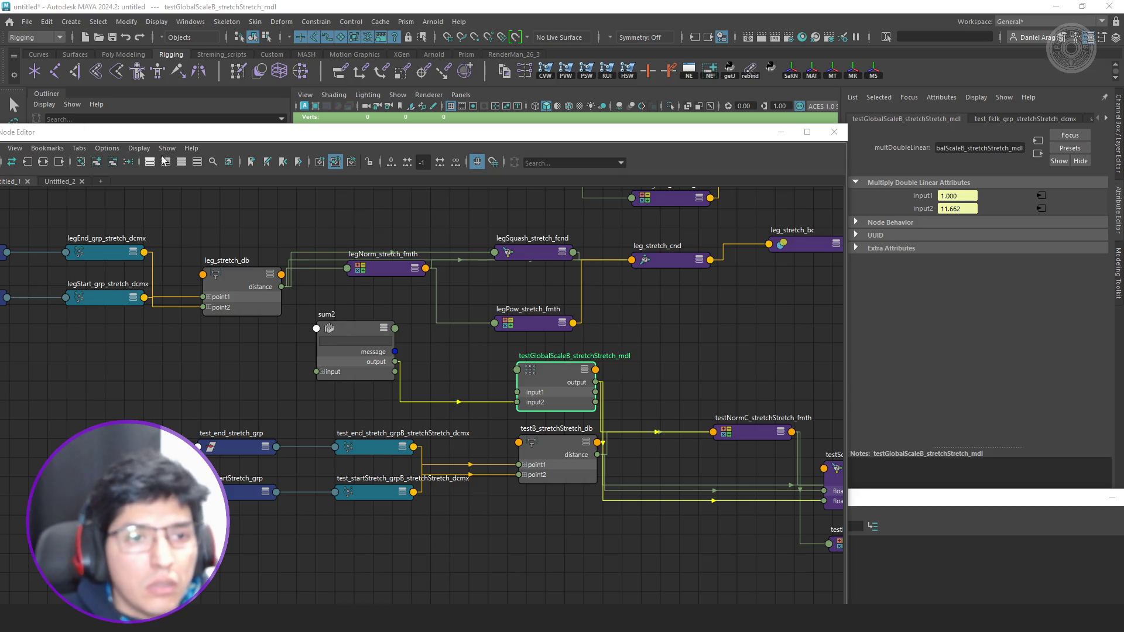
{"action": "left_click", "coordinate": [834, 132]}
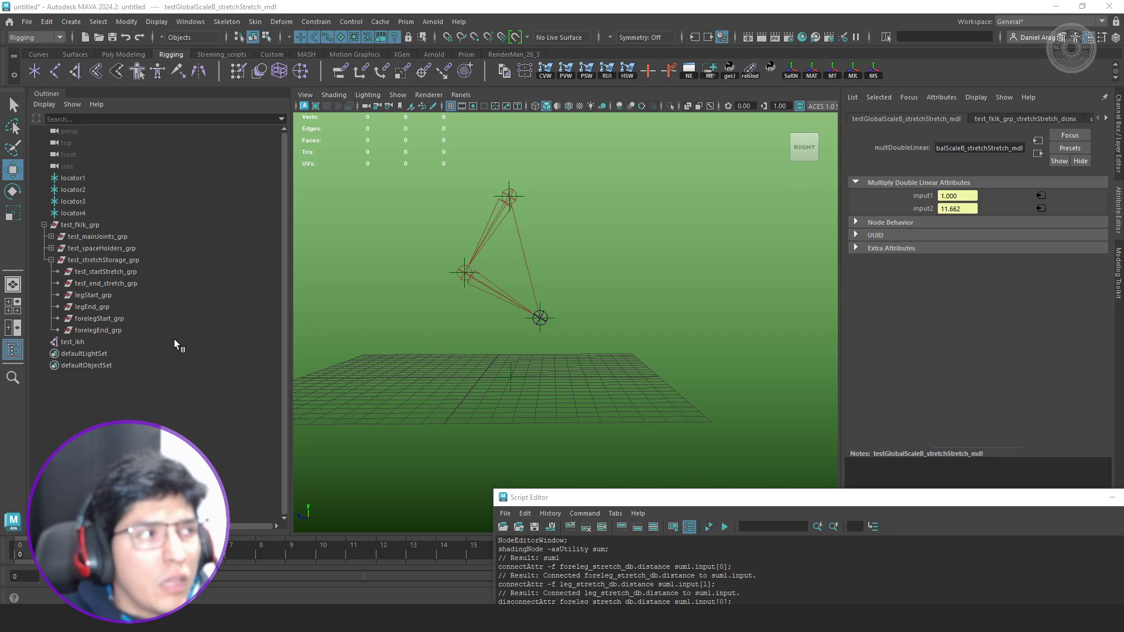
Select test_end_stretch_grp in the Outliner, translate 0, -8, -2.
{"action": "left_click", "coordinate": [124, 284]}
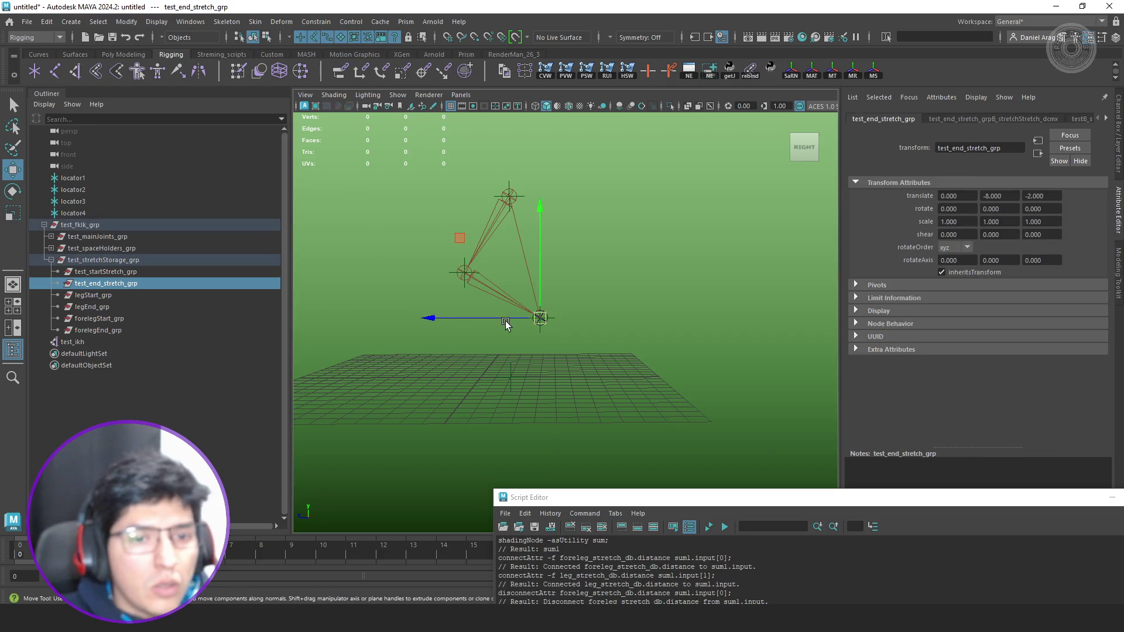